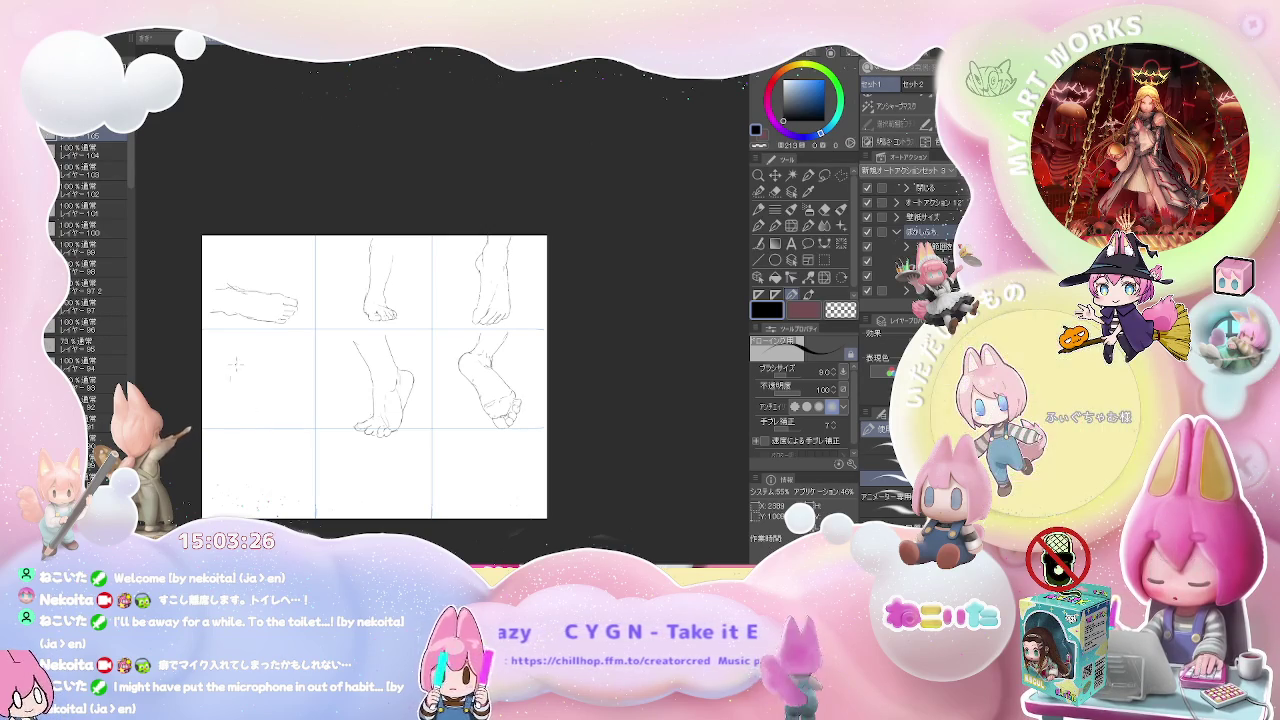
- Zoom into the foot sheet and draw a short curved stroke in the empty lower-left panel
scroll(242, 378, "up", 2)
scroll(236, 376, "up", 2)
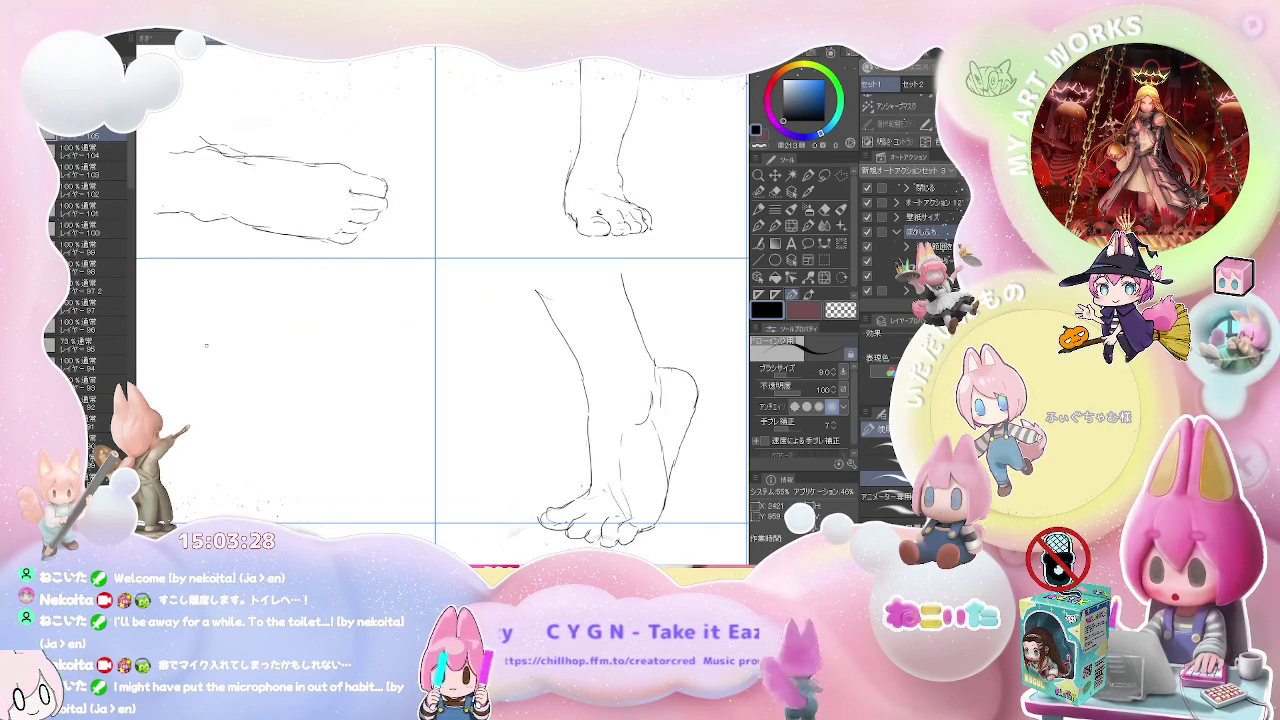
mouse_move(203, 354)
left_mouse_down()
mouse_move(233, 325)
mouse_move(250, 340)
mouse_move(204, 393)
left_mouse_up()
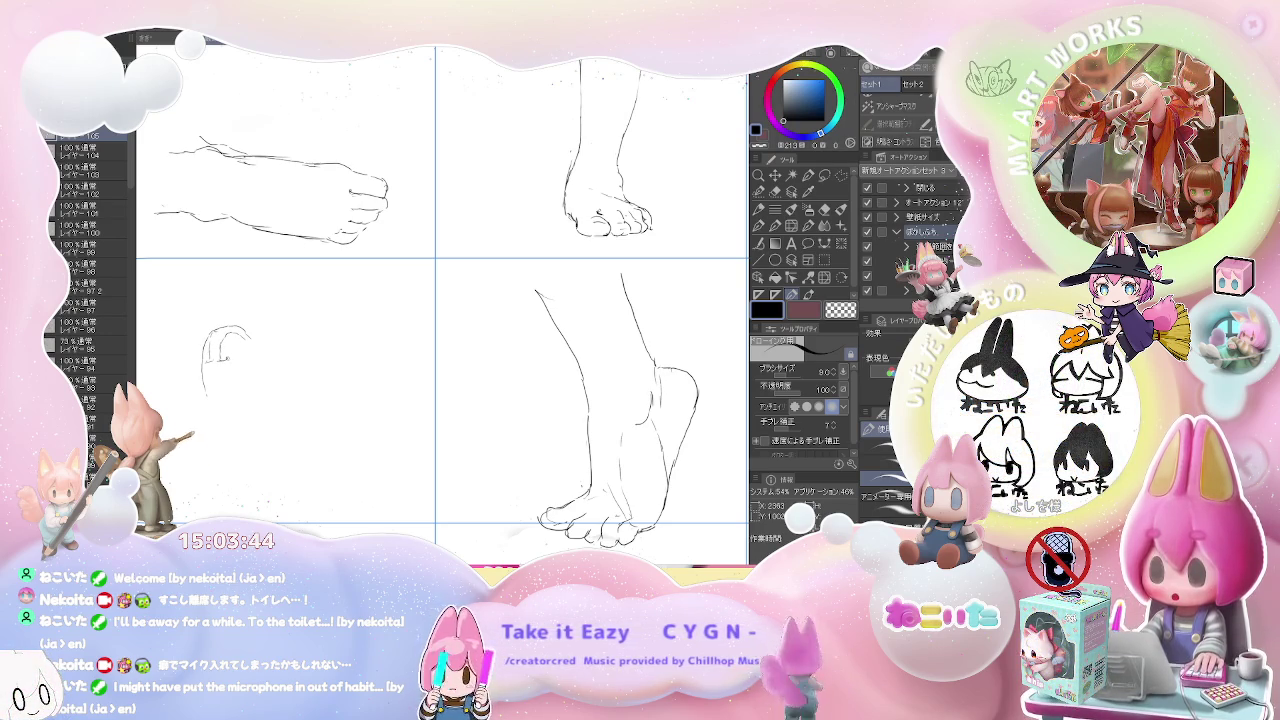
- Draw the toe cap, side edge and right heel lines of a sneaker outline
mouse_move(226, 355)
left_mouse_down()
mouse_move(254, 336)
mouse_move(268, 350)
left_mouse_up()
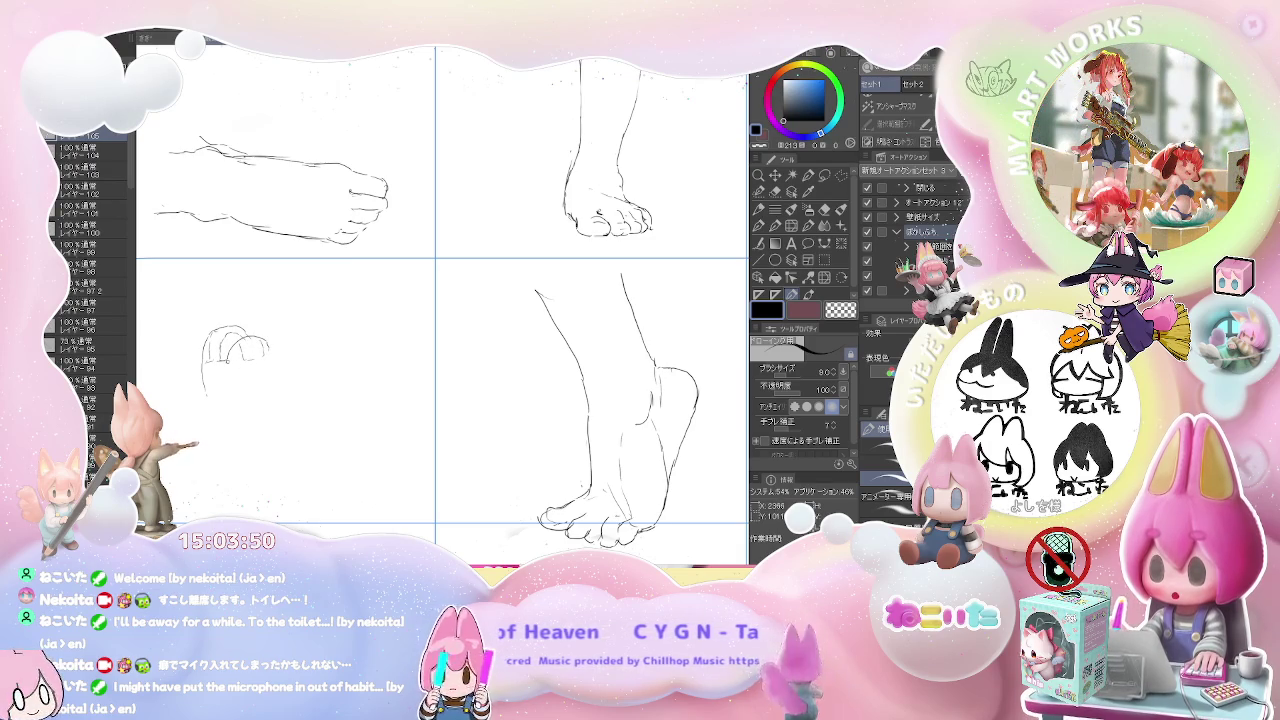
left_click_drag(227, 364, 236, 361)
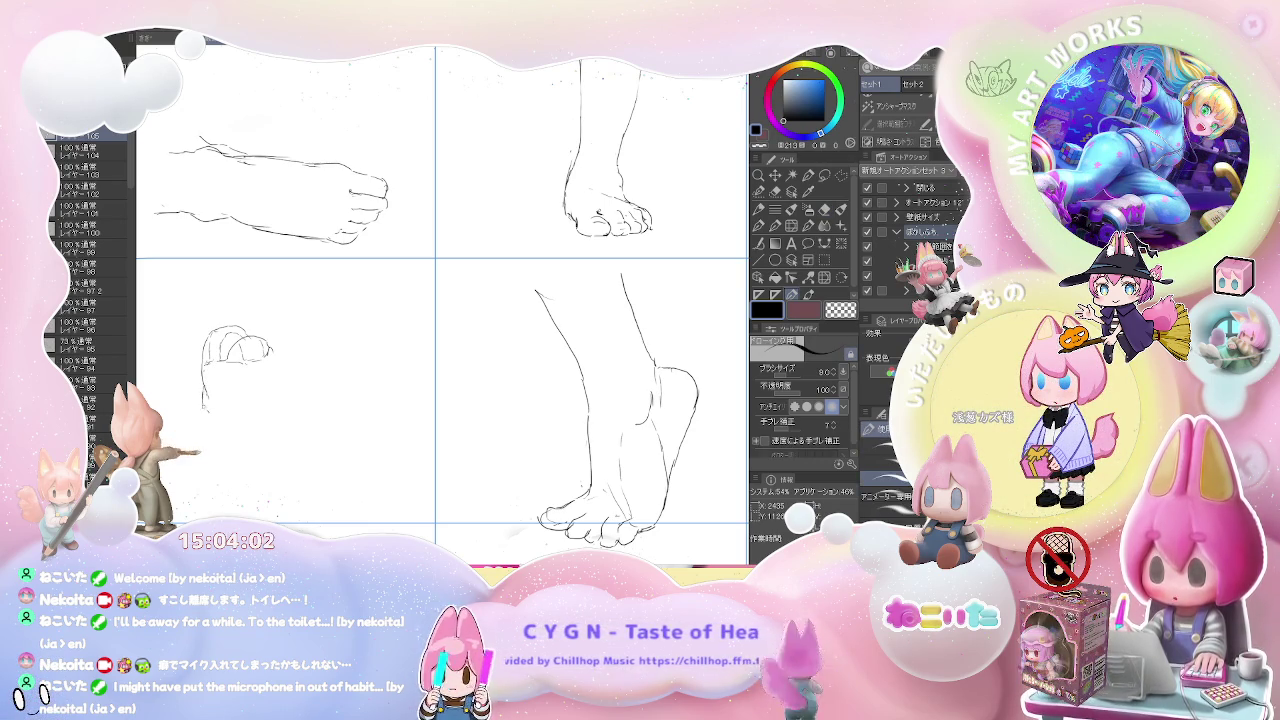
mouse_move(205, 400)
left_mouse_down()
mouse_move(235, 470)
mouse_move(278, 517)
mouse_move(335, 520)
left_mouse_up()
left_click_drag(270, 355, 311, 420)
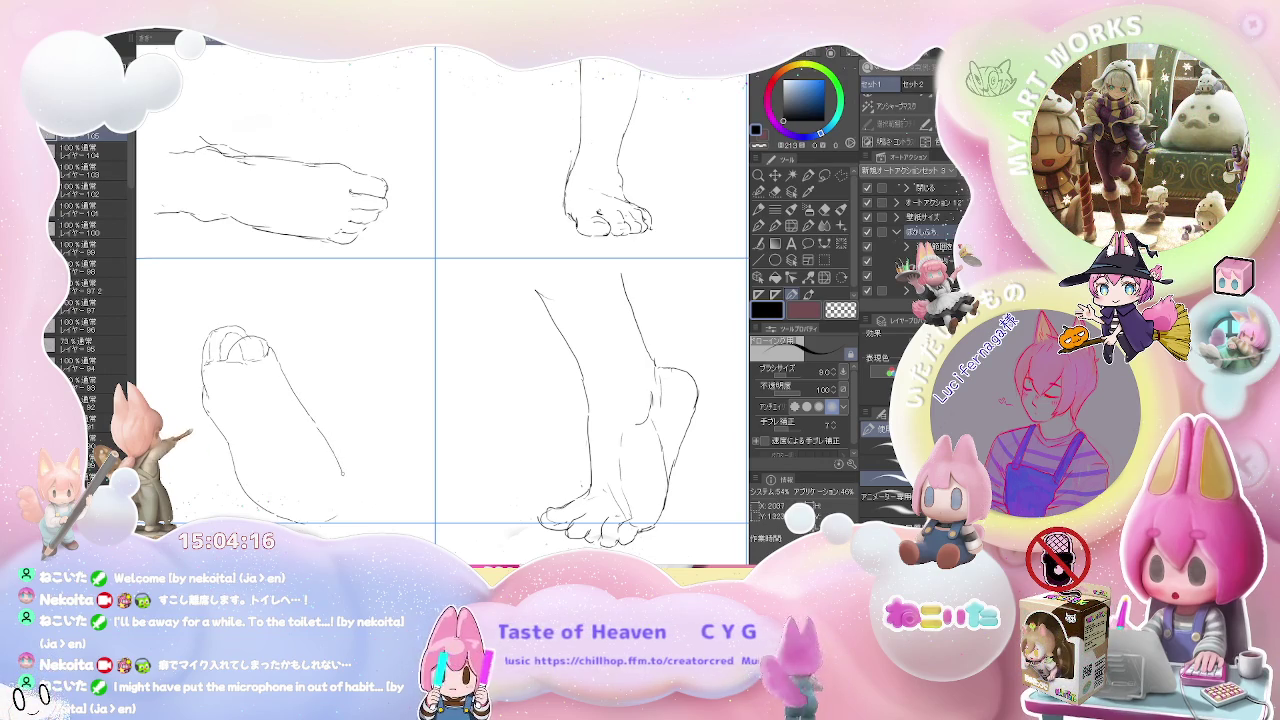
left_click_drag(335, 455, 345, 505)
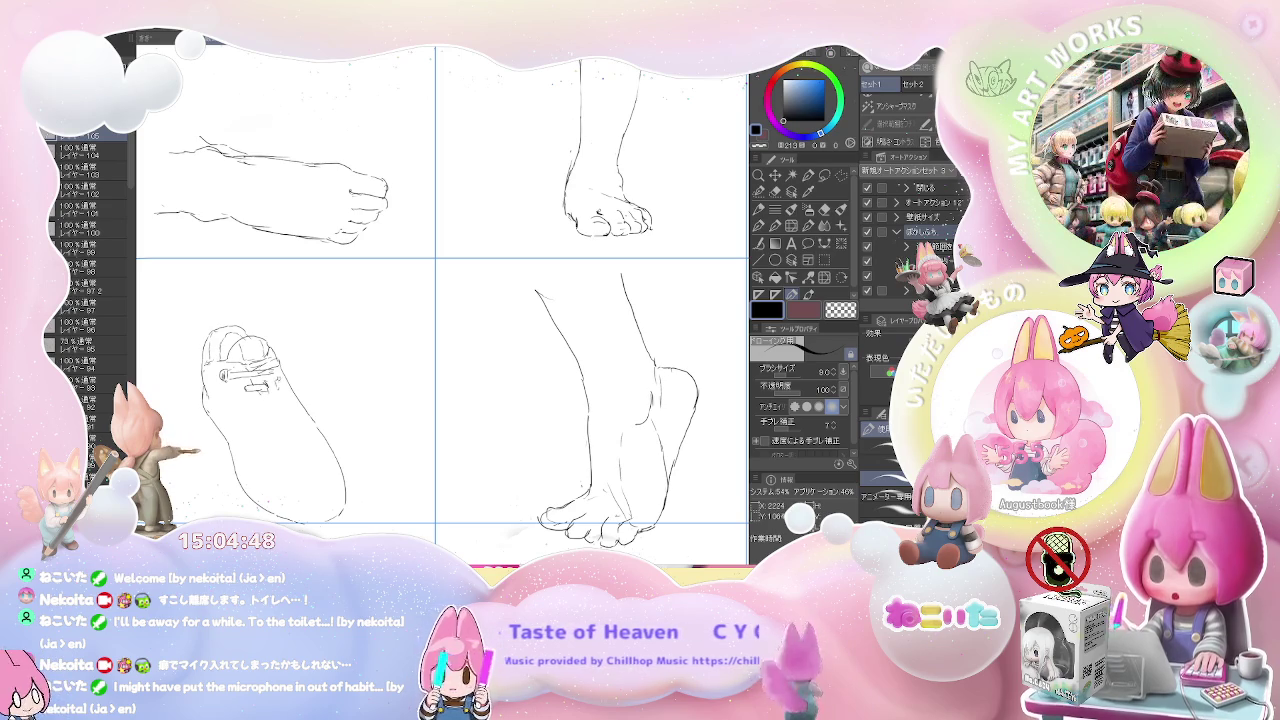
- Draw a crisscross lace stroke across the sneaker, switching between eraser (E) and pen (P) for cleanup
key("e")
key("p")
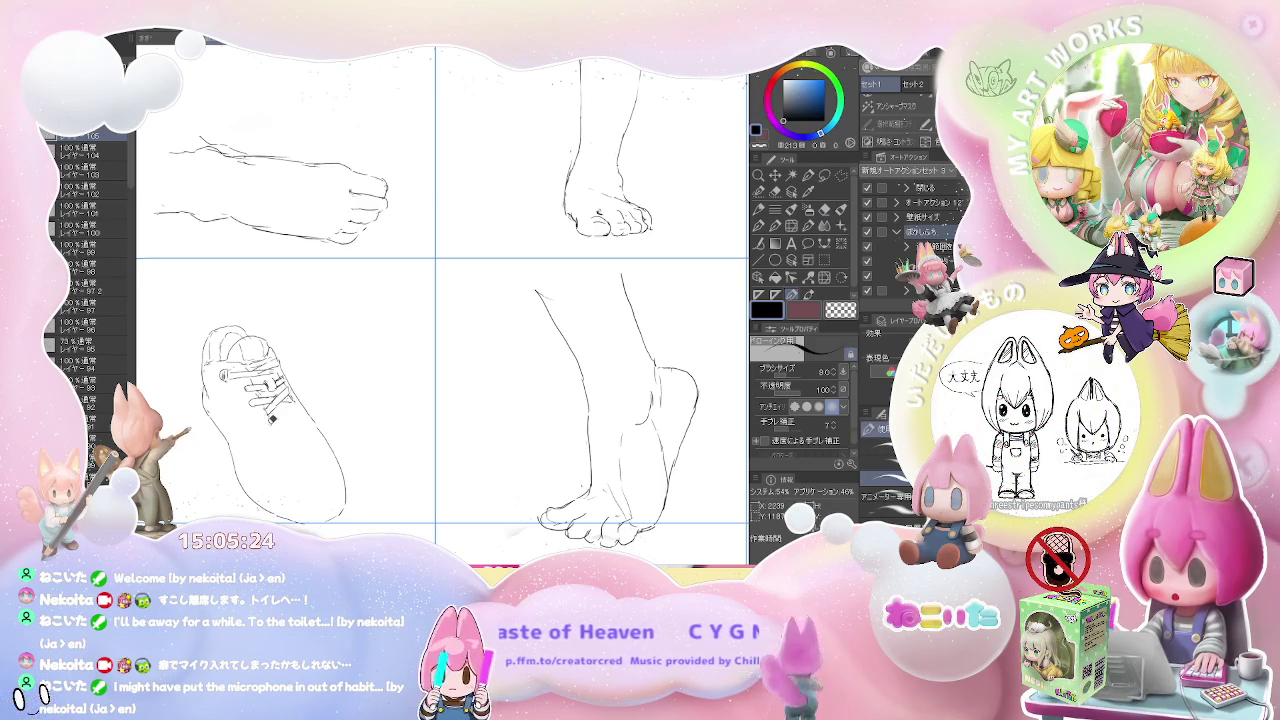
key("e")
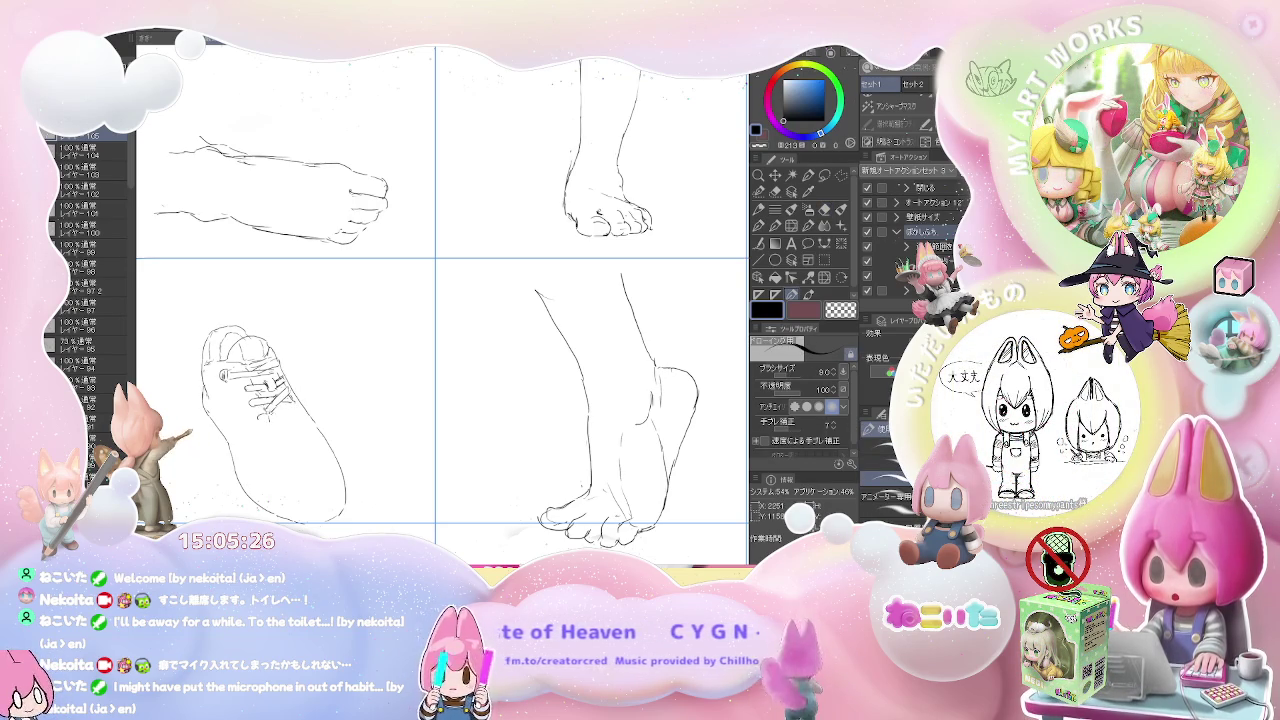
key("p")
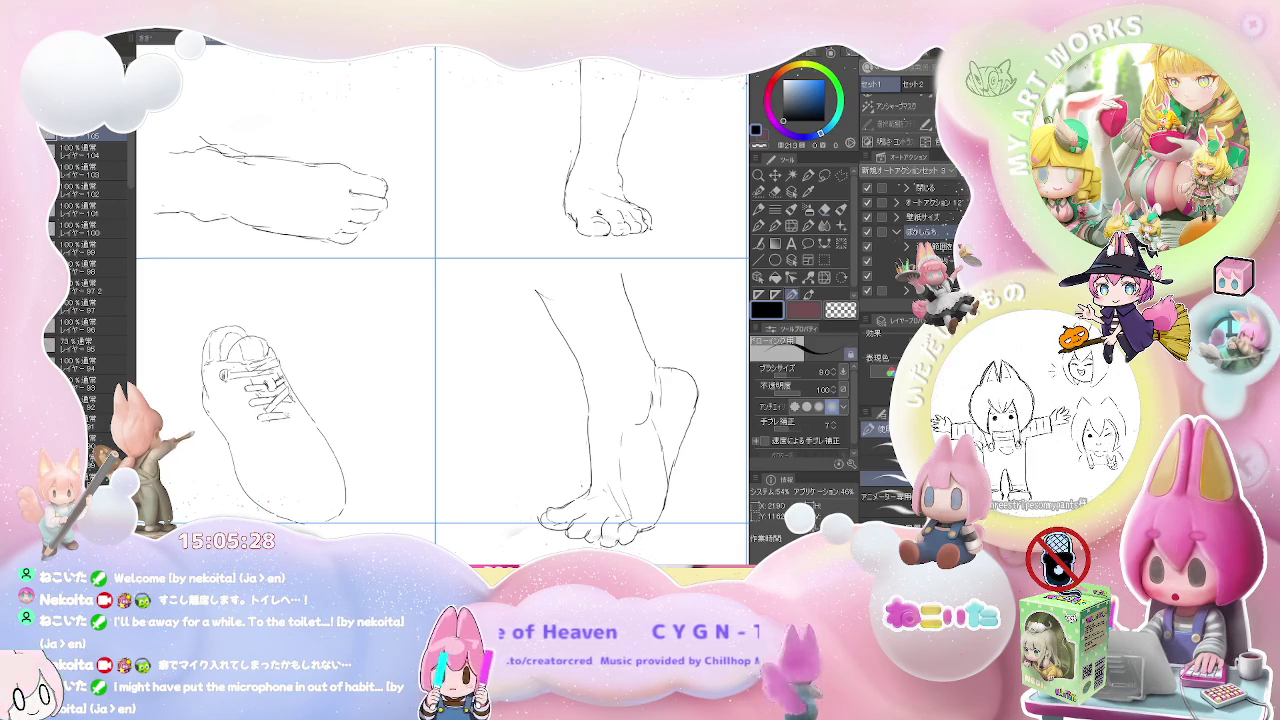
left_click_drag(274, 416, 292, 410)
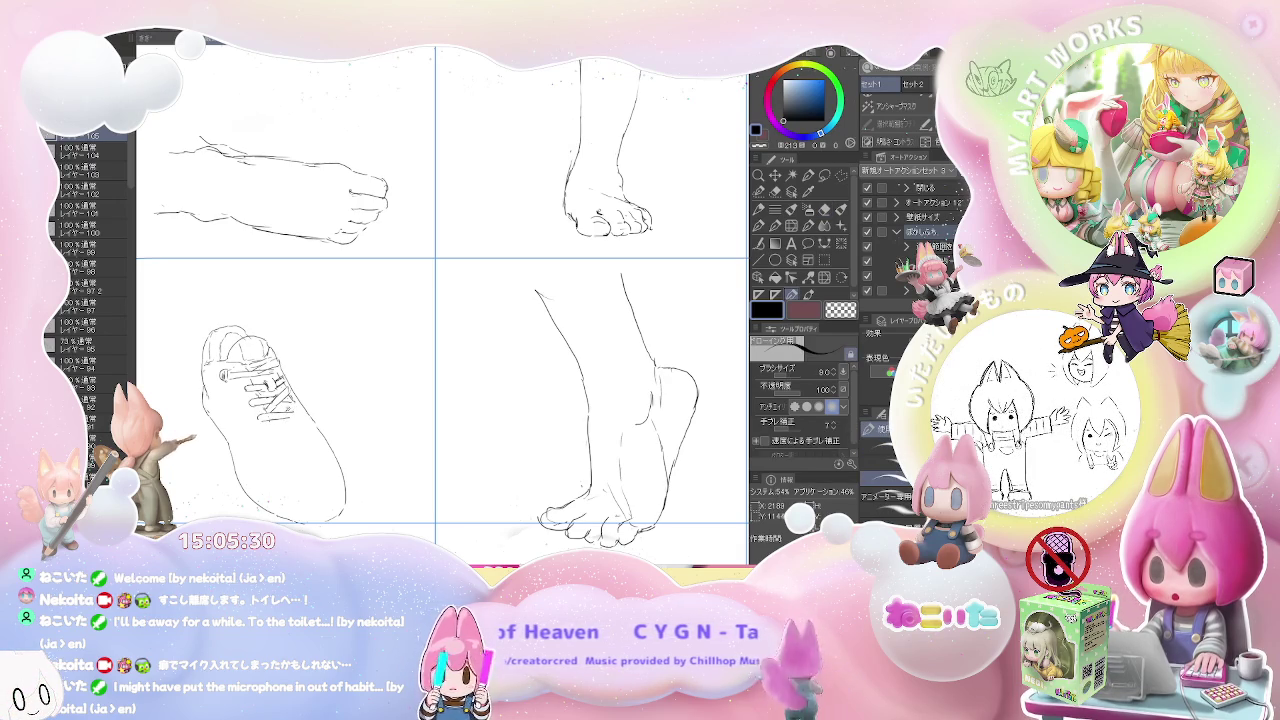
key("e")
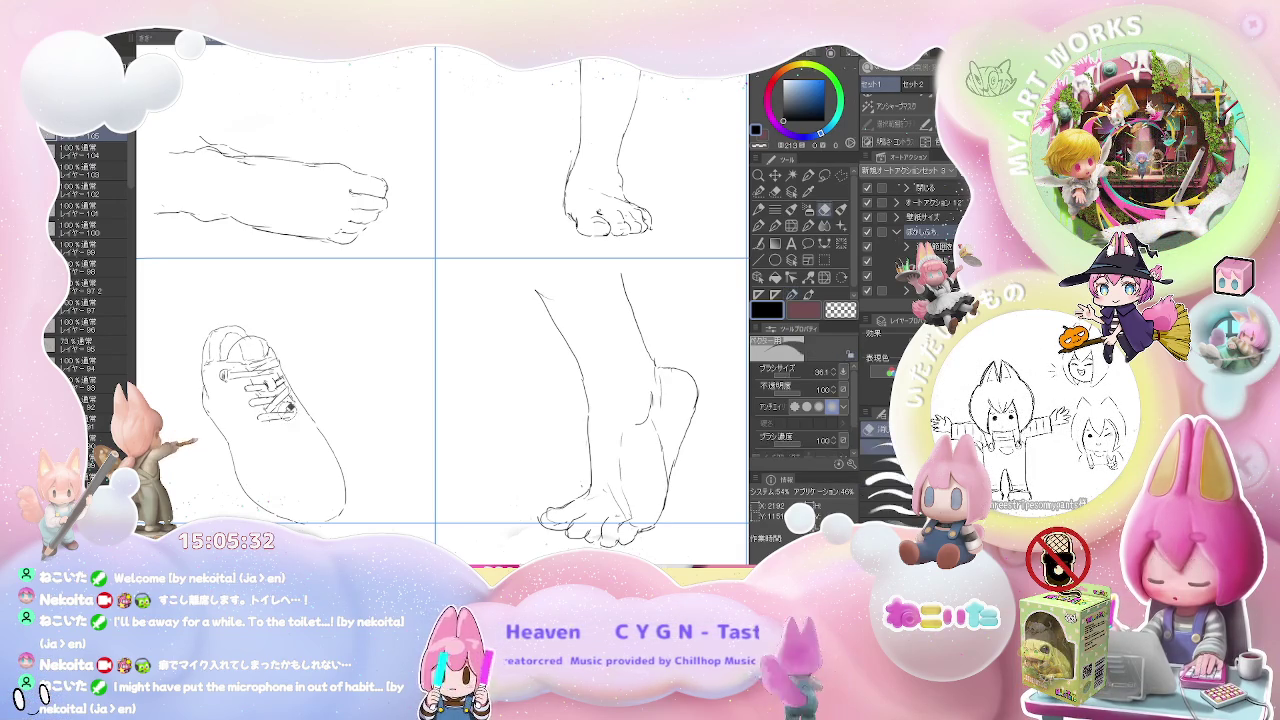
key("p")
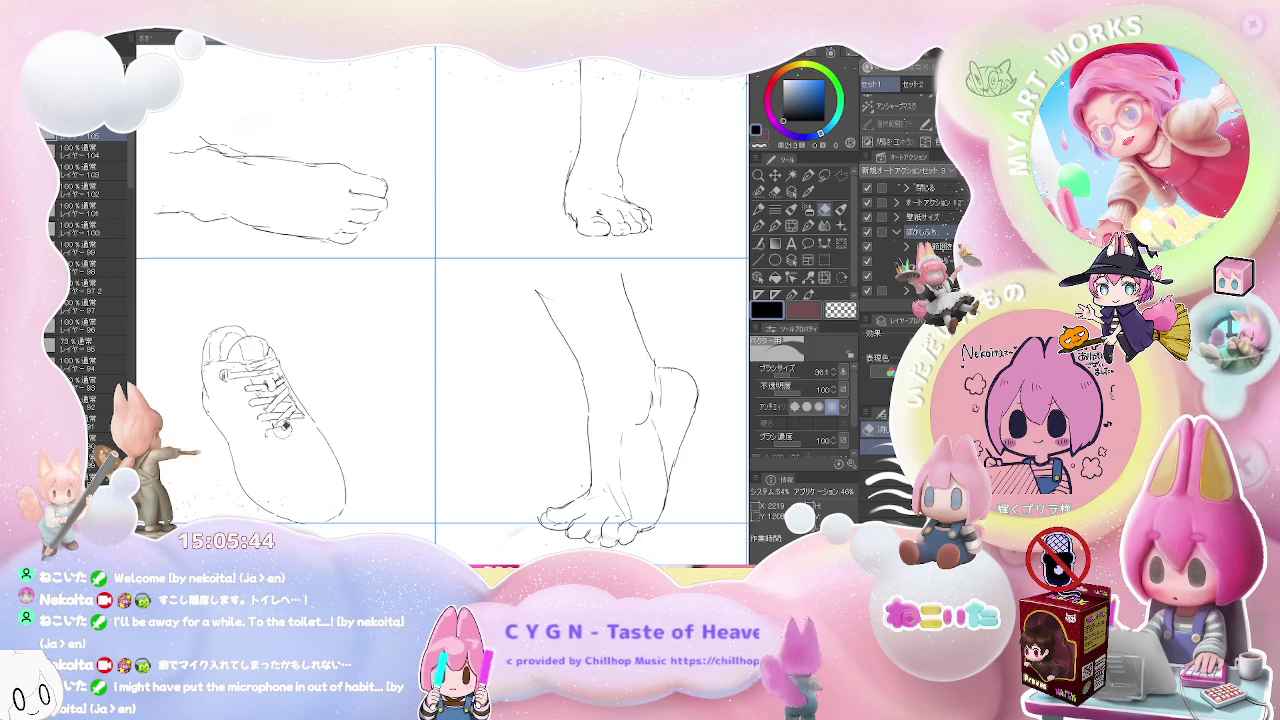
key("p")
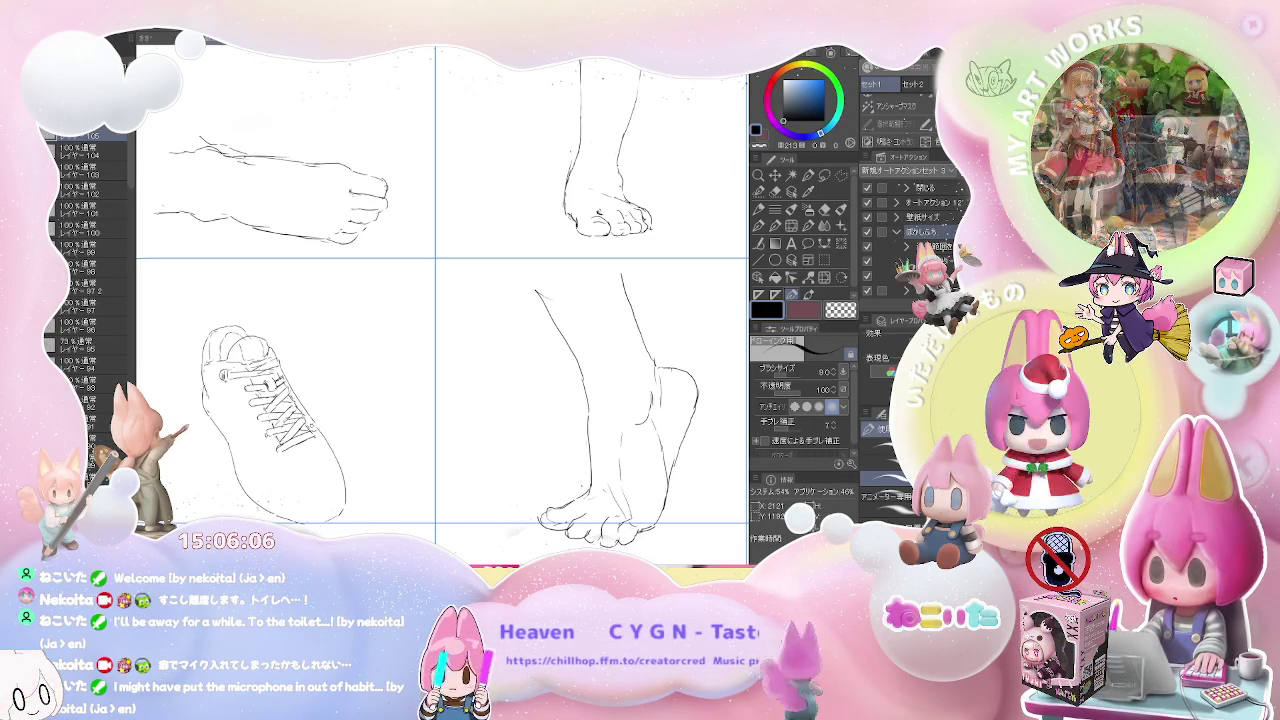
- Draw the sole line along the sneaker's lower edge, with brief eraser corrections
key("e")
key("p")
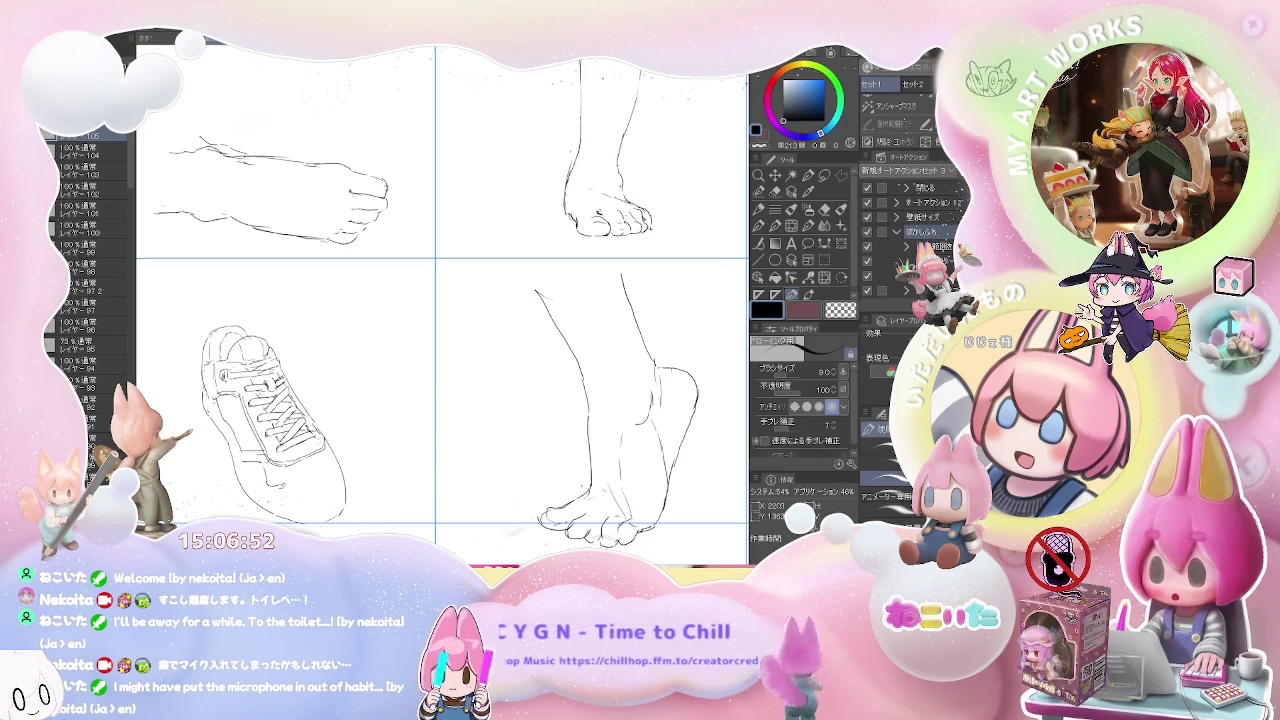
mouse_move(287, 486)
left_mouse_down()
mouse_move(301, 492)
mouse_move(274, 480)
left_mouse_up()
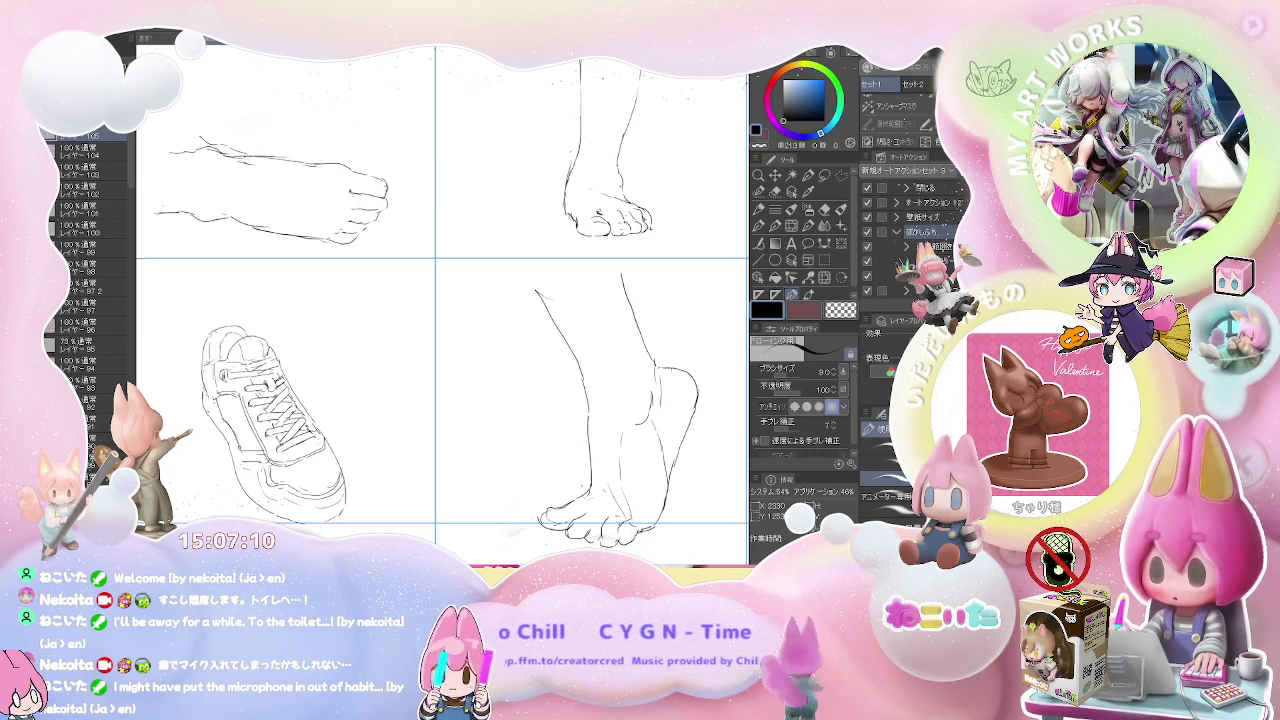
key("e")
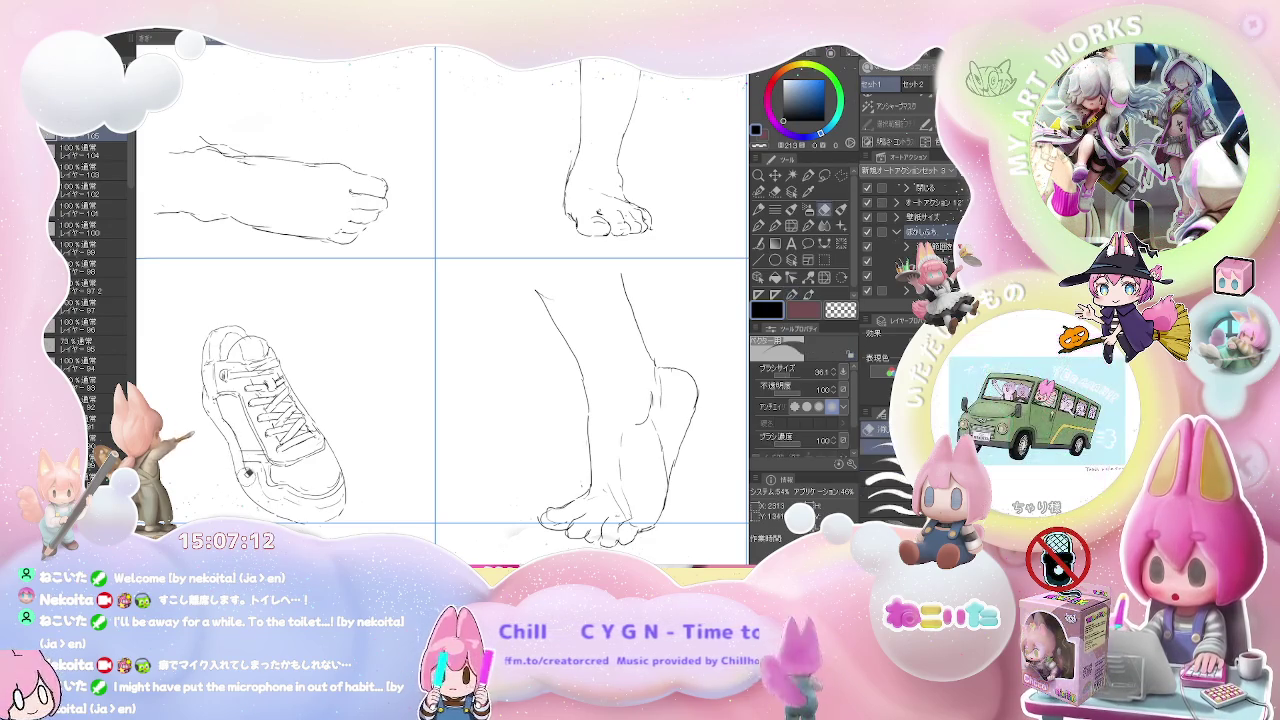
key("p")
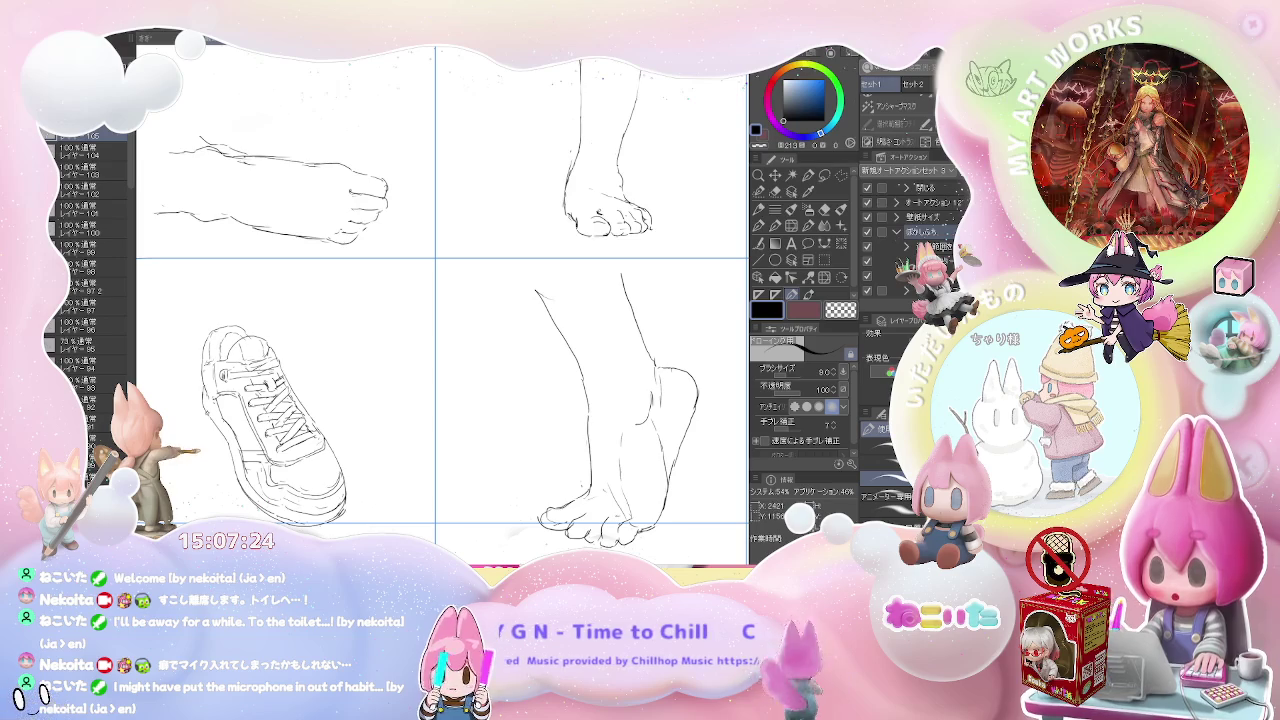
scroll(255, 426, "down", 1)
- Bring the bottom-left panel into view and start a curved shoe shape with an inner arc
left_click_drag(464, 425, 484, 292)
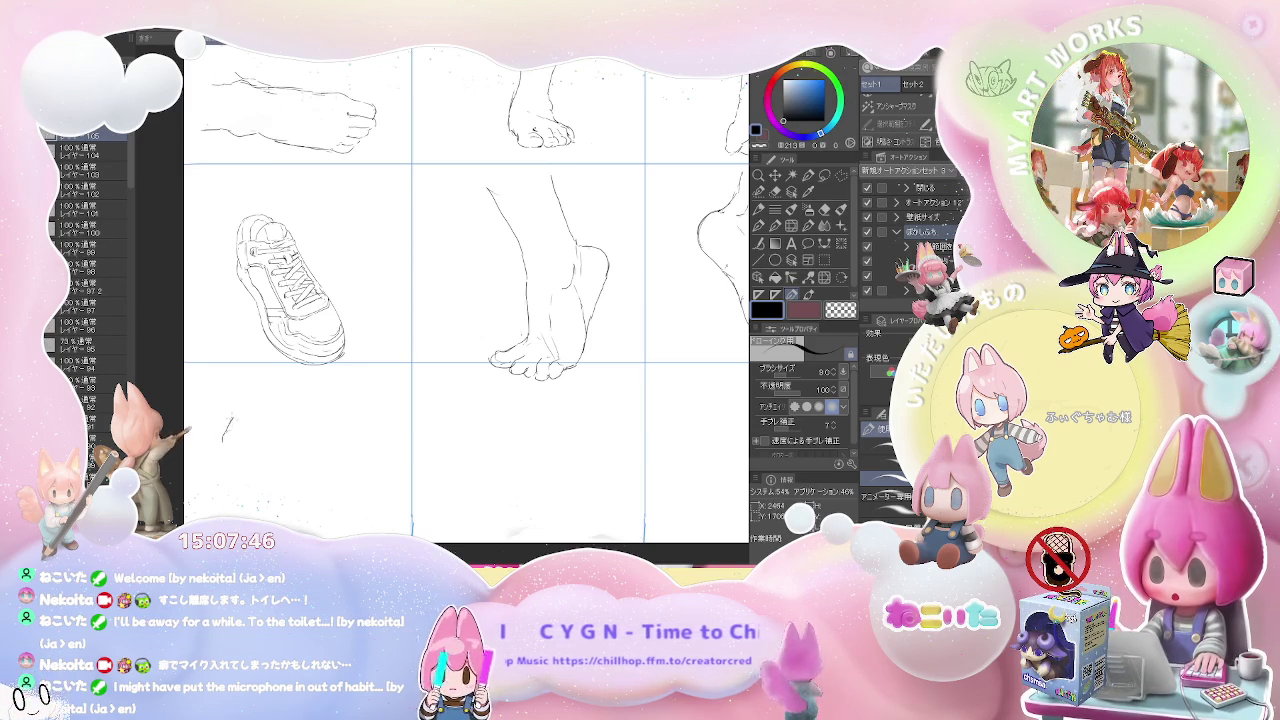
mouse_move(222, 440)
left_mouse_down()
mouse_move(268, 404)
mouse_move(253, 391)
mouse_move(288, 392)
left_mouse_up()
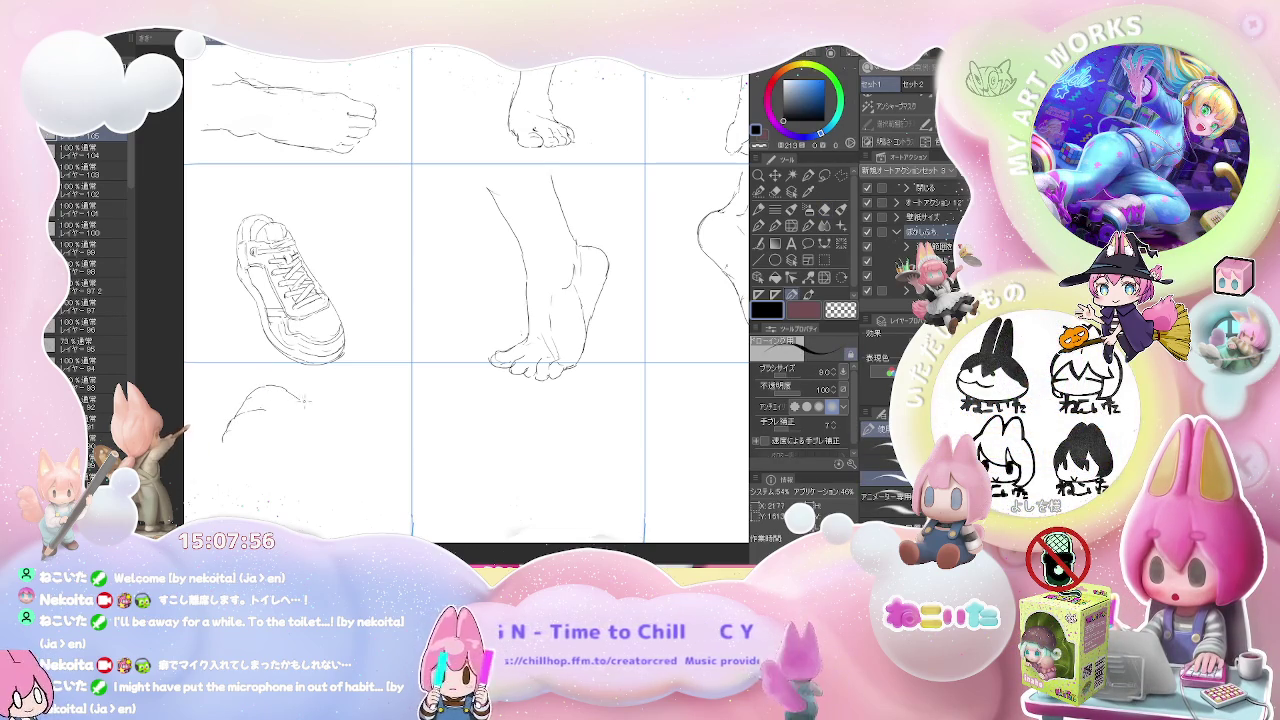
key("e")
key("p")
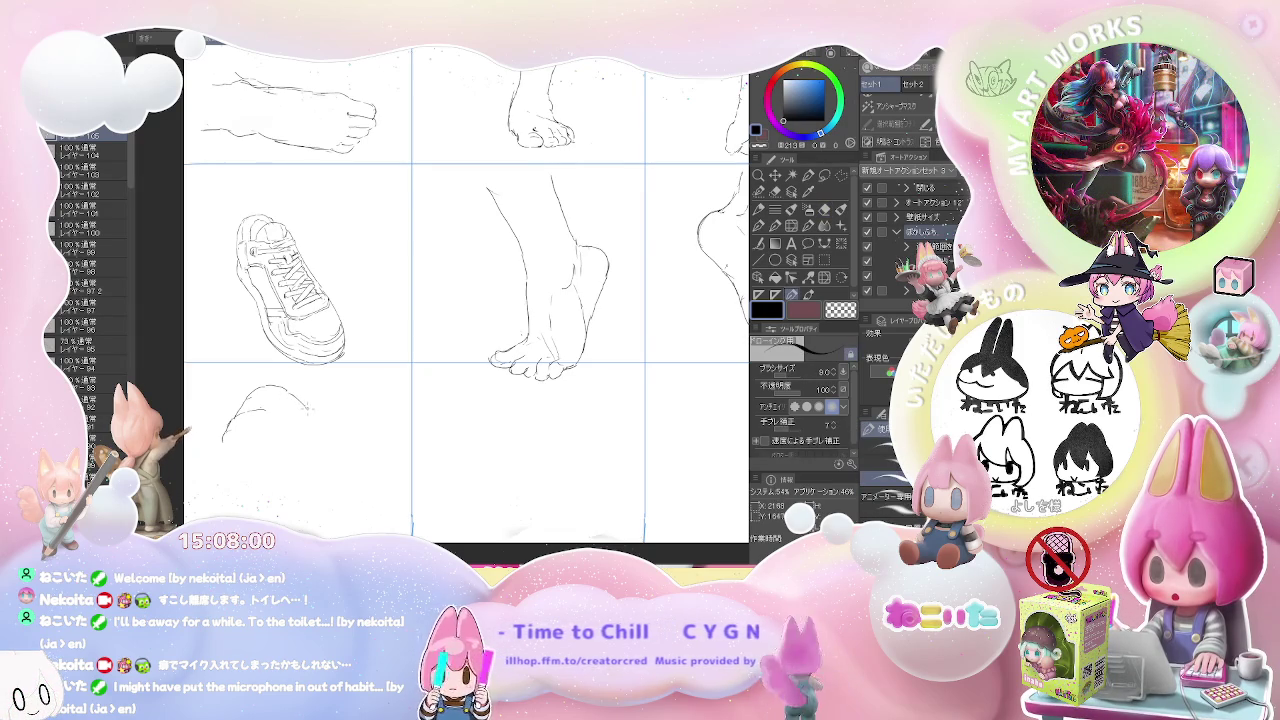
left_click_drag(306, 406, 331, 434)
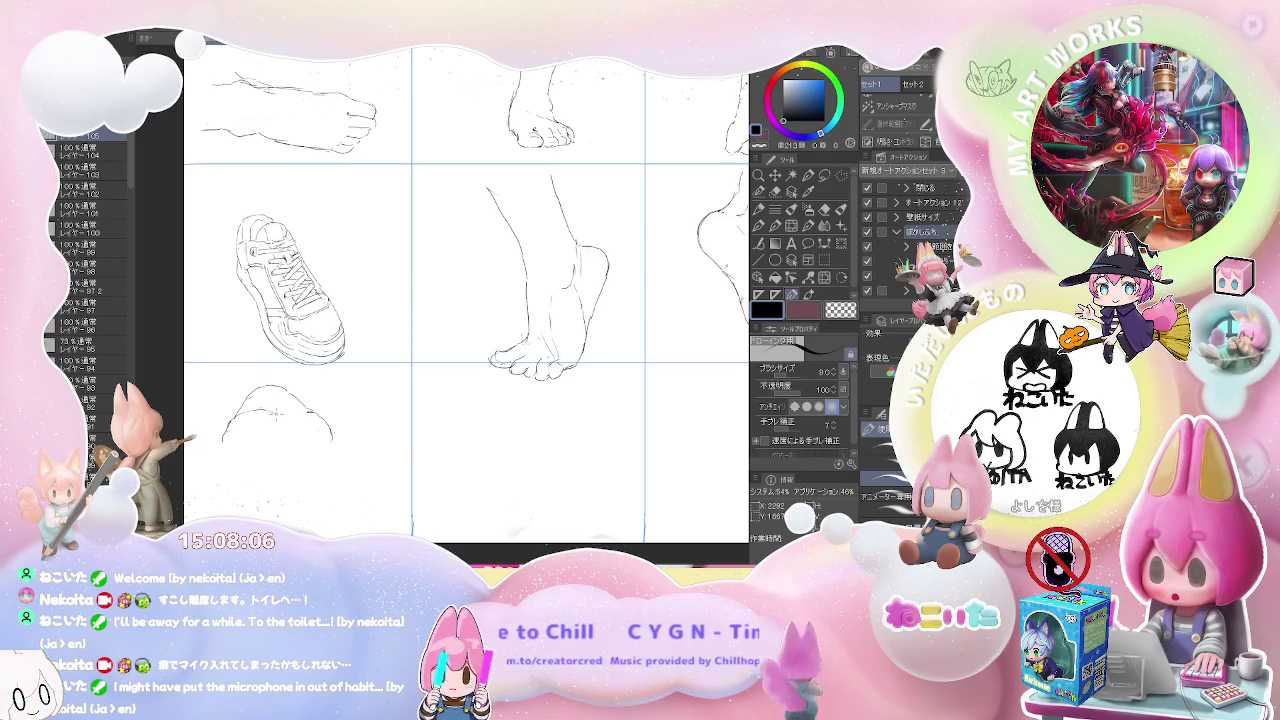
left_click_drag(300, 437, 327, 462)
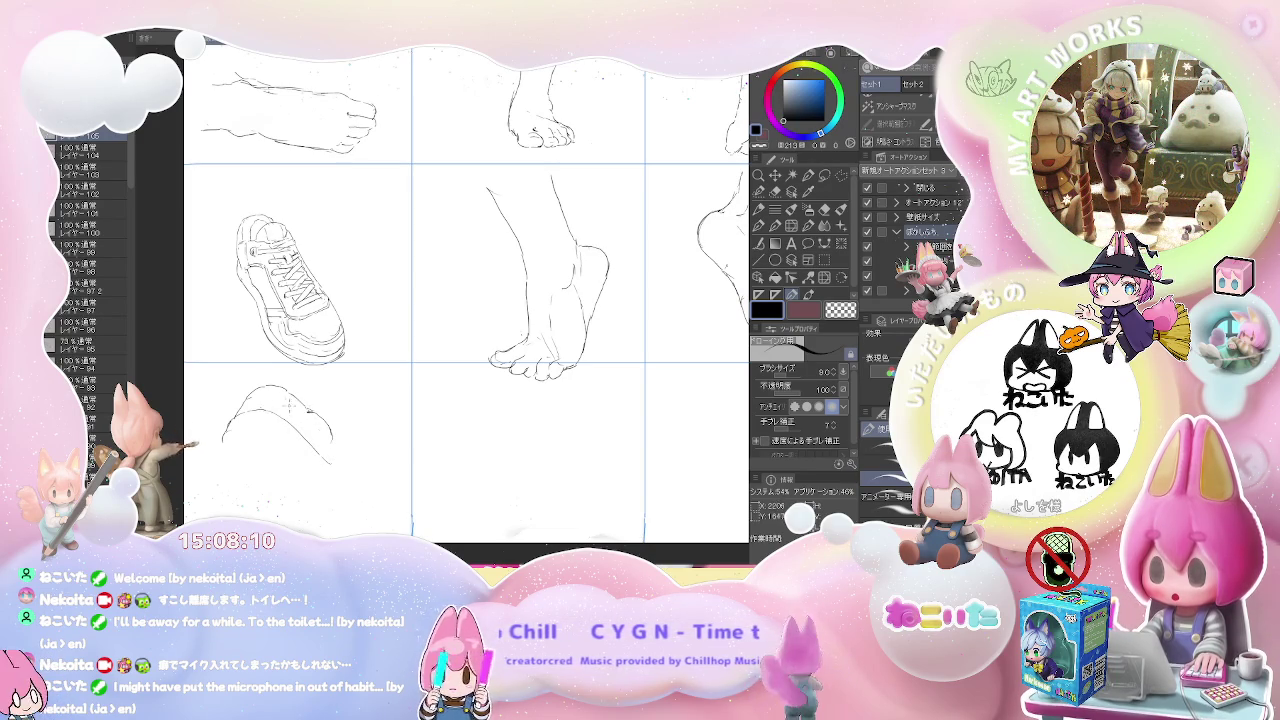
left_click_drag(258, 402, 308, 412)
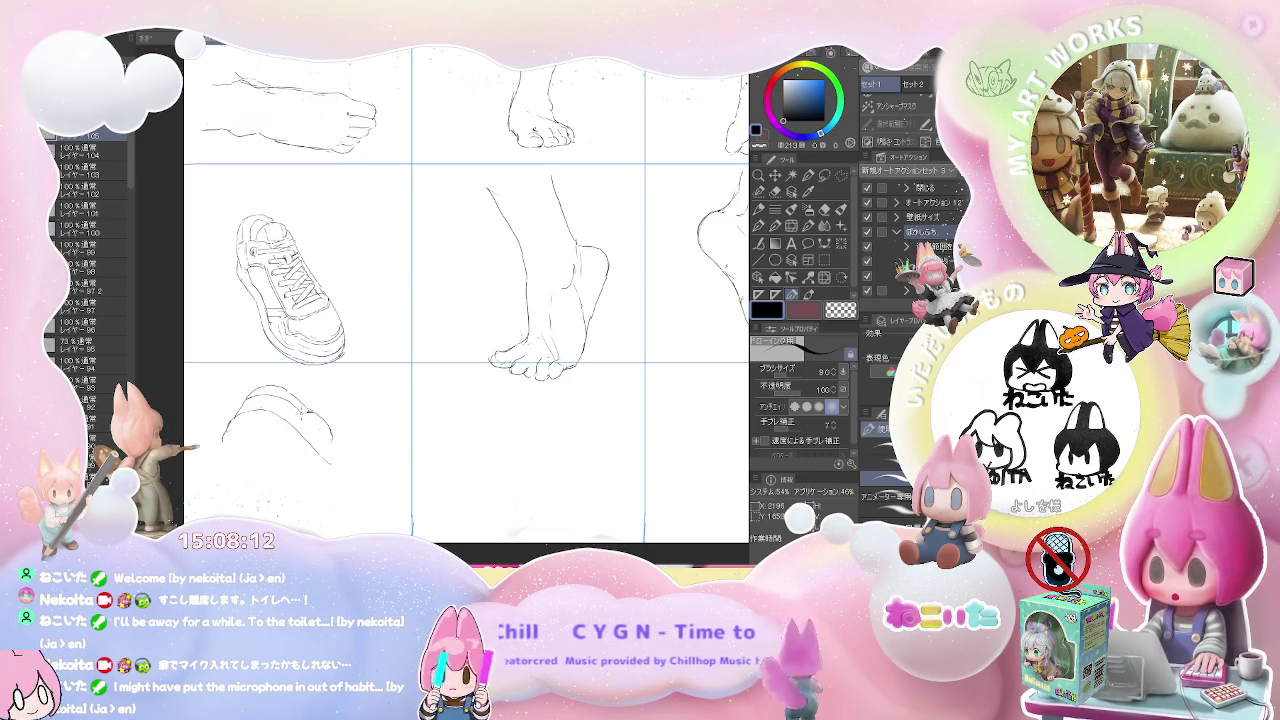
left_click_drag(298, 410, 312, 424)
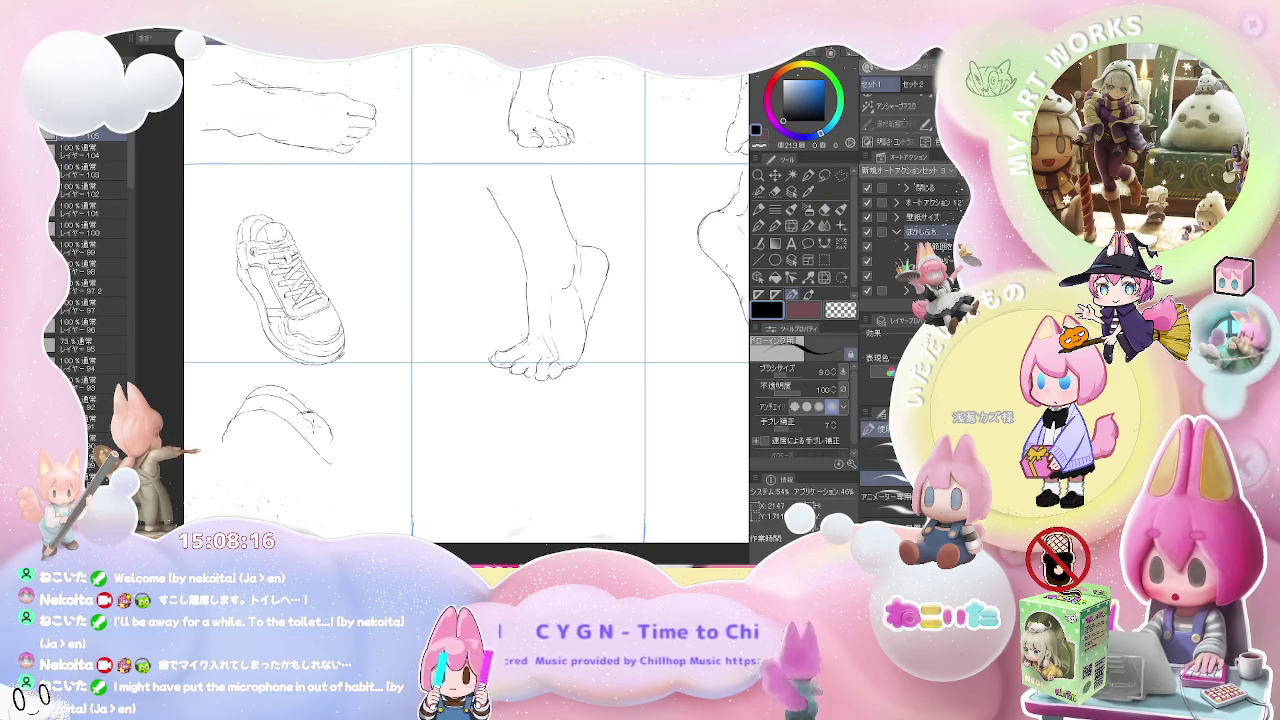
- Add detail strokes at the shape's right end and extend the curve down-right to its bottom
key("e")
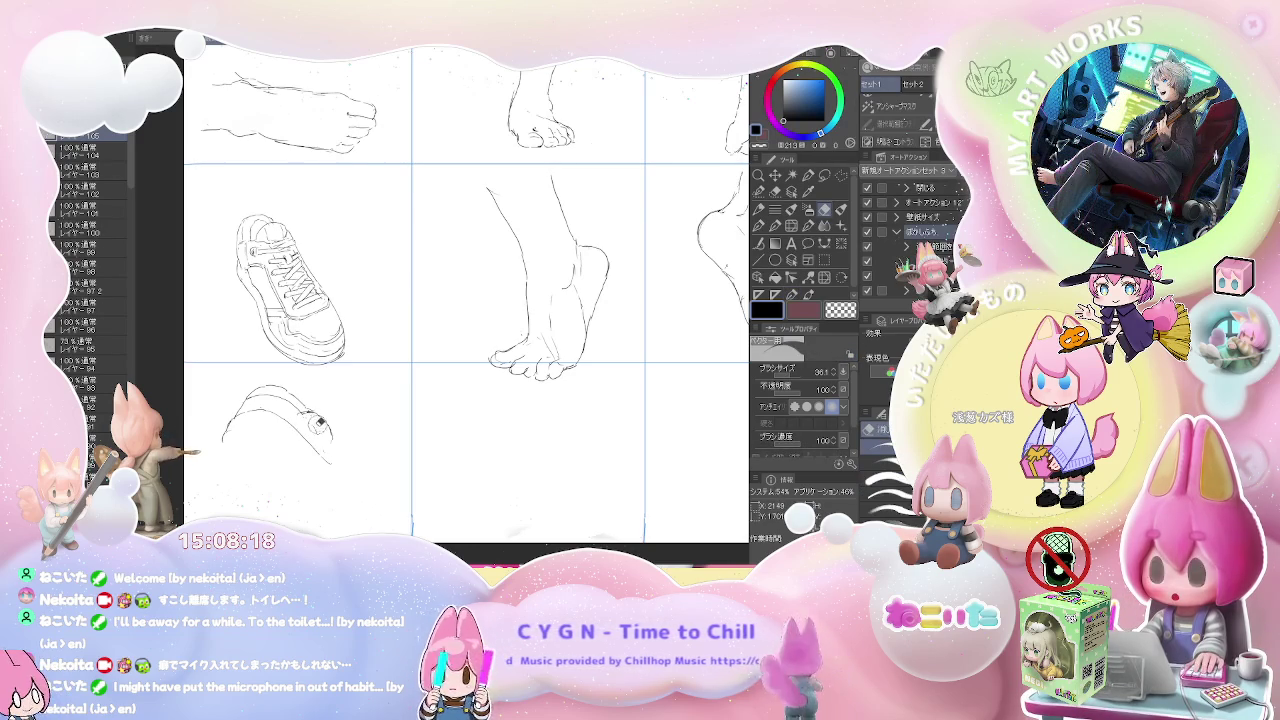
key("p")
left_click_drag(320, 438, 328, 456)
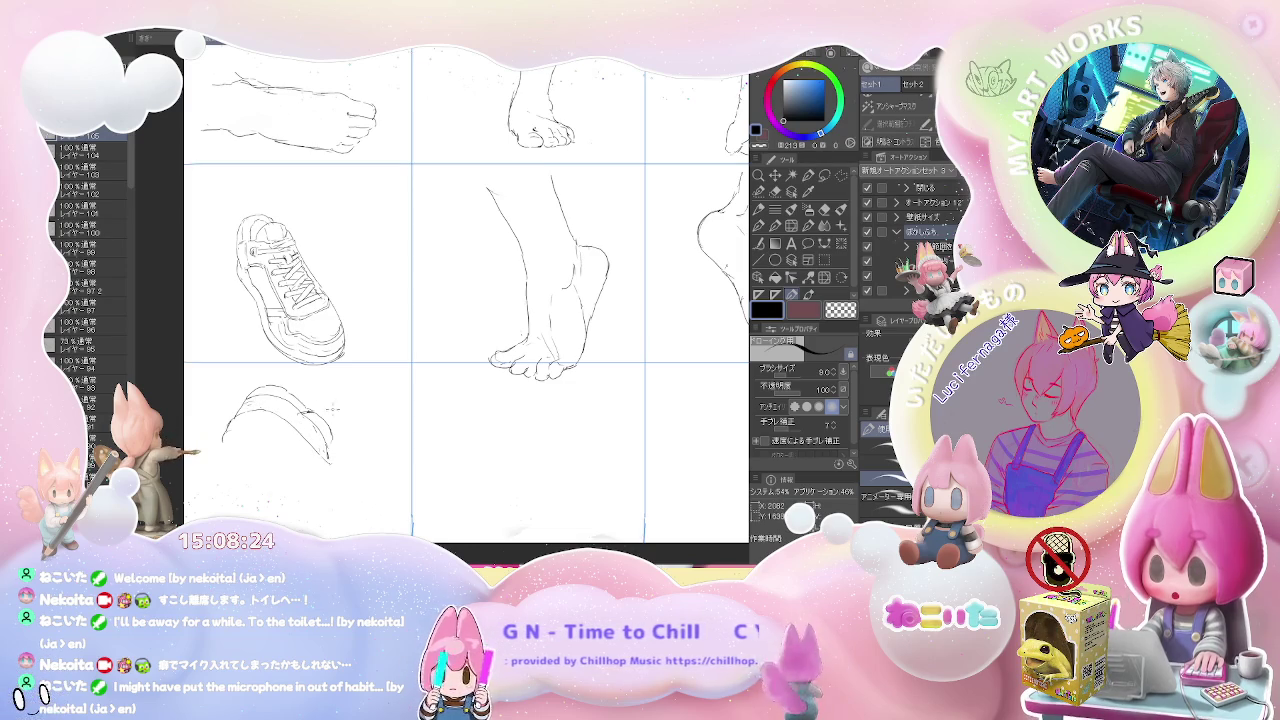
left_click_drag(324, 438, 334, 448)
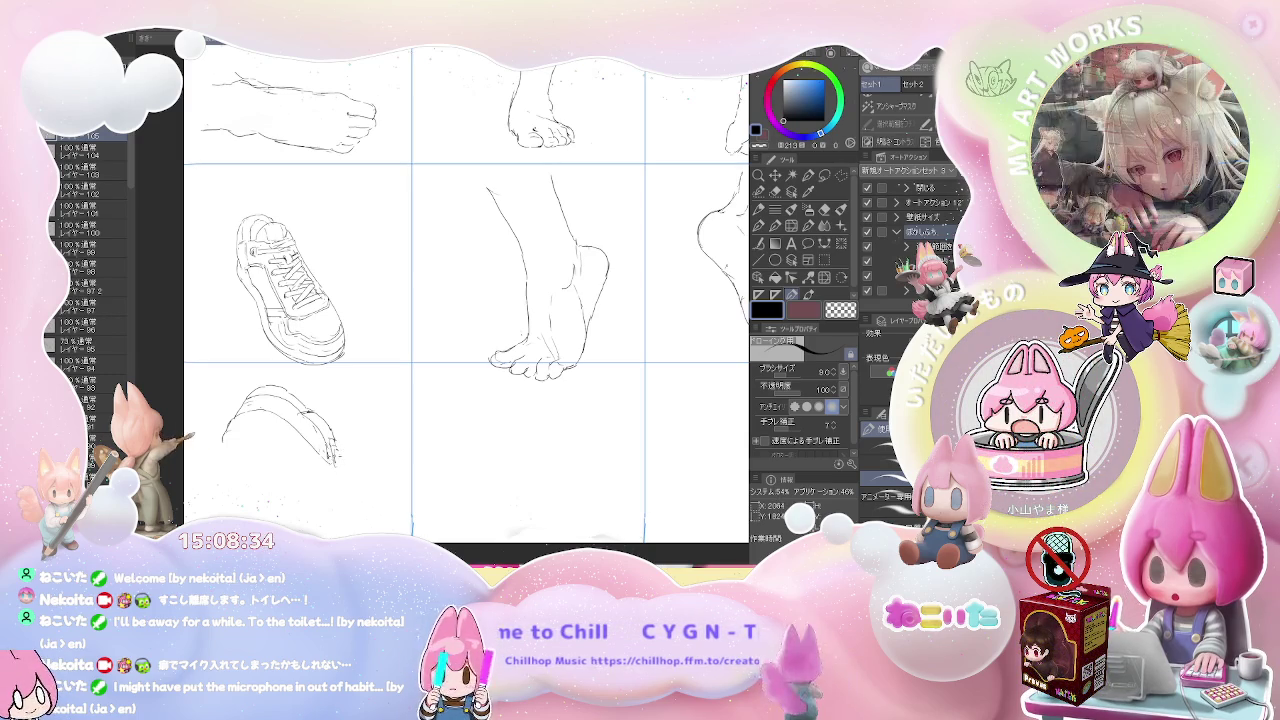
left_click_drag(328, 448, 366, 490)
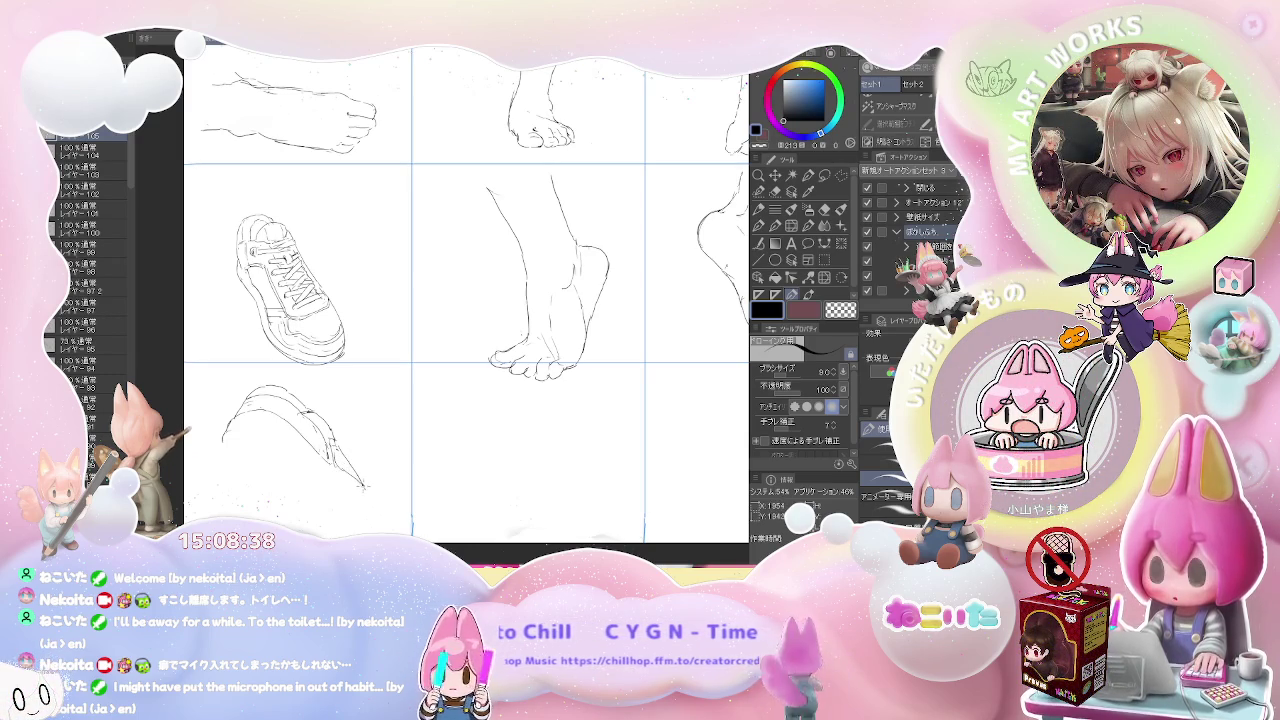
key("e")
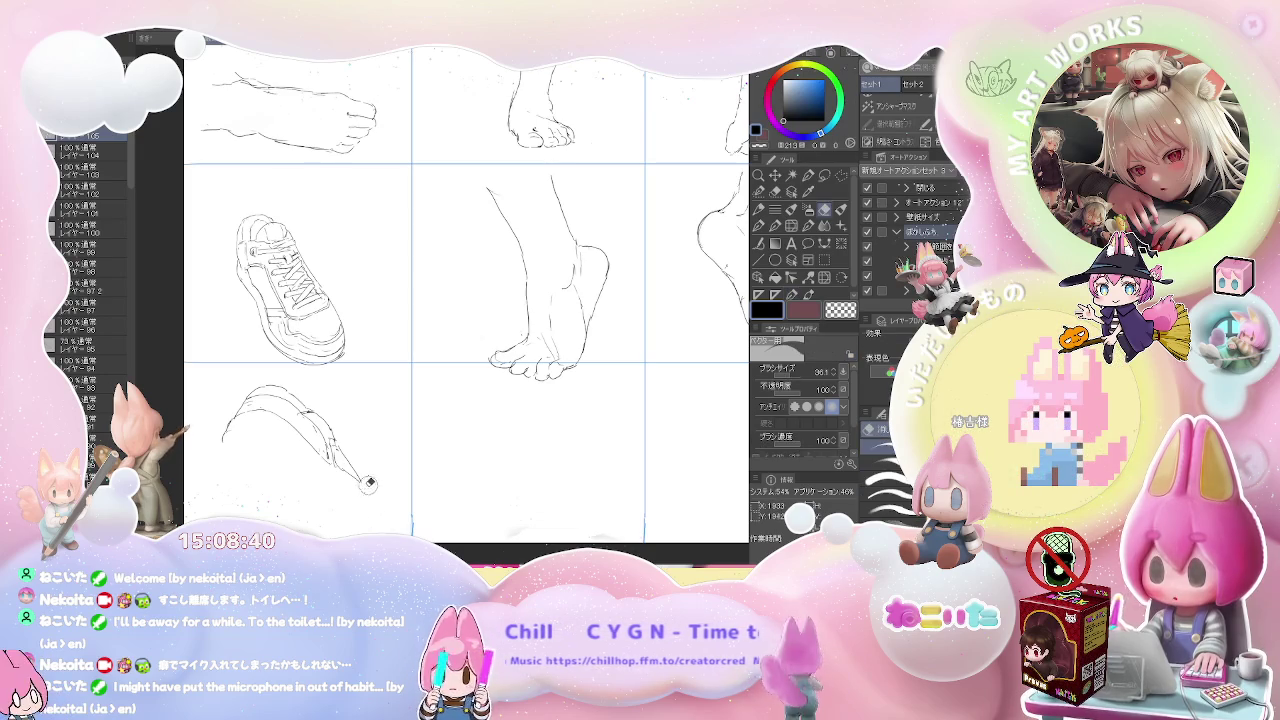
key("p")
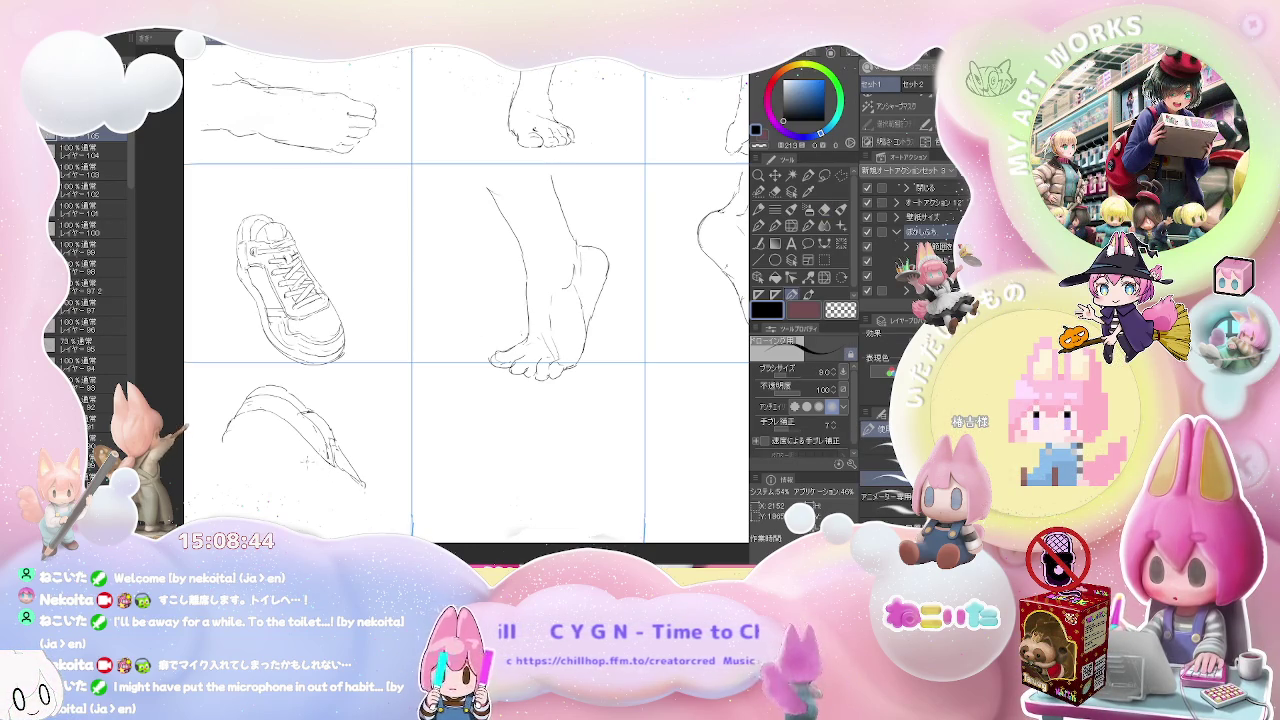
left_click_drag(324, 478, 346, 494)
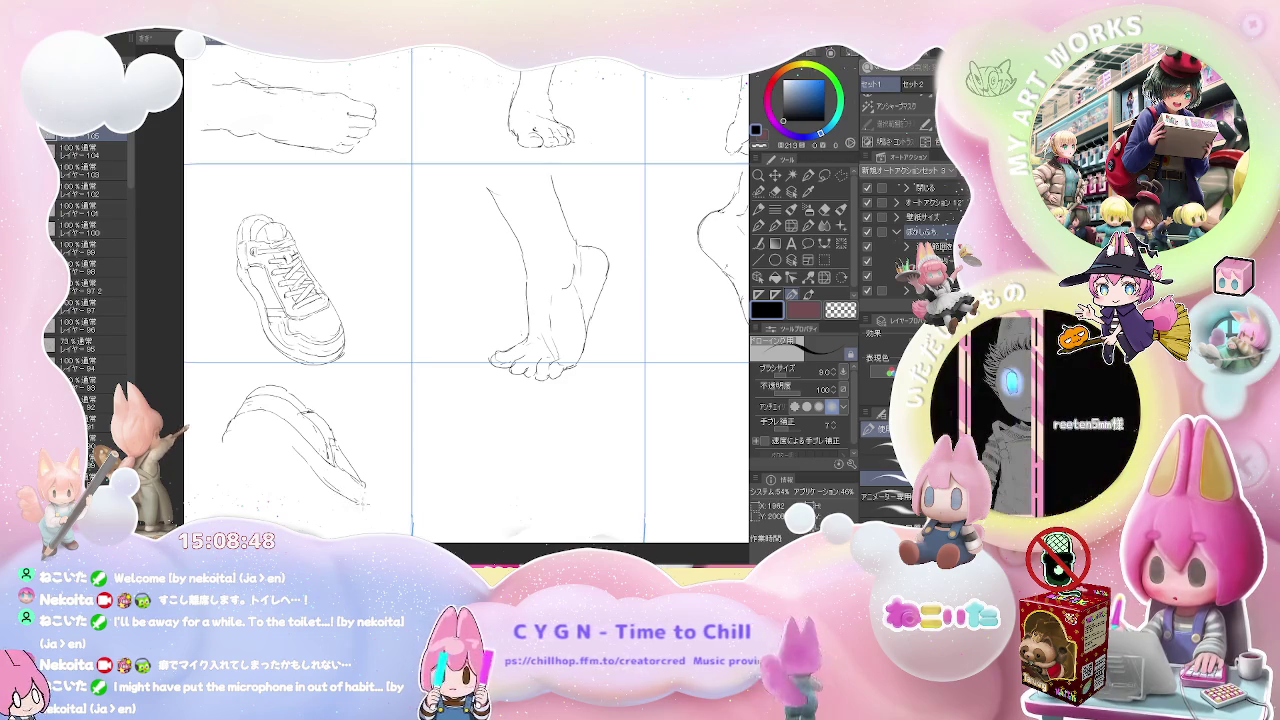
- Add small marks at the sketch's bottom tip and shift the page view upward
left_click_drag(360, 482, 384, 524)
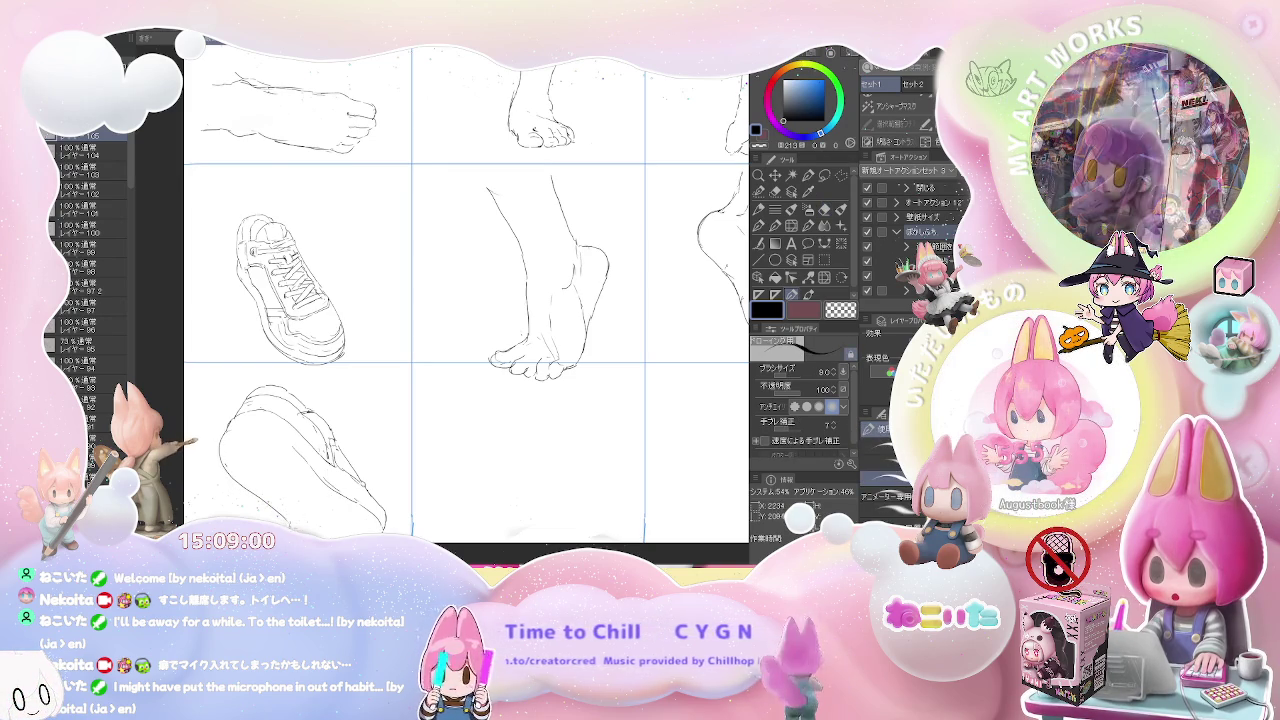
left_click_drag(350, 512, 337, 439)
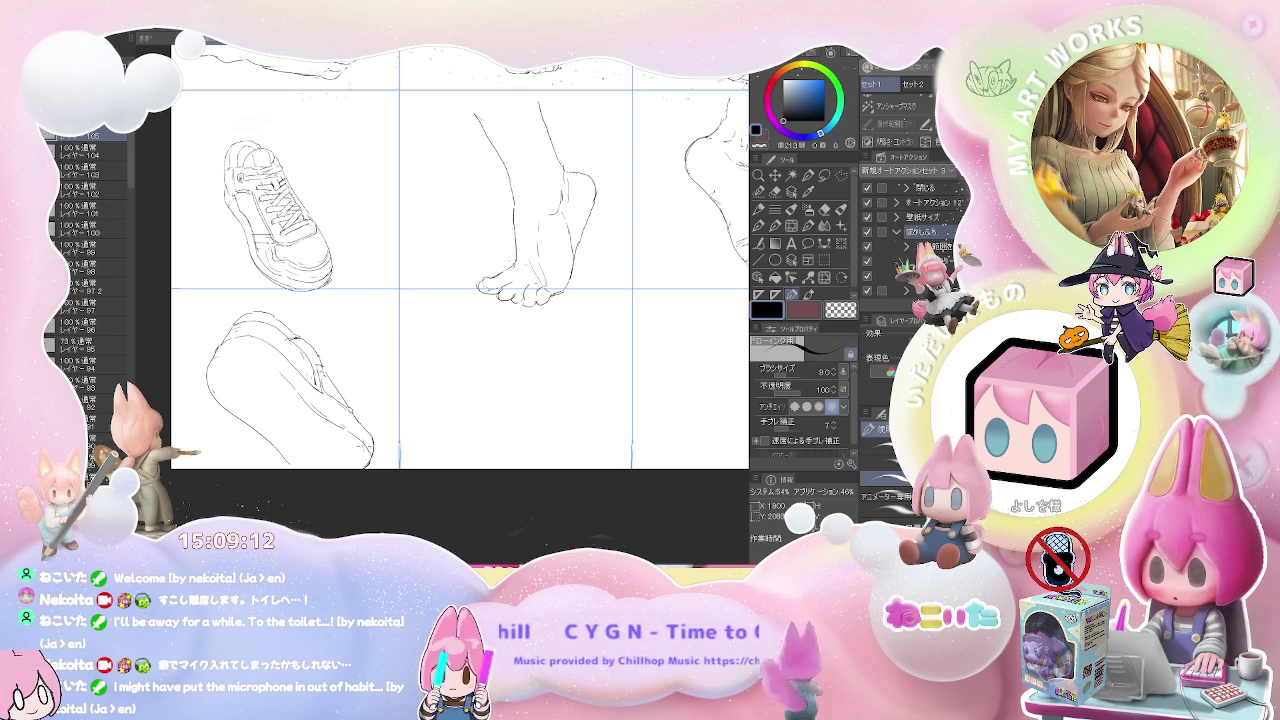
key("e")
key("p")
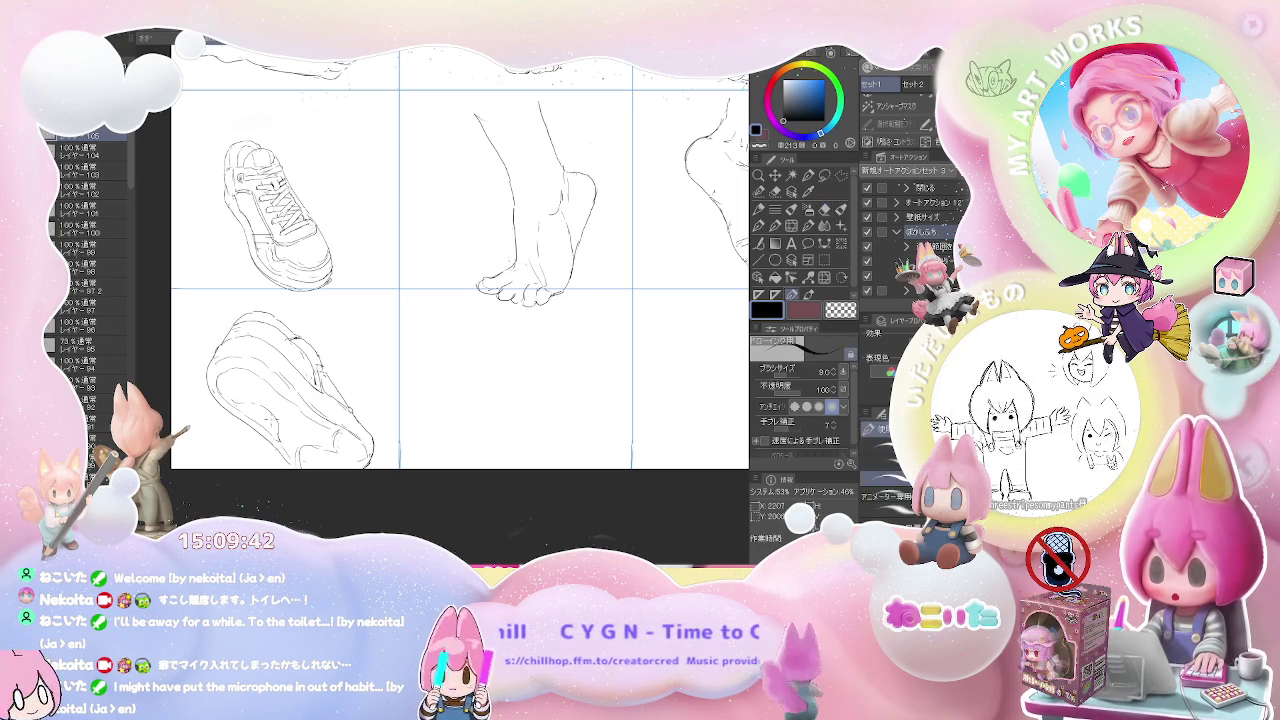
- Zoom out and switch to the witch-on-broom illustration document
scroll(283, 383, "down", 2)
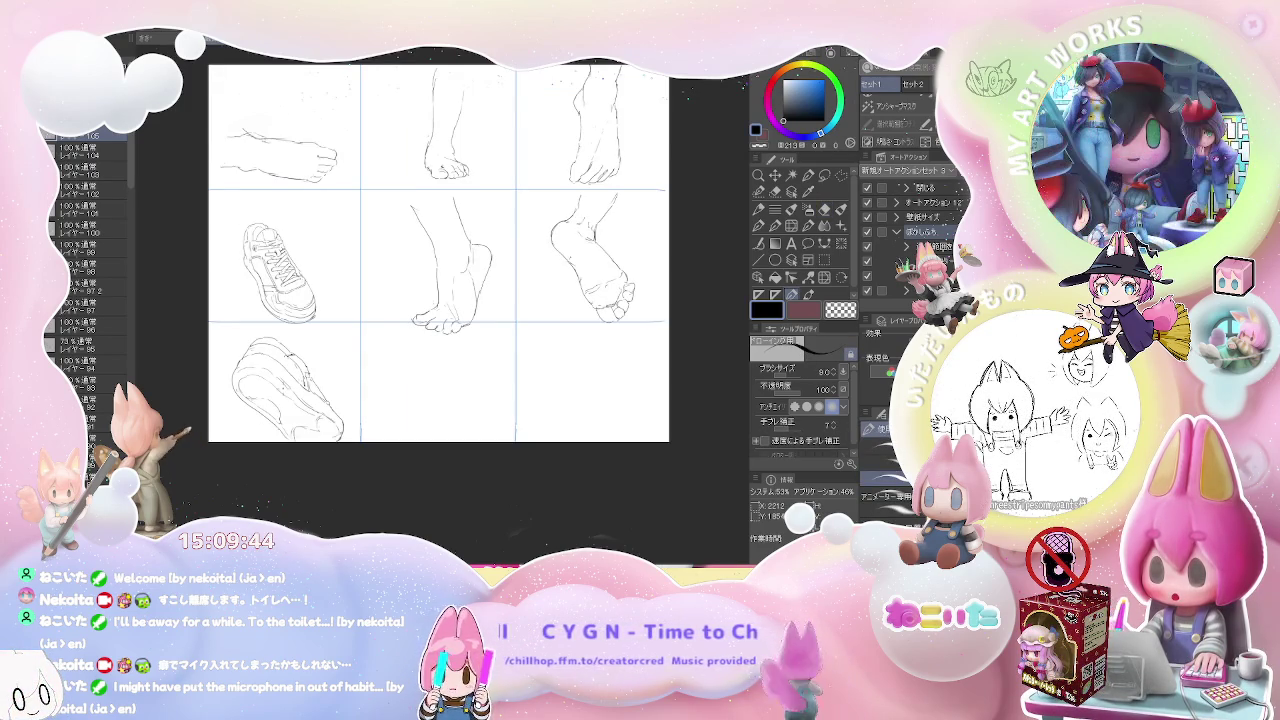
scroll(284, 389, "down", 1)
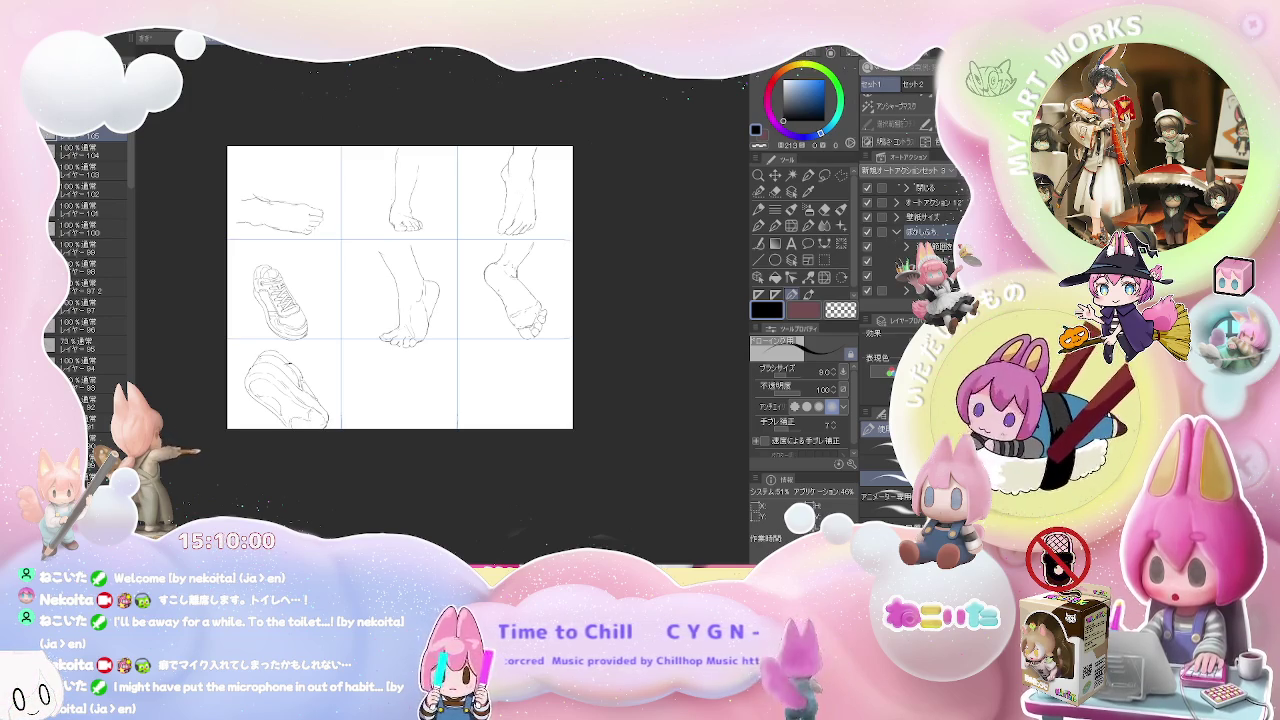
left_click(166, 42)
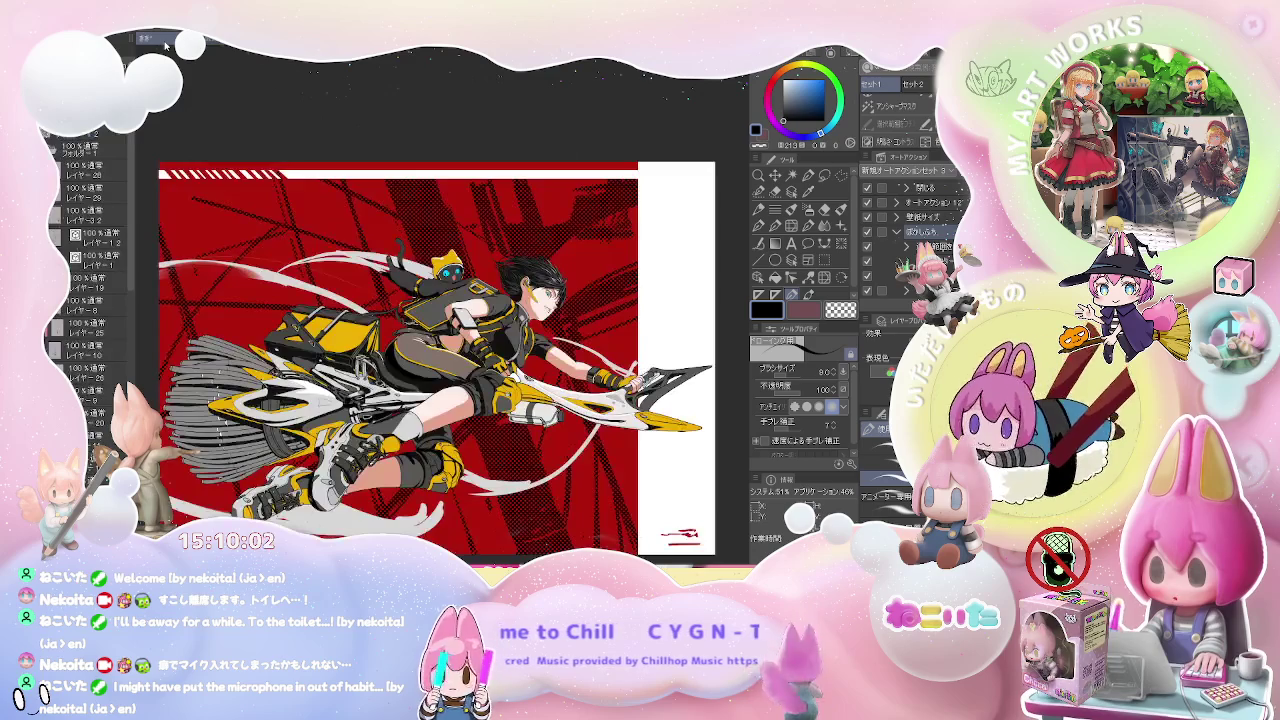
key("ctrl+plus")
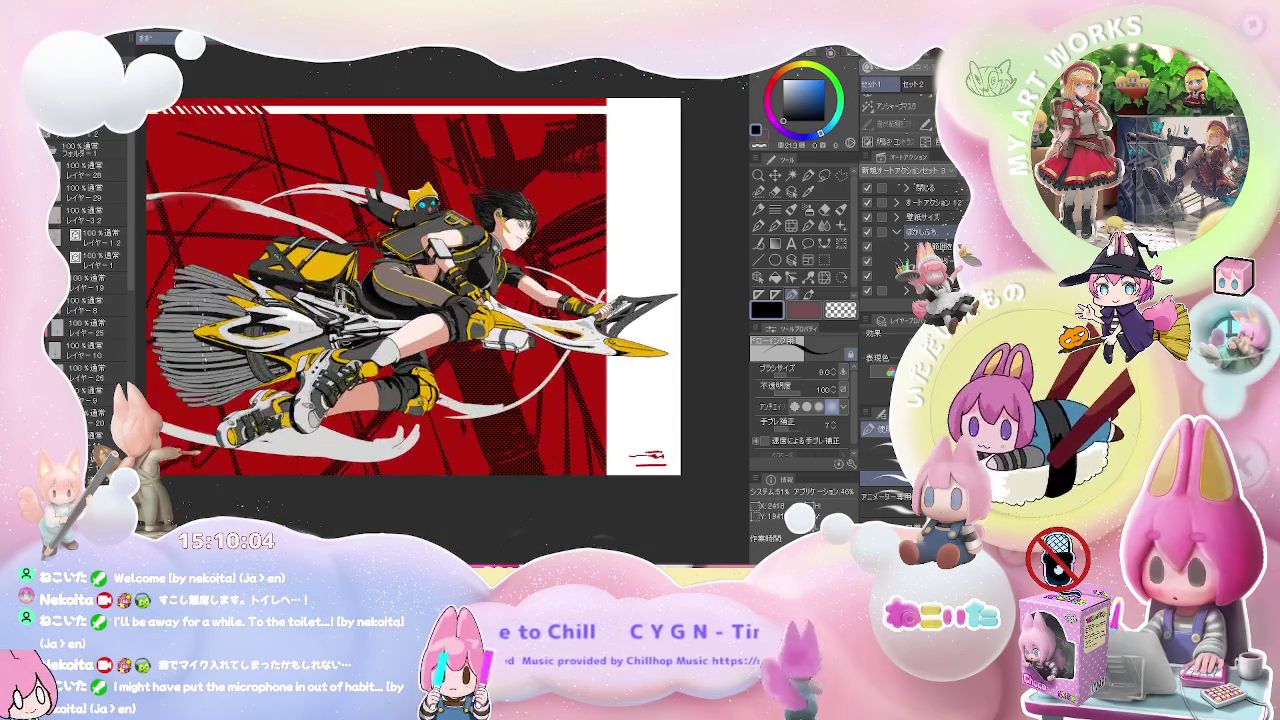
key("ctrl+plus")
scroll(260, 248, "up", 2)
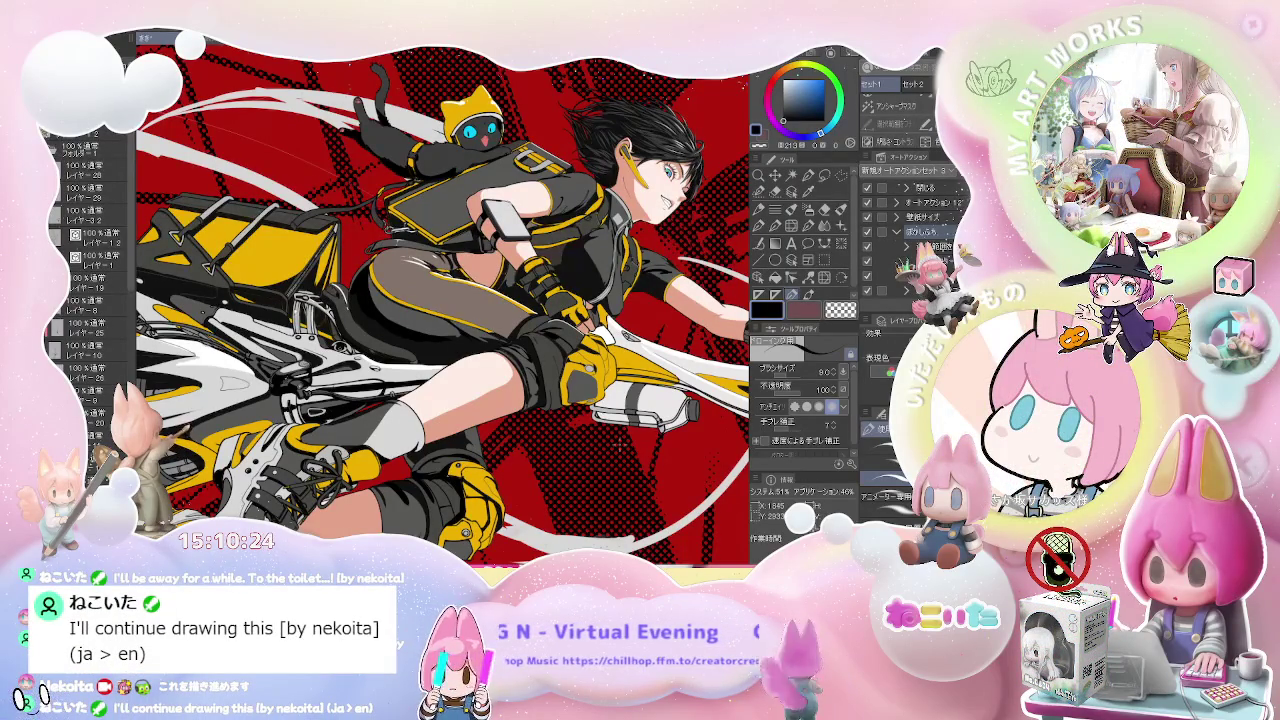
key("ctrl+minus")
key("ctrl+minus")
- Zoom in on the broom's machine parts near the yellow bag and set the brush to about 36
key("ctrl+plus")
key("ctrl+plus")
key("ctrl+plus")
key("ctrl+plus")
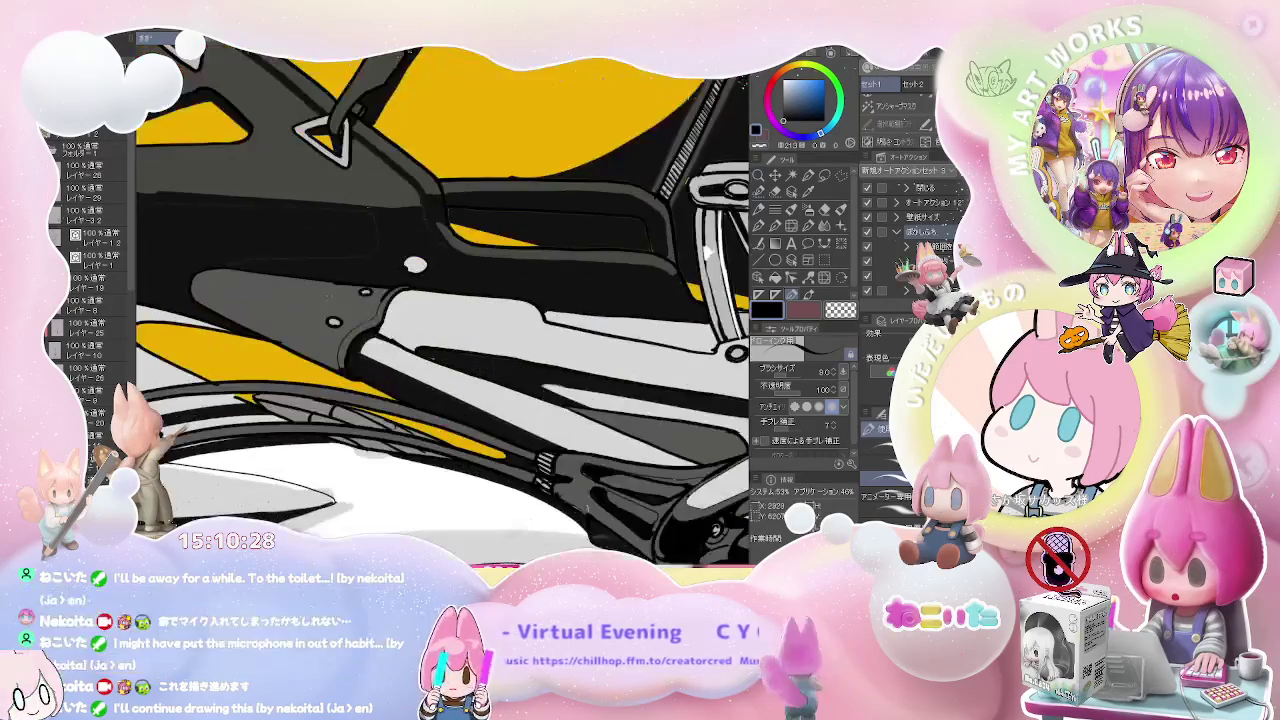
key("ctrl+minus")
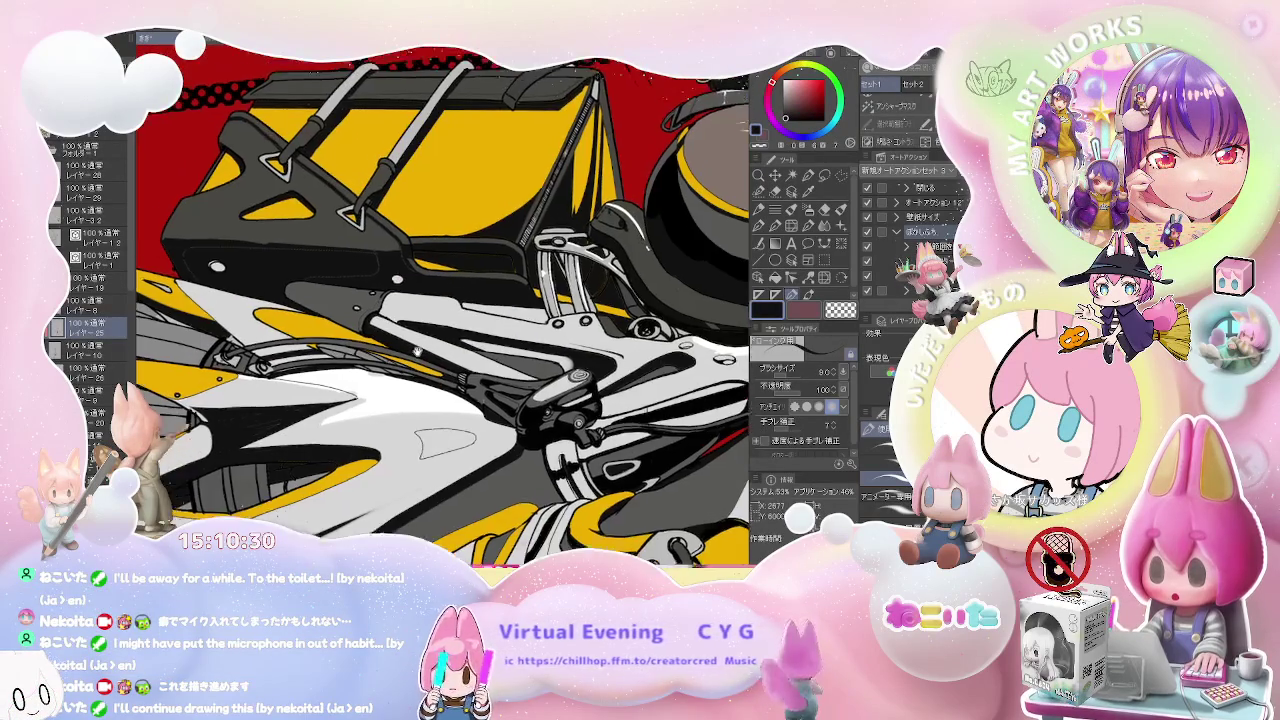
key("ctrl+plus")
left_click_drag(310, 320, 307, 323)
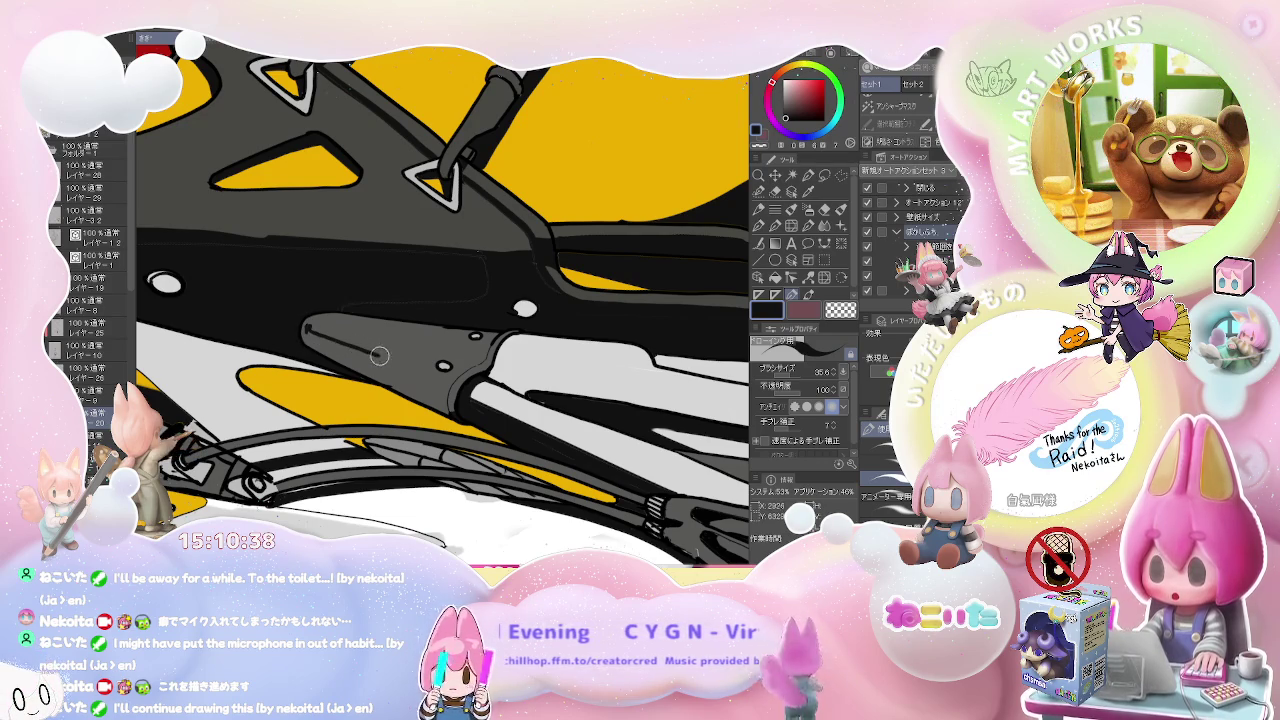
scroll(446, 379, "up", 2)
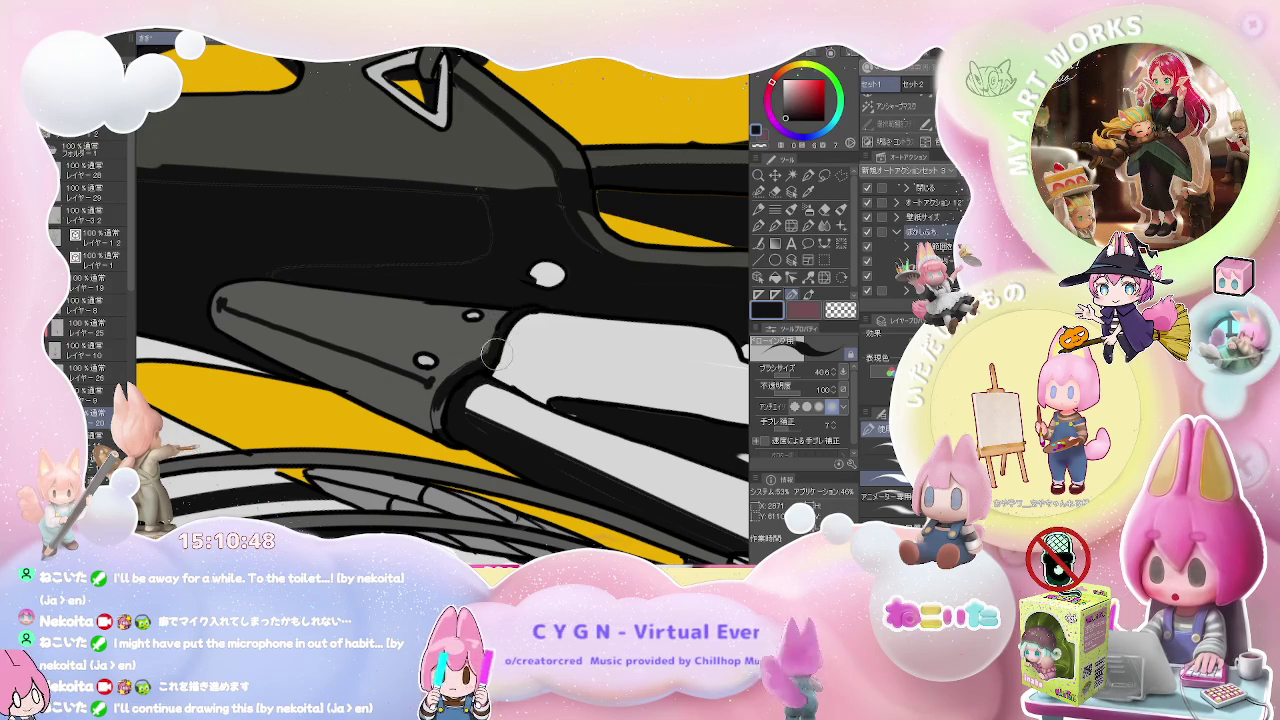
scroll(360, 347, "up", 1)
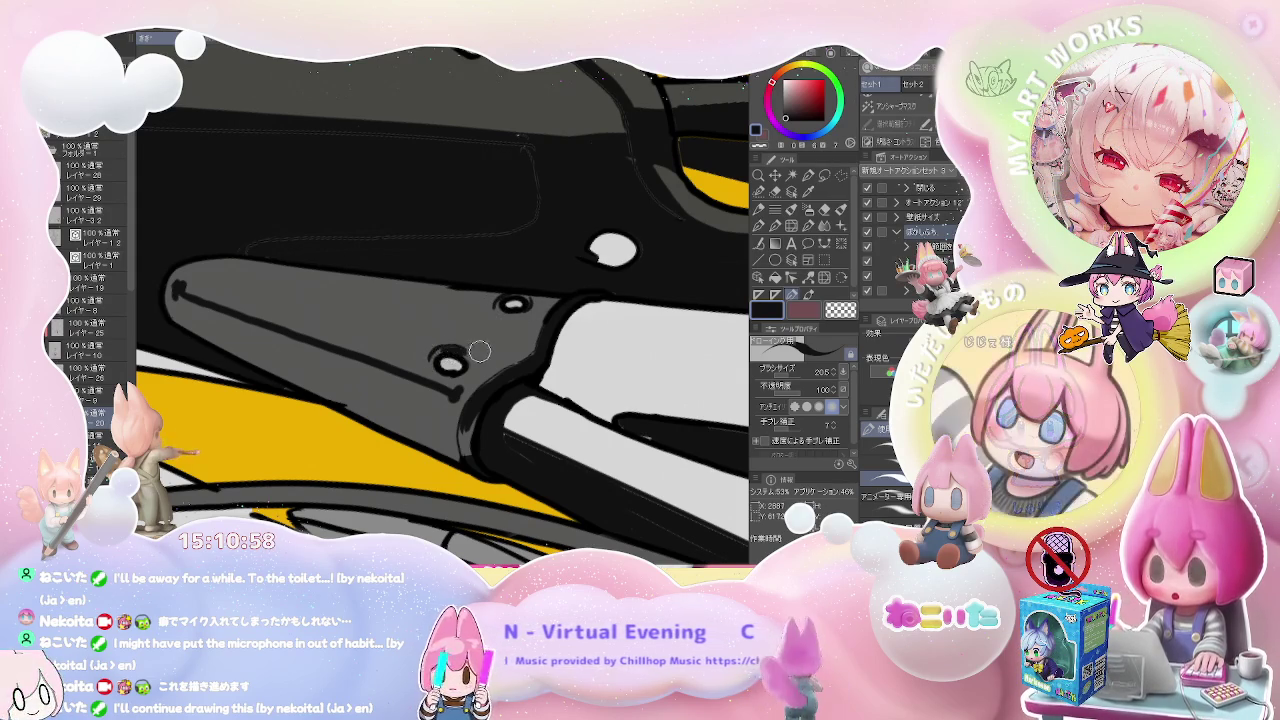
scroll(455, 352, "down", 2)
scroll(518, 342, "down", 1)
scroll(540, 344, "up", 1)
scroll(515, 346, "up", 1)
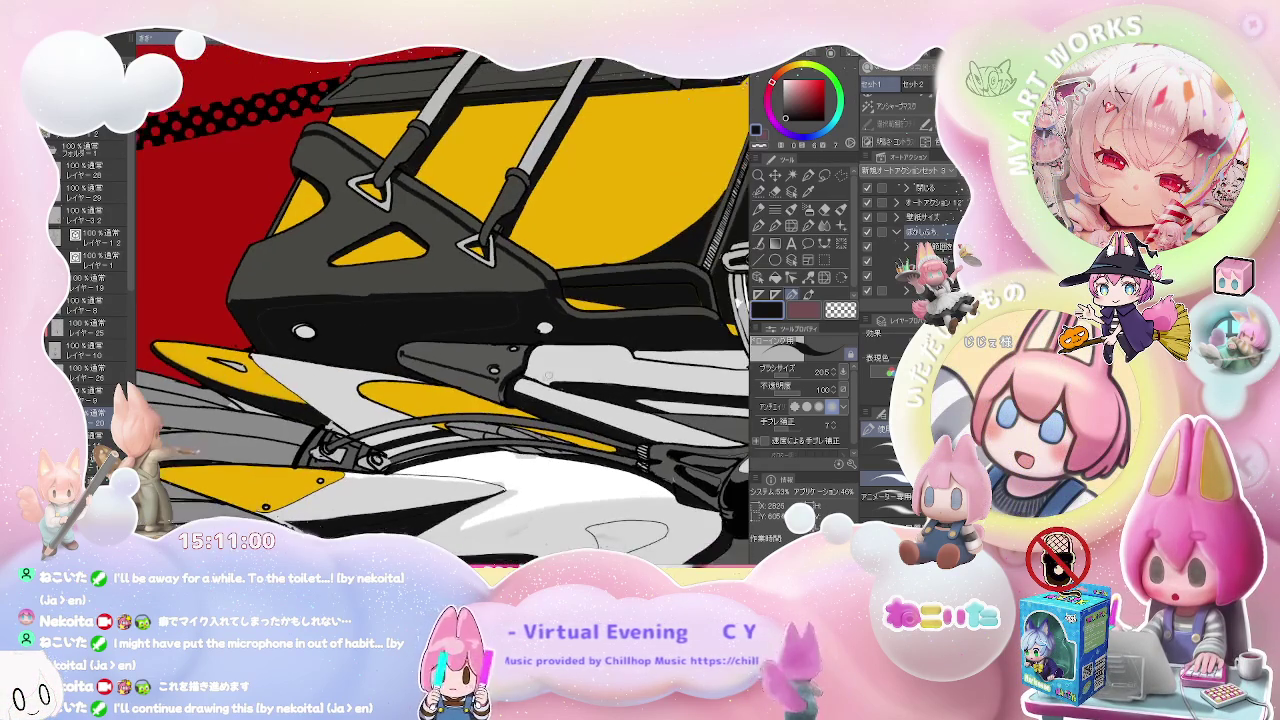
scroll(490, 347, "up", 1)
scroll(446, 350, "up", 1)
- Paint dark grey over the bracket's white strip with a brush of about 79
mouse_move(446, 350)
left_mouse_down()
mouse_move(408, 374)
mouse_move(428, 335)
left_mouse_up()
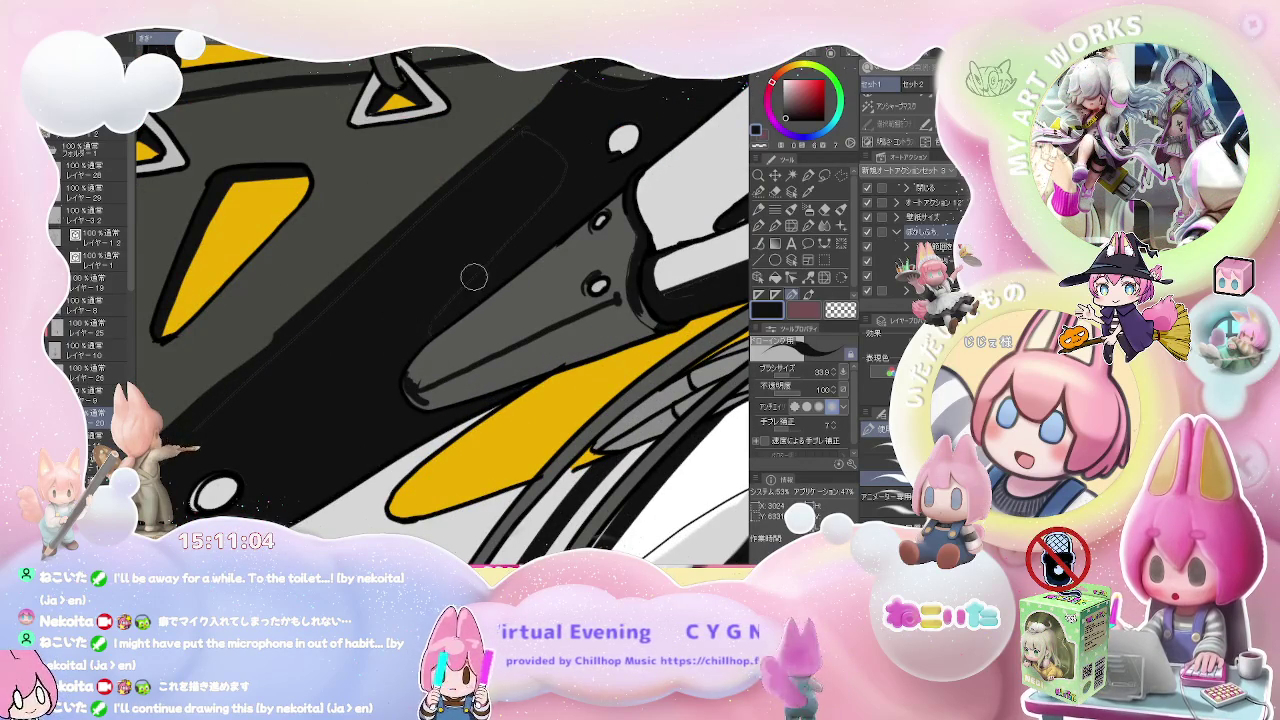
scroll(519, 222, "down", 1)
scroll(500, 270, "down", 1)
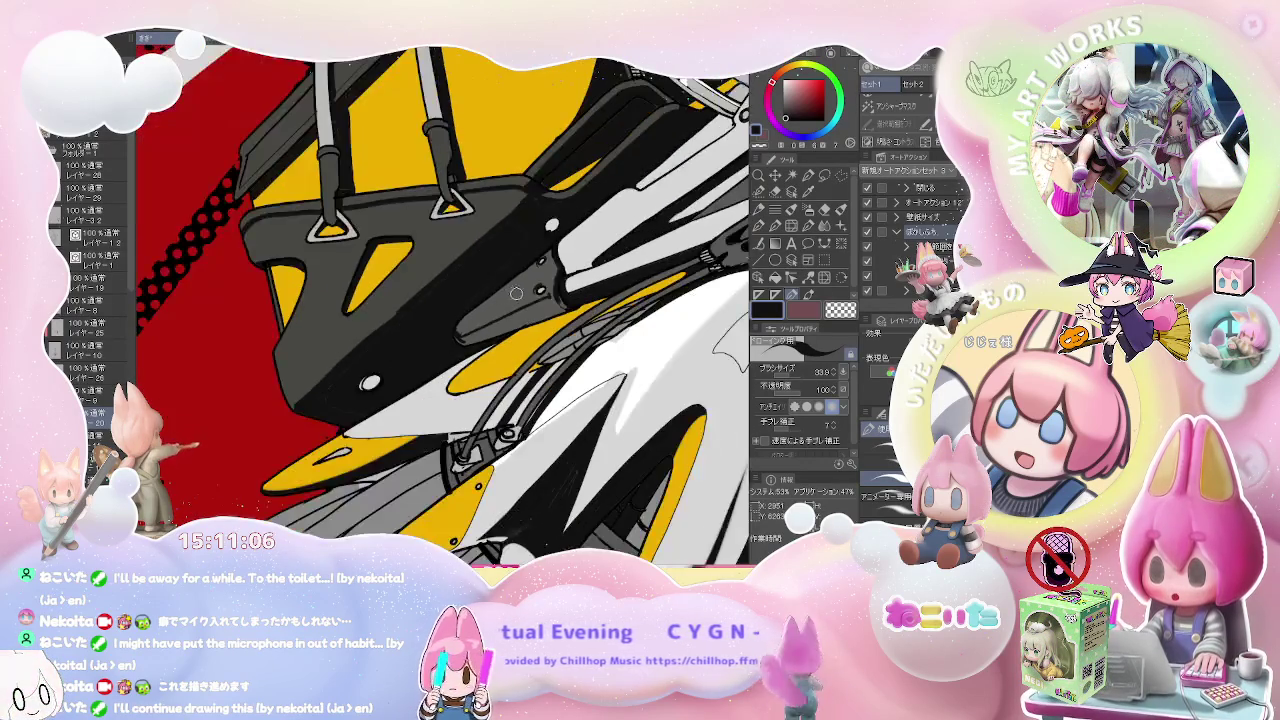
scroll(480, 320, "down", 1)
scroll(450, 390, "down", 1)
left_click_drag(450, 391, 466, 384)
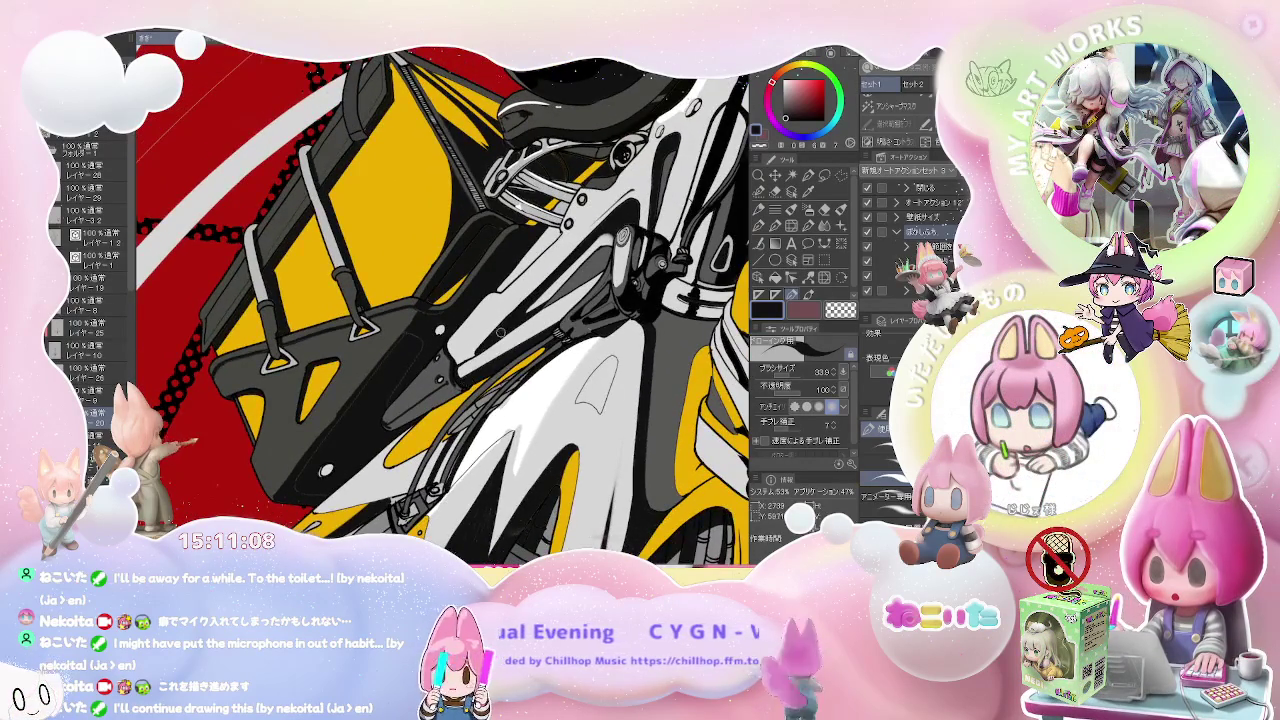
scroll(480, 340, "up", 2)
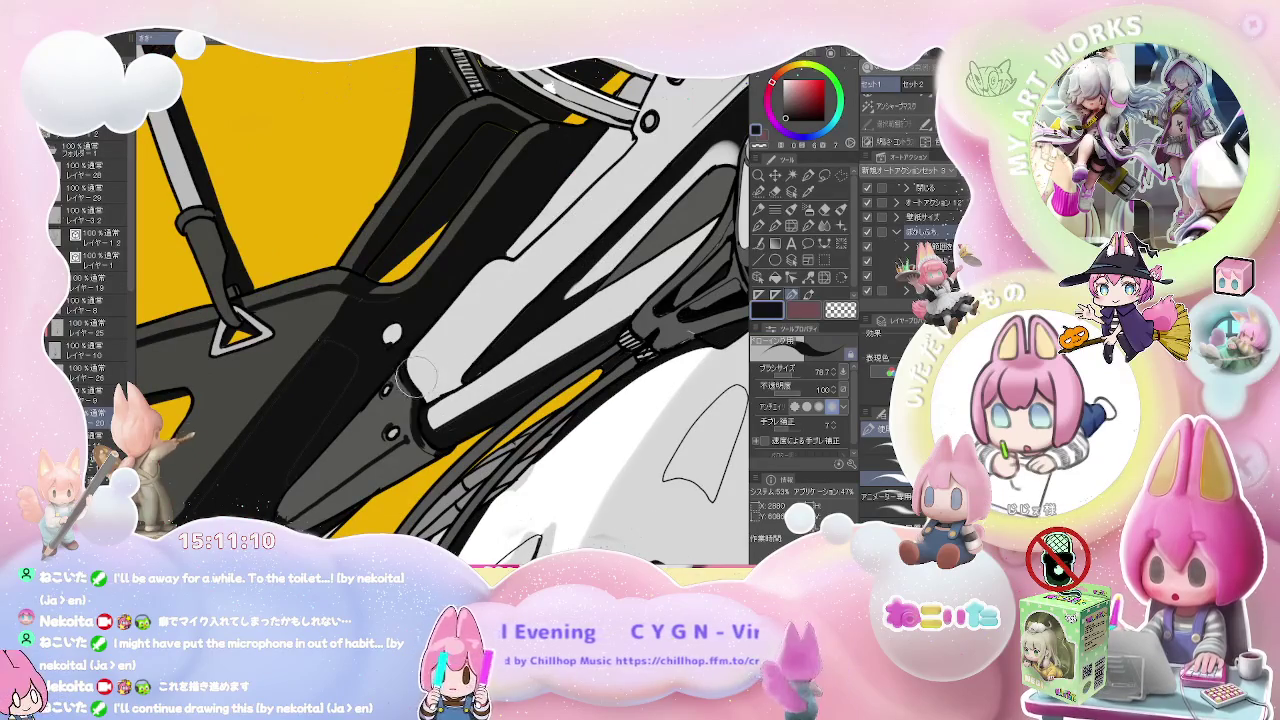
left_click_drag(426, 376, 418, 378)
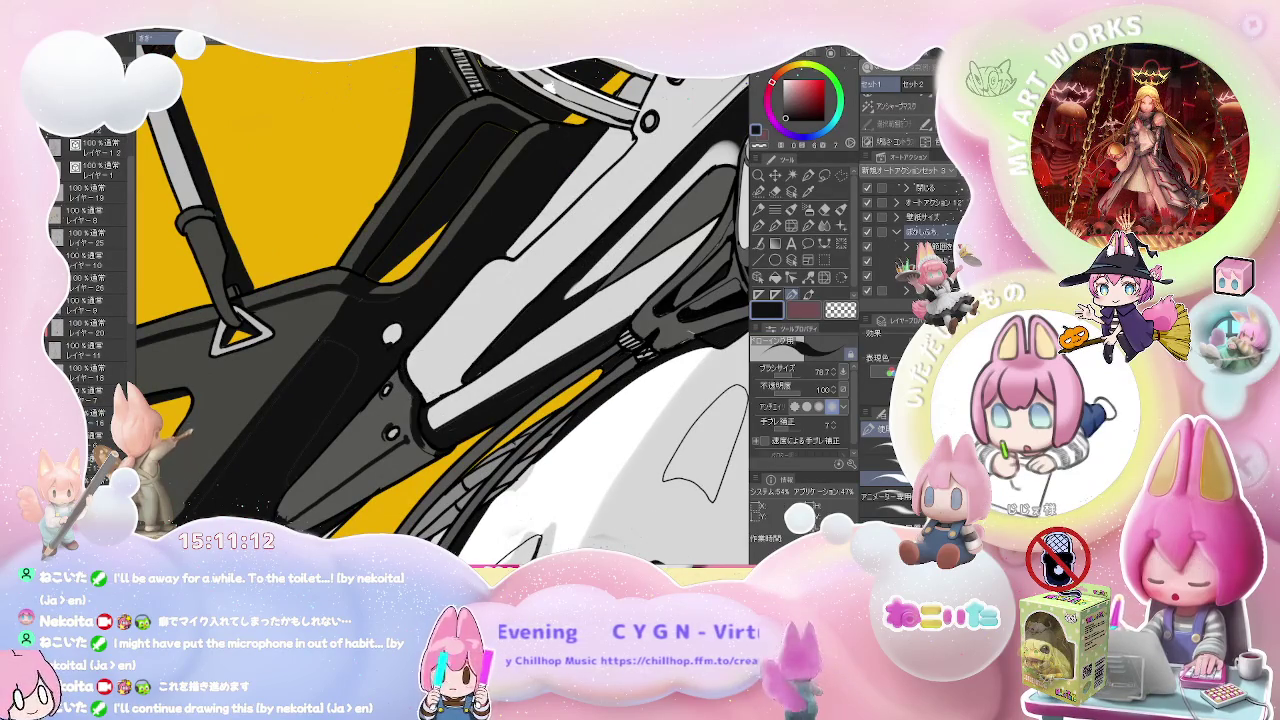
mouse_move(470, 372)
left_mouse_down()
mouse_move(455, 330)
mouse_move(515, 295)
left_mouse_up()
- Zoom out to see the whole machine and rotate the view so the broom lies level
mouse_move(603, 211)
left_mouse_down()
mouse_move(577, 385)
mouse_move(397, 402)
left_mouse_up()
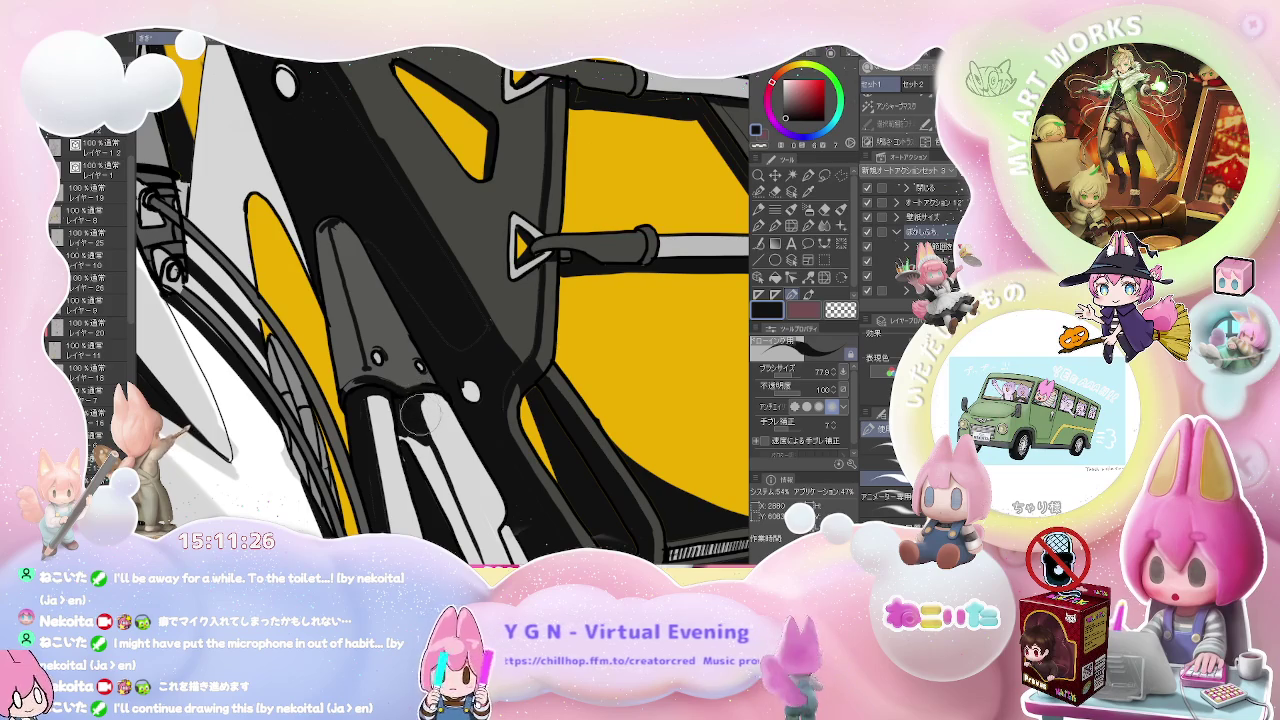
key("e")
scroll(428, 399, "down", 3)
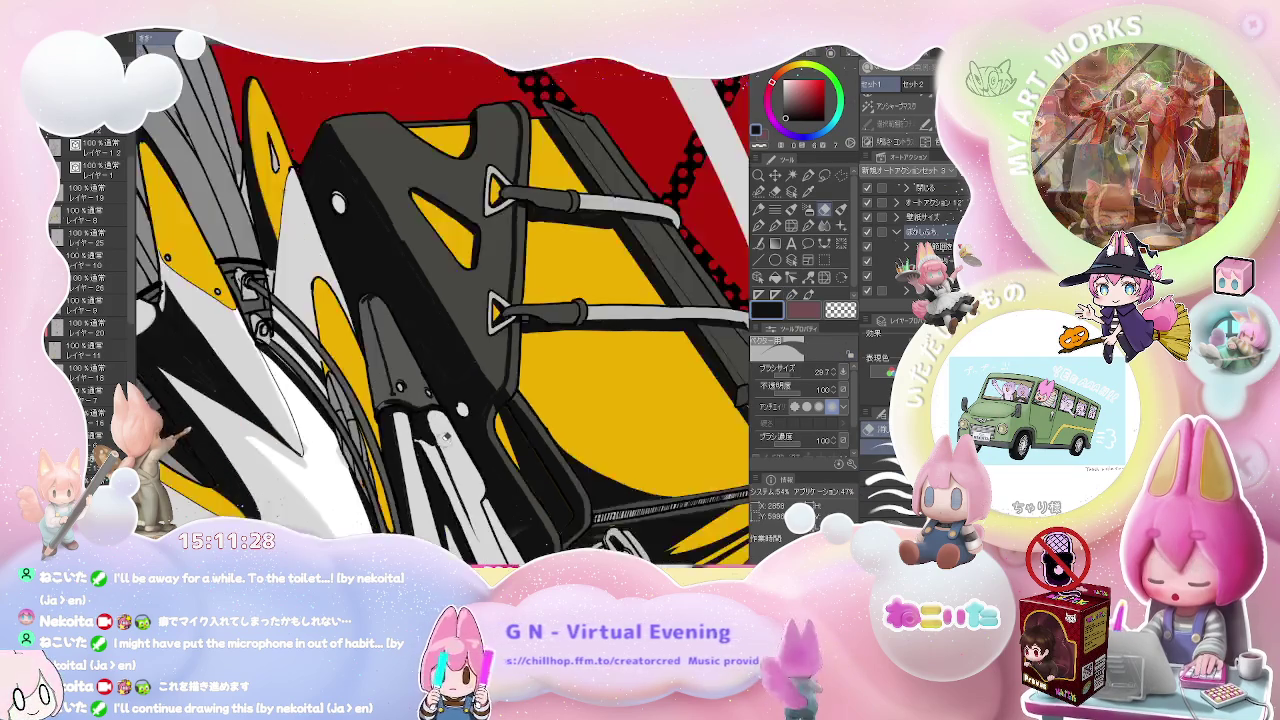
scroll(480, 440, "down", 1)
scroll(531, 476, "down", 1)
left_click_drag(531, 482, 435, 392)
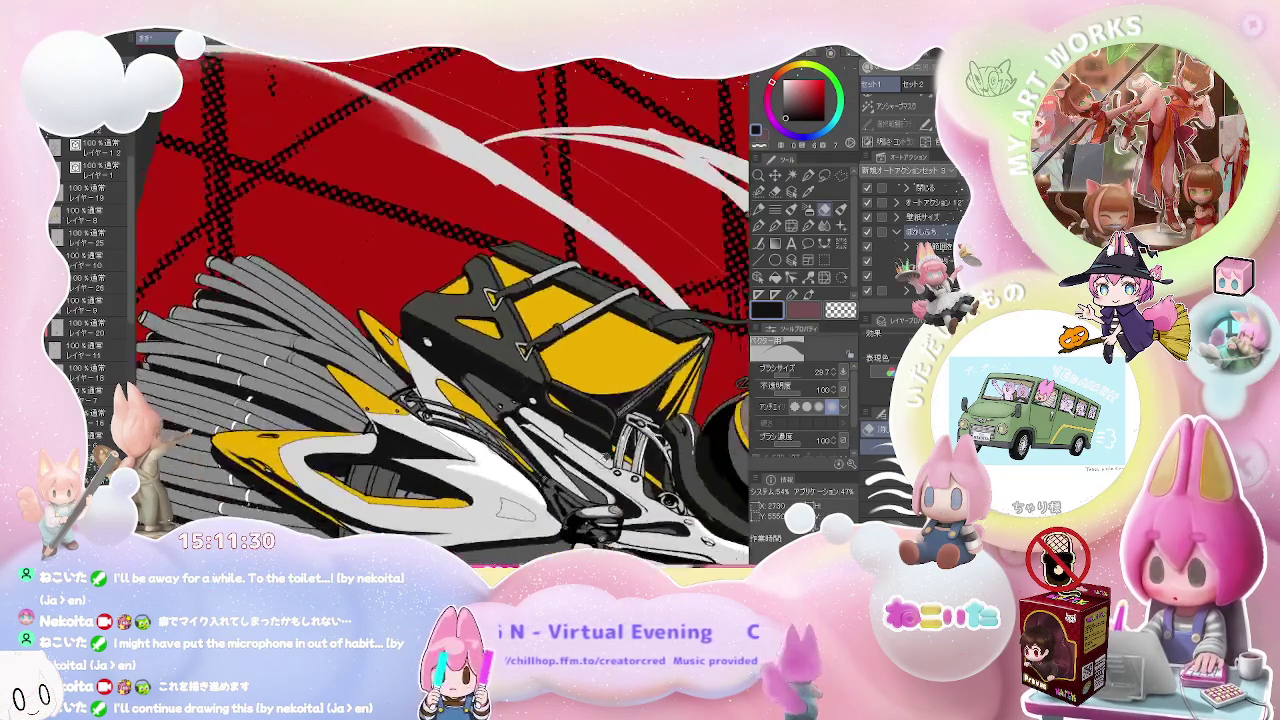
key("p")
scroll(460, 358, "up", 1)
scroll(460, 358, "up", 1)
scroll(460, 358, "up", 1)
scroll(420, 385, "up", 1)
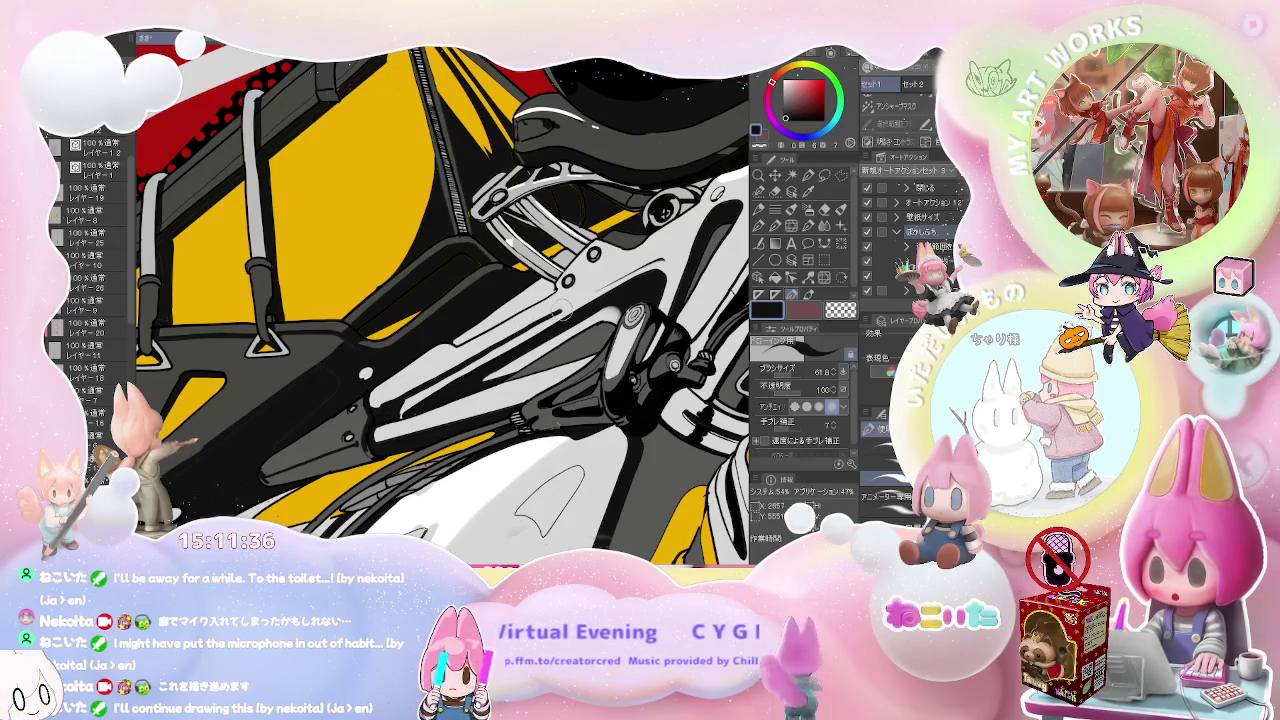
- Thicken the bracket's lower ink outline with a fine 9.0 brush
key("b")
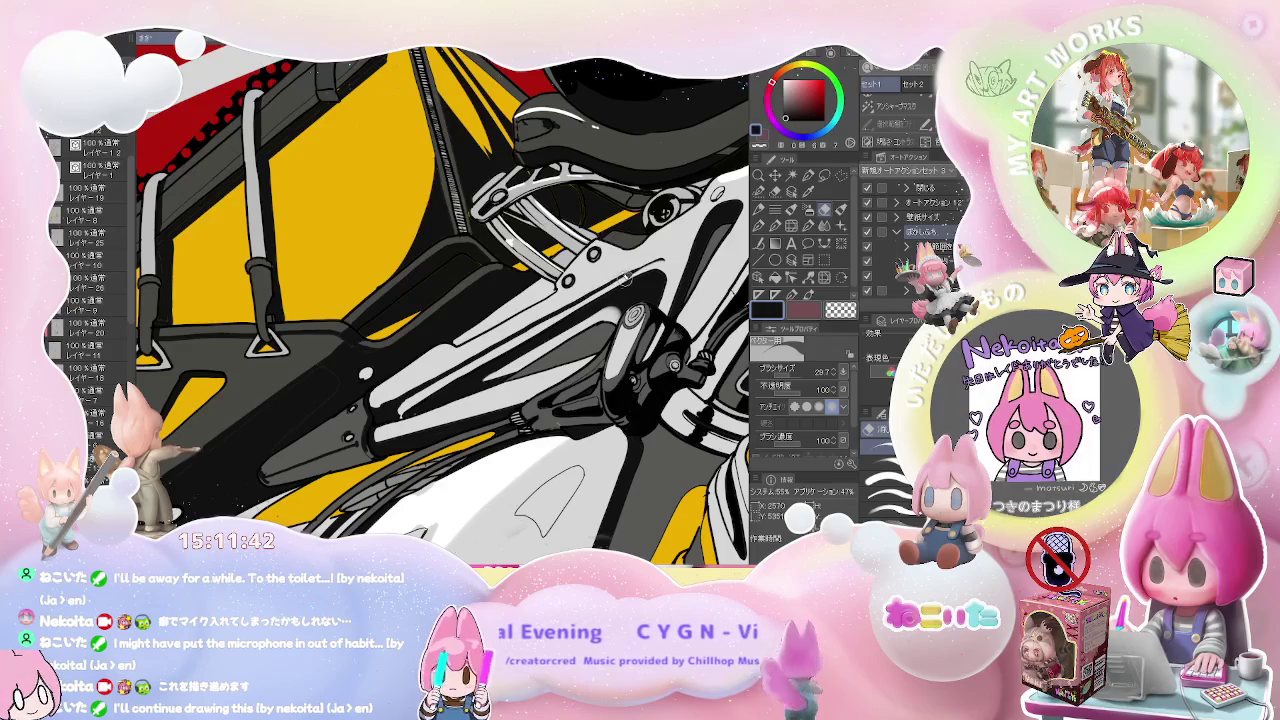
scroll(689, 262, "down", 1)
scroll(689, 262, "down", 3)
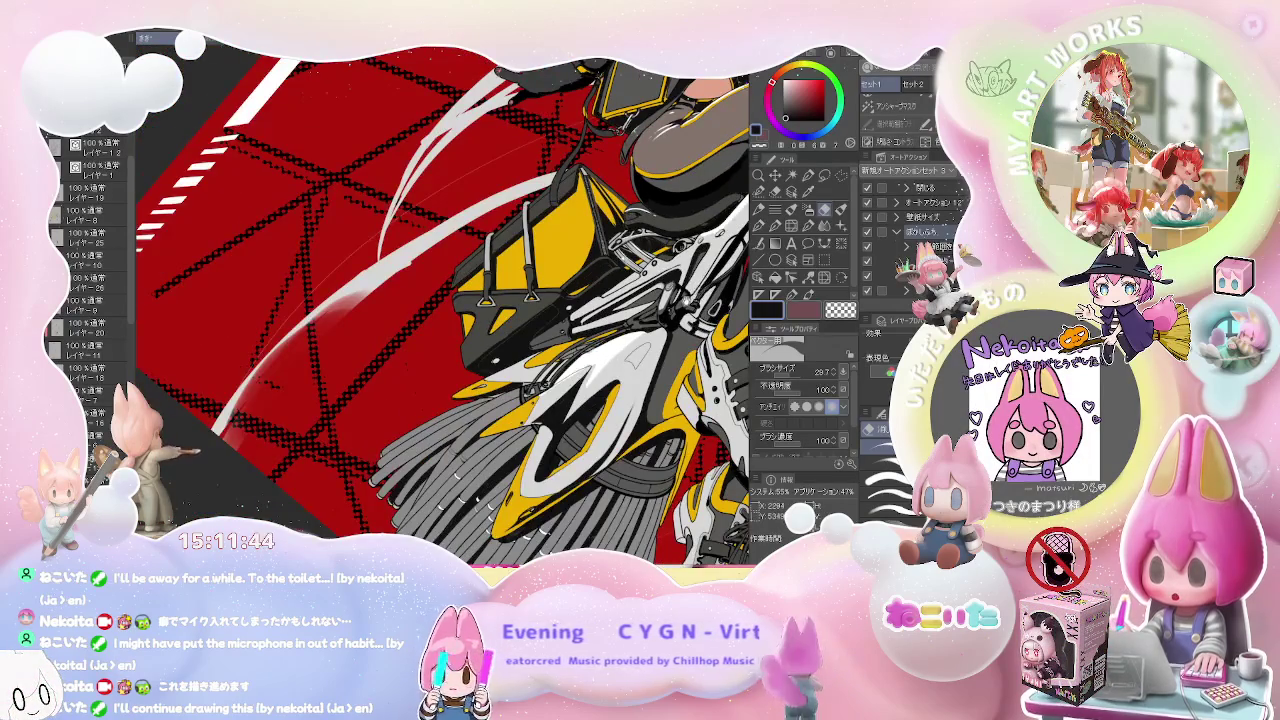
scroll(689, 262, "up", 2)
key("p")
scroll(257, 447, "up", 2)
scroll(257, 447, "up", 2)
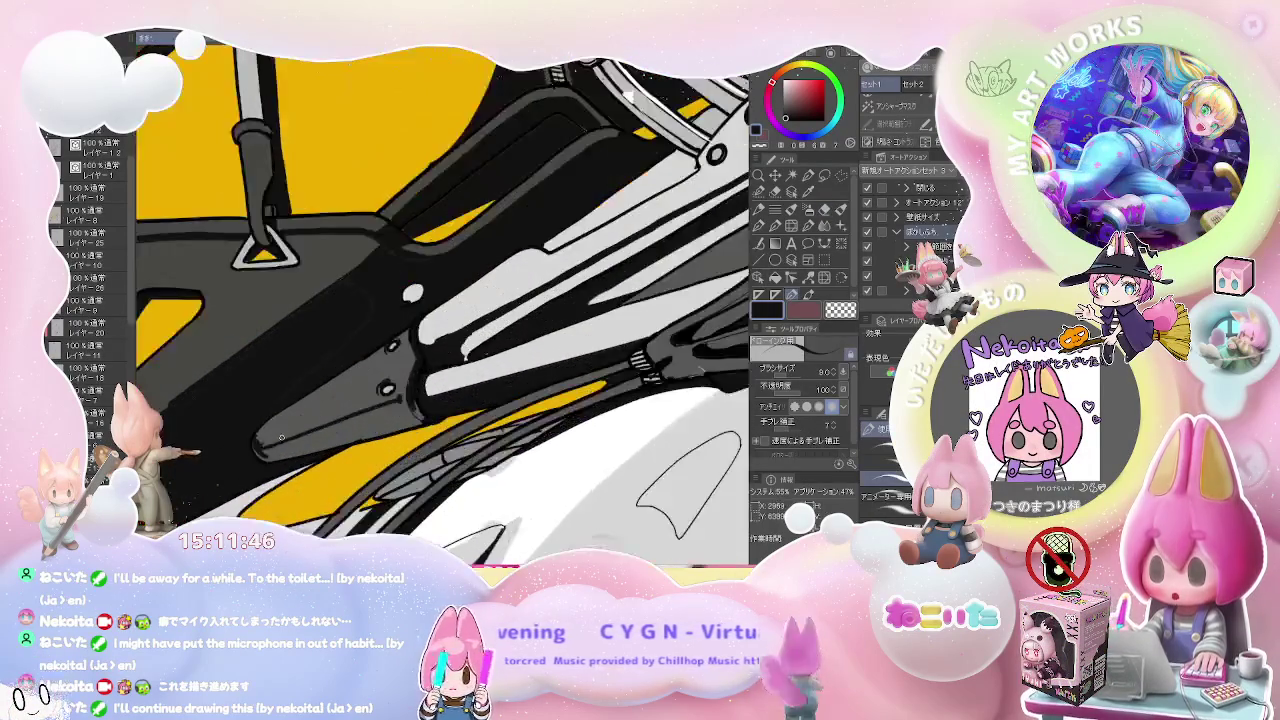
scroll(257, 447, "up", 1)
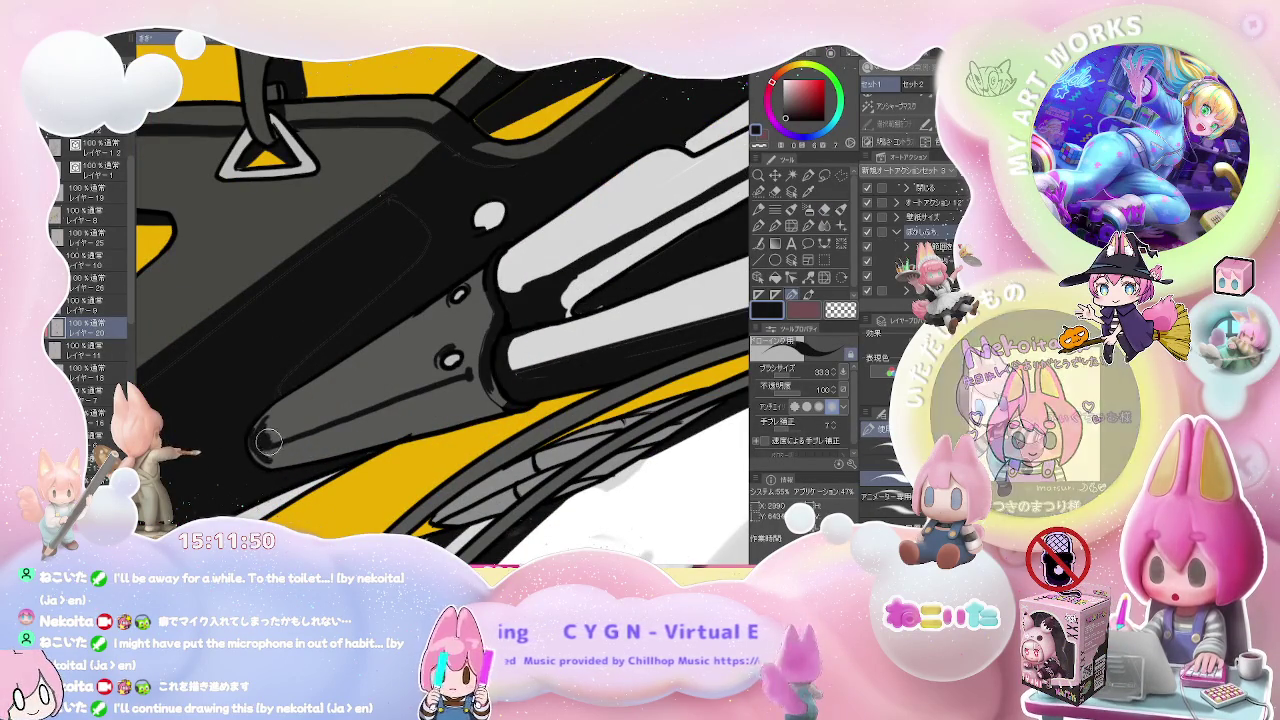
mouse_move(263, 451)
left_mouse_down()
mouse_move(372, 408)
mouse_move(268, 457)
left_mouse_up()
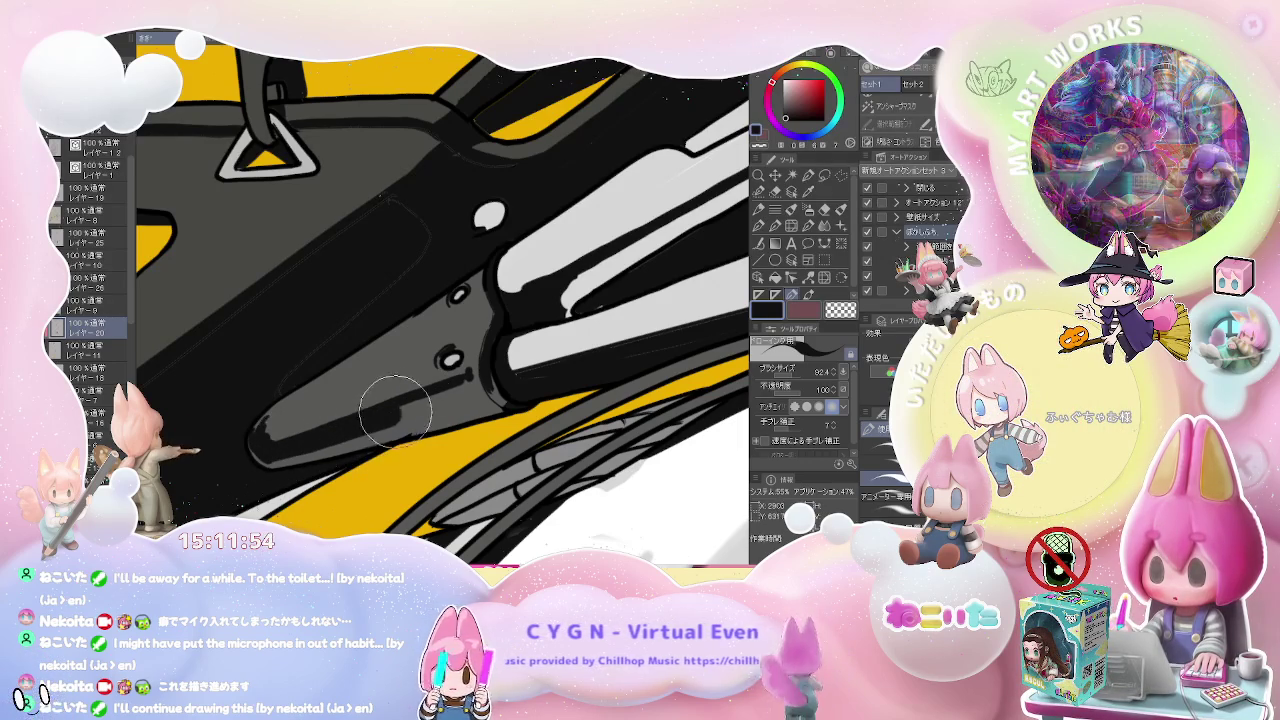
- Adjust the zoom and rotate the view to tilt the yellow bag closer
scroll(505, 383, "down", 2)
scroll(505, 383, "down", 2)
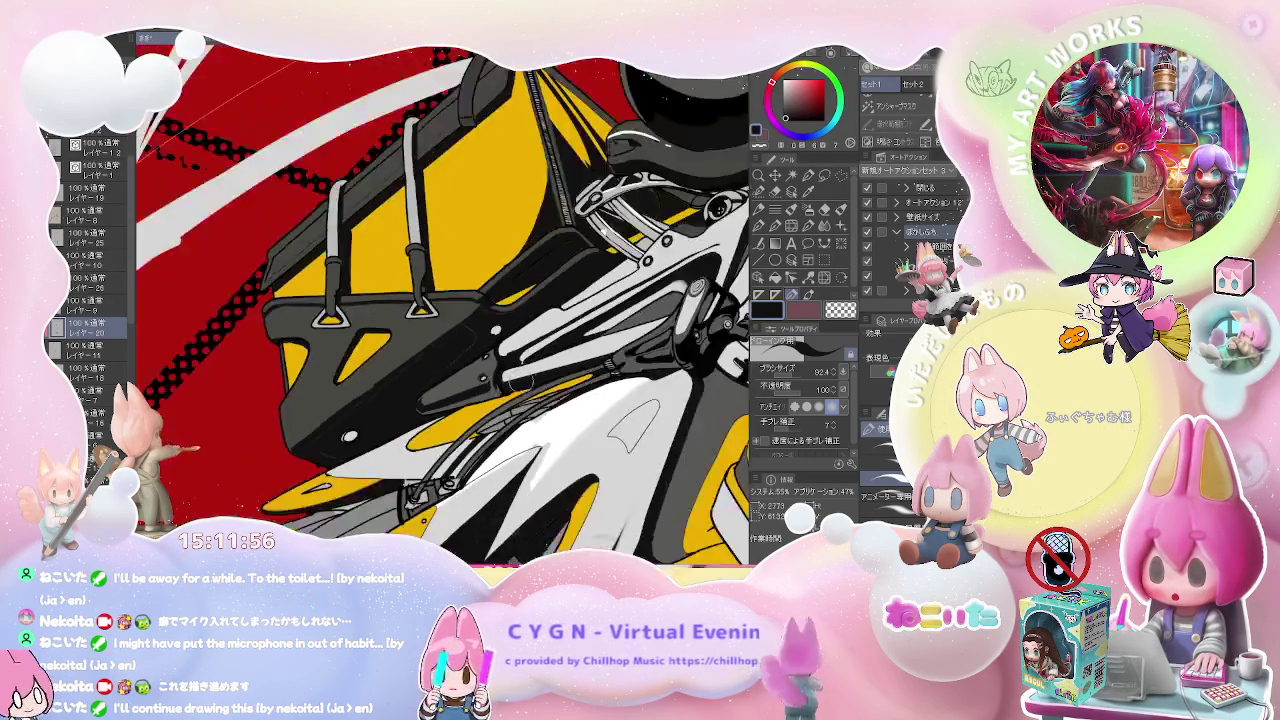
scroll(510, 381, "down", 2)
scroll(520, 379, "down", 1)
scroll(525, 378, "up", 1)
scroll(381, 401, "up", 2)
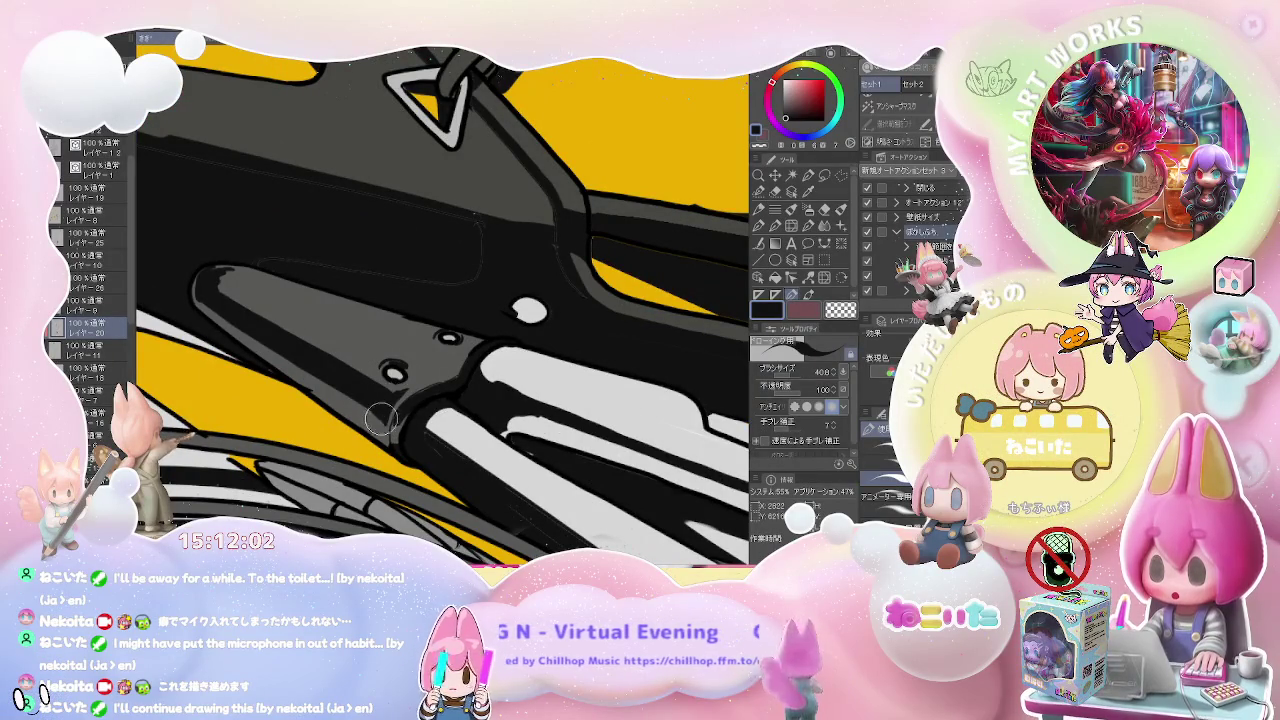
scroll(400, 394, "down", 2)
scroll(483, 383, "down", 1)
left_click_drag(490, 385, 310, 337)
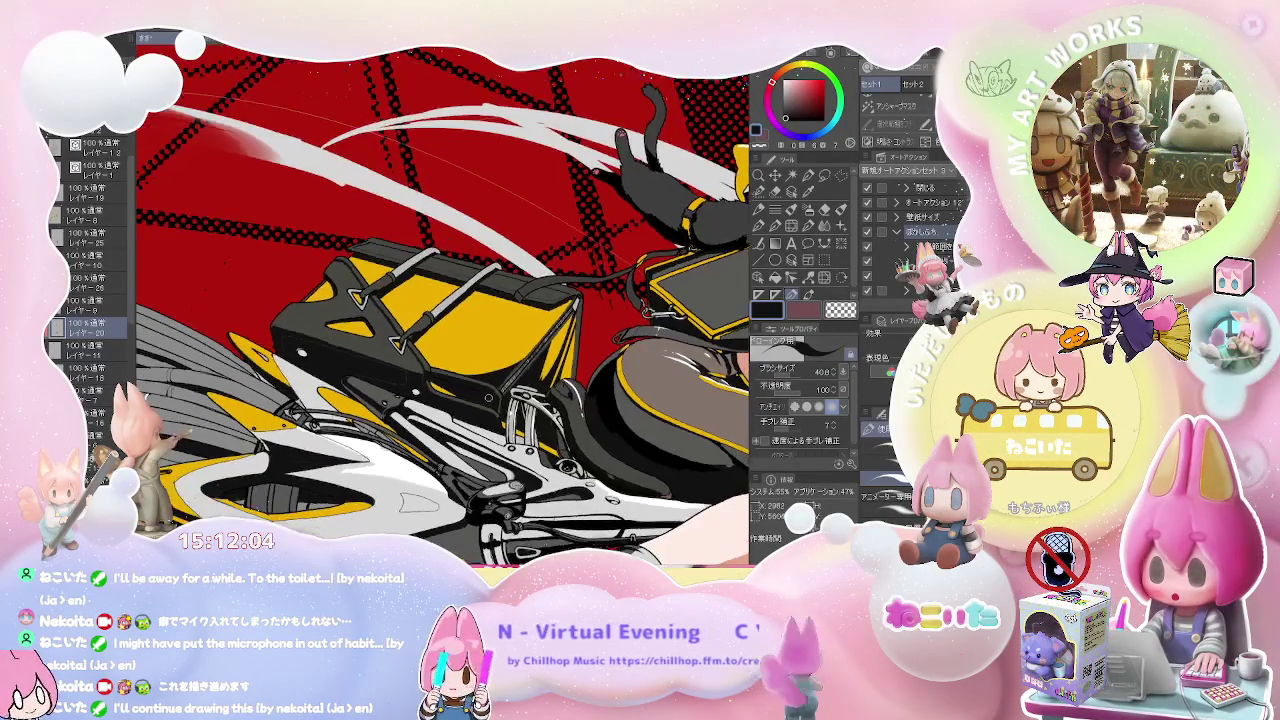
- Zoom in and out around the black mechanical tubing beside the yellow panels
scroll(308, 337, "up", 2)
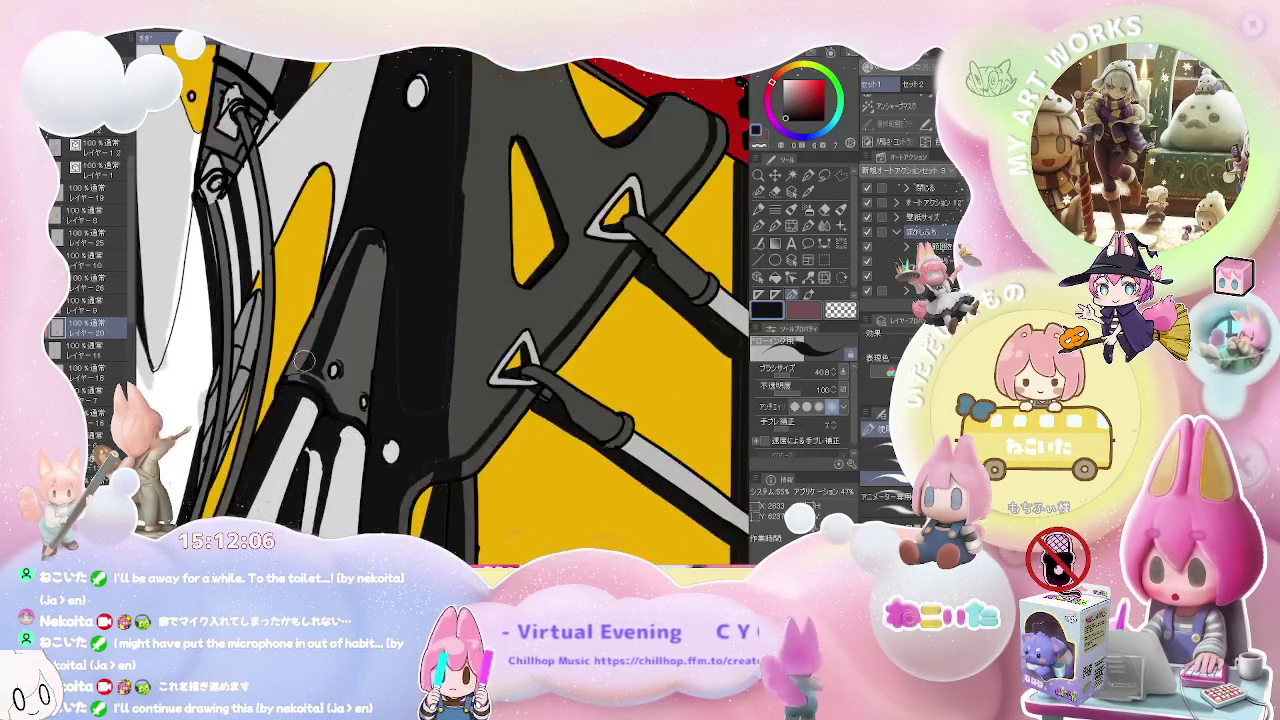
scroll(300, 350, "up", 1)
scroll(295, 360, "up", 1)
scroll(281, 372, "up", 1)
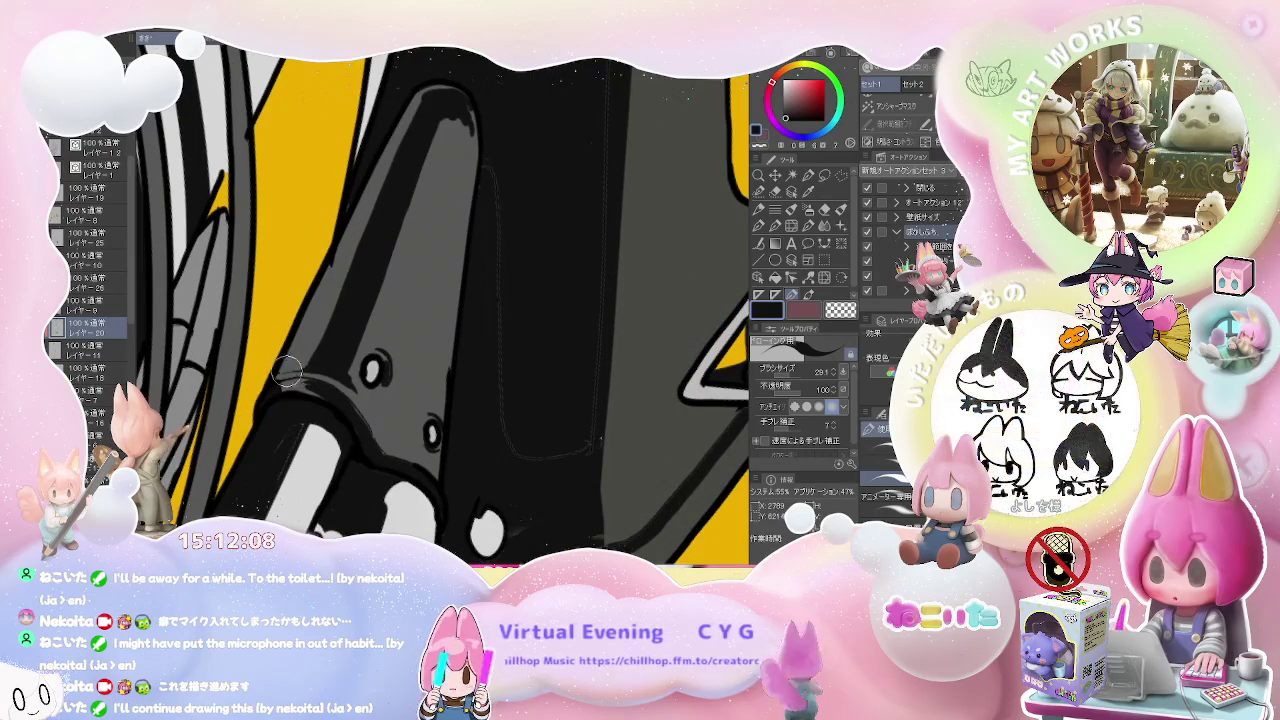
scroll(330, 357, "down", 1)
scroll(355, 324, "down", 1)
scroll(355, 324, "up", 1)
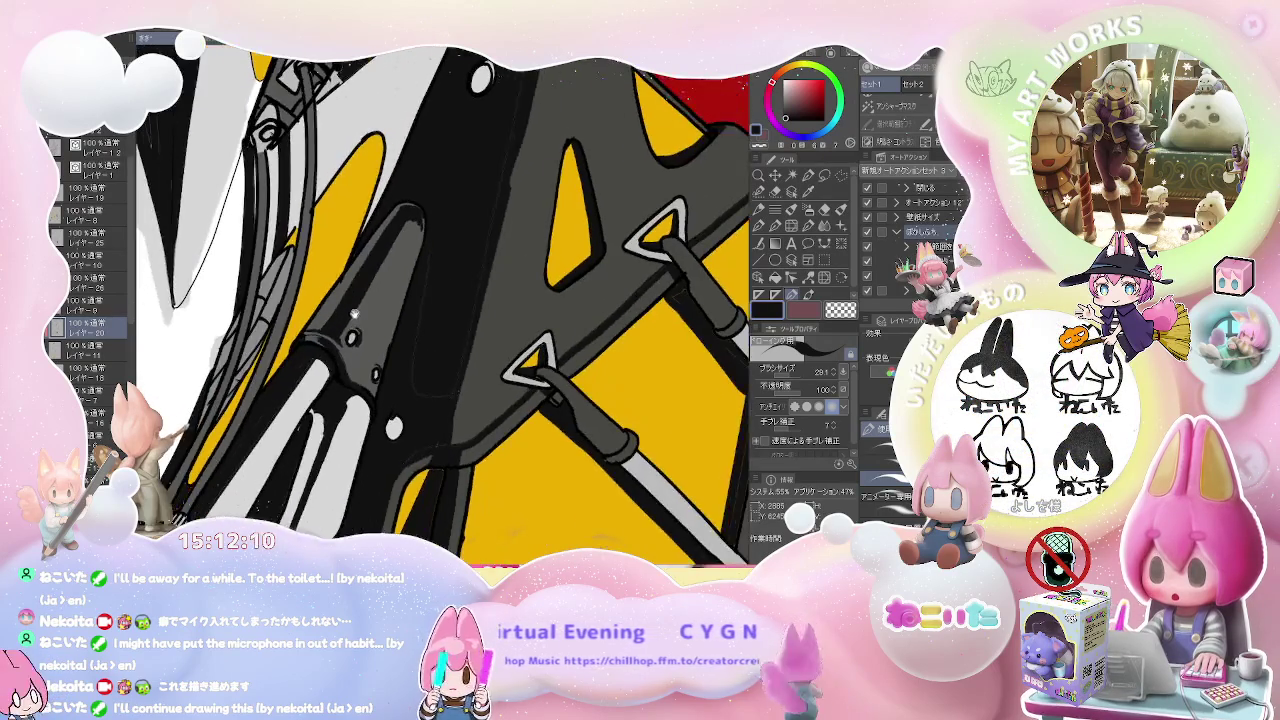
scroll(330, 355, "up", 1)
scroll(300, 385, "up", 1)
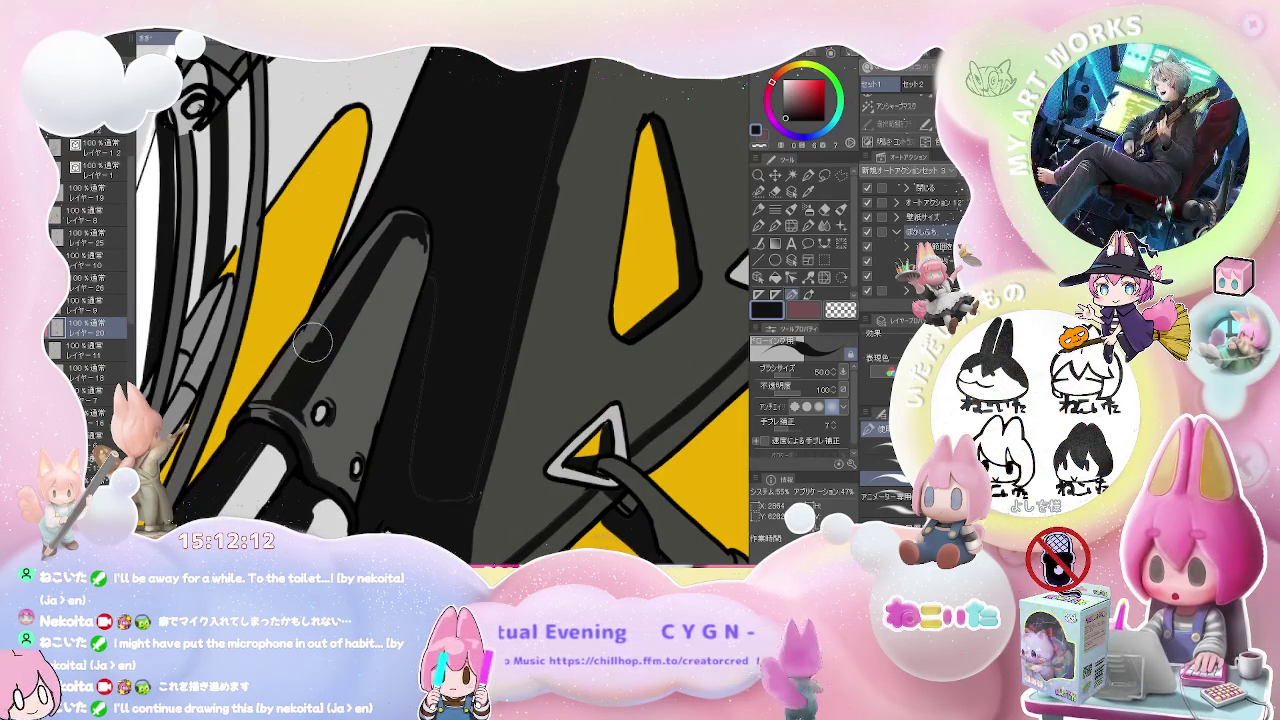
scroll(380, 250, "down", 1)
scroll(300, 320, "up", 1)
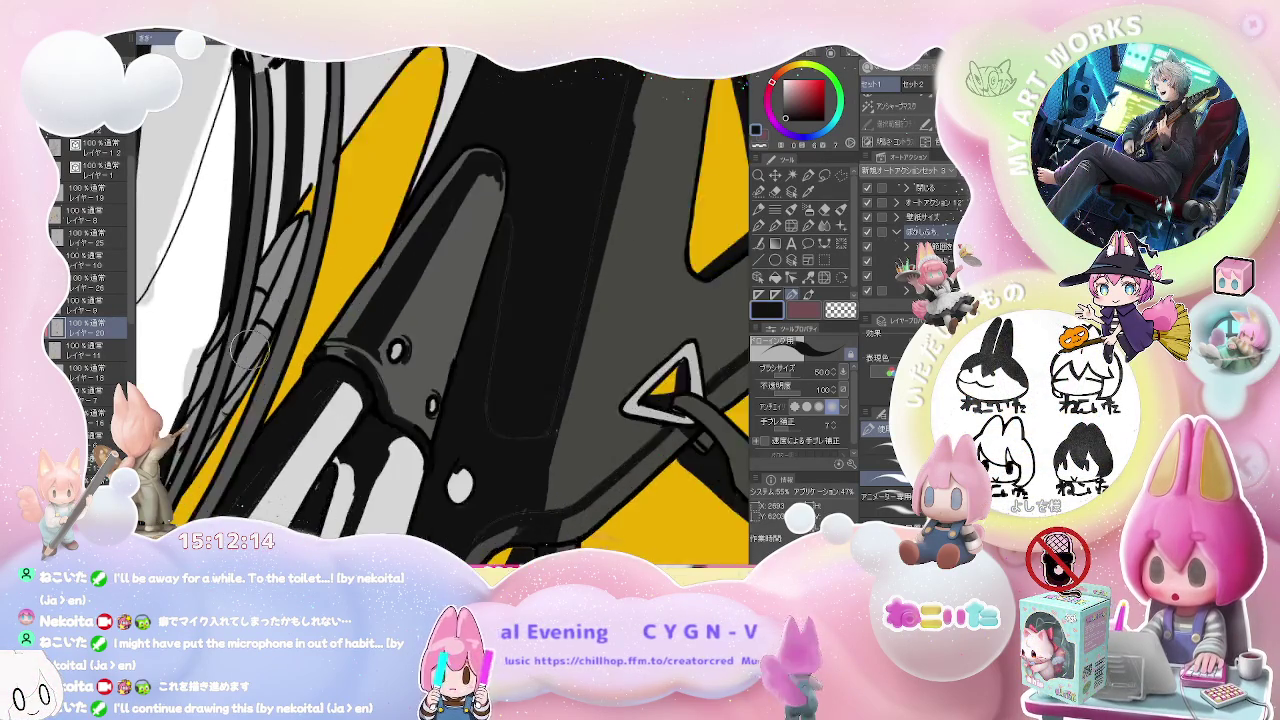
scroll(250, 370, "up", 1)
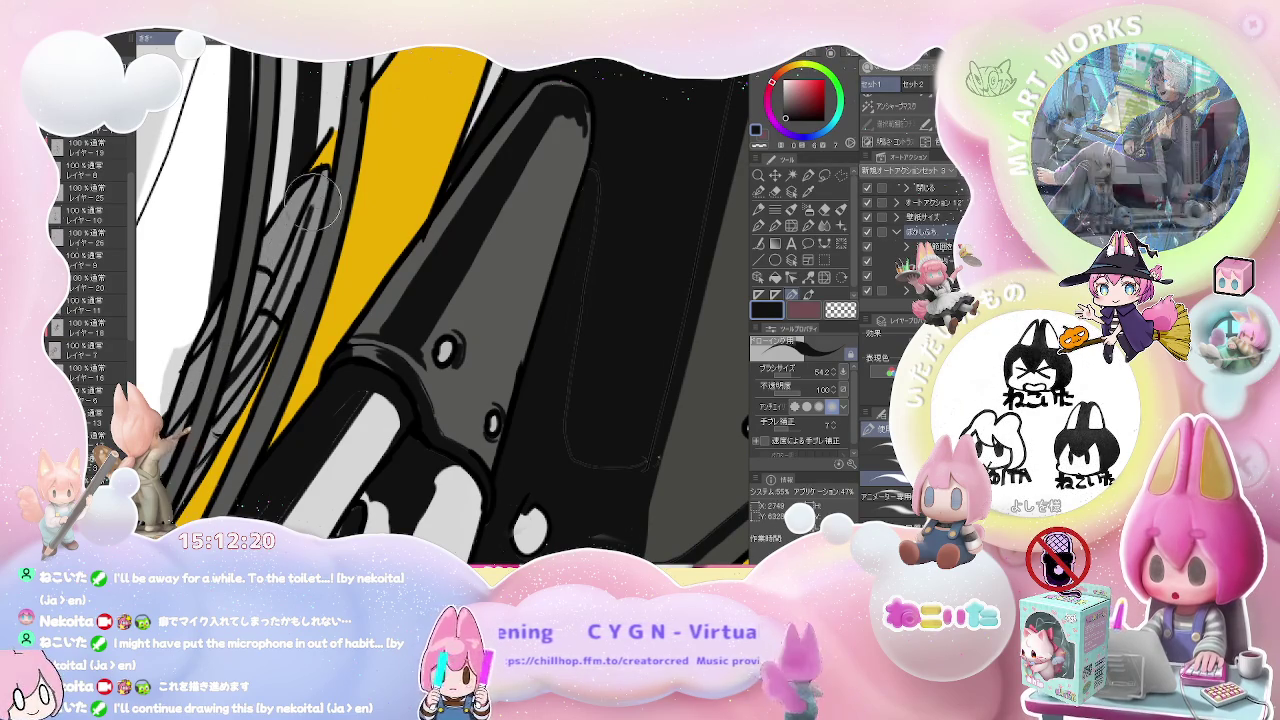
- Zoom out slightly and lower the Brush Size to 32.8
scroll(302, 229, "down", 1)
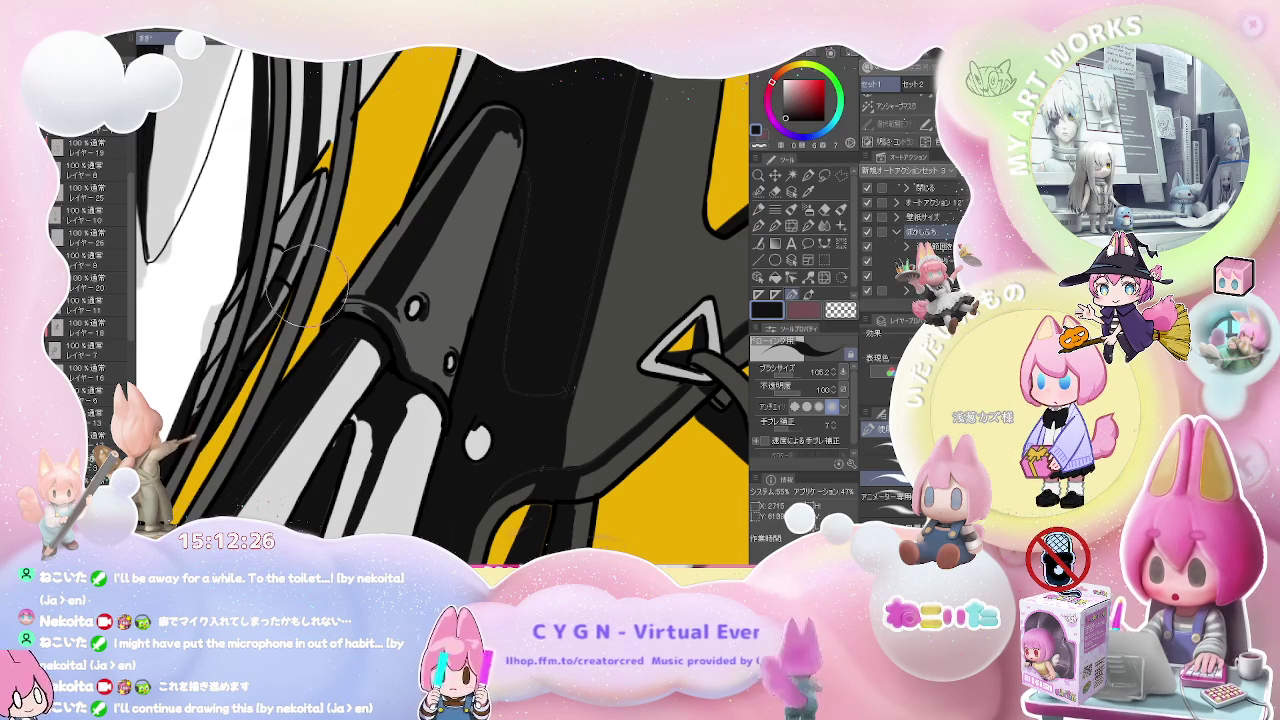
scroll(312, 267, "down", 3)
scroll(312, 267, "down", 2)
scroll(312, 267, "down", 1)
scroll(293, 435, "up", 5)
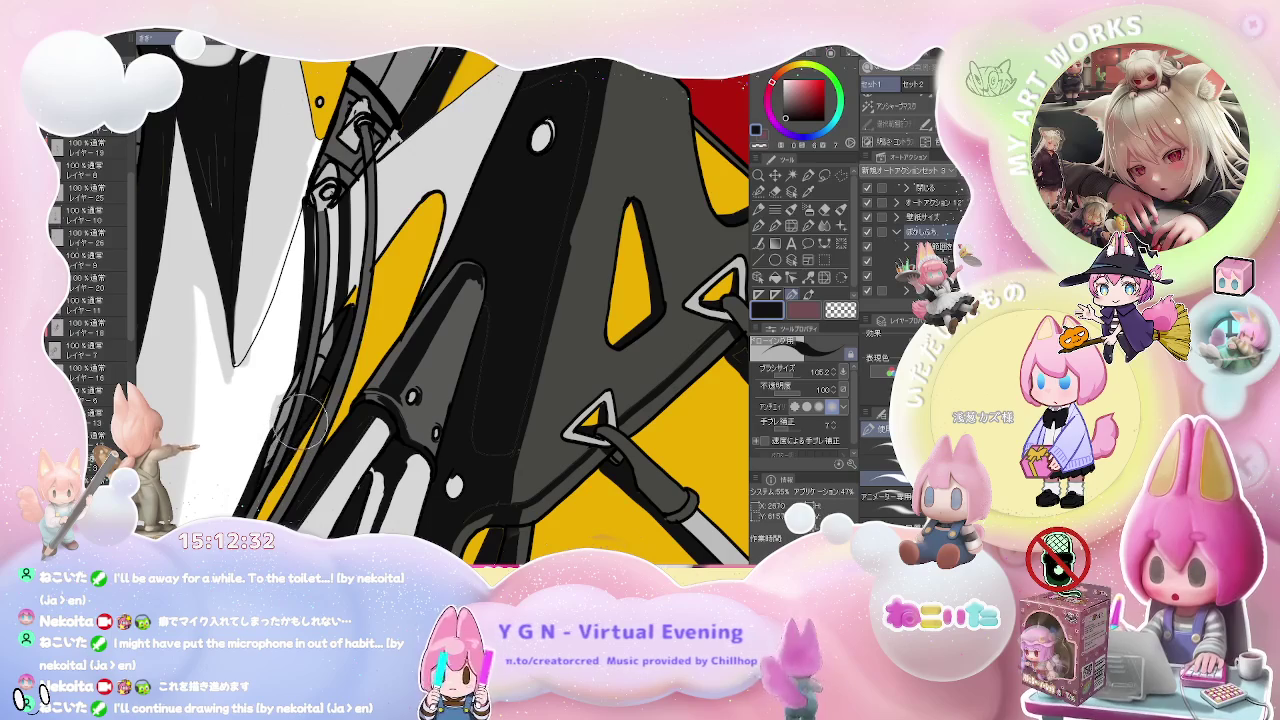
left_click_drag(335, 322, 290, 395)
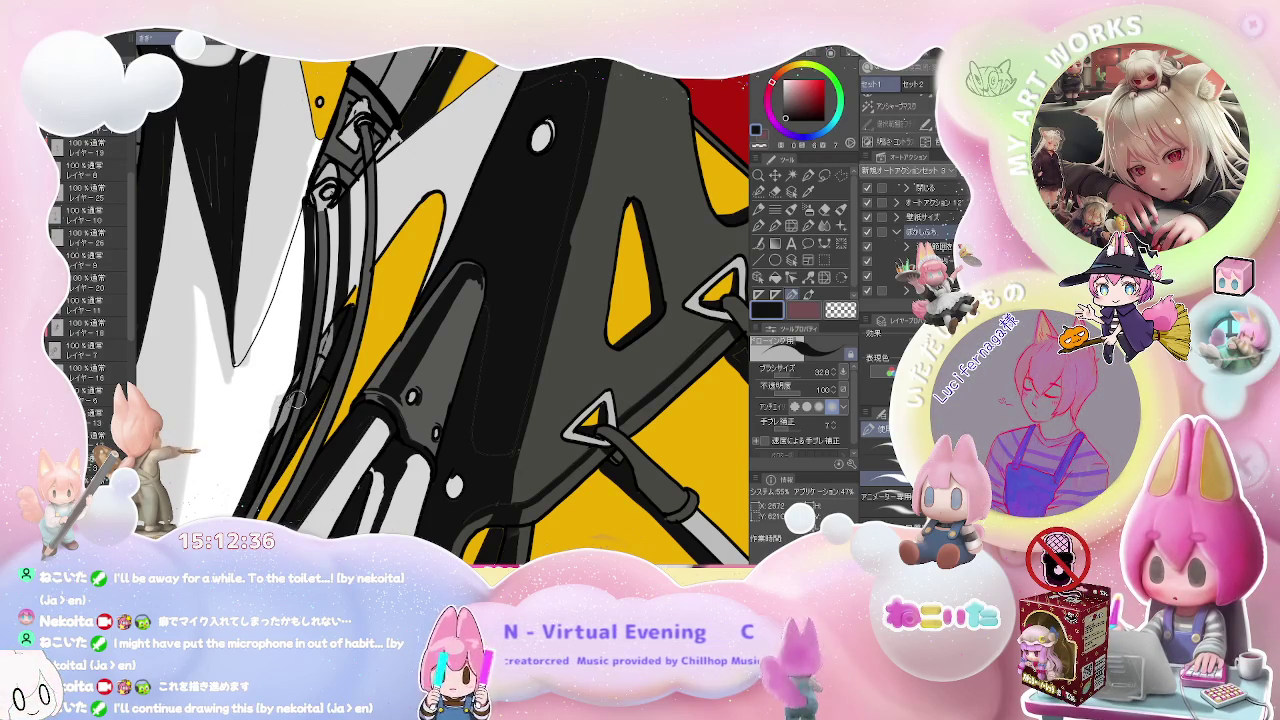
scroll(300, 396, "down", 5)
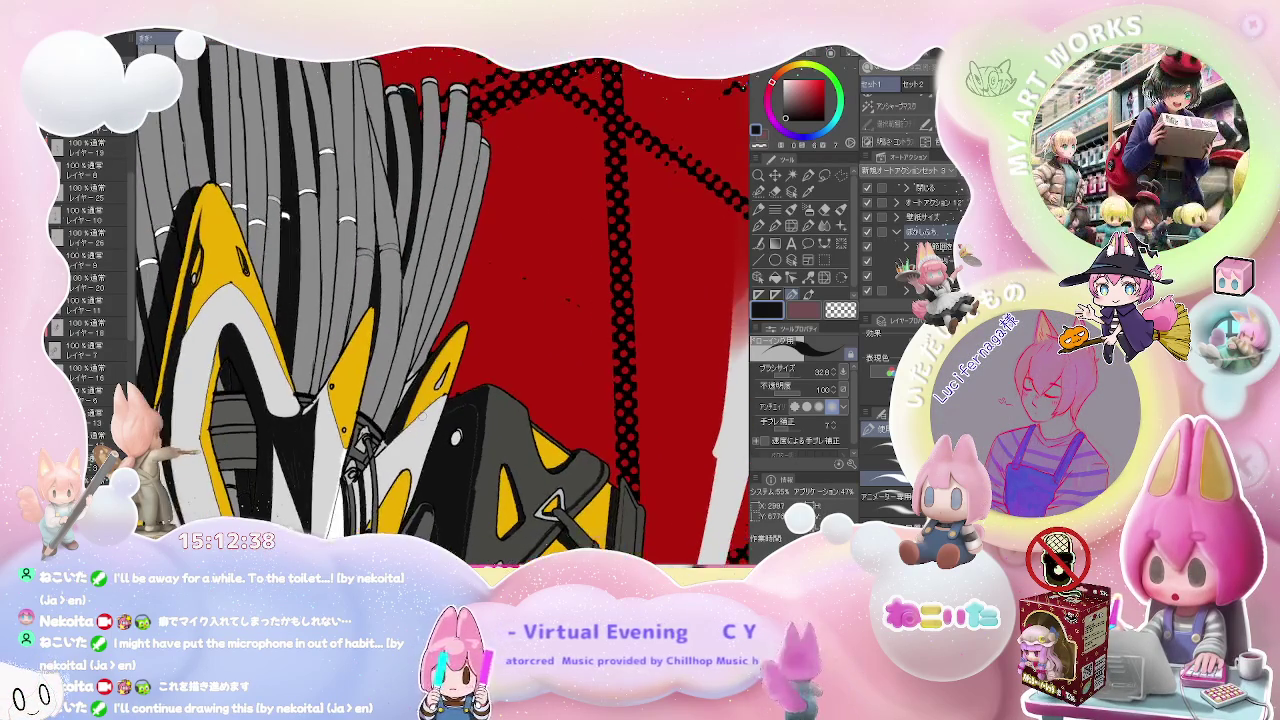
- Rotate onto the grey bristles, raise the brush to 66.3 and dab ink on them
left_click_drag(434, 327, 434, 327)
scroll(434, 327, "up", 3)
key("bracketright")
left_click(349, 390)
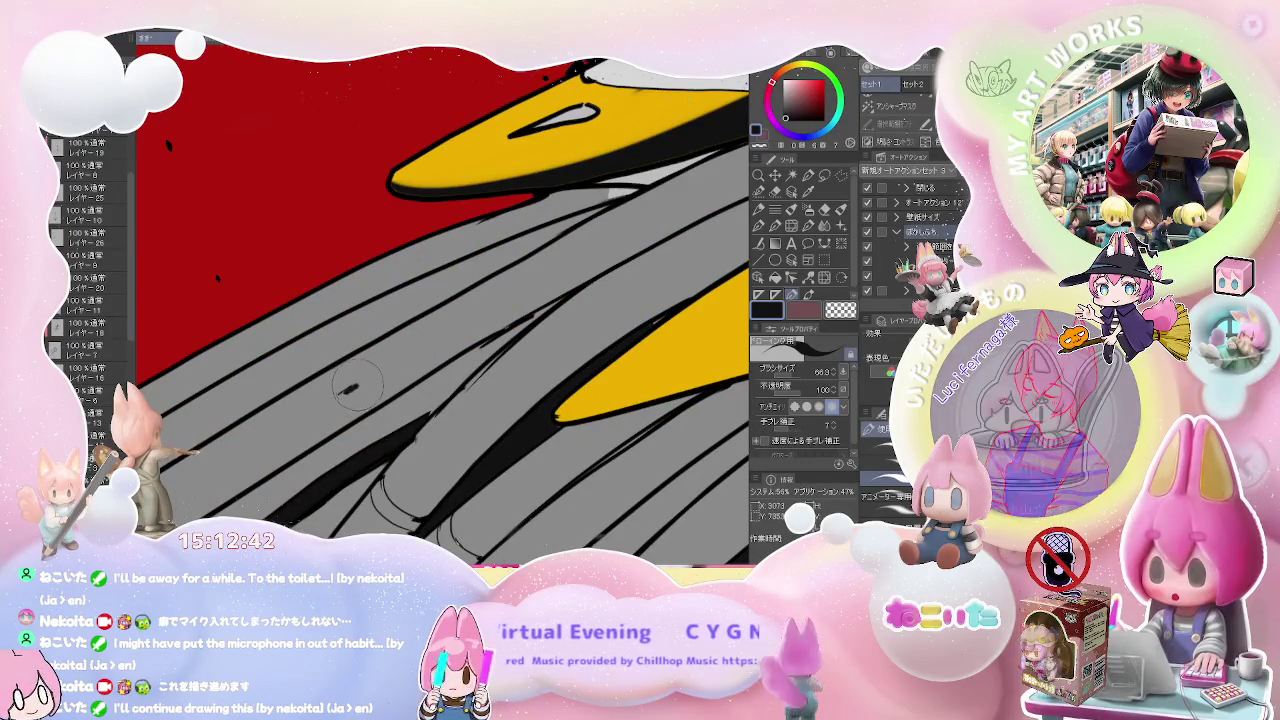
scroll(575, 295, "down", 2)
scroll(575, 295, "down", 2)
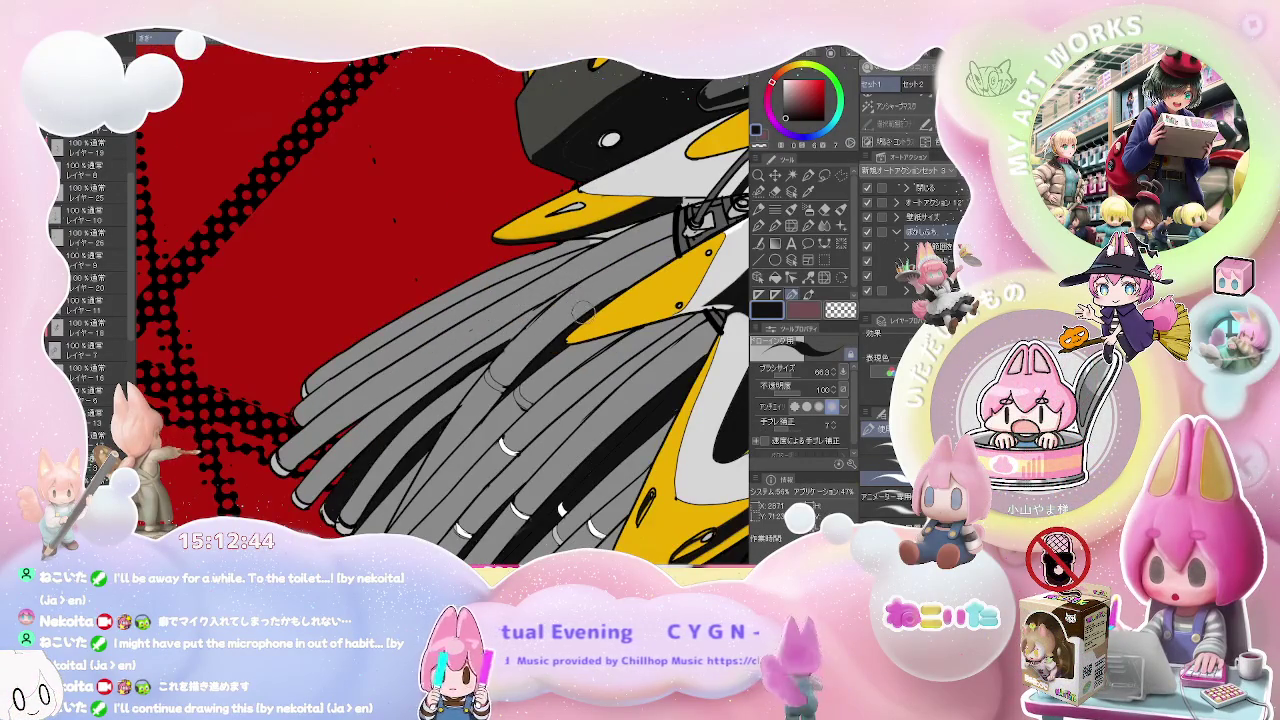
scroll(593, 328, "up", 2)
scroll(593, 328, "up", 2)
scroll(593, 328, "up", 2)
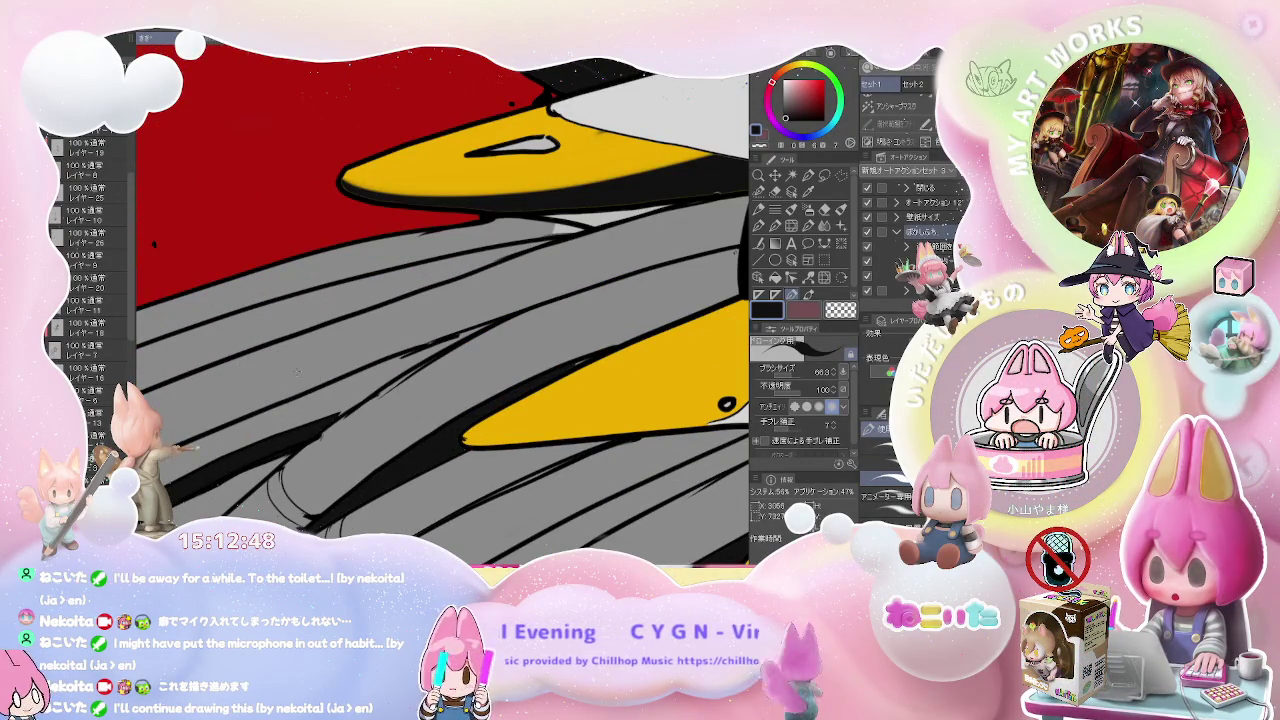
left_click_drag(289, 398, 330, 330)
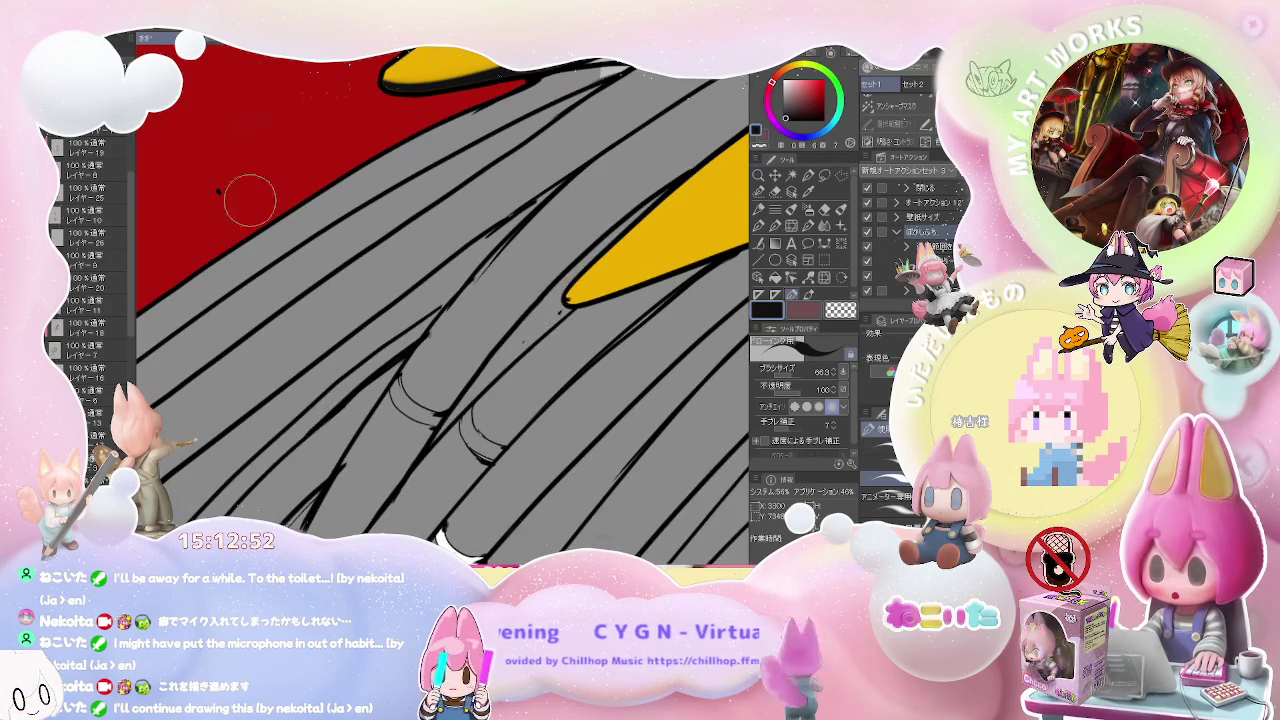
scroll(321, 310, "down", 2)
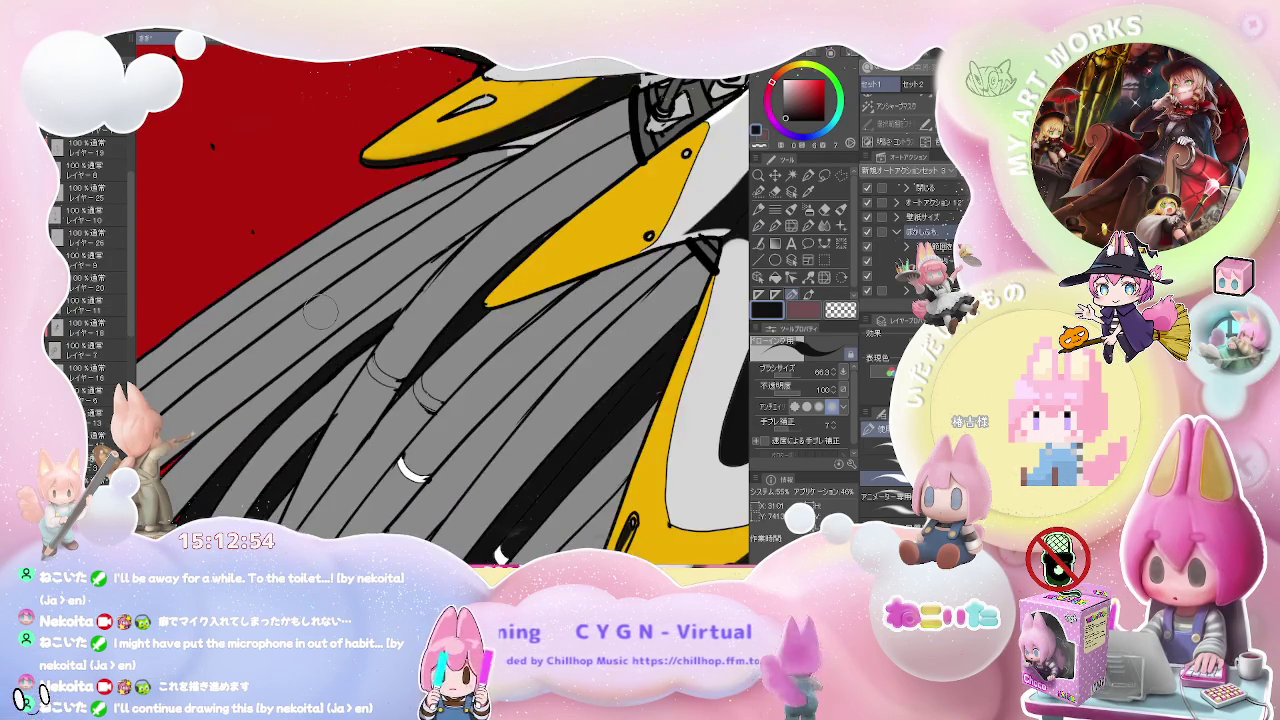
scroll(483, 335, "down", 2)
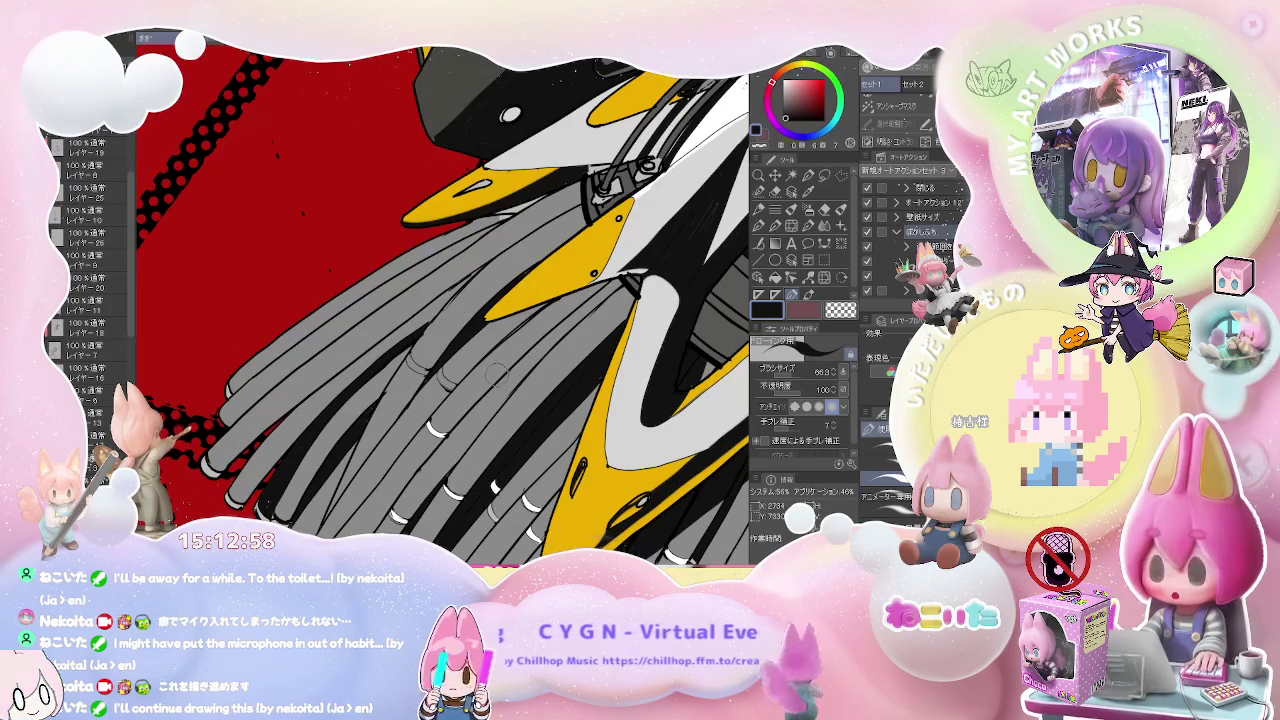
scroll(557, 379, "up", 2)
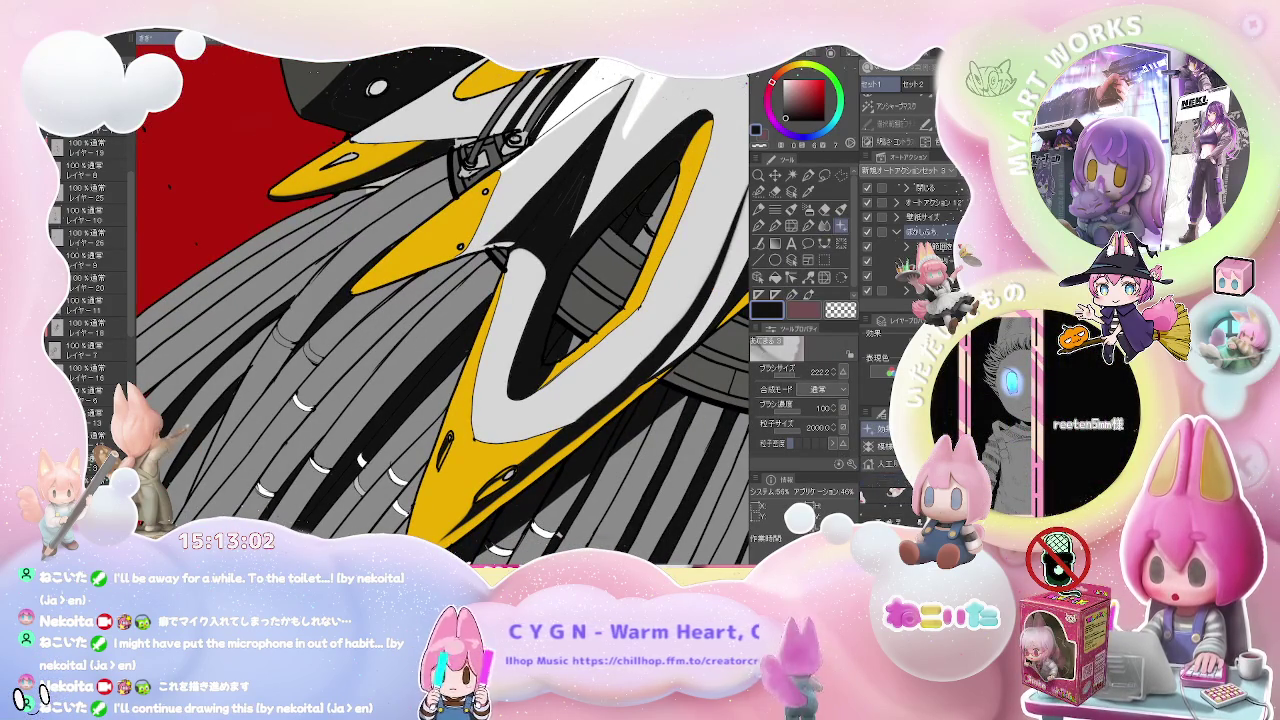
- Pick a braid Decoration sub-tool and erase the stray sketch lines across the grey bristles
key("b")
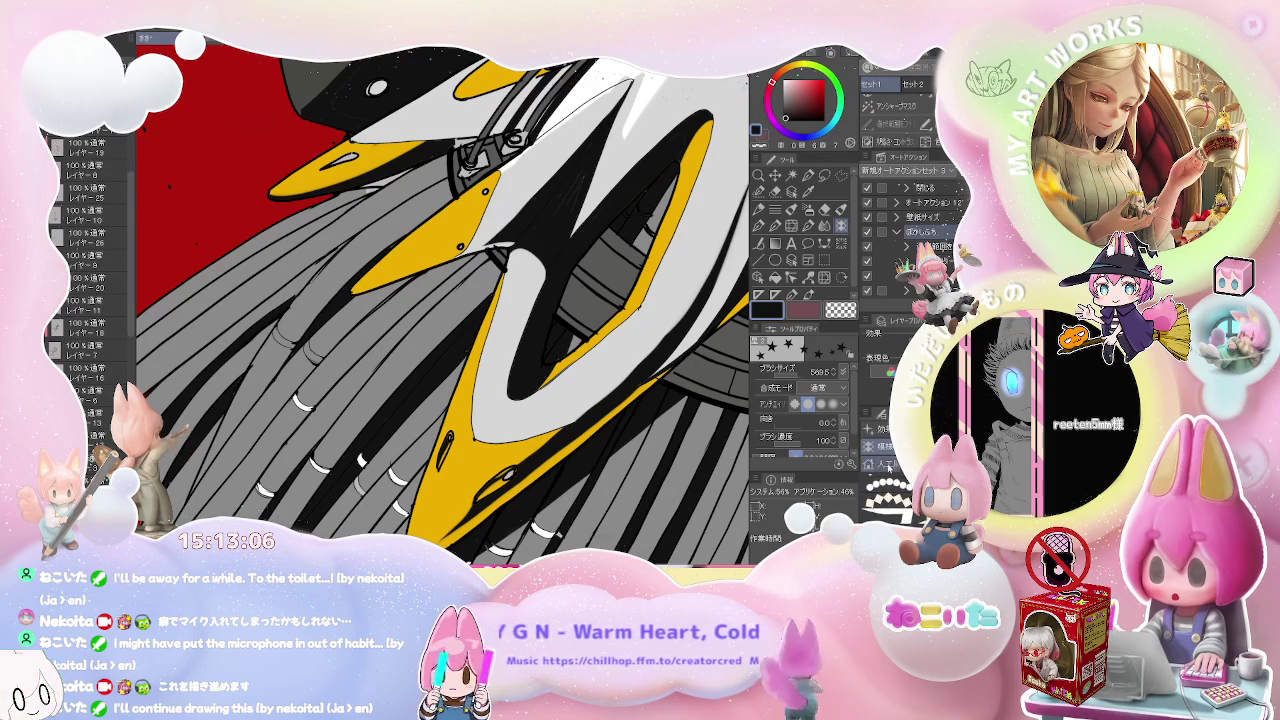
key("b")
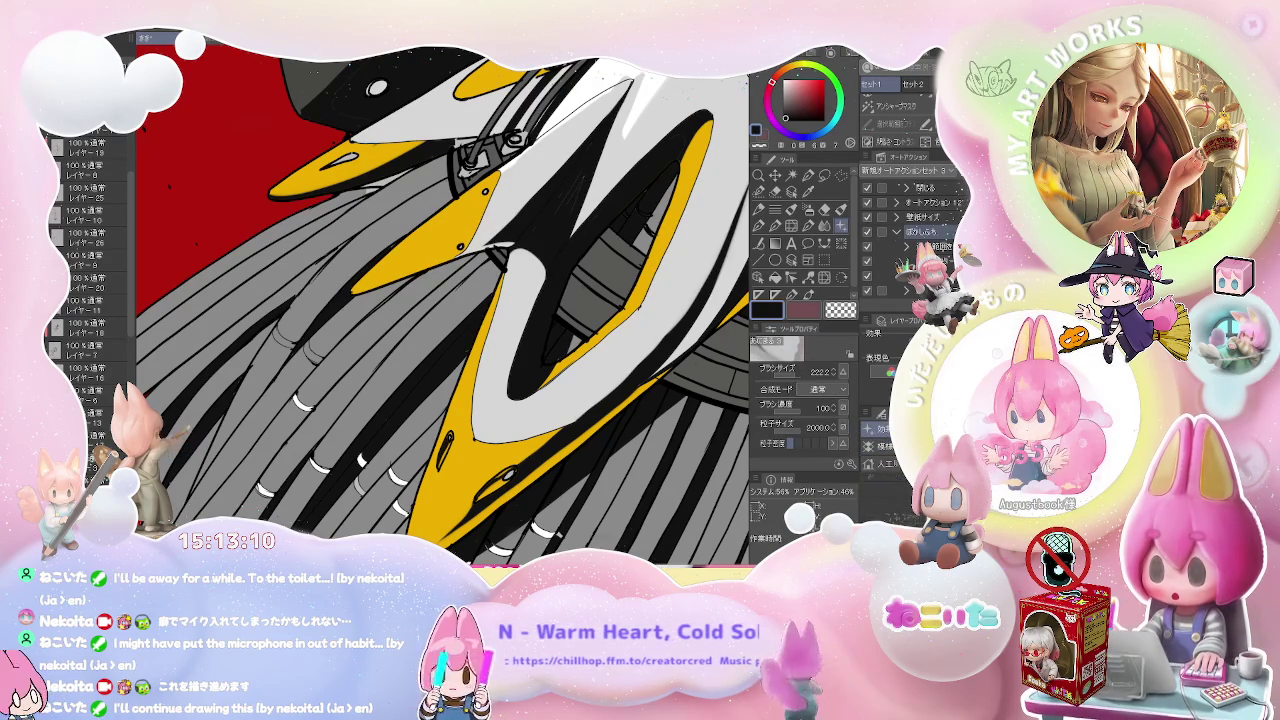
key("b")
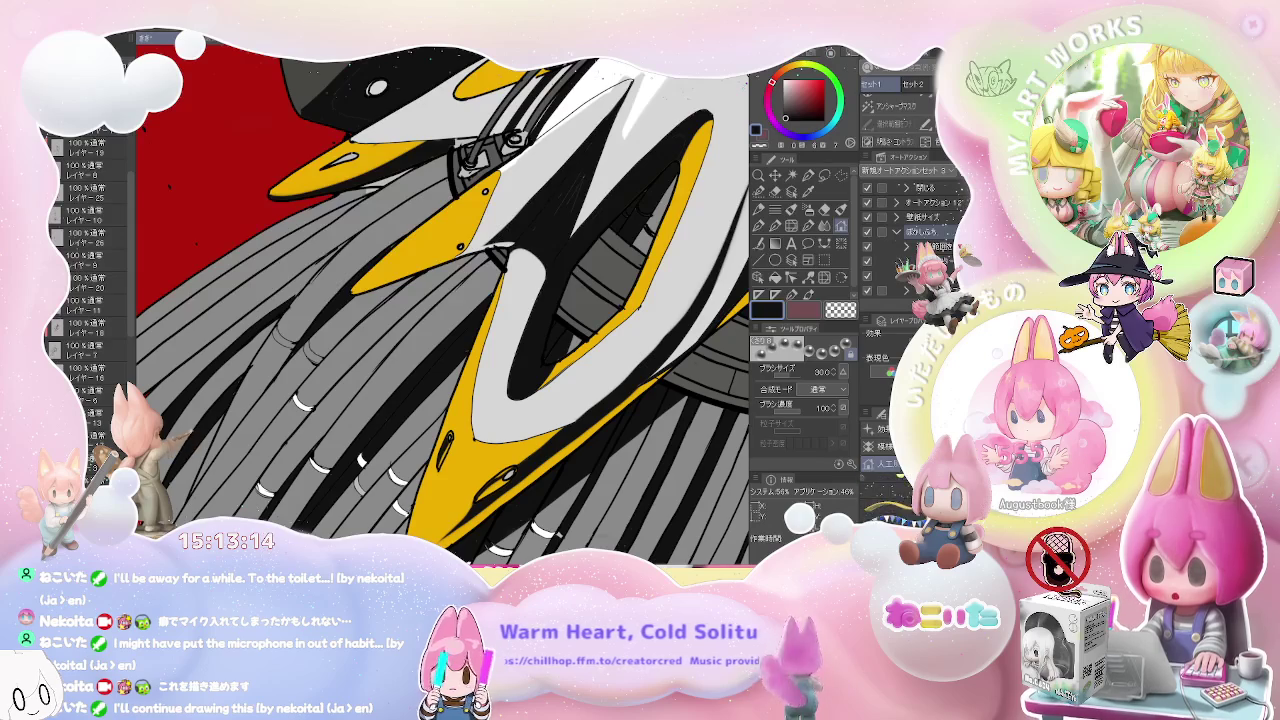
key("bracketleft")
key("bracketleft")
key("bracketleft")
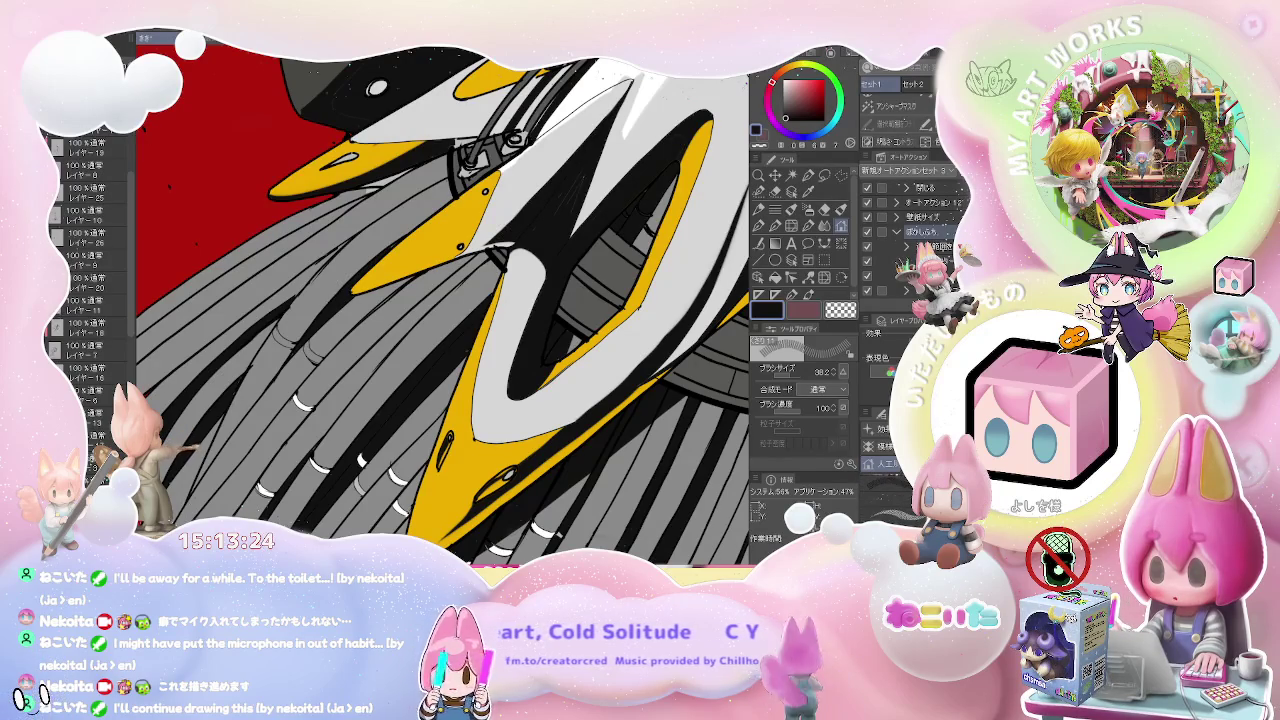
key("e")
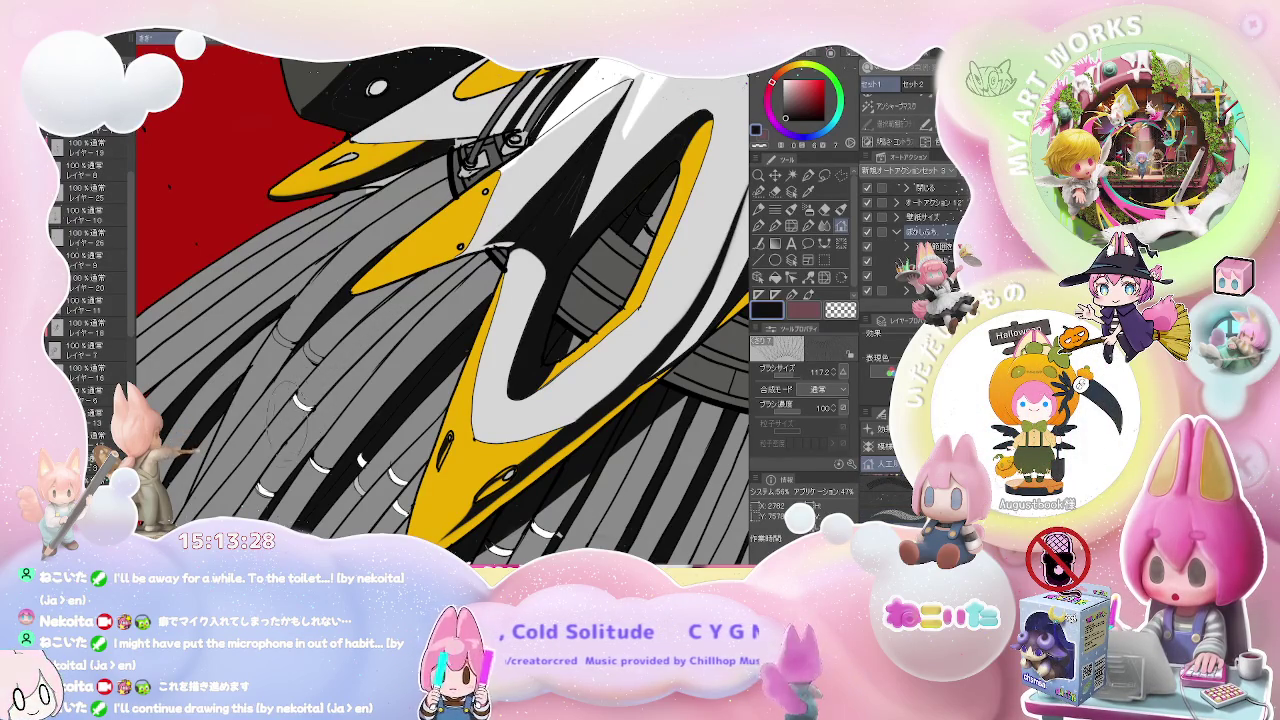
left_click_drag(425, 286, 306, 436)
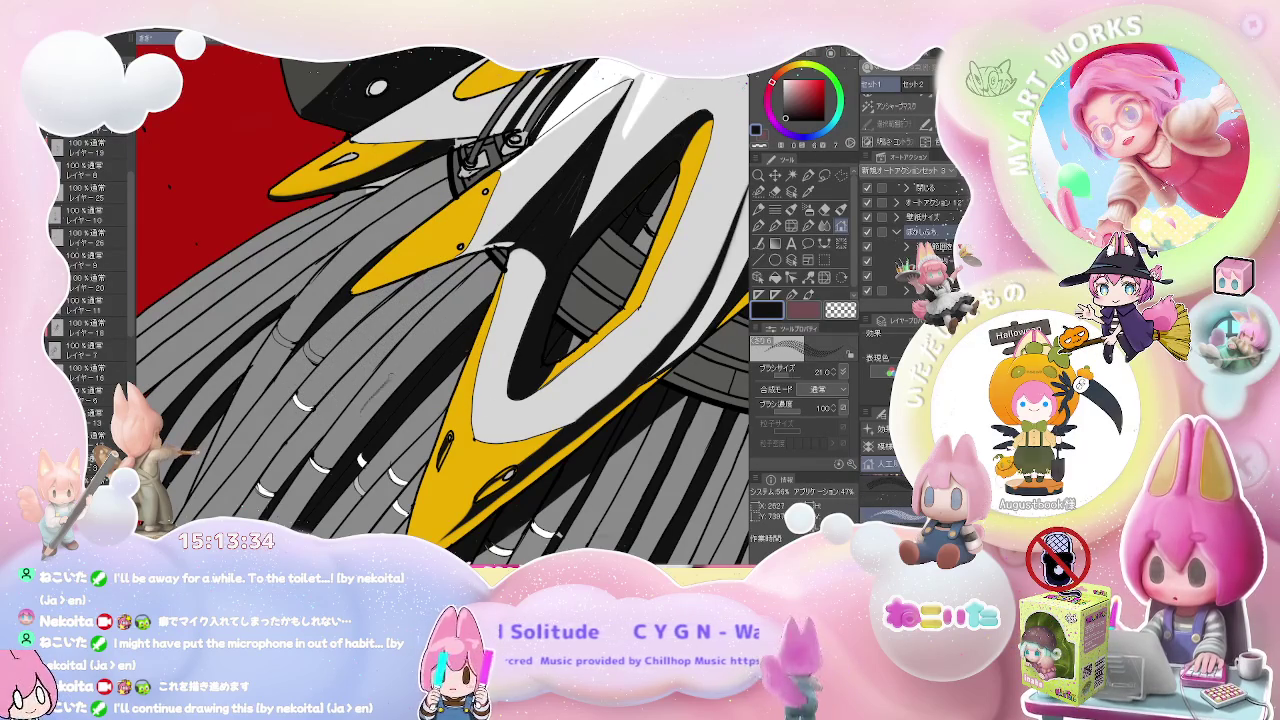
- Enlarge the brush to 80.7 and stroke braided texture along a bristle, undoing and redrawing it
left_click_drag(376, 394, 392, 388)
mouse_move(490, 275)
left_mouse_down()
mouse_move(495, 326)
mouse_move(436, 310)
left_mouse_up()
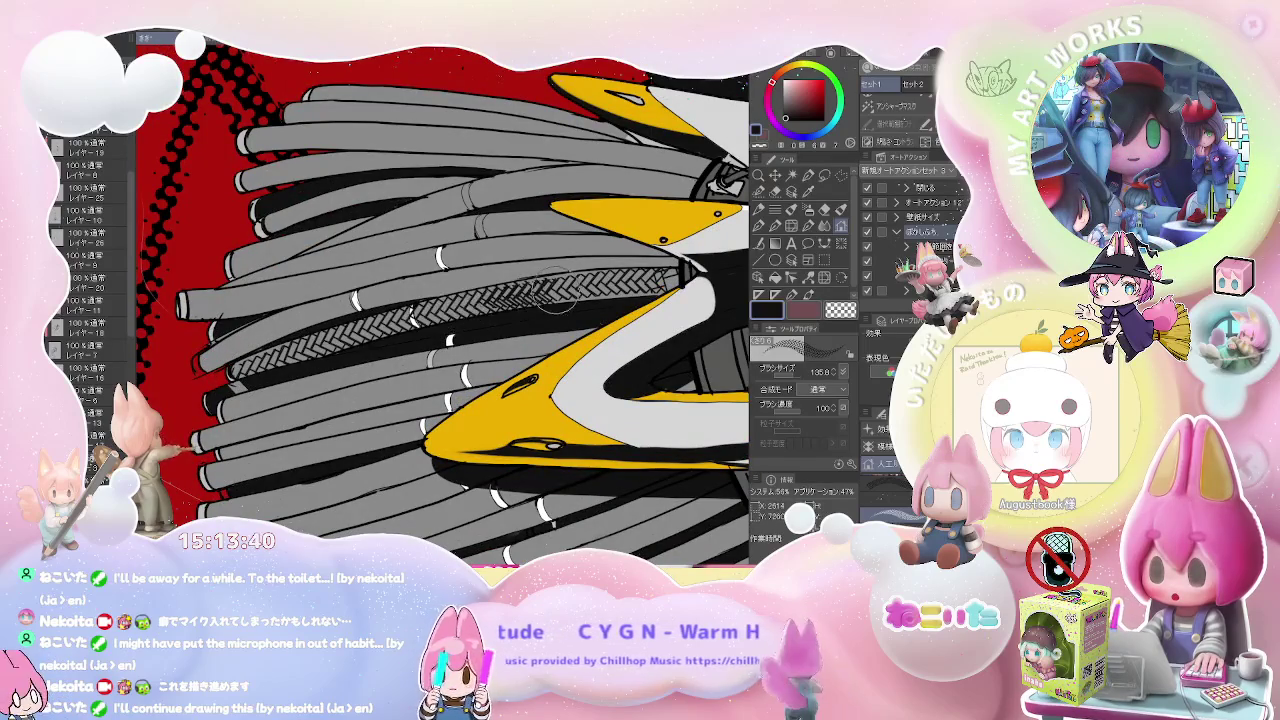
left_click_drag(560, 289, 520, 322)
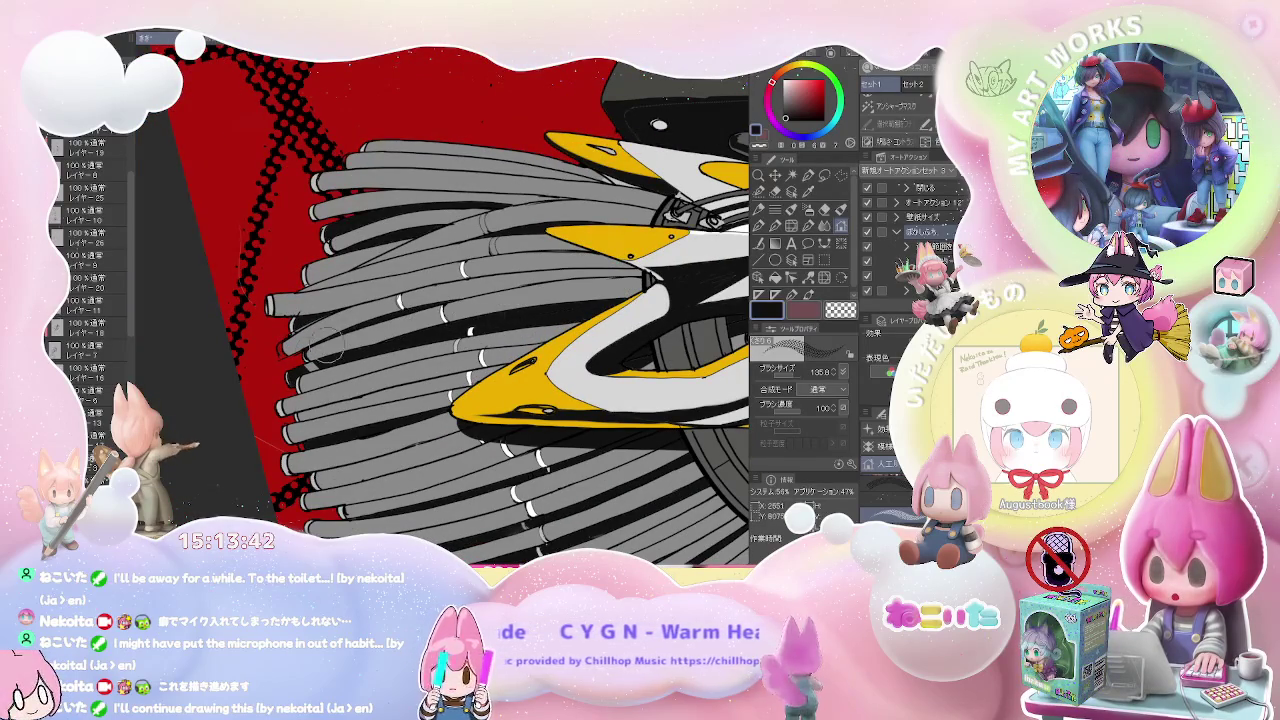
left_click_drag(300, 352, 577, 298)
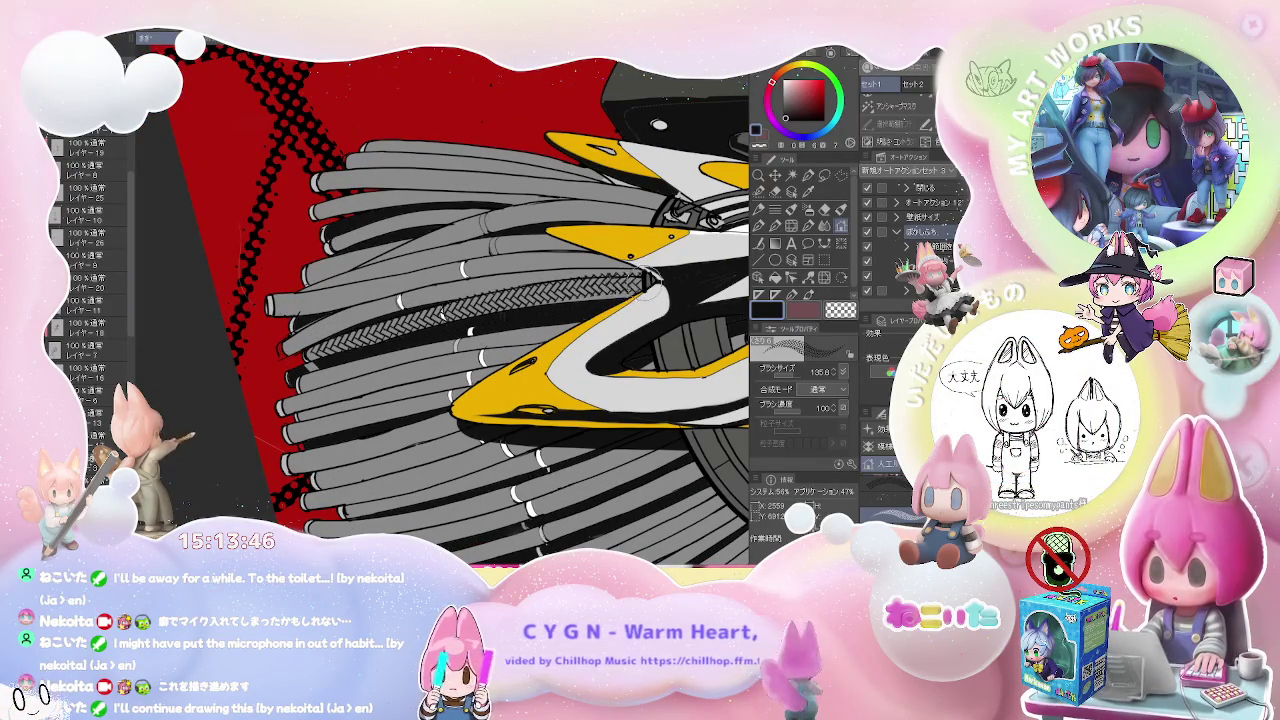
key("ctrl+z")
left_click_drag(300, 355, 645, 284)
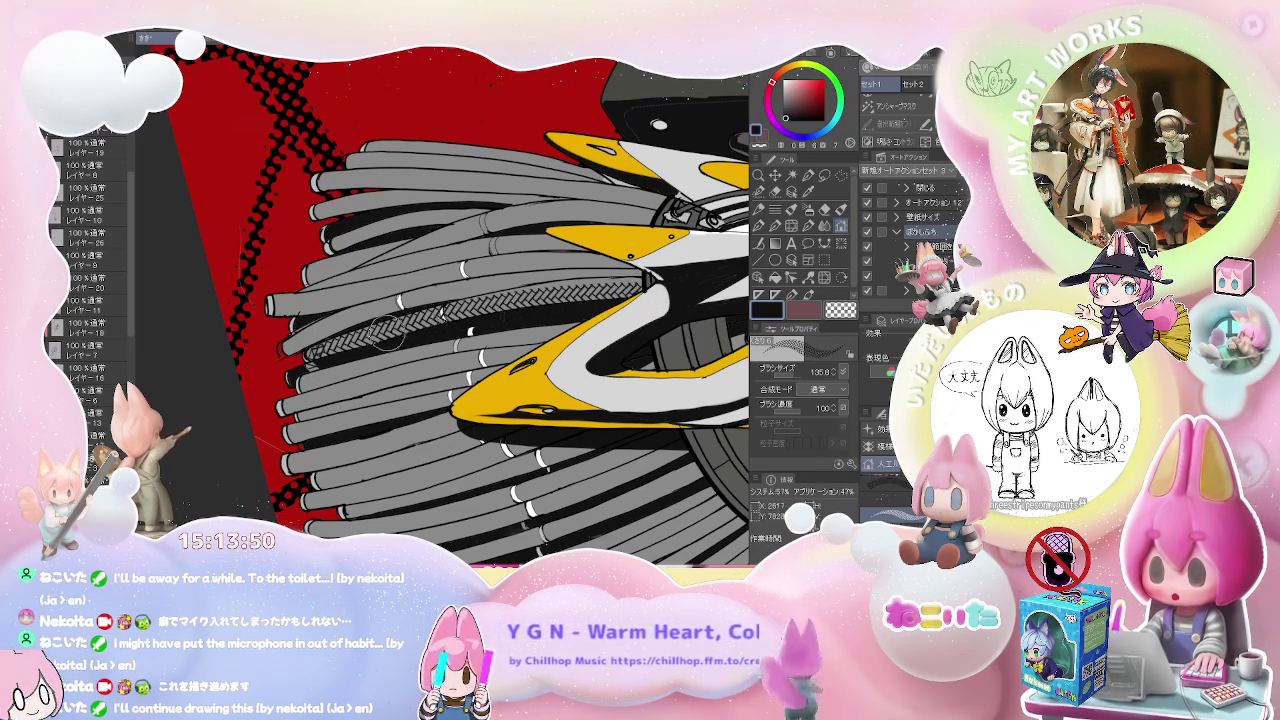
key("ctrl+z")
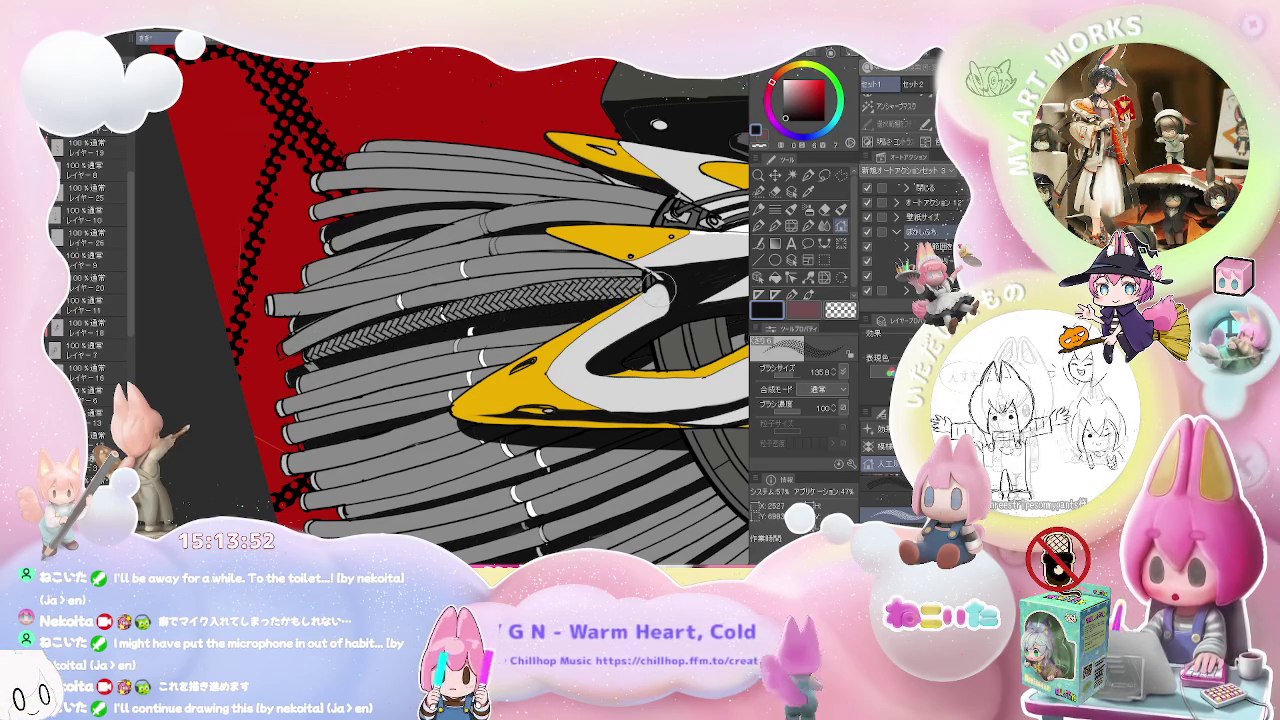
- Undo the braided pattern on the lower bristle and reframe the view on the yellow broom body
left_click_drag(598, 290, 450, 380)
scroll(313, 458, "down", 3)
left_click_drag(313, 458, 310, 476)
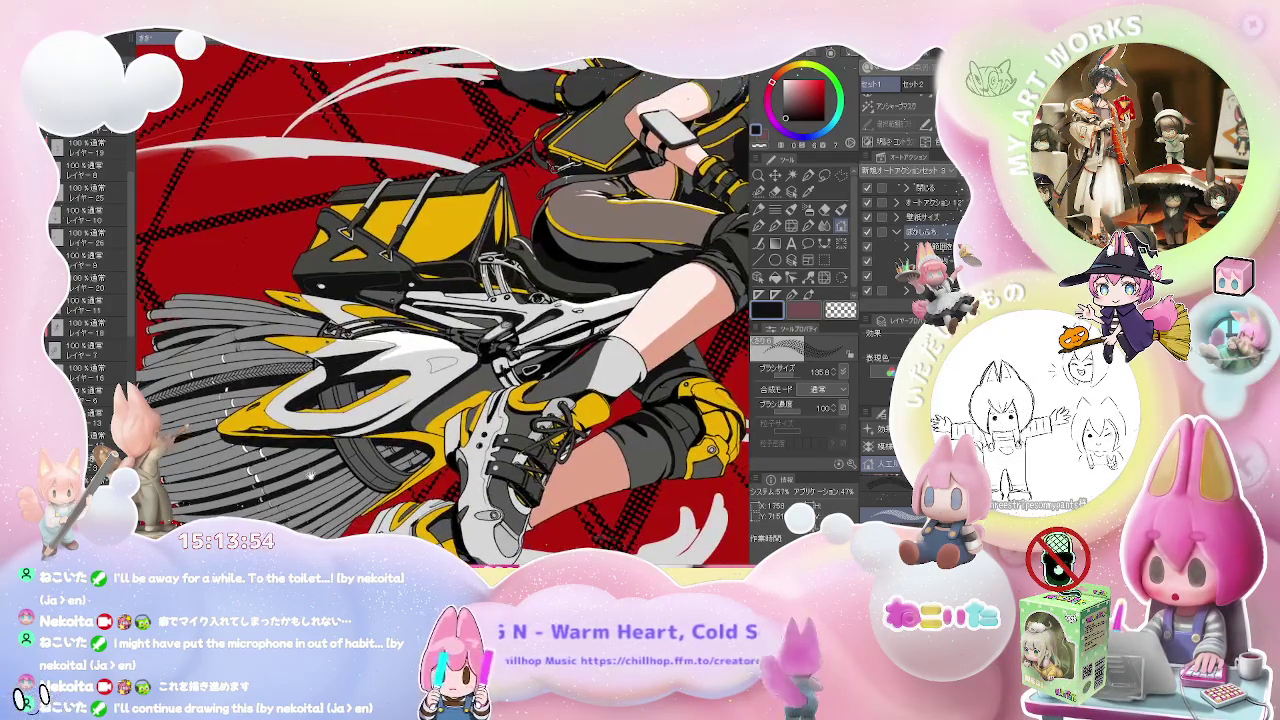
scroll(310, 476, "up", 5)
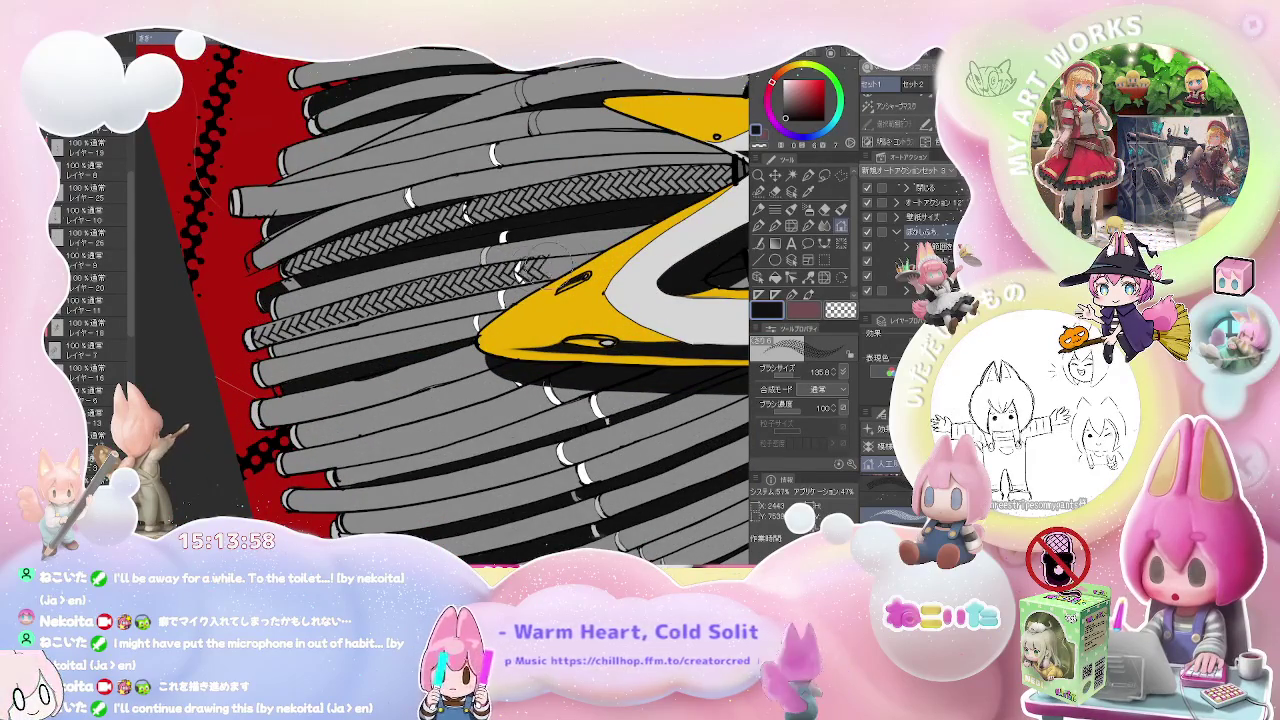
key("ctrl+z")
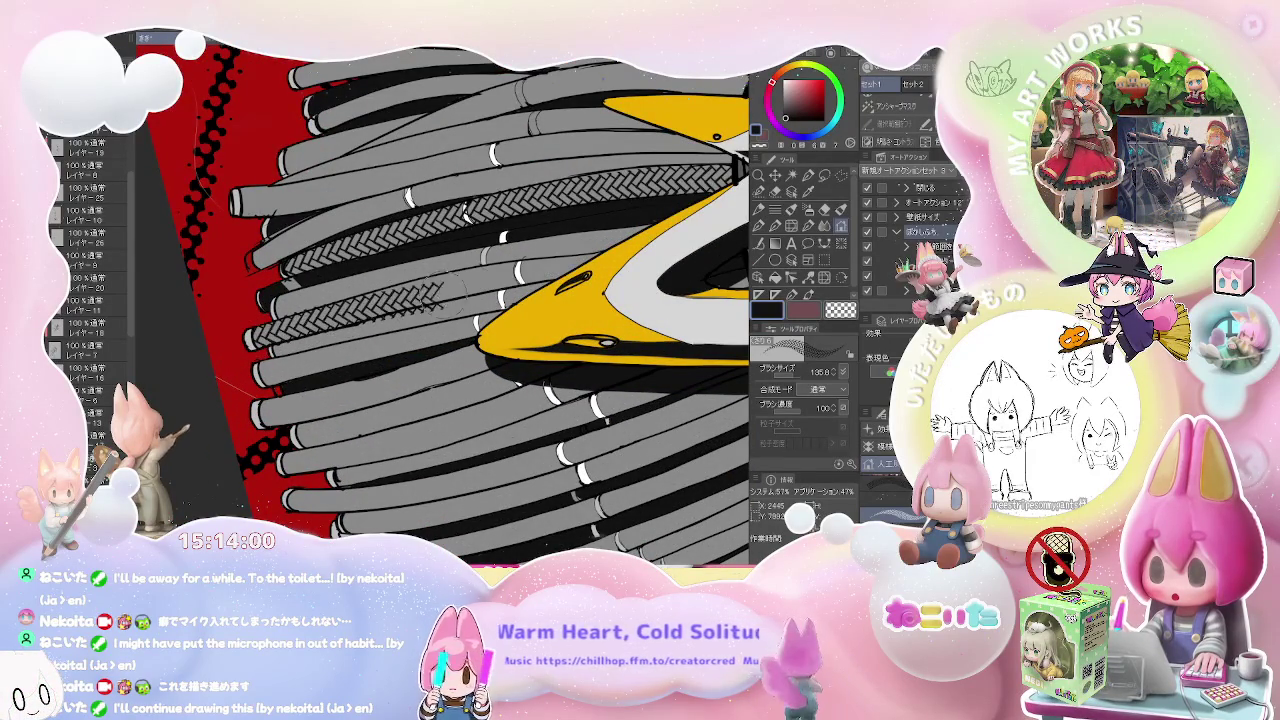
key("ctrl+z")
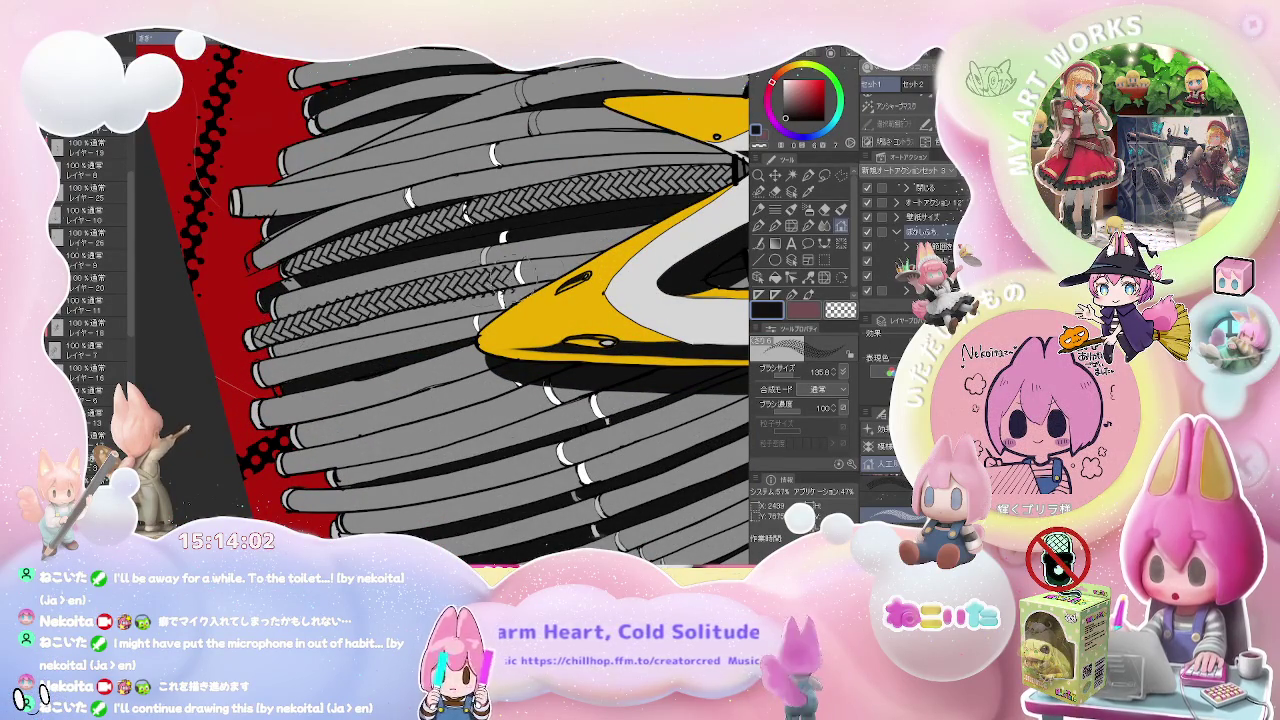
scroll(636, 260, "down", 3)
left_click_drag(643, 355, 353, 478)
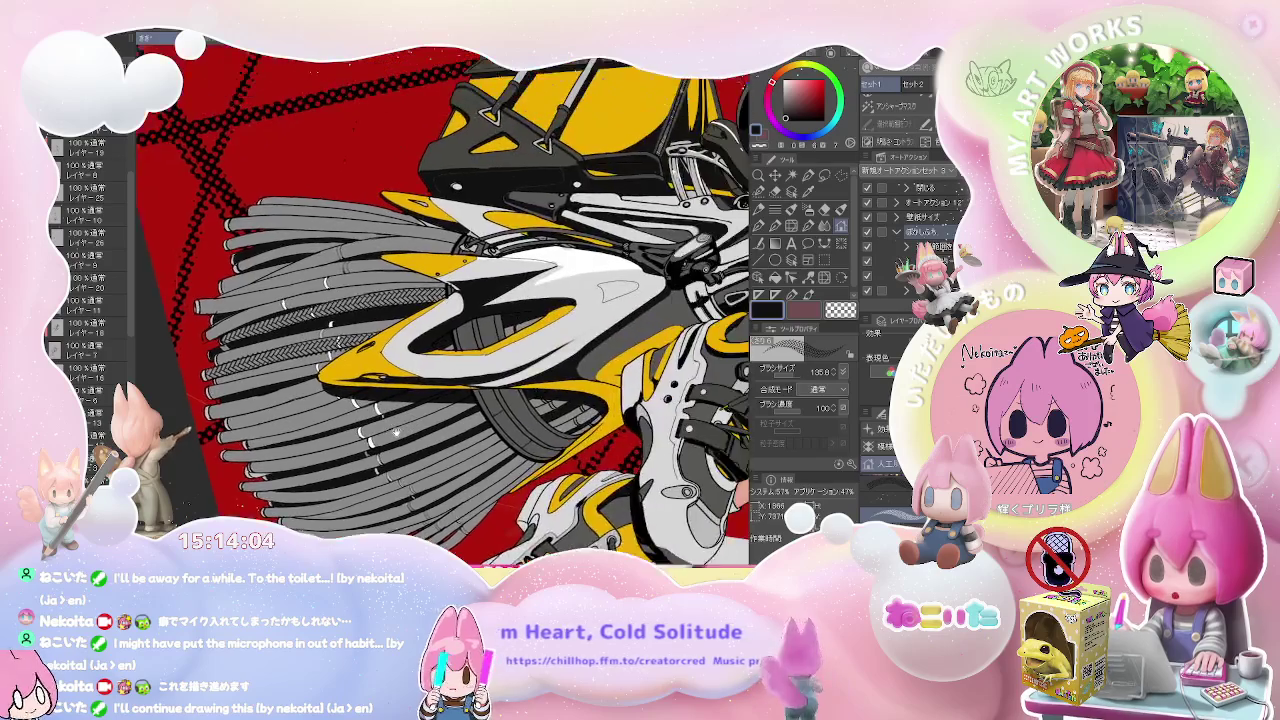
scroll(353, 480, "down", 5)
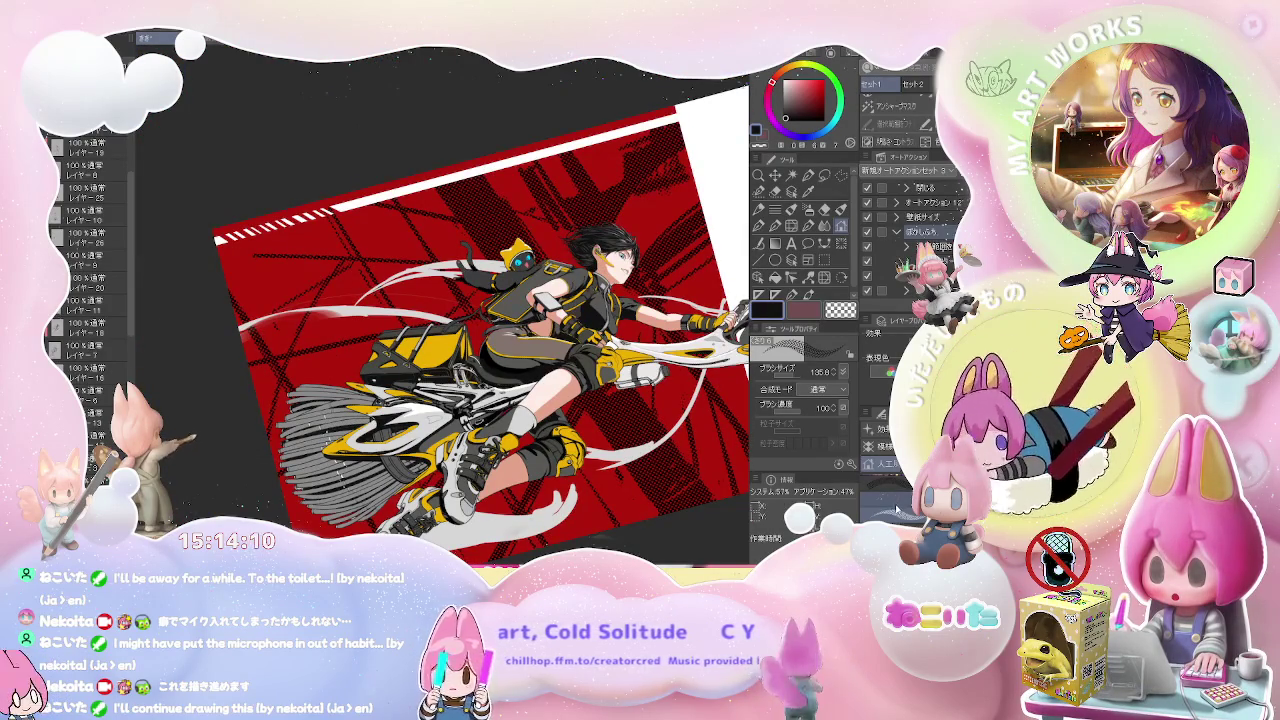
key("bracketright")
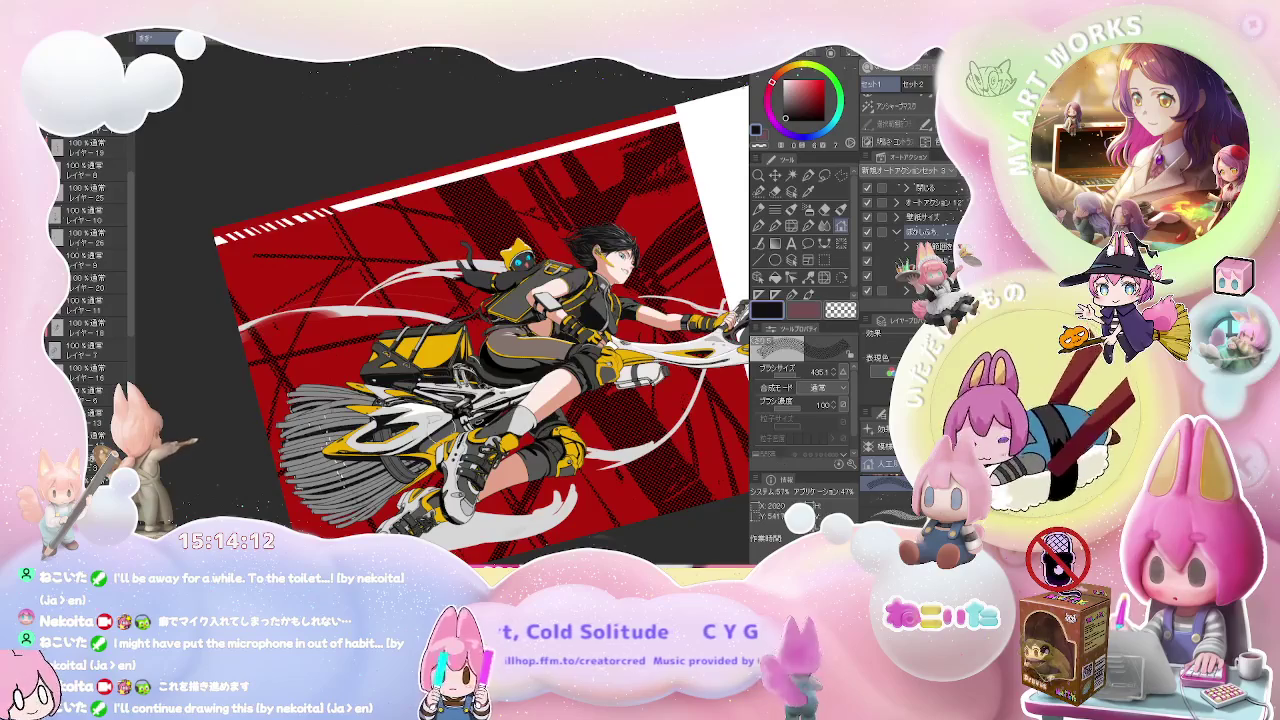
scroll(330, 420, "up", 5)
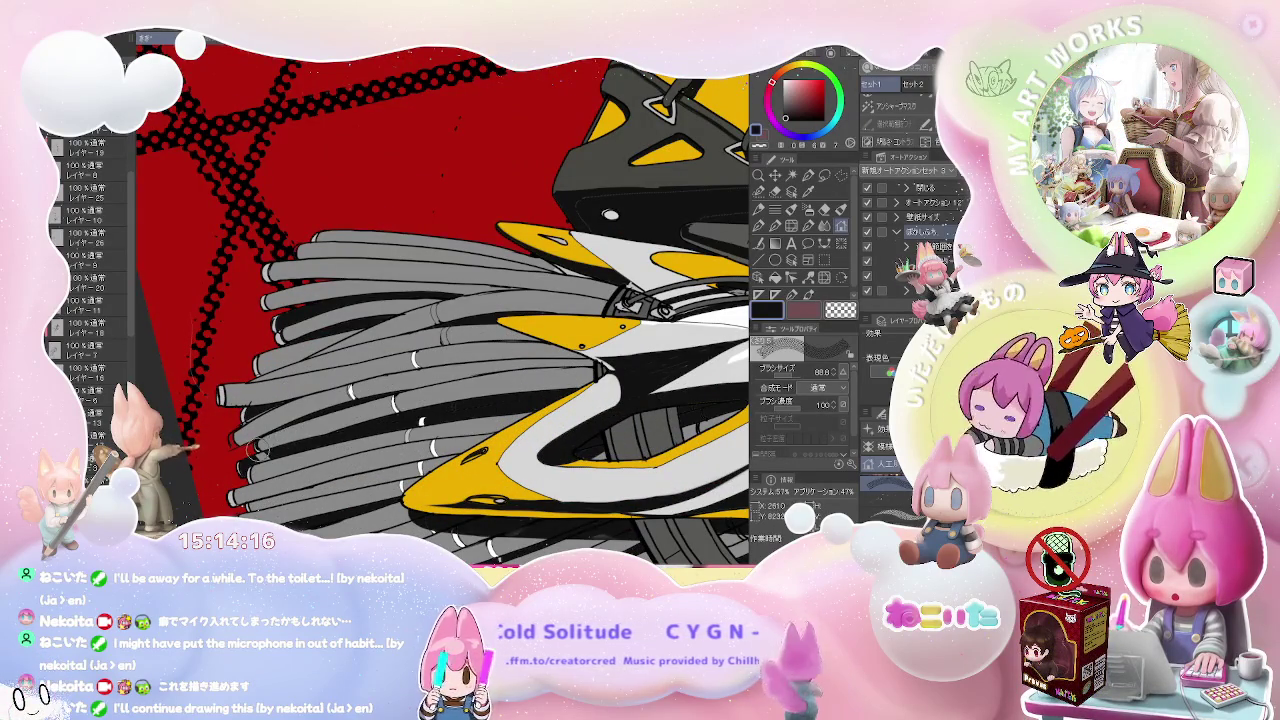
key("minus")
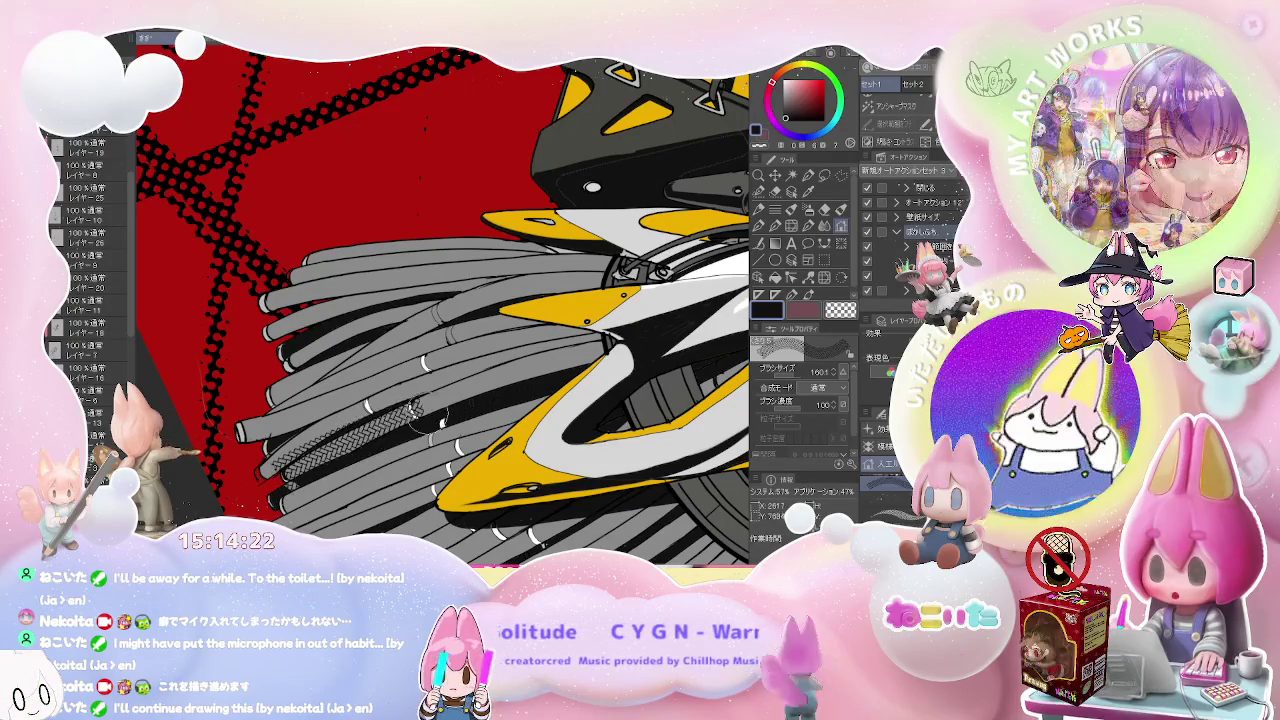
left_click_drag(300, 455, 605, 345)
key("minus")
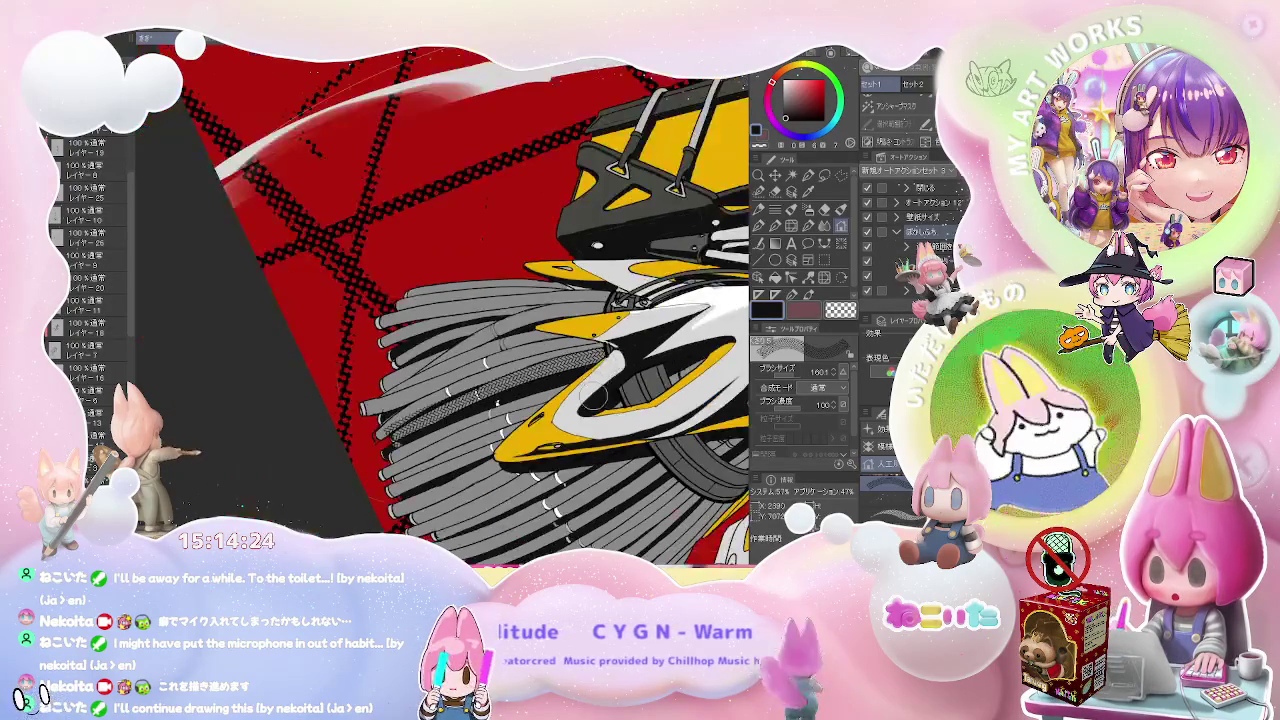
key("minus")
key("minus")
key("minus")
key("minus")
key("minus")
key("minus")
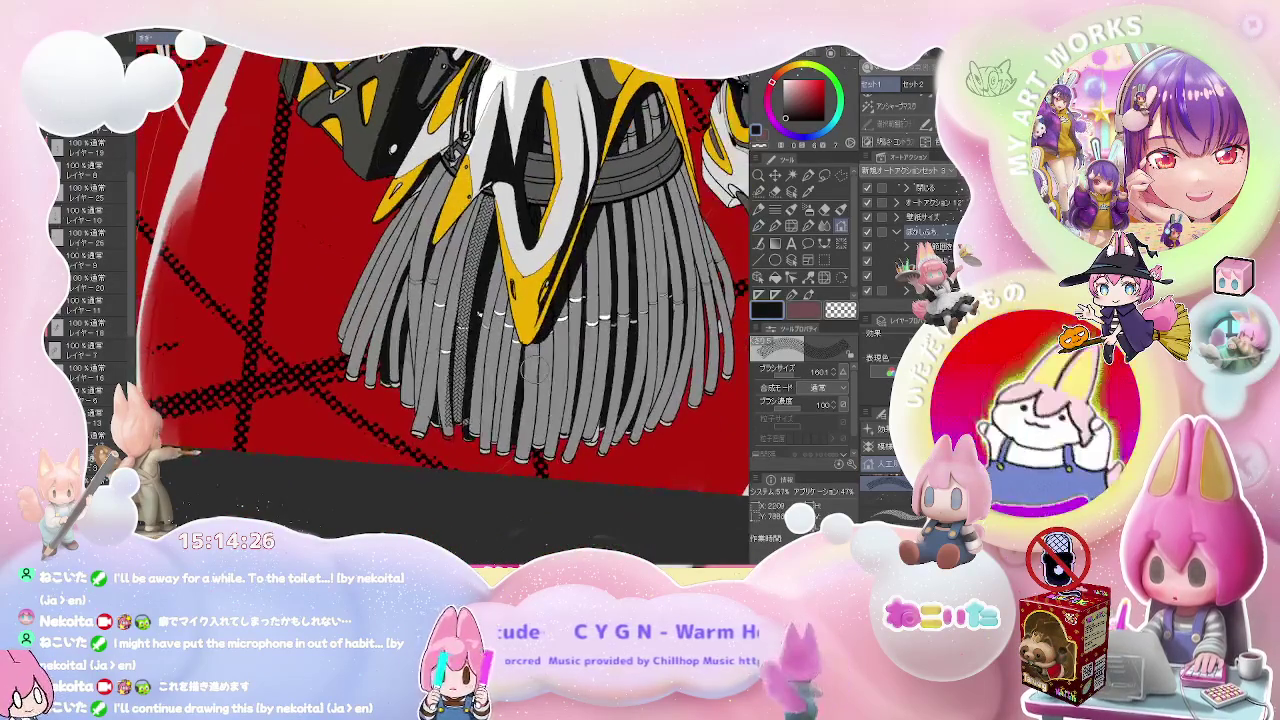
key("minus")
key("minus")
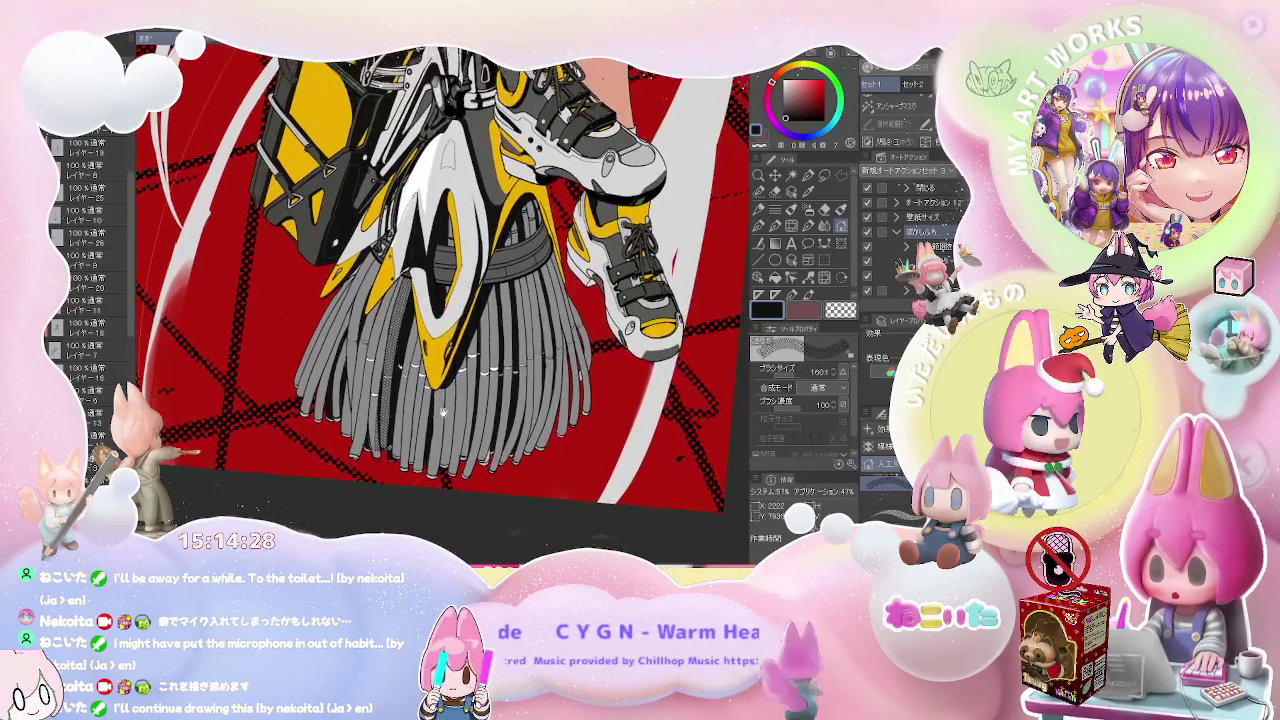
key("ctrl+plus")
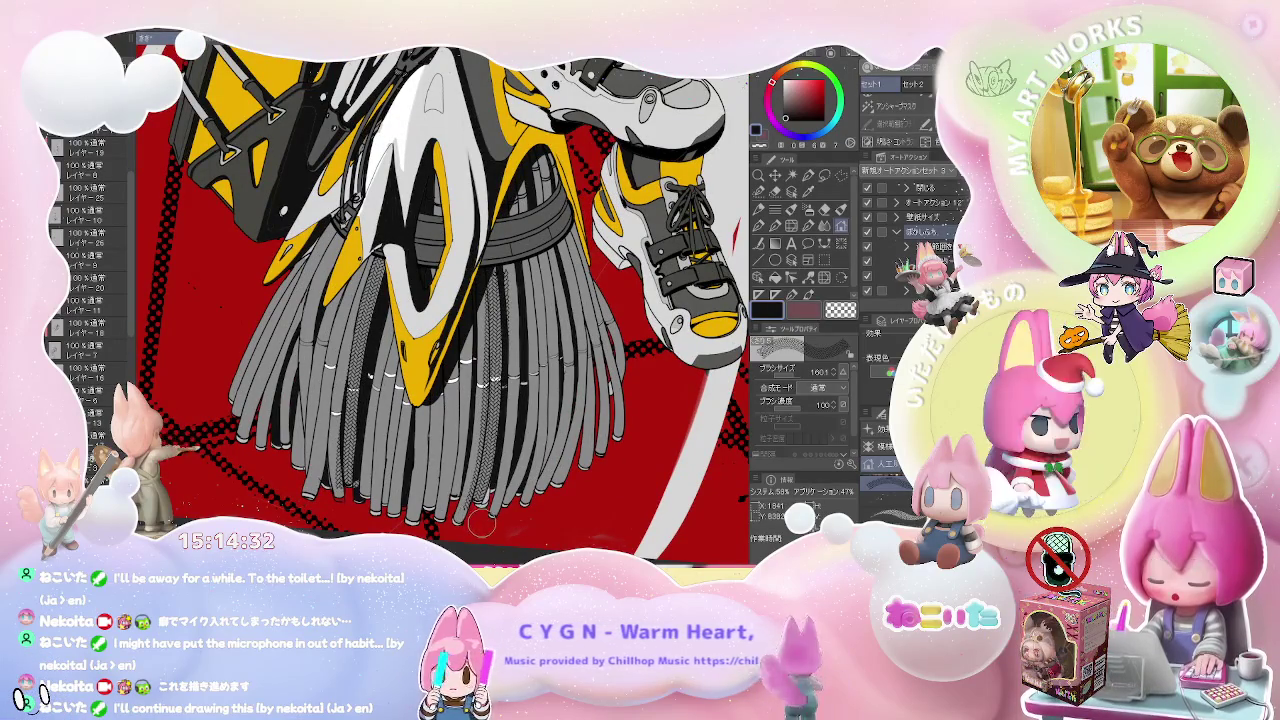
key("minus")
key("minus")
key("minus")
key("minus")
key("minus")
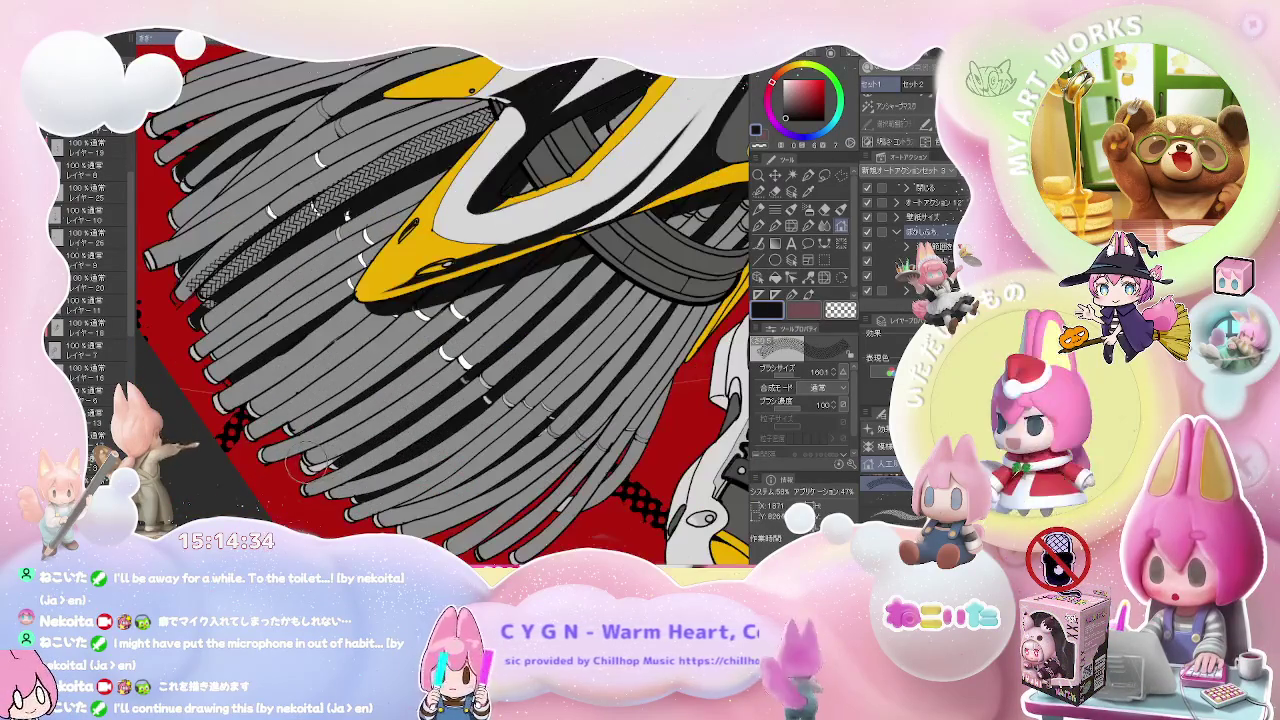
left_click_drag(455, 372, 598, 258)
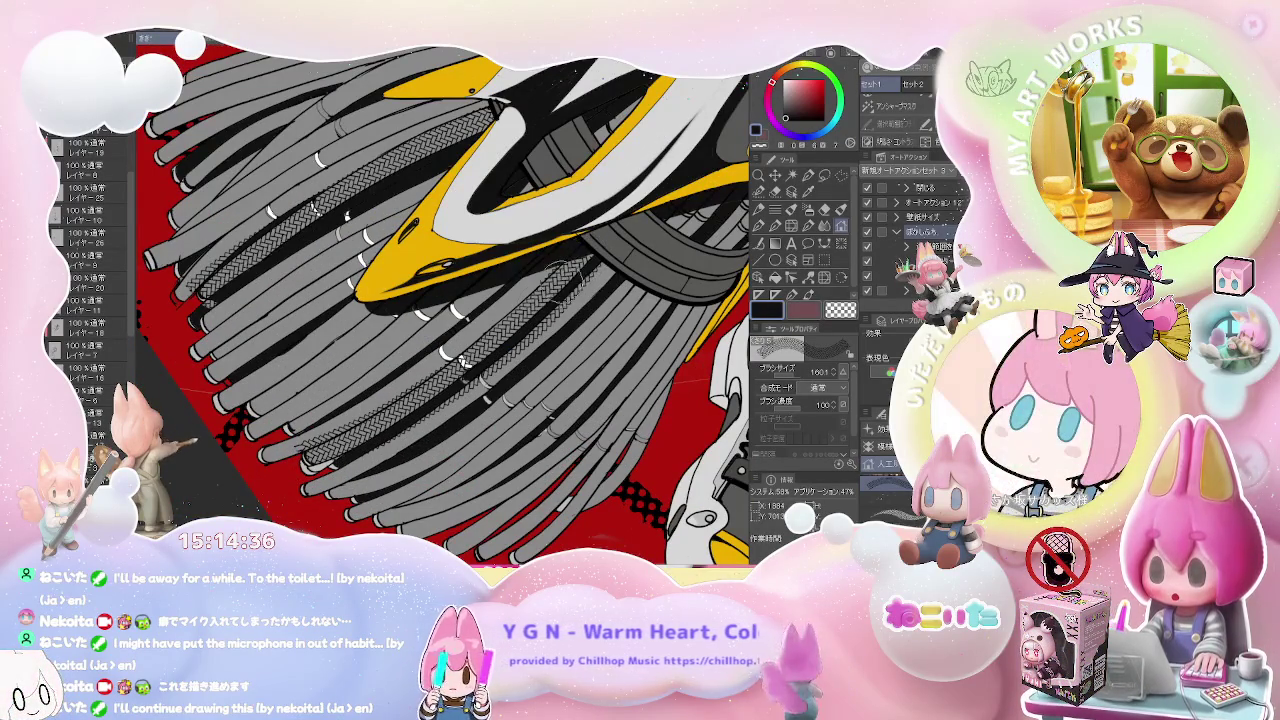
key("asciicircum")
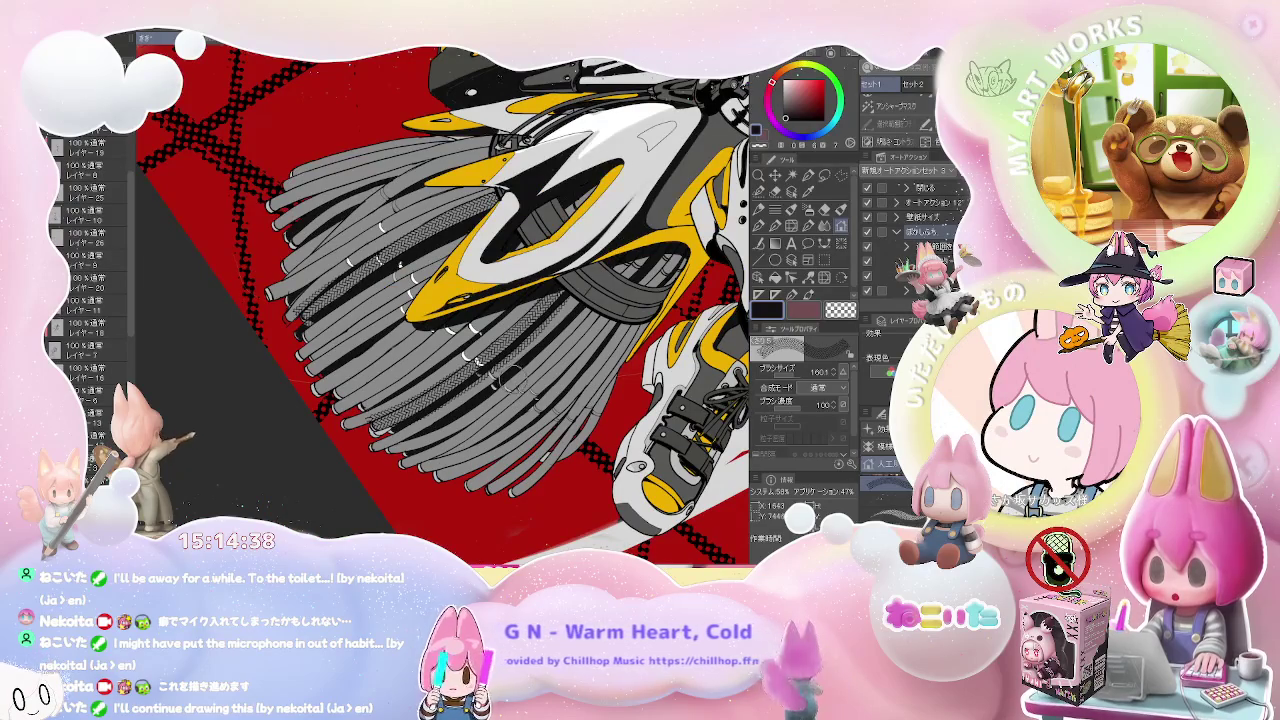
key("ctrl+z")
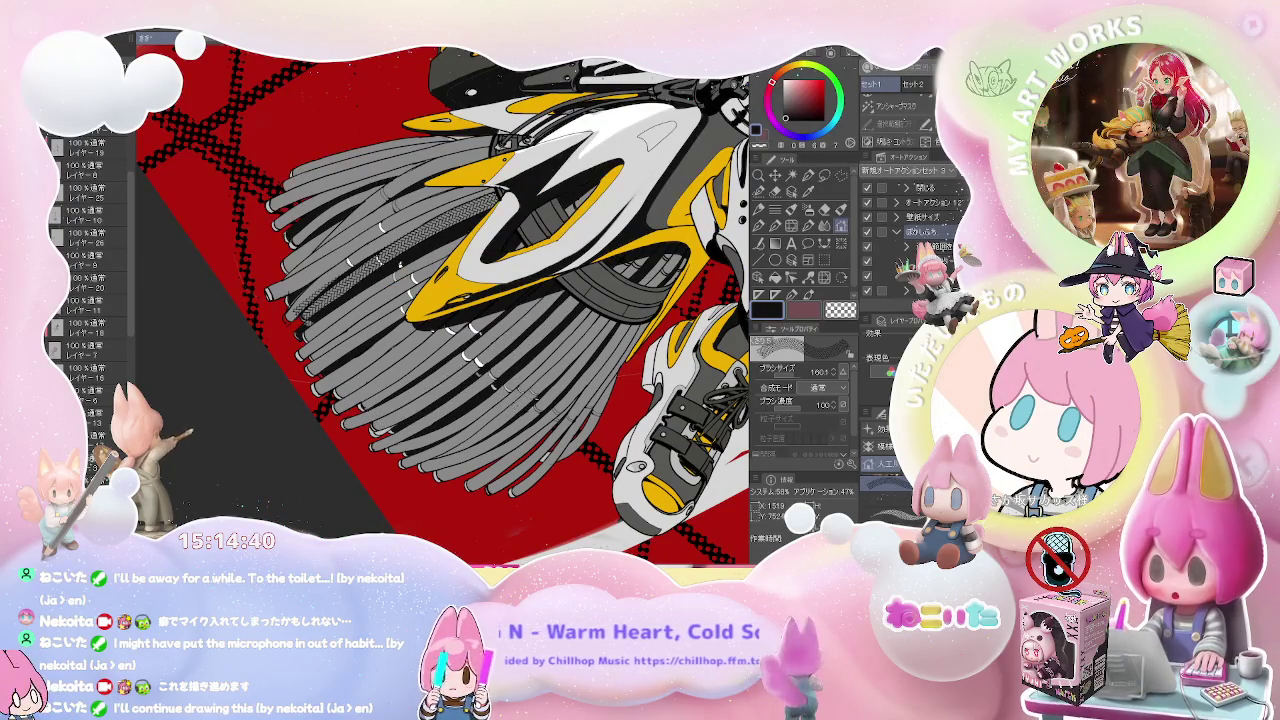
key("ctrl+z")
key("bracketleft")
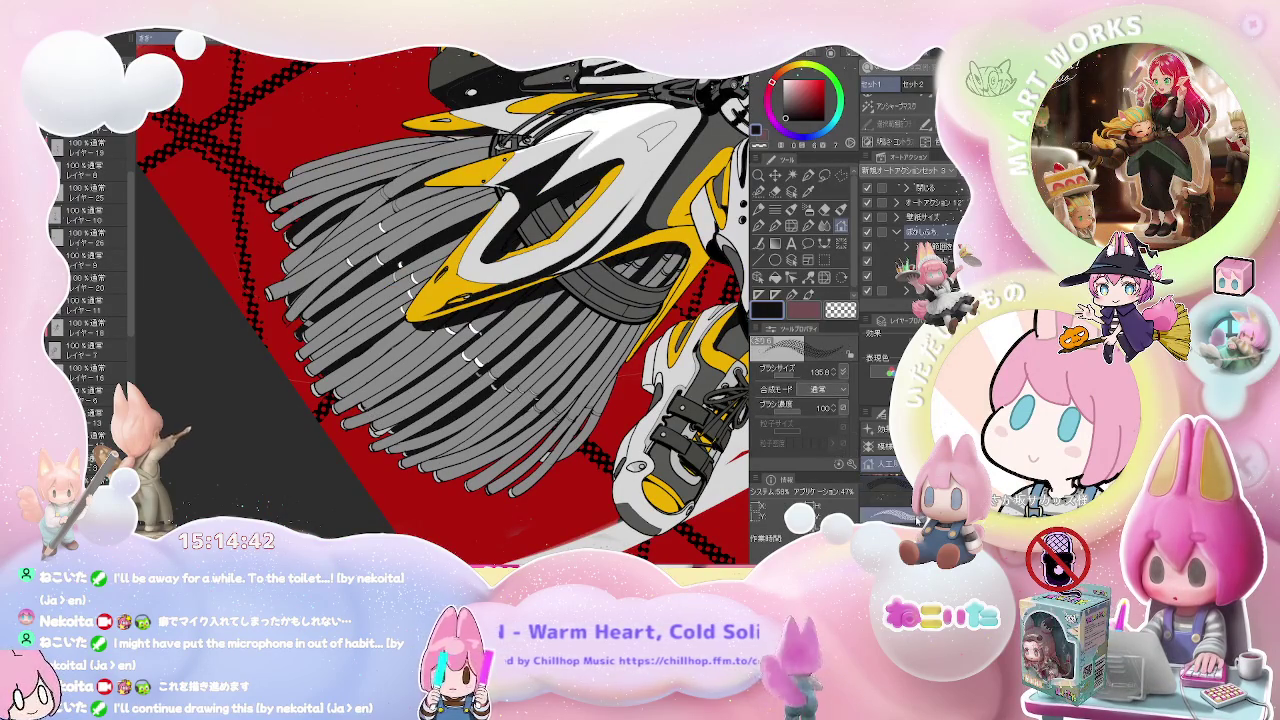
key("bracketleft")
key("bracketleft")
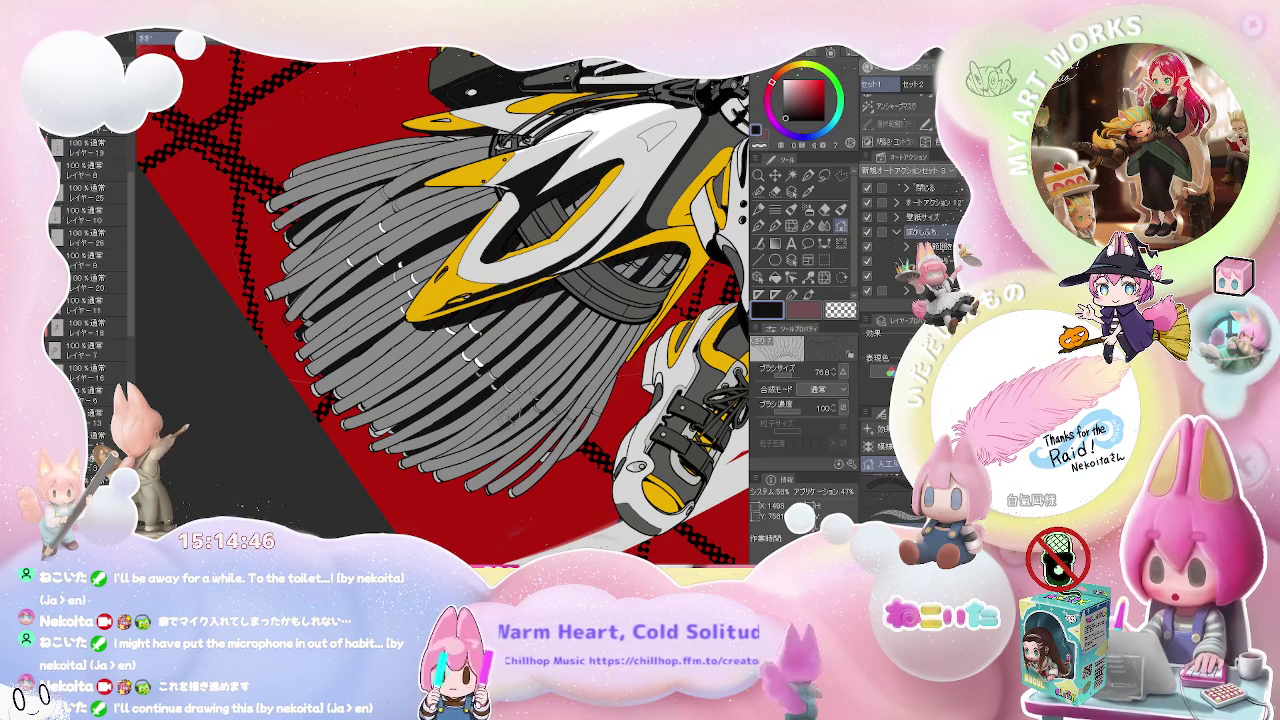
scroll(545, 395, "up", 2)
key("bracketleft")
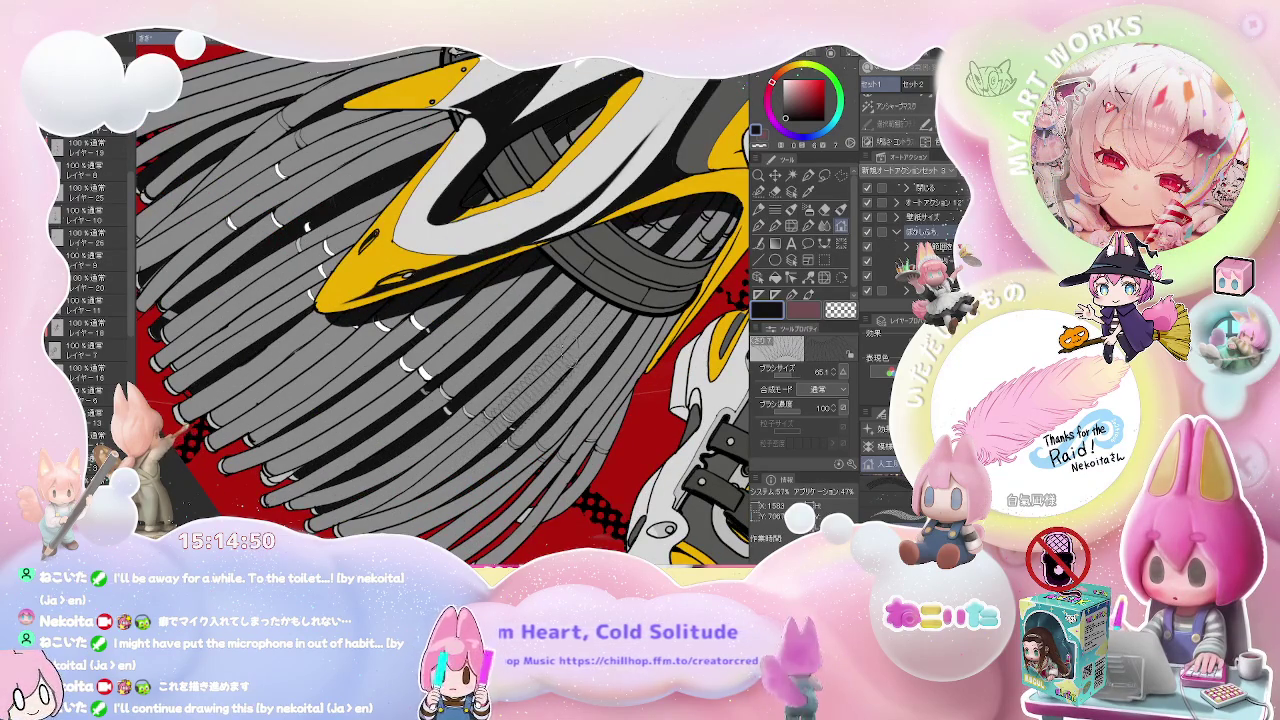
- Rotate the canvas and try small braided strokes on the bristles, then undo them
key("minus")
scroll(445, 305, "up", 2)
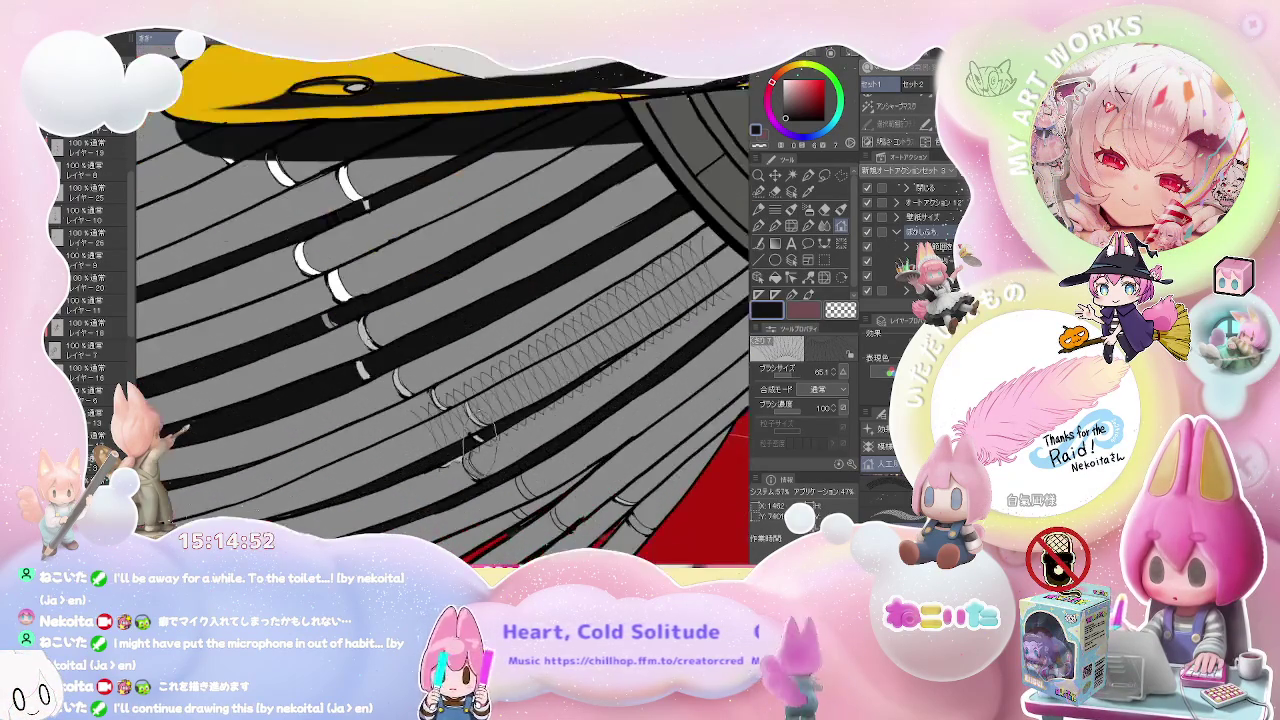
key("bracketleft")
key("bracketleft")
key("bracketleft")
left_click_drag(550, 375, 668, 292)
key("bracketright")
key("bracketright")
key("bracketright")
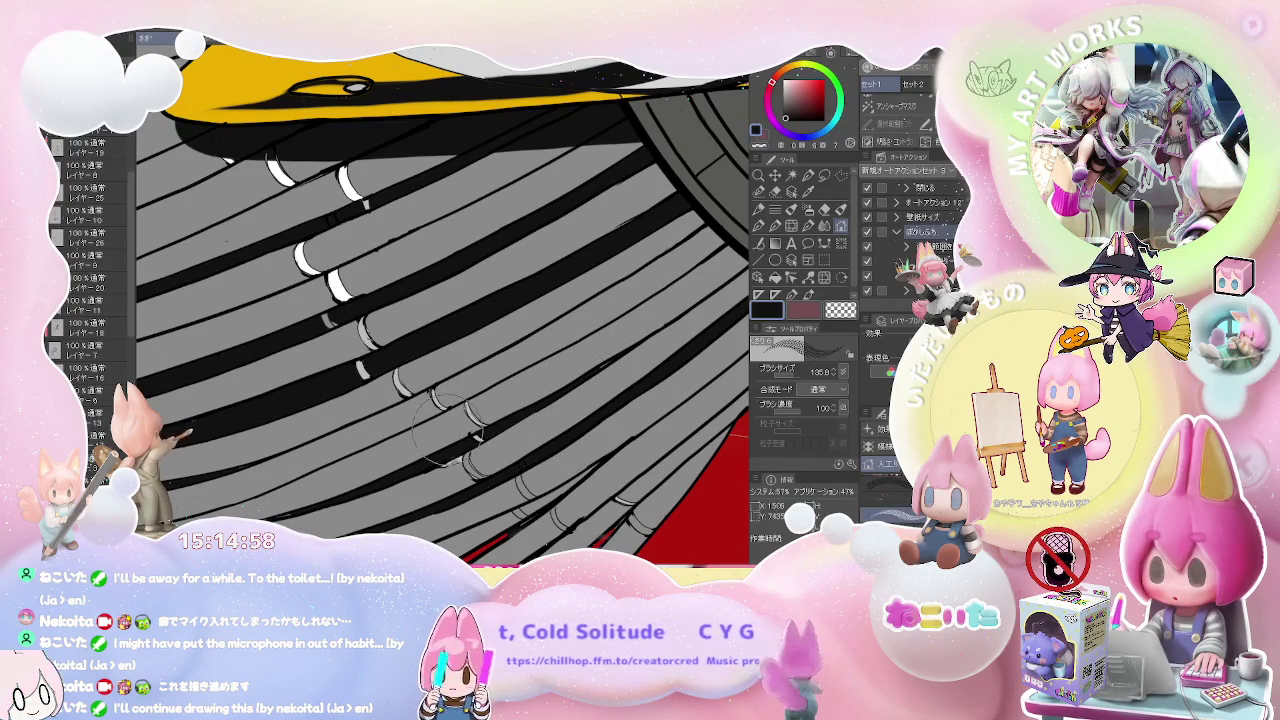
key("ctrl+z")
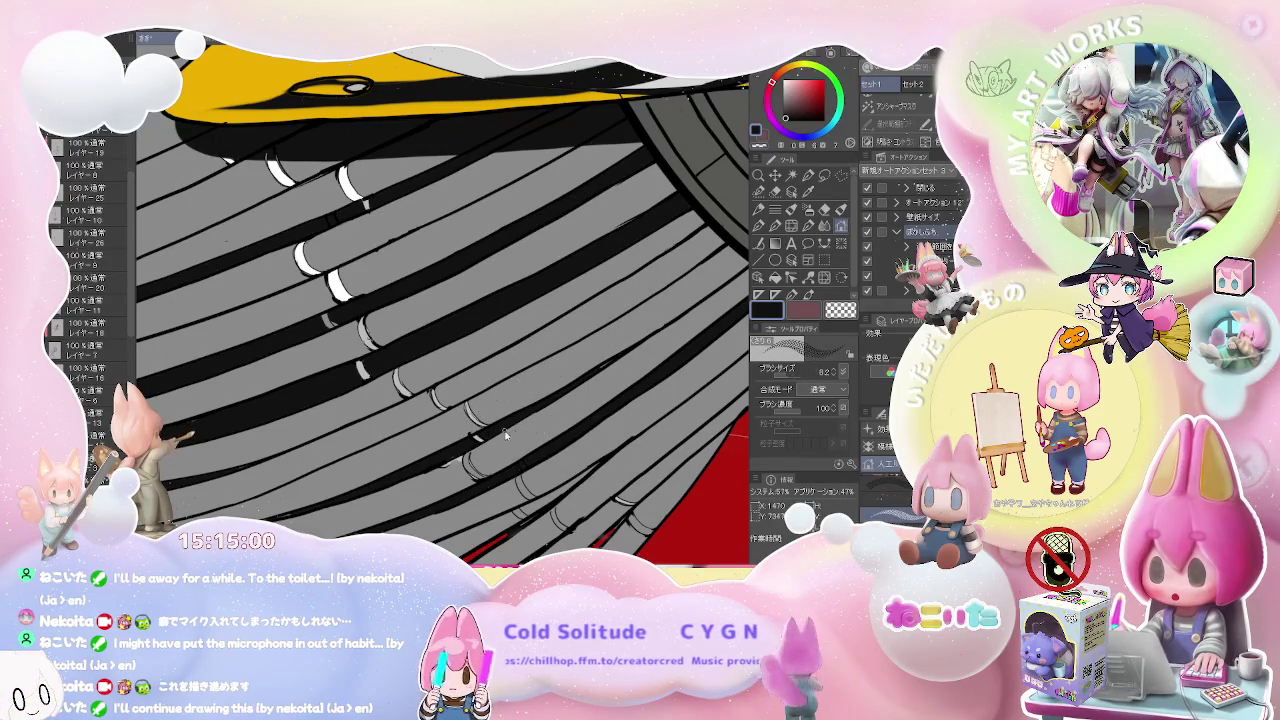
scroll(505, 420, "down", 3)
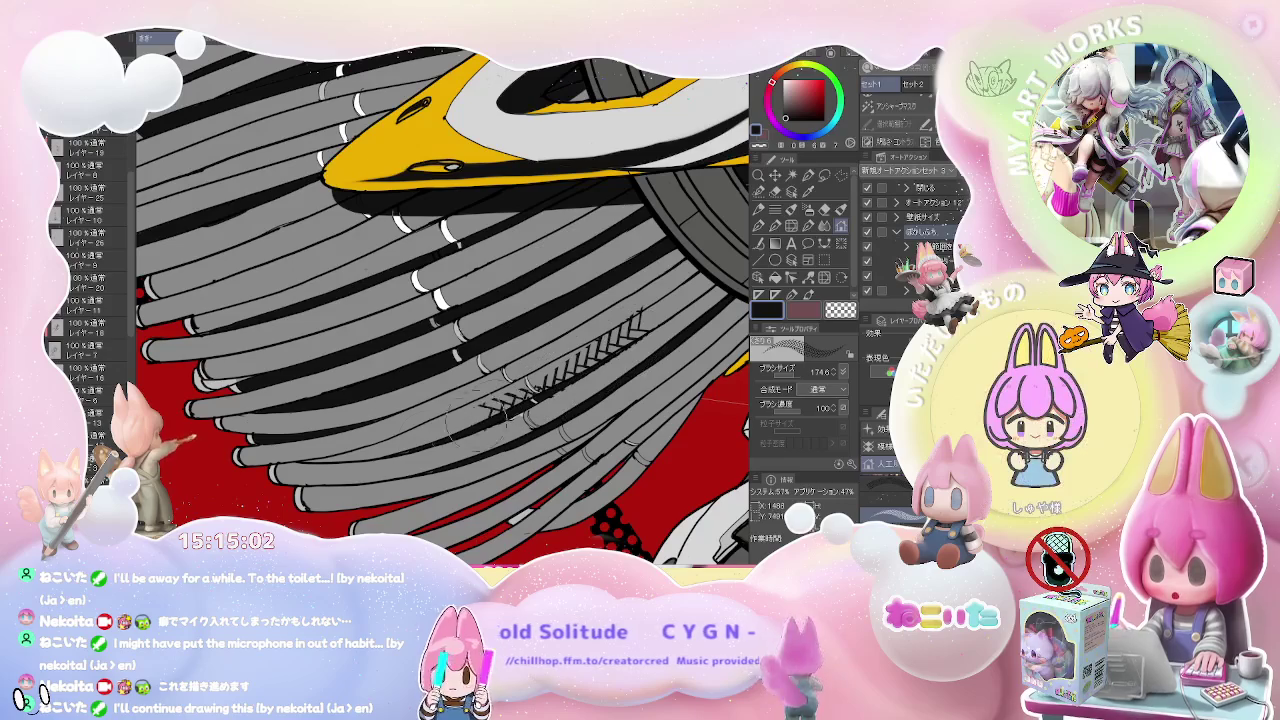
key("ctrl+z")
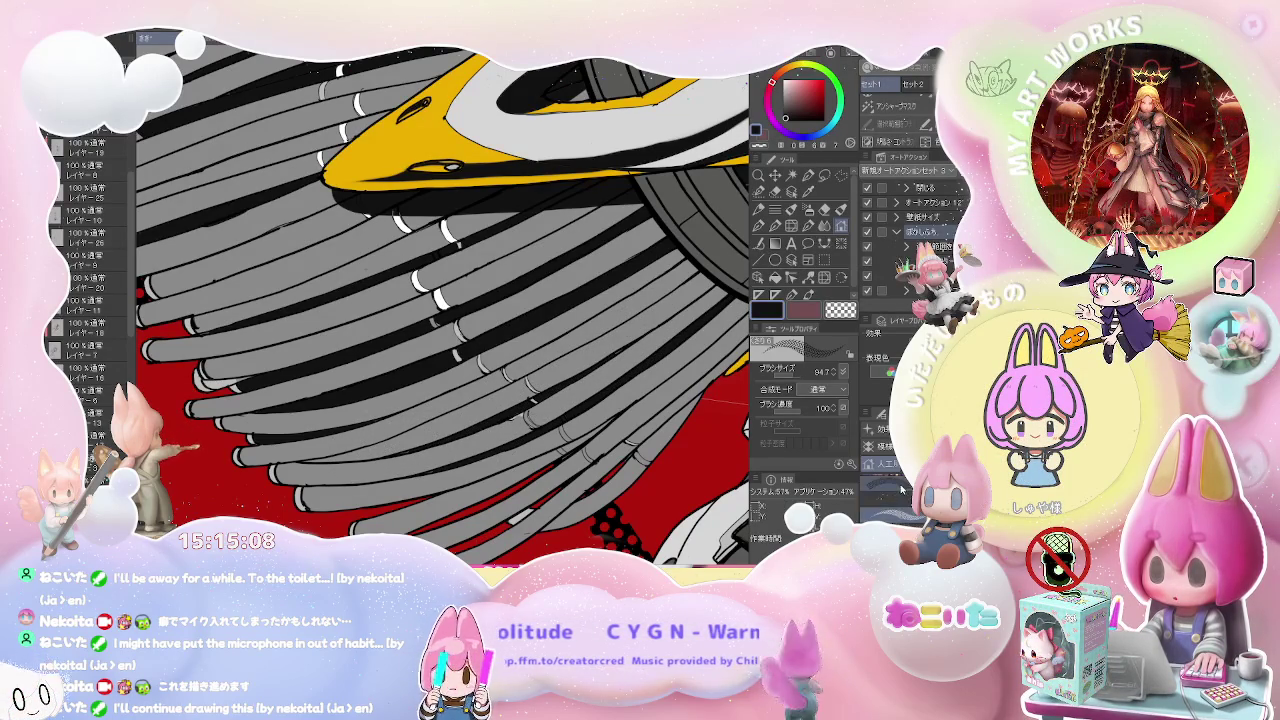
- Resize the brush from about 118 down to a fine size and switch to the Fill tool
left_click_drag(618, 410, 628, 413)
mouse_move(560, 385)
left_mouse_down()
mouse_move(590, 400)
mouse_move(668, 328)
left_mouse_up()
left_click_drag(440, 425, 430, 428)
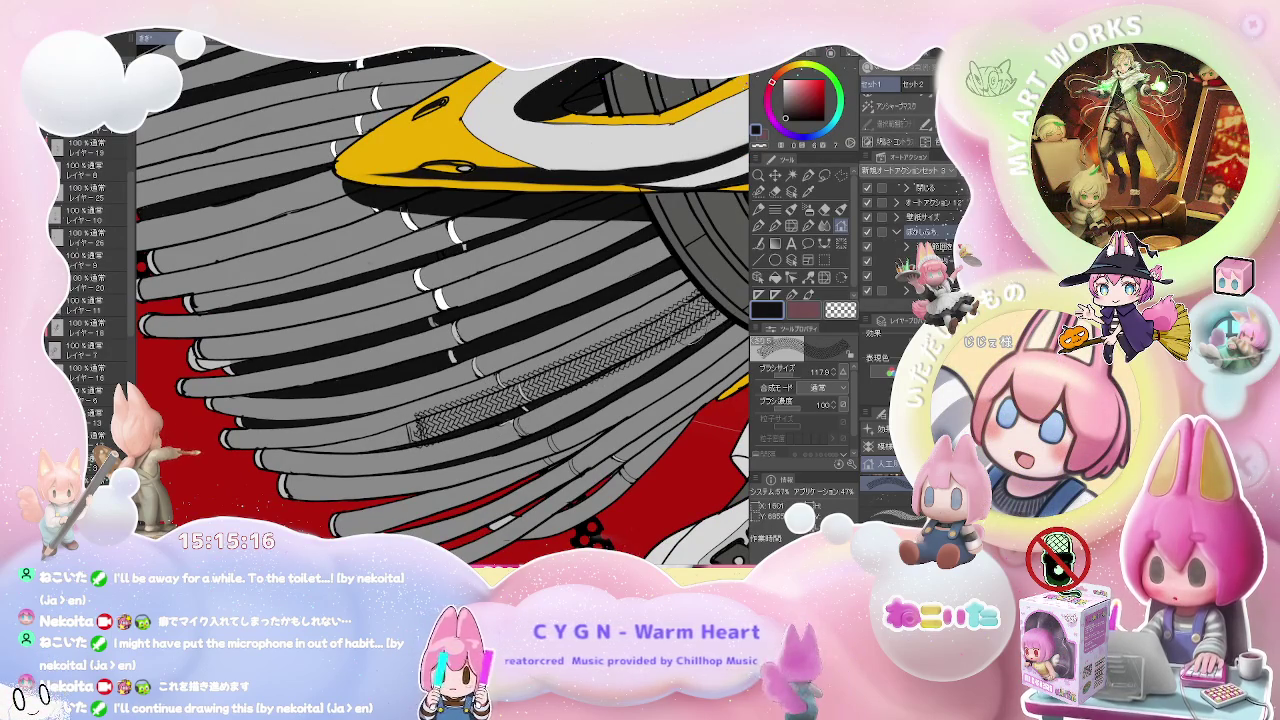
left_click_drag(565, 368, 559, 383)
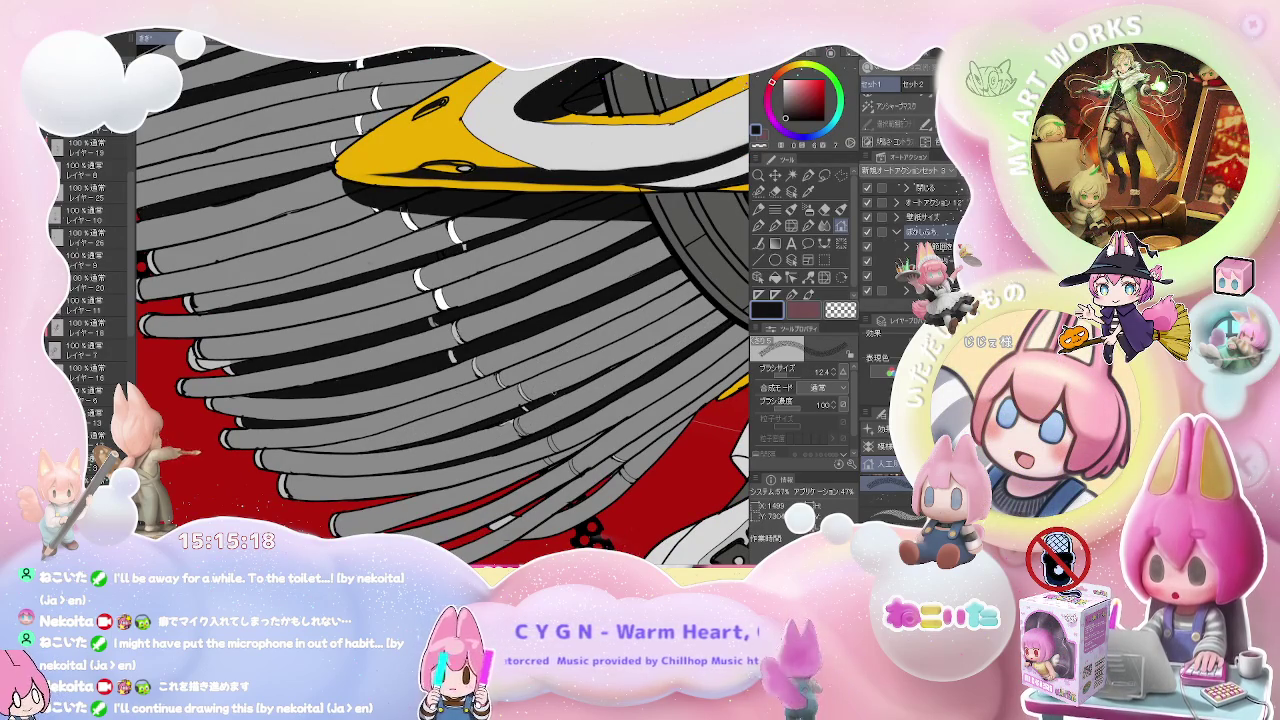
left_click_drag(559, 383, 580, 400)
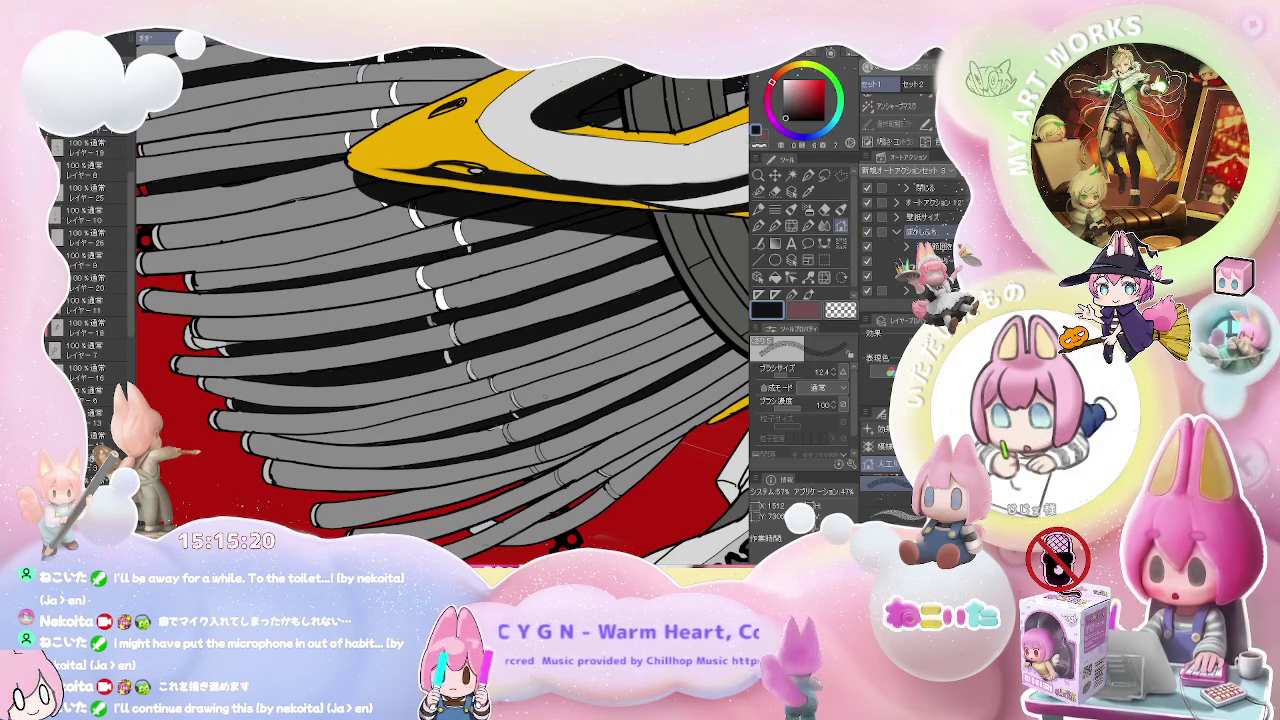
key("g")
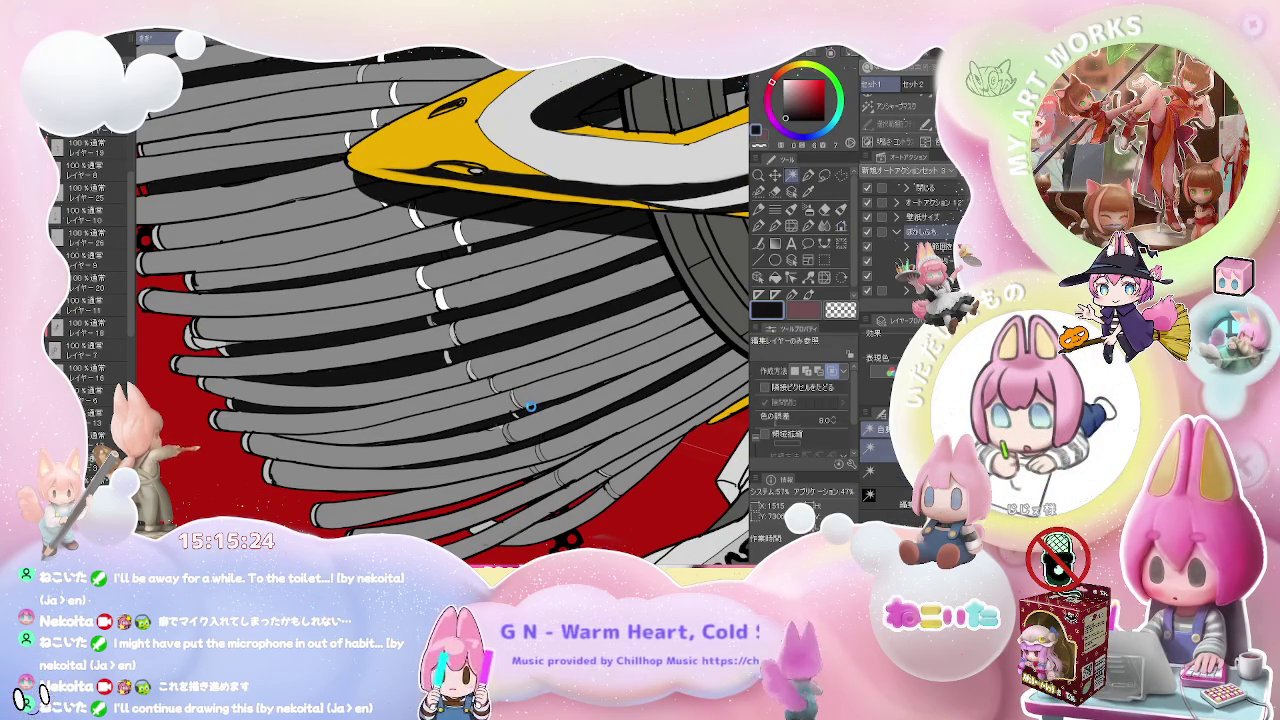
- Set Fill to follow connected pixels only and fill two grey bristle tubes
key("p")
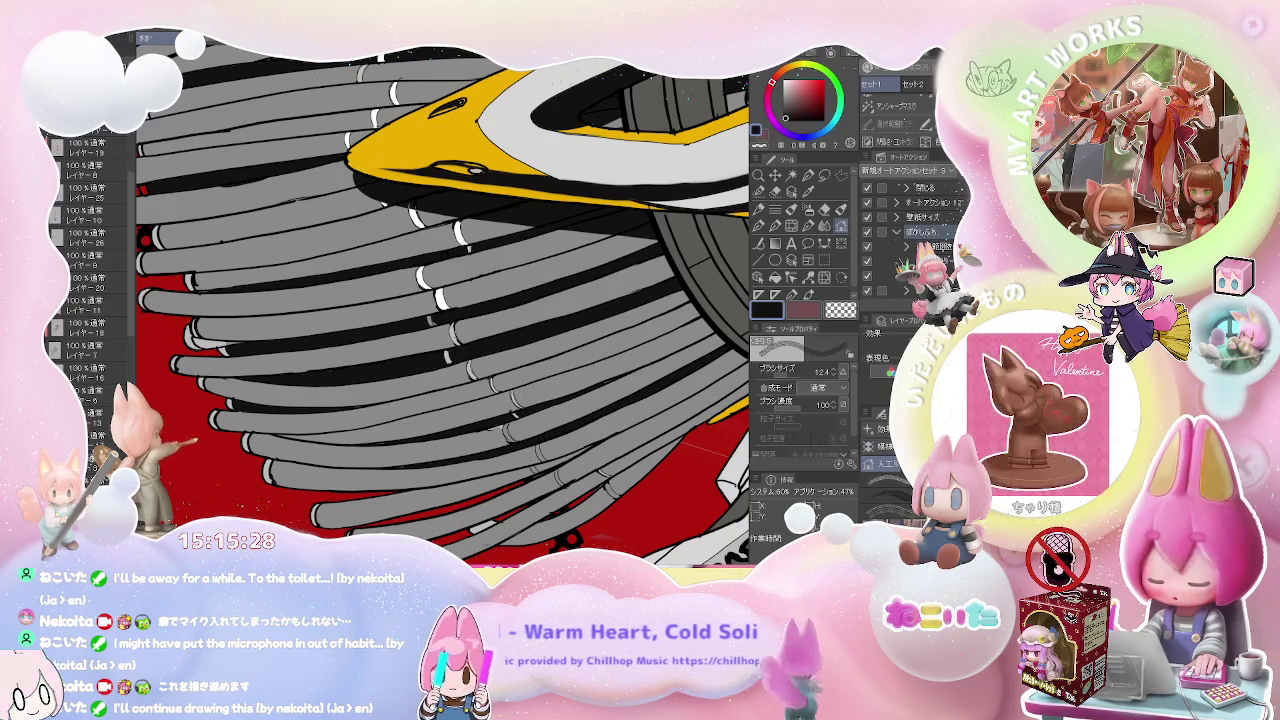
key("g")
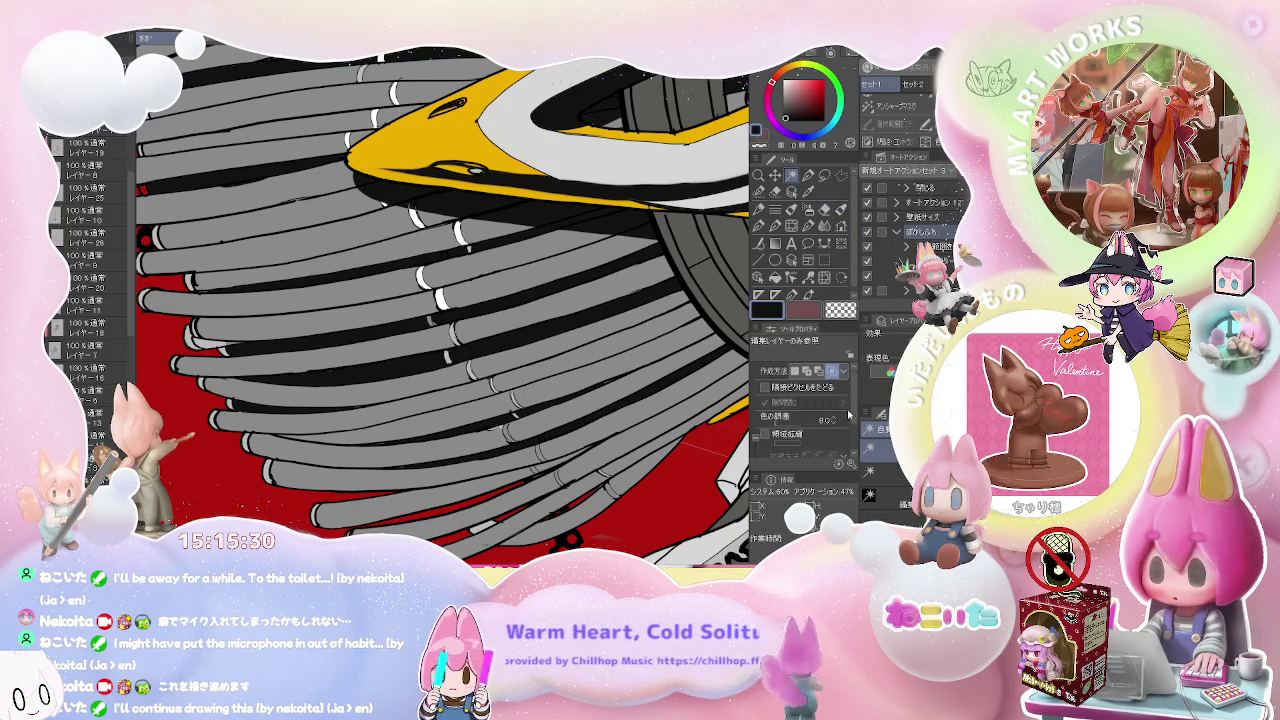
left_click(804, 388)
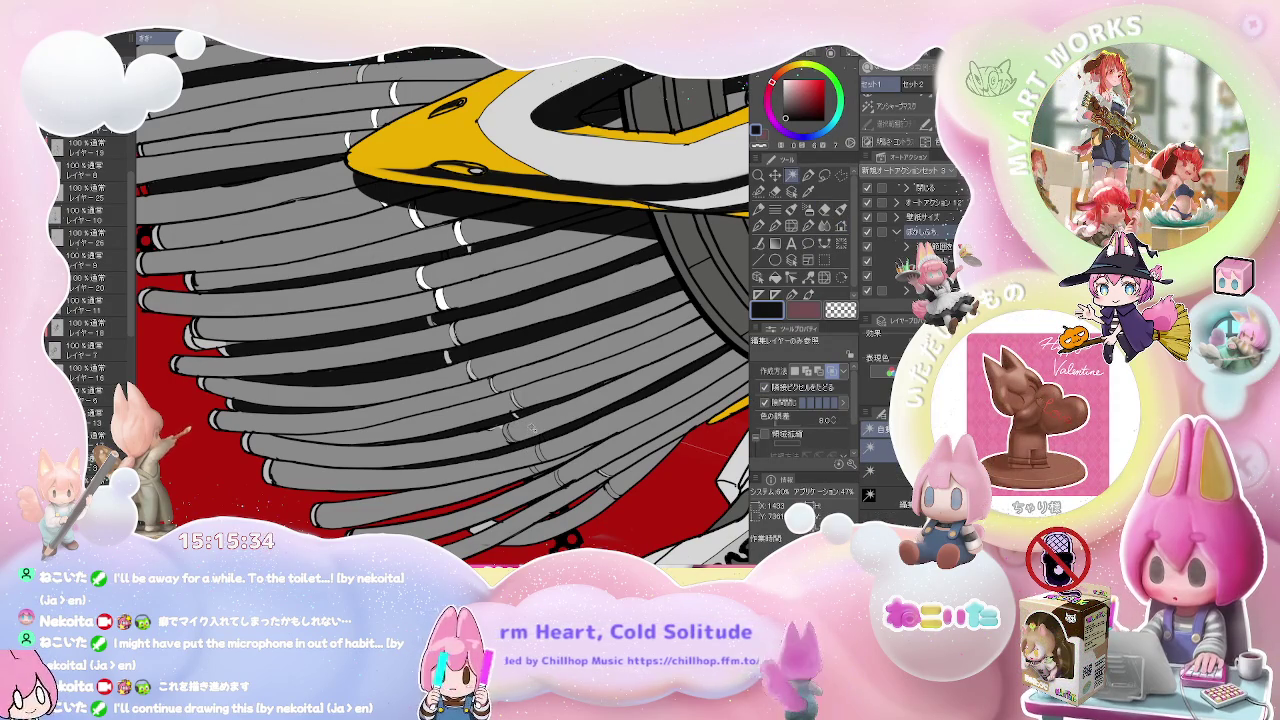
left_click(530, 428)
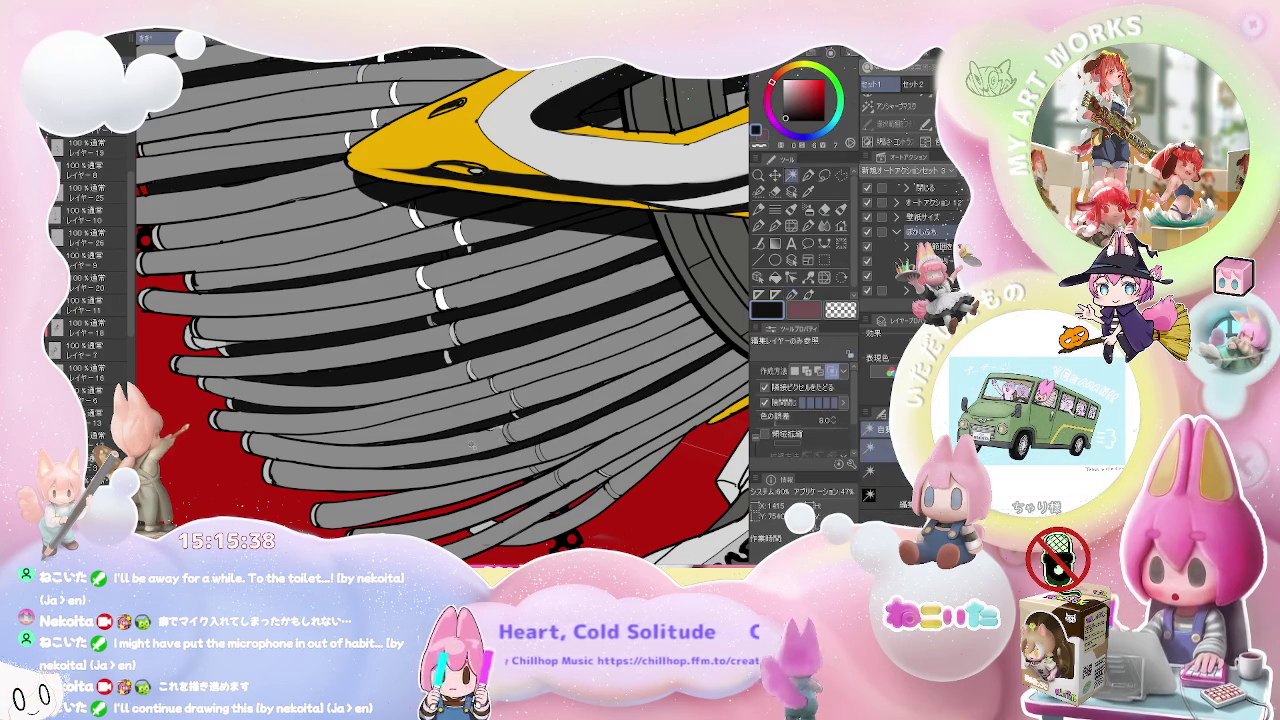
left_click(472, 445)
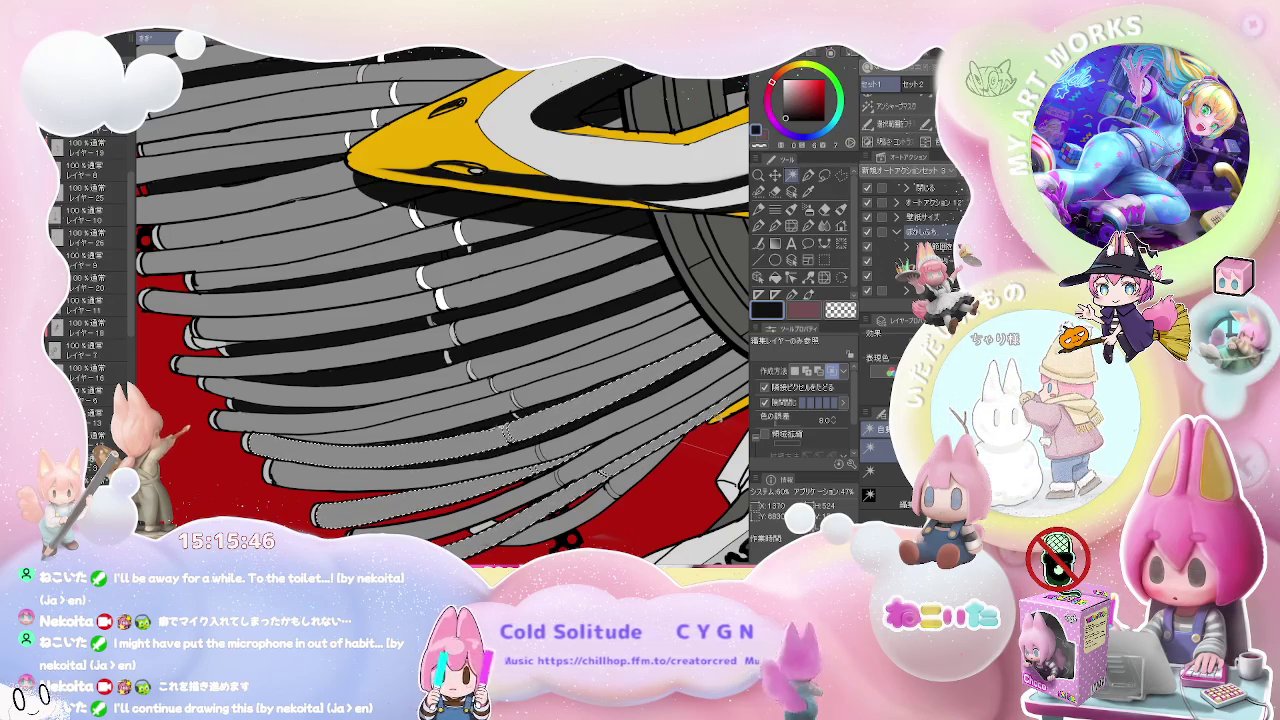
- Set Fill to reference other layers and select two more grey bristle tubes
key("p")
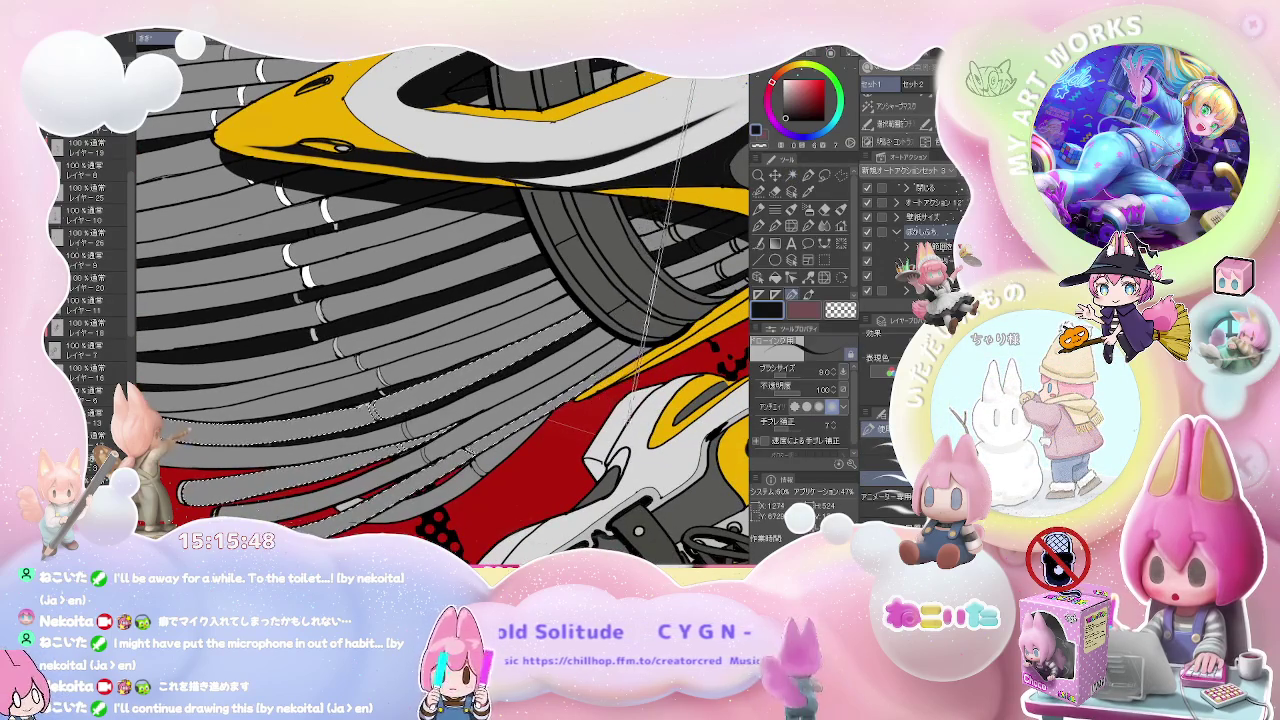
key("g")
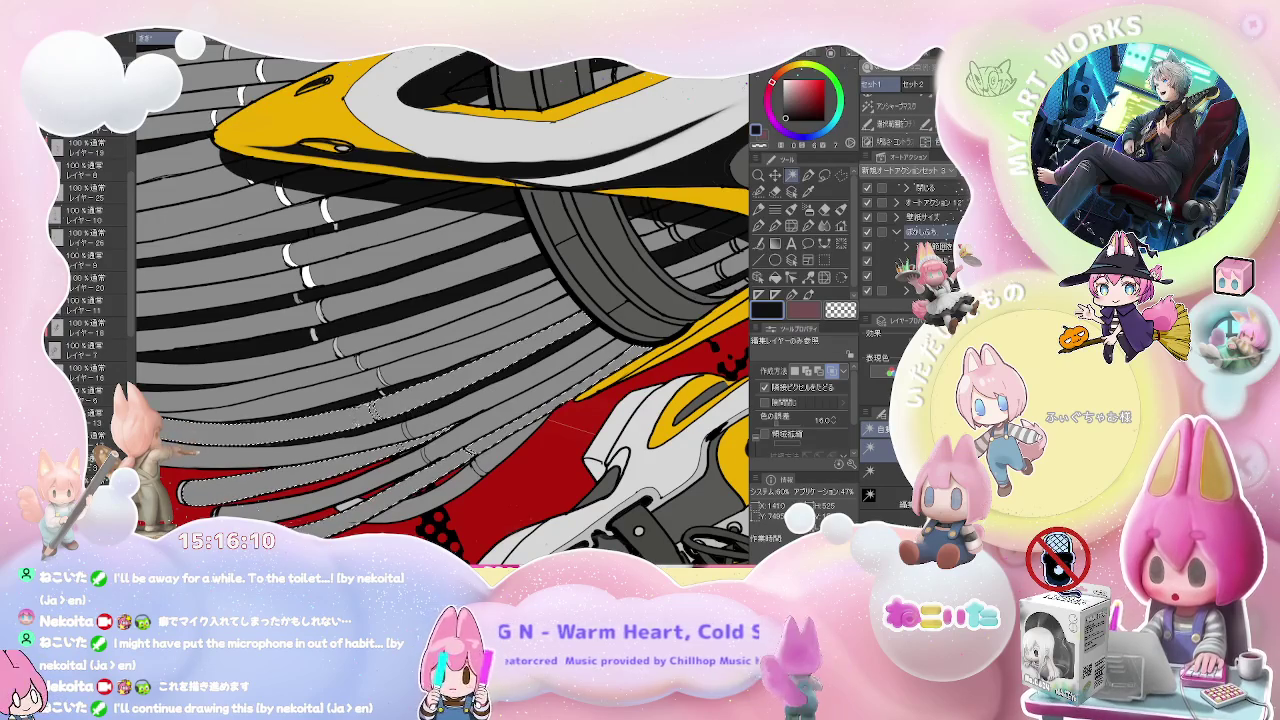
left_click_drag(308, 423, 430, 500)
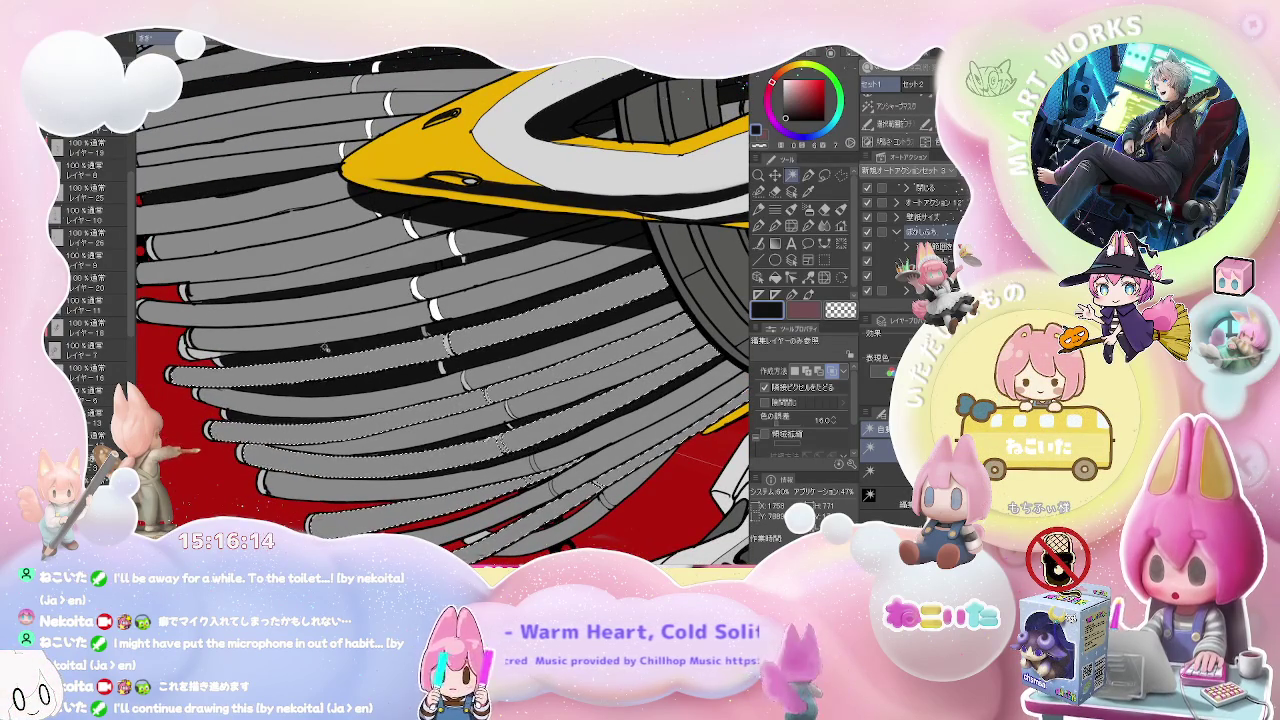
left_click(407, 300)
left_click_drag(406, 302, 518, 446)
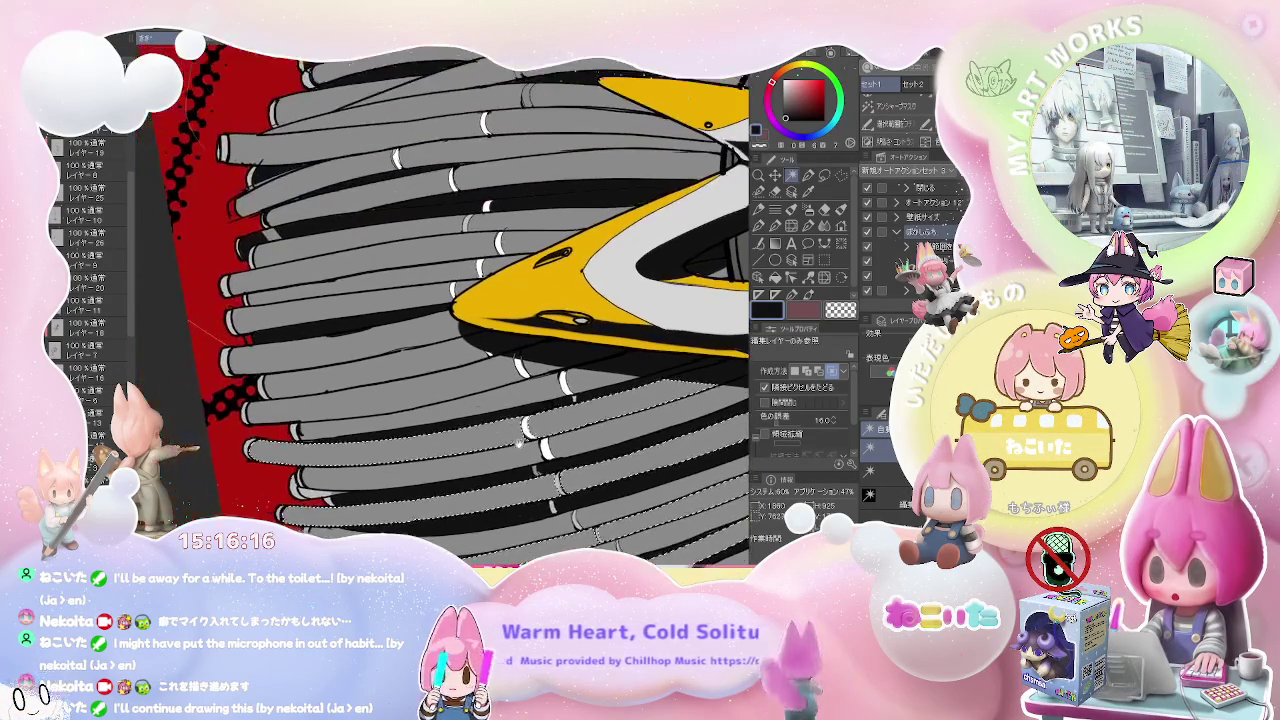
left_click(551, 362)
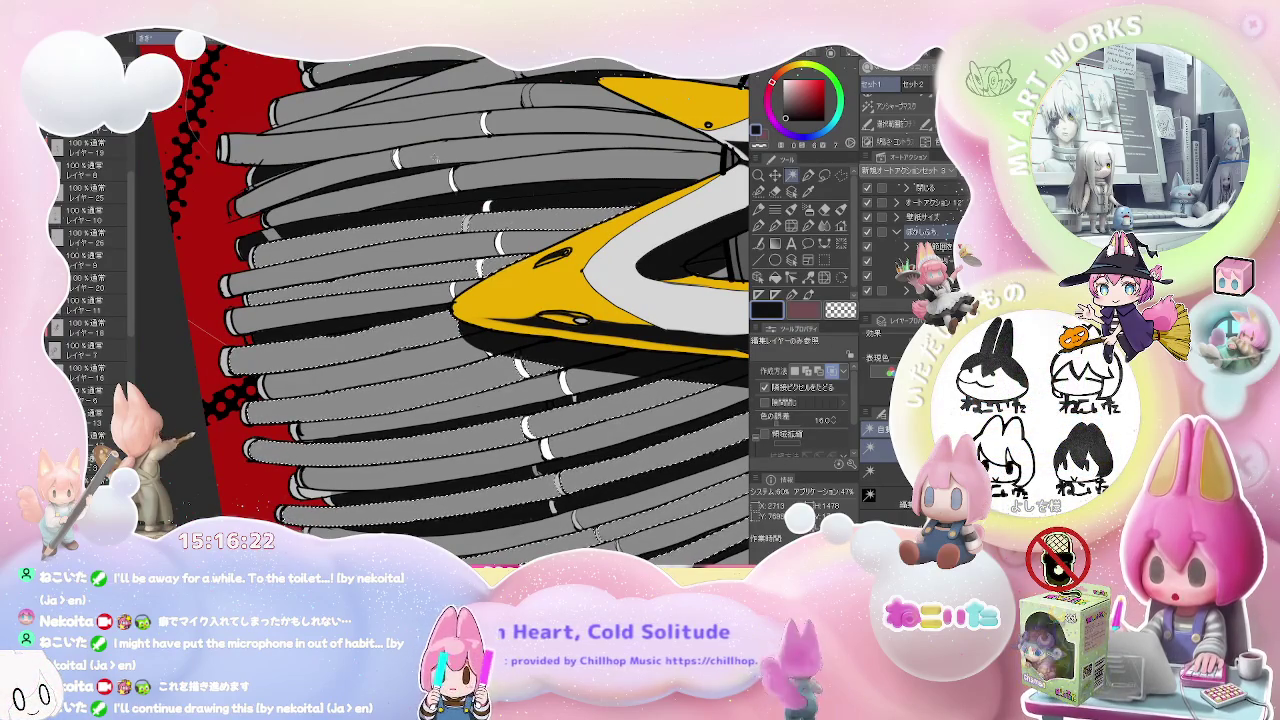
left_click_drag(524, 190, 505, 232)
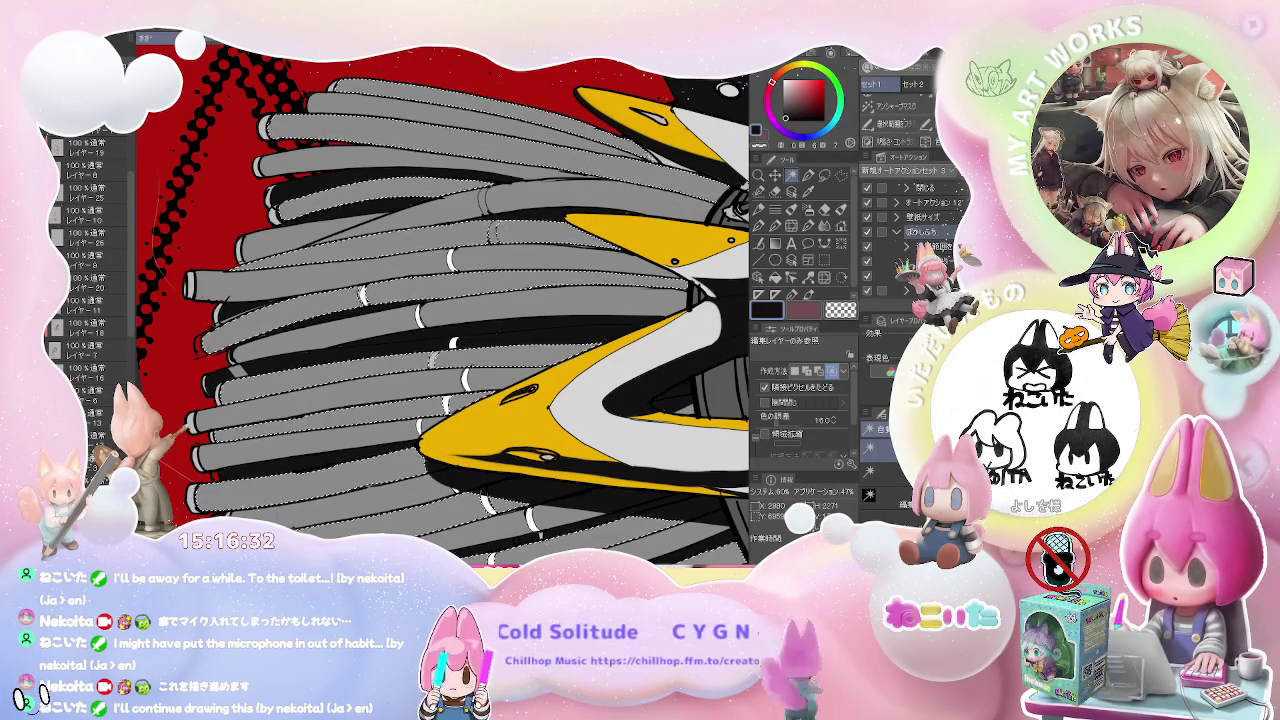
left_click_drag(663, 240, 513, 200)
- Paint braided texture into the lowest bristle tube with the texture brush
scroll(400, 330, "down", 2)
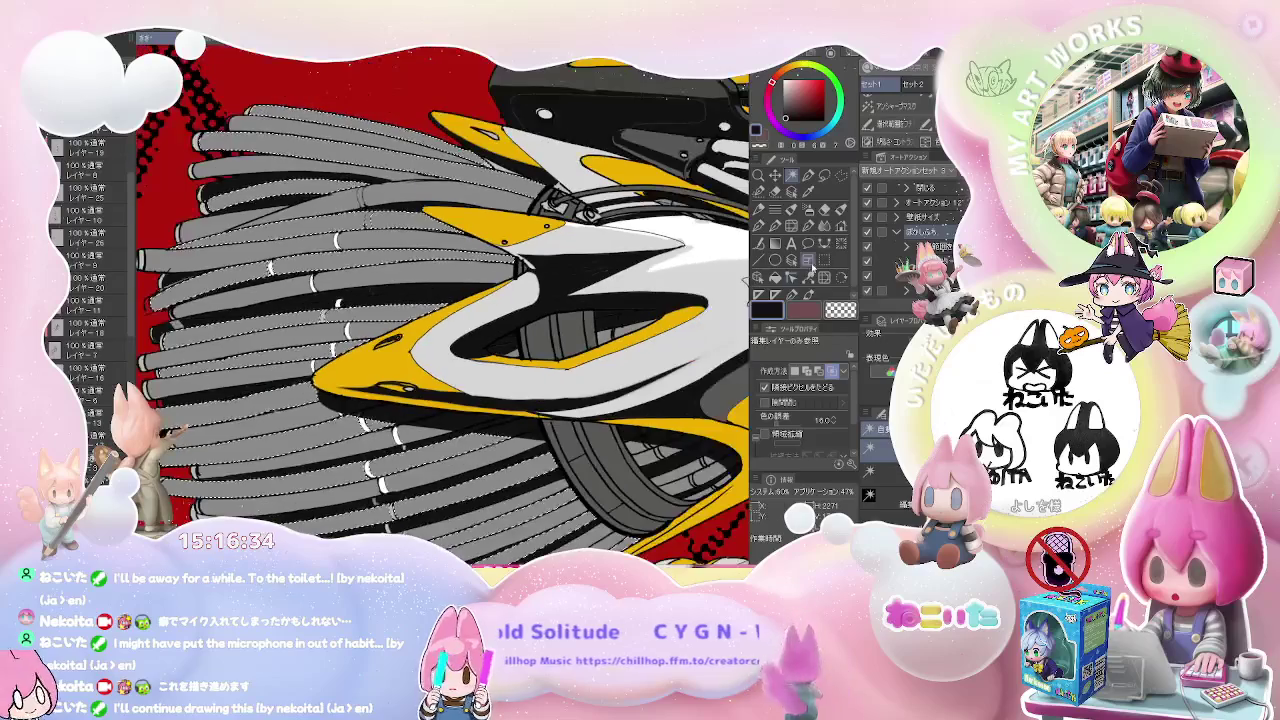
key("b")
left_click_drag(470, 300, 575, 68)
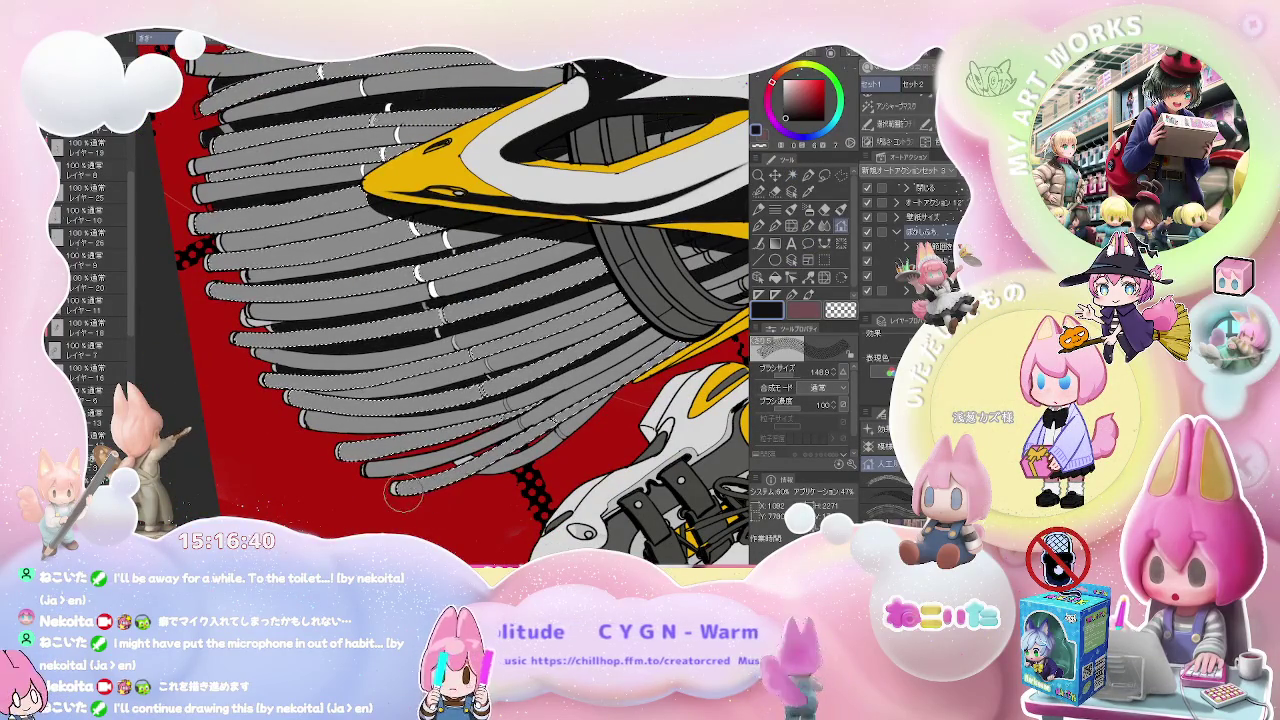
left_click_drag(408, 492, 575, 420)
- Paint braided texture into the next tube up and erase any overshoot
left_click_drag(500, 440, 655, 365)
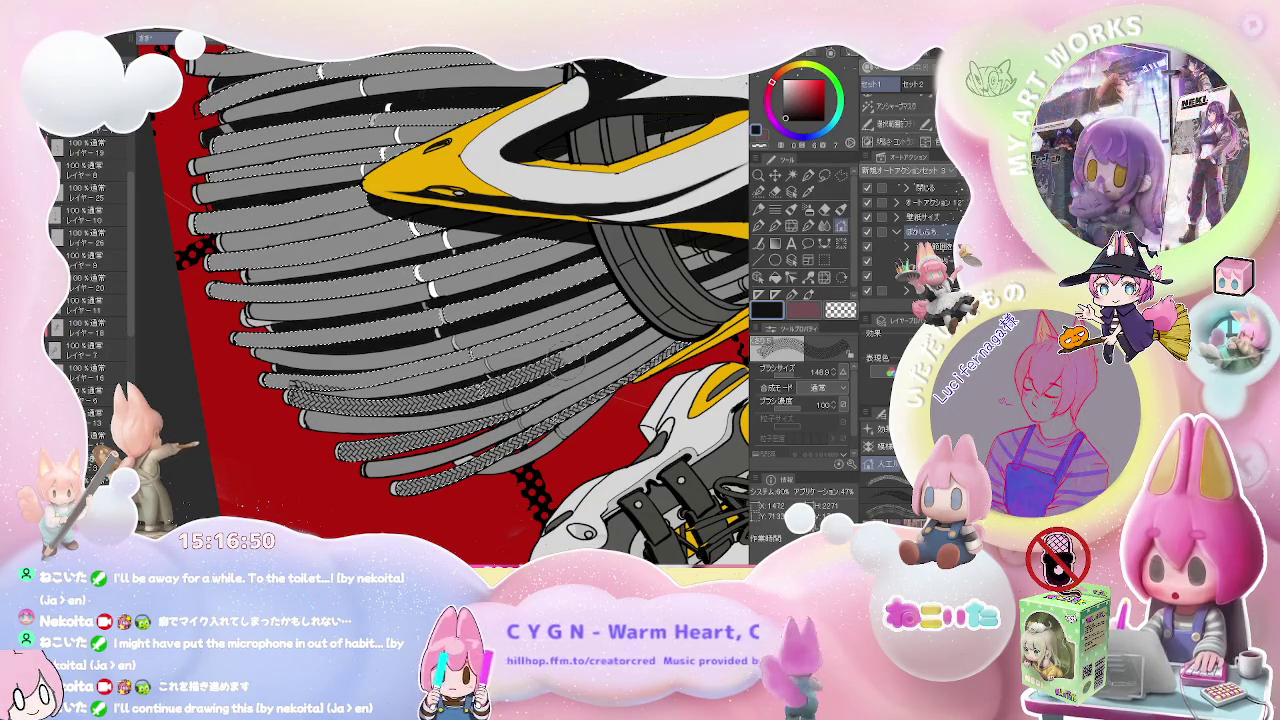
scroll(445, 300, "down", 2)
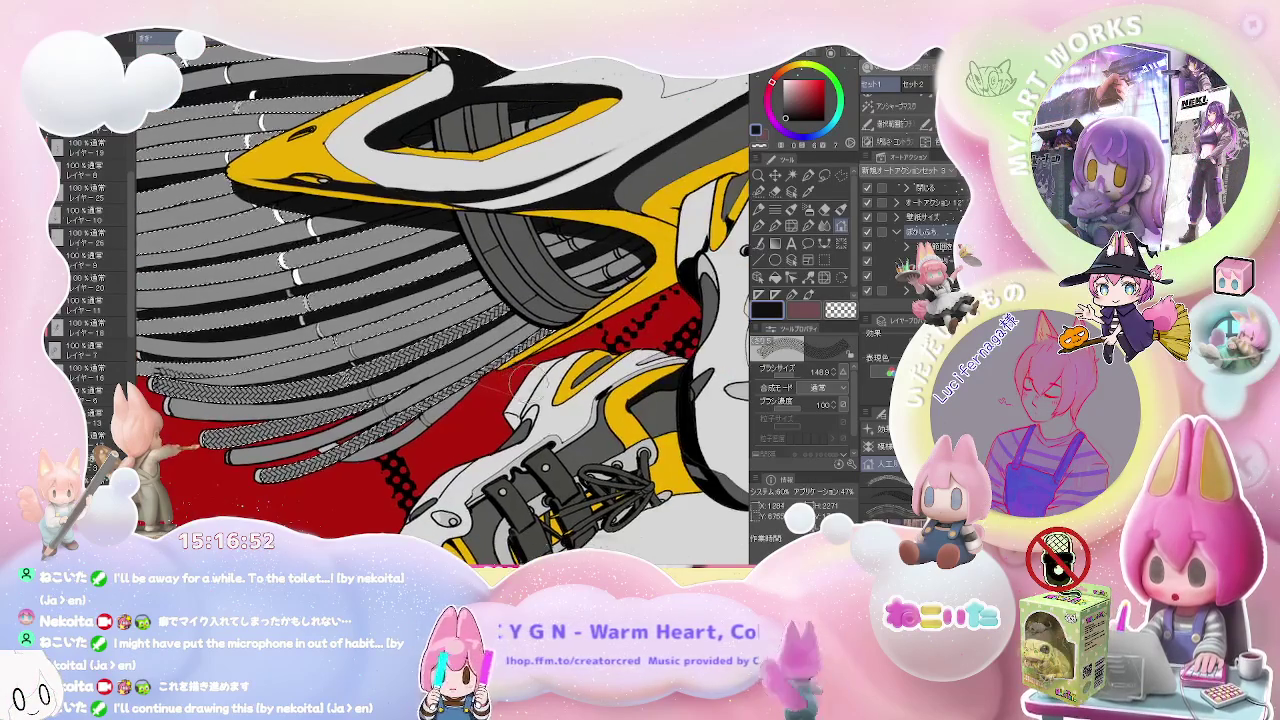
scroll(445, 300, "down", 3)
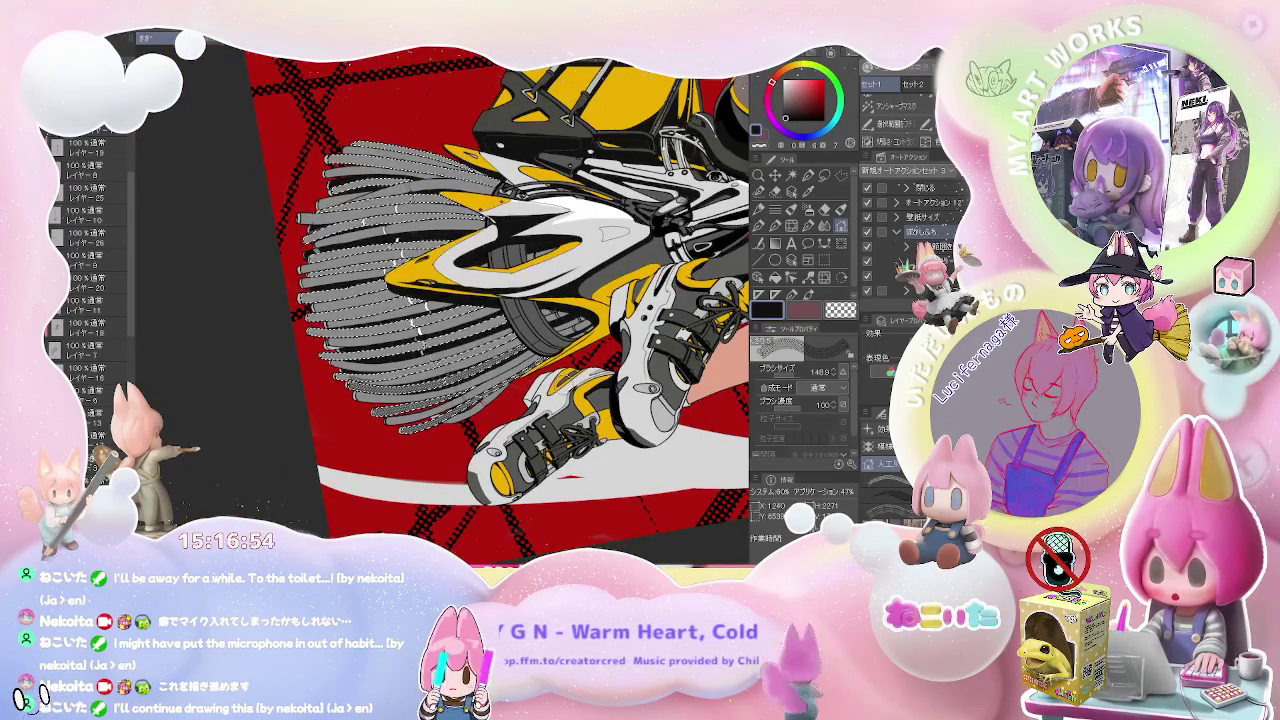
scroll(445, 300, "up", 2)
scroll(445, 300, "up", 1)
scroll(445, 300, "up", 2)
scroll(445, 300, "up", 1)
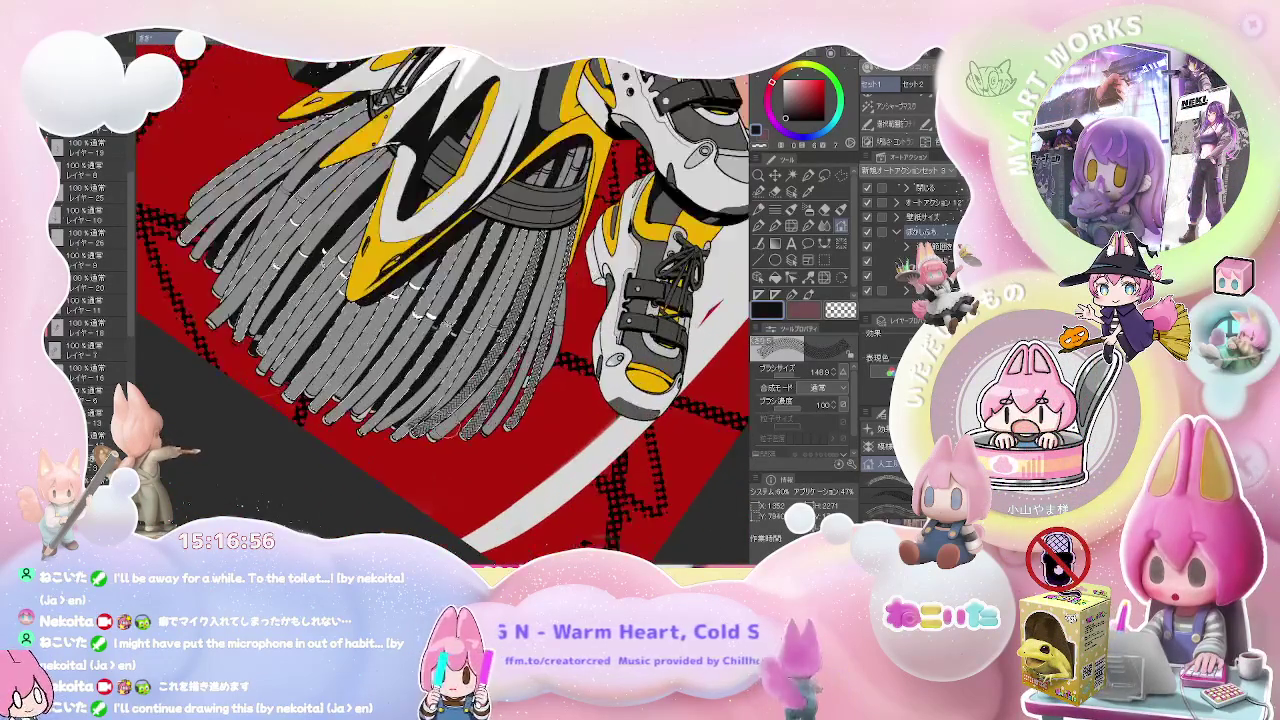
scroll(445, 300, "up", 1)
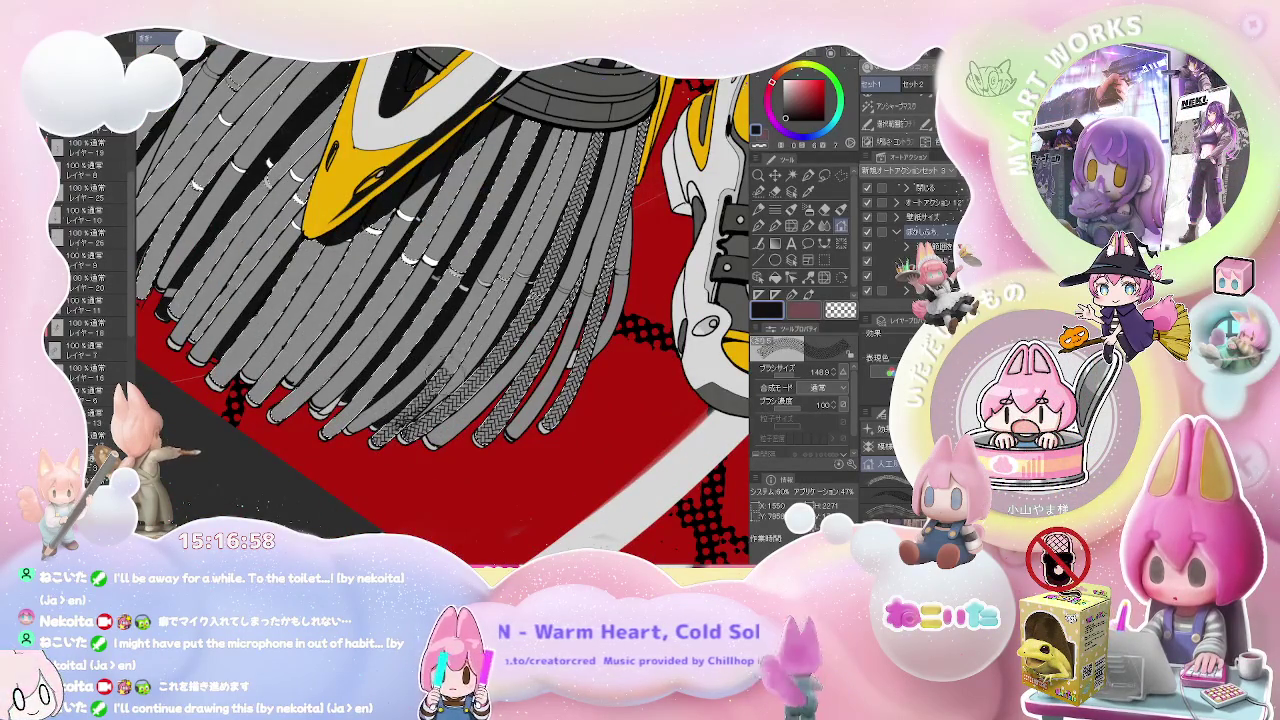
key("e")
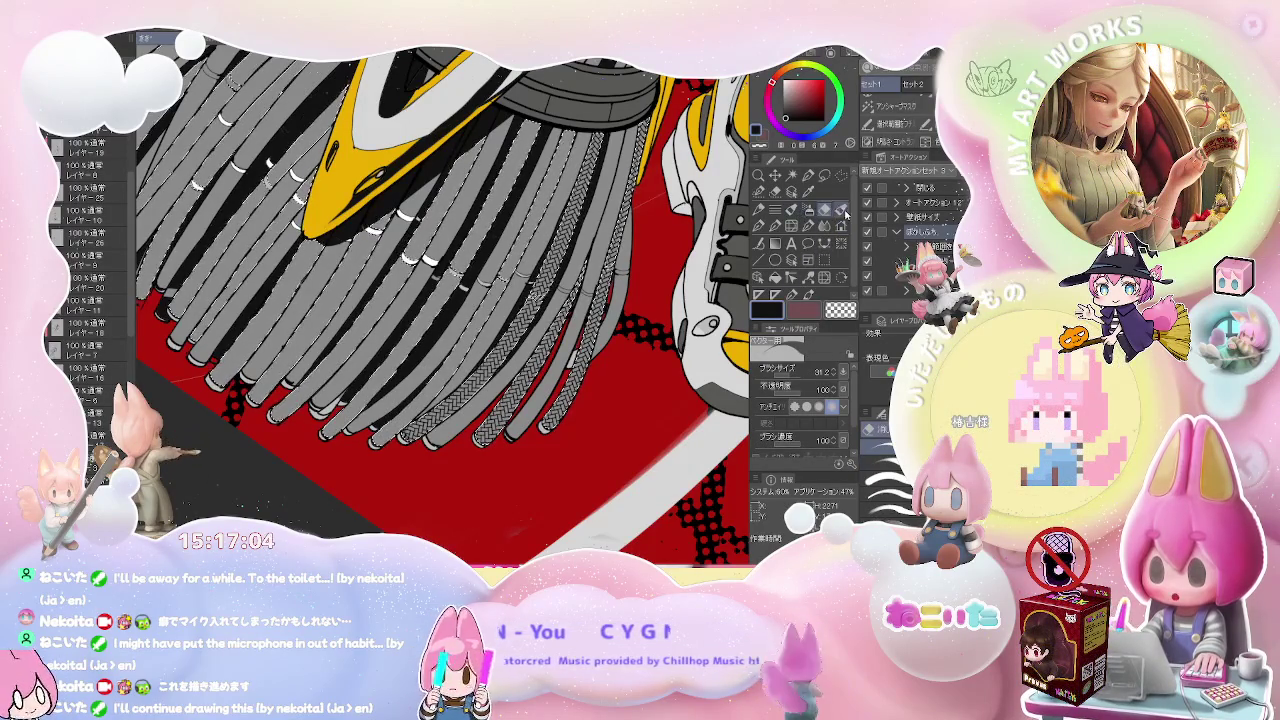
key("p")
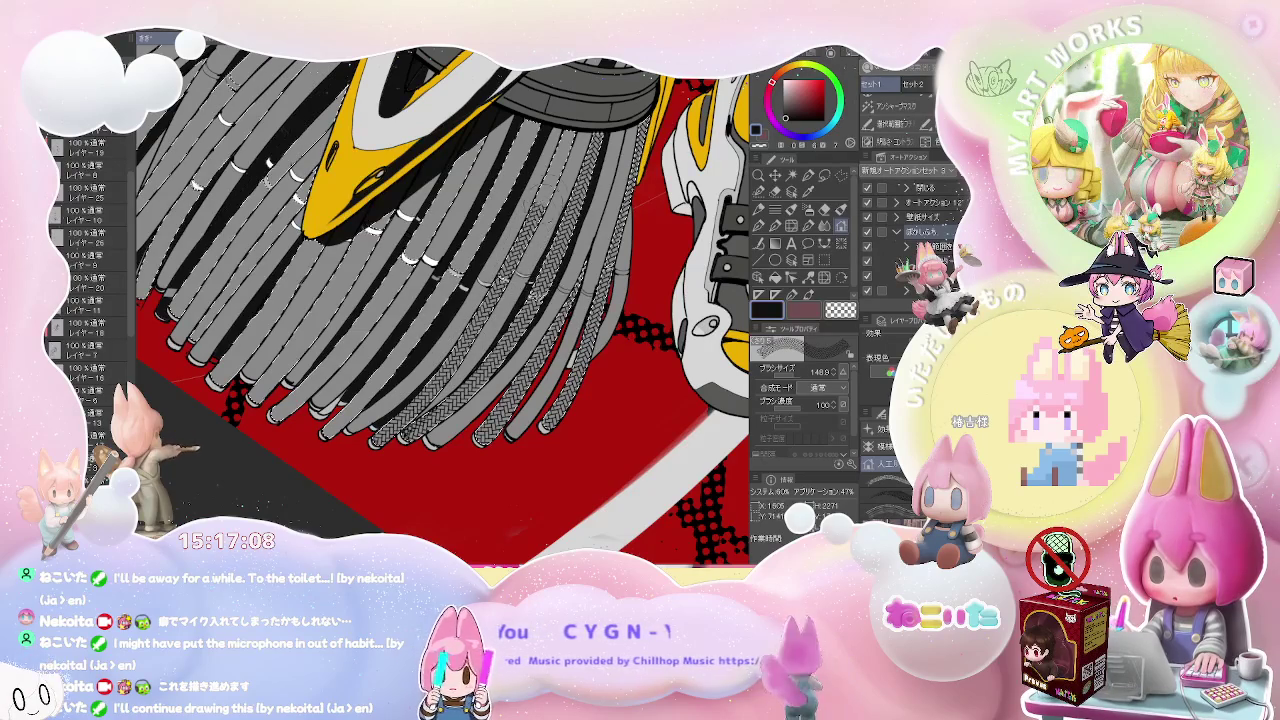
- Rotate the view toward the upper bristles and erase stray texture there
key("asciicircum")
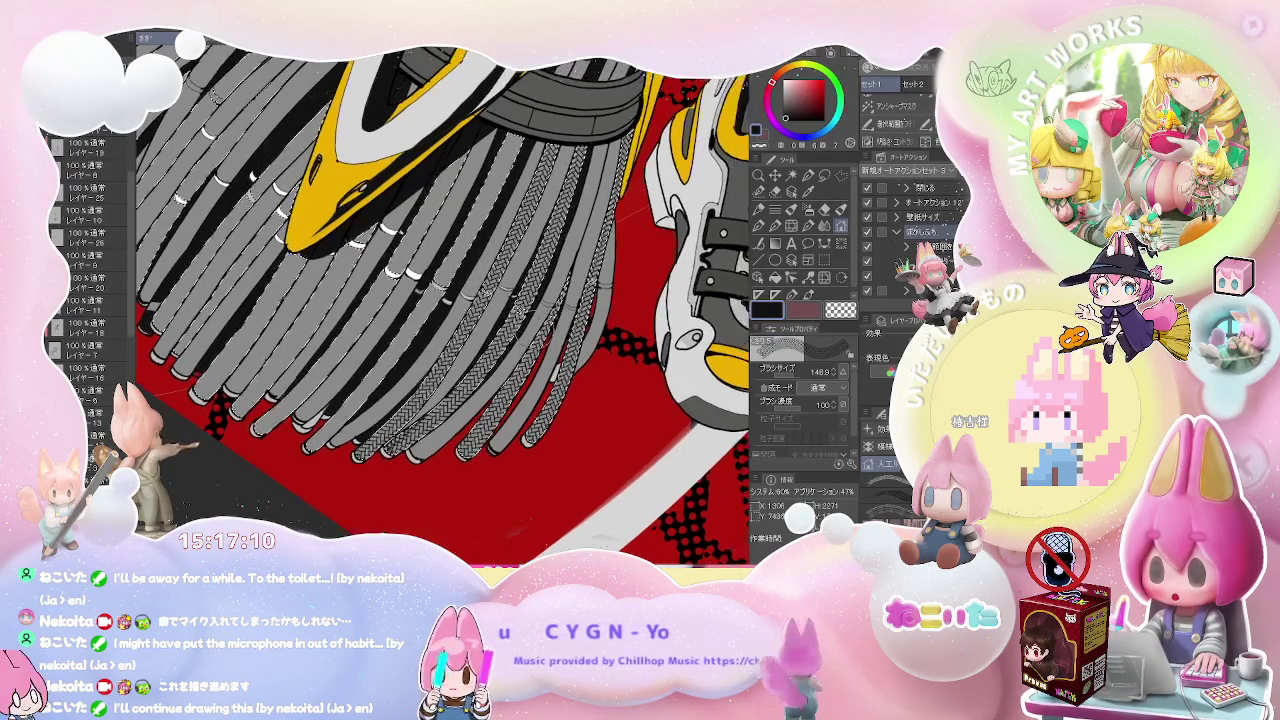
key("asciicircum")
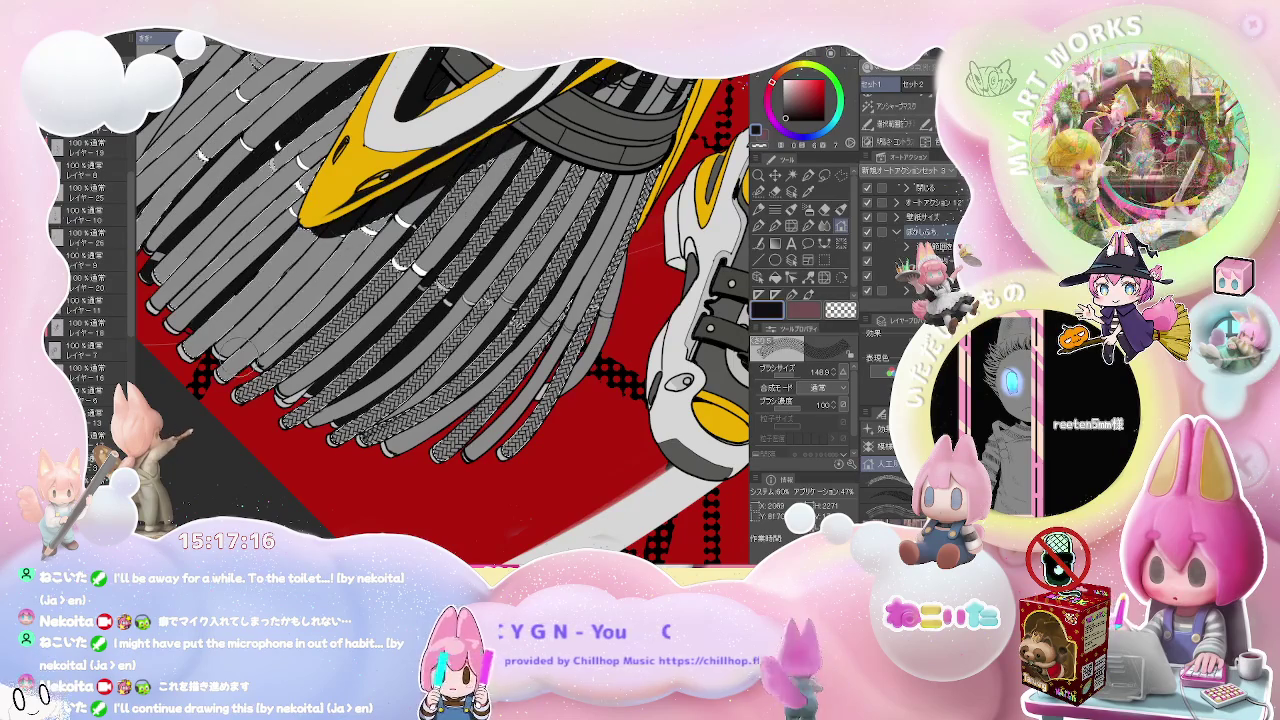
left_click_drag(420, 172, 383, 287)
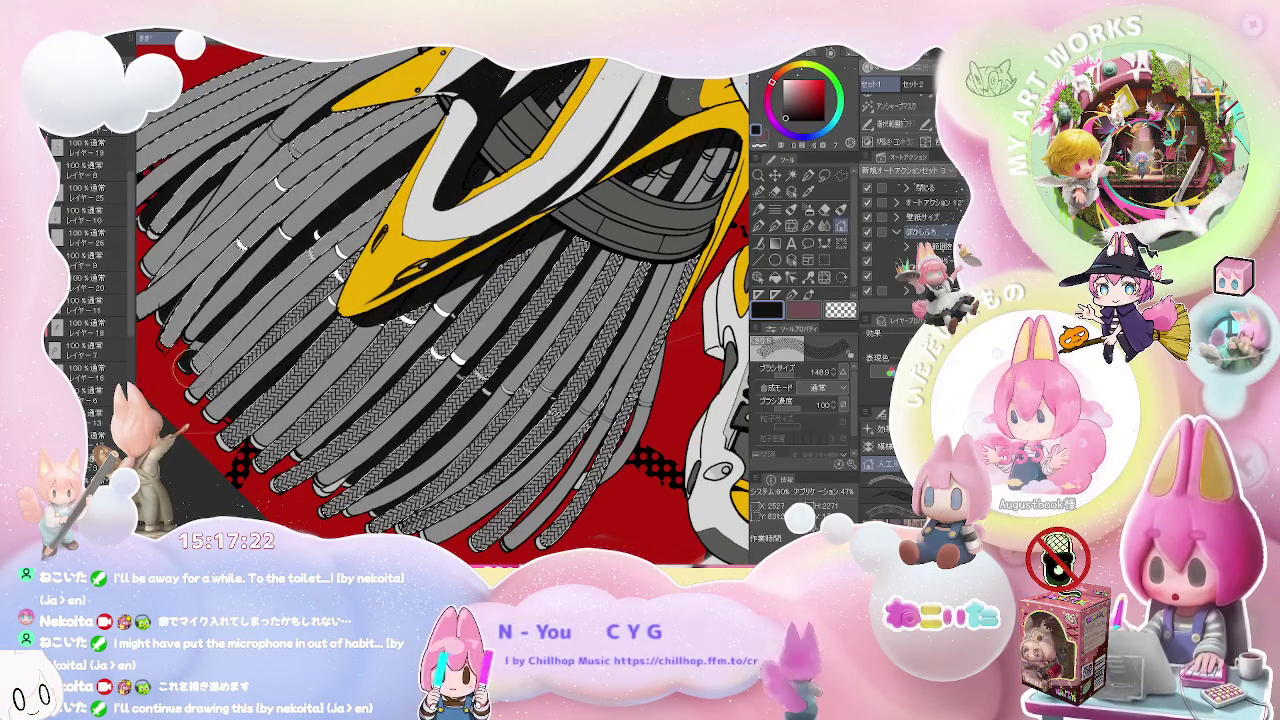
left_click_drag(393, 180, 262, 338)
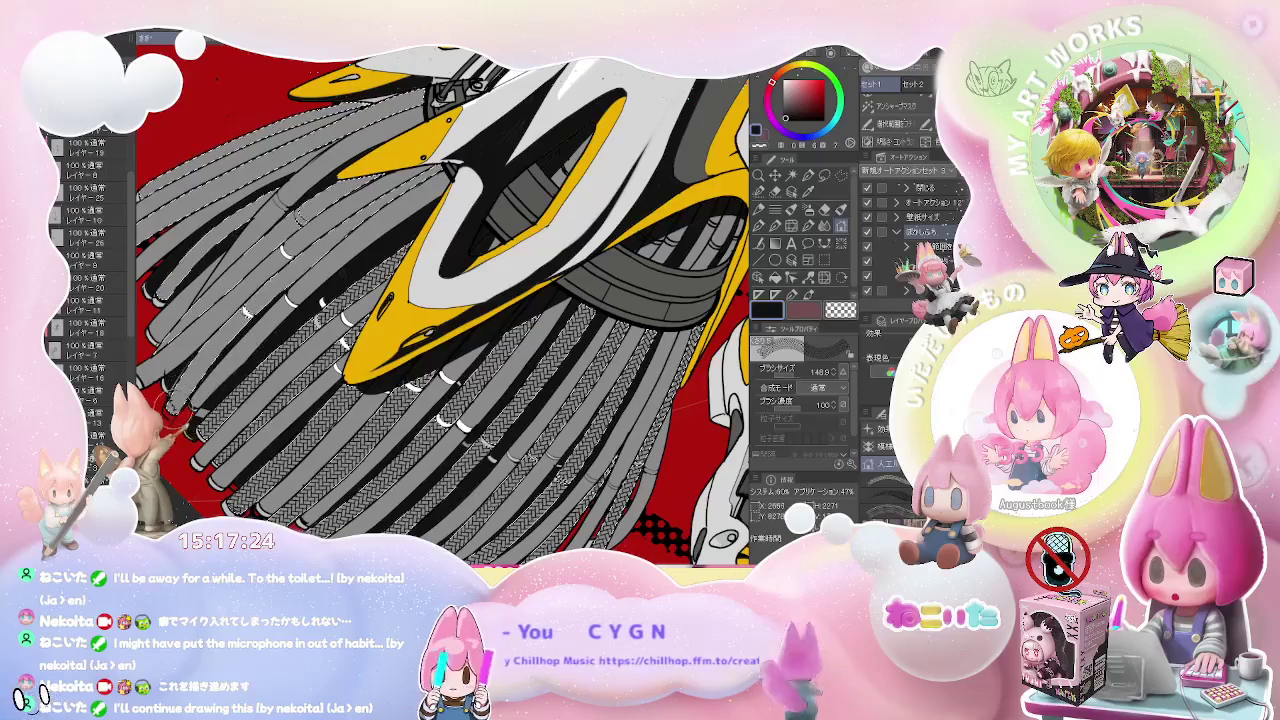
mouse_move(400, 250)
left_mouse_down()
mouse_move(400, 295)
mouse_move(488, 320)
left_mouse_up()
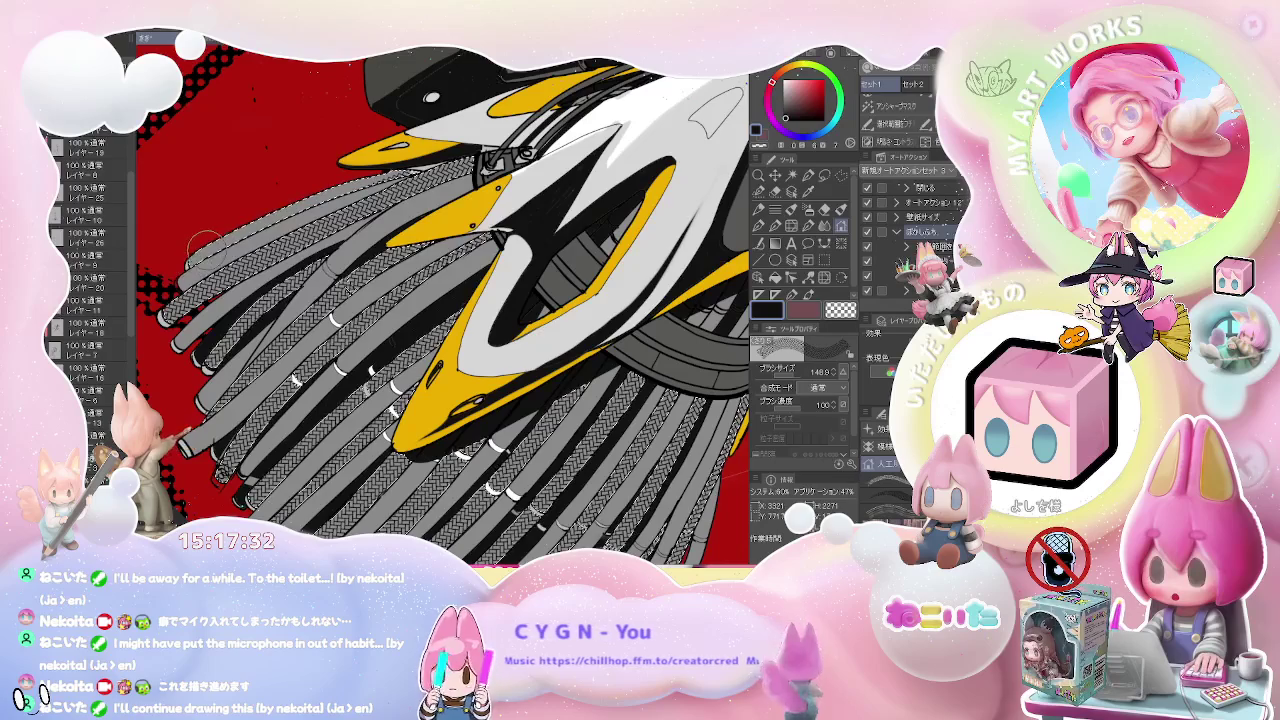
key("e")
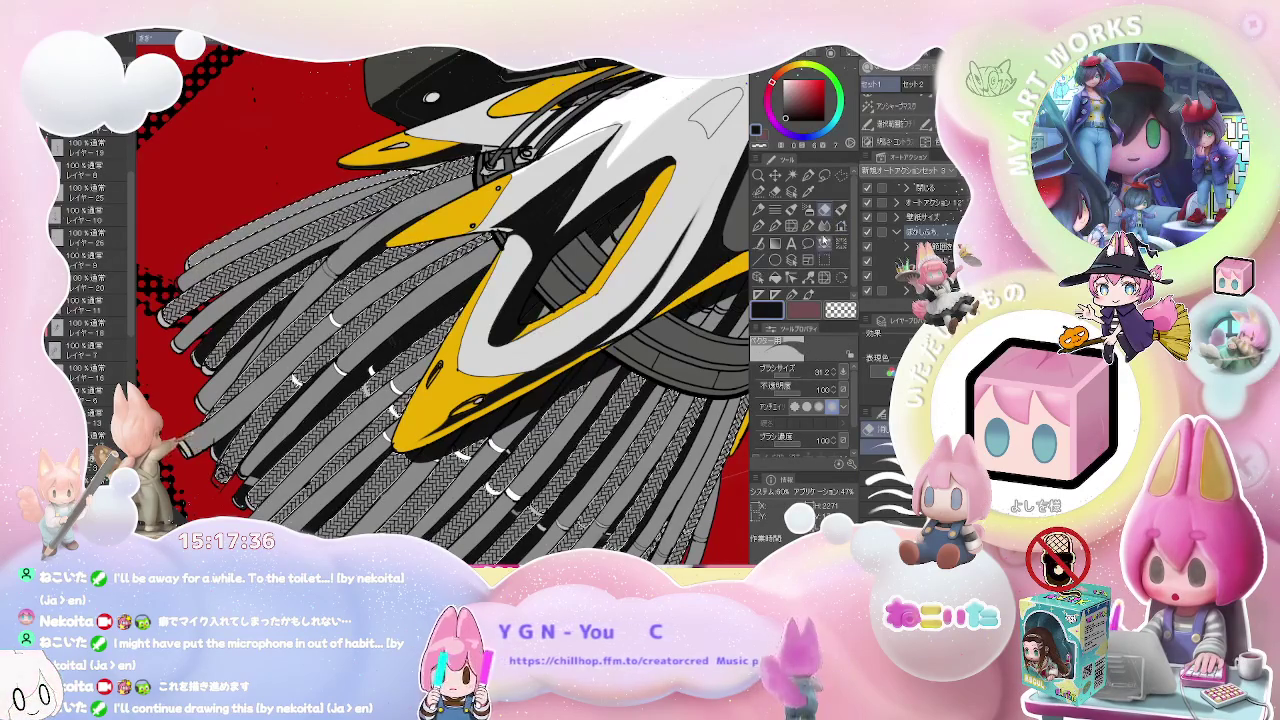
left_click(830, 226)
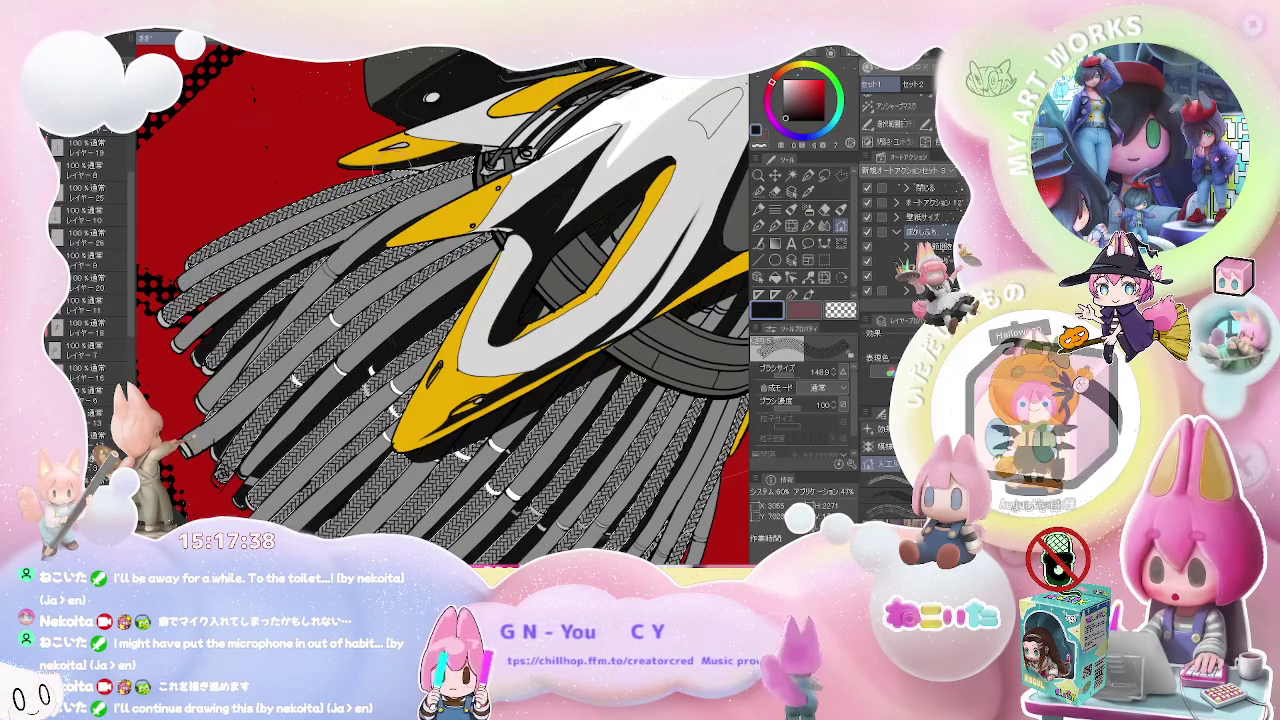
- Turn the view nearly upright with the broom and both shoes visible
scroll(560, 220, "down", 3)
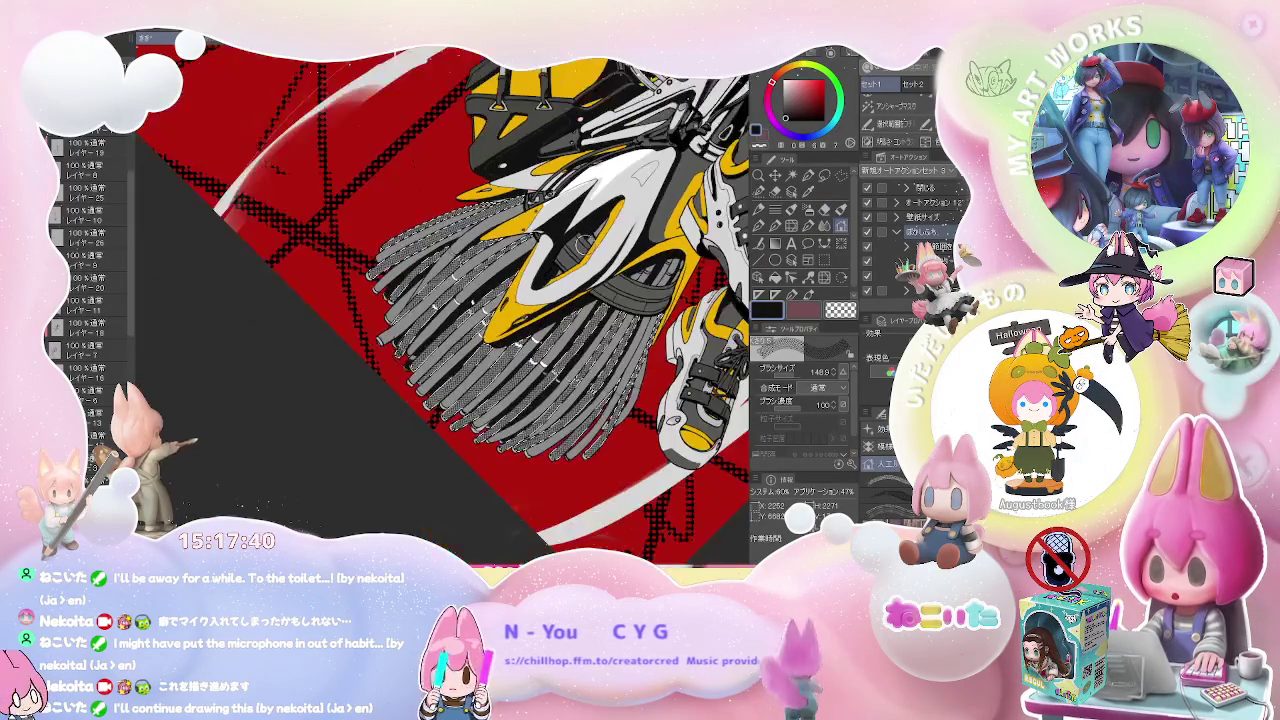
scroll(560, 220, "up", 2)
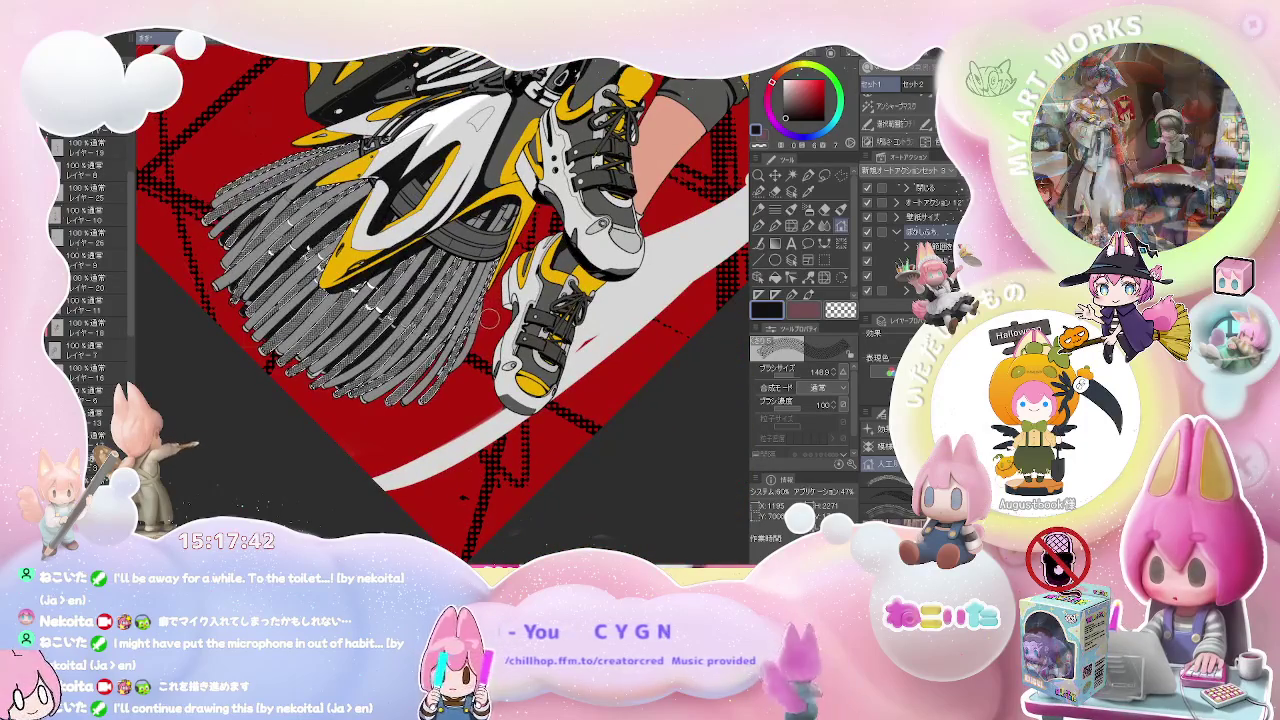
scroll(489, 316, "down", 3)
left_click_drag(494, 323, 410, 330)
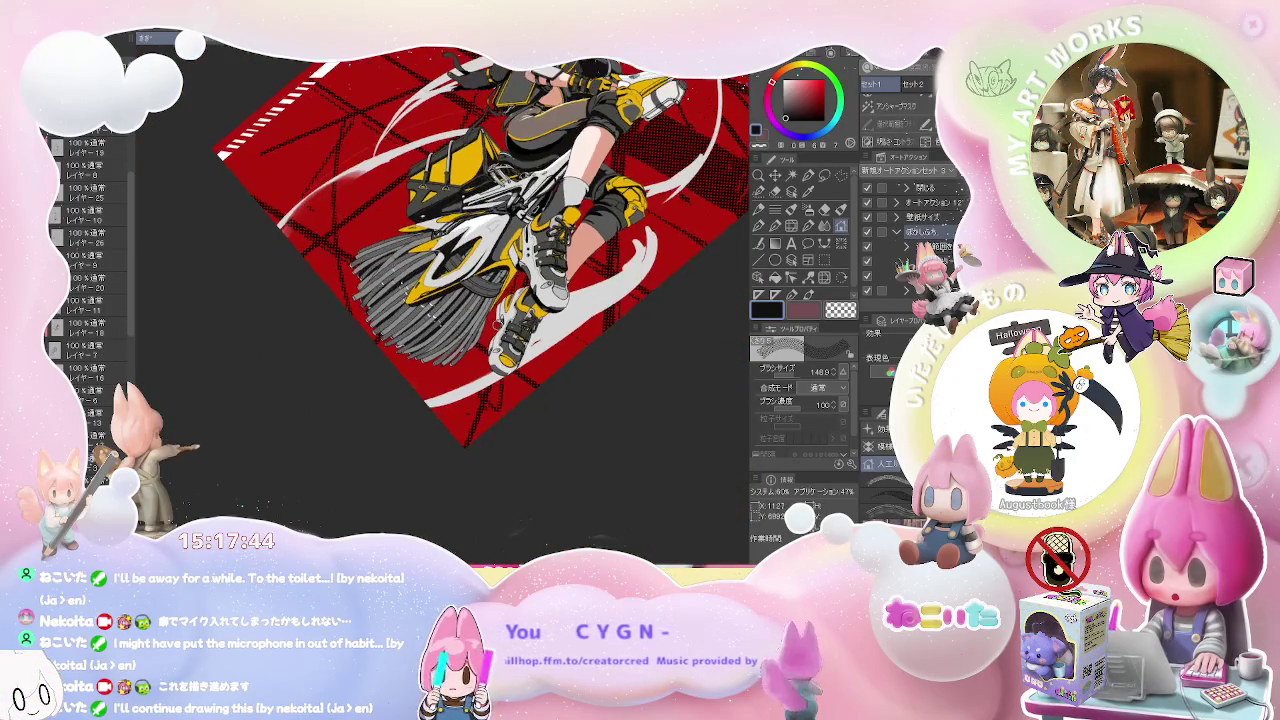
scroll(480, 300, "up", 2)
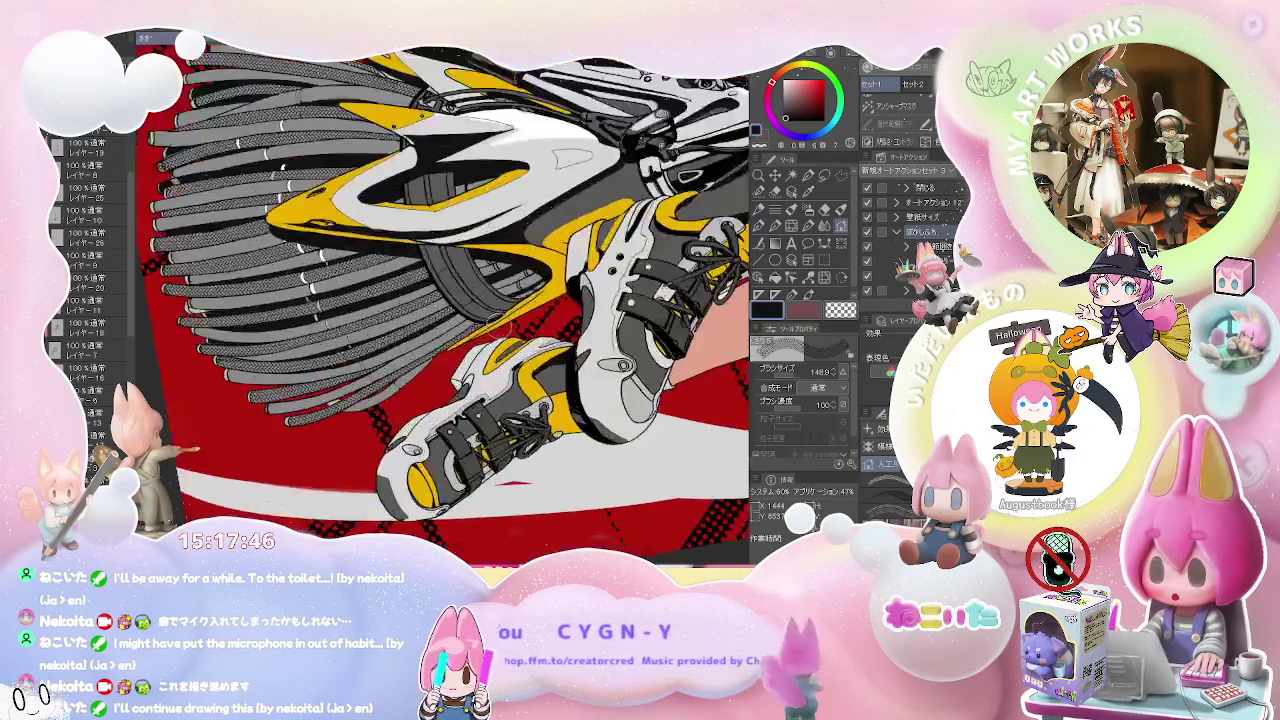
scroll(480, 300, "up", 1)
scroll(480, 300, "up", 1)
scroll(480, 300, "up", 1)
scroll(490, 340, "down", 2)
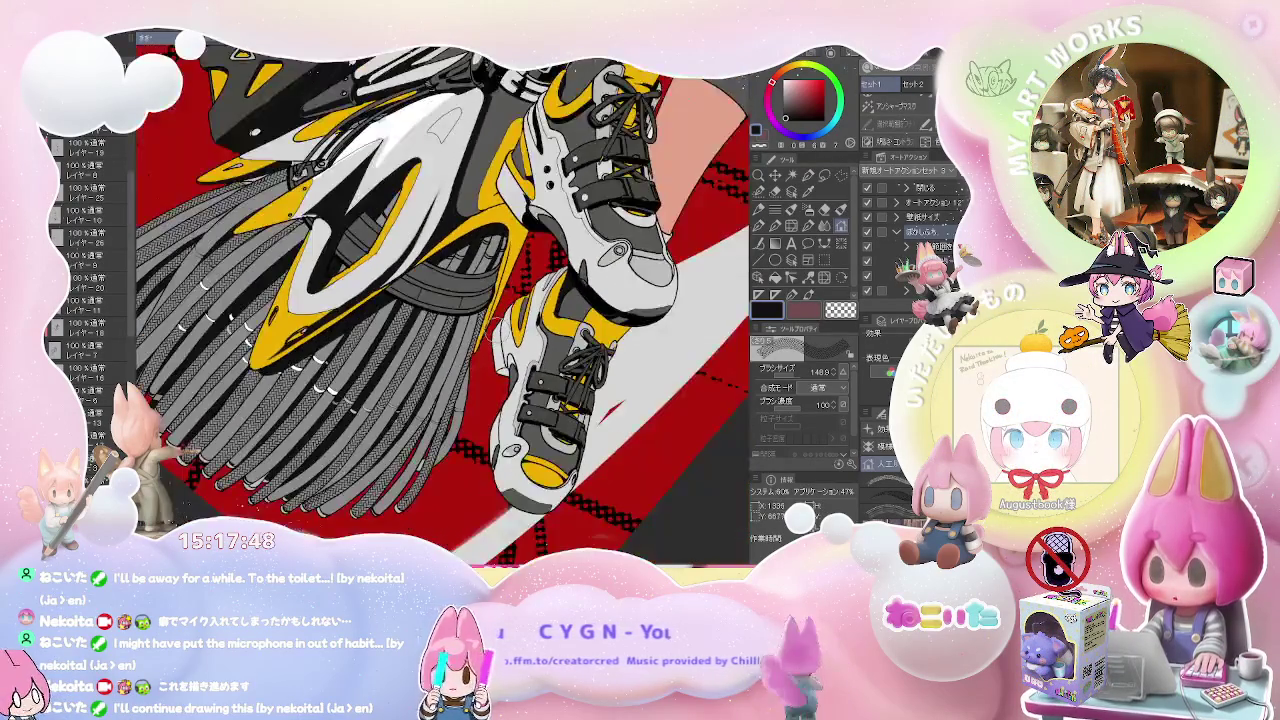
mouse_move(490, 343)
left_mouse_down()
mouse_move(432, 397)
mouse_move(385, 380)
left_mouse_up()
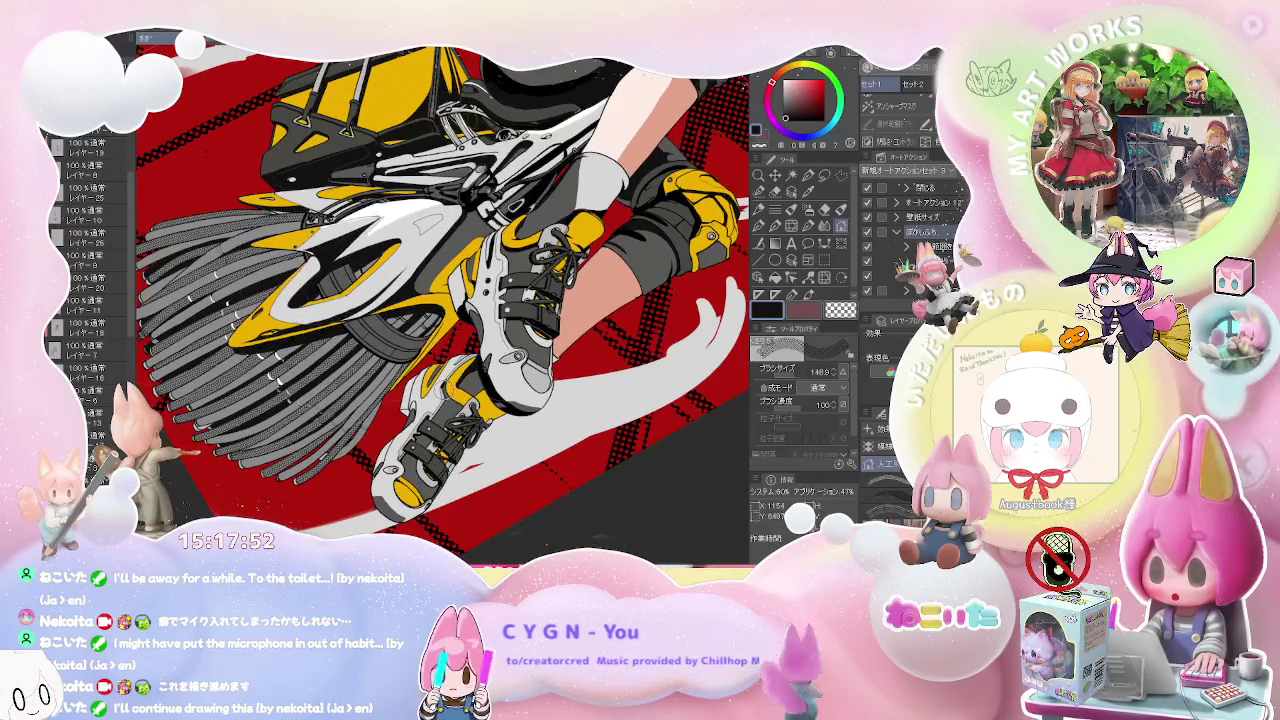
left_click(808, 190)
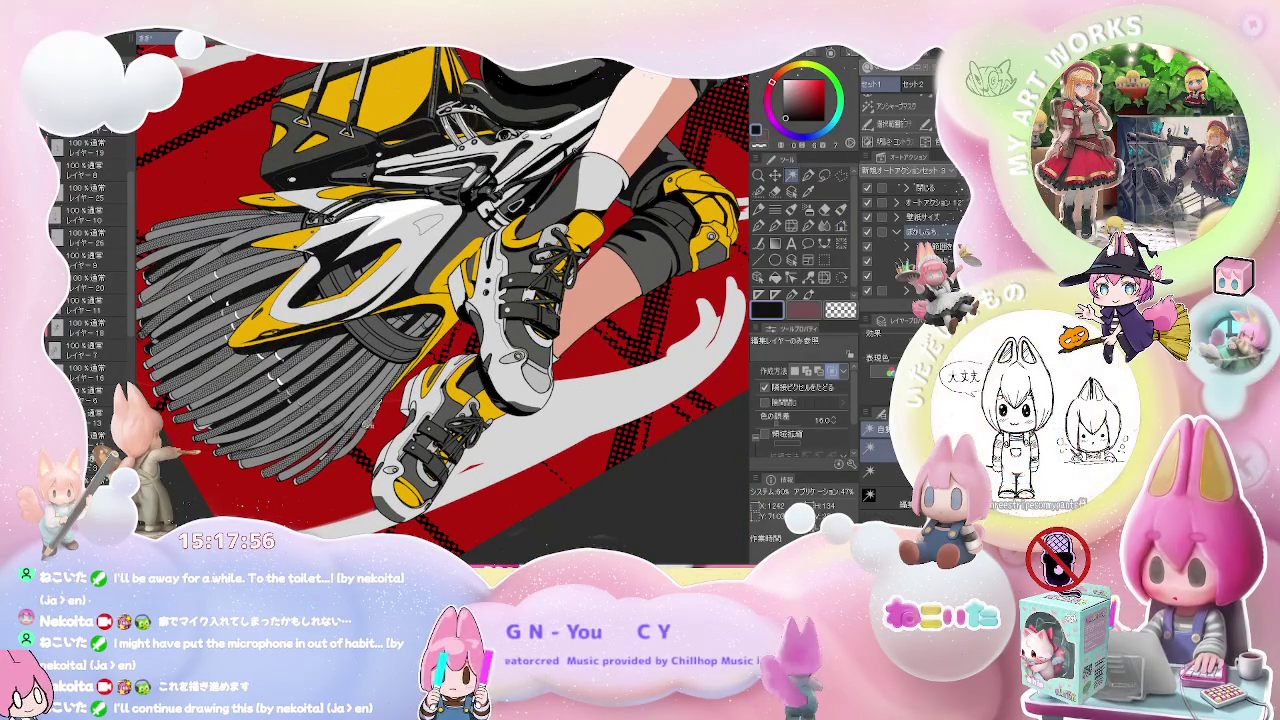
scroll(444, 306, "up", 2)
scroll(444, 306, "up", 3)
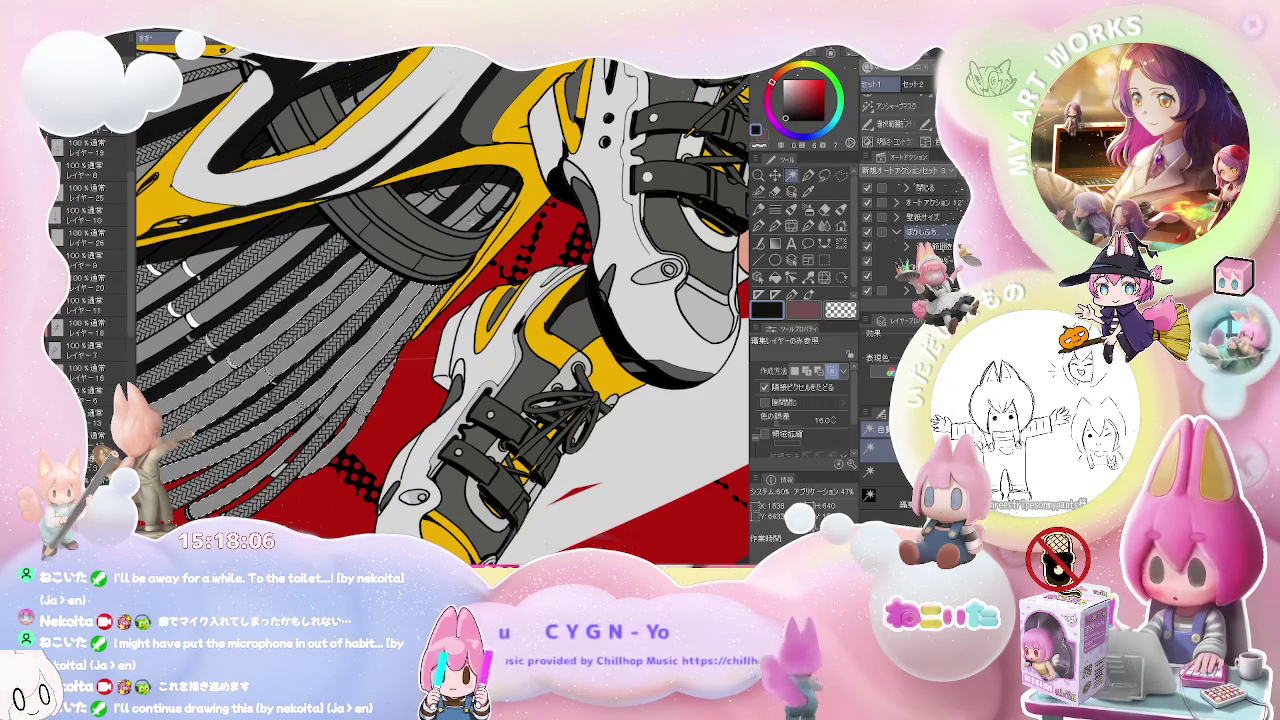
left_click_drag(446, 238, 646, 258)
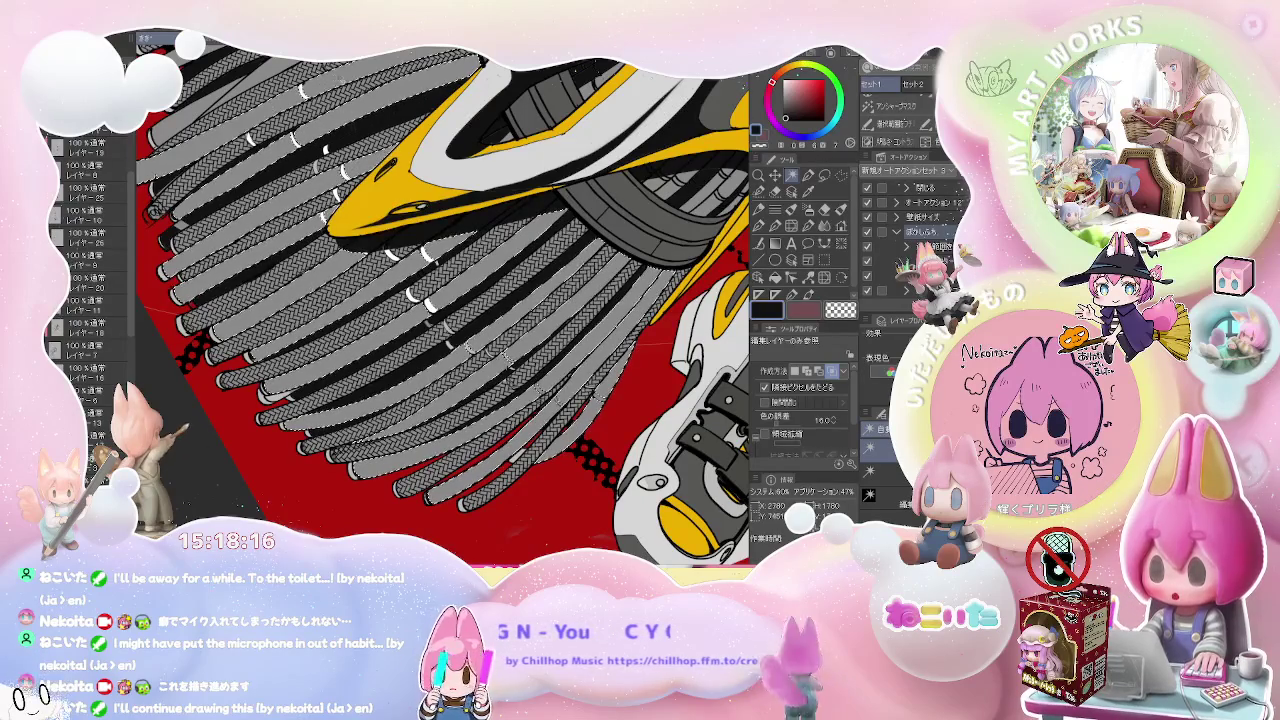
key("b")
key("g")
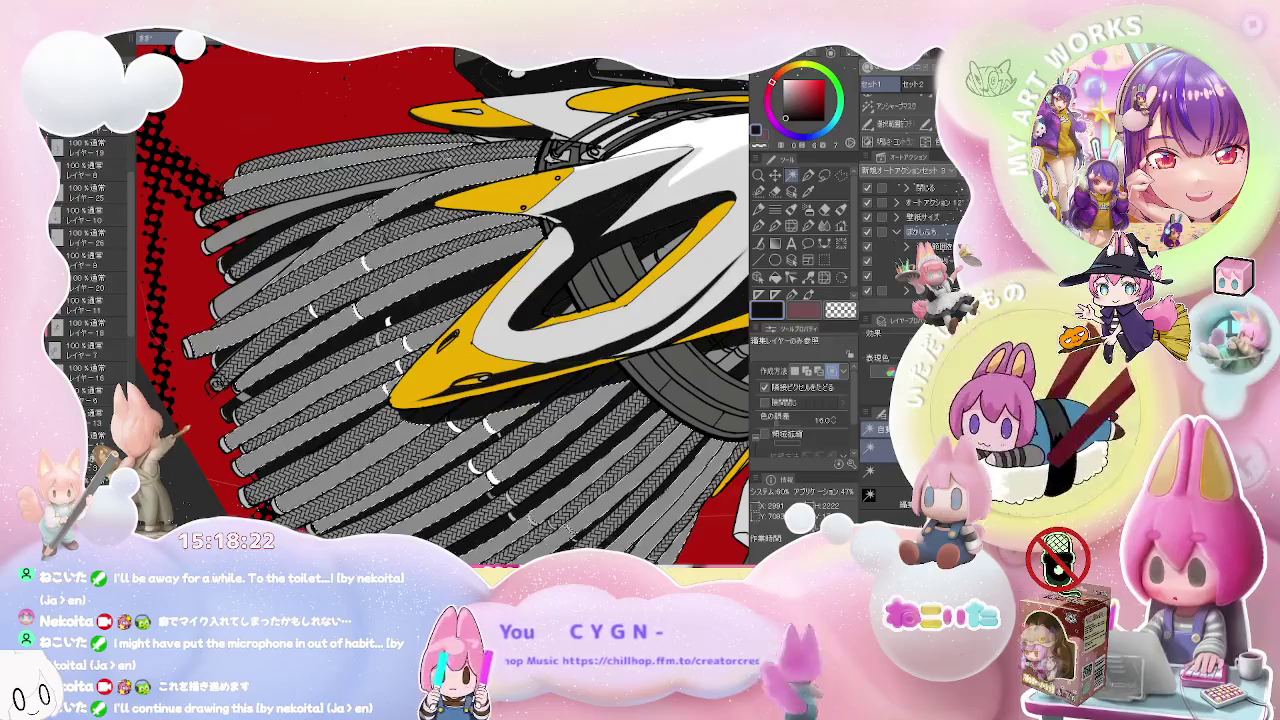
key("b")
left_click_drag(440, 300, 560, 220)
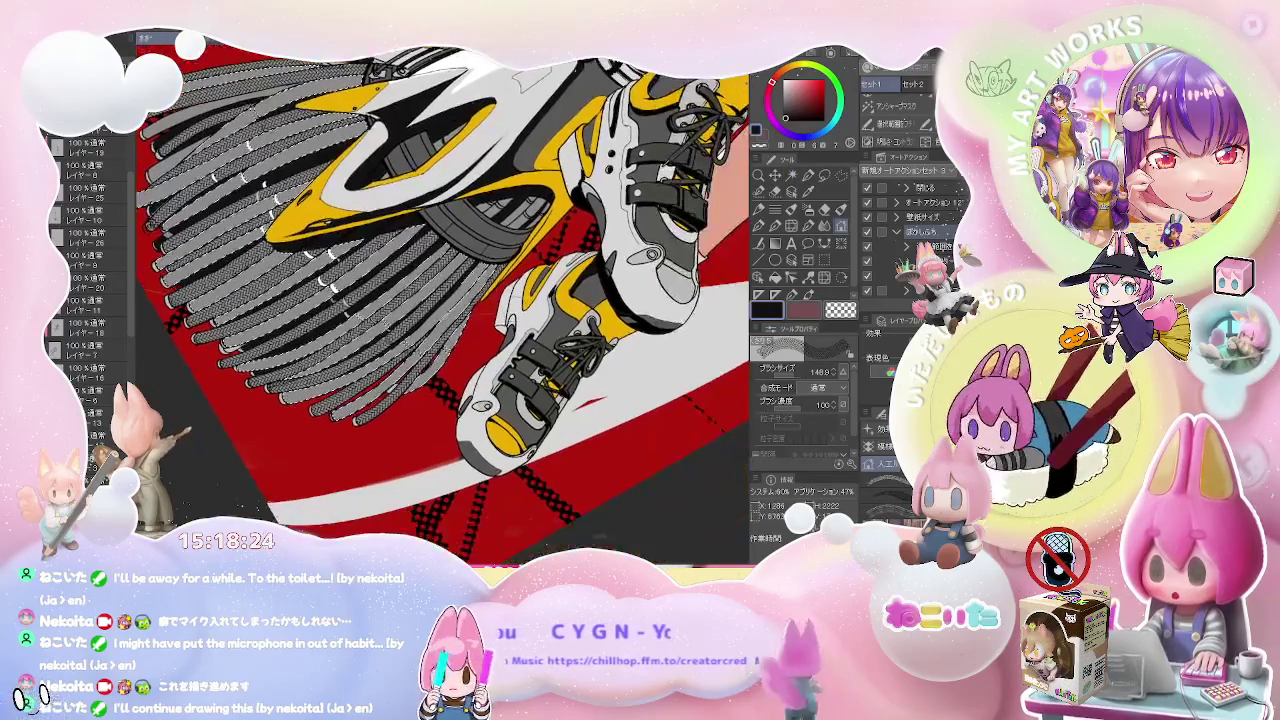
- Clean up the braided bristles and white highlight ticks, alternating between the Eraser and the large brush
scroll(444, 300, "up", 2)
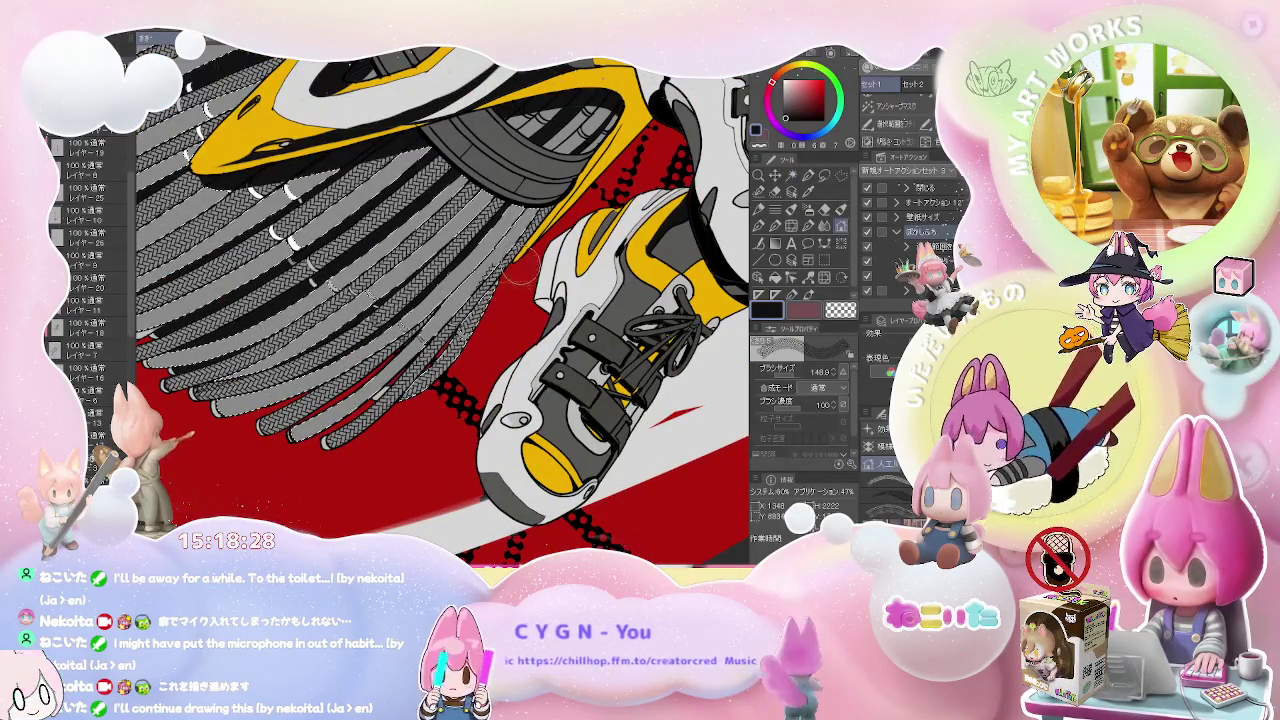
key("e")
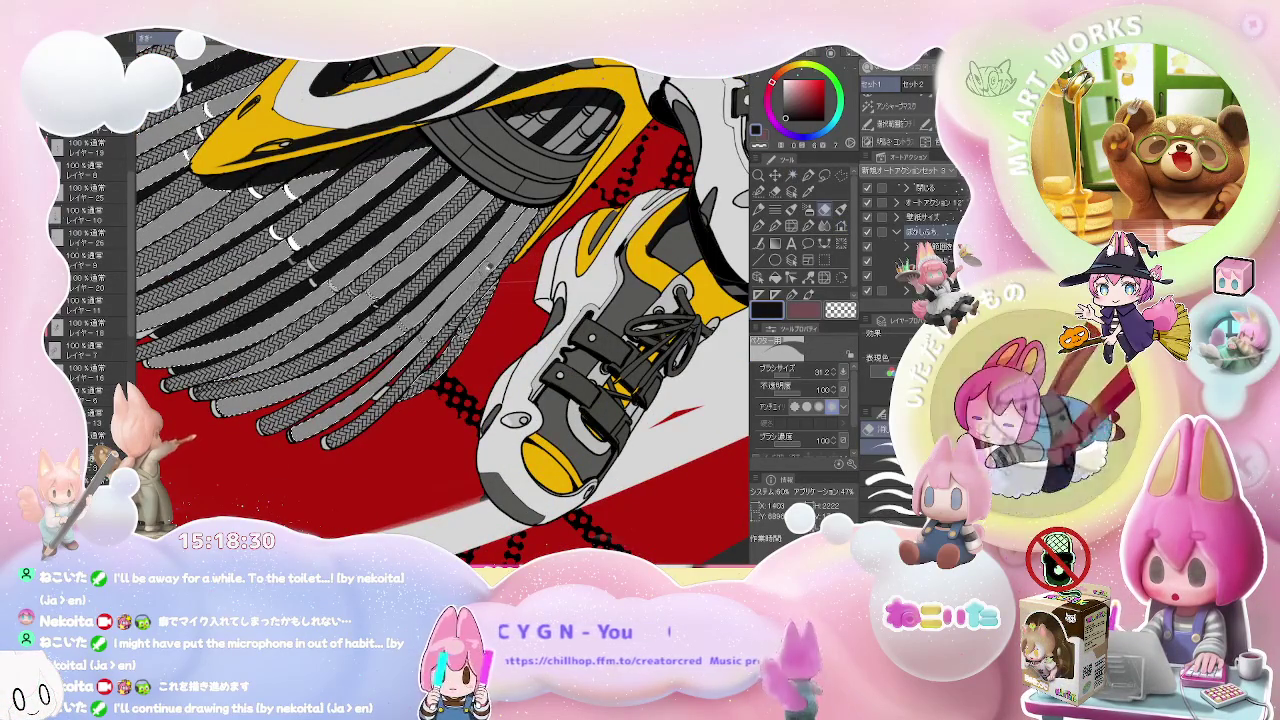
key("p")
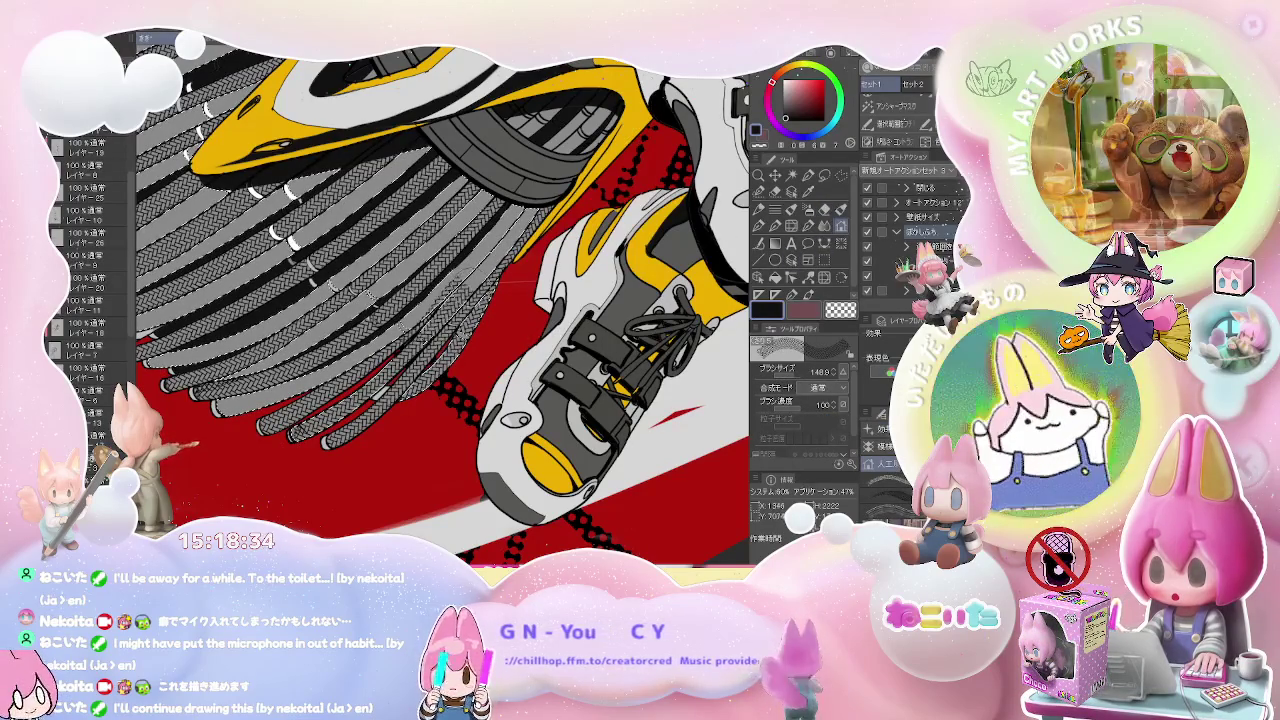
key("e")
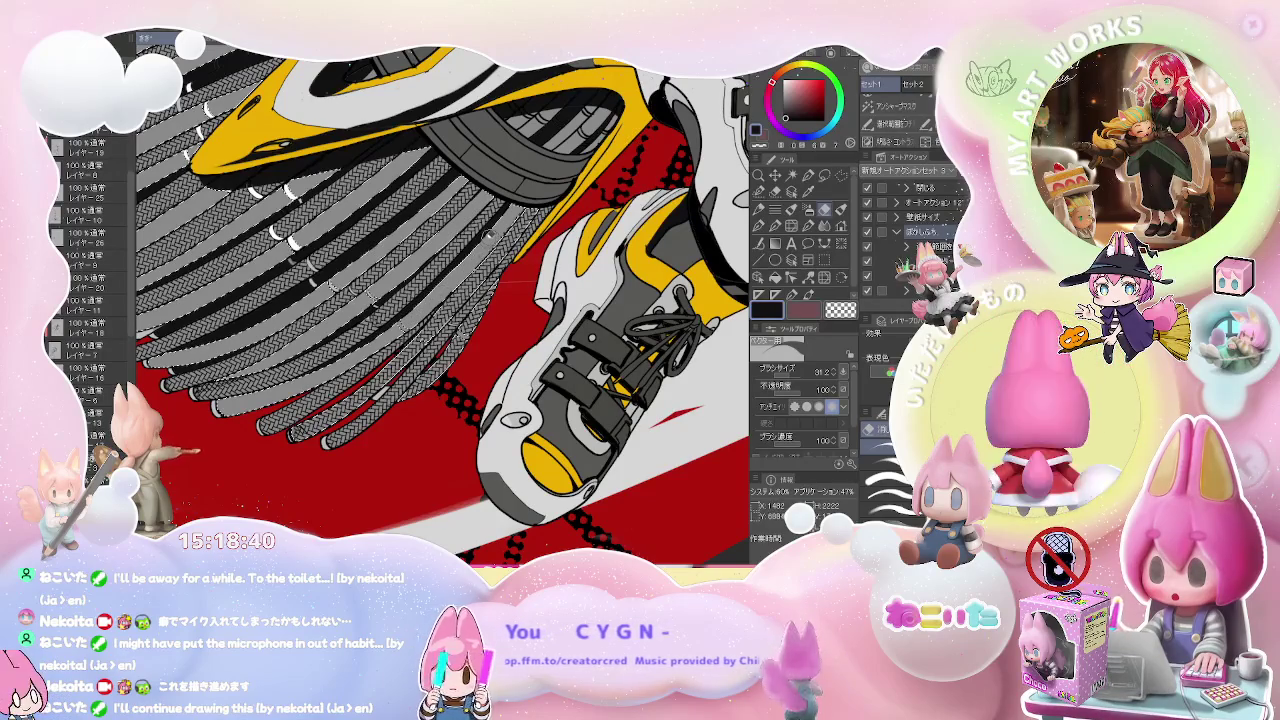
key("b")
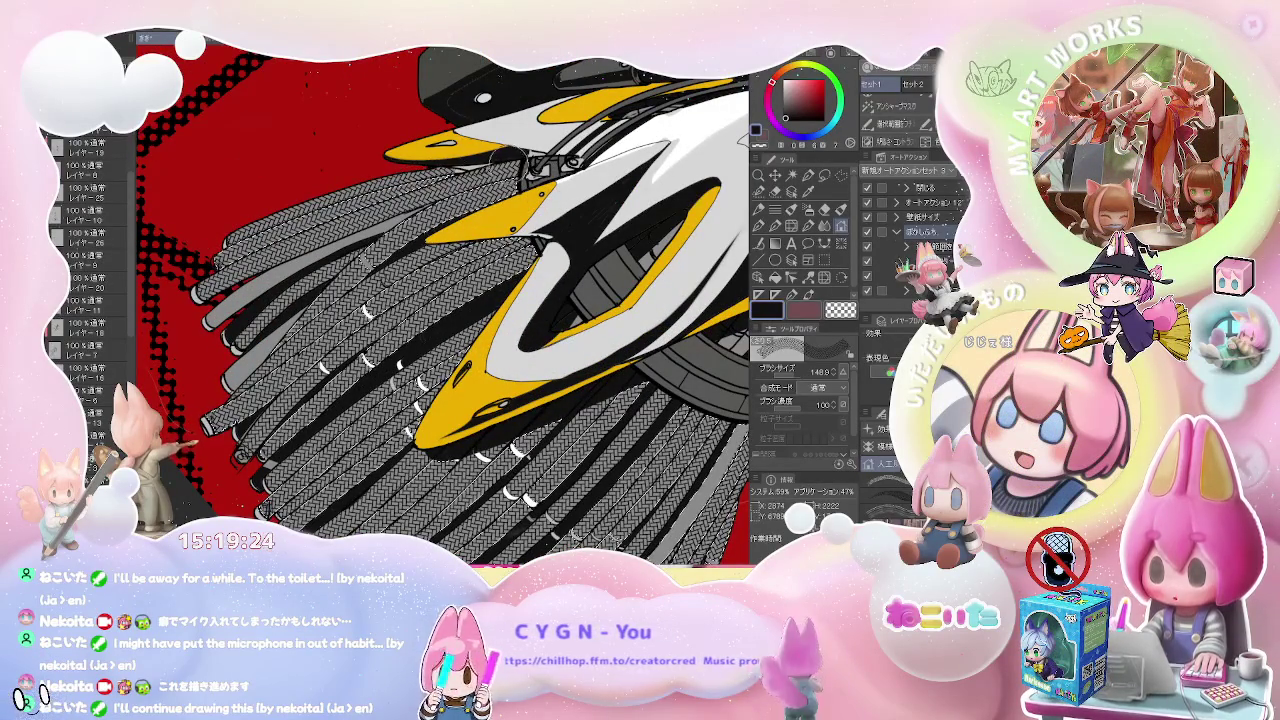
scroll(444, 306, "down", 3)
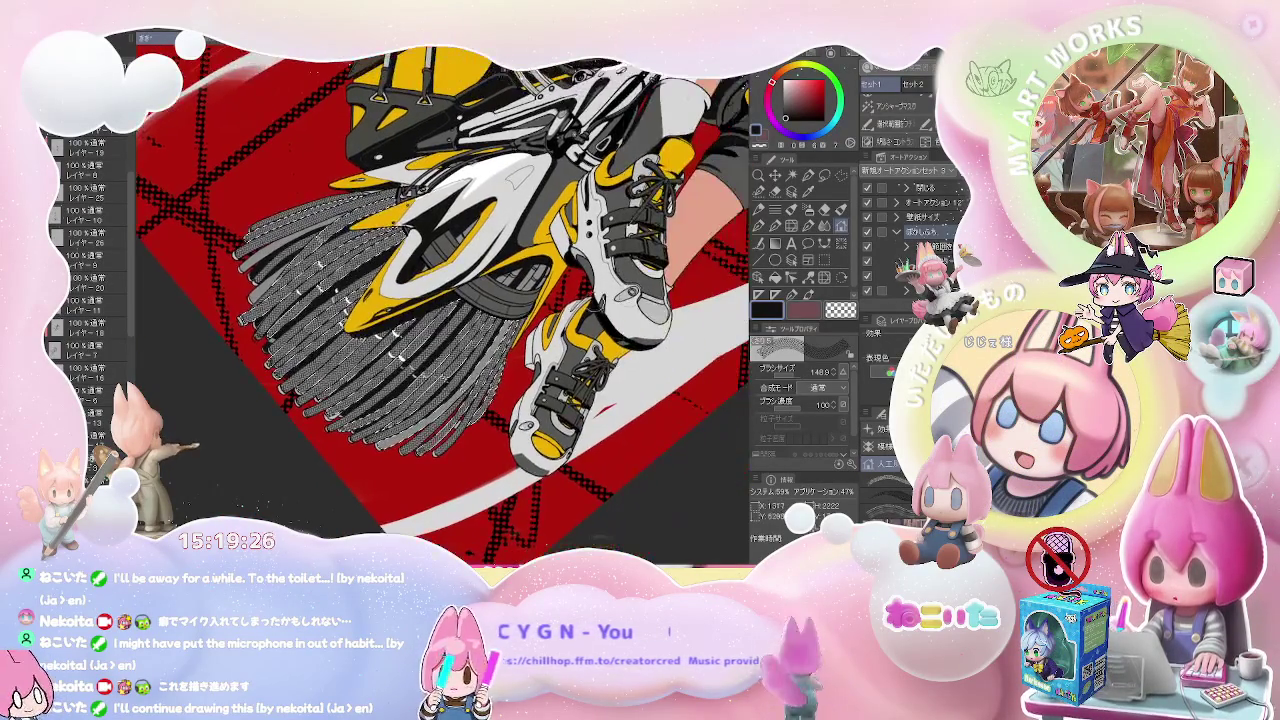
key("m")
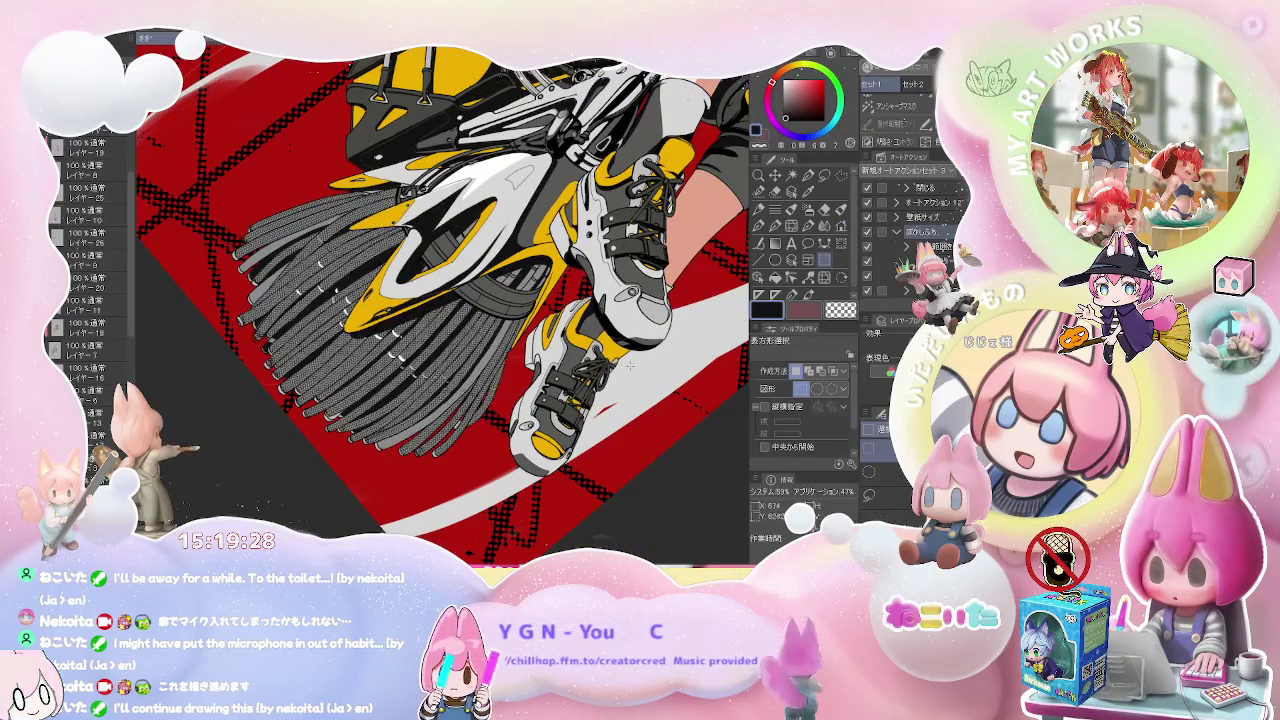
scroll(627, 370, "down", 3)
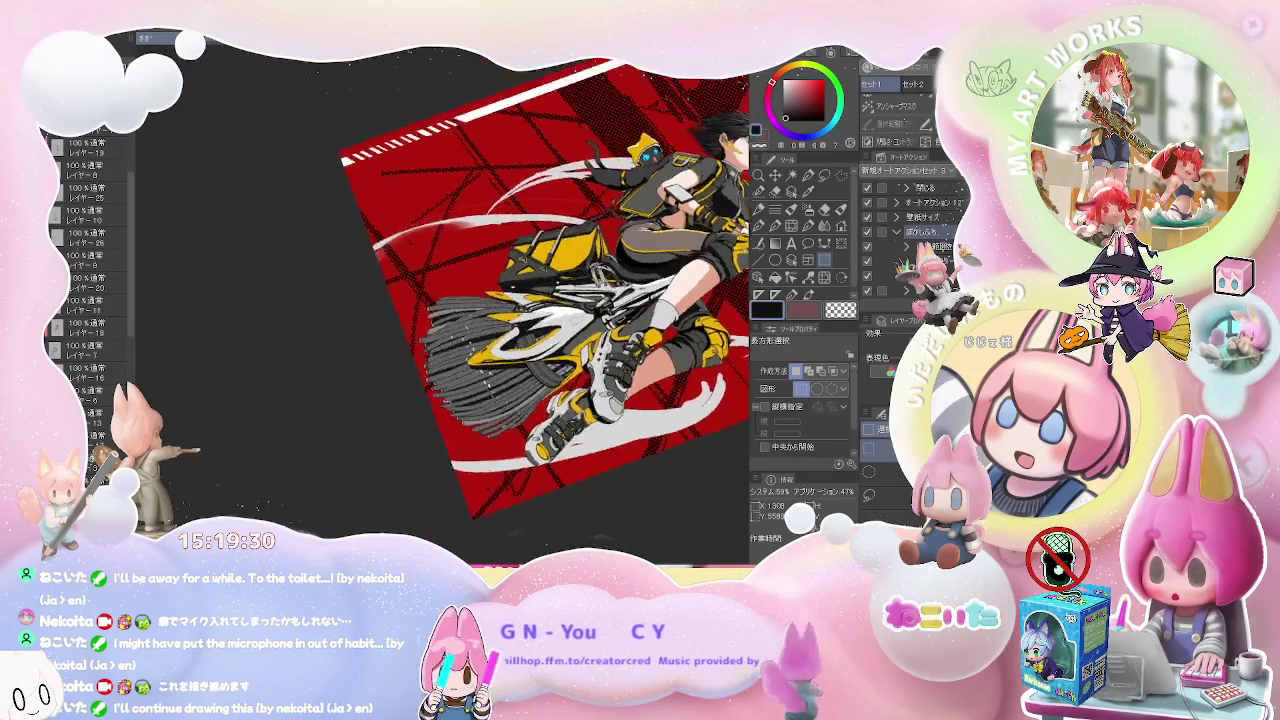
scroll(650, 440, "up", 1)
scroll(650, 440, "up", 1)
scroll(650, 440, "up", 1)
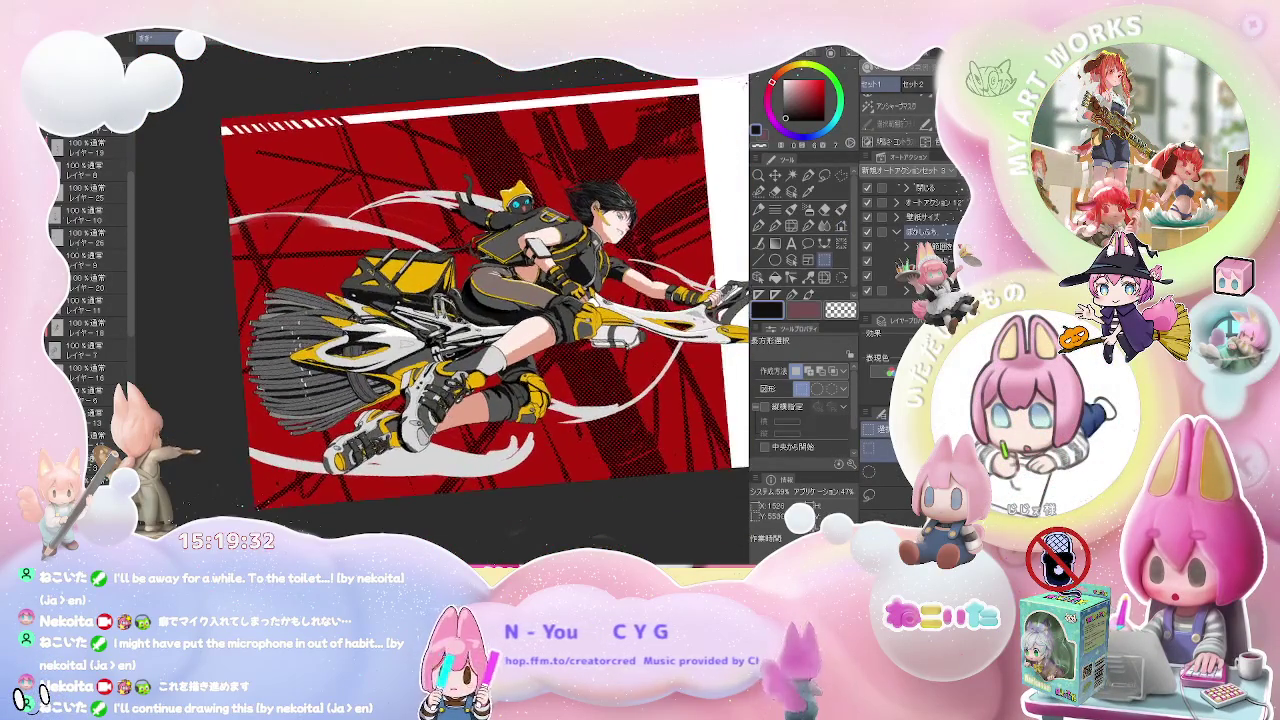
scroll(650, 440, "up", 1)
scroll(444, 306, "down", 1)
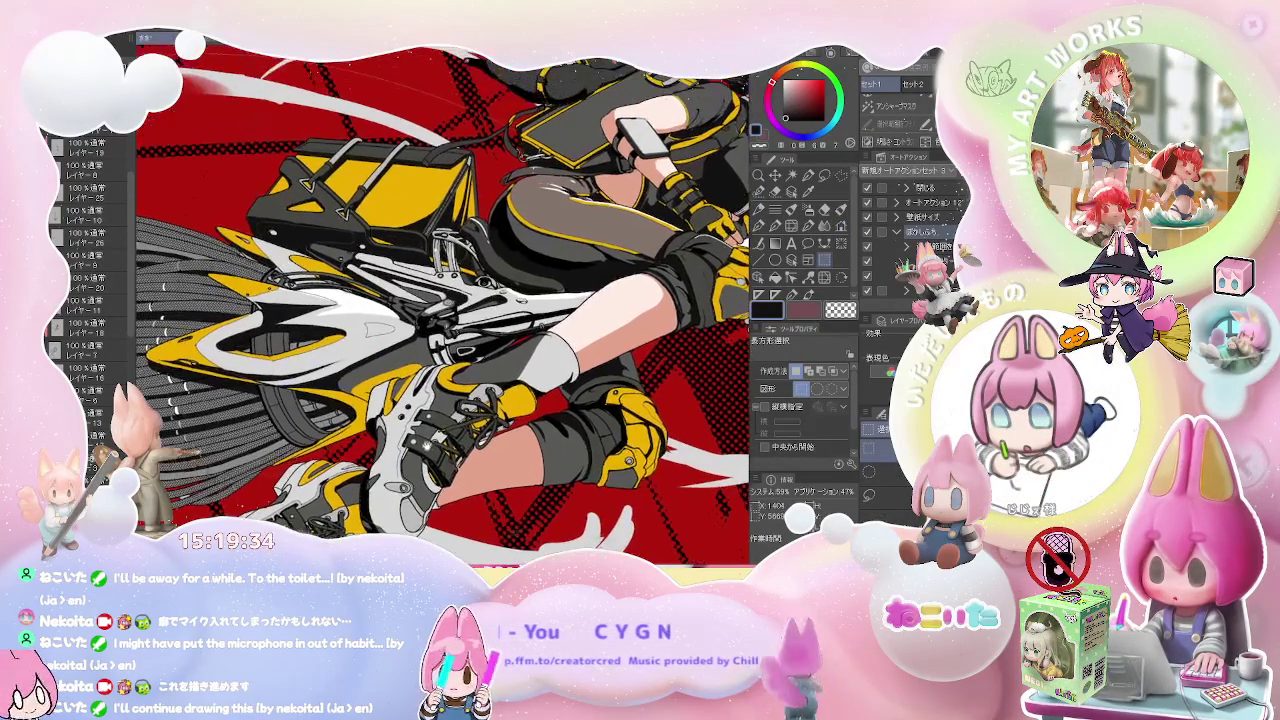
scroll(444, 306, "down", 3)
scroll(472, 308, "down", 1)
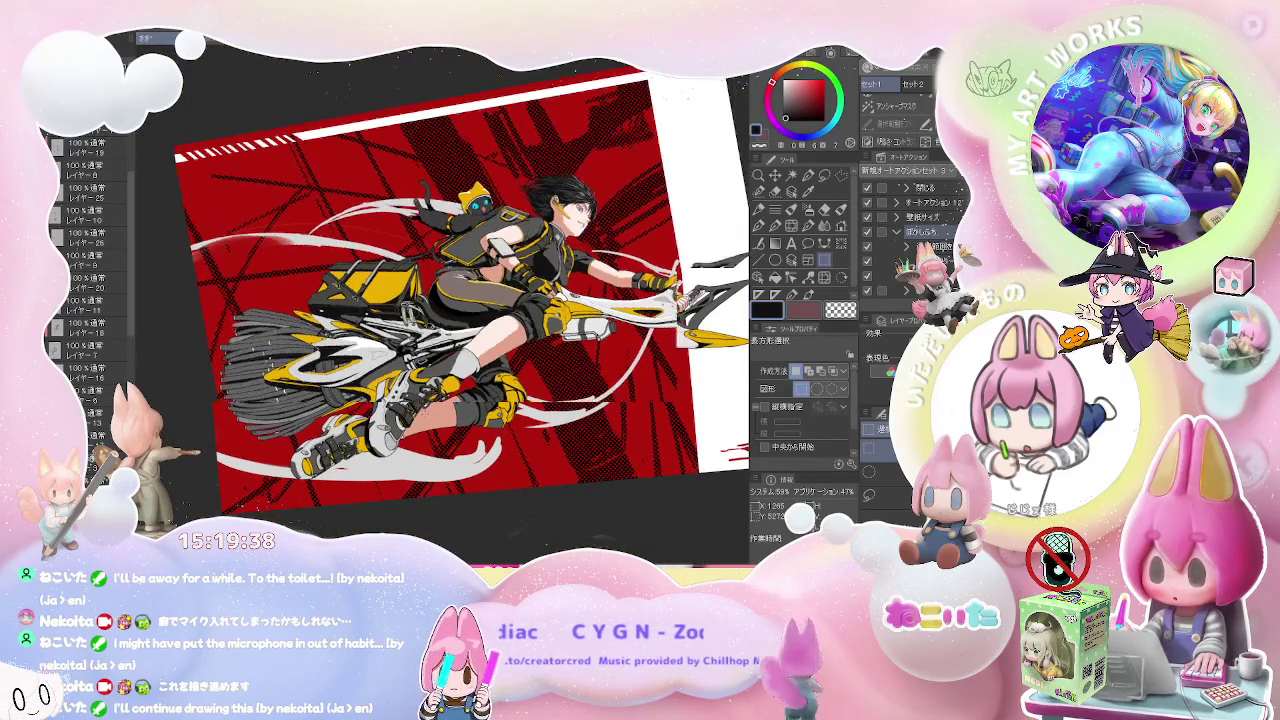
scroll(420, 380, "up", 3)
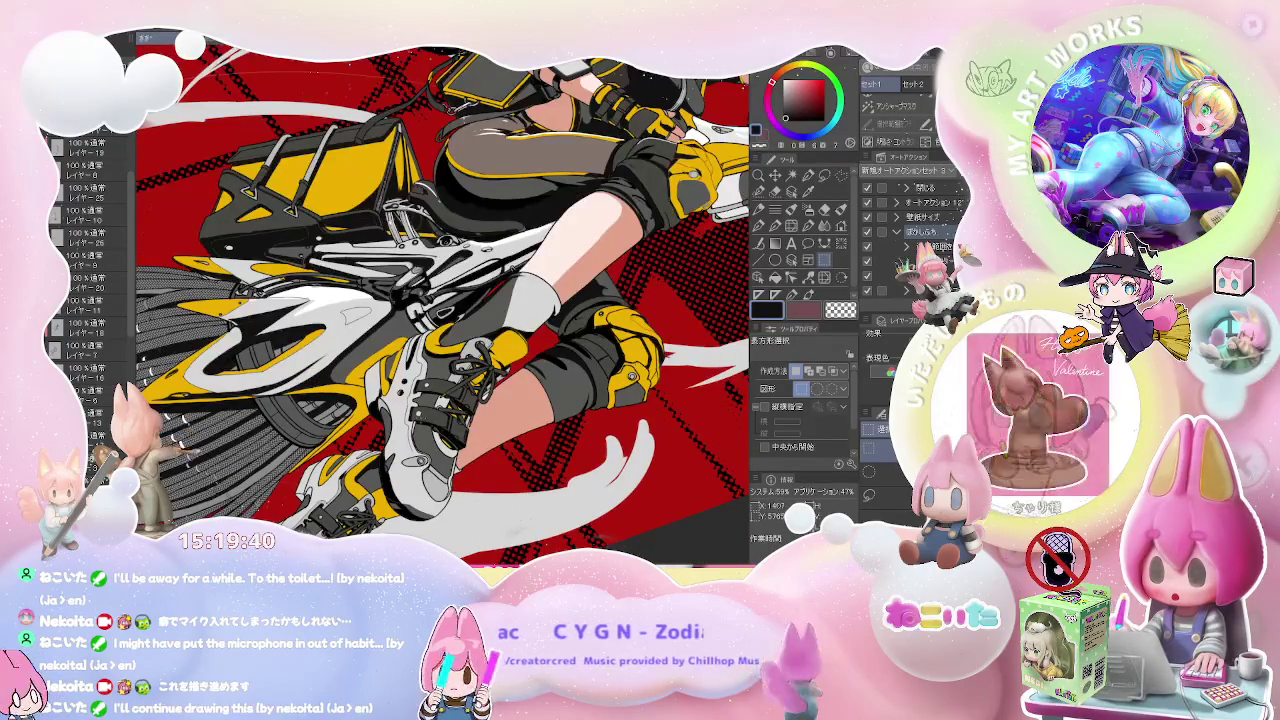
scroll(444, 304, "up", 1)
scroll(444, 304, "up", 1)
scroll(444, 304, "up", 2)
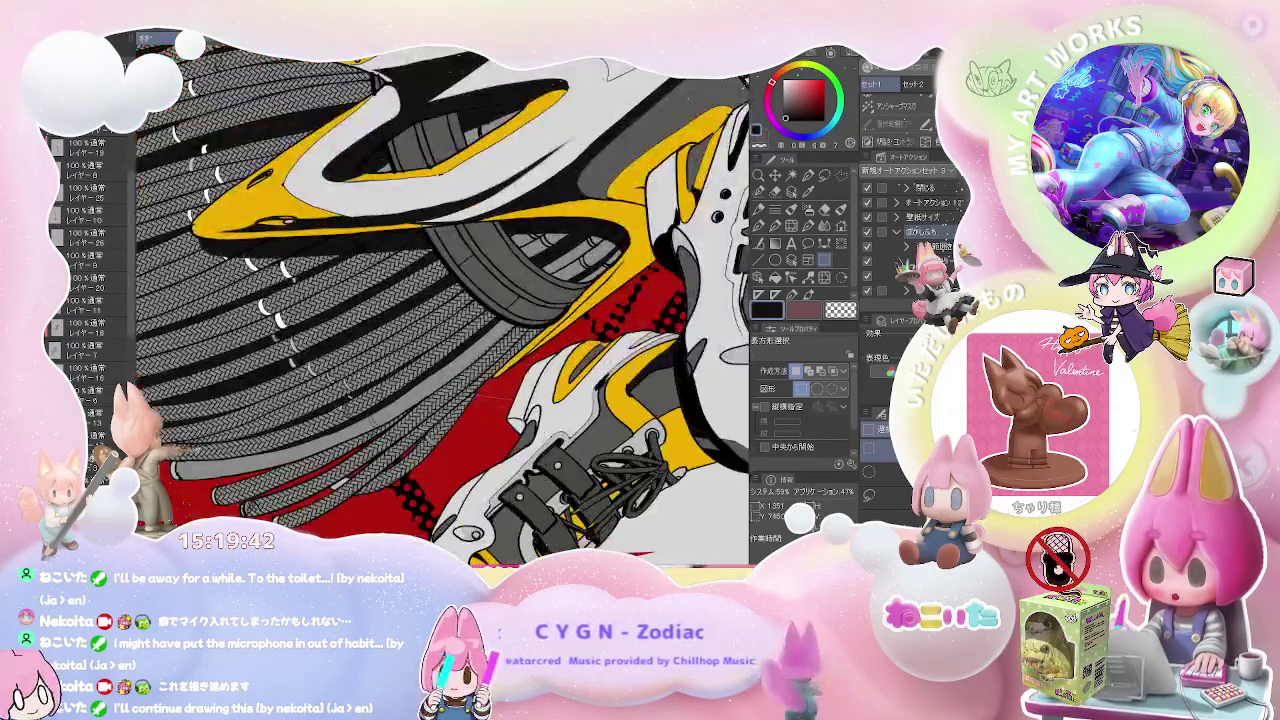
key("w")
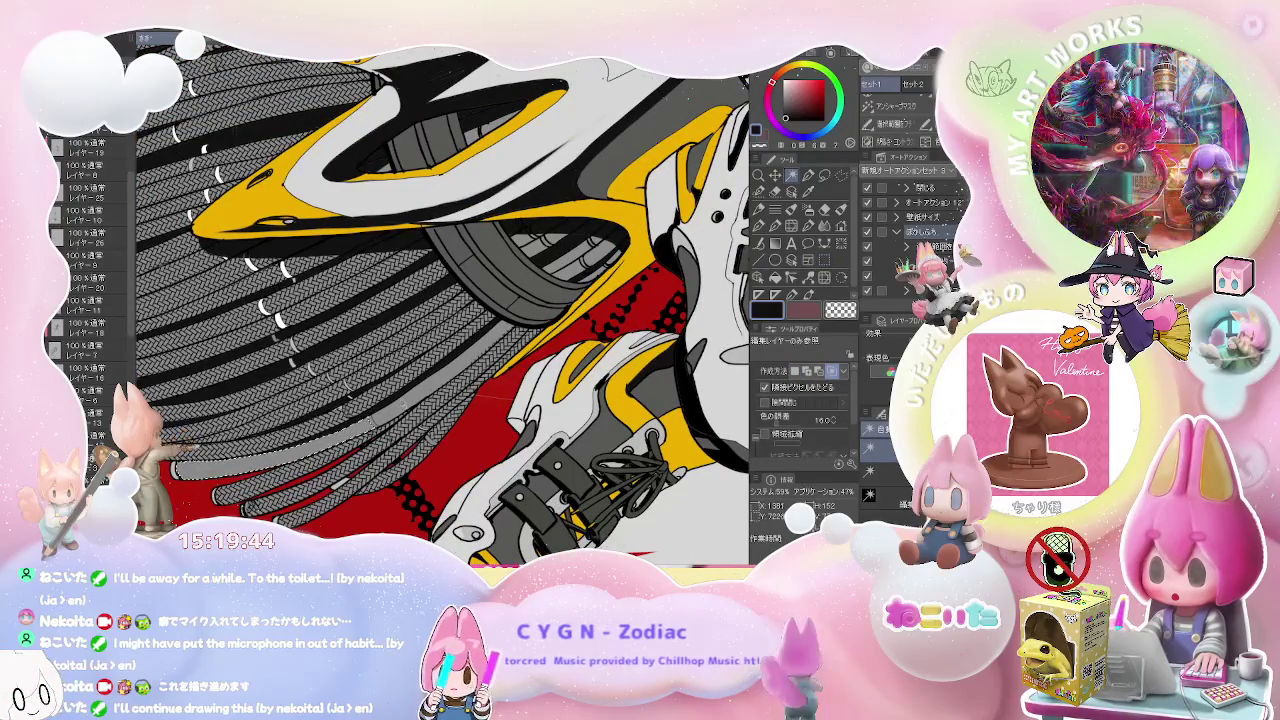
scroll(444, 306, "up", 1)
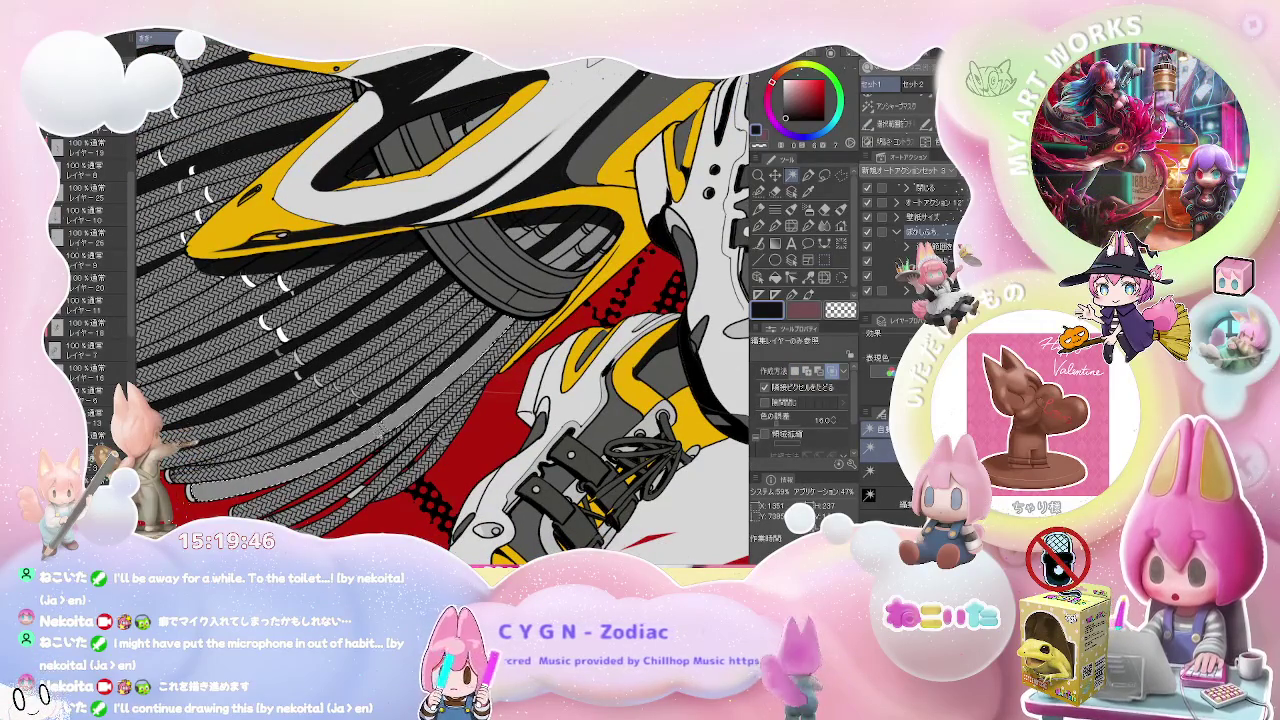
scroll(444, 306, "up", 1)
scroll(444, 306, "up", 1)
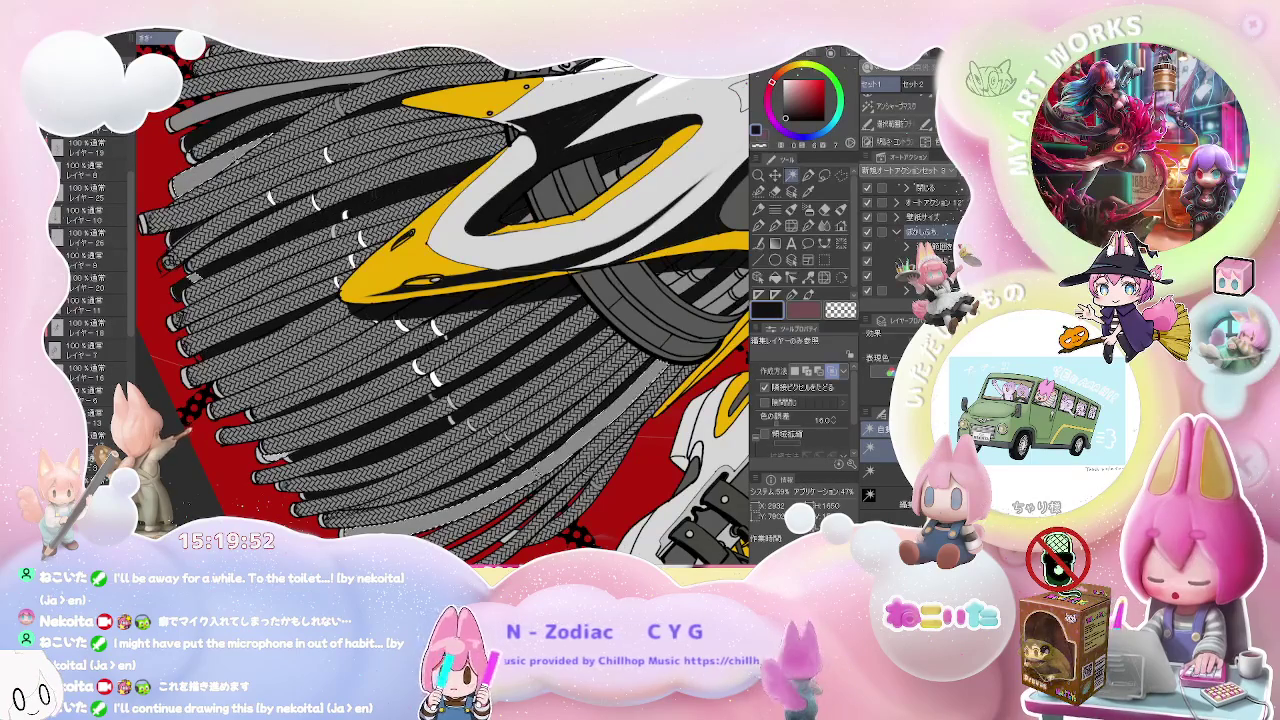
key("m")
scroll(444, 306, "up", 5)
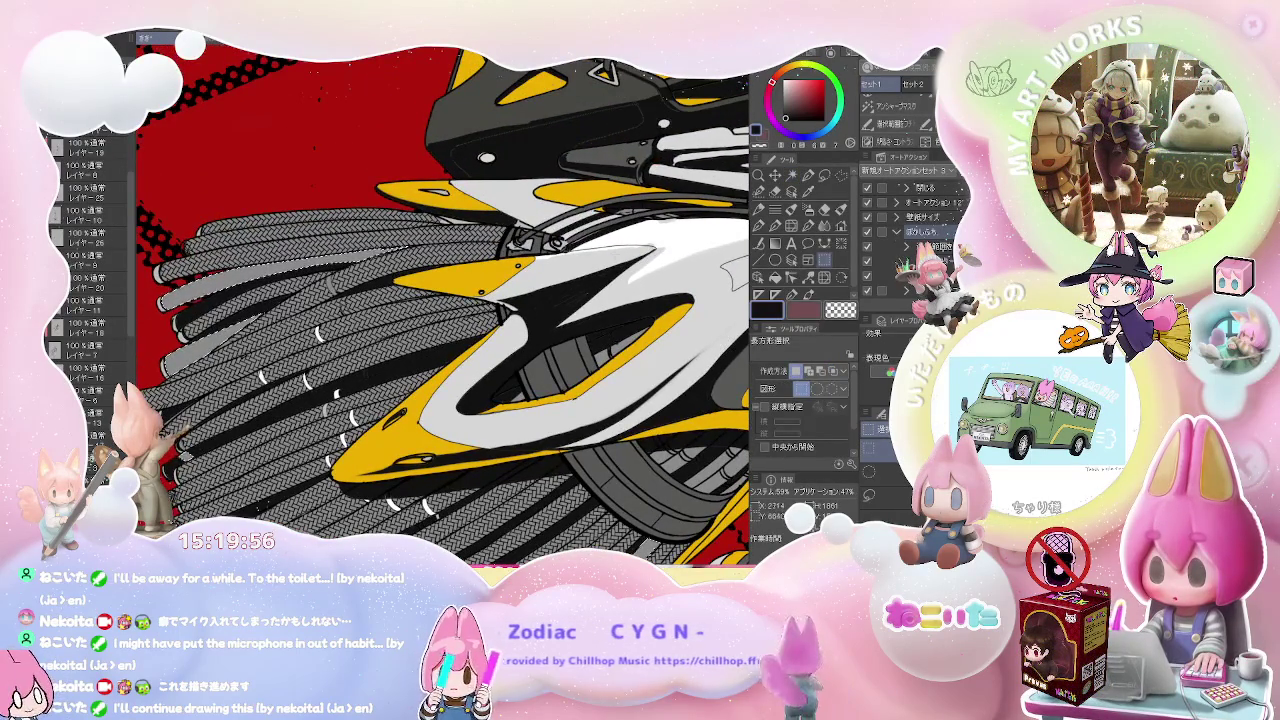
key("b")
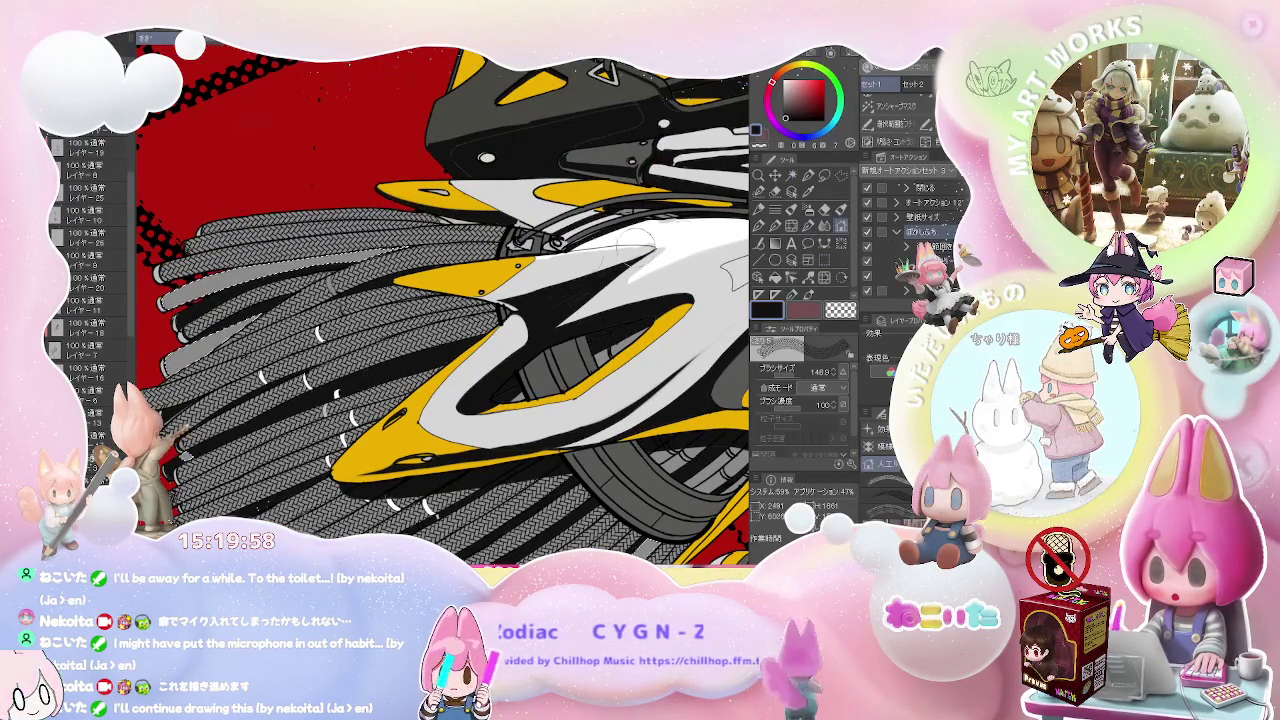
scroll(444, 306, "down", 3)
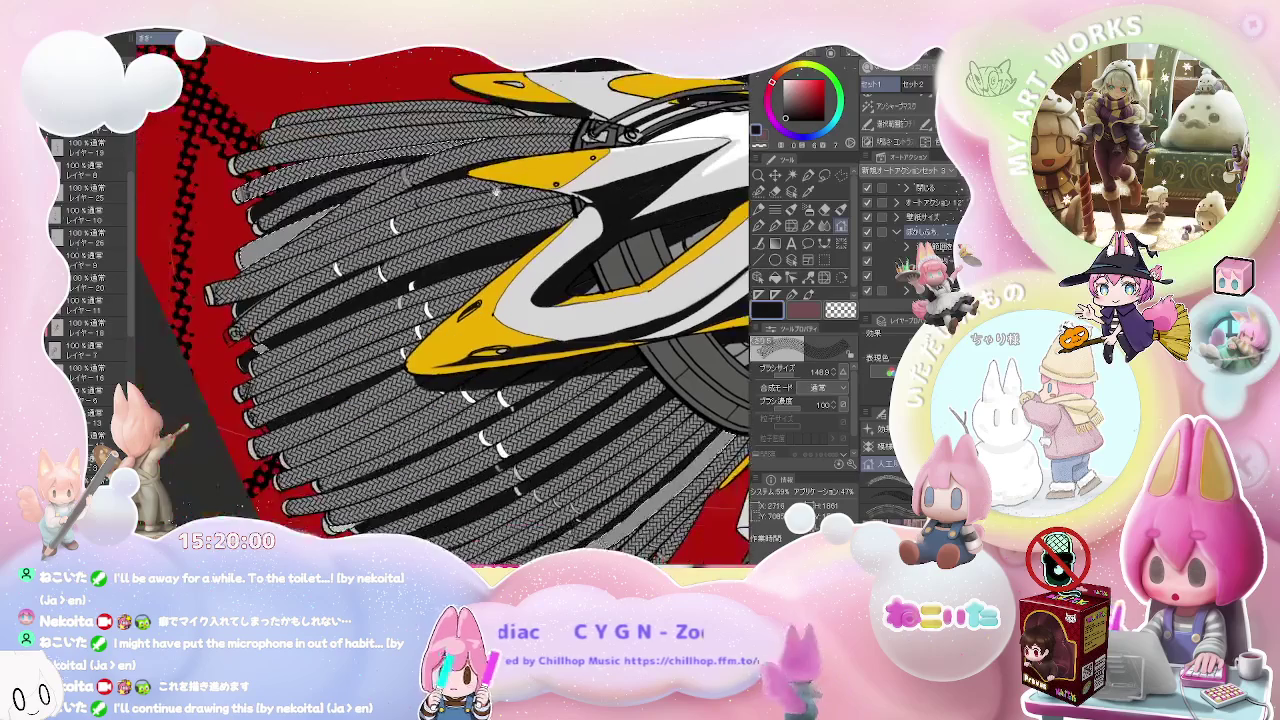
scroll(224, 256, "down", 3)
scroll(399, 219, "down", 2)
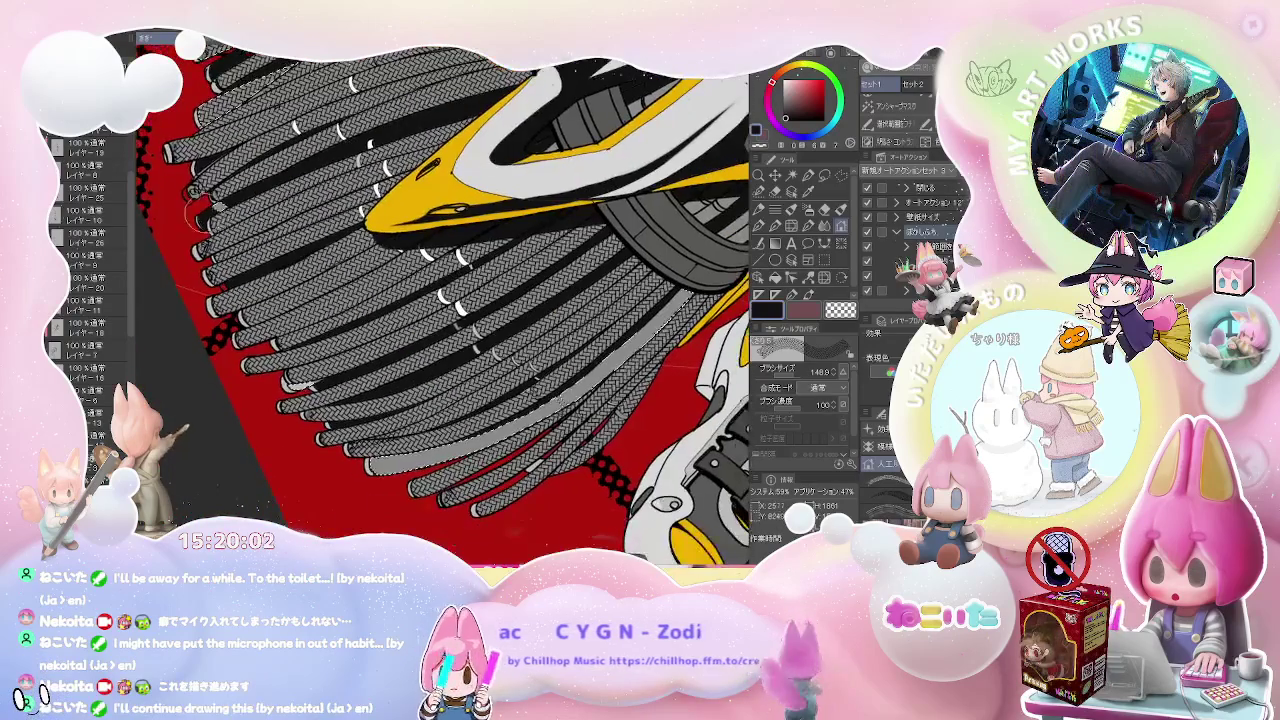
scroll(399, 219, "down", 3)
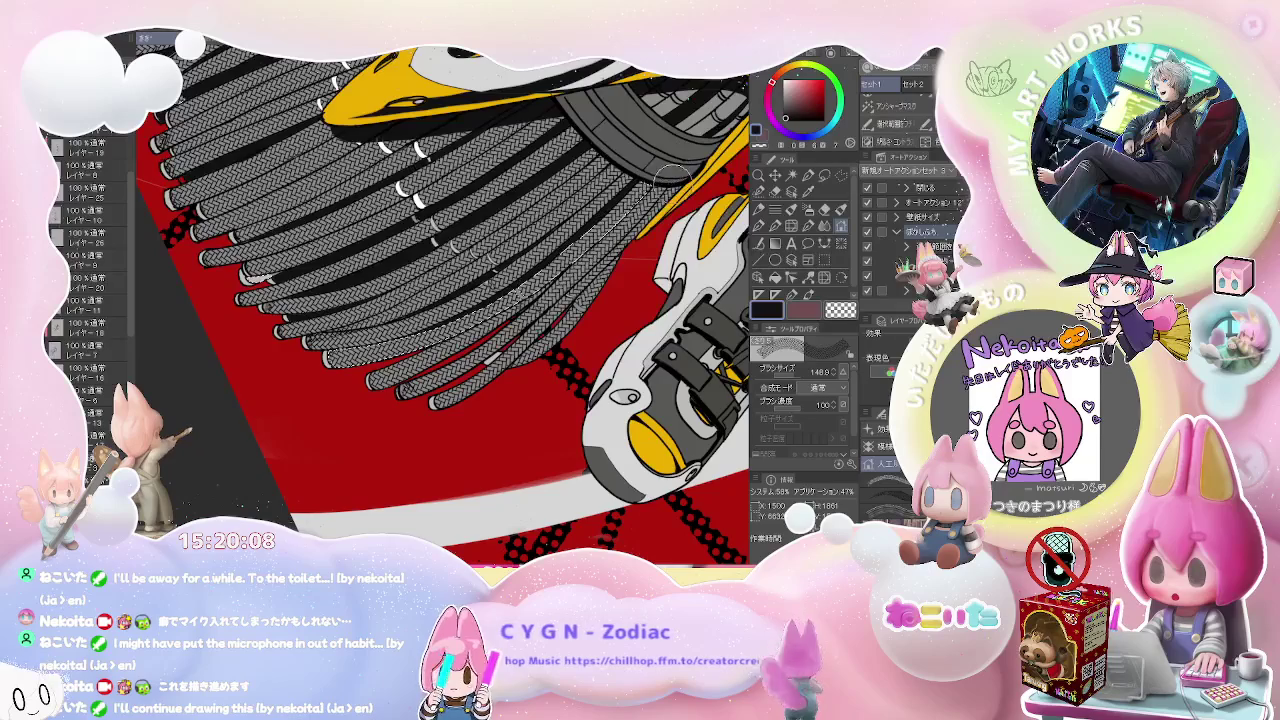
scroll(673, 168, "down", 2)
scroll(444, 306, "up", 2)
scroll(444, 306, "up", 2)
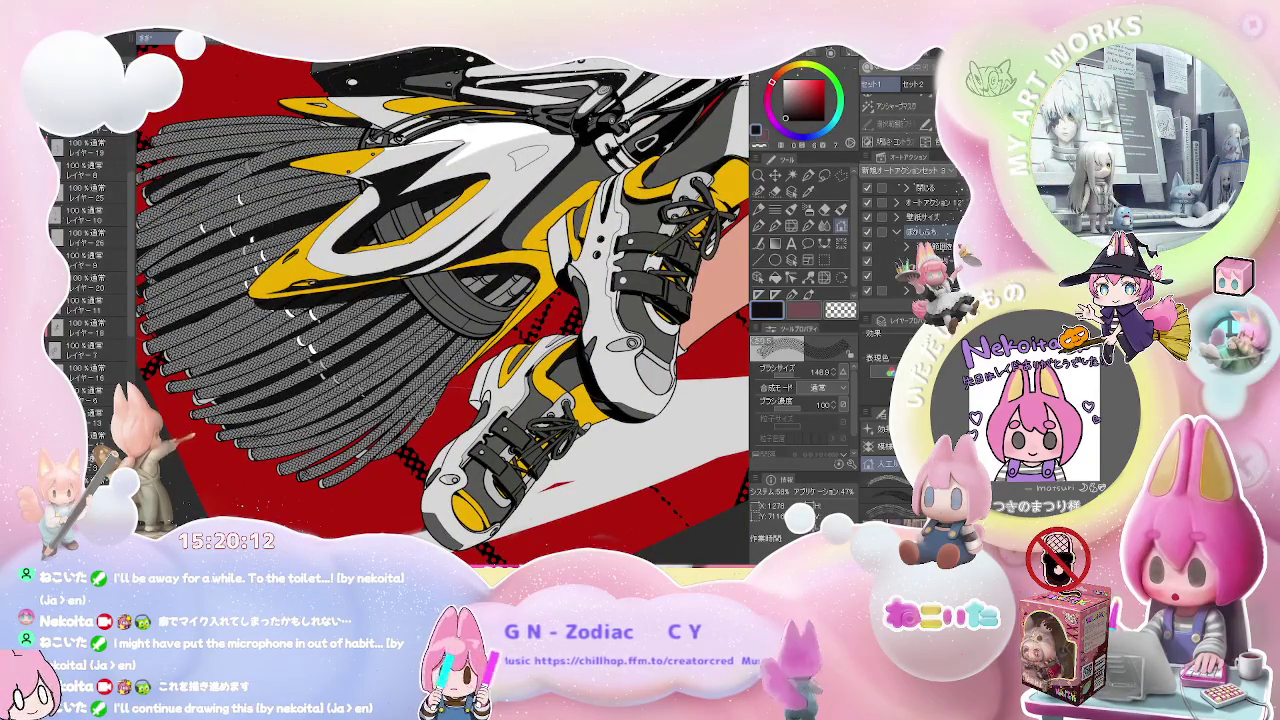
scroll(421, 403, "down", 1)
scroll(421, 403, "down", 1)
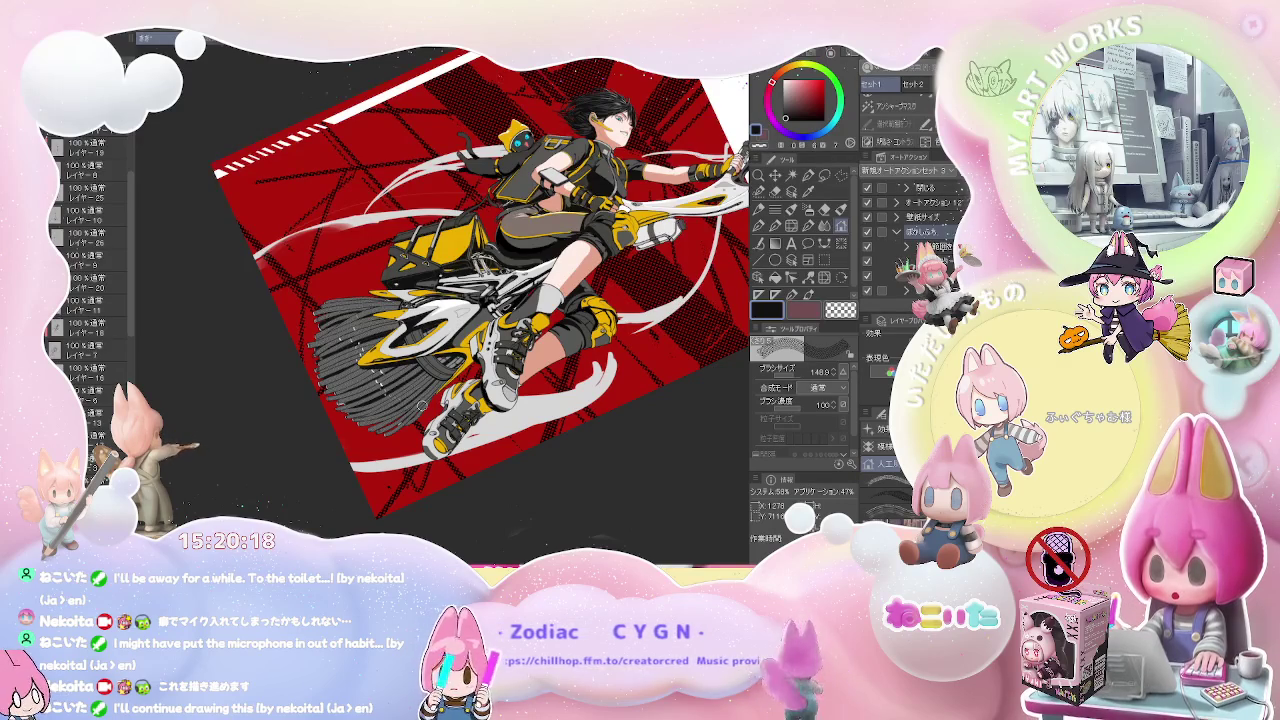
scroll(450, 290, "up", 3)
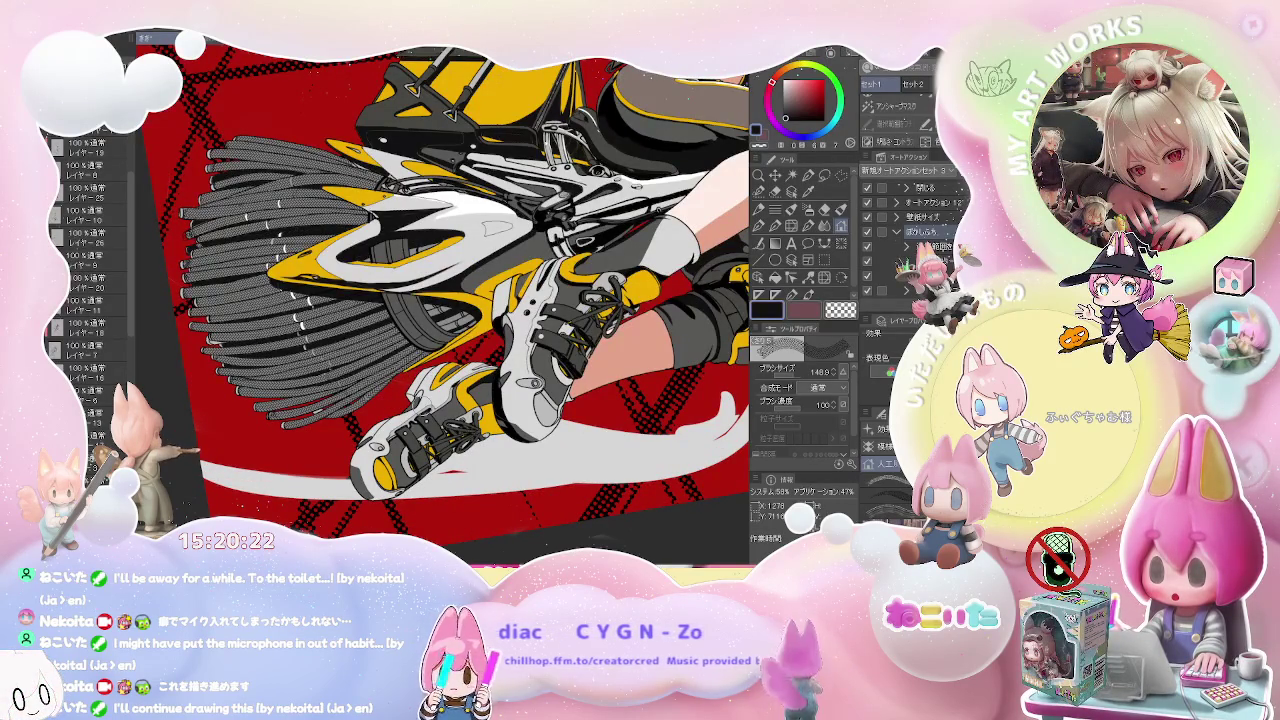
key("minus")
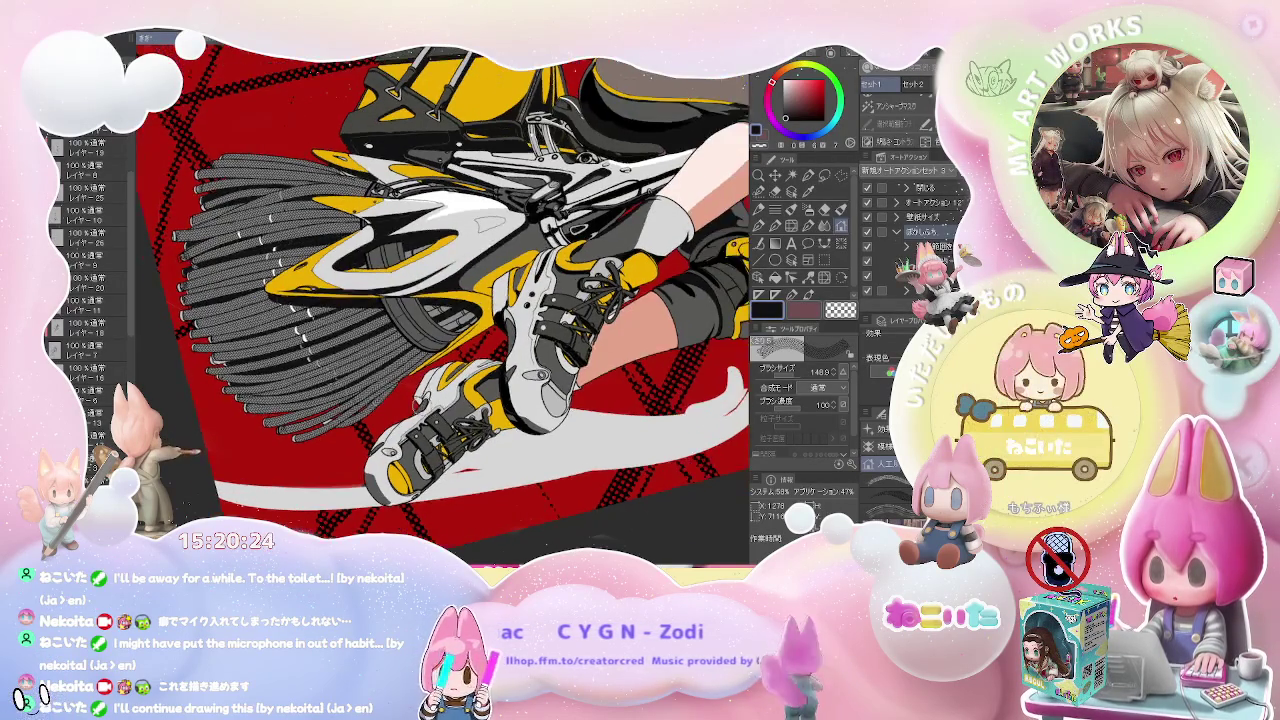
key("minus")
key("minus")
key("minus")
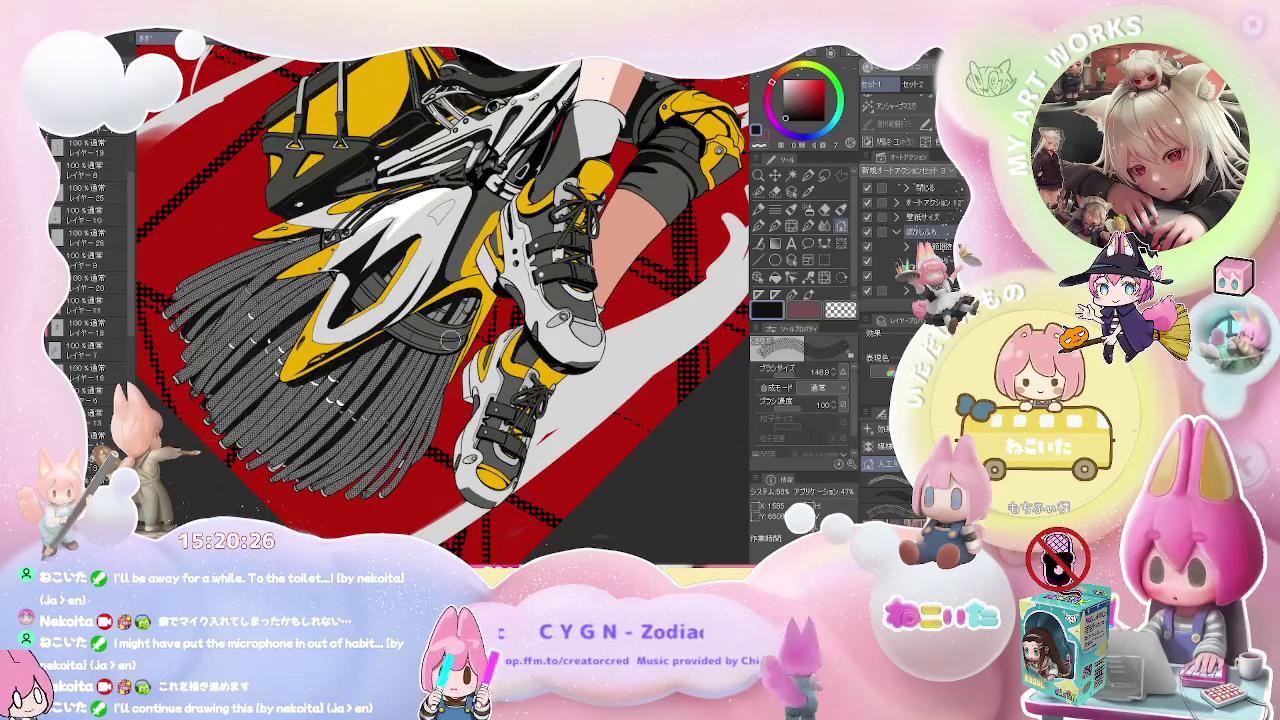
scroll(410, 305, "up", 3)
scroll(410, 305, "up", 3)
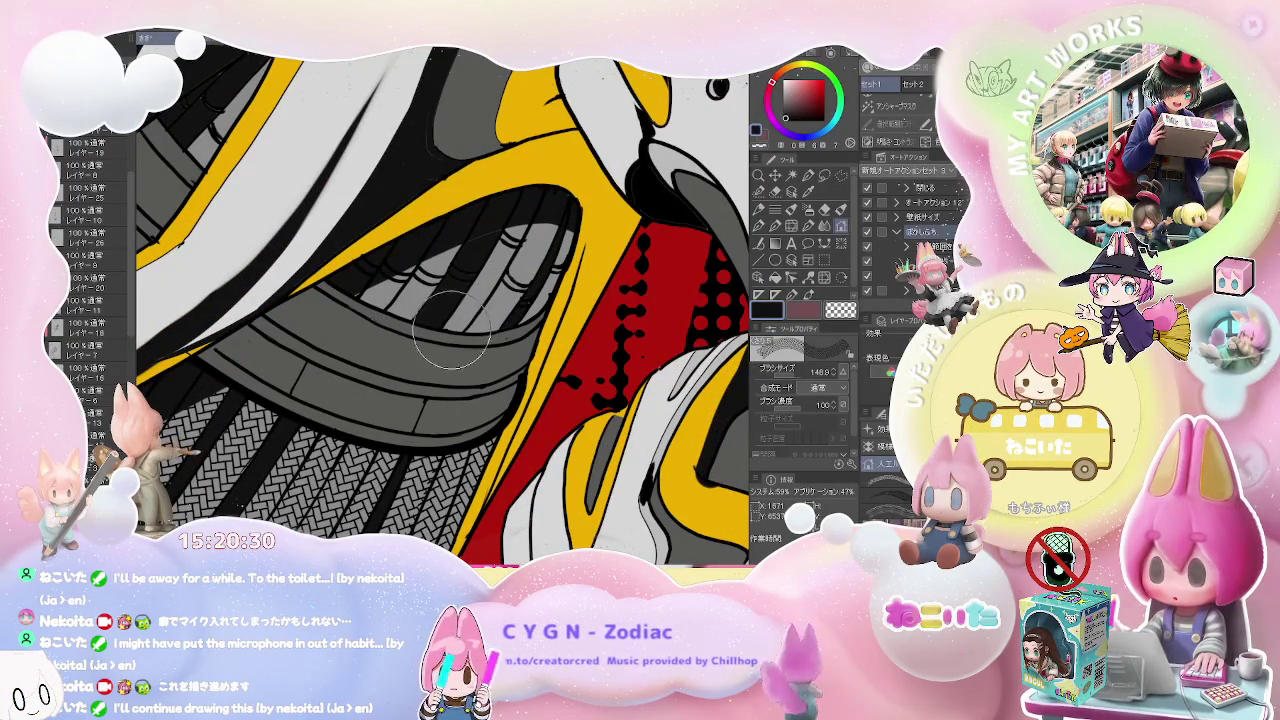
- Fill the gaps between the grey slats near the yellow part with braided hatch, using Fill and brush
left_click_drag(500, 245, 537, 321)
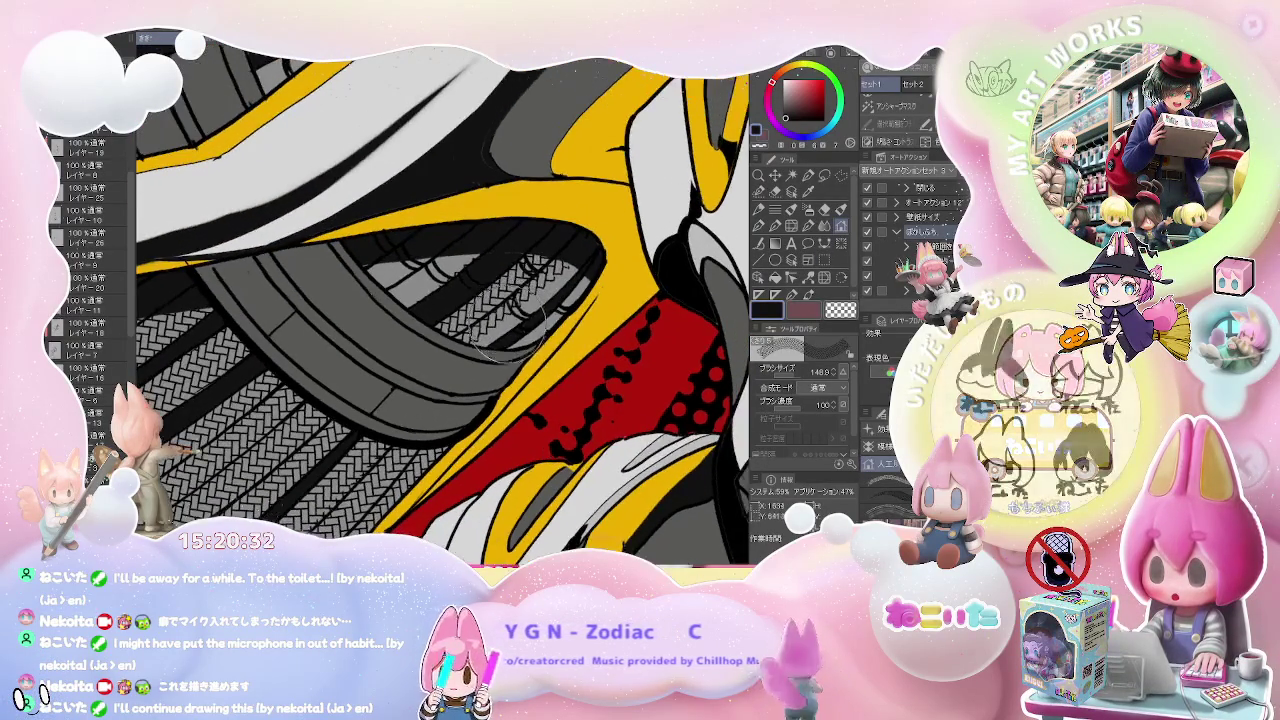
key("g")
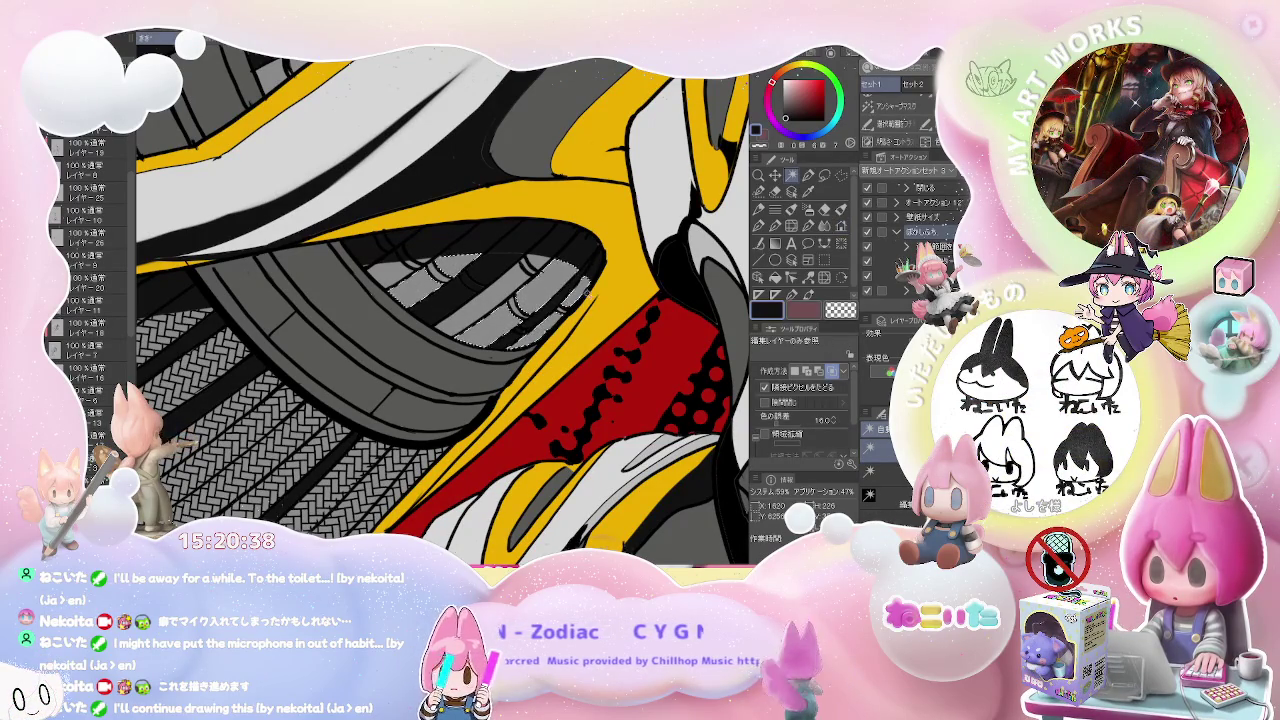
left_click_drag(470, 275, 372, 308)
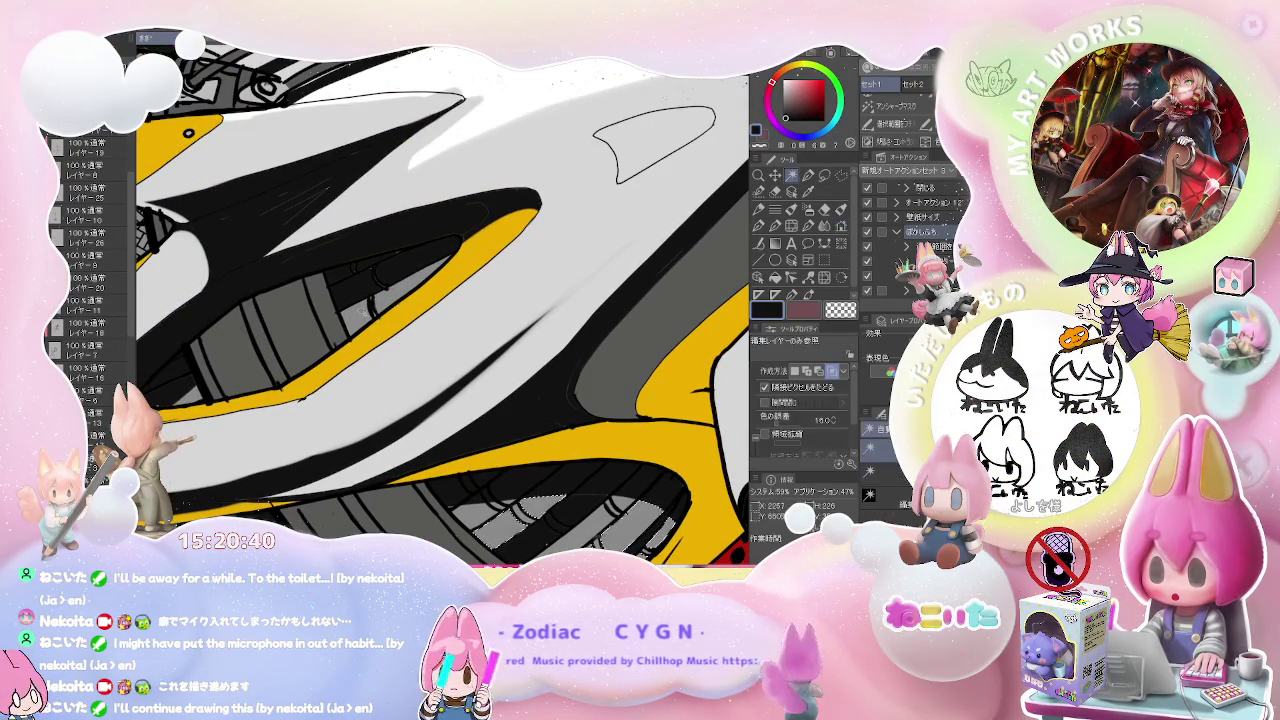
key("e")
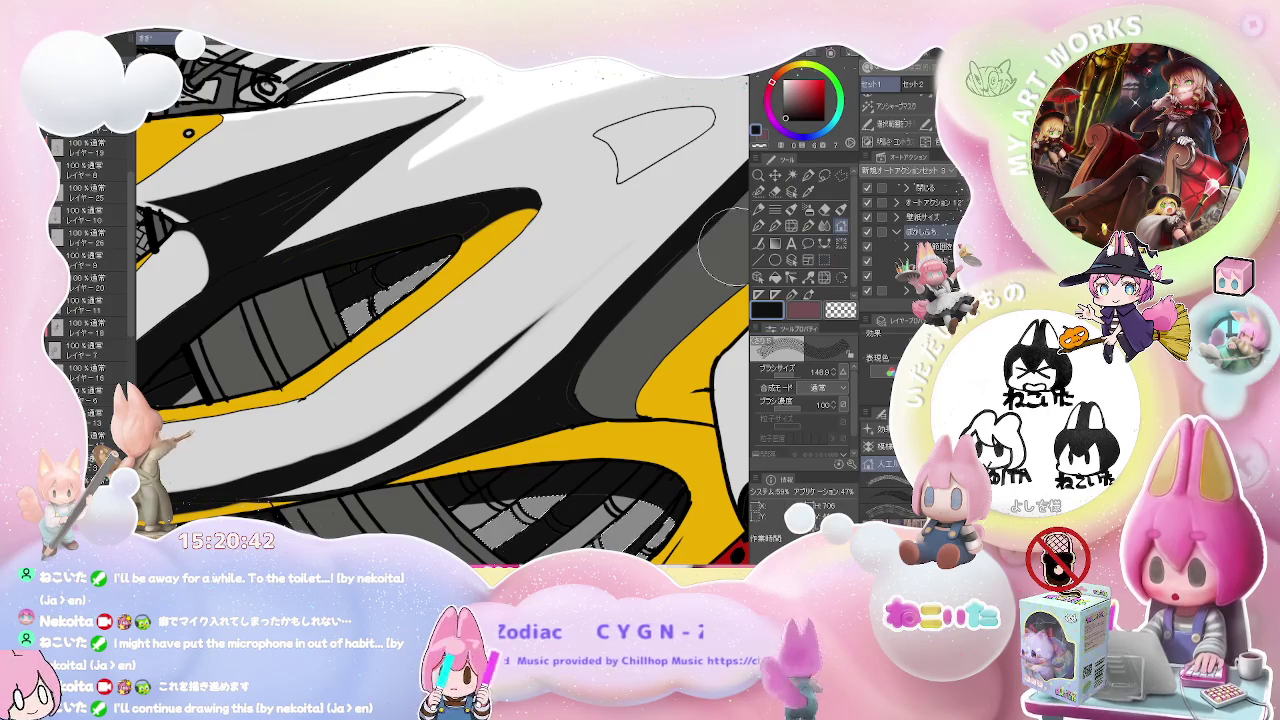
mouse_move(645, 520)
left_mouse_down()
mouse_move(420, 310)
mouse_move(480, 250)
left_mouse_up()
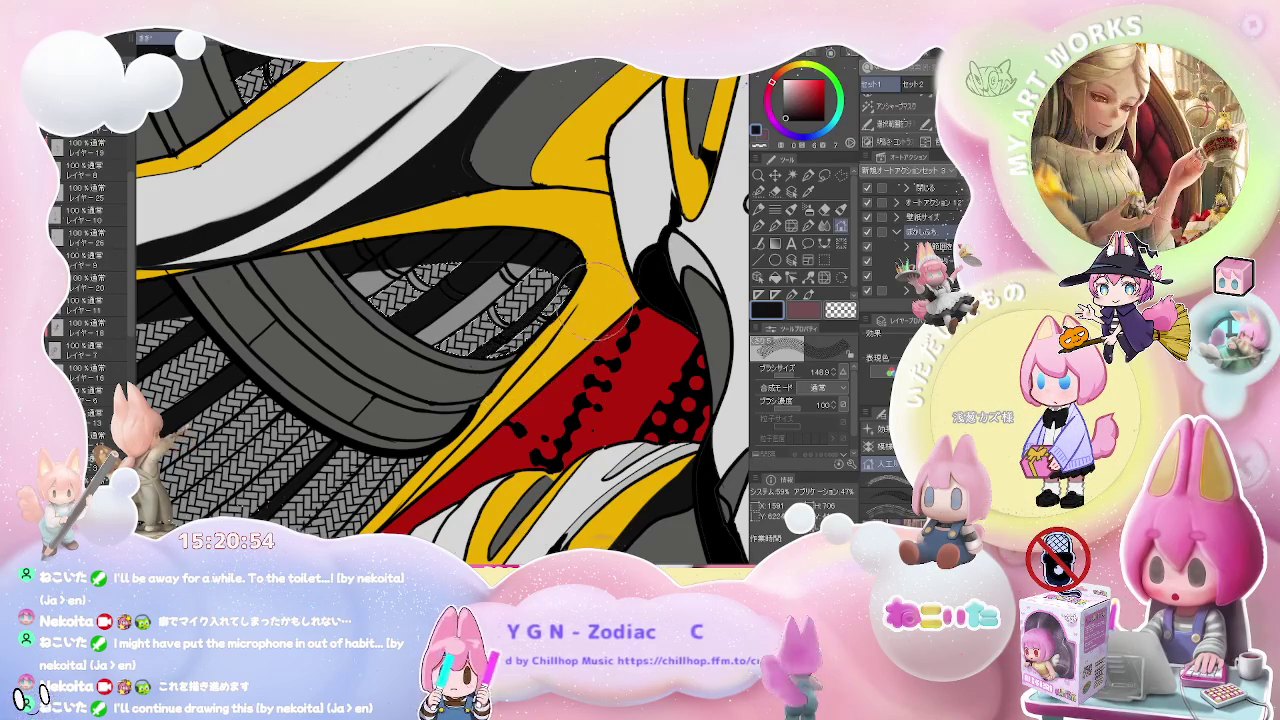
left_click_drag(596, 328, 600, 388)
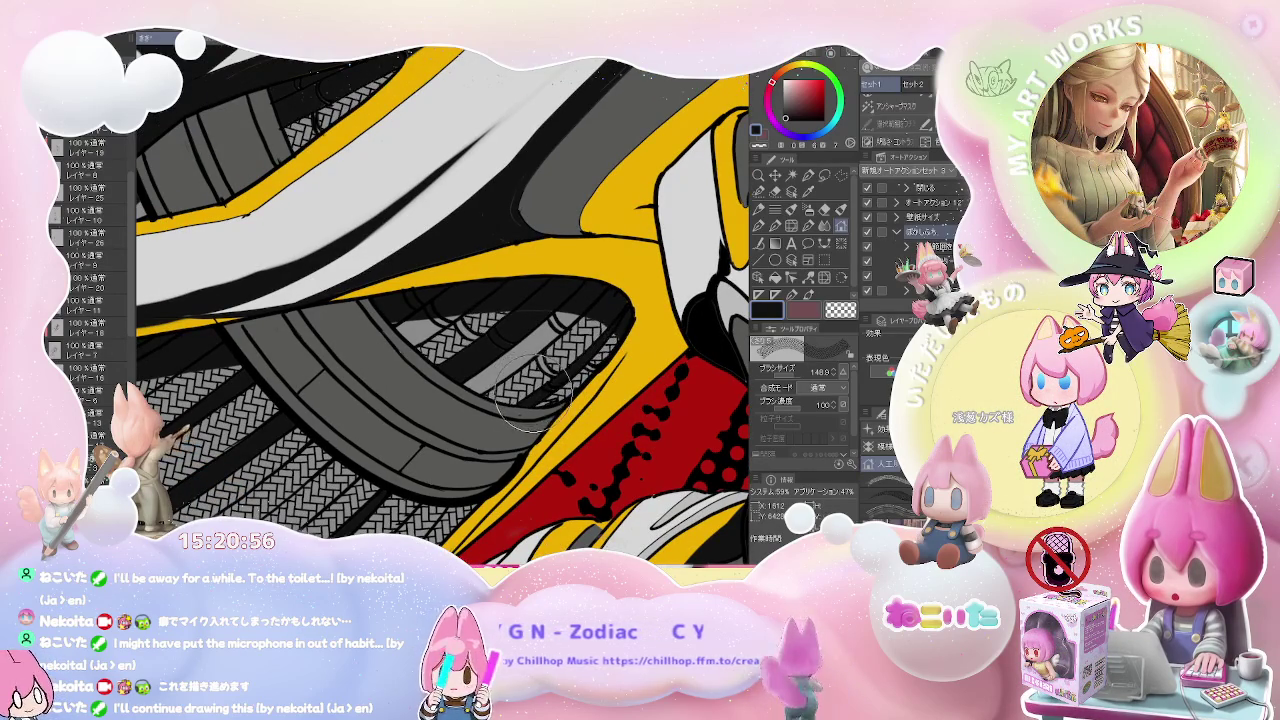
key("g")
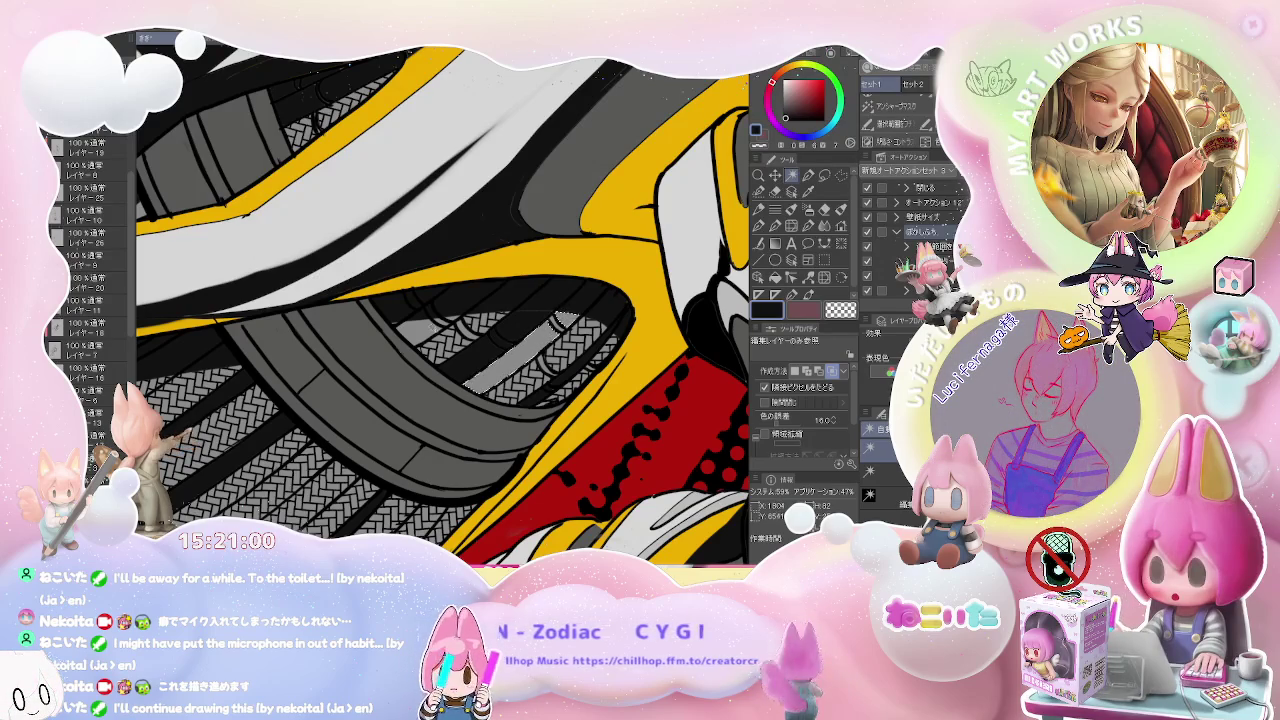
key("b")
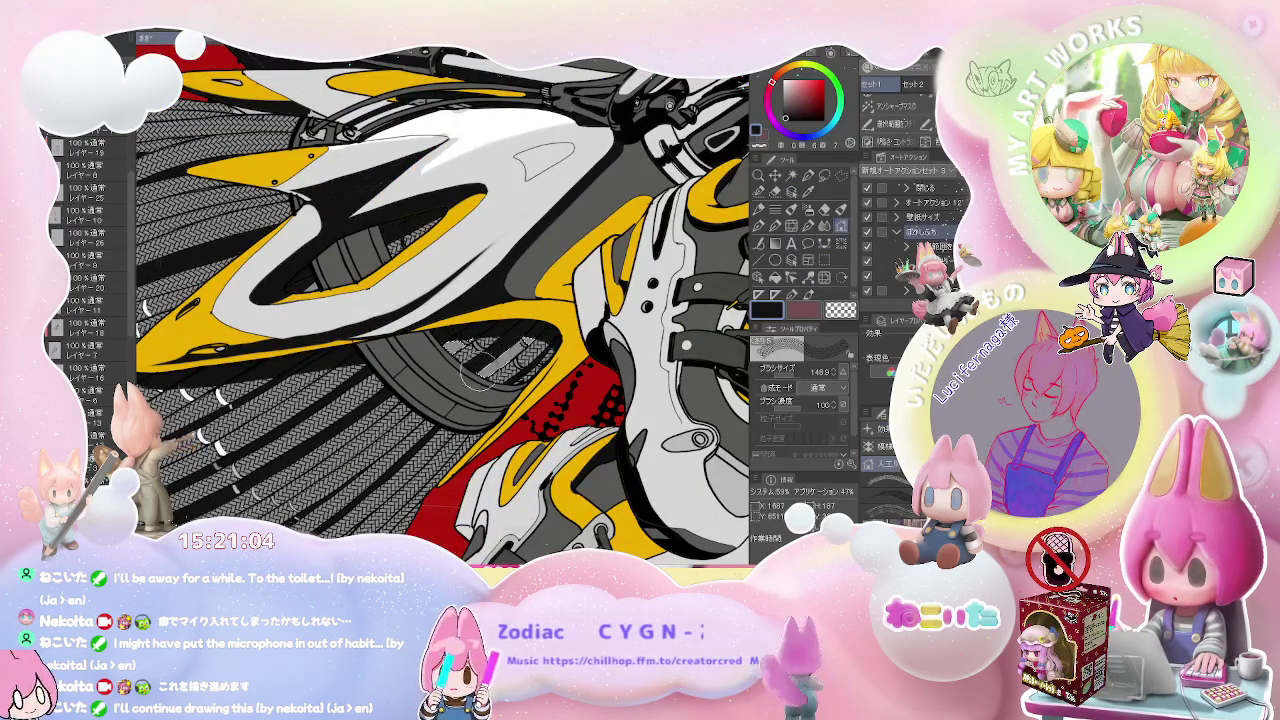
- Zoom out to review the whole illustration, then zoom back in on the braided bristles
scroll(529, 300, "down", 2)
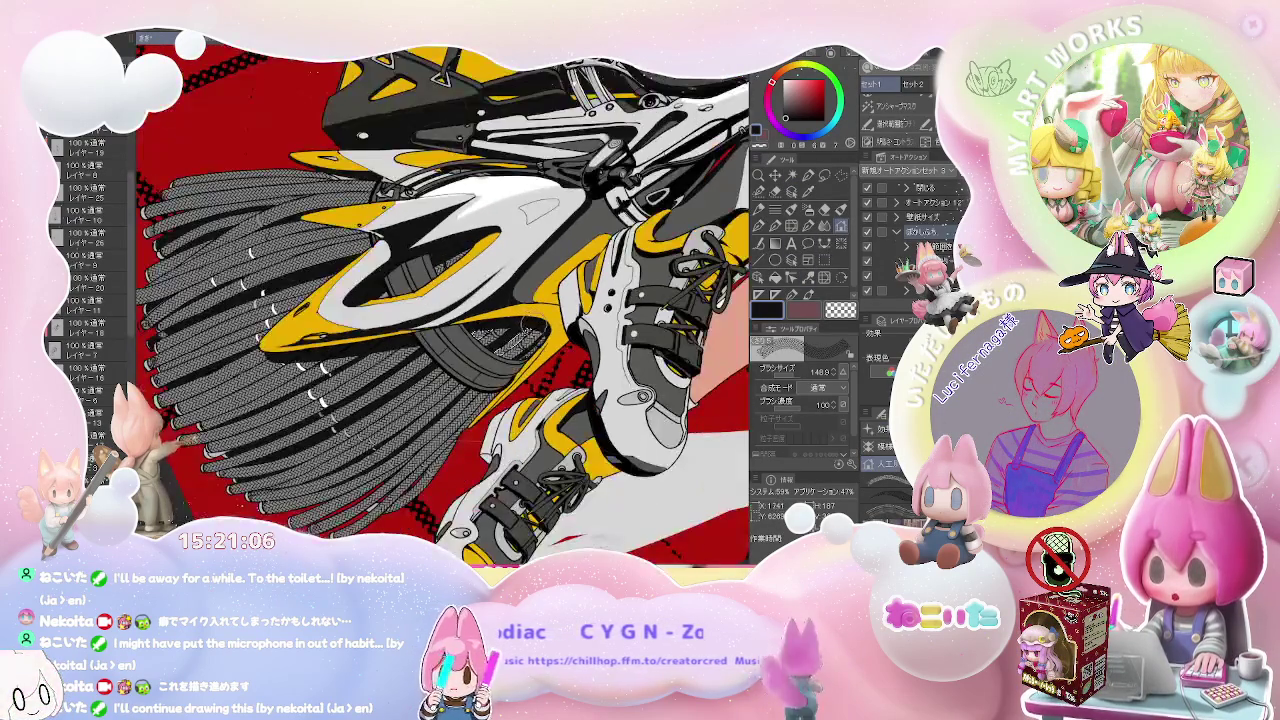
scroll(512, 352, "down", 1)
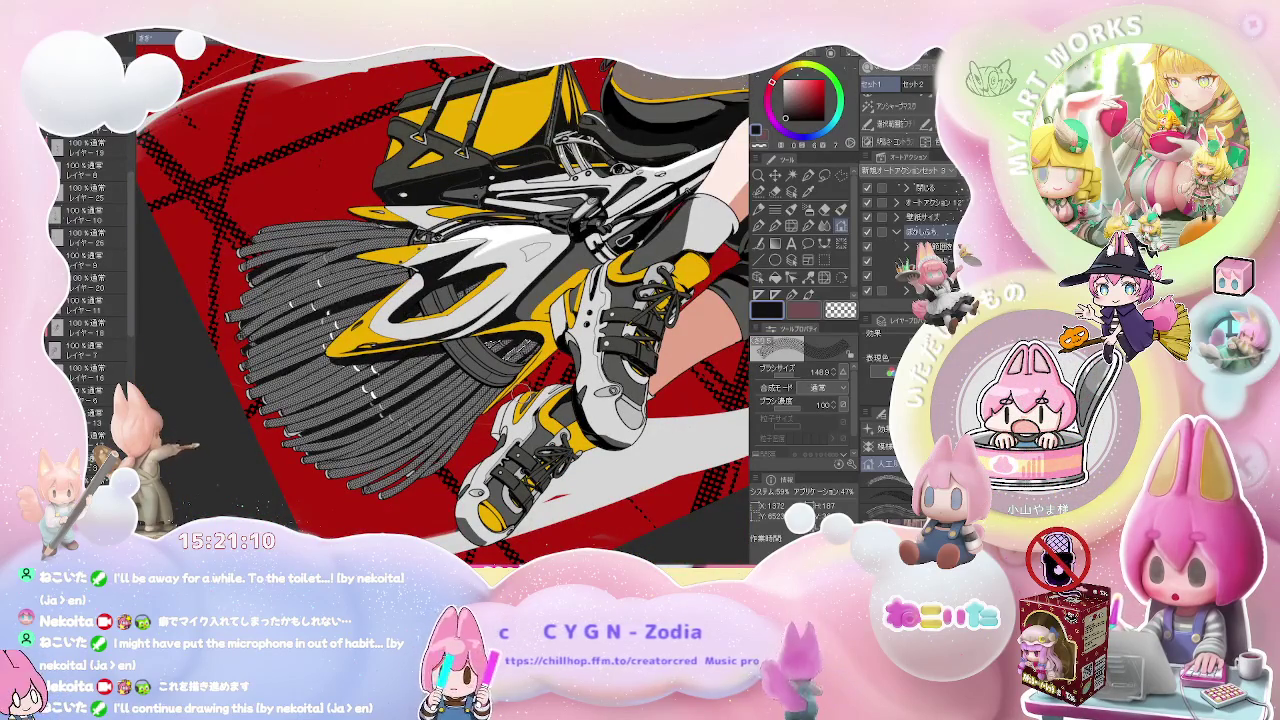
scroll(444, 305, "down", 2)
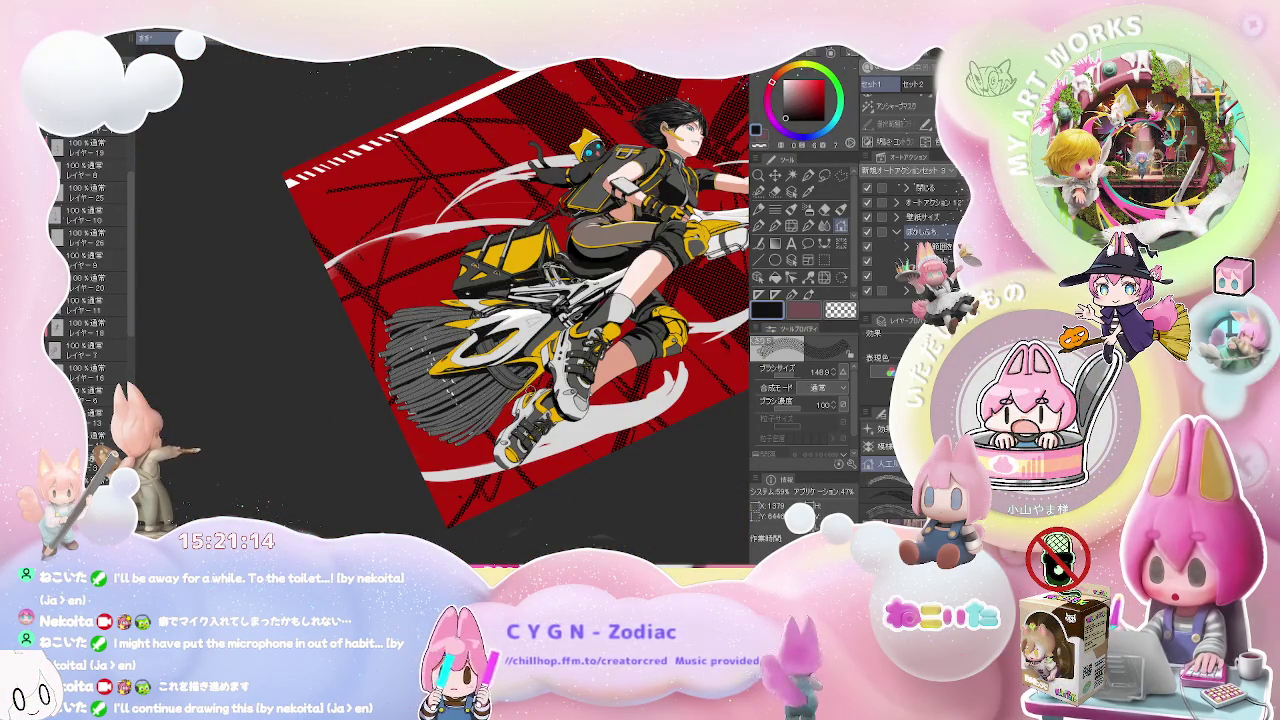
scroll(488, 340, "up", 3)
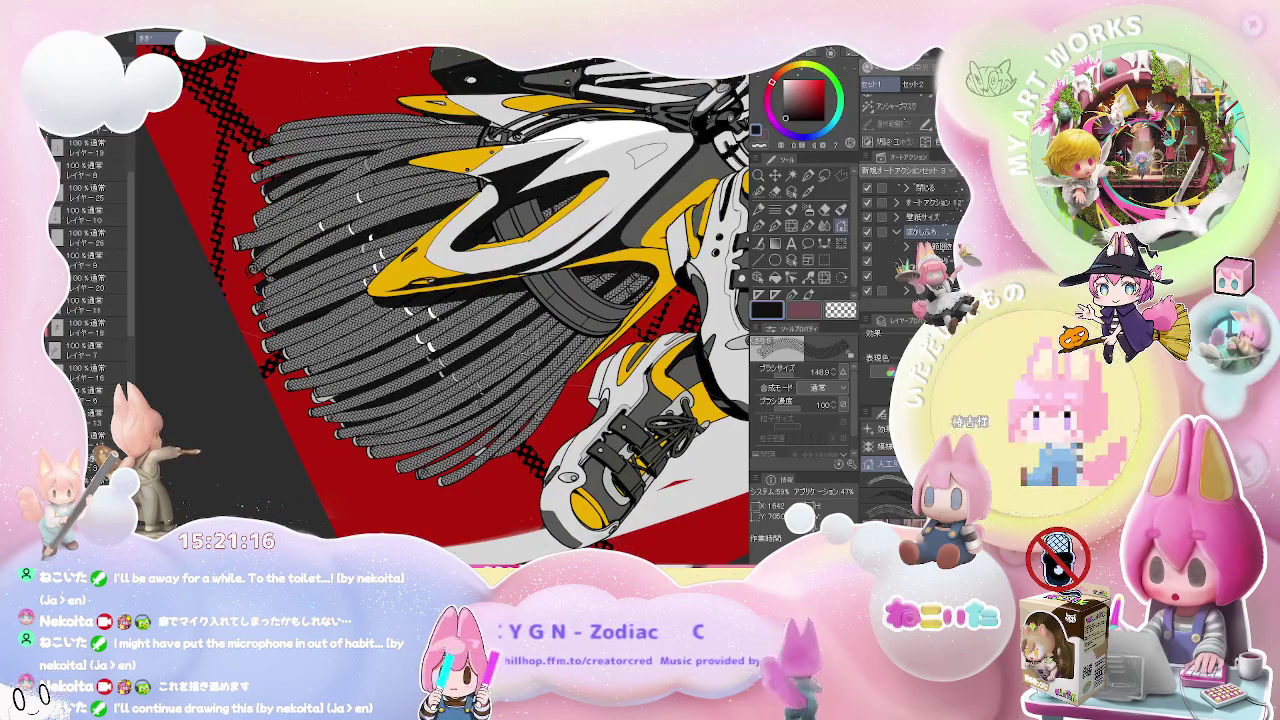
scroll(500, 350, "up", 2)
scroll(500, 350, "up", 2)
- Take the pen and zoom around the braided bristles beside the yellow panel and the red area
key("p")
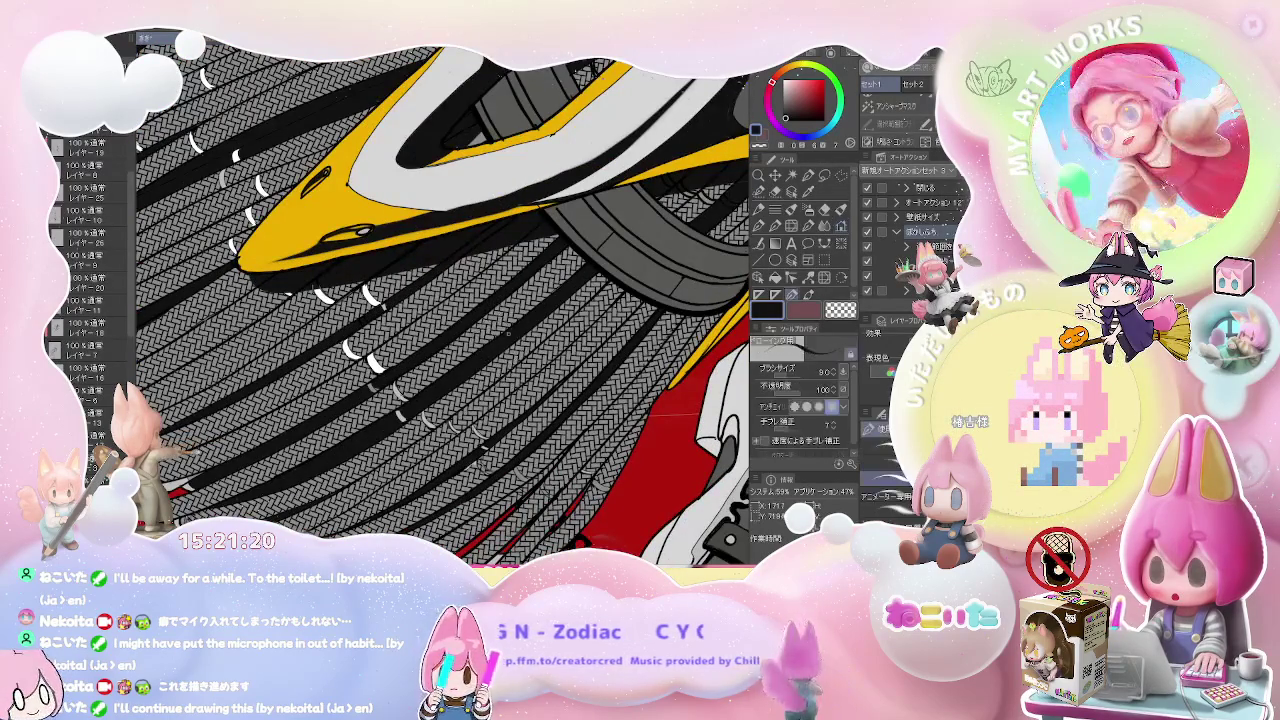
scroll(535, 224, "up", 1)
scroll(535, 224, "up", 1)
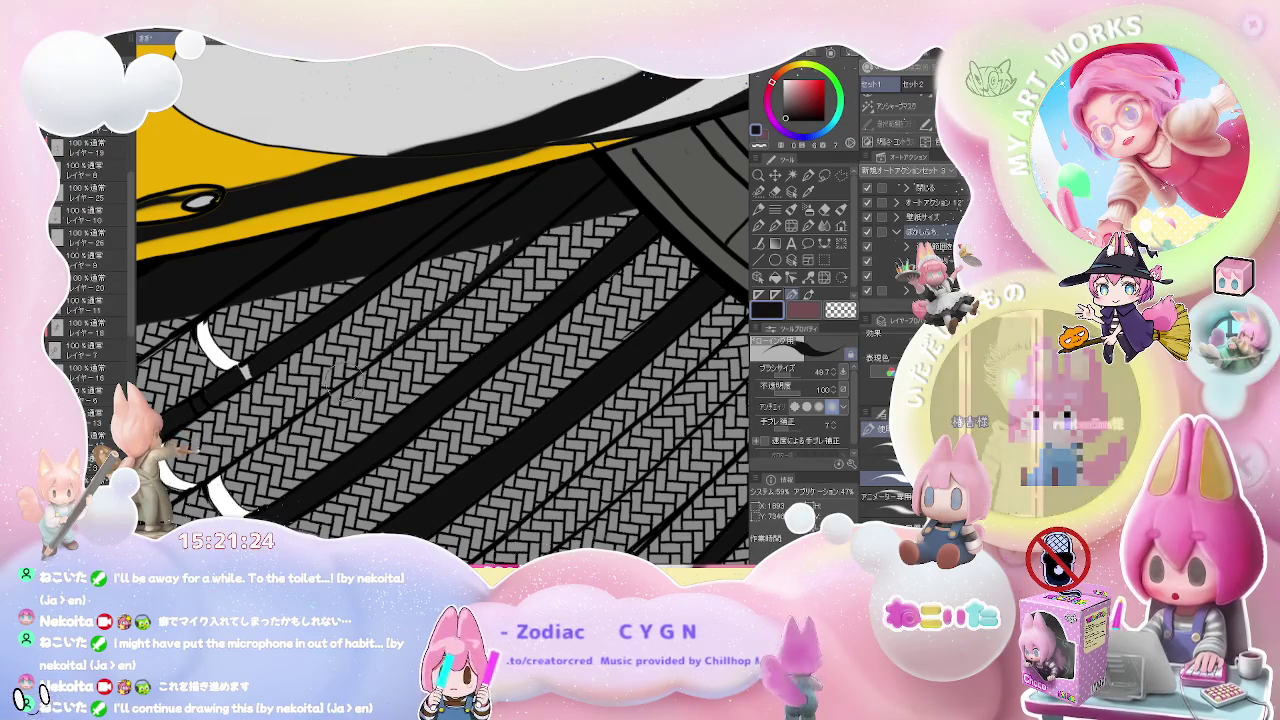
scroll(553, 220, "down", 3)
scroll(553, 220, "down", 2)
scroll(420, 300, "up", 2)
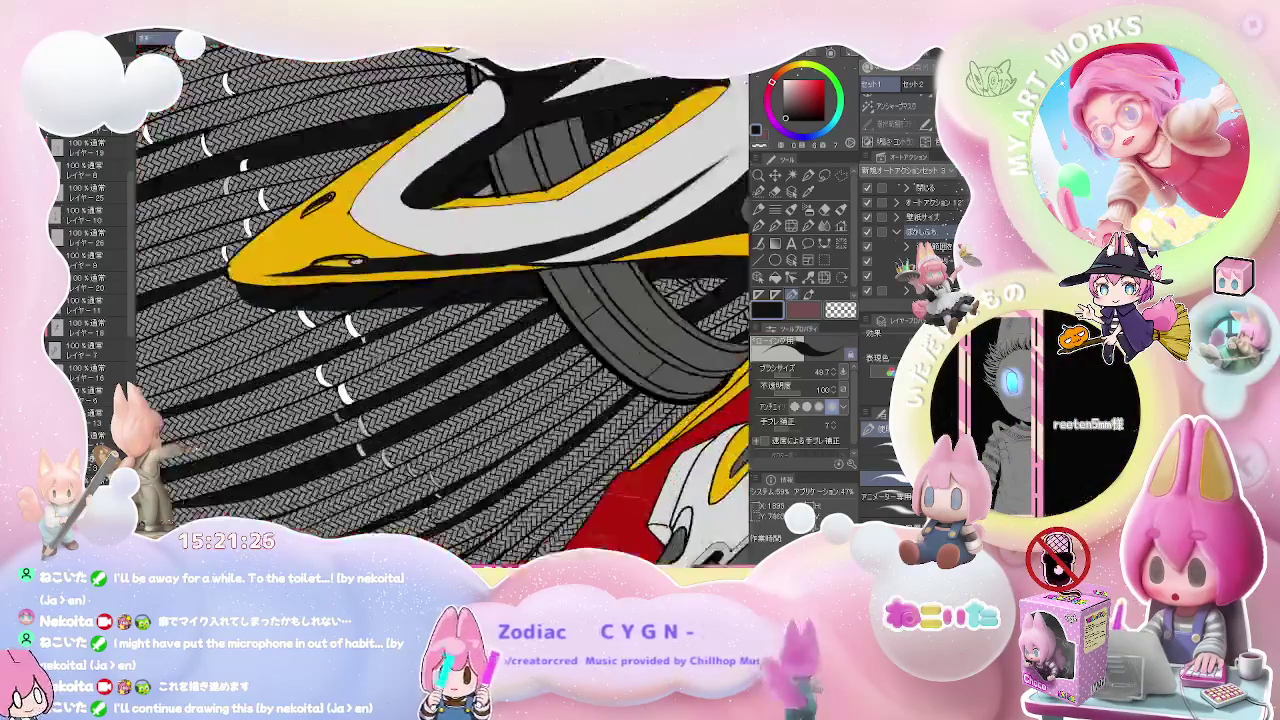
scroll(420, 300, "up", 2)
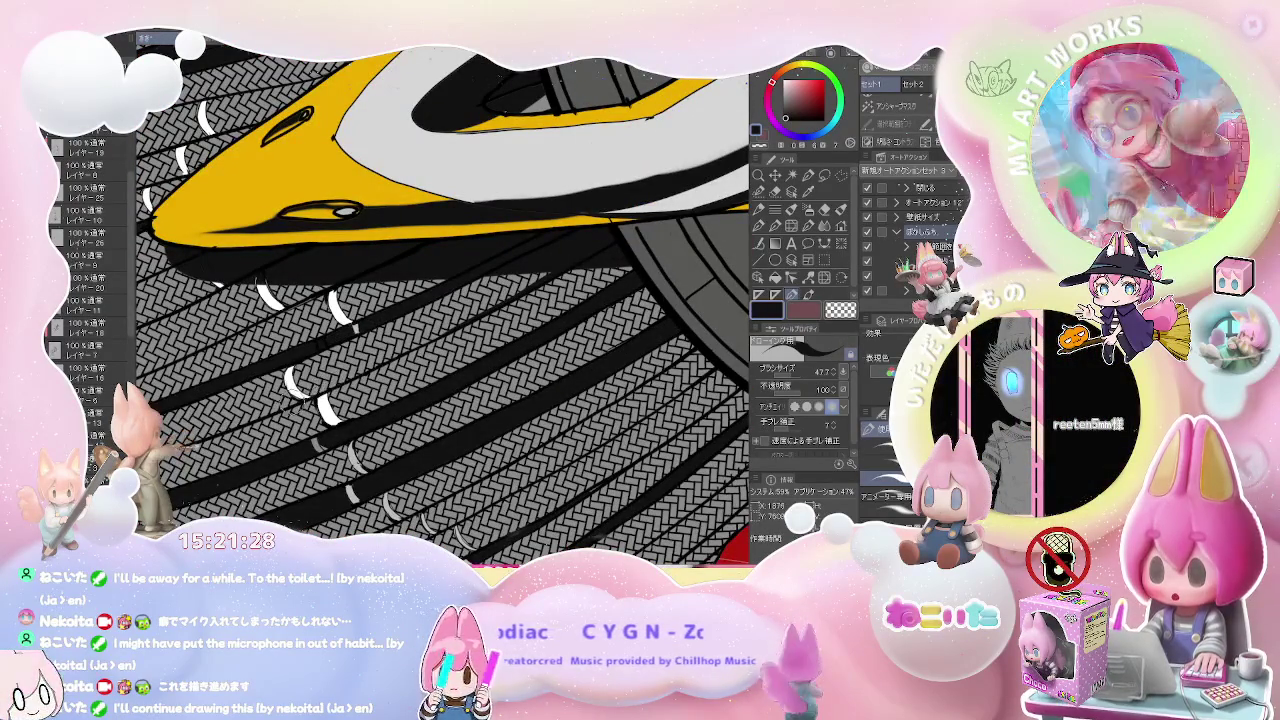
scroll(448, 272, "down", 2)
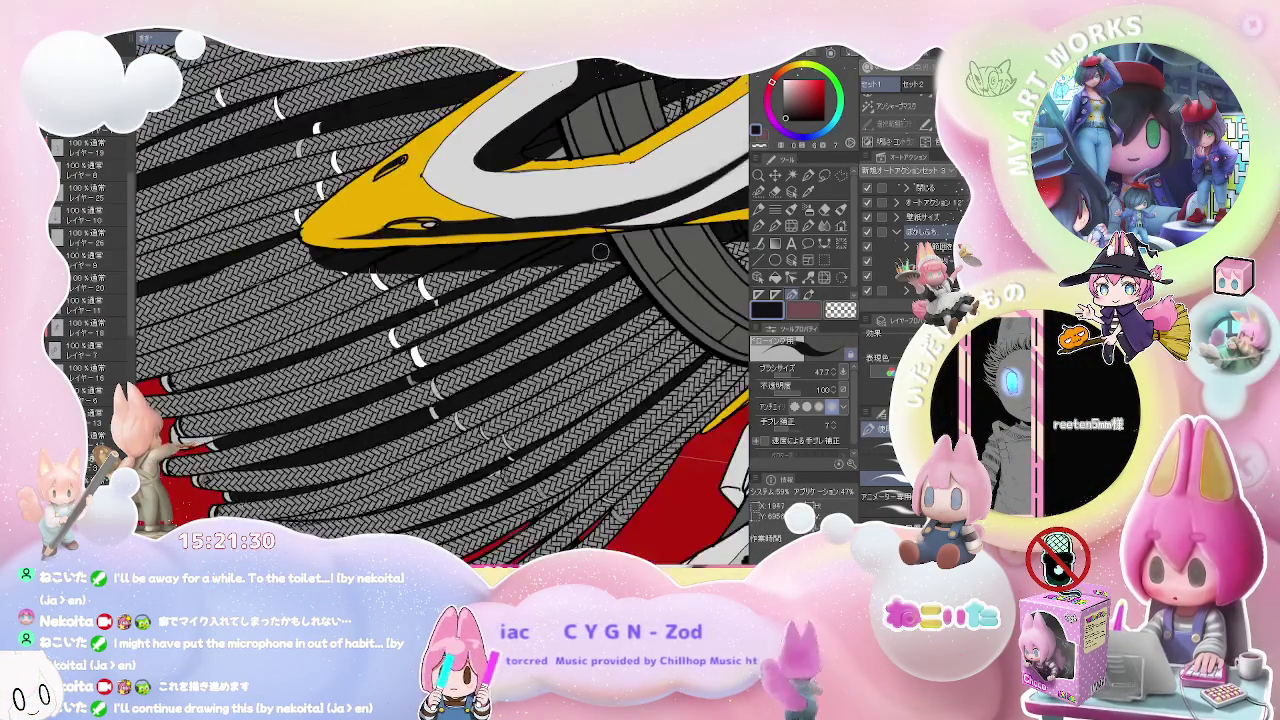
scroll(448, 272, "down", 2)
scroll(468, 290, "up", 3)
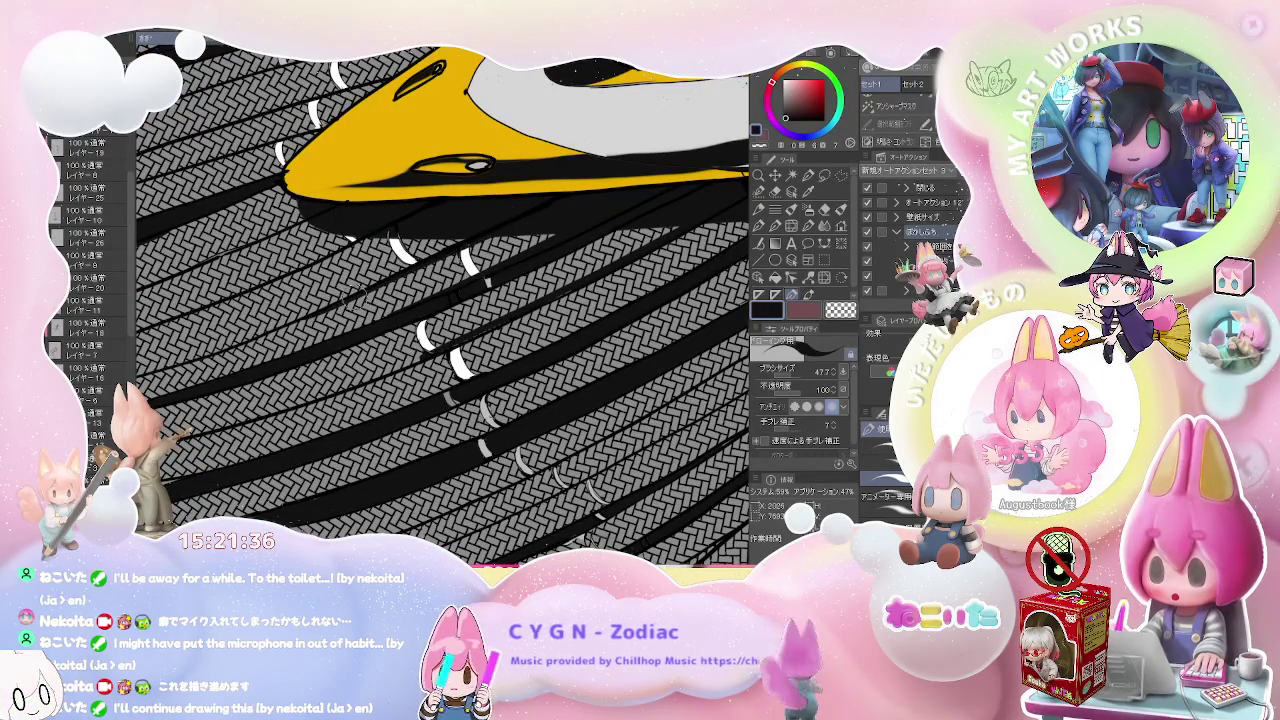
scroll(541, 210, "down", 3)
scroll(541, 210, "down", 2)
scroll(541, 210, "down", 2)
scroll(384, 298, "up", 2)
scroll(384, 298, "up", 2)
scroll(384, 298, "up", 2)
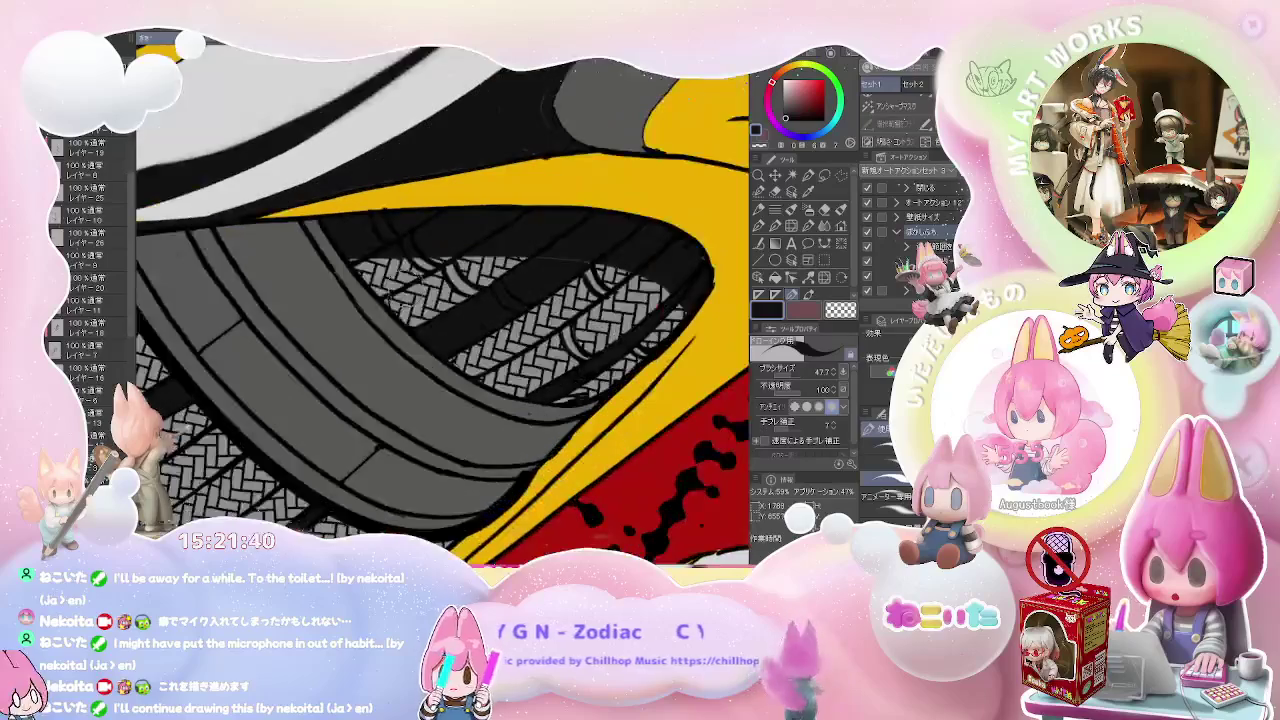
scroll(462, 250, "down", 2)
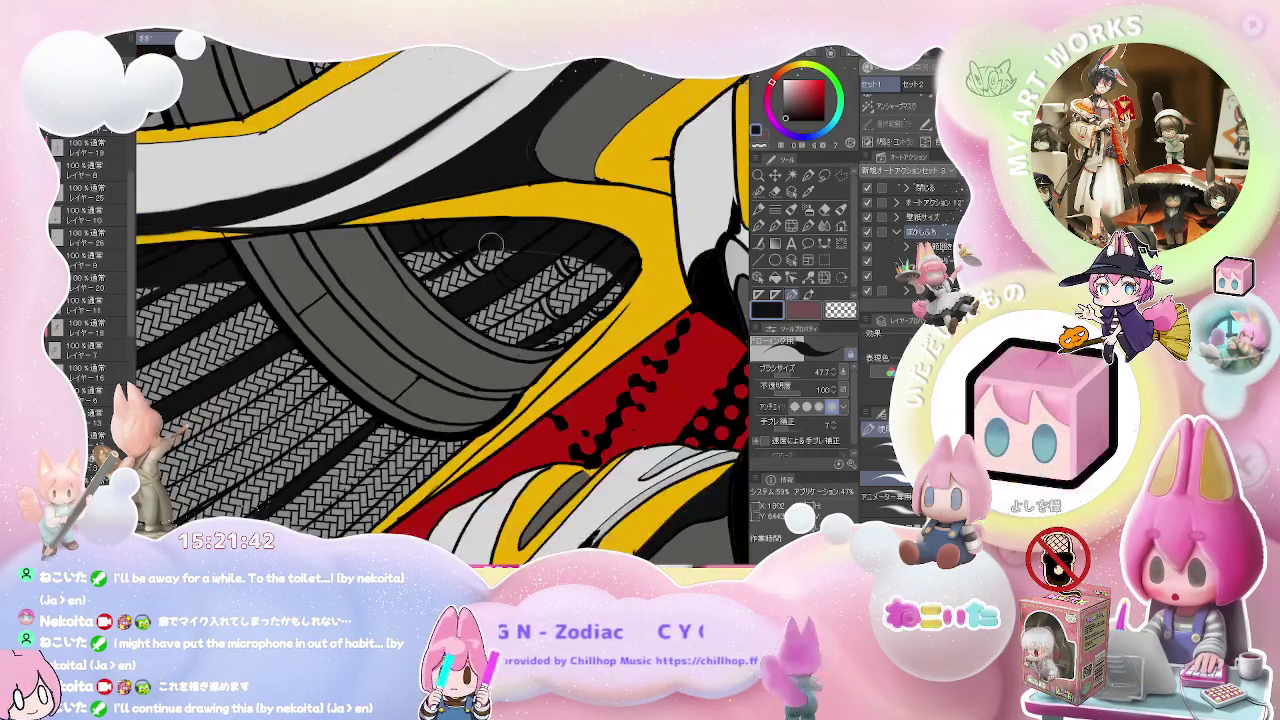
scroll(462, 250, "down", 2)
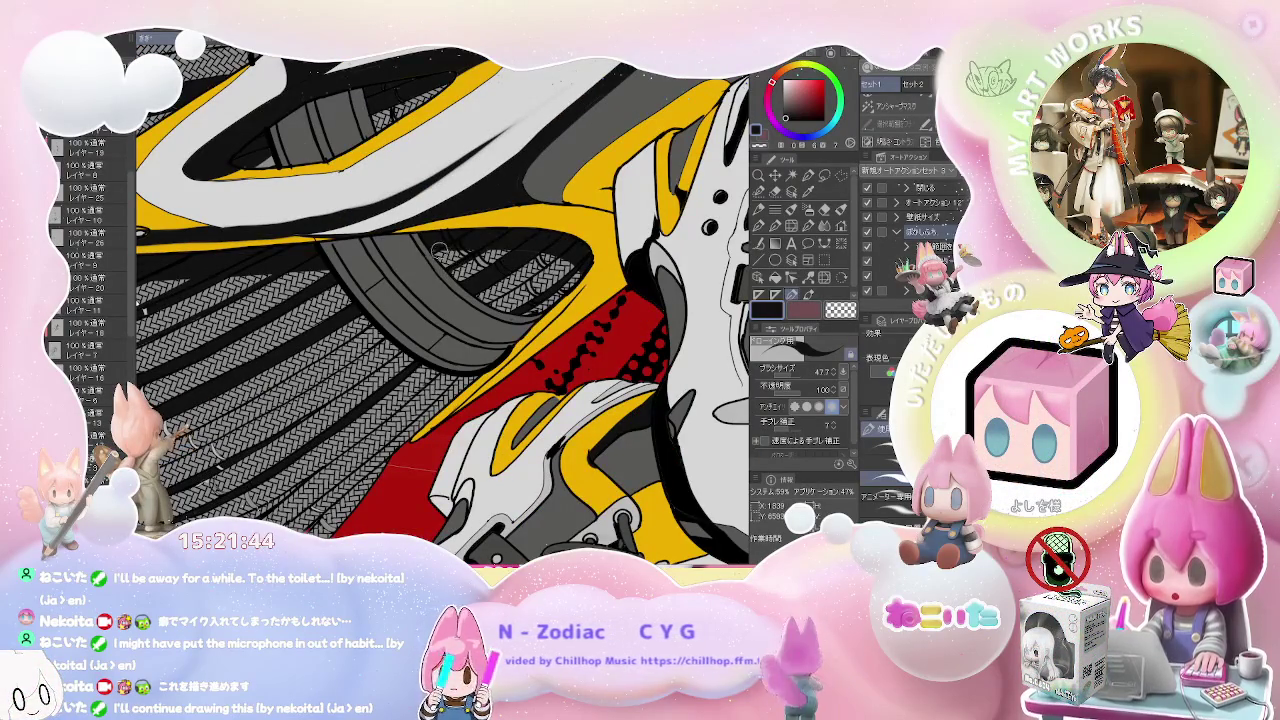
scroll(250, 390, "up", 2)
scroll(250, 390, "up", 2)
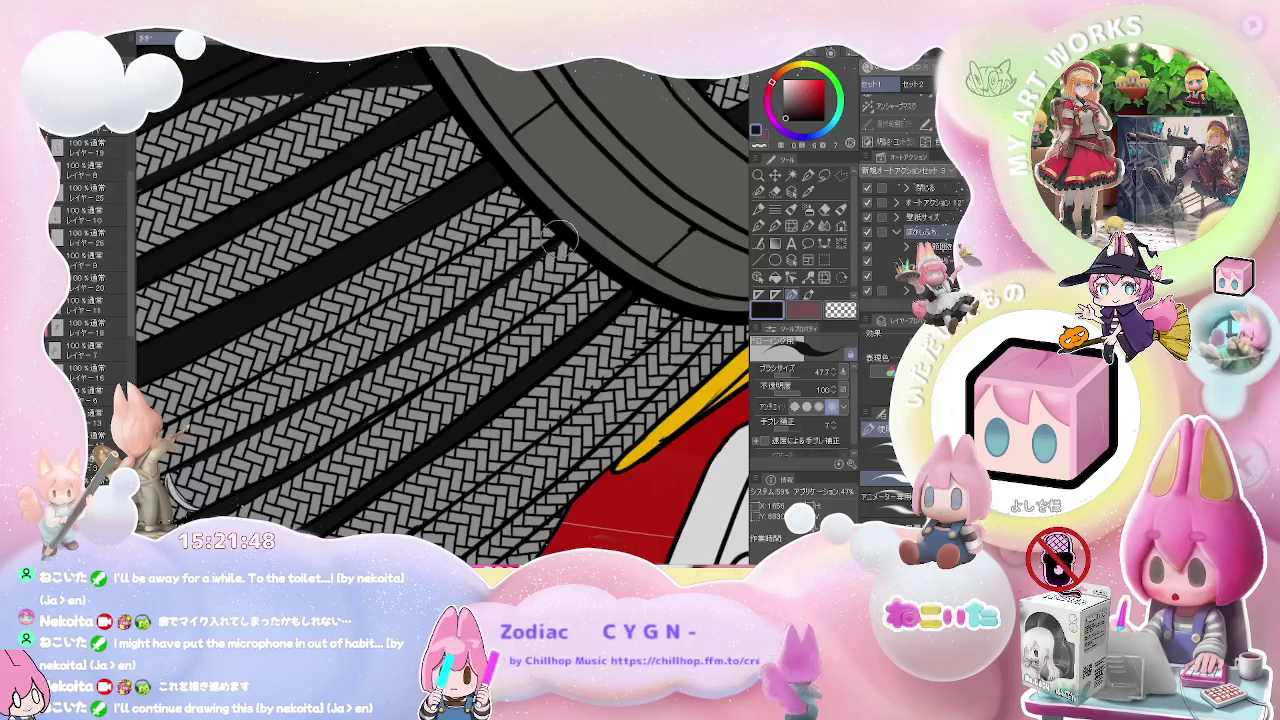
scroll(556, 236, "down", 2)
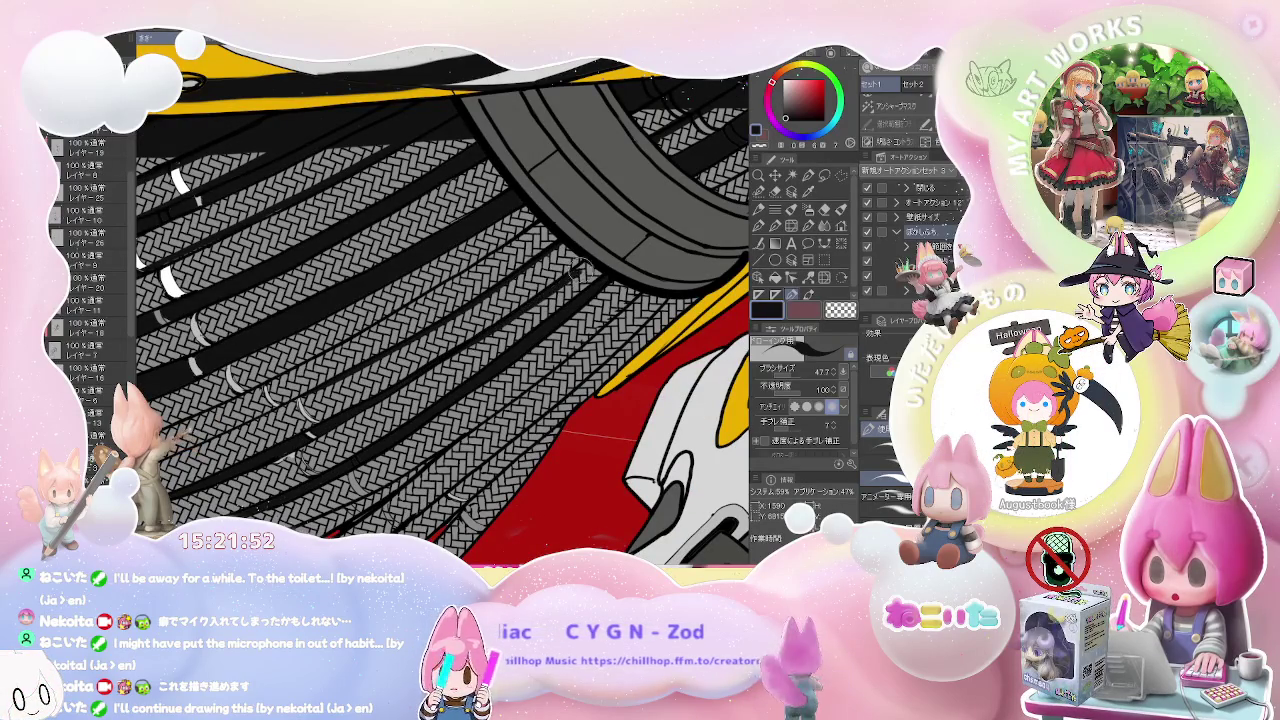
scroll(577, 262, "down", 2)
scroll(594, 338, "up", 2)
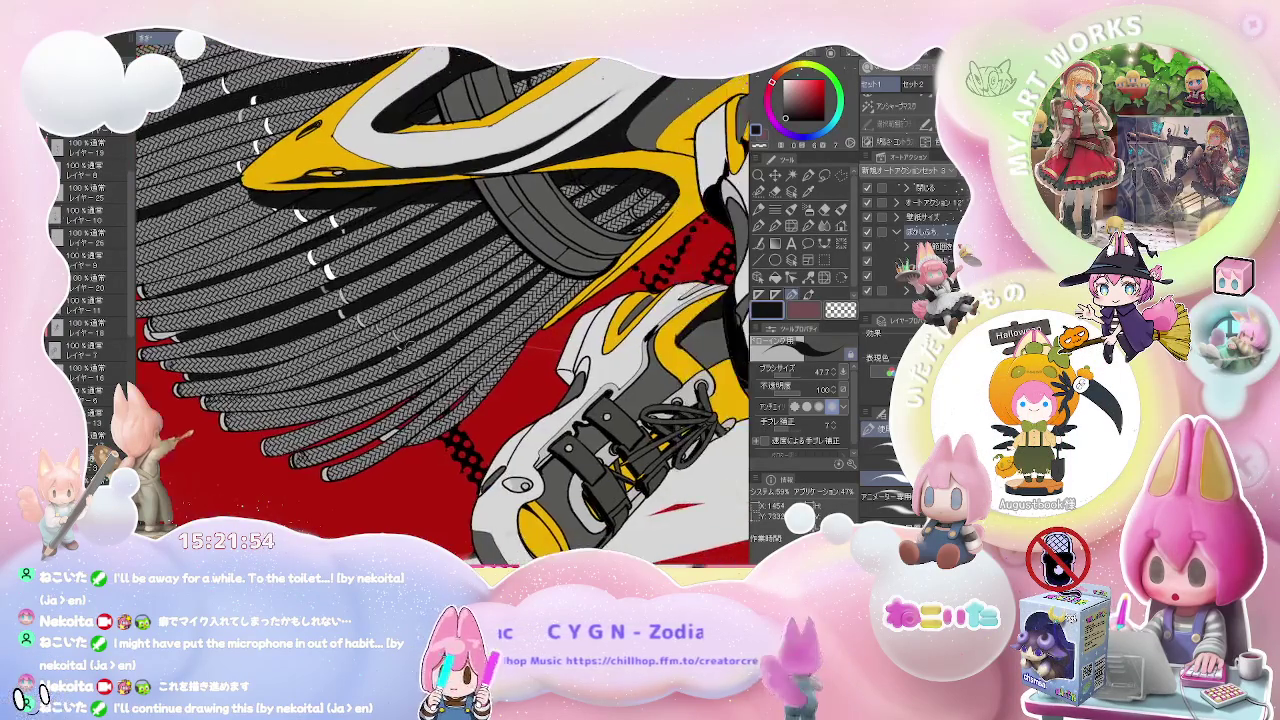
scroll(480, 355, "up", 3)
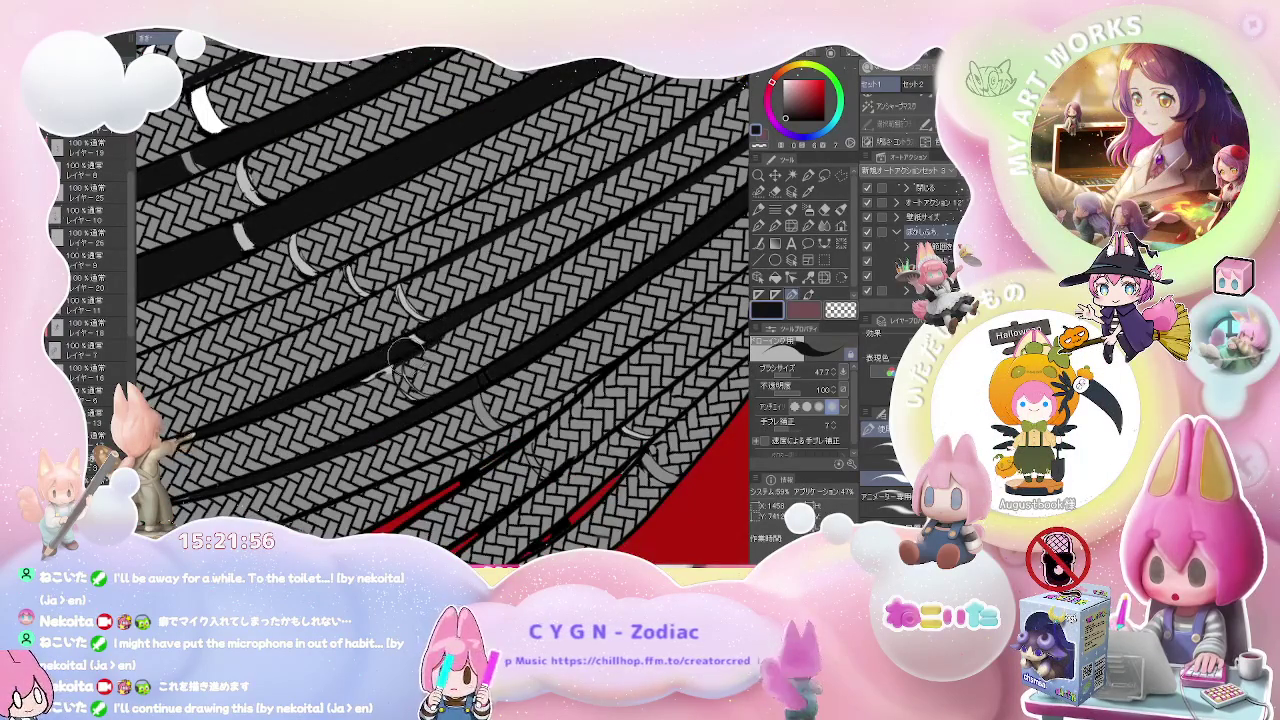
scroll(510, 292, "down", 1)
scroll(510, 292, "down", 2)
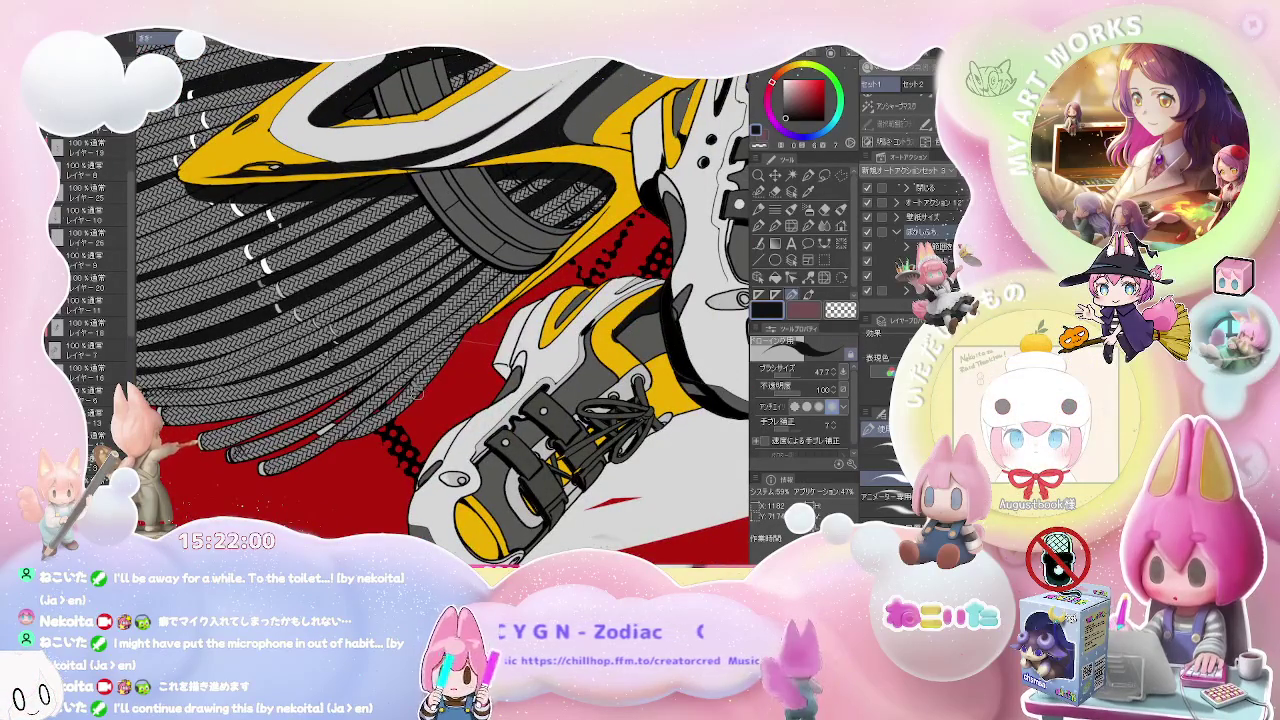
scroll(290, 340, "up", 2)
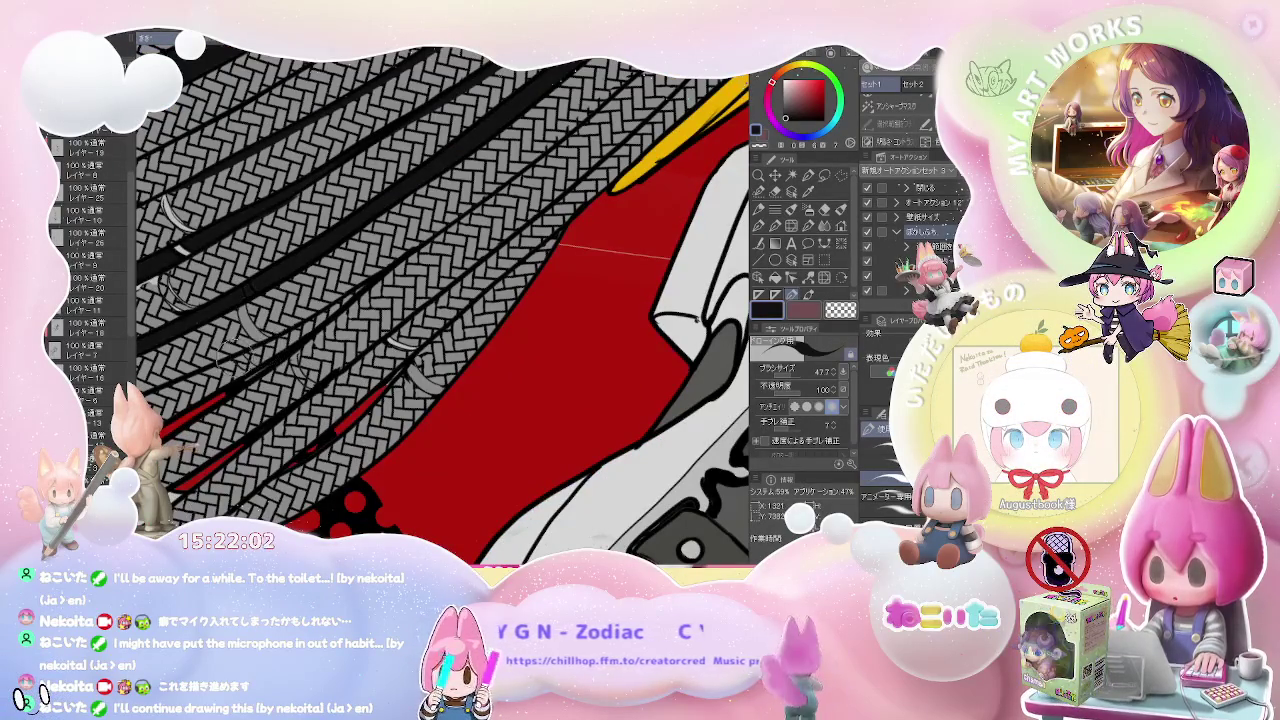
left_click_drag(372, 285, 485, 248)
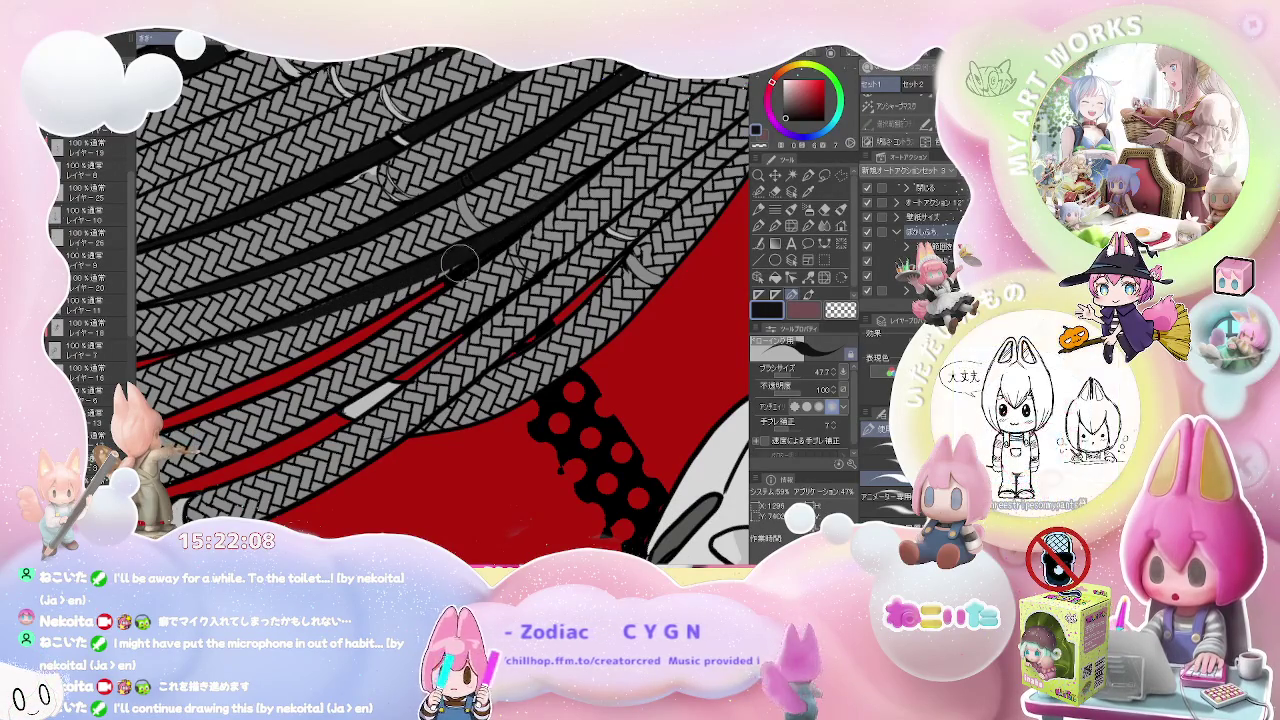
scroll(388, 313, "down", 1)
scroll(420, 330, "down", 2)
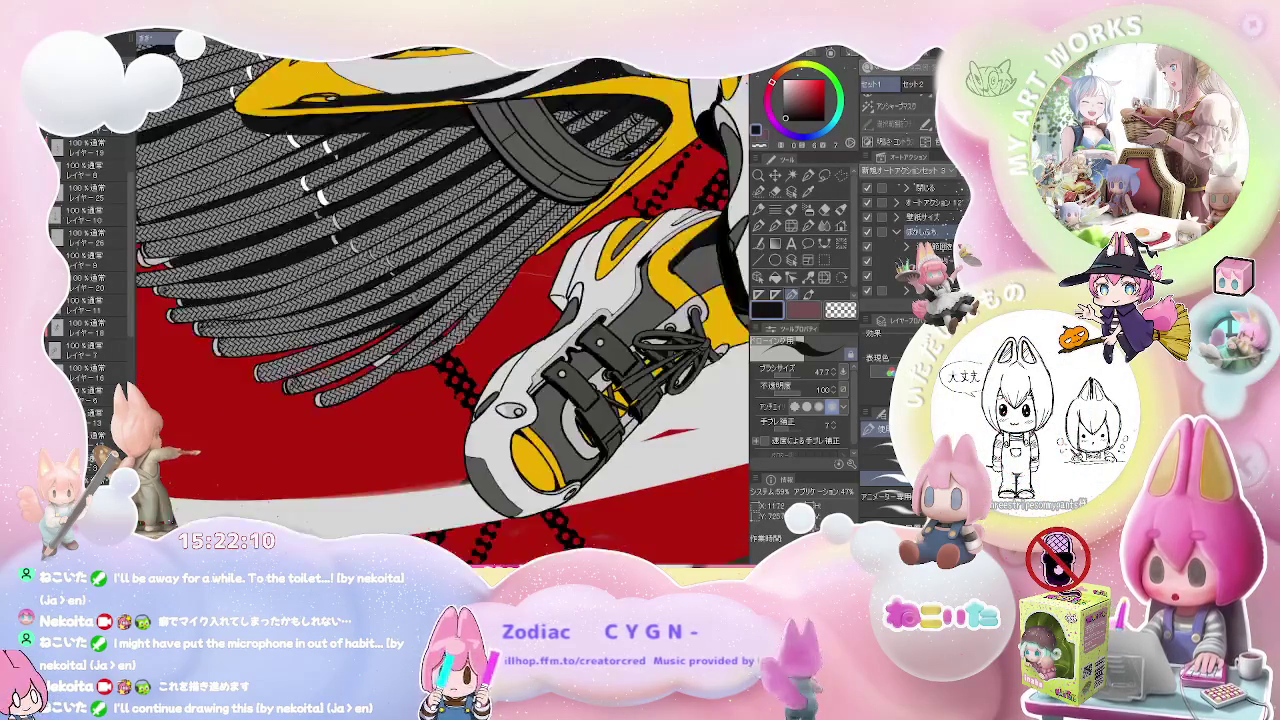
scroll(445, 343, "down", 1)
scroll(463, 353, "down", 1)
scroll(463, 353, "up", 1)
scroll(463, 353, "up", 1)
scroll(463, 353, "up", 1)
scroll(463, 353, "up", 1)
scroll(463, 353, "up", 1)
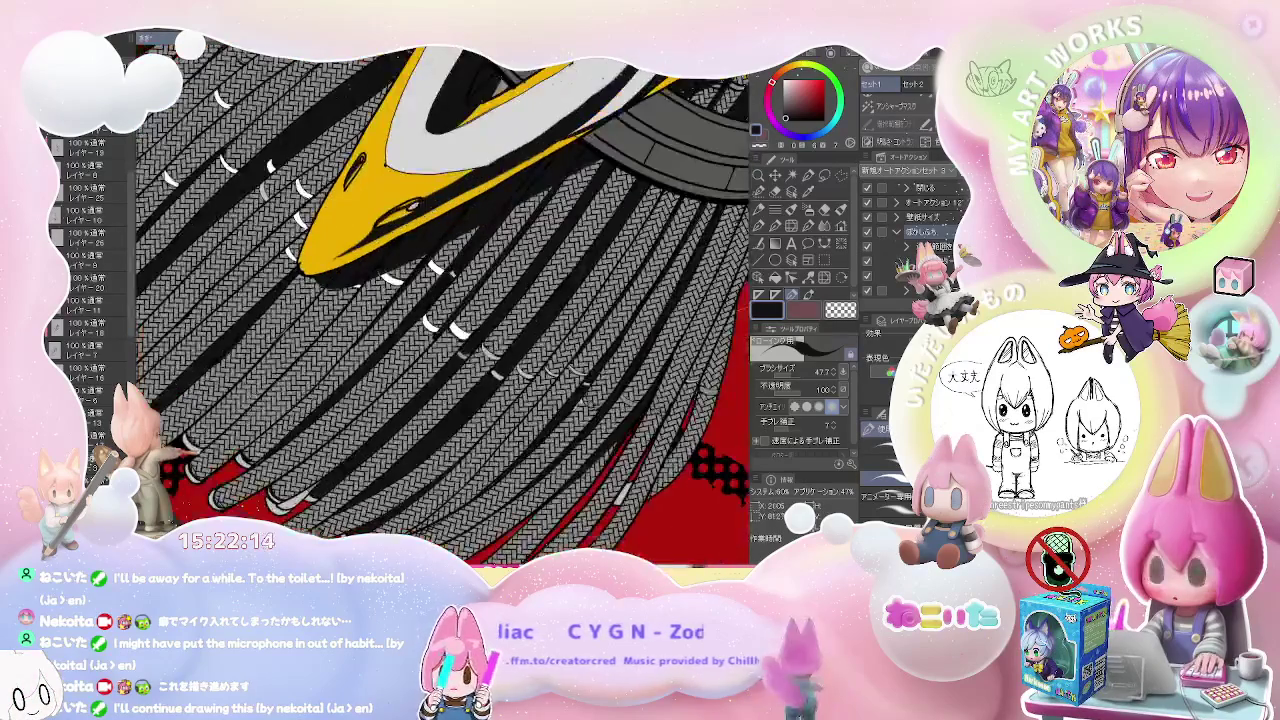
scroll(463, 353, "up", 1)
scroll(432, 240, "up", 1)
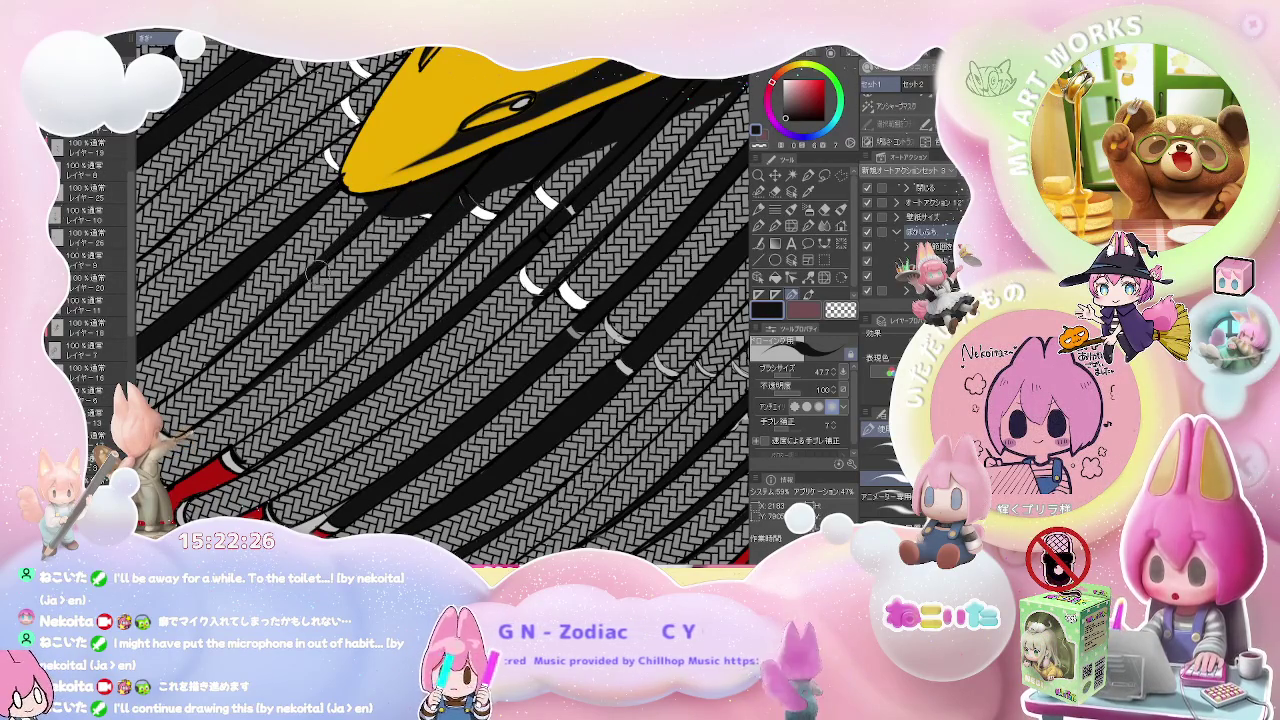
- Tilt the canvas view and bring the figure's torso, legs and shoes into view
key("minus")
scroll(426, 177, "down", 2)
scroll(426, 177, "down", 1)
scroll(427, 177, "down", 1)
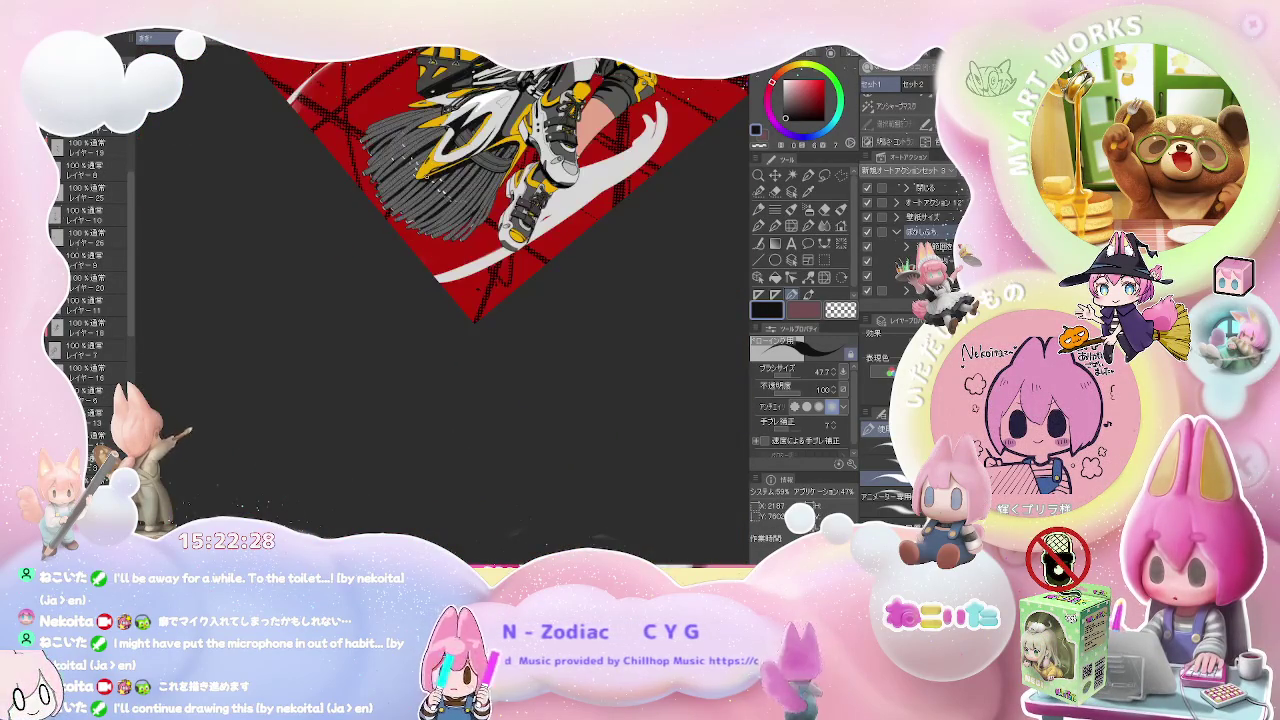
key("asciicircum")
left_click_drag(402, 310, 387, 376)
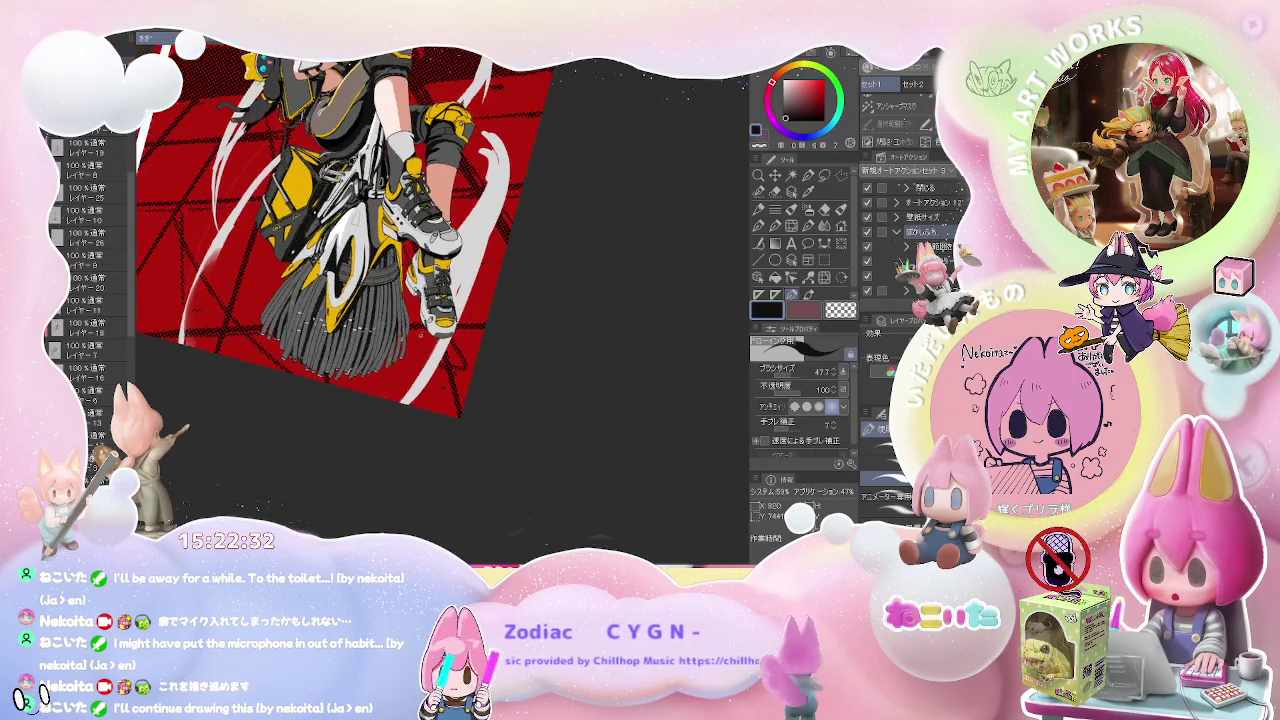
key("minus")
scroll(440, 280, "up", 3)
scroll(437, 232, "up", 2)
scroll(437, 232, "up", 2)
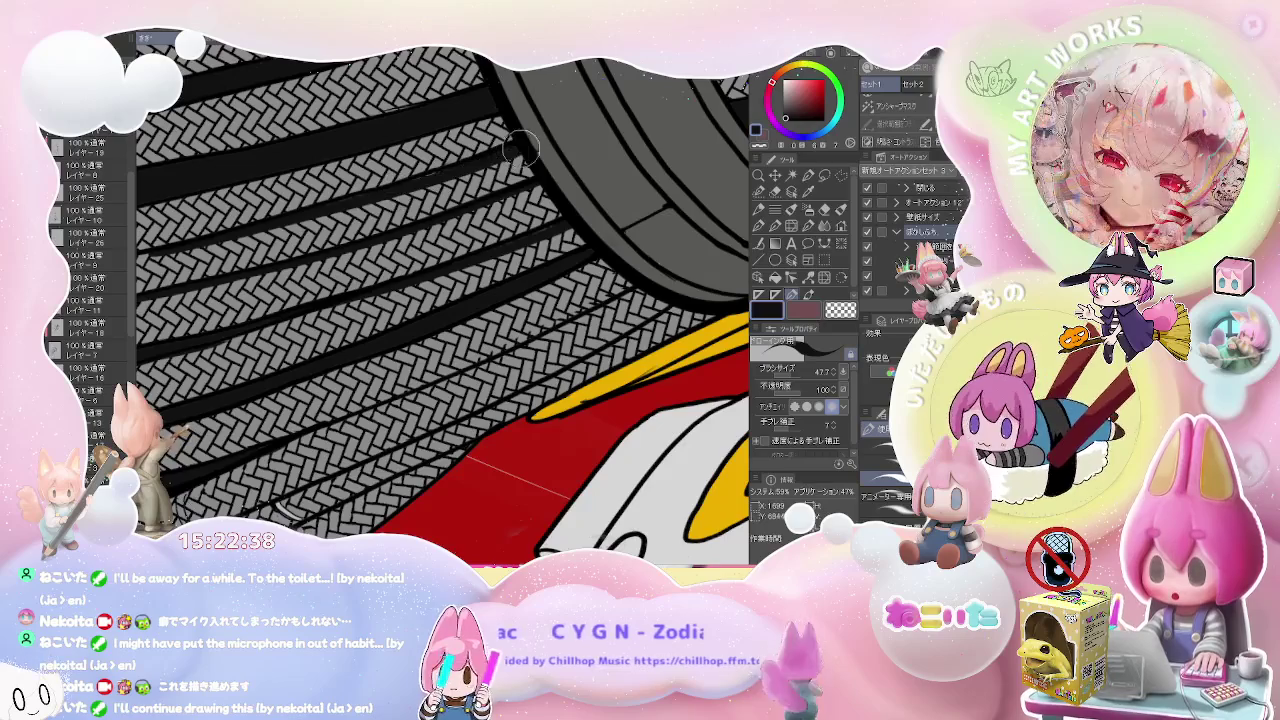
scroll(517, 143, "down", 2)
scroll(516, 144, "down", 2)
scroll(490, 200, "down", 2)
scroll(460, 280, "down", 1)
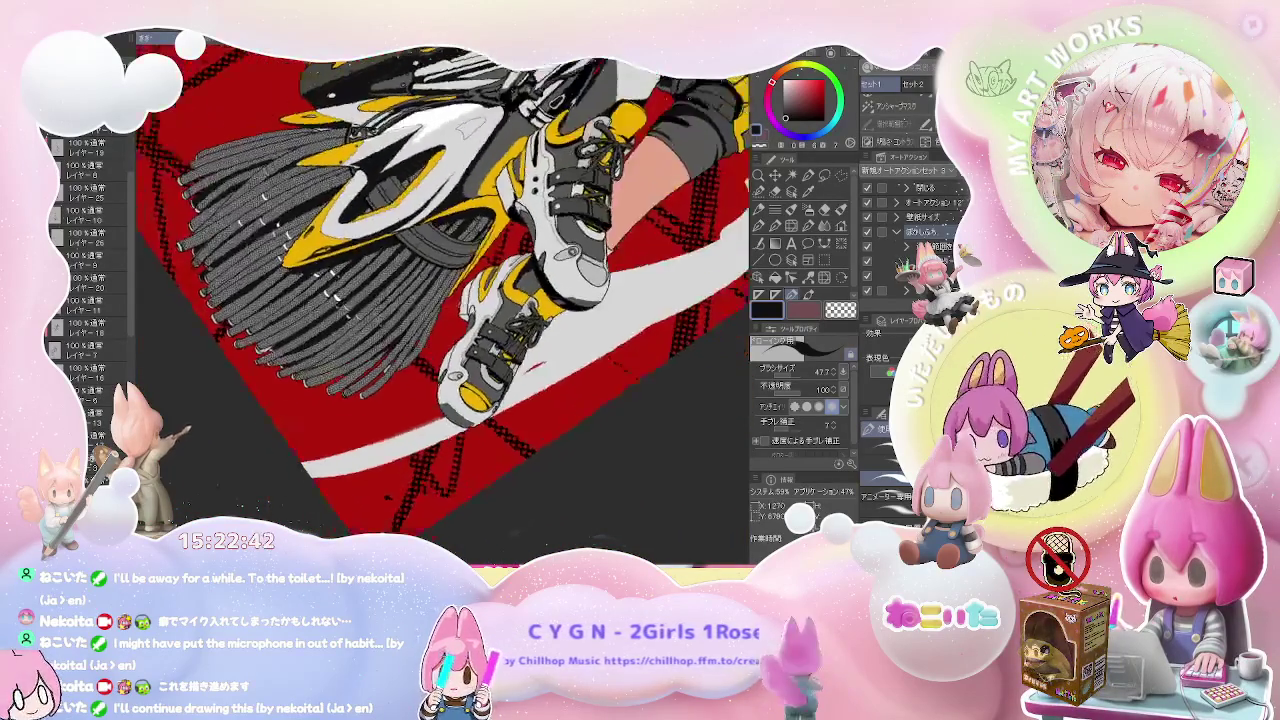
scroll(457, 288, "up", 3)
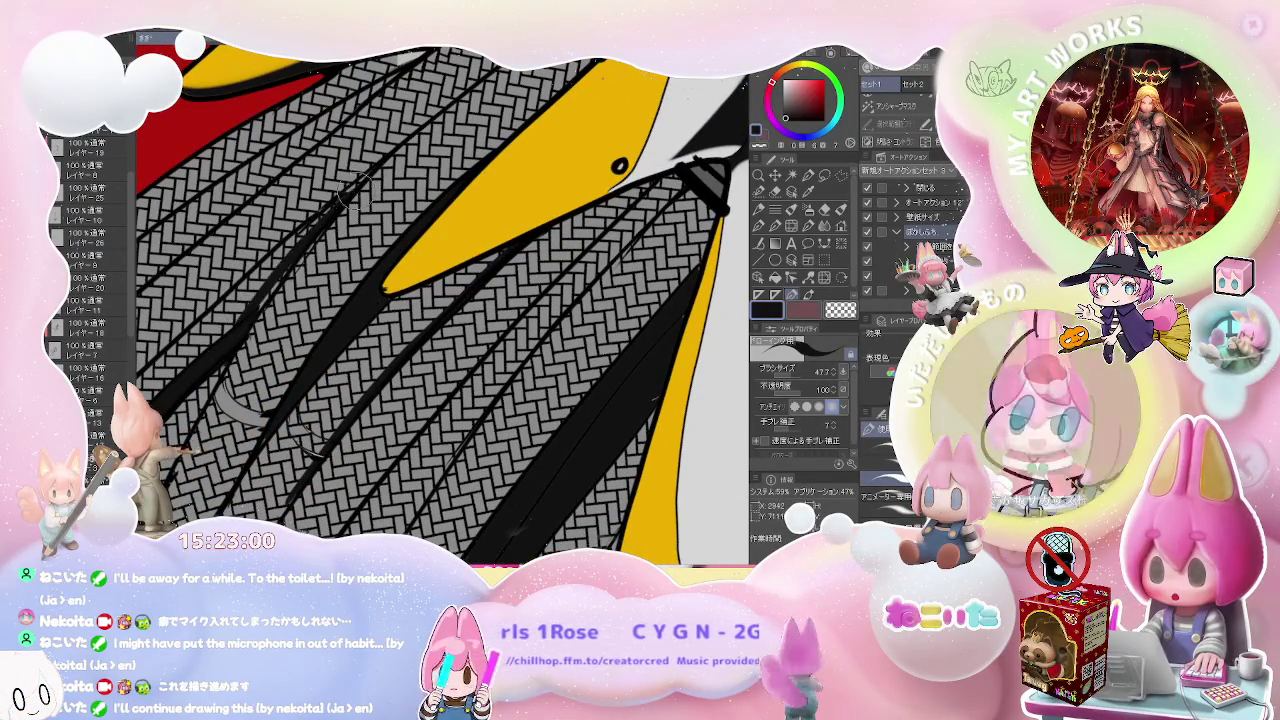
- Extend the black stroke up the bristles, add small strand marks, and enlarge the brush to 57.7
left_click_drag(225, 340, 315, 228)
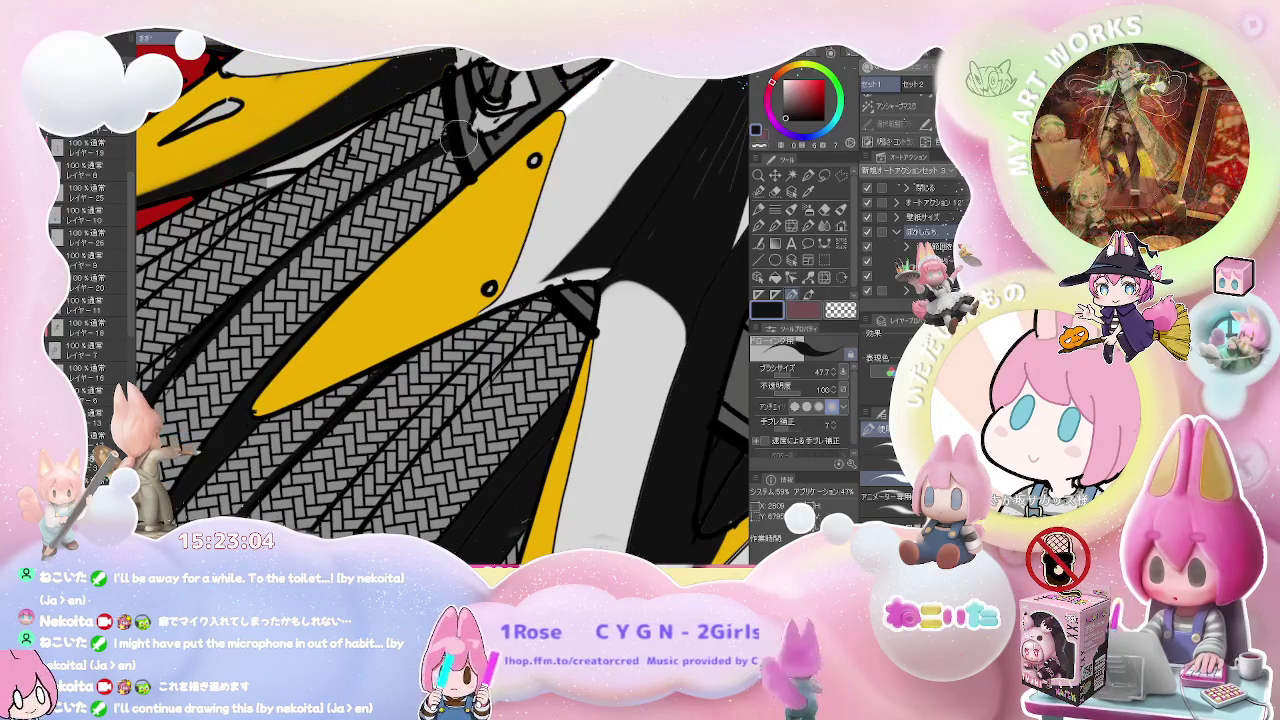
left_click_drag(450, 148, 478, 186)
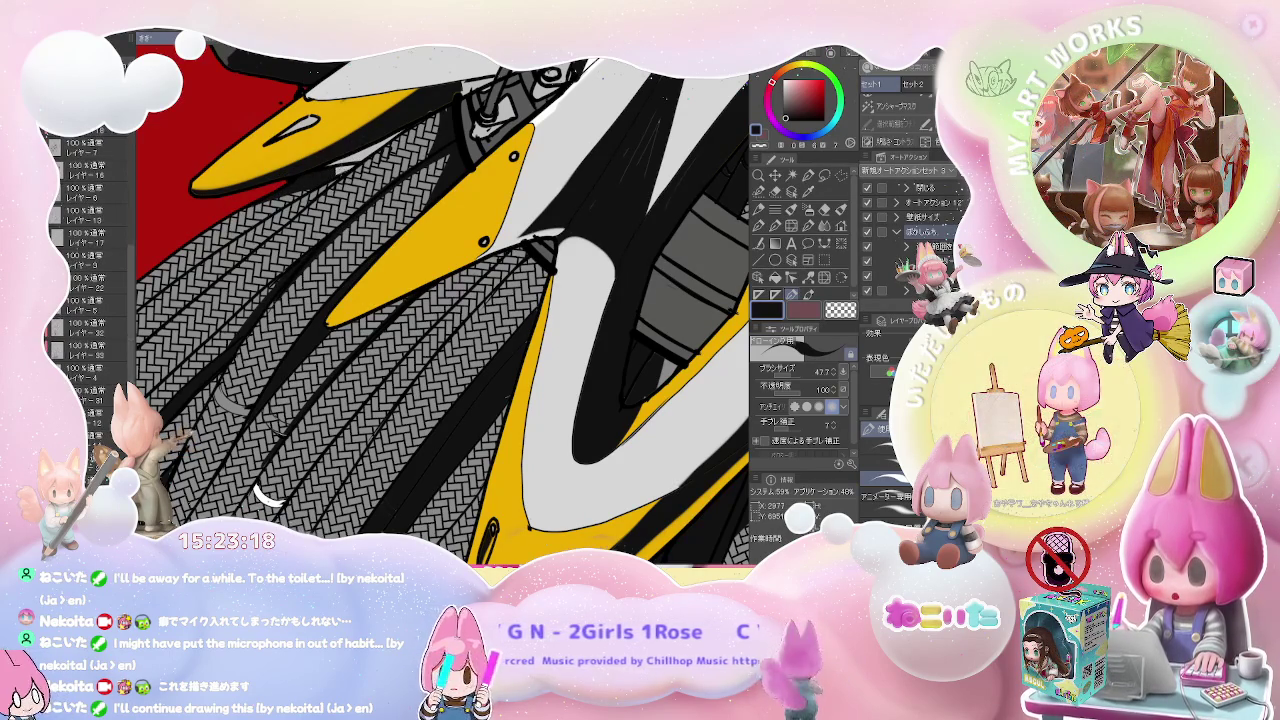
key("g")
key("p")
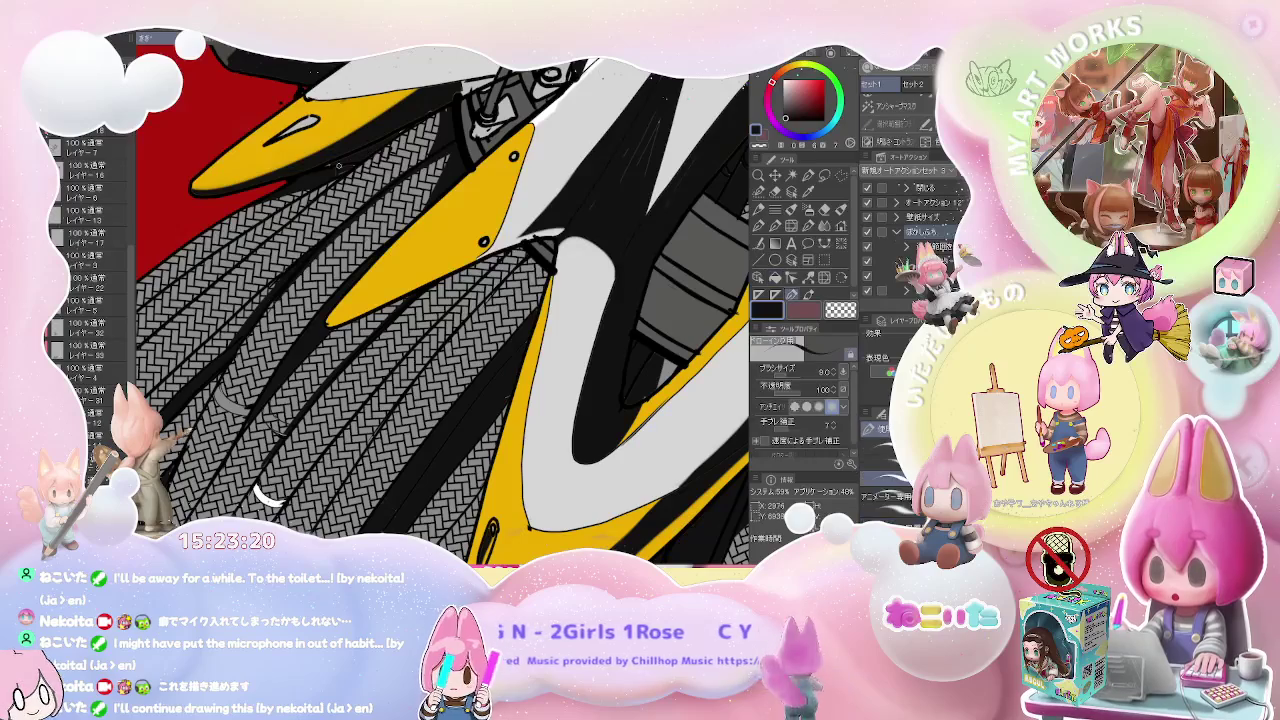
left_click_drag(380, 140, 410, 118)
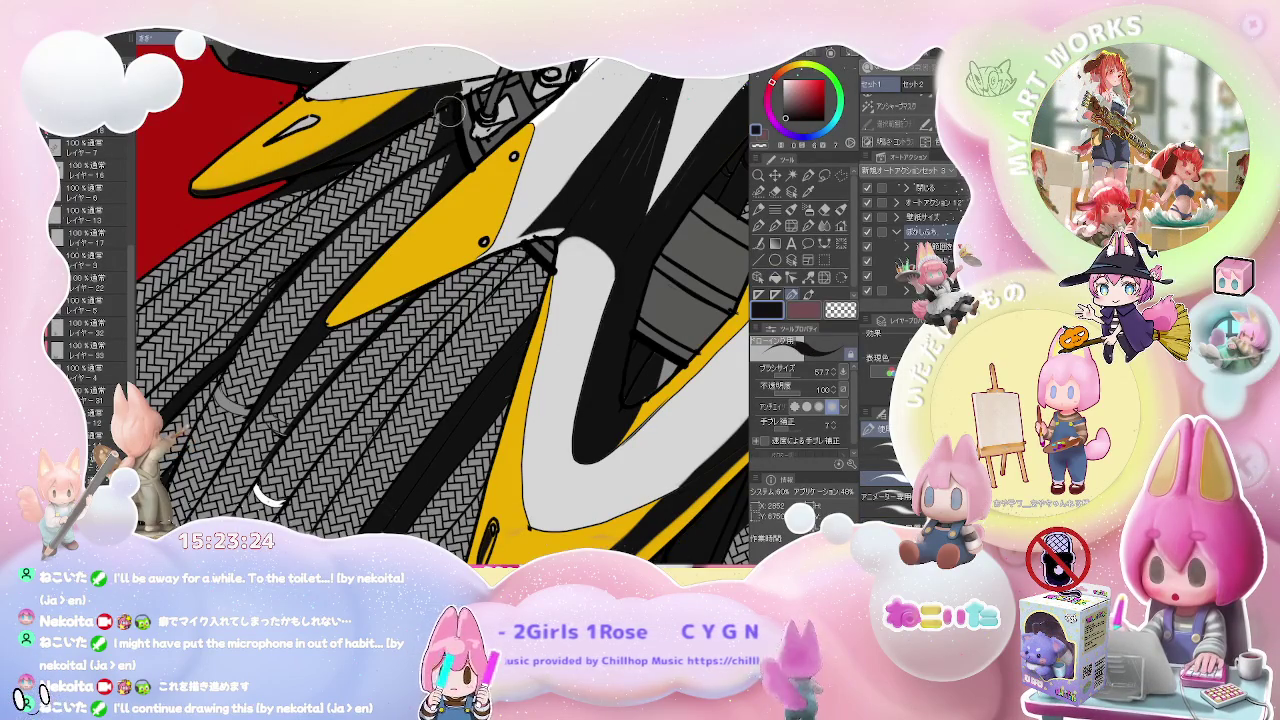
scroll(350, 160, "down", 2)
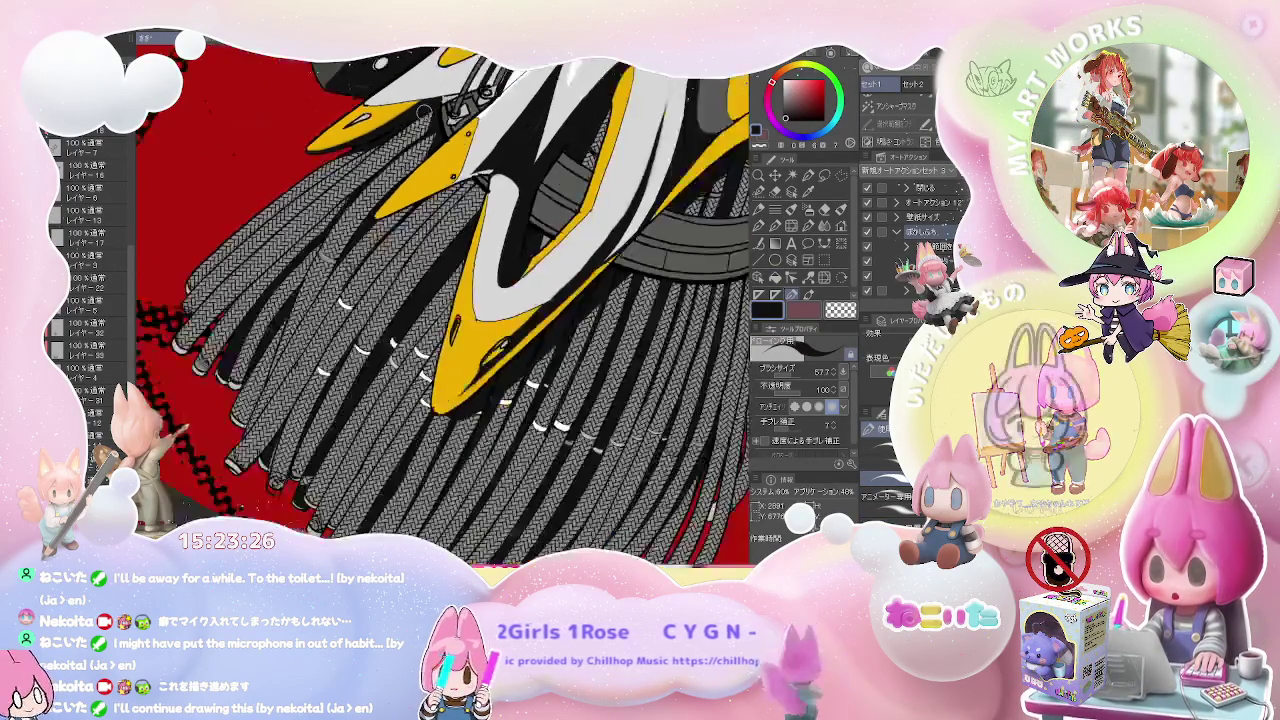
- Zoom and rotate onto the bristle ends, then set the pen brush size to 8
scroll(350, 160, "down", 2)
scroll(444, 306, "down", 1)
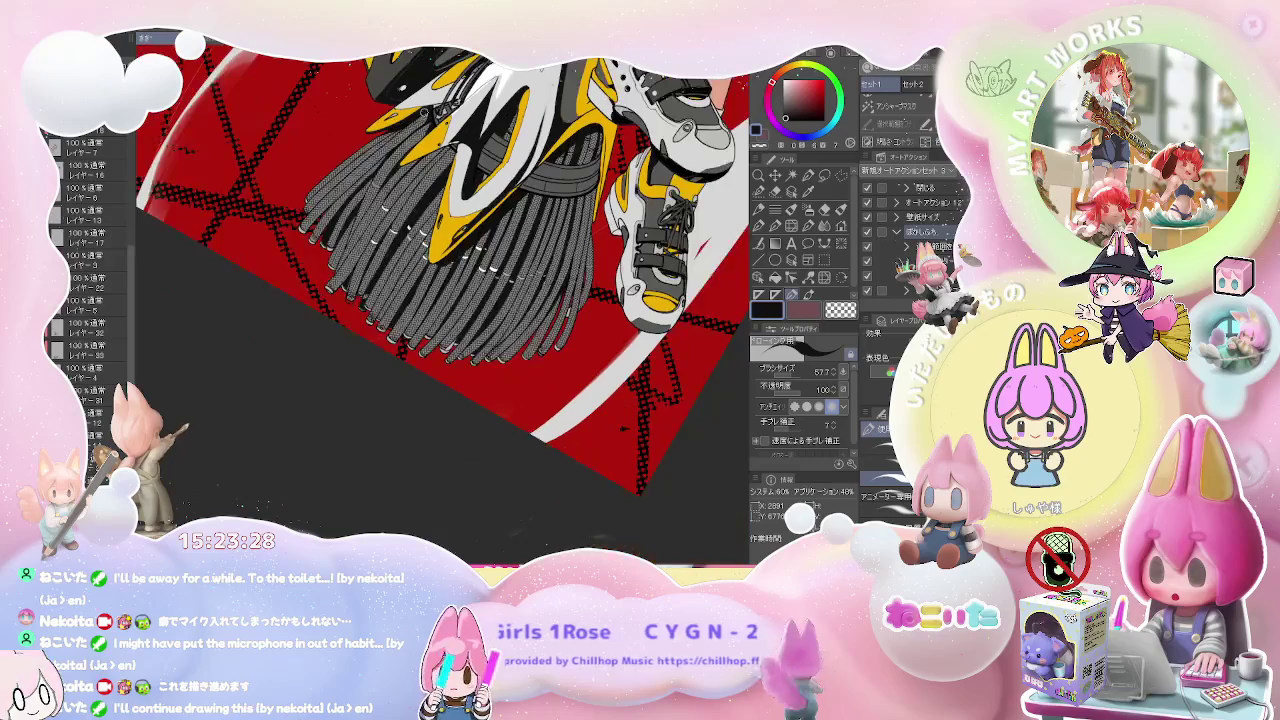
scroll(449, 300, "down", 1)
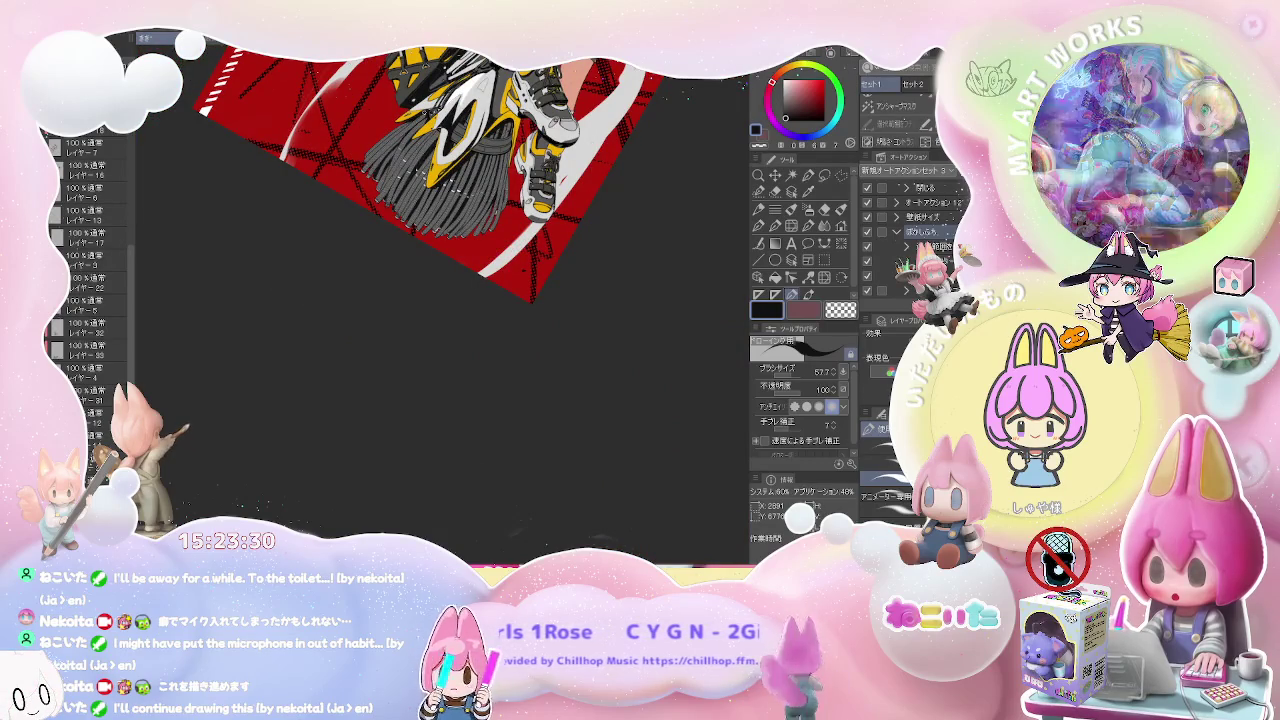
scroll(449, 300, "up", 2)
scroll(430, 330, "up", 1)
scroll(400, 380, "up", 2)
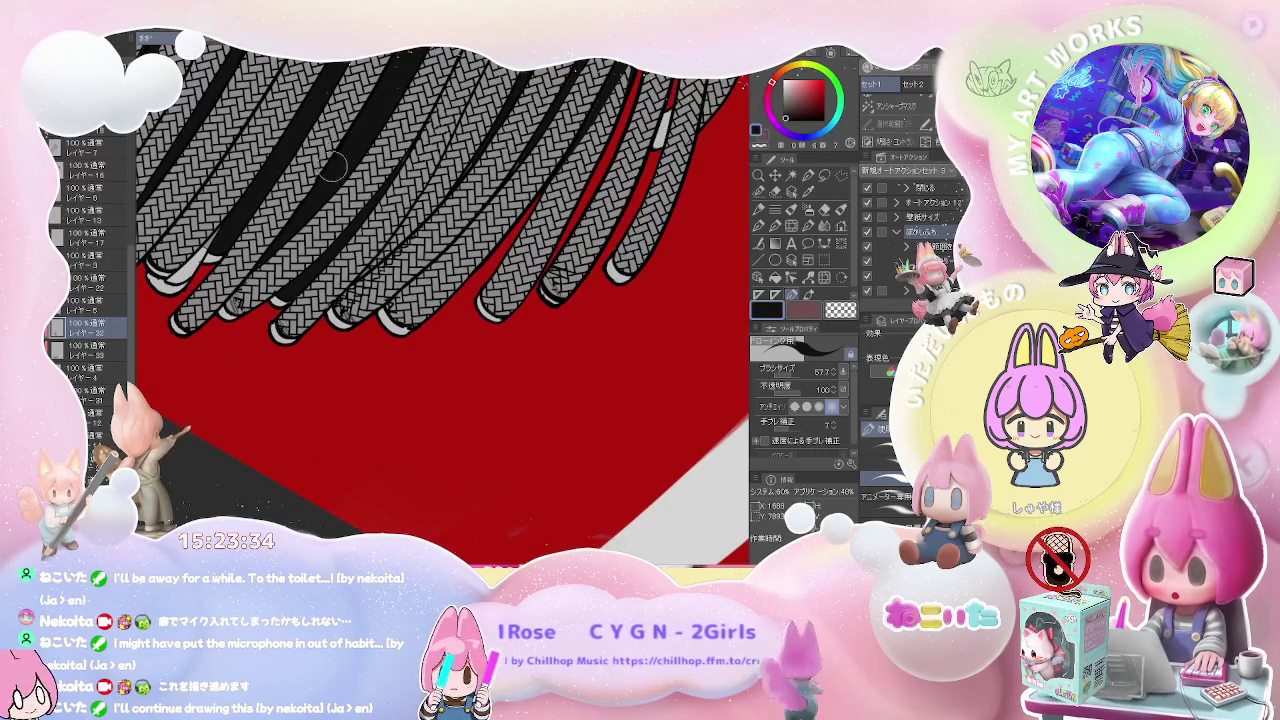
left_click_drag(347, 147, 350, 240)
key("g")
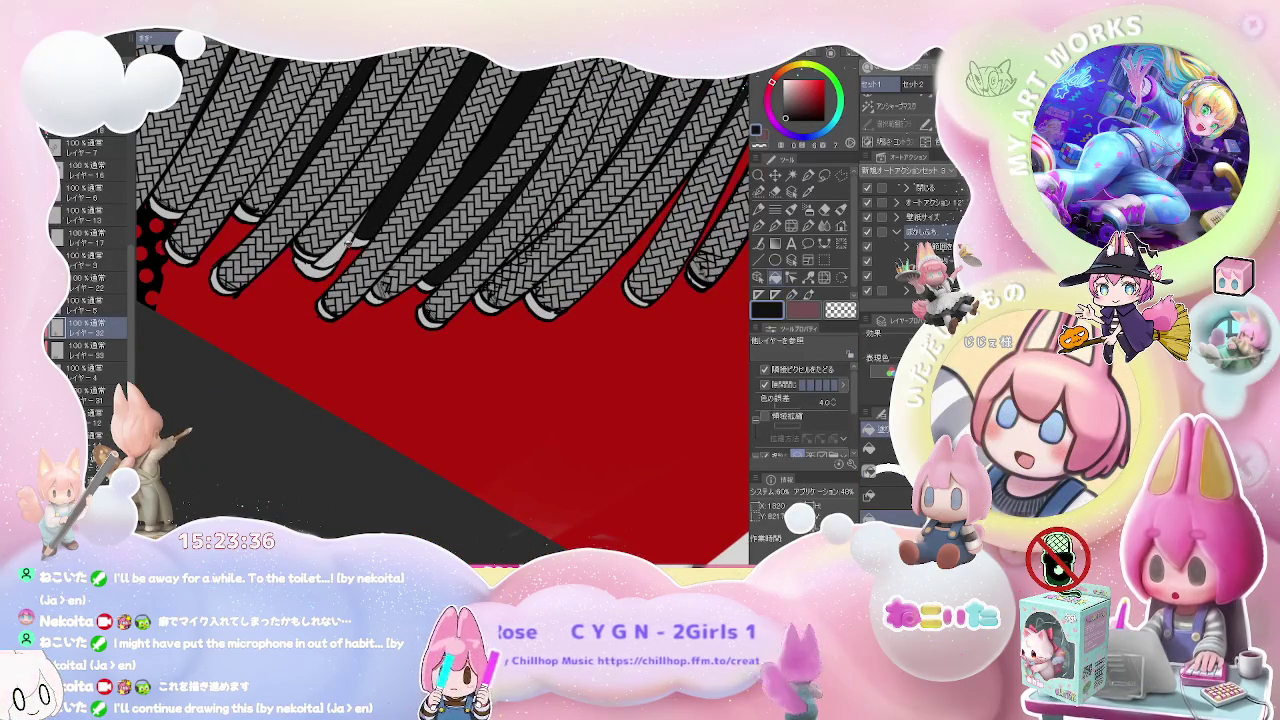
key("p")
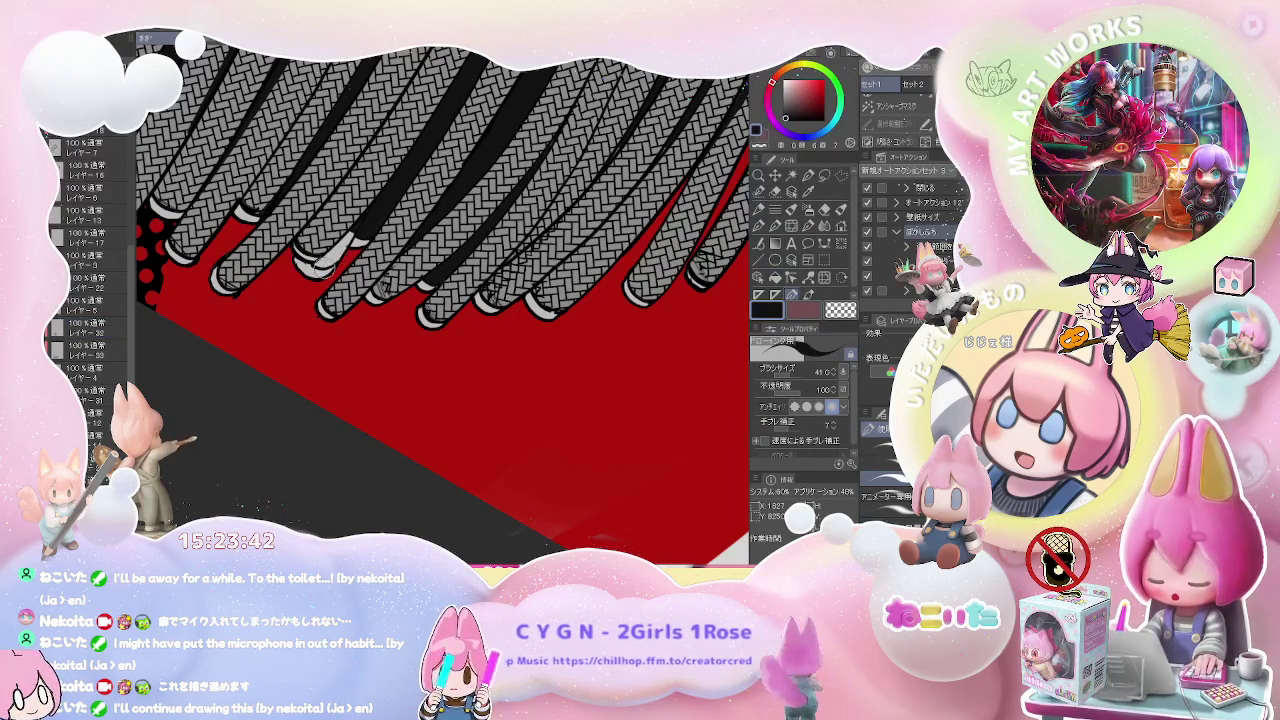
key("bracketleft")
key("bracketleft")
key("bracketleft")
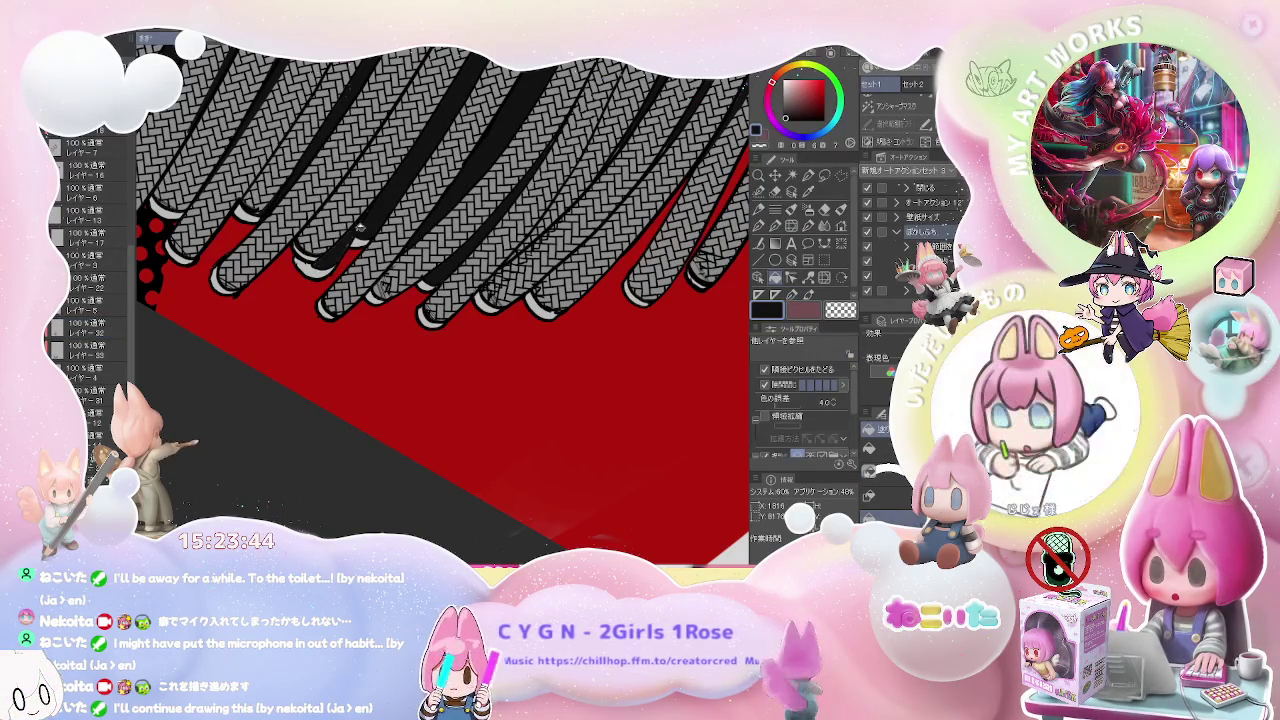
- Zoom in closely over the braided strands and their white highlight ticks
scroll(349, 238, "down", 2)
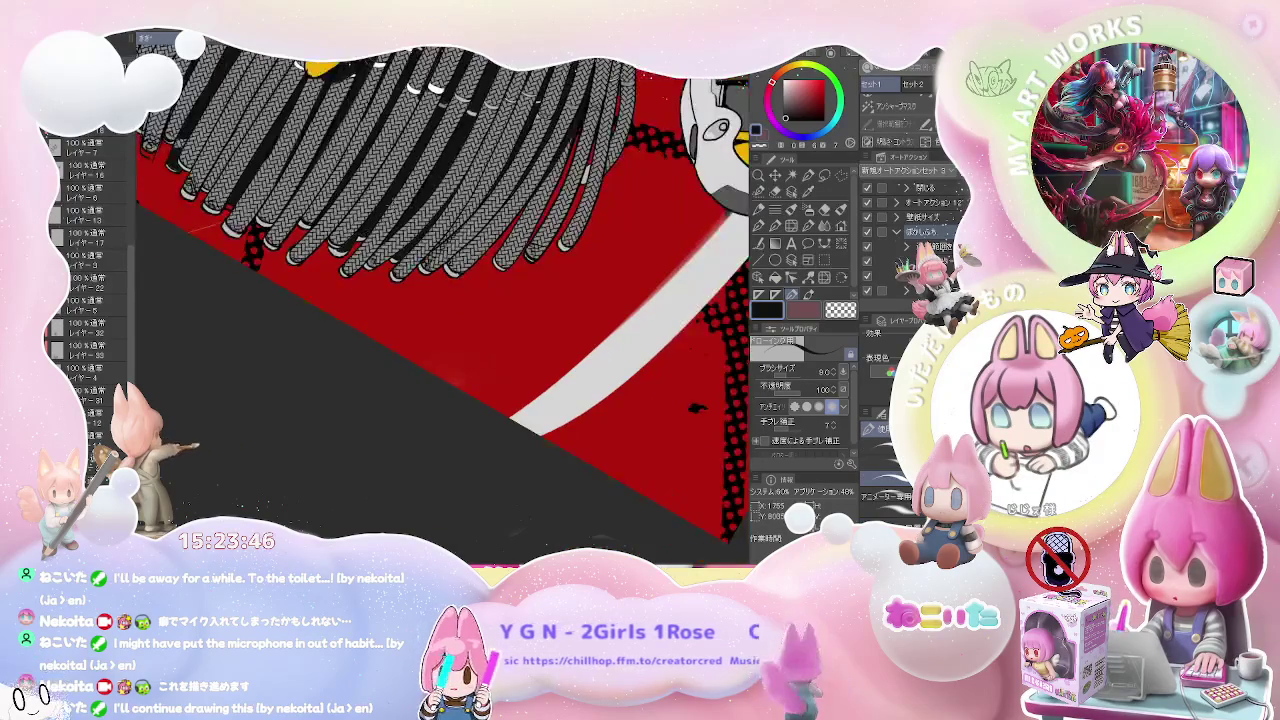
scroll(284, 174, "up", 2)
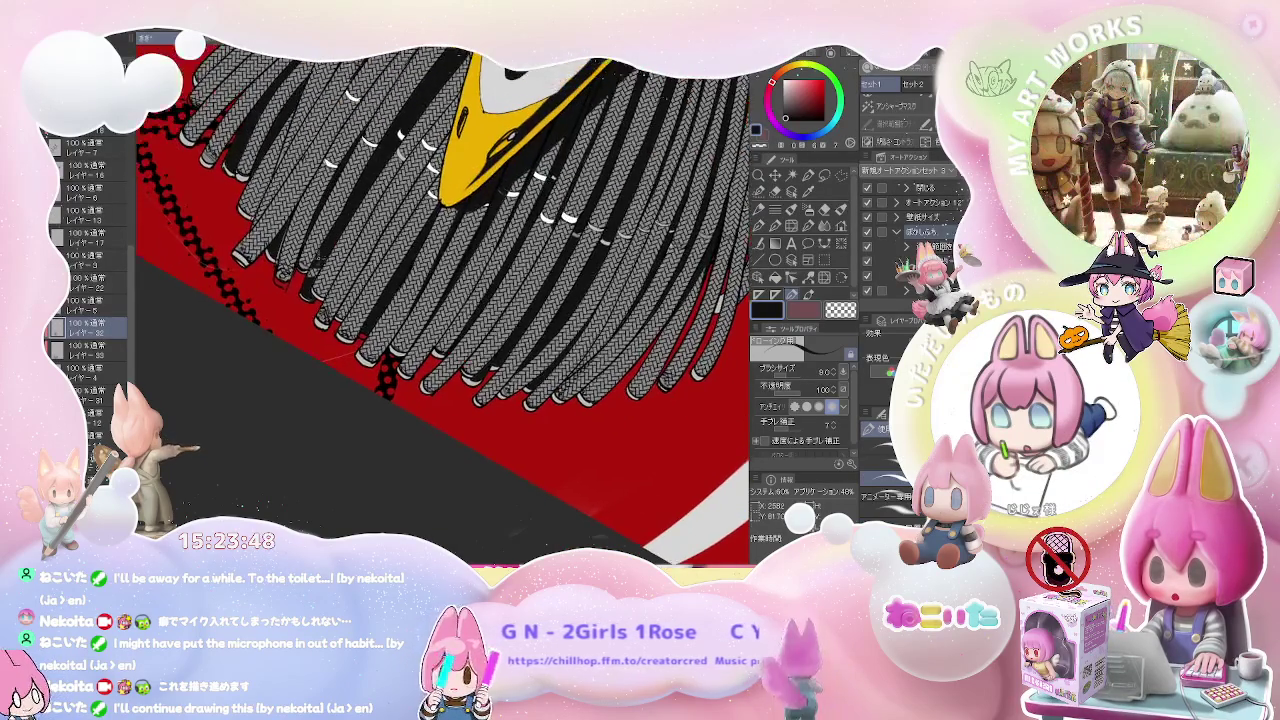
scroll(300, 285, "up", 2)
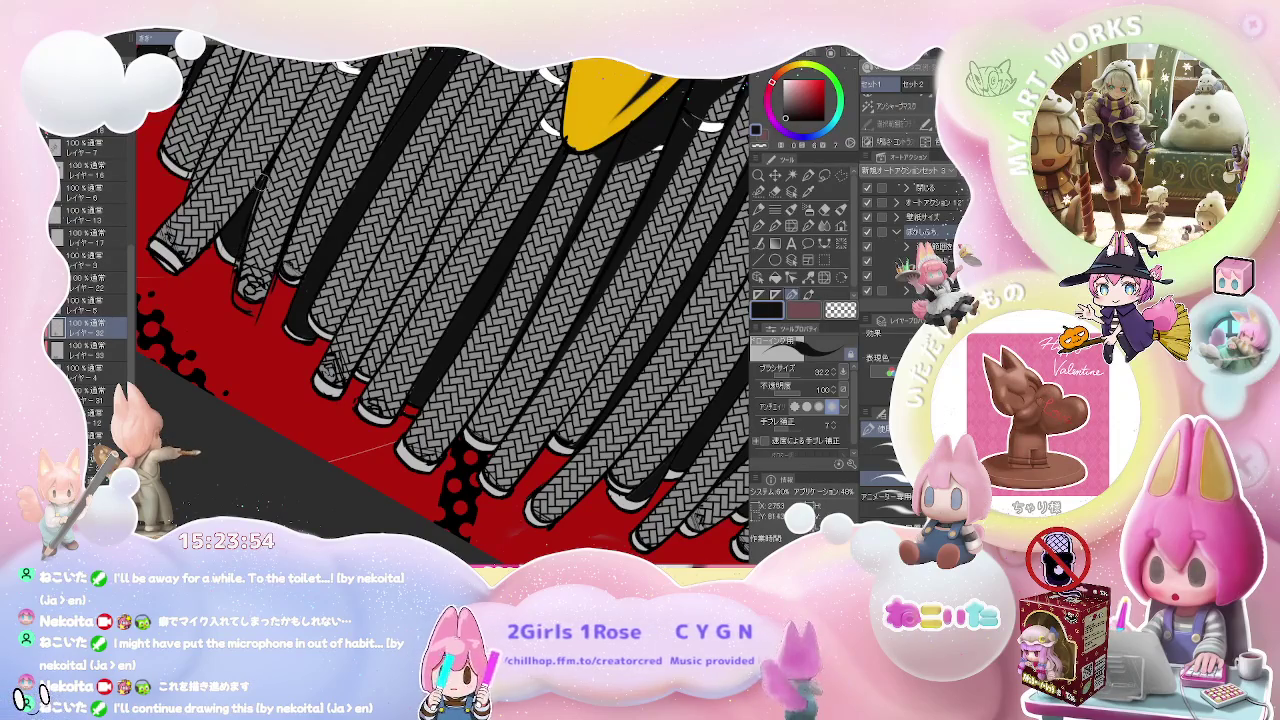
scroll(251, 210, "up", 1)
scroll(250, 211, "up", 1)
scroll(248, 213, "up", 1)
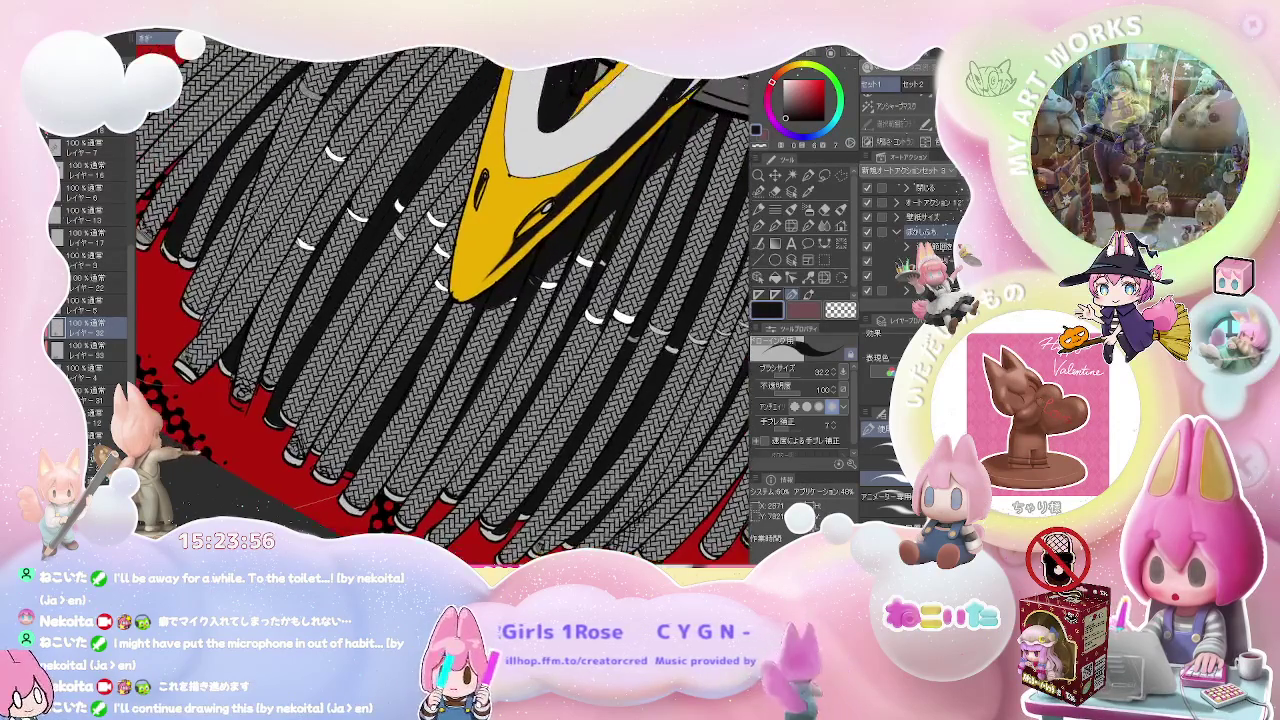
scroll(245, 216, "up", 2)
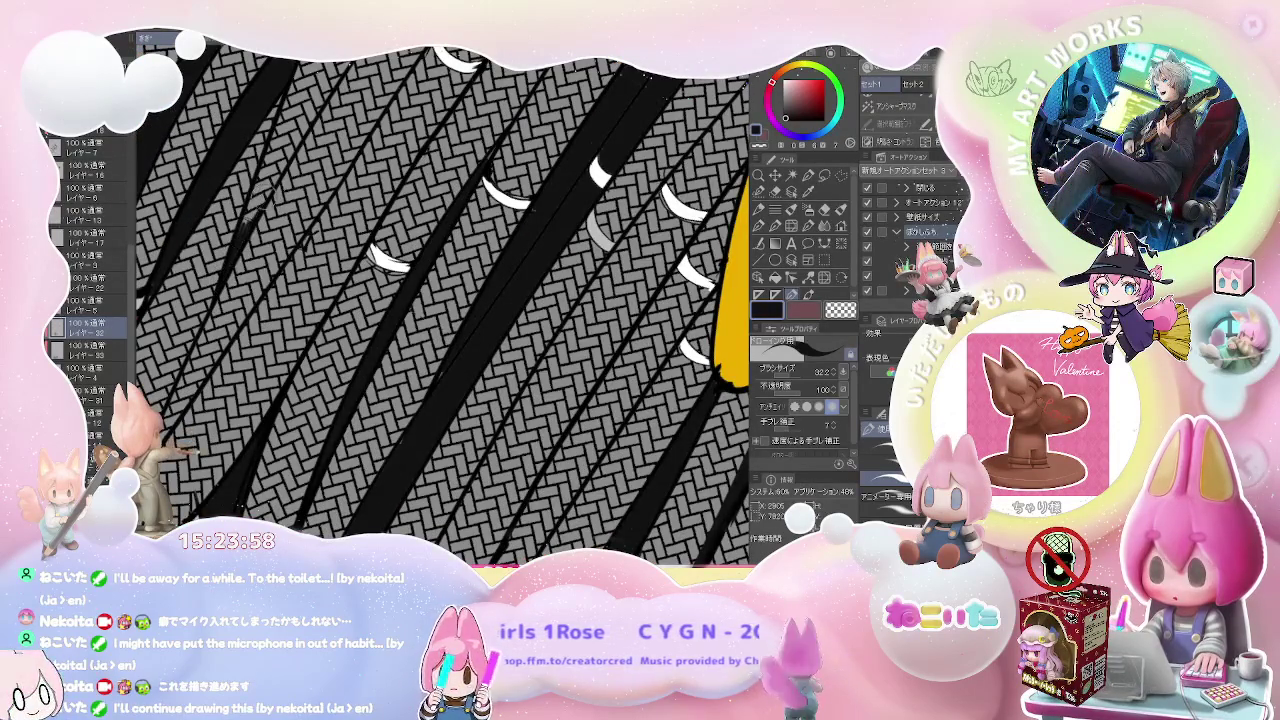
scroll(300, 130, "down", 1)
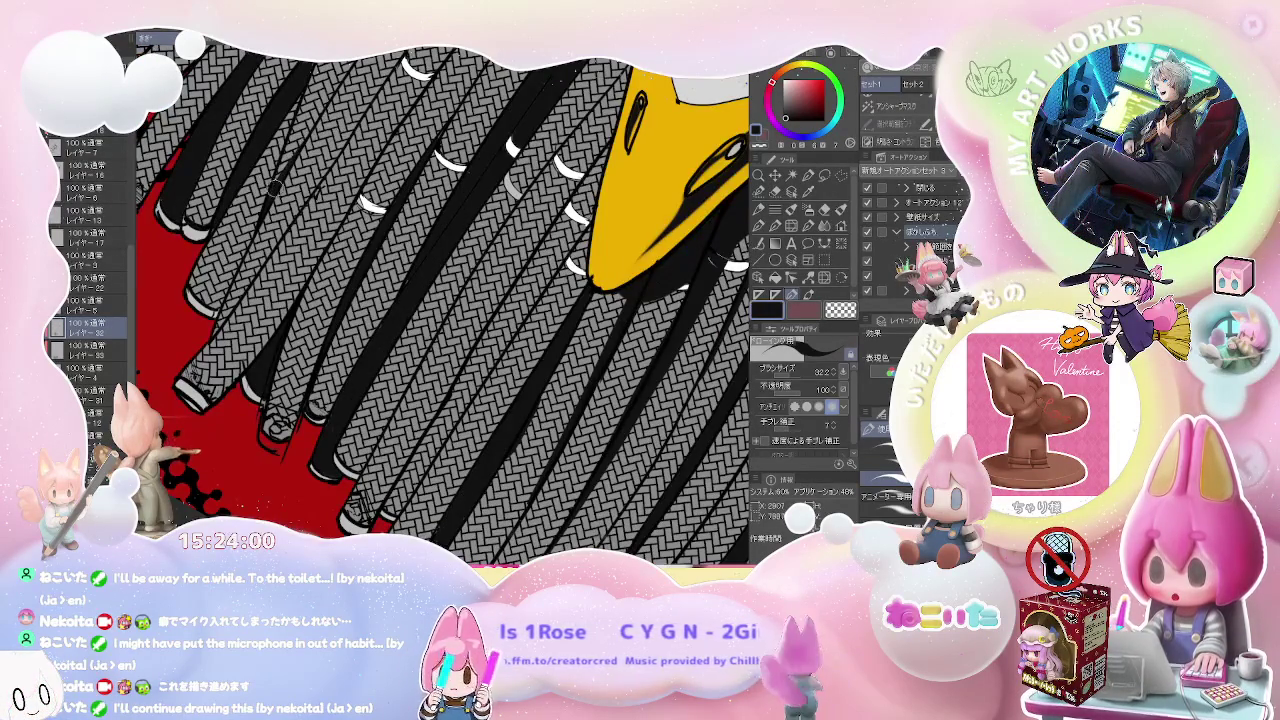
scroll(330, 100, "down", 1)
scroll(330, 100, "down", 1)
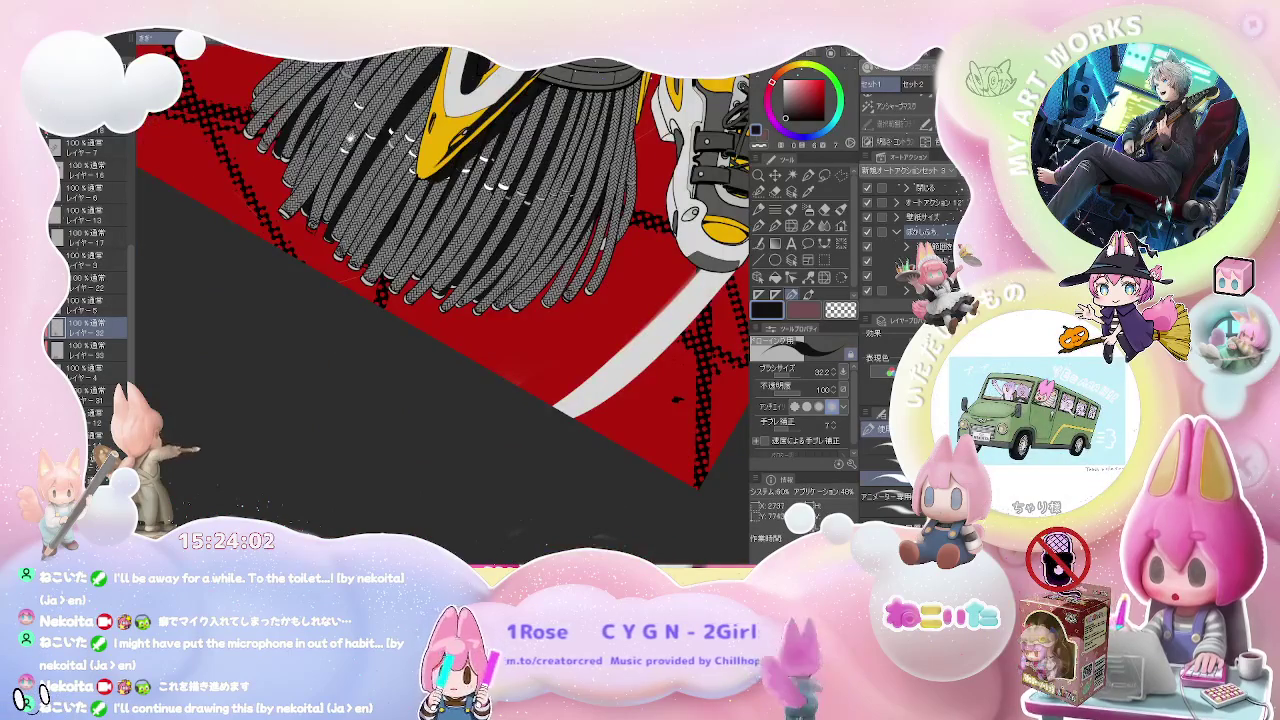
scroll(440, 300, "up", 1)
scroll(440, 300, "up", 1)
scroll(440, 300, "up", 2)
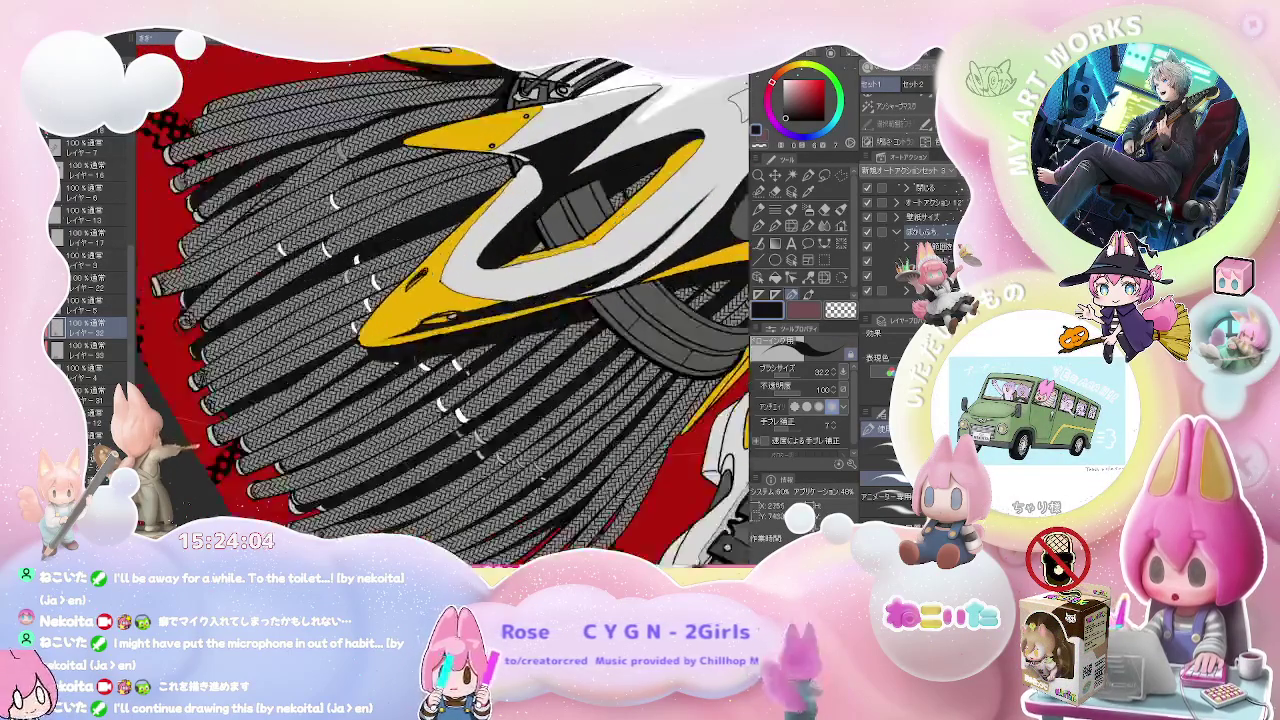
scroll(215, 225, "up", 1)
scroll(215, 225, "up", 1)
scroll(215, 225, "up", 1)
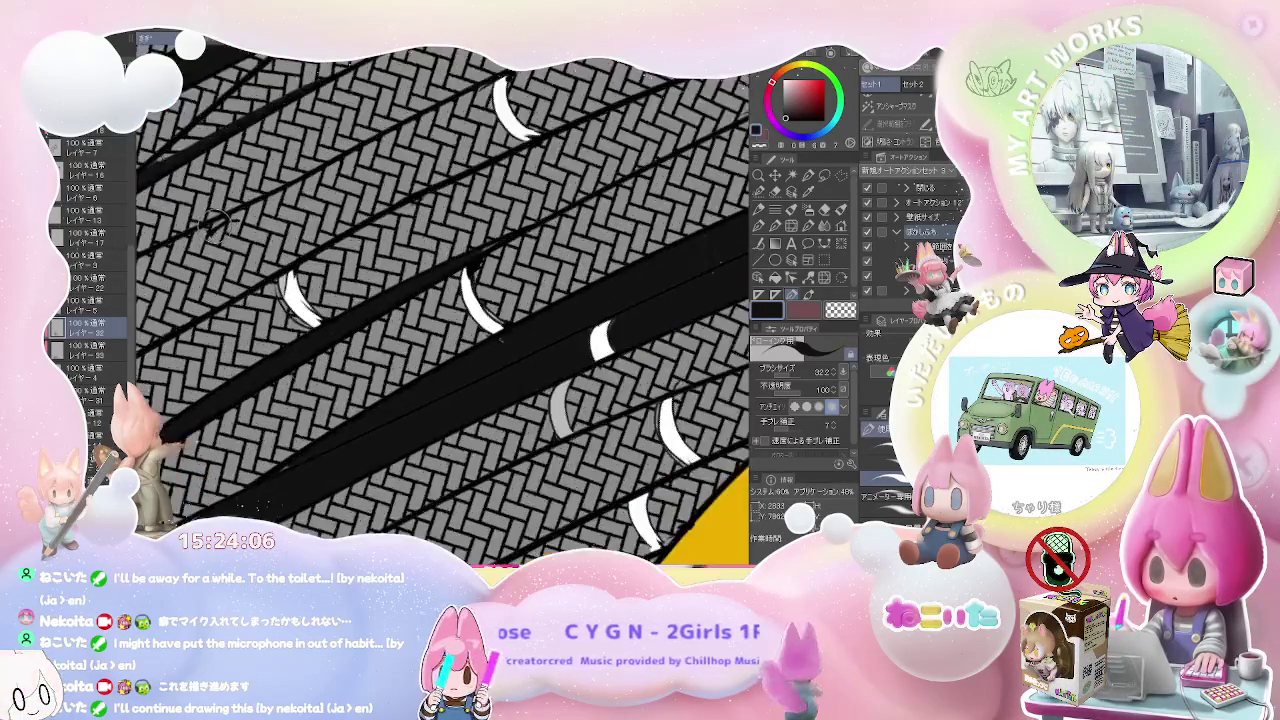
scroll(215, 225, "up", 1)
key("e")
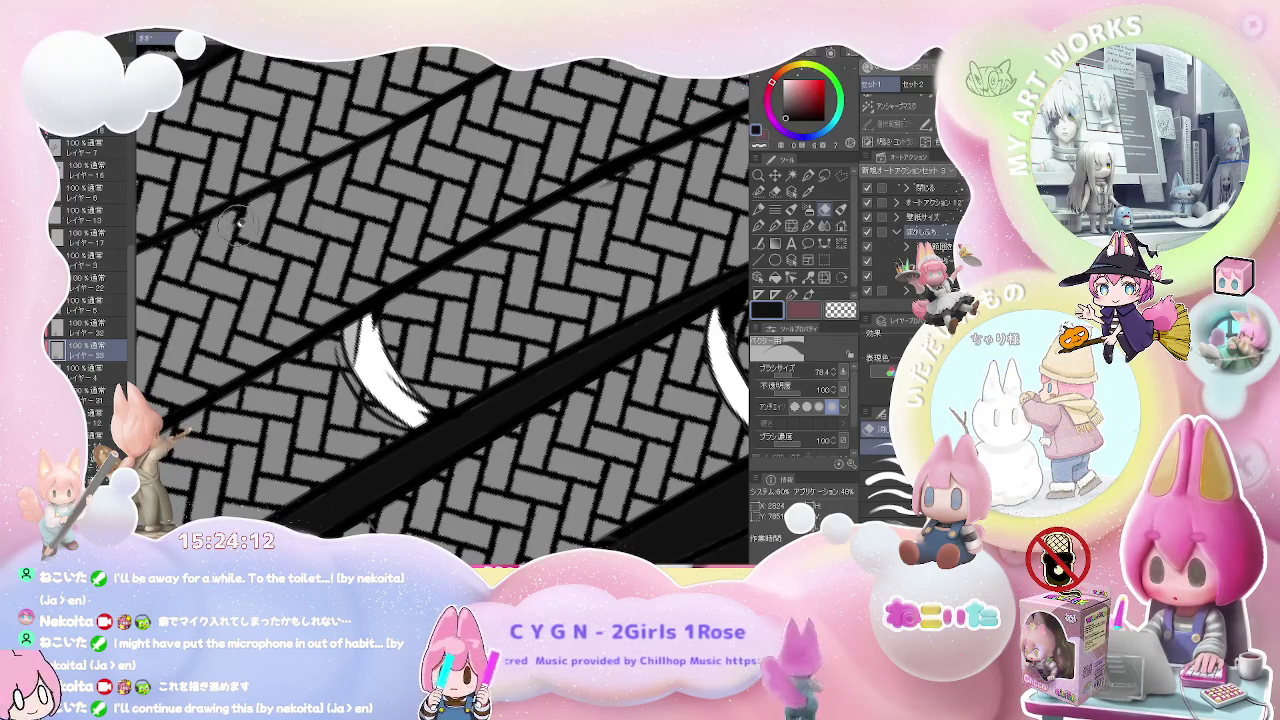
- Rotate the view to stand the figure upright and zoom in on the broom bristles
scroll(195, 235, "down", 3)
scroll(195, 235, "down", 3)
scroll(195, 235, "down", 3)
scroll(195, 235, "down", 3)
scroll(330, 230, "down", 2)
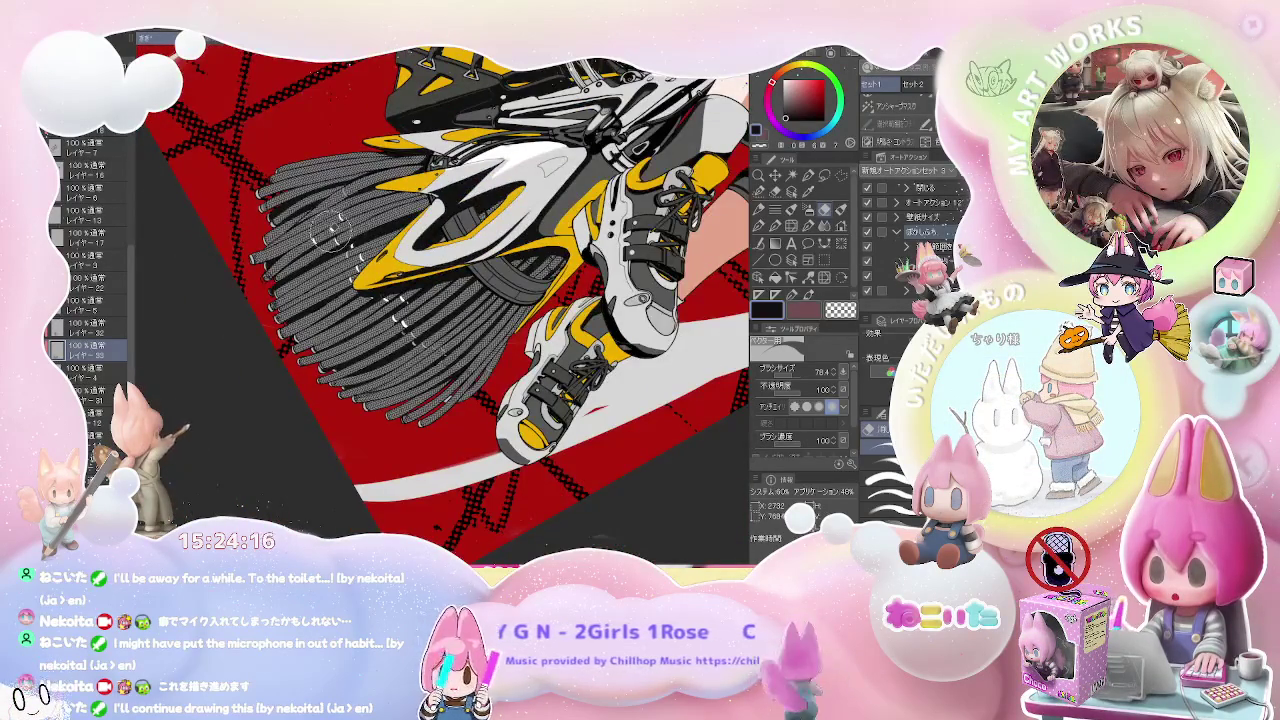
scroll(331, 231, "down", 2)
left_click_drag(330, 230, 300, 300)
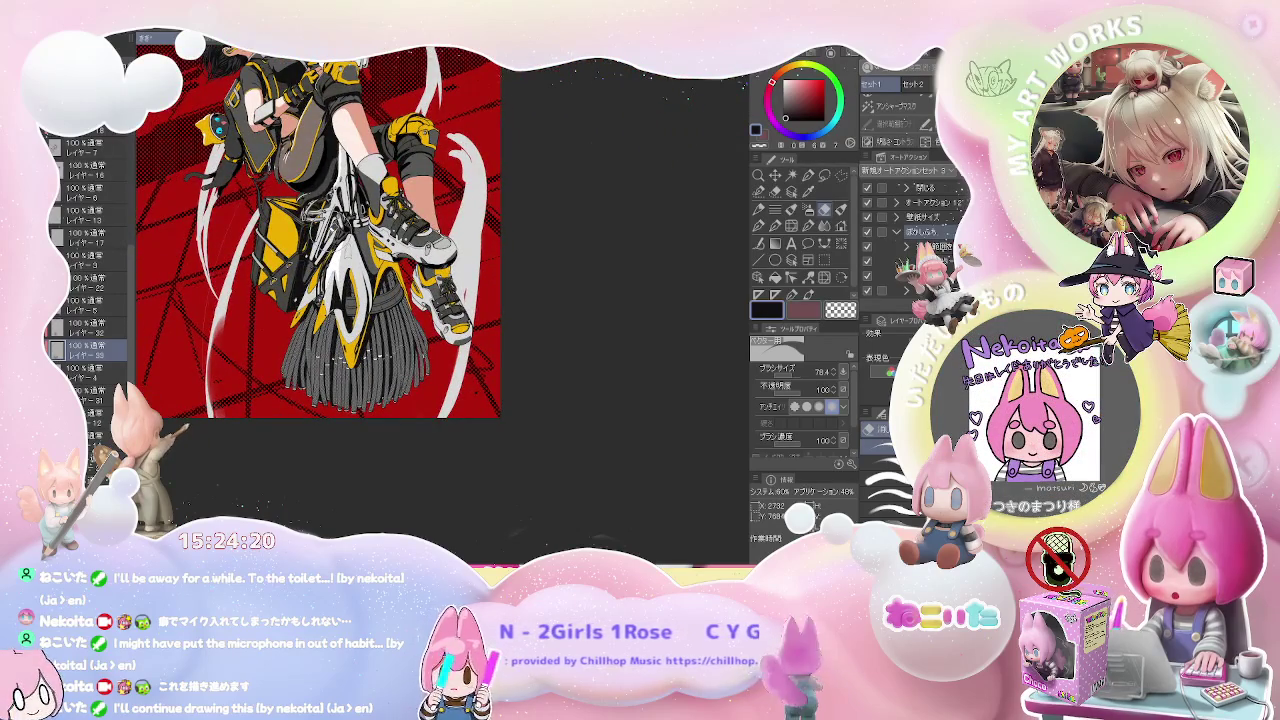
scroll(320, 230, "down", 3)
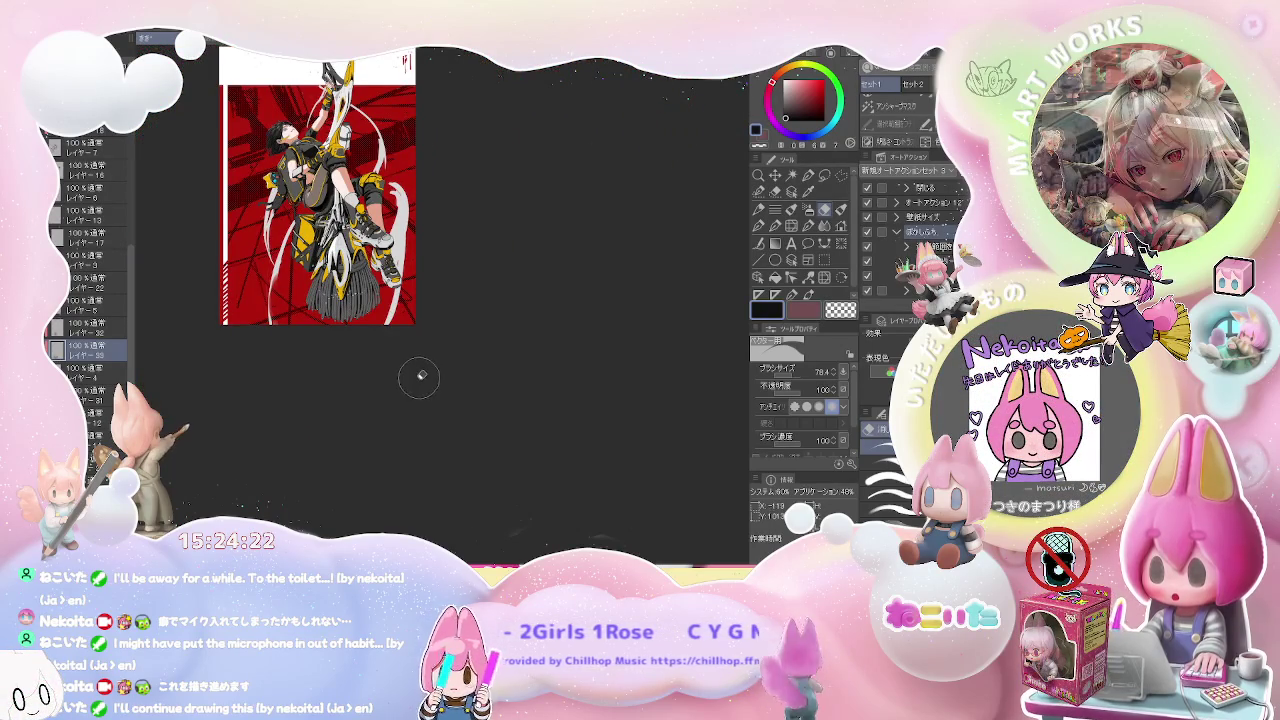
left_click_drag(417, 371, 403, 363)
scroll(403, 363, "up", 5)
scroll(338, 228, "up", 2)
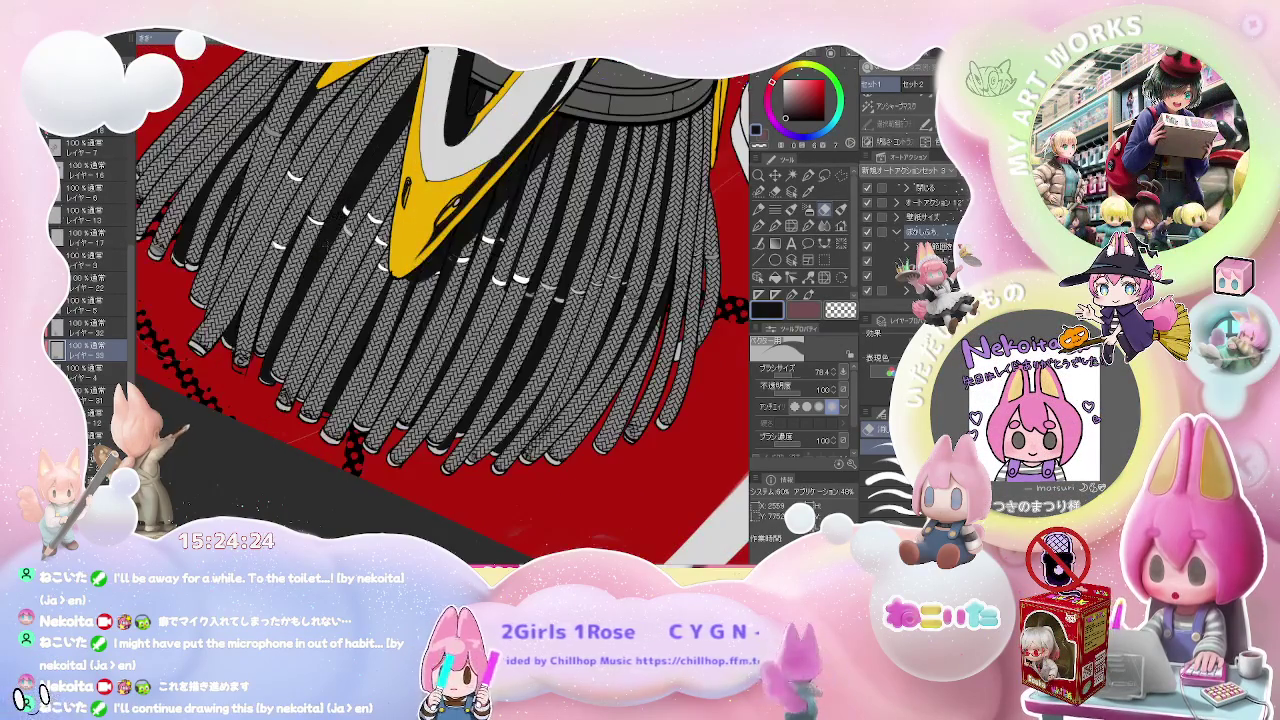
- Turn the bristles horizontal, take the 78.4-size brush, and select another layer for black shadows
key("p")
left_click_drag(328, 232, 420, 300)
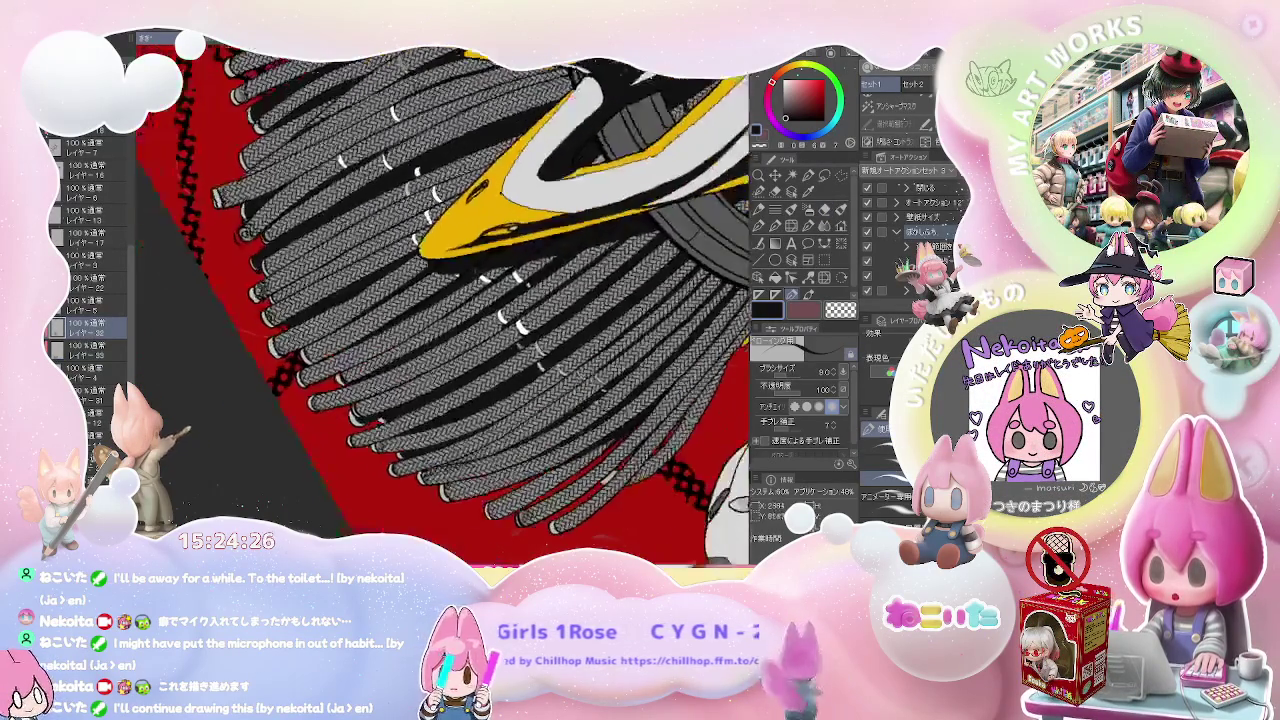
scroll(193, 255, "up", 3)
key("e")
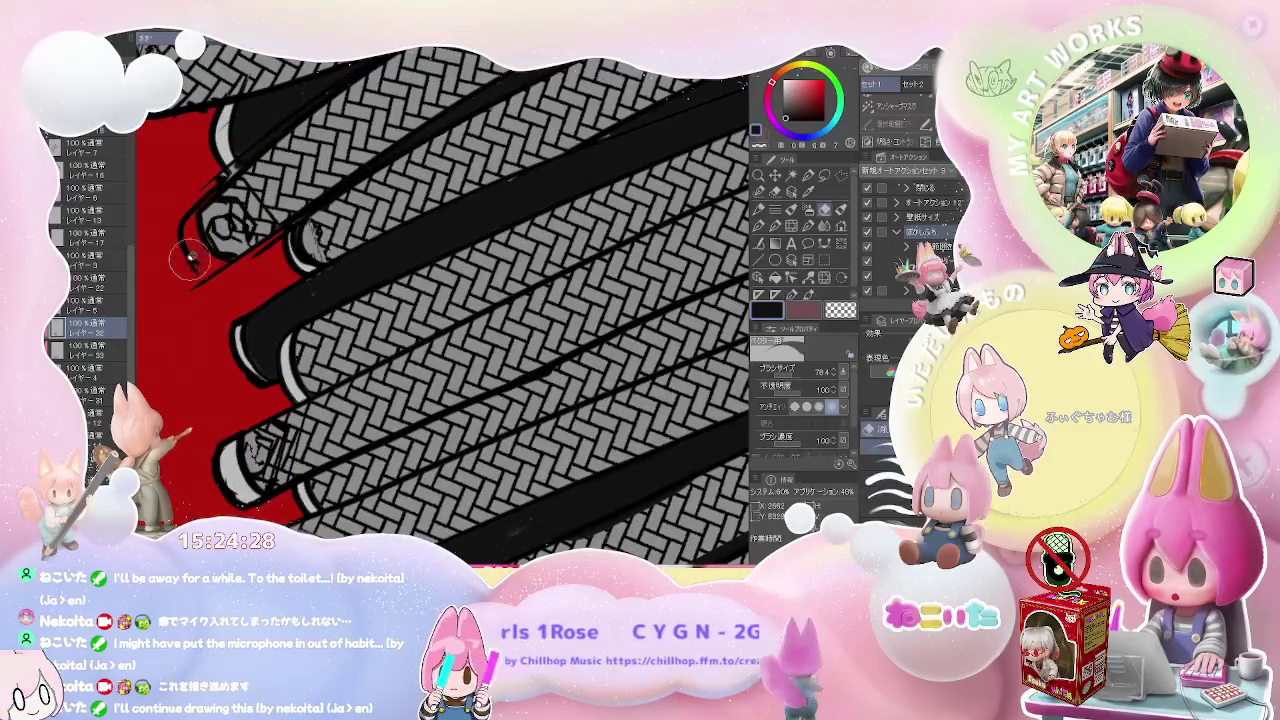
left_click(201, 284, "ctrl")
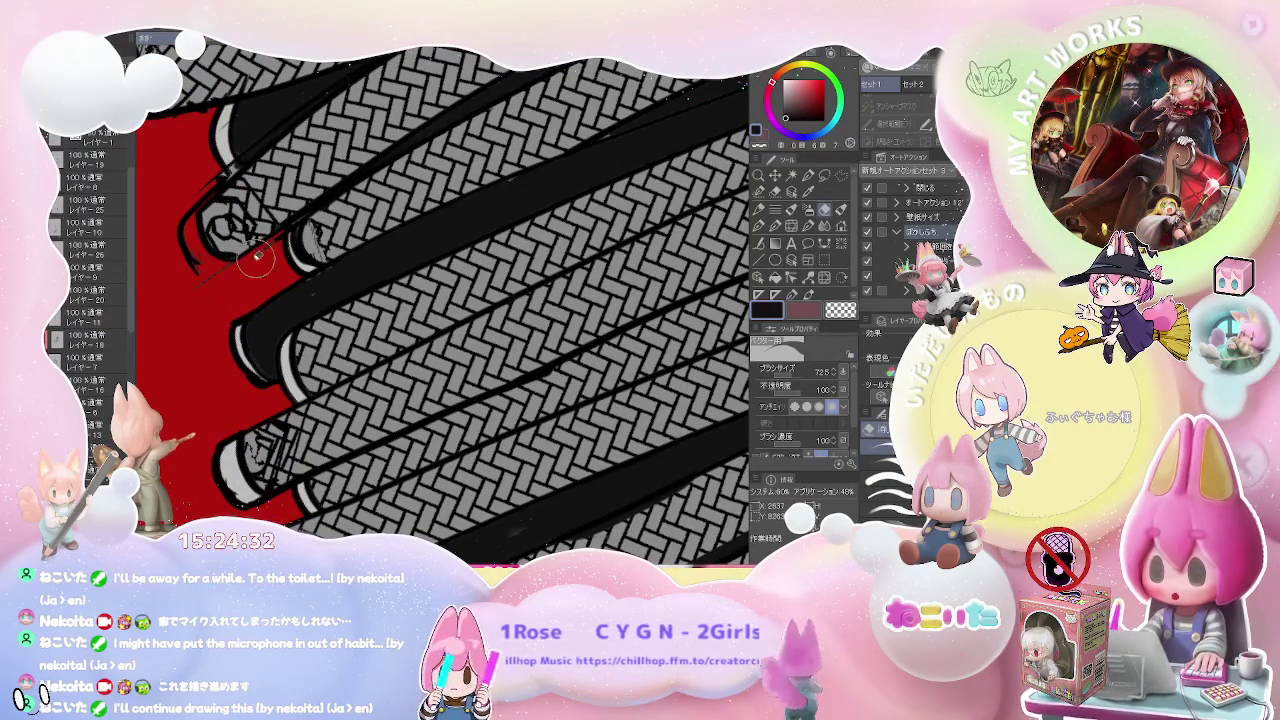
scroll(265, 253, "up", 1)
scroll(262, 240, "up", 1)
scroll(258, 227, "up", 1)
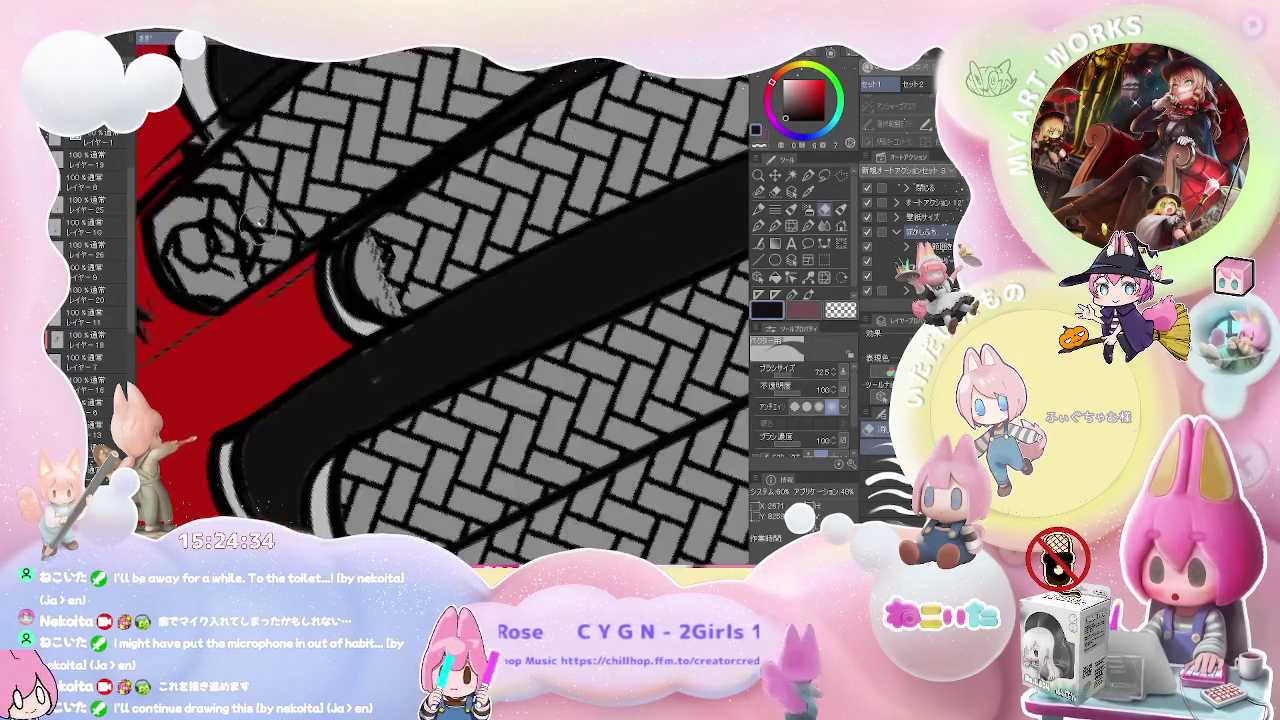
scroll(205, 245, "down", 1)
scroll(348, 244, "down", 1)
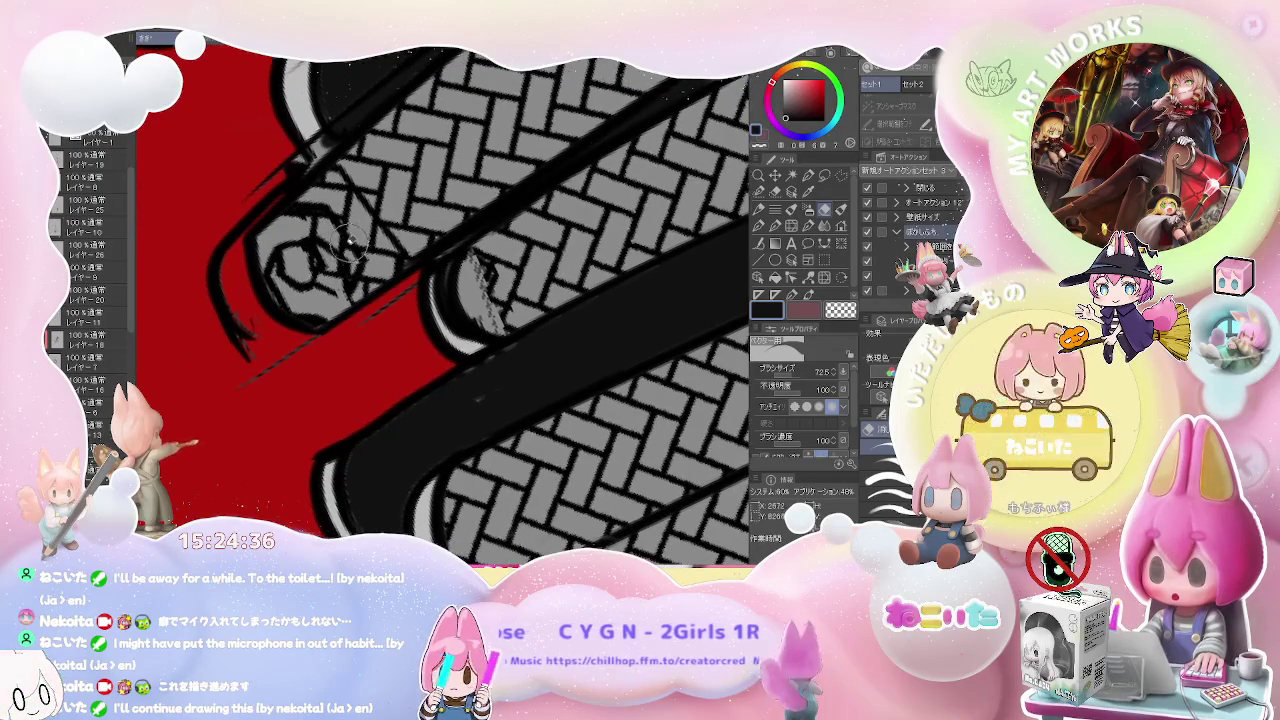
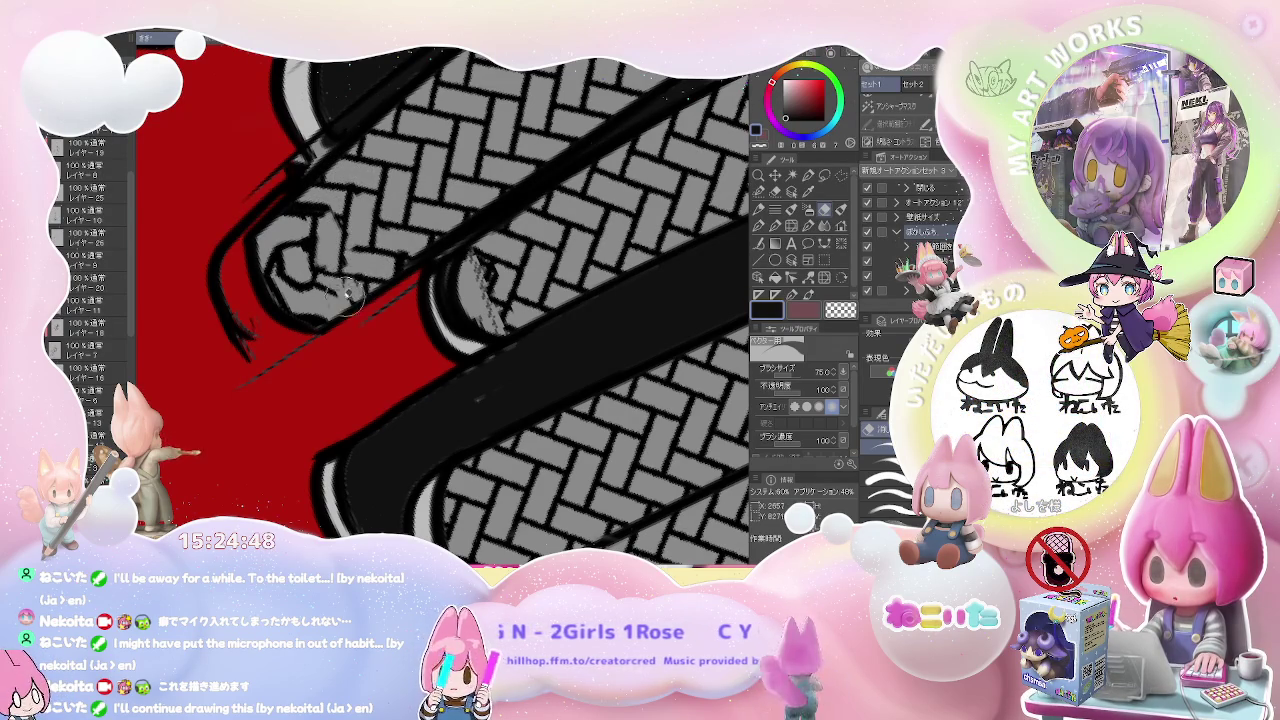
- Erase the rough scribbles on the bristle tip, alternating the size-75 eraser with a thinner pen
left_click_drag(287, 258, 270, 262)
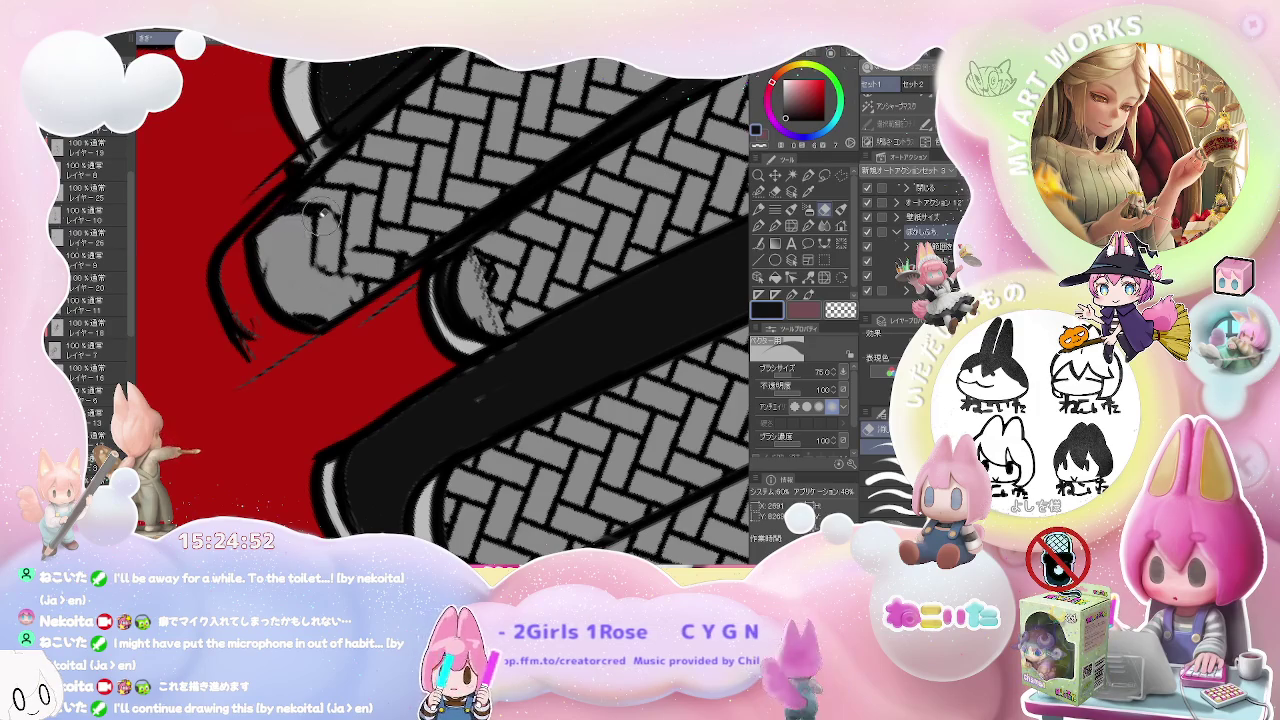
key("p")
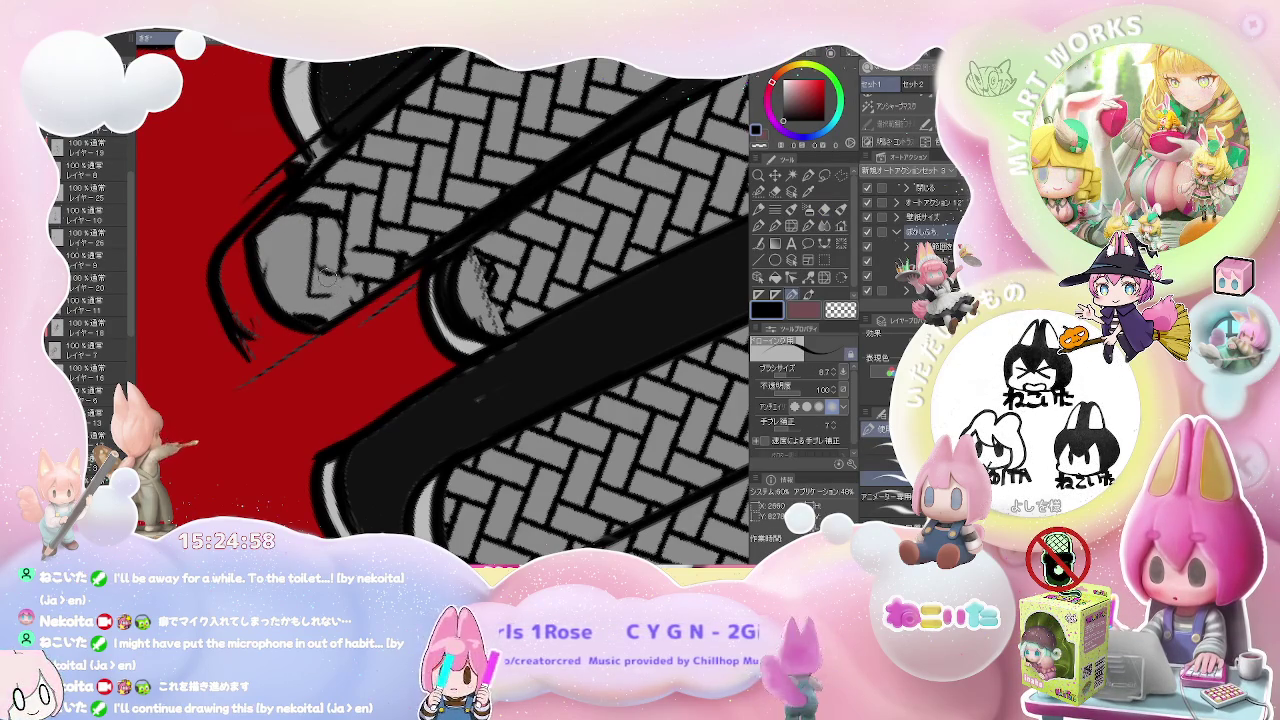
key("bracketleft")
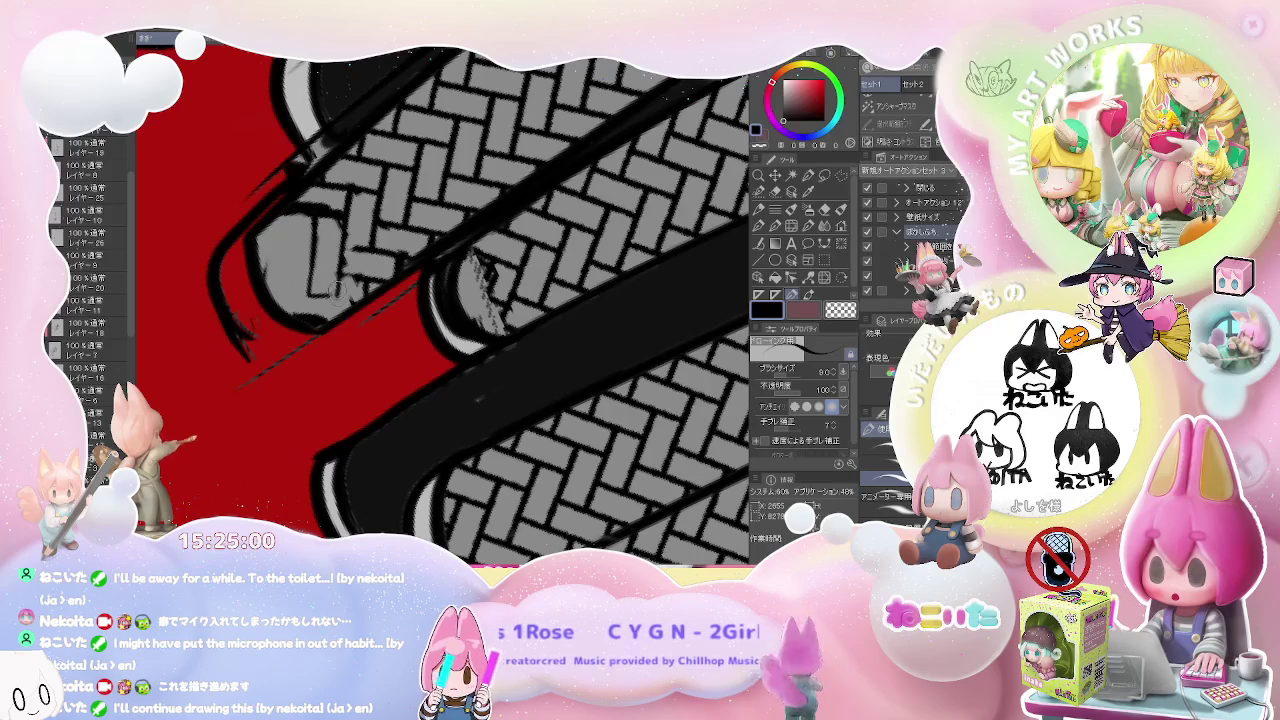
key("e")
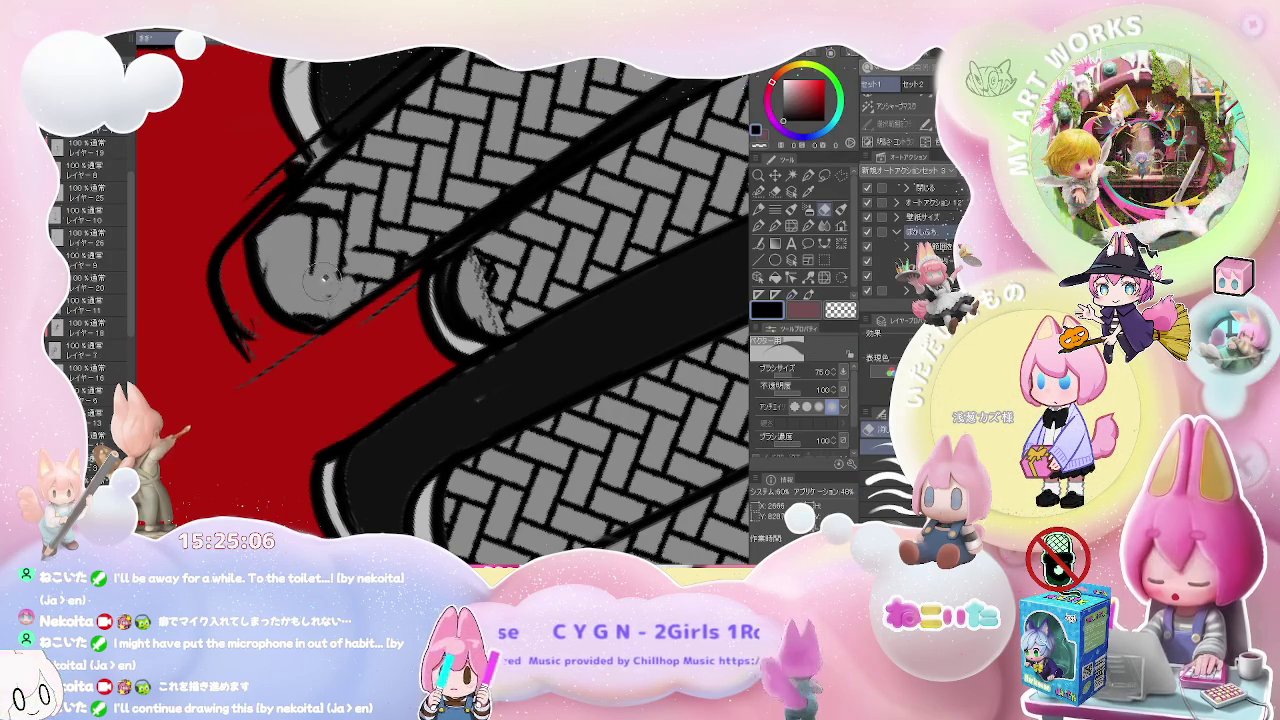
key("p")
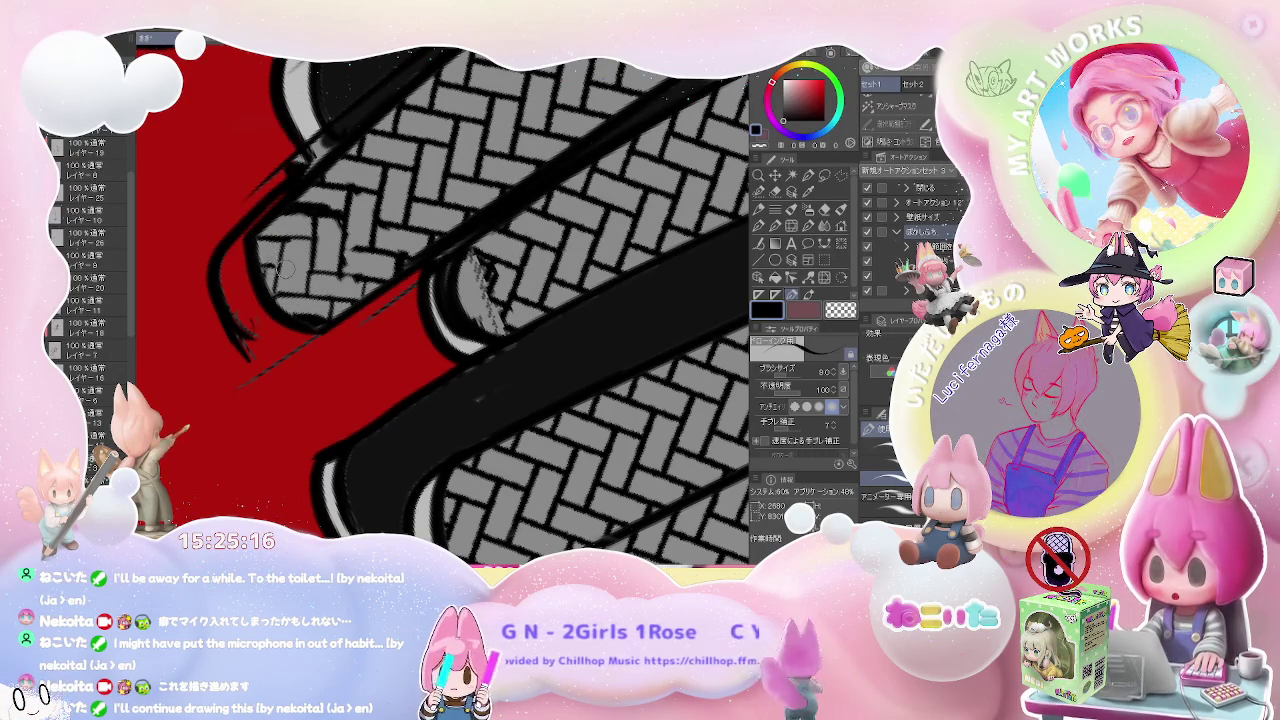
- Zoom to the rope ends and erase the dark scribbles there
scroll(440, 300, "down", 2)
scroll(440, 300, "down", 2)
scroll(440, 300, "down", 2)
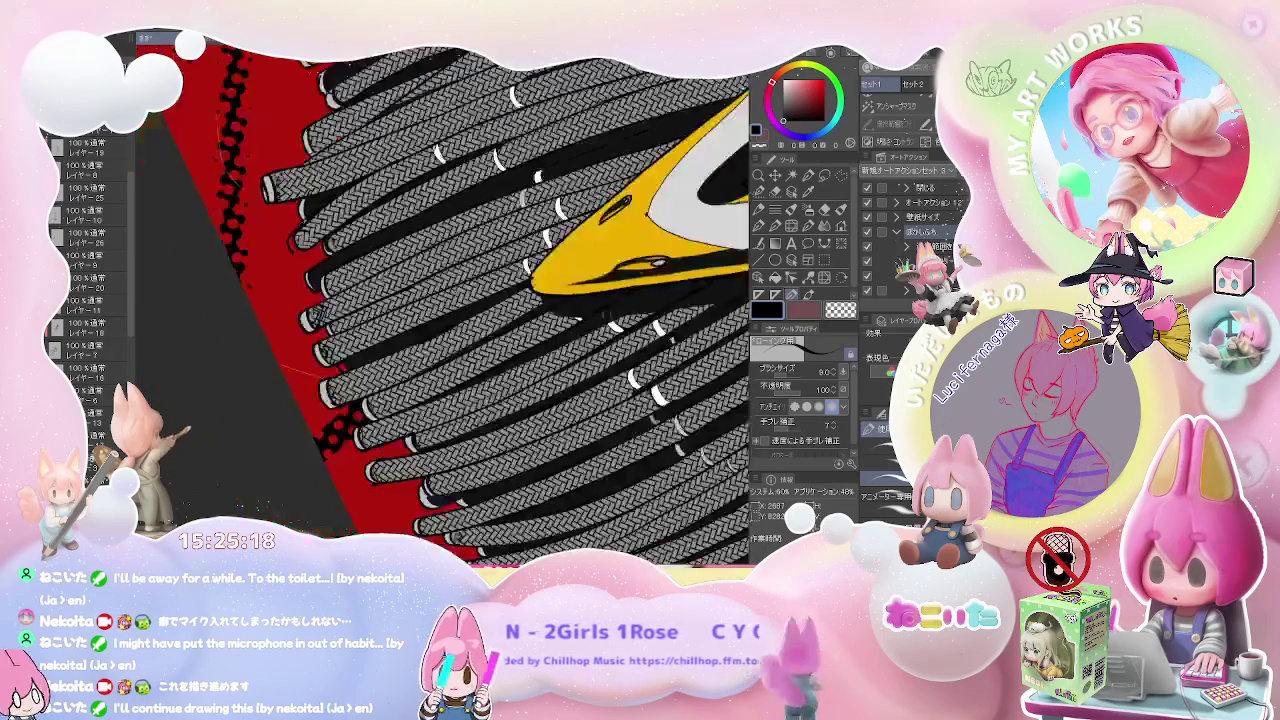
scroll(220, 178, "up", 3)
scroll(220, 178, "up", 3)
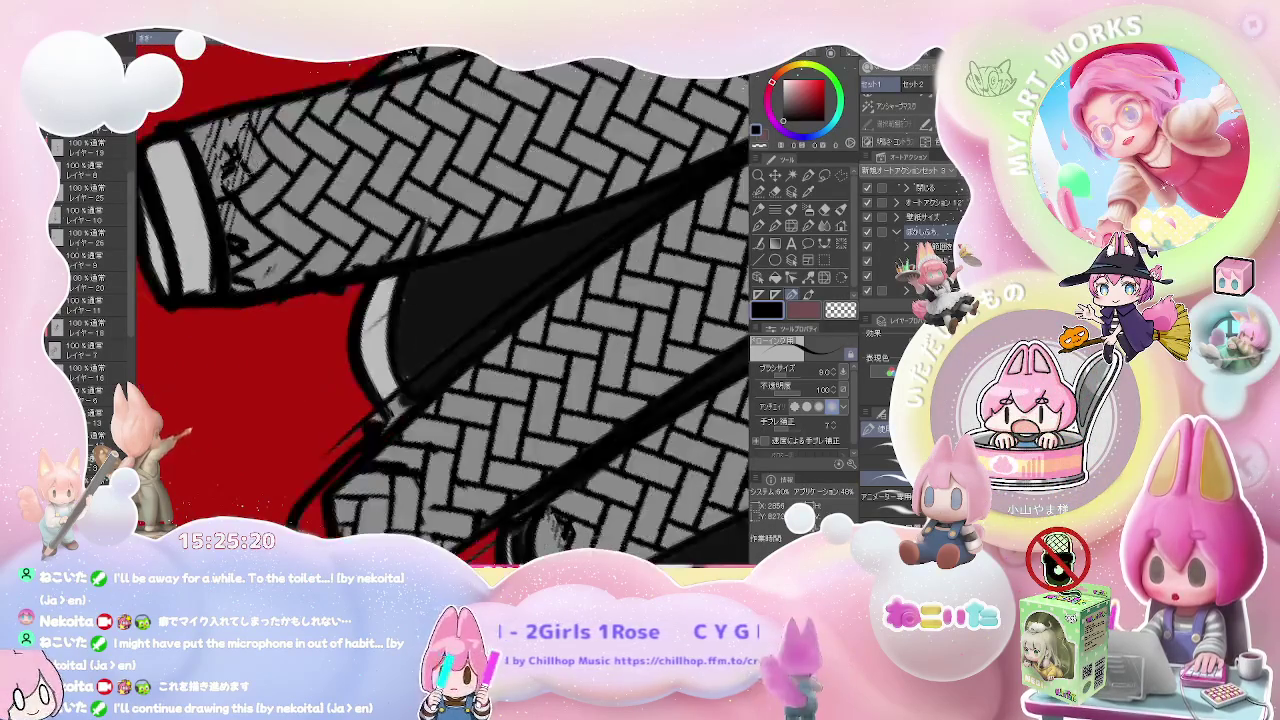
key("e")
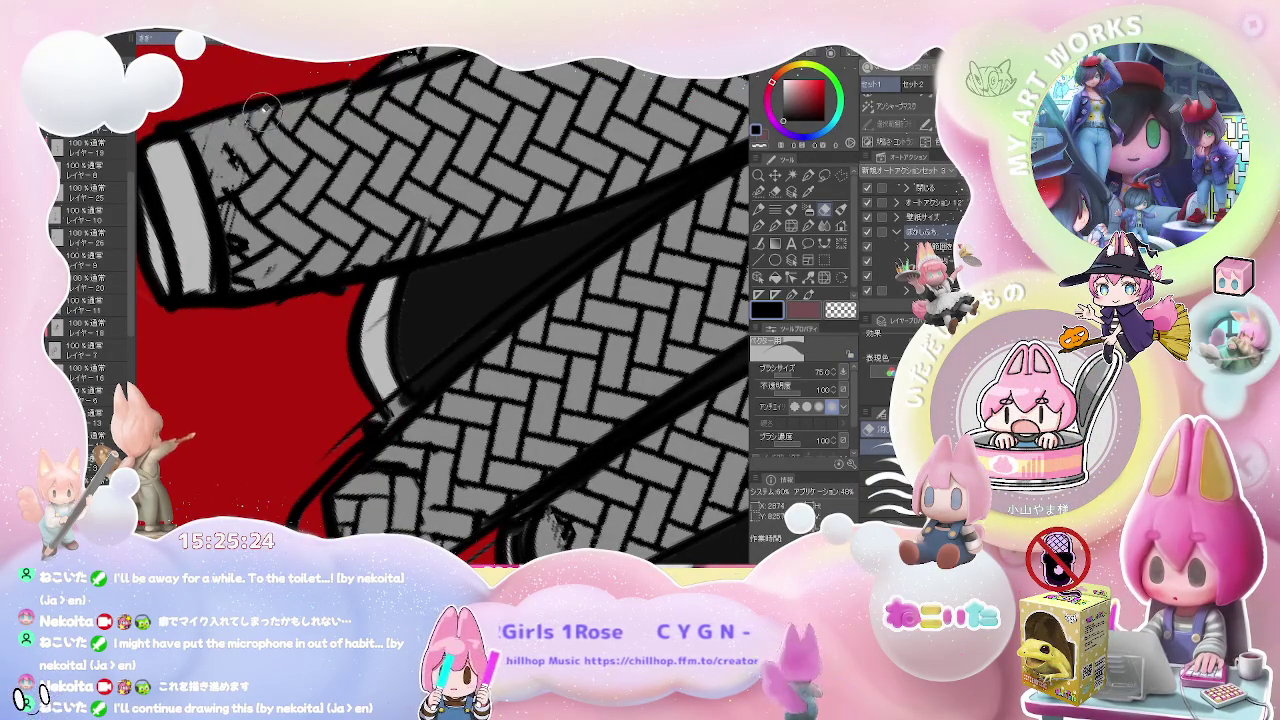
left_click_drag(224, 204, 228, 212)
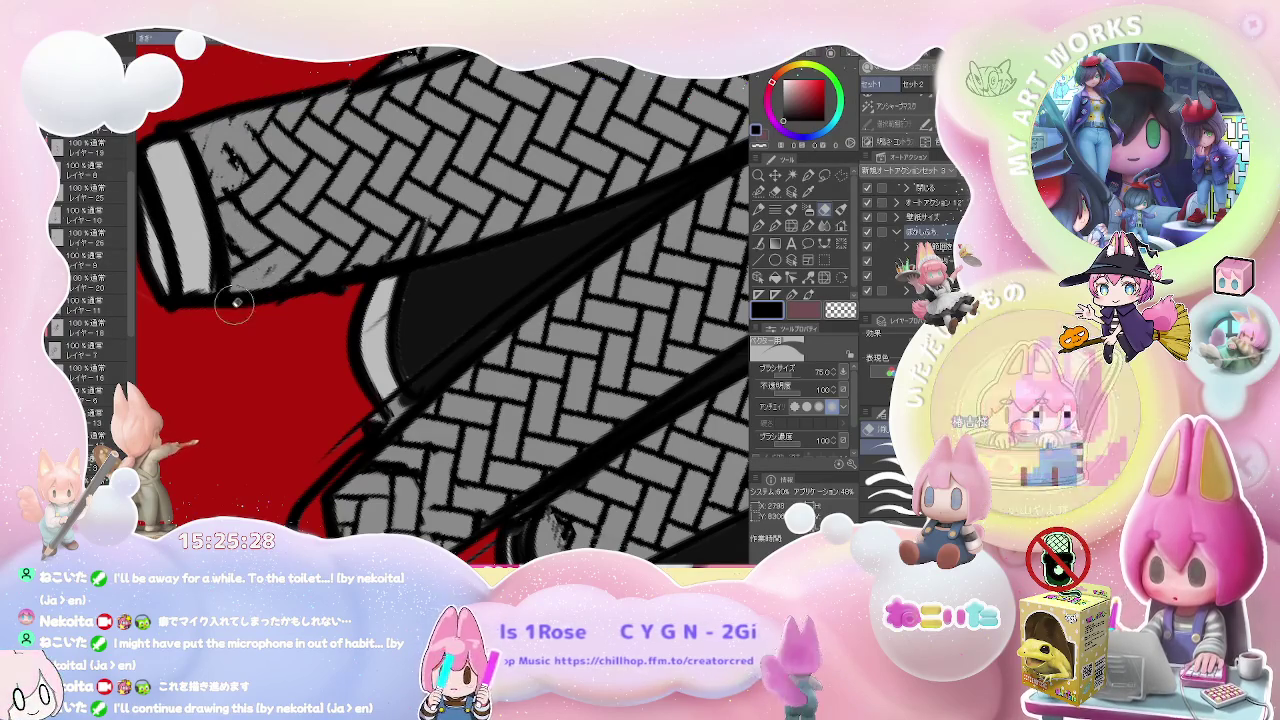
- Ink crisper, darker outlines along the rope edges with the 30.4 pen
scroll(360, 277, "down", 2)
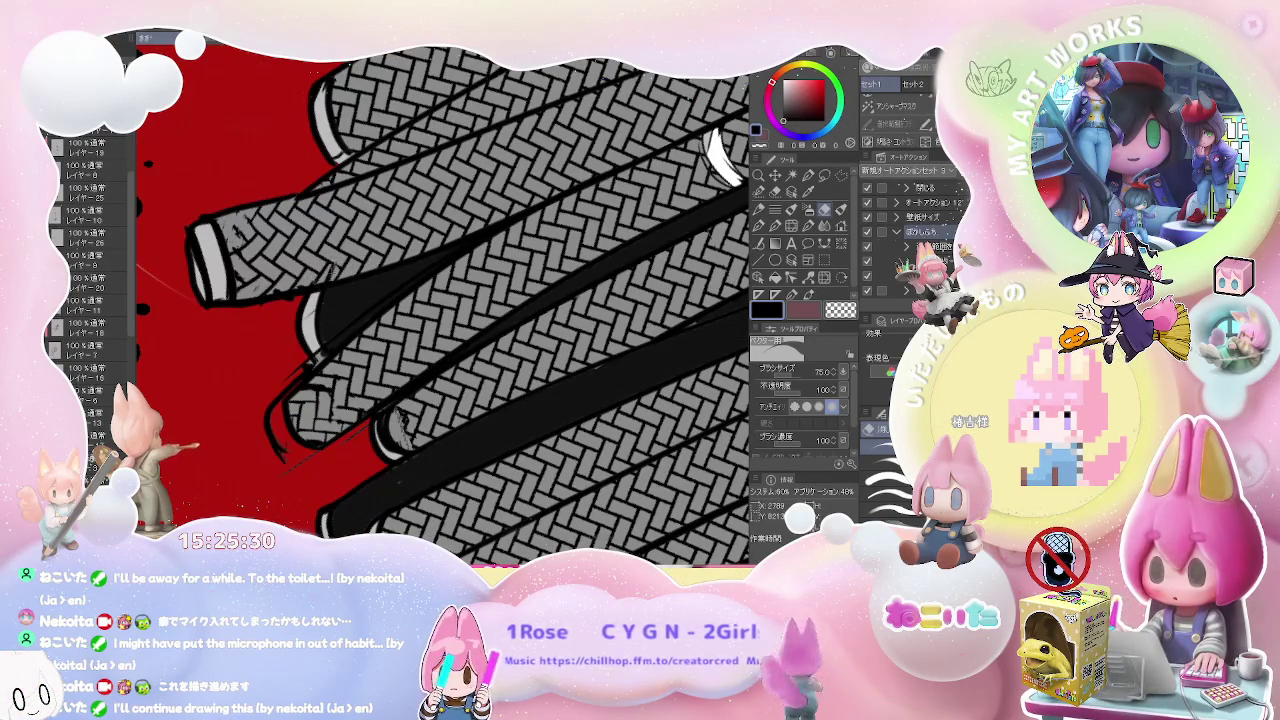
scroll(349, 270, "down", 1)
scroll(349, 270, "down", 1)
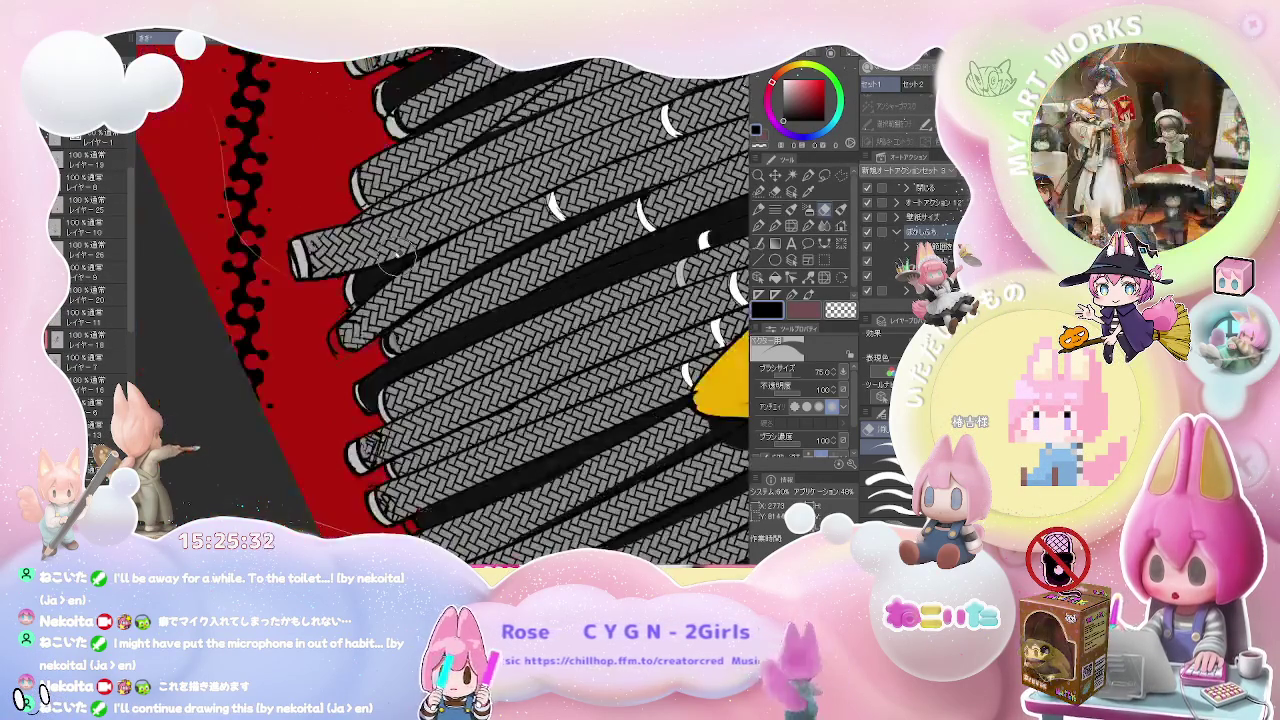
scroll(349, 270, "down", 1)
scroll(349, 270, "down", 1)
scroll(366, 307, "up", 1)
scroll(366, 307, "up", 1)
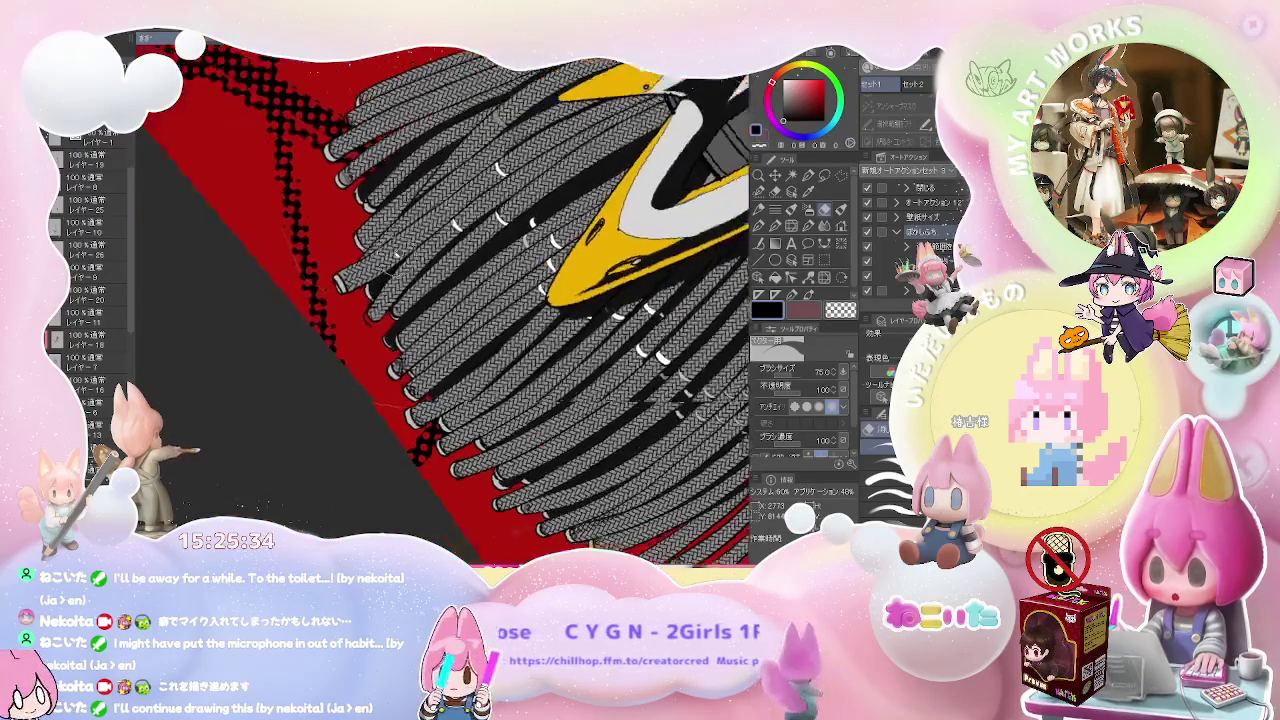
scroll(366, 307, "up", 1)
scroll(366, 307, "up", 2)
key("p")
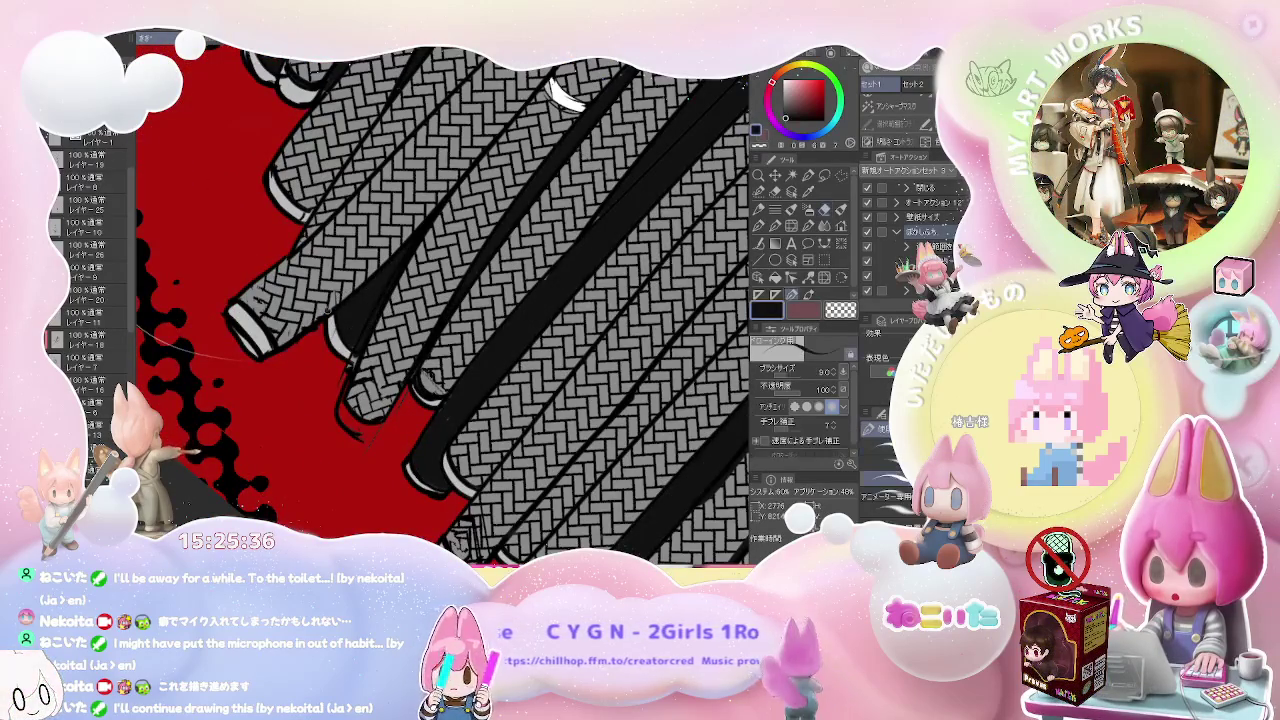
left_click_drag(288, 331, 437, 204)
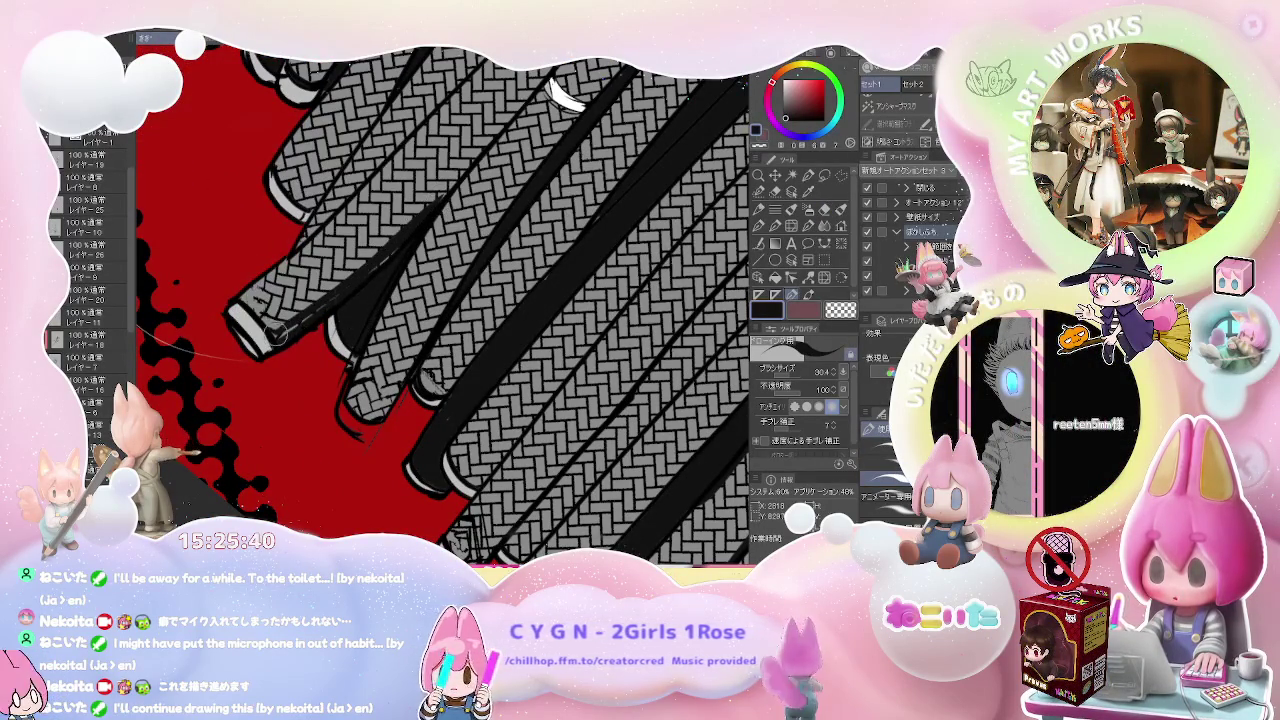
left_click_drag(277, 336, 385, 253)
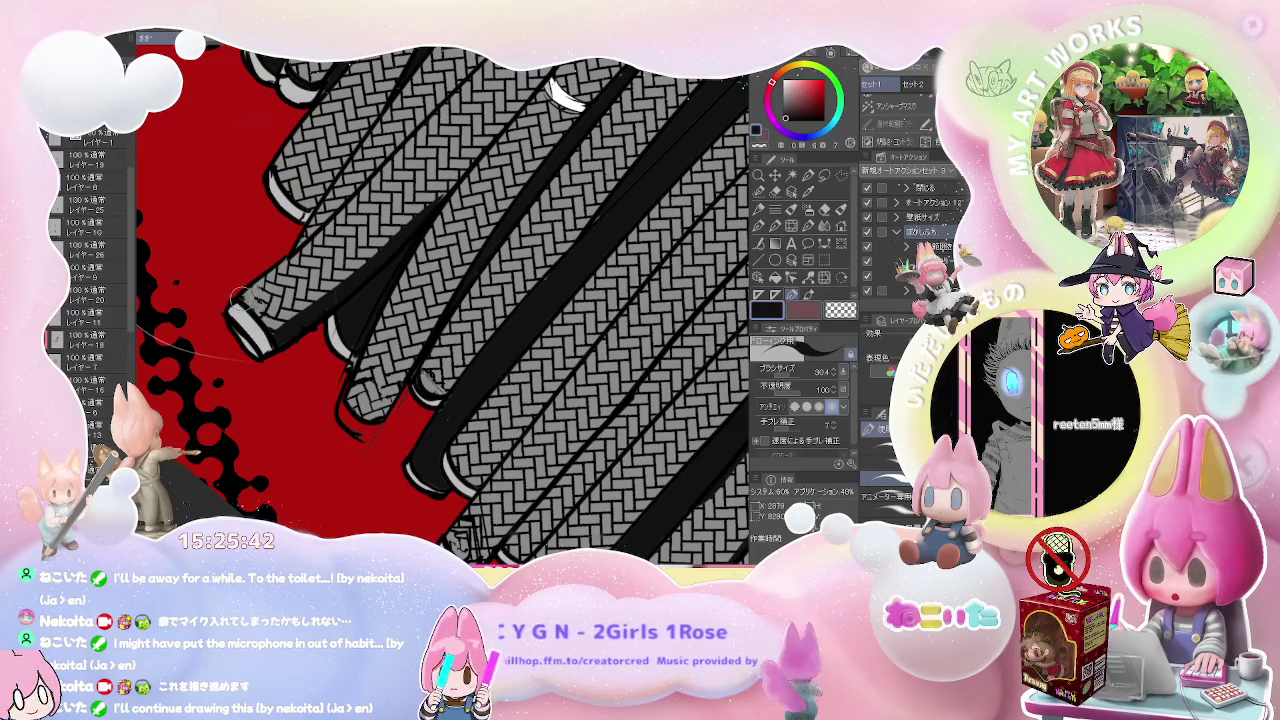
- Rotate and pan the view toward the yellow broom body and the braided ropes
mouse_move(420, 380)
left_mouse_down()
mouse_move(360, 330)
mouse_move(328, 366)
left_mouse_up()
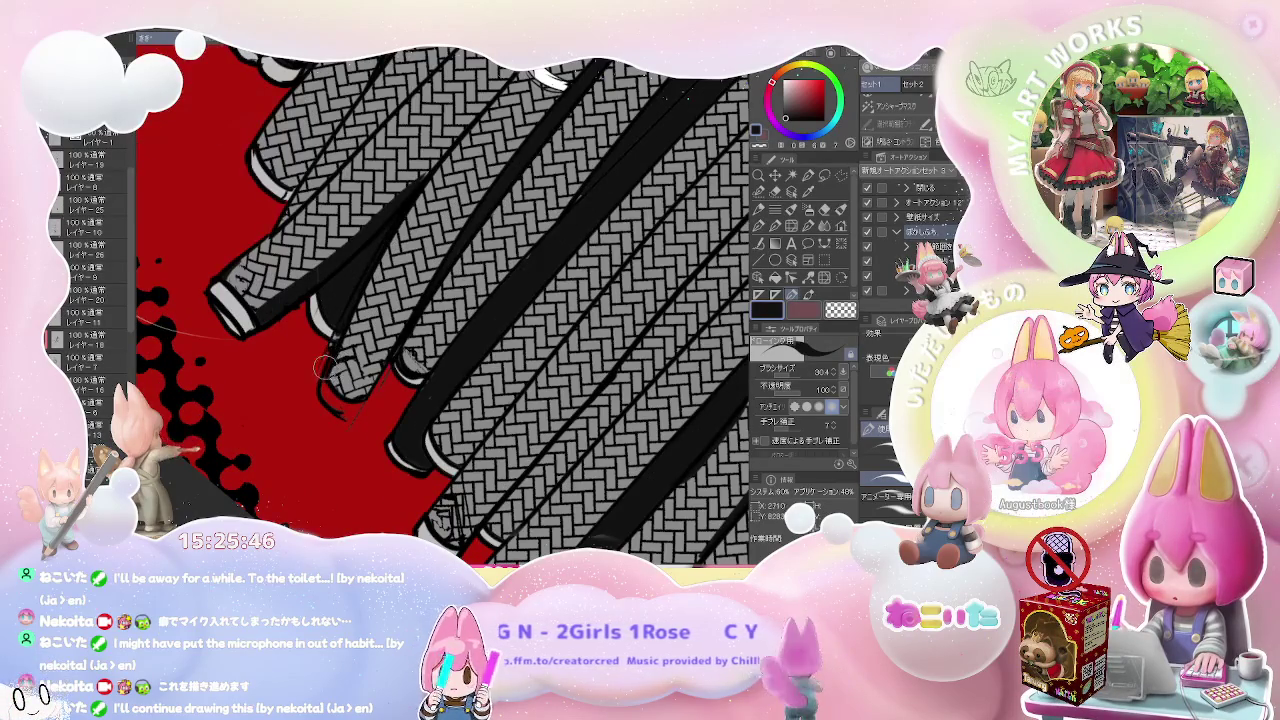
left_click_drag(370, 271, 400, 110)
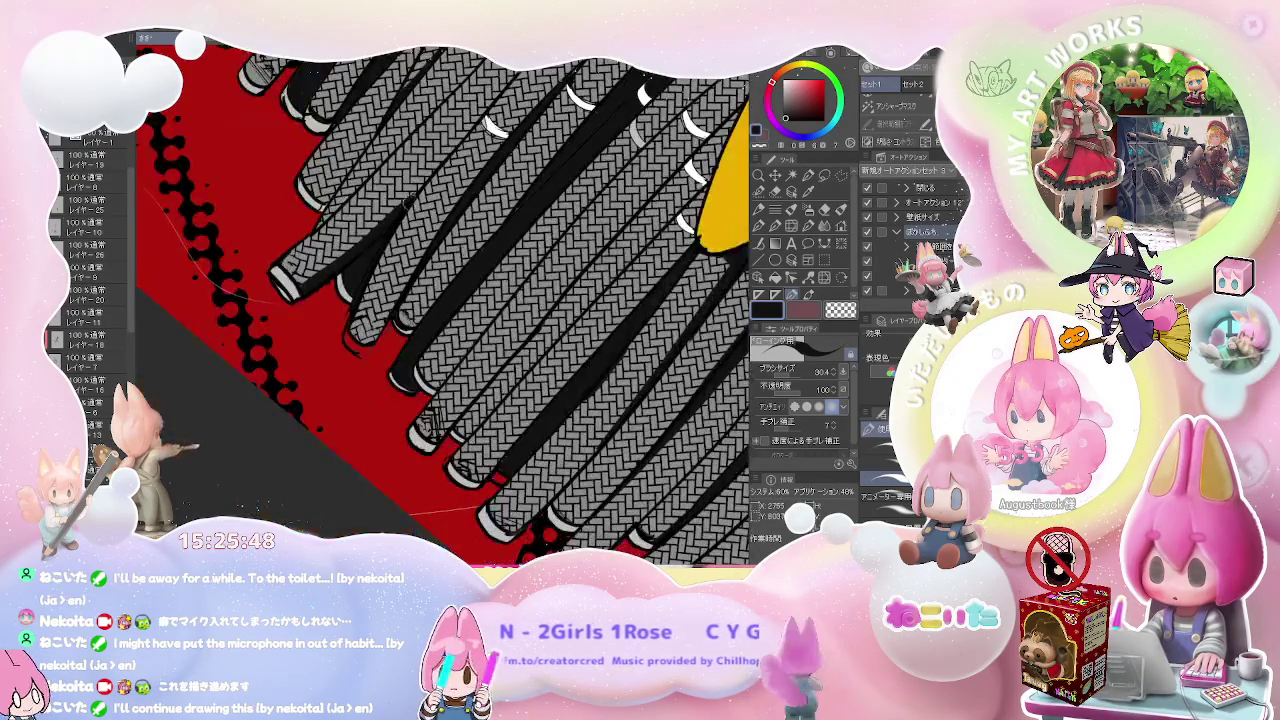
left_click_drag(386, 220, 352, 344)
scroll(444, 306, "up", 3)
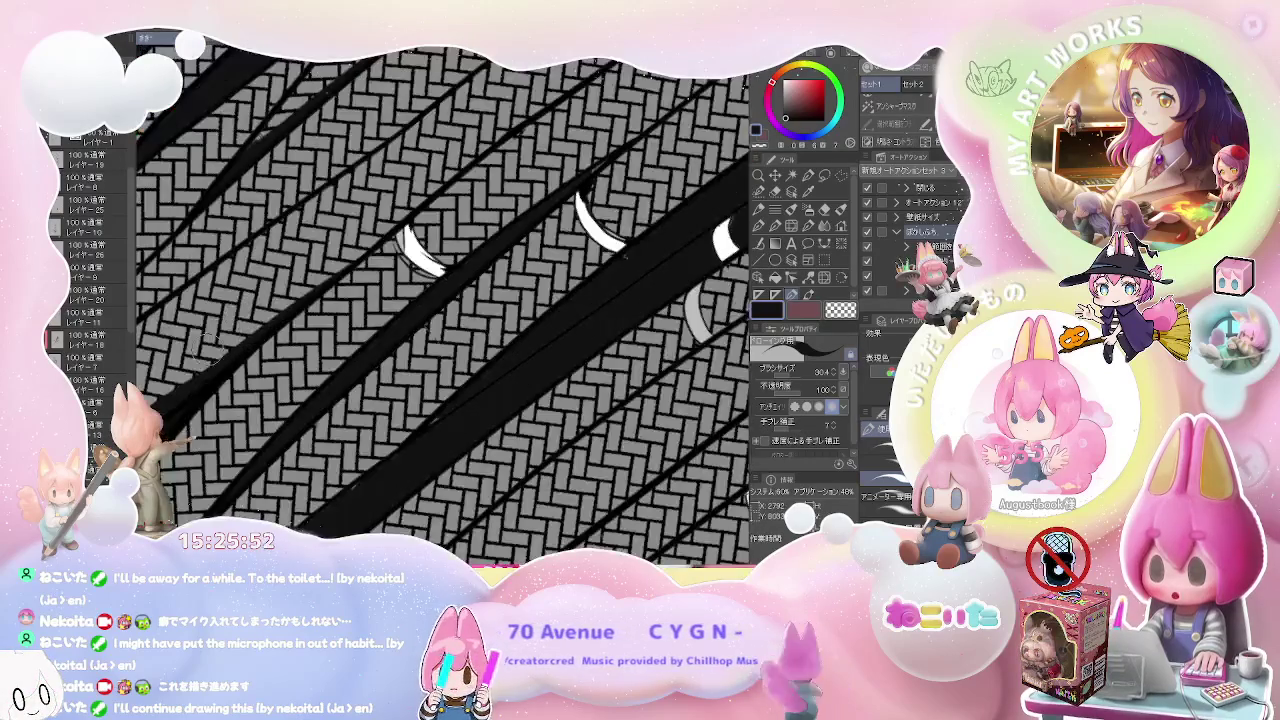
left_click_drag(444, 306, 400, 280)
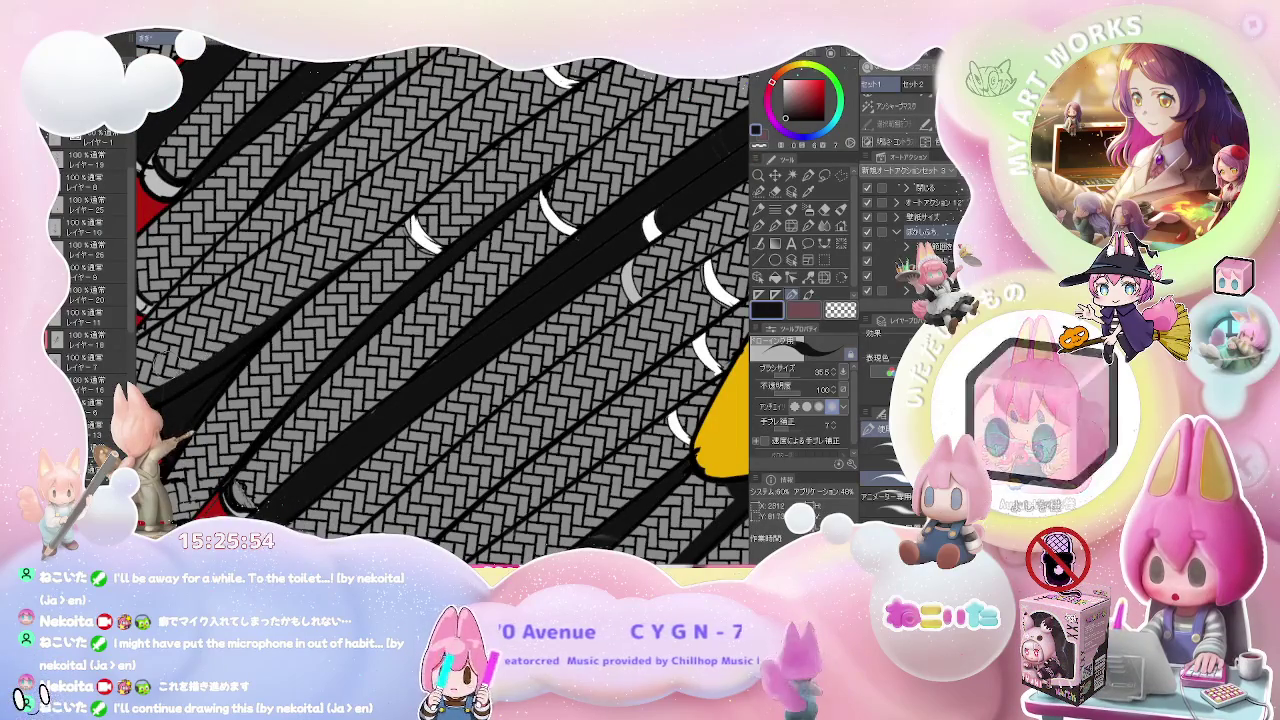
scroll(420, 200, "down", 2)
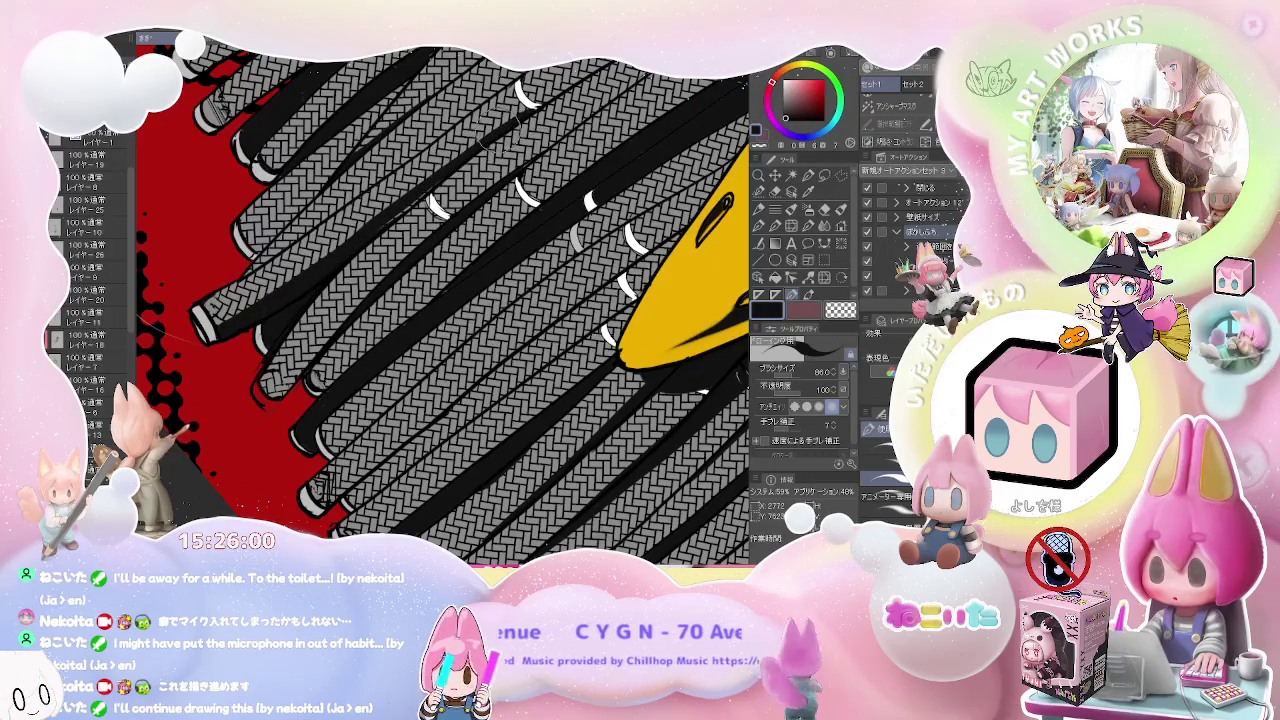
scroll(308, 284, "down", 2)
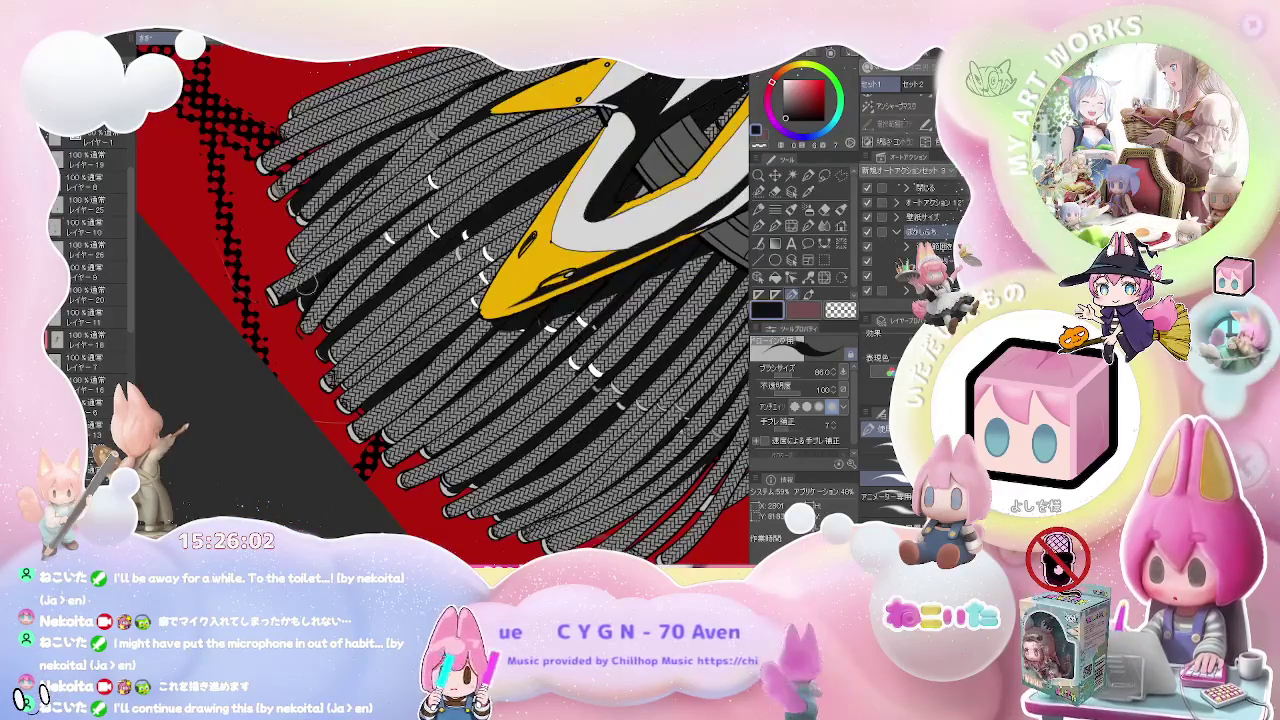
scroll(308, 286, "down", 2)
scroll(308, 286, "down", 2)
scroll(406, 294, "up", 1)
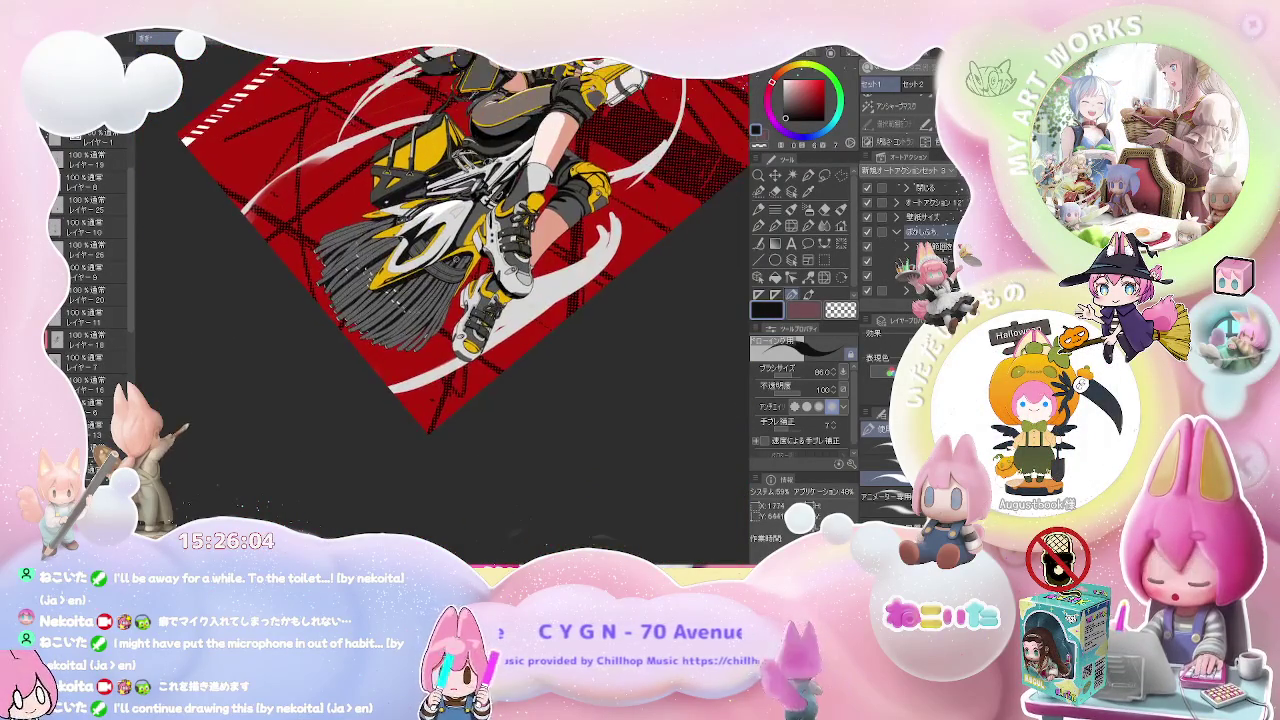
scroll(406, 294, "up", 2)
scroll(406, 294, "up", 2)
scroll(406, 294, "up", 2)
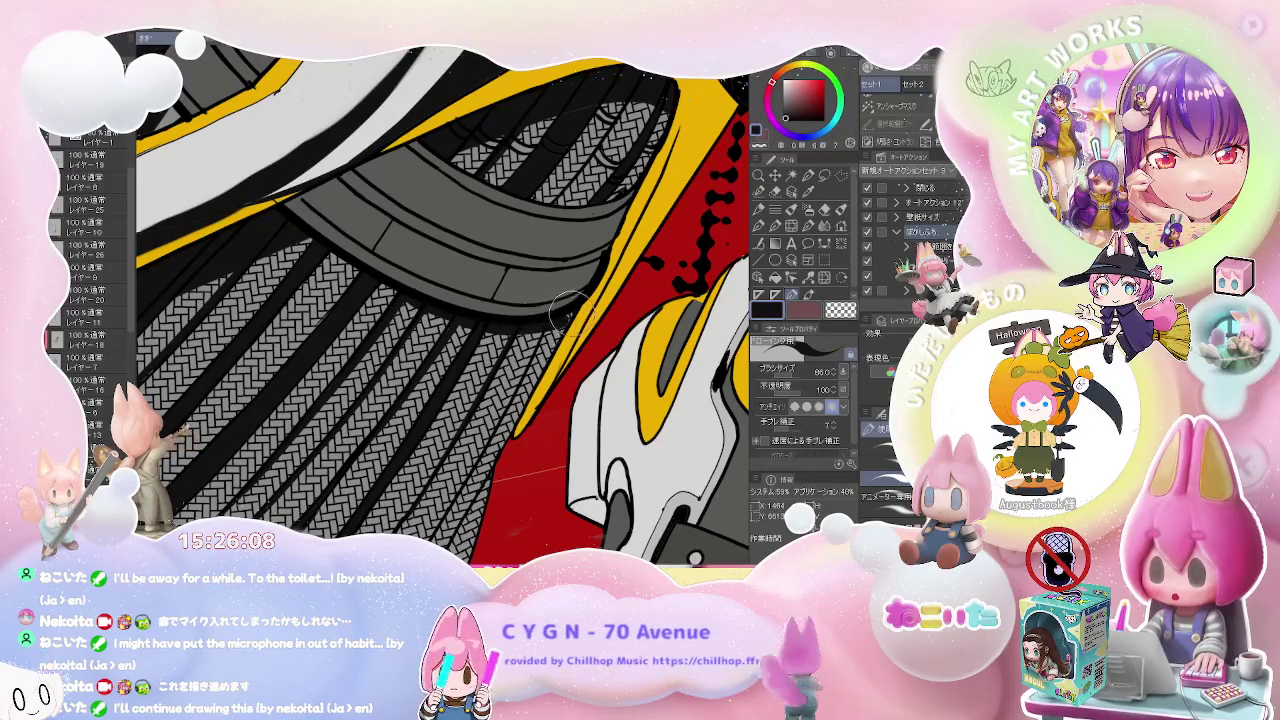
scroll(540, 318, "down", 1)
scroll(540, 318, "down", 2)
scroll(540, 318, "down", 2)
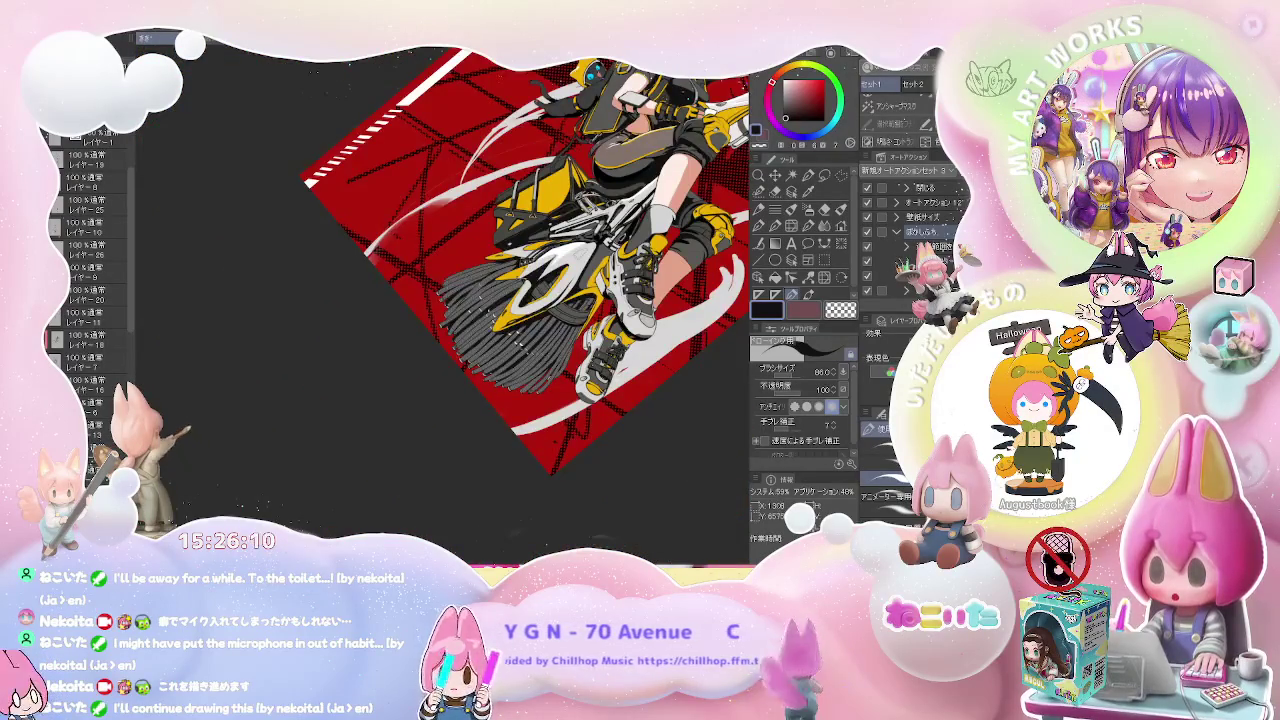
scroll(540, 318, "up", 2)
scroll(540, 318, "up", 2)
scroll(540, 318, "up", 2)
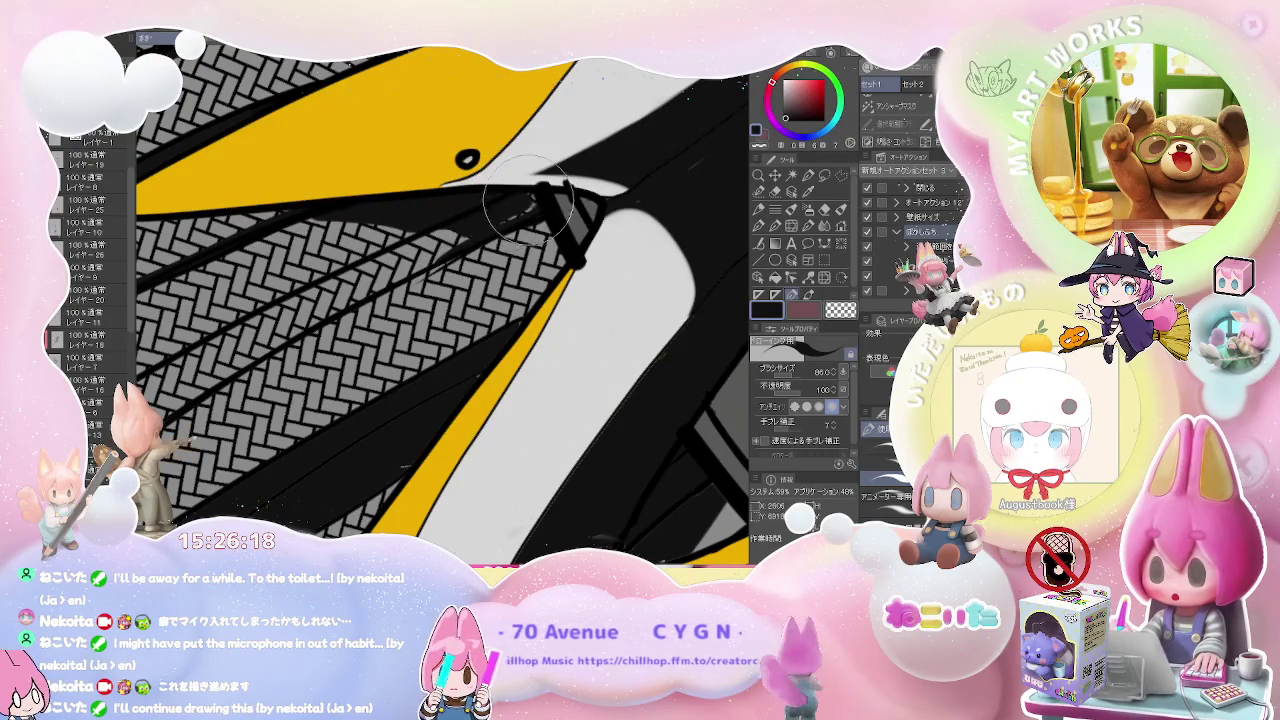
left_click_drag(507, 213, 512, 278)
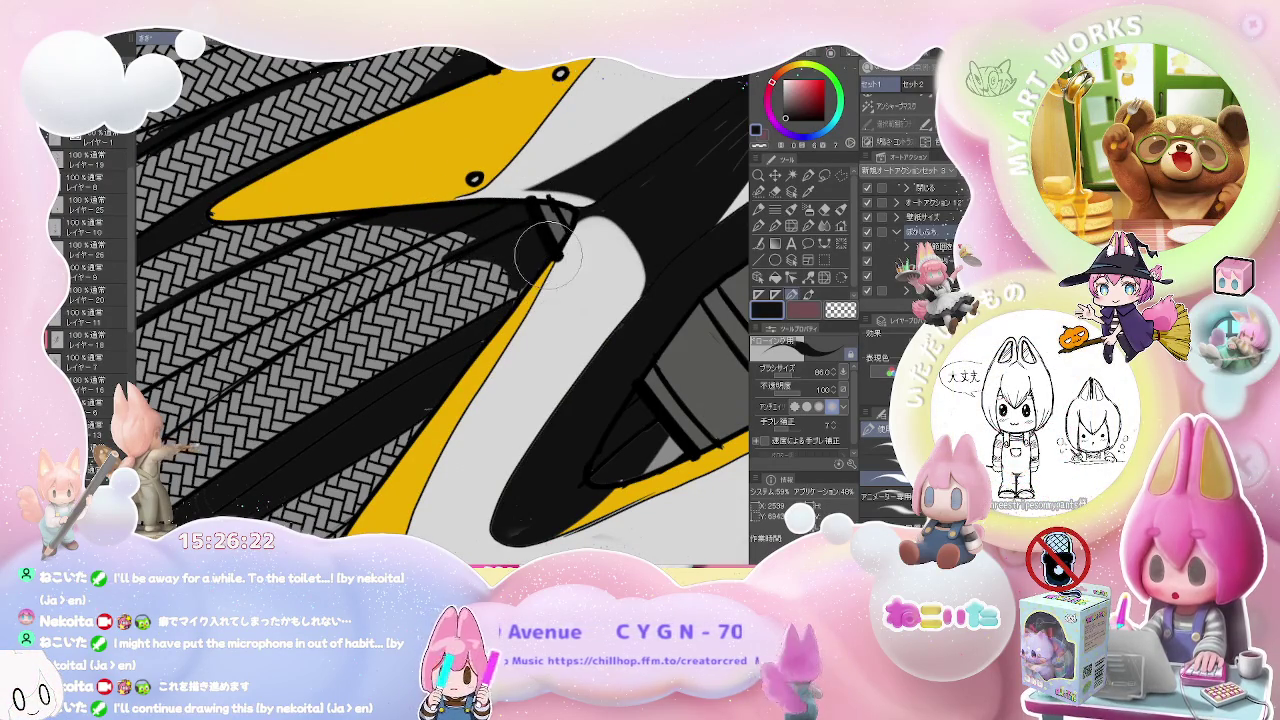
scroll(503, 305, "down", 2)
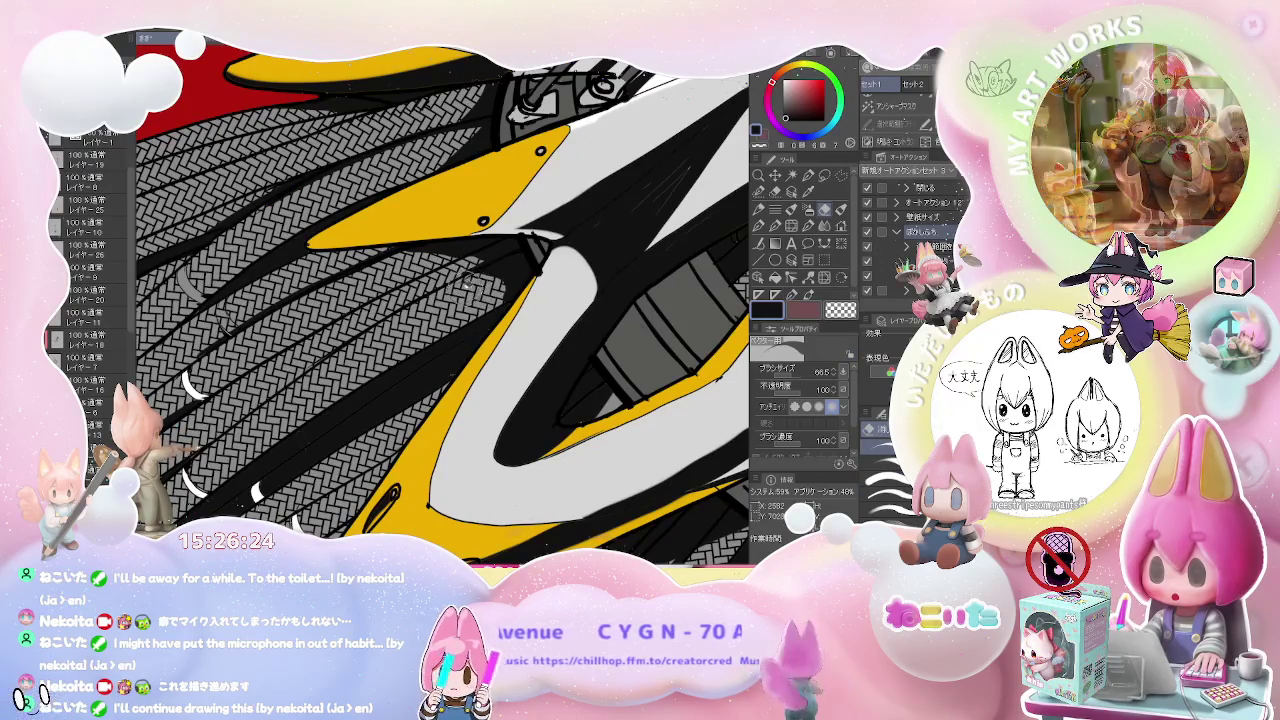
scroll(445, 280, "down", 1)
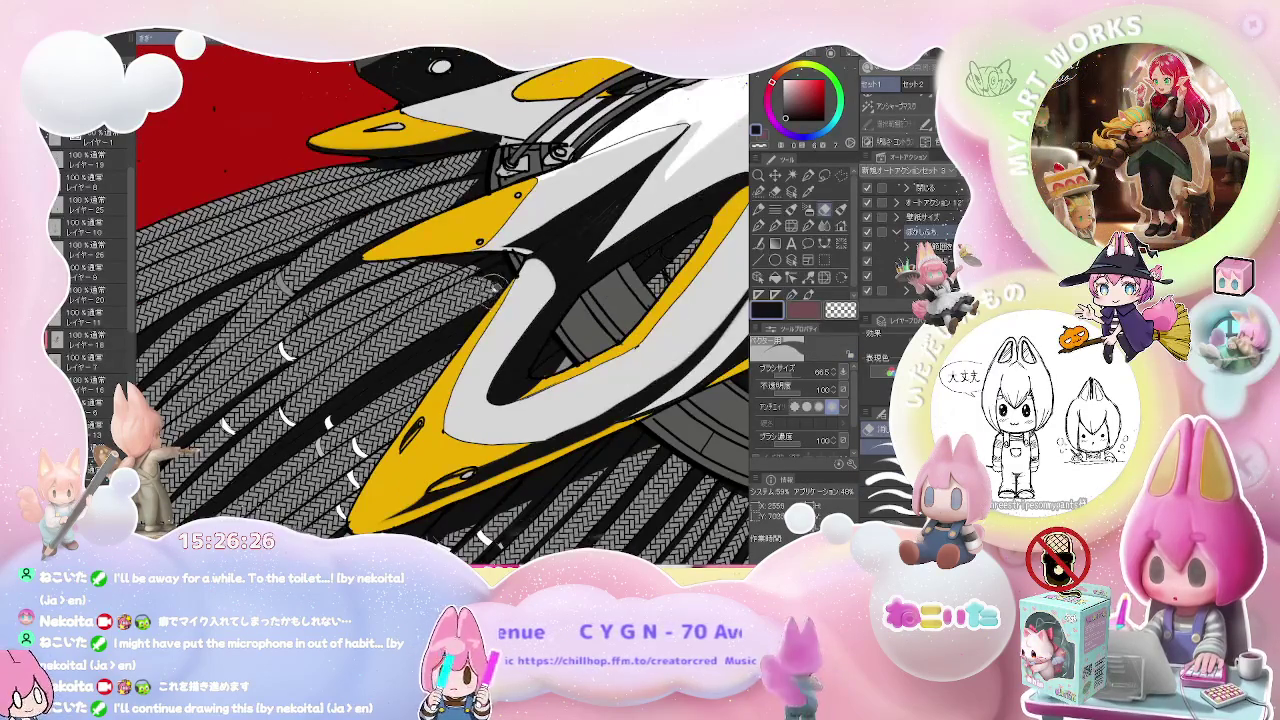
scroll(480, 298, "down", 1)
scroll(485, 300, "down", 2)
scroll(480, 300, "down", 3)
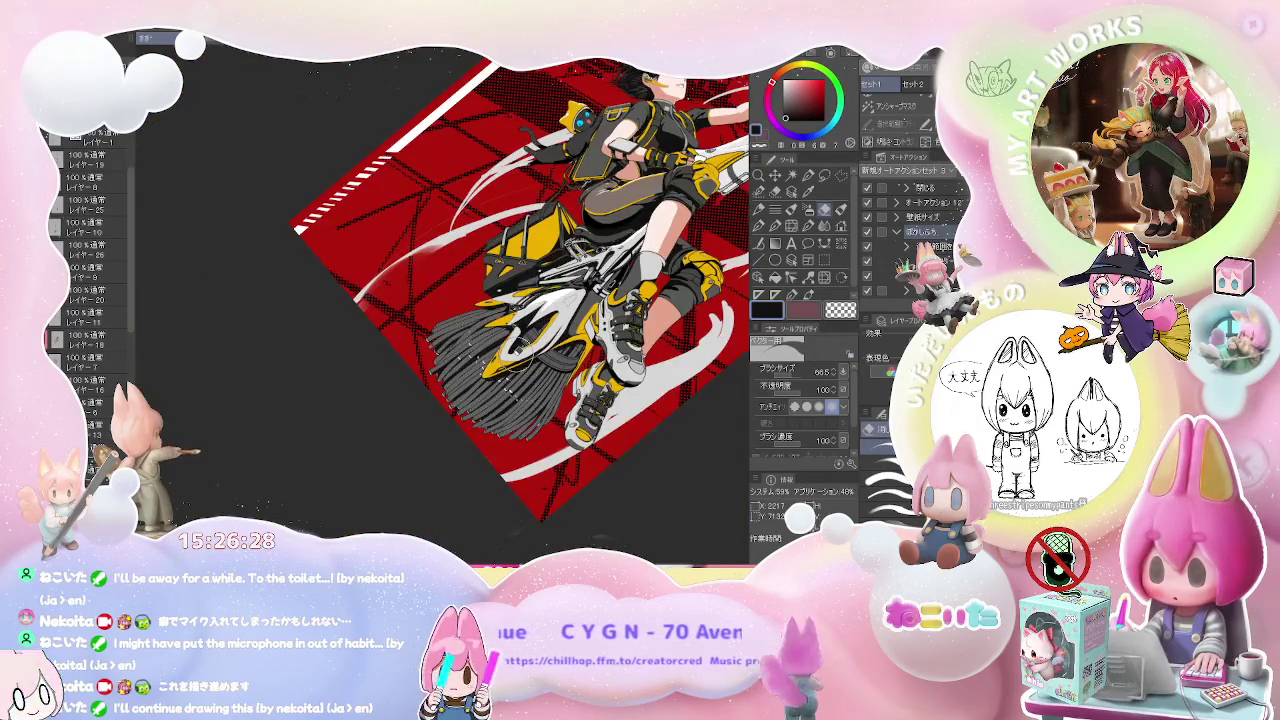
key("asciicircum")
key("asciicircum")
key("asciicircum")
key("asciicircum")
key("asciicircum")
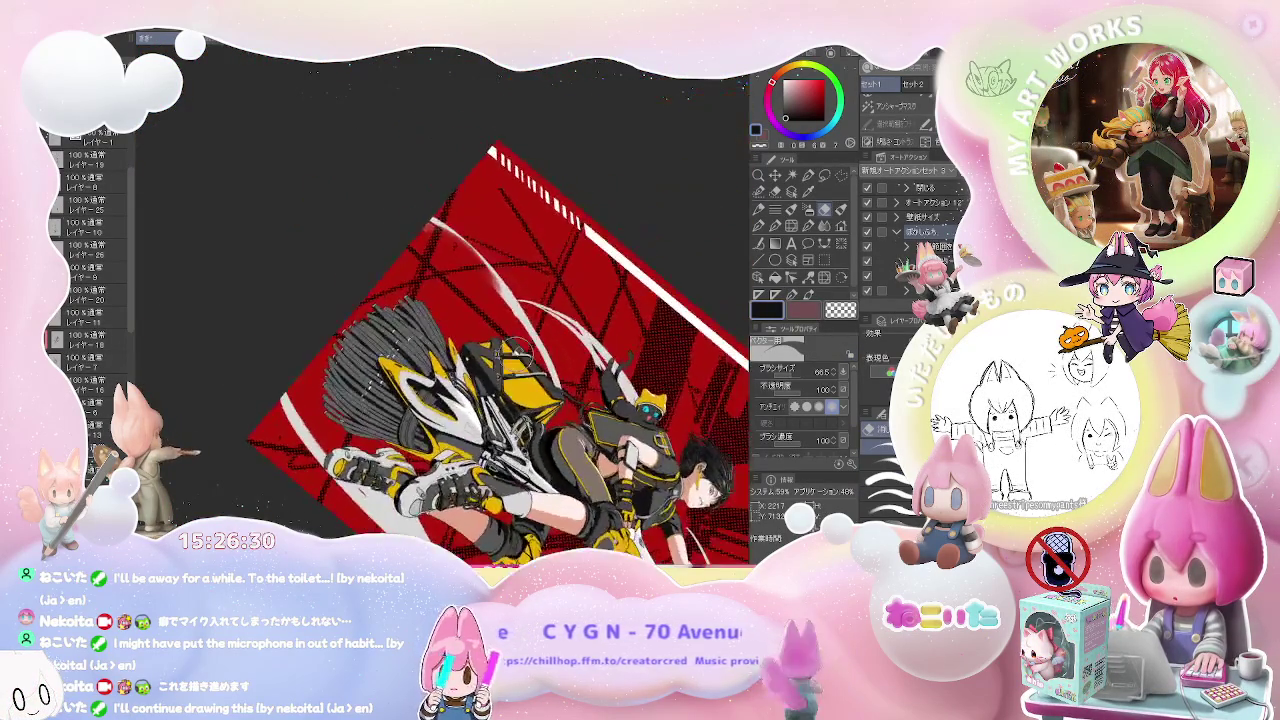
scroll(440, 390, "up", 3)
scroll(440, 390, "up", 3)
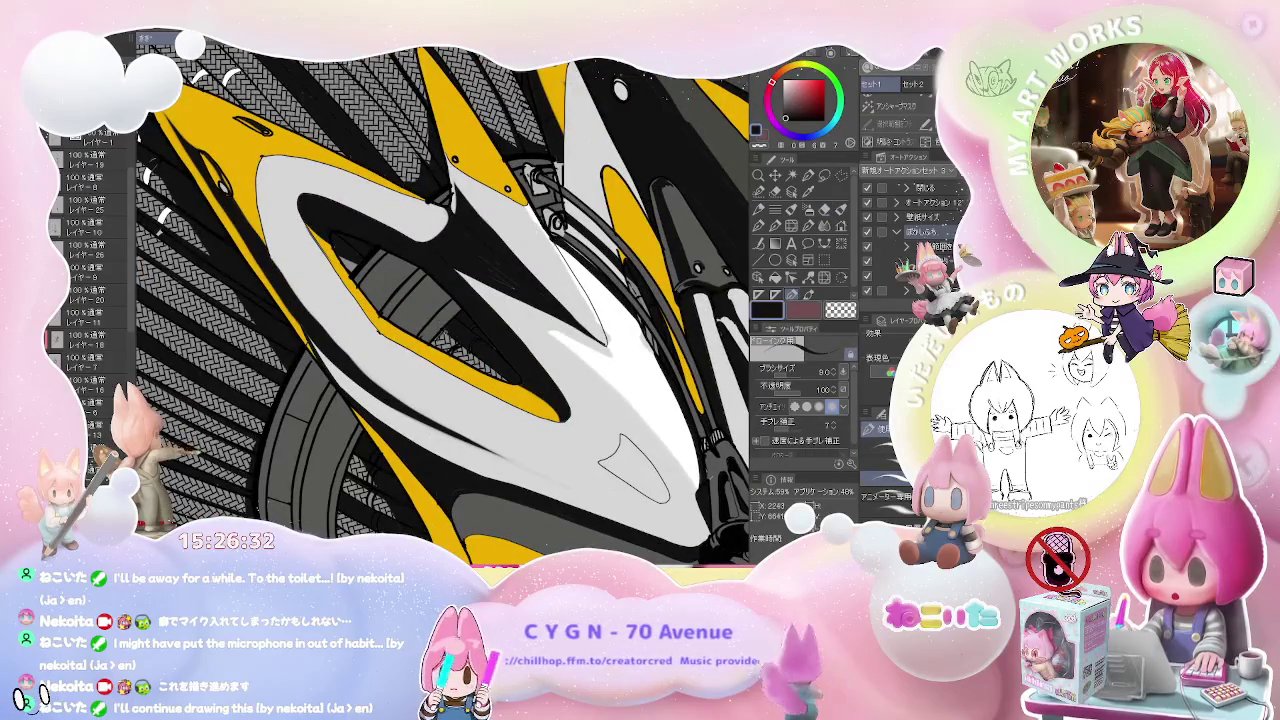
scroll(440, 338, "up", 2)
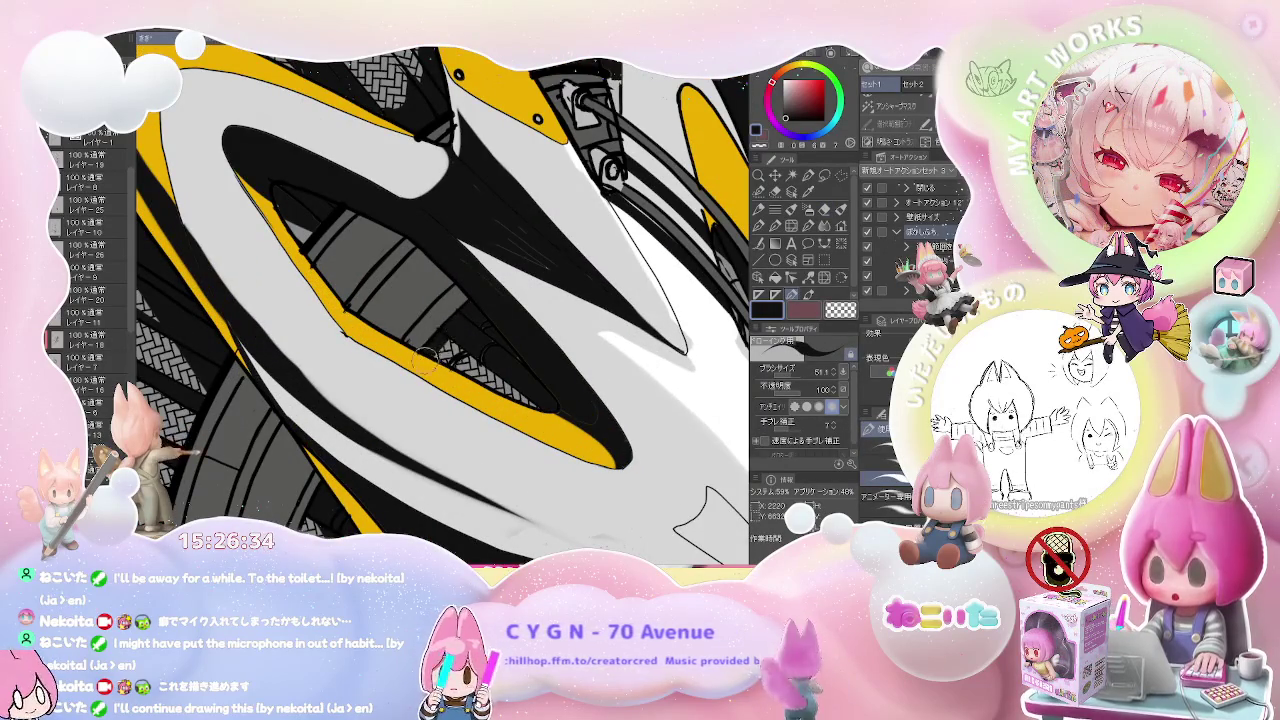
scroll(484, 330, "down", 2)
scroll(520, 355, "down", 2)
scroll(548, 390, "down", 2)
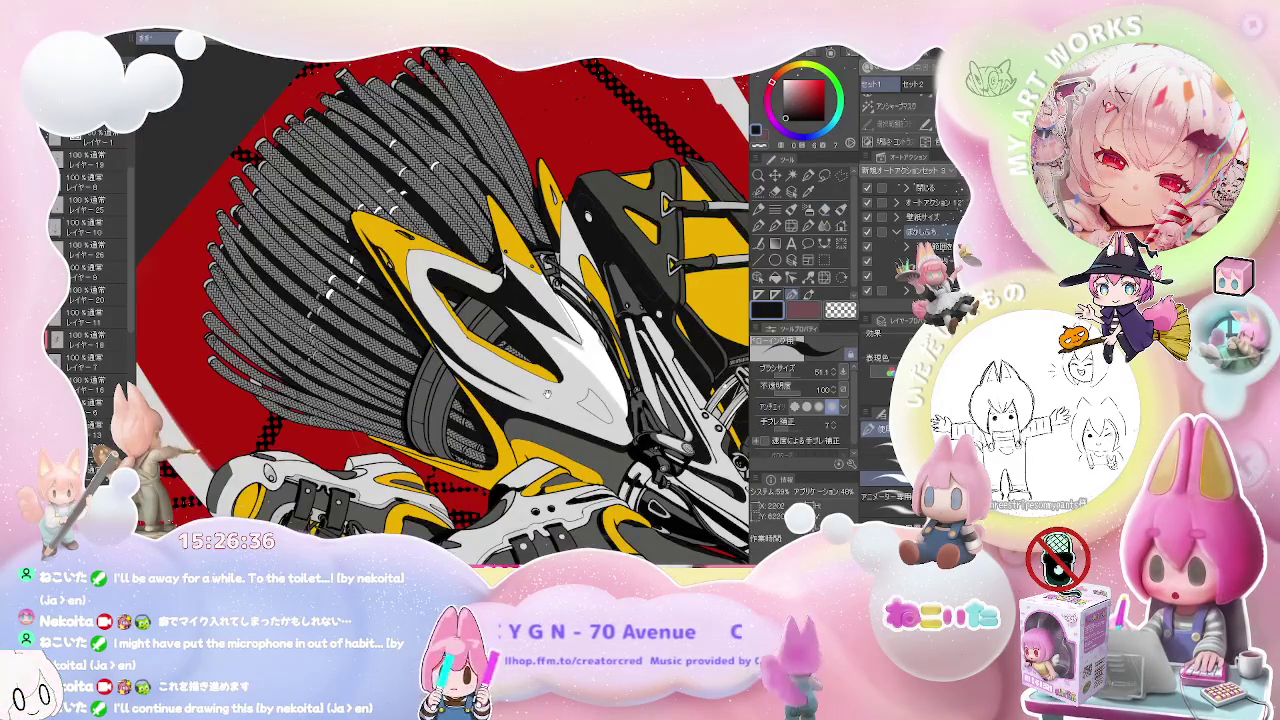
scroll(548, 395, "up", 2)
scroll(548, 395, "up", 2)
scroll(548, 395, "up", 2)
scroll(548, 395, "up", 2)
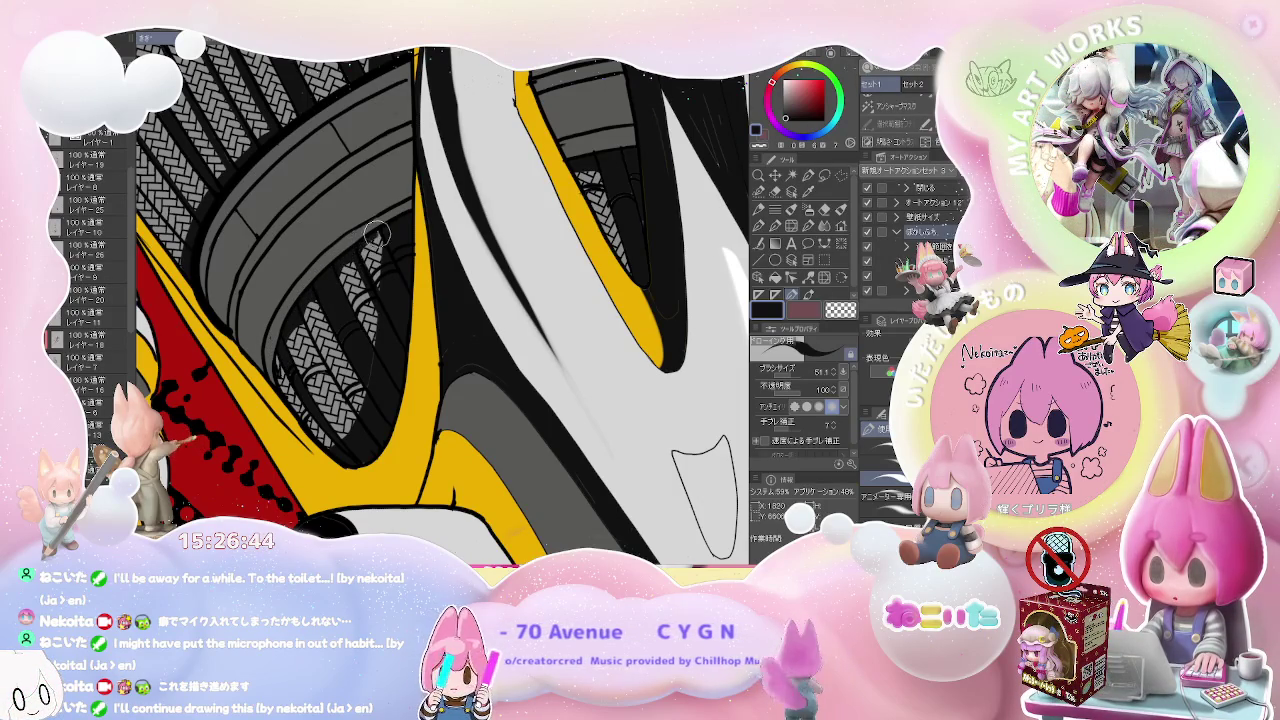
scroll(395, 243, "down", 2)
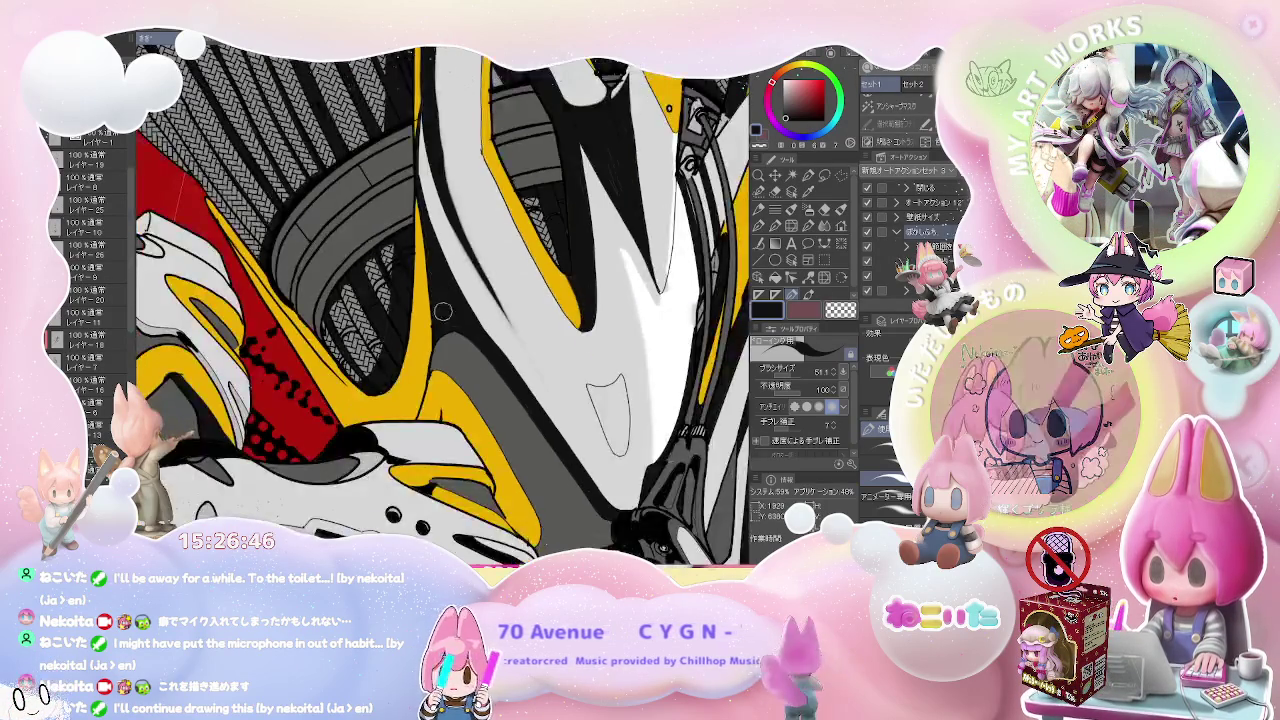
scroll(395, 243, "down", 3)
scroll(395, 243, "down", 3)
left_click_drag(543, 334, 508, 348)
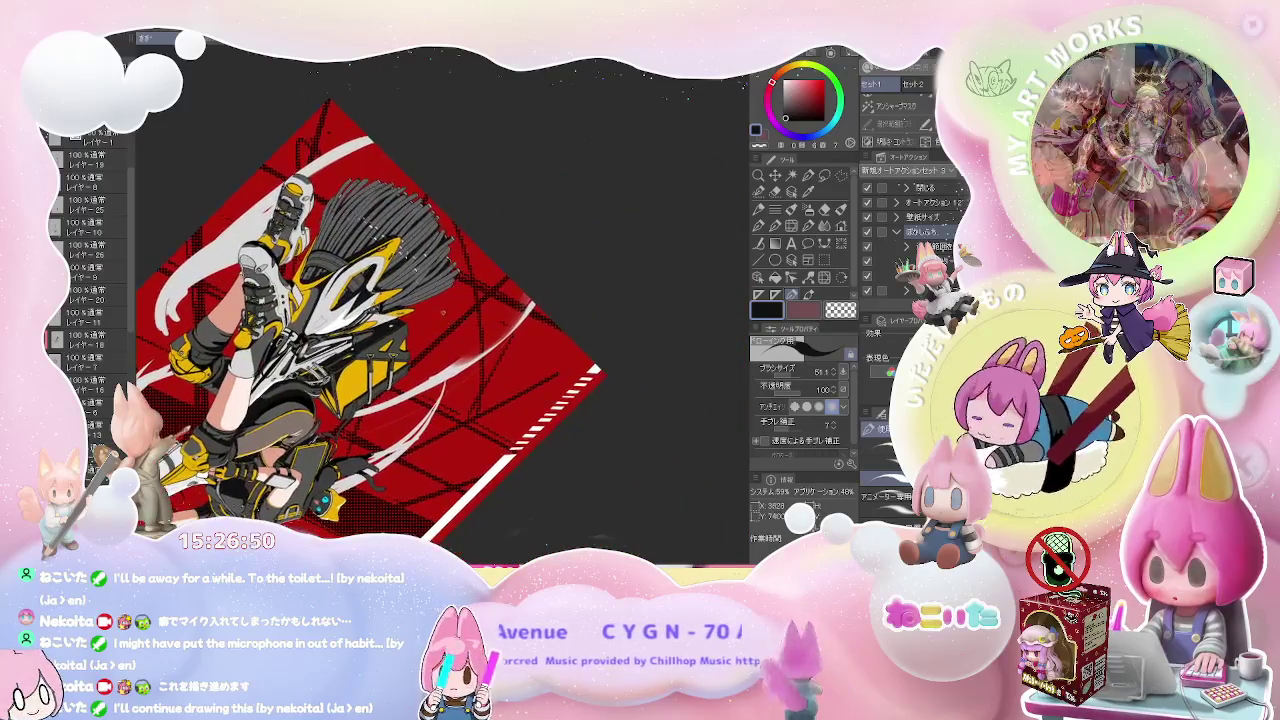
- Zoom in on the laced shoe, tilt the view, and select layer レイヤー18
scroll(508, 348, "up", 3)
scroll(508, 348, "up", 2)
scroll(508, 348, "up", 1)
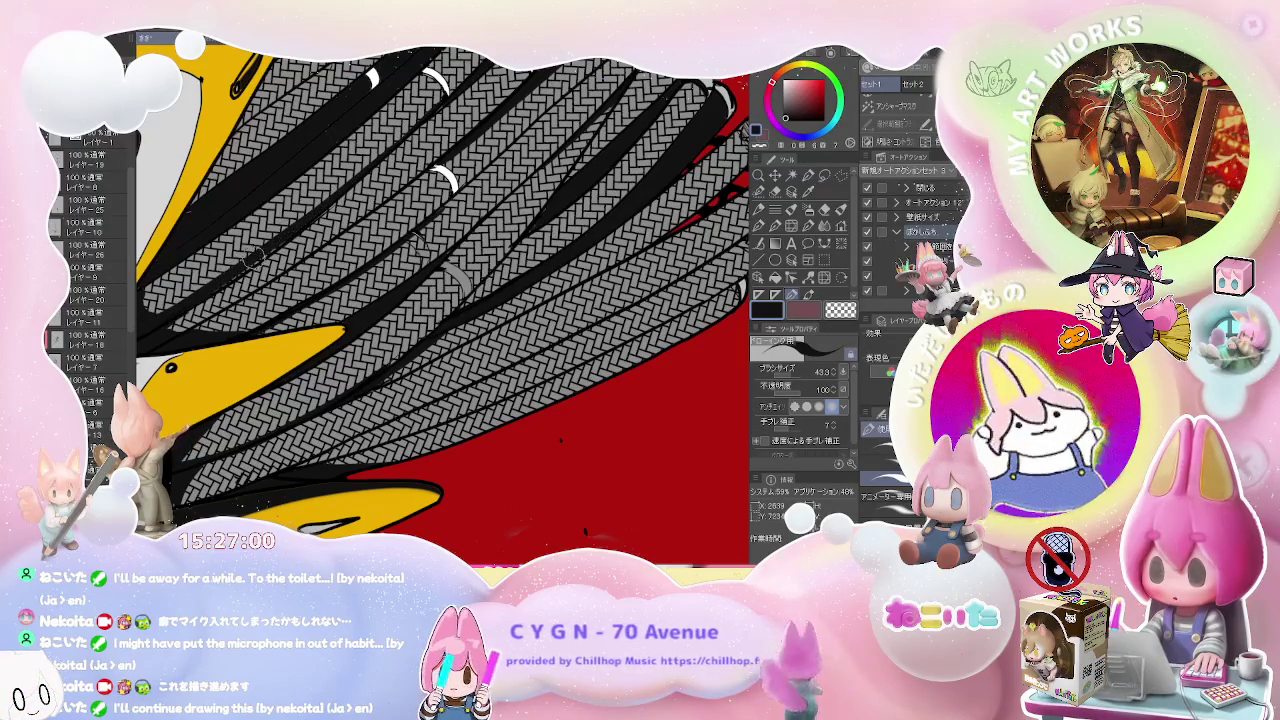
scroll(440, 300, "down", 2)
scroll(440, 300, "down", 2)
scroll(440, 300, "down", 2)
scroll(440, 300, "down", 2)
scroll(440, 300, "up", 2)
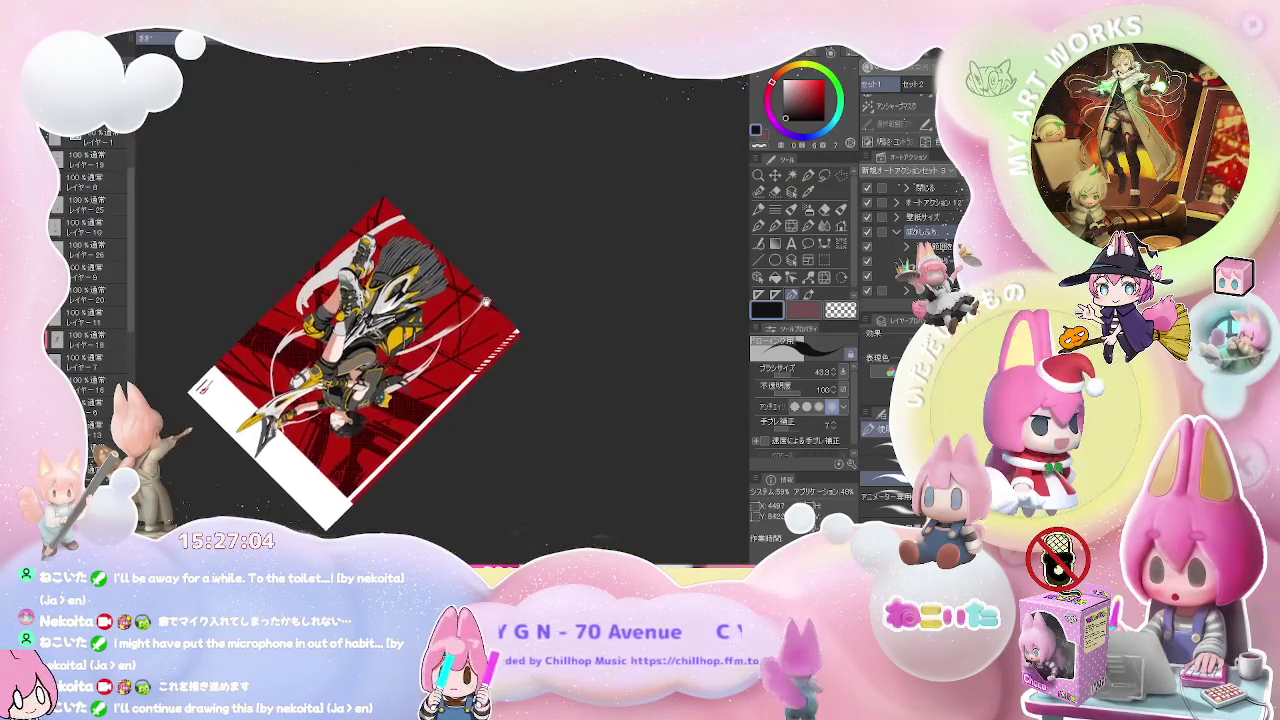
scroll(440, 300, "up", 4)
scroll(440, 300, "up", 2)
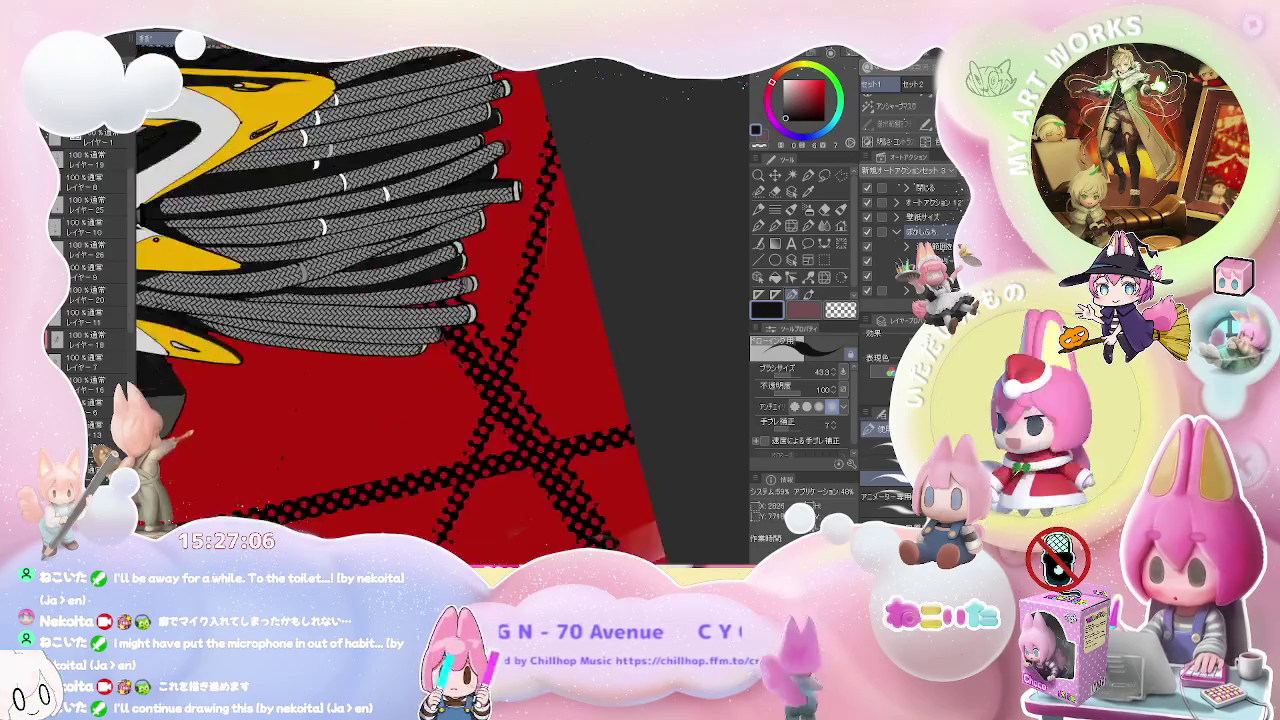
scroll(440, 300, "up", 2)
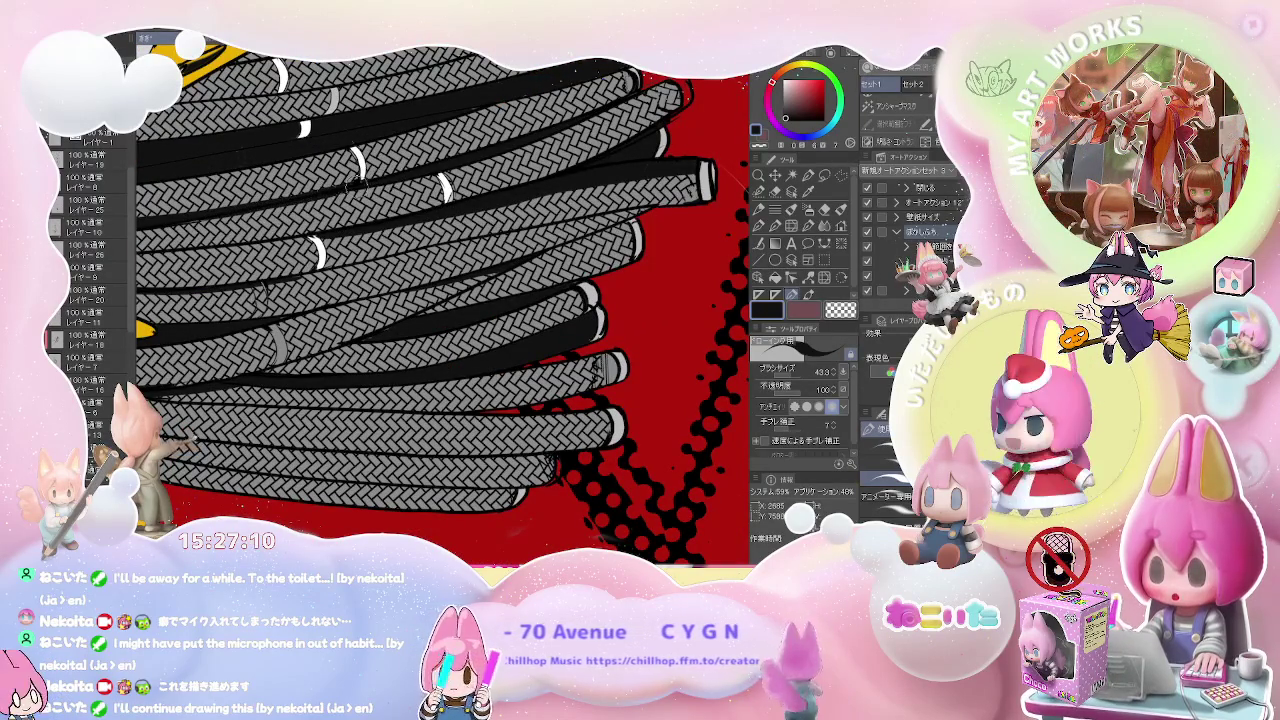
scroll(440, 300, "down", 1)
scroll(440, 300, "down", 2)
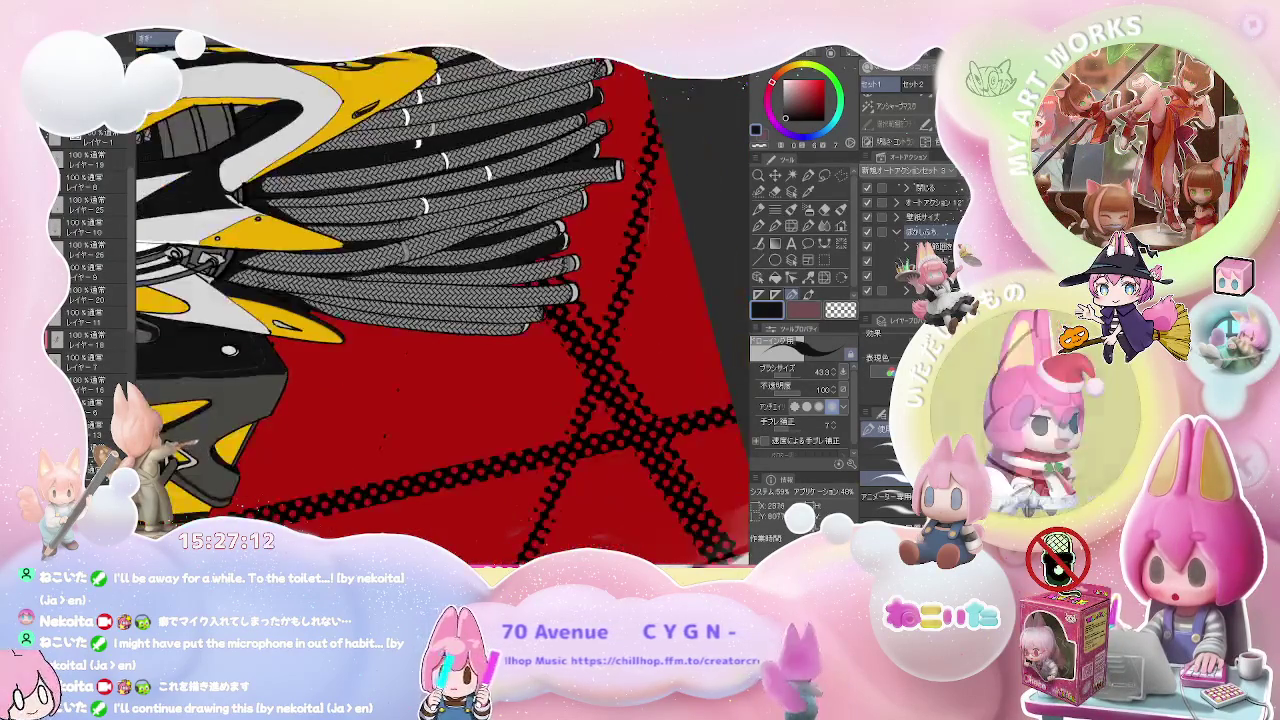
scroll(440, 300, "down", 2)
scroll(440, 300, "down", 2)
scroll(400, 300, "down", 3)
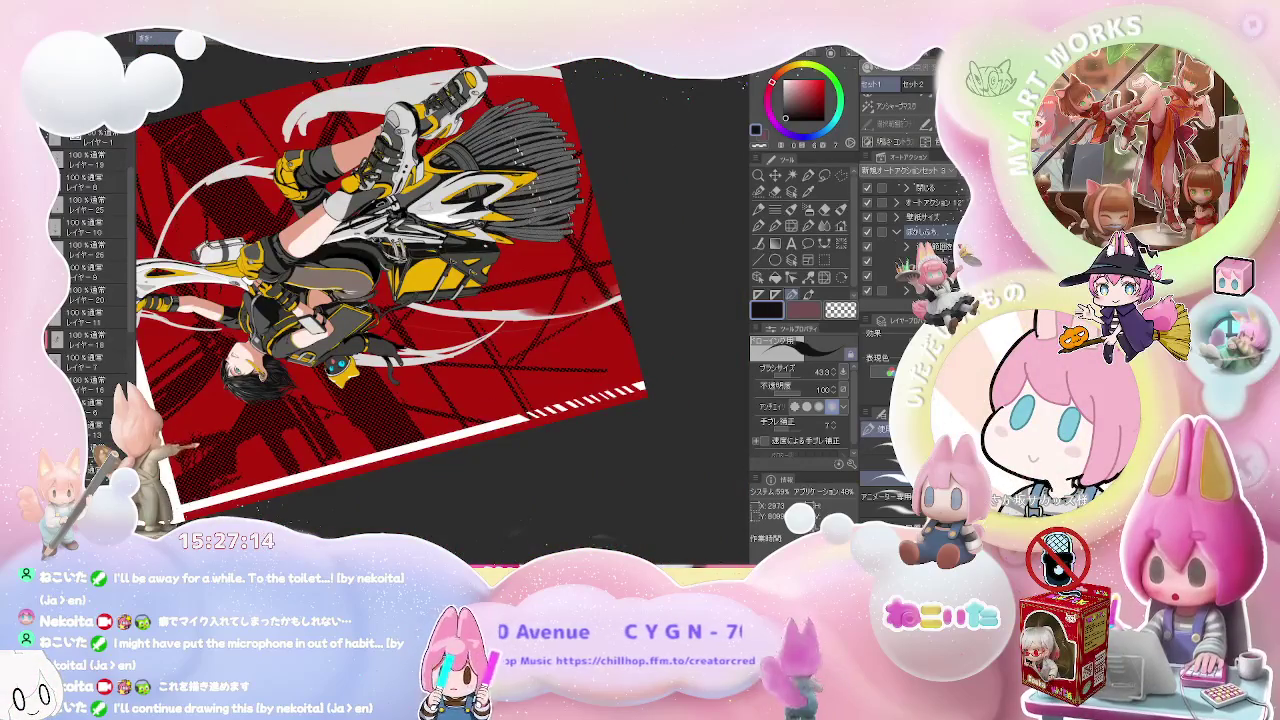
scroll(440, 290, "down", 2)
scroll(440, 290, "down", 2)
scroll(440, 290, "down", 3)
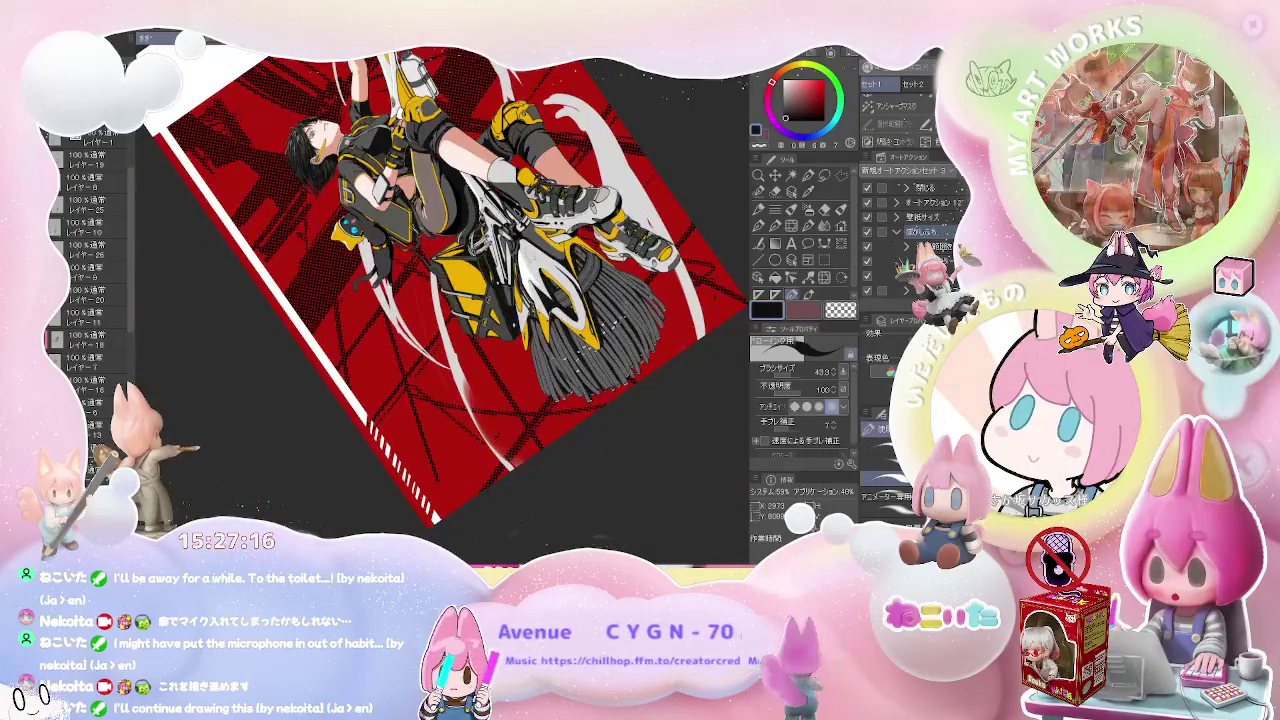
scroll(440, 290, "up", 2)
scroll(440, 290, "up", 2)
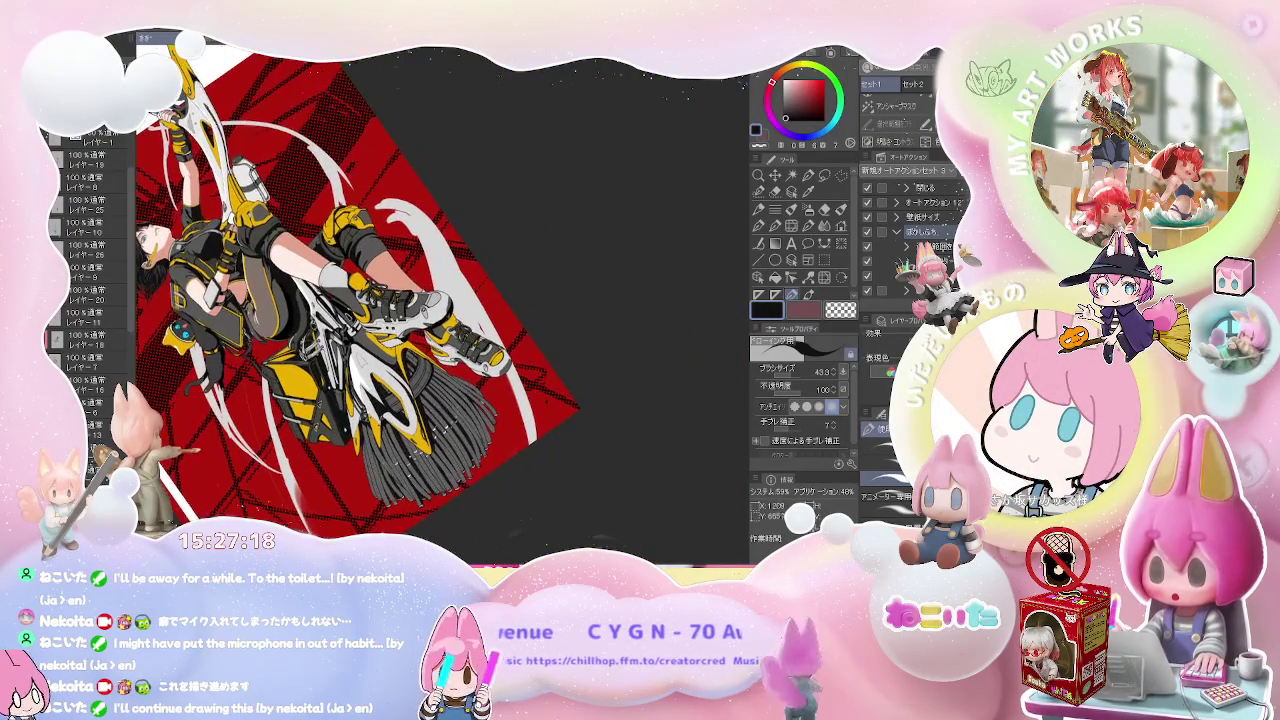
scroll(440, 300, "up", 3)
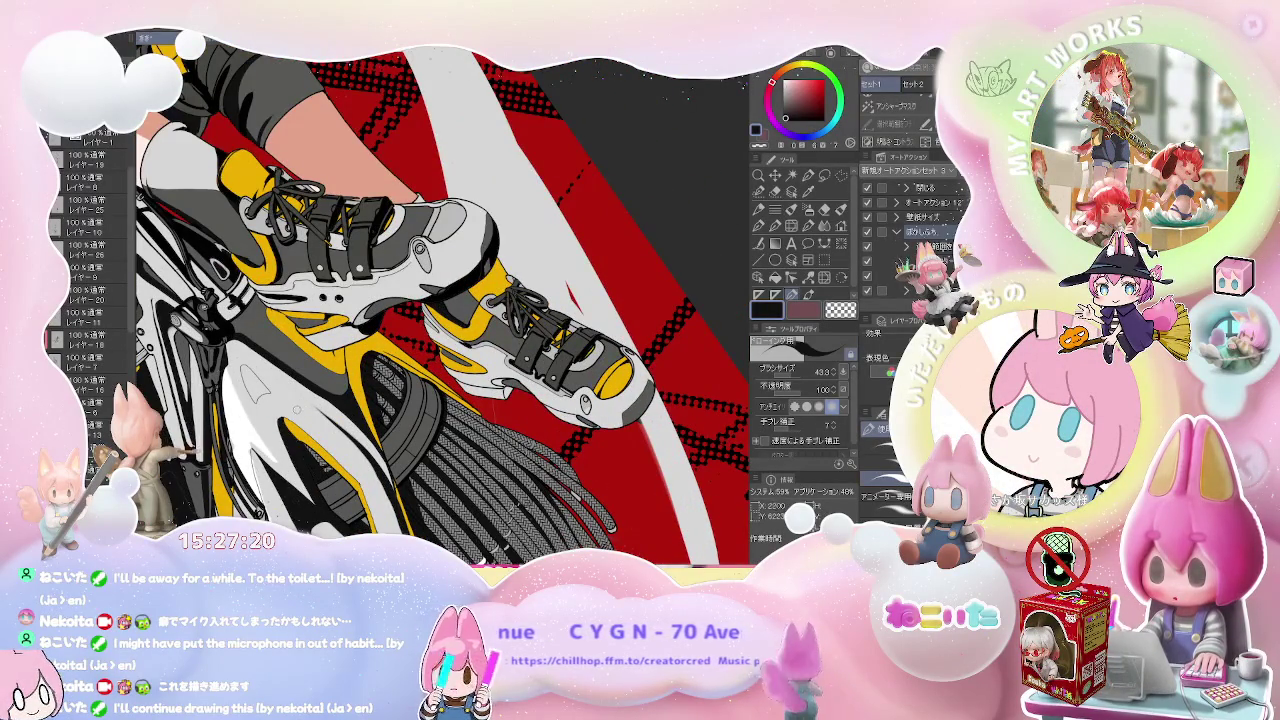
scroll(296, 407, "up", 2)
scroll(384, 419, "up", 2)
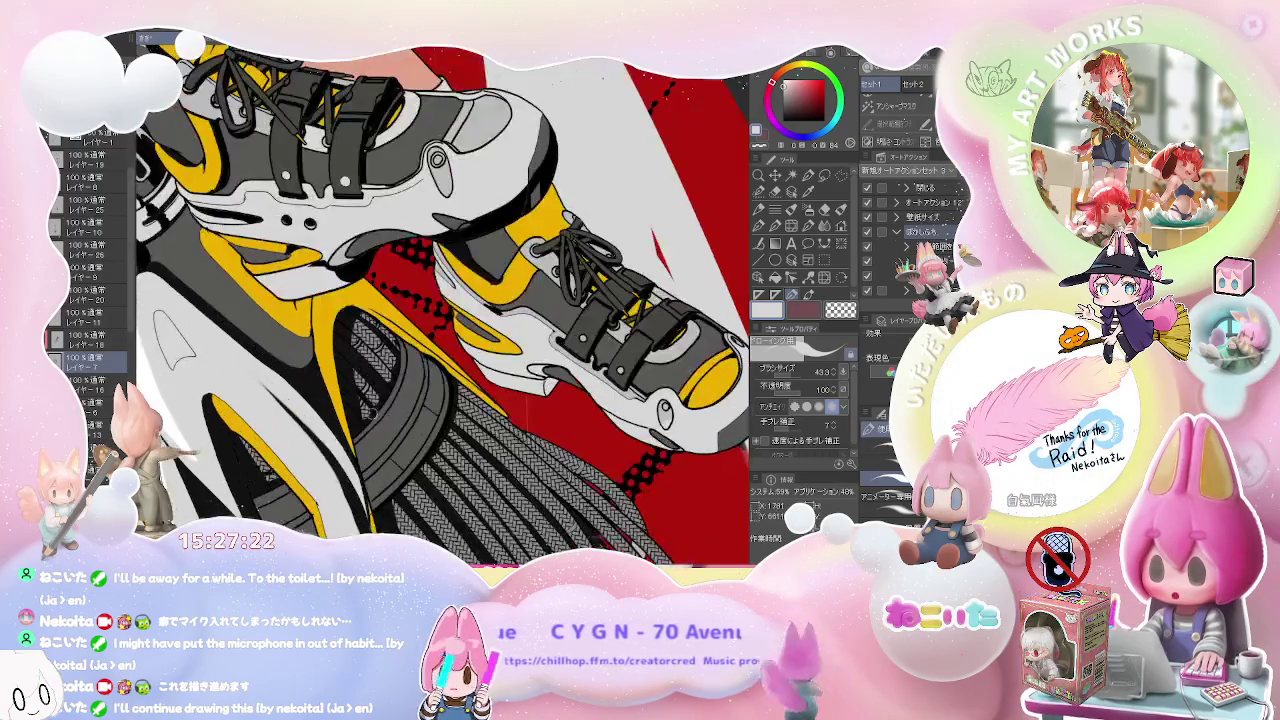
scroll(389, 399, "up", 2)
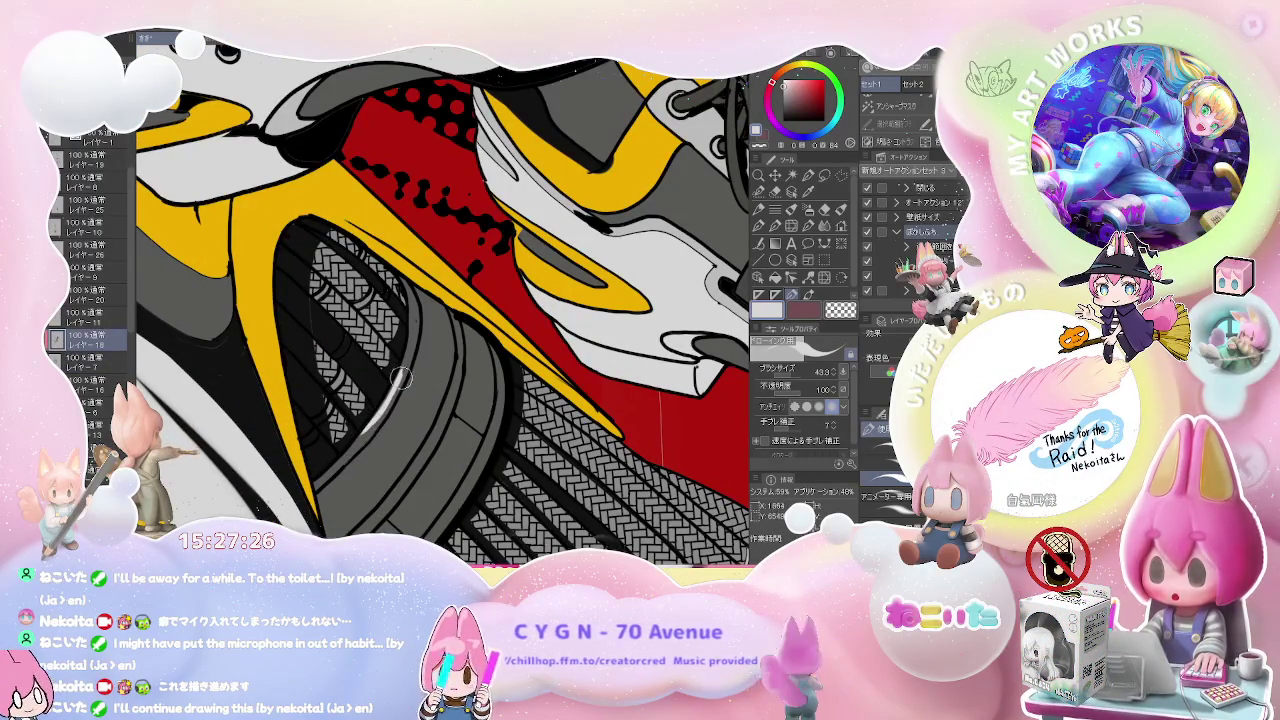
scroll(400, 378, "down", 2)
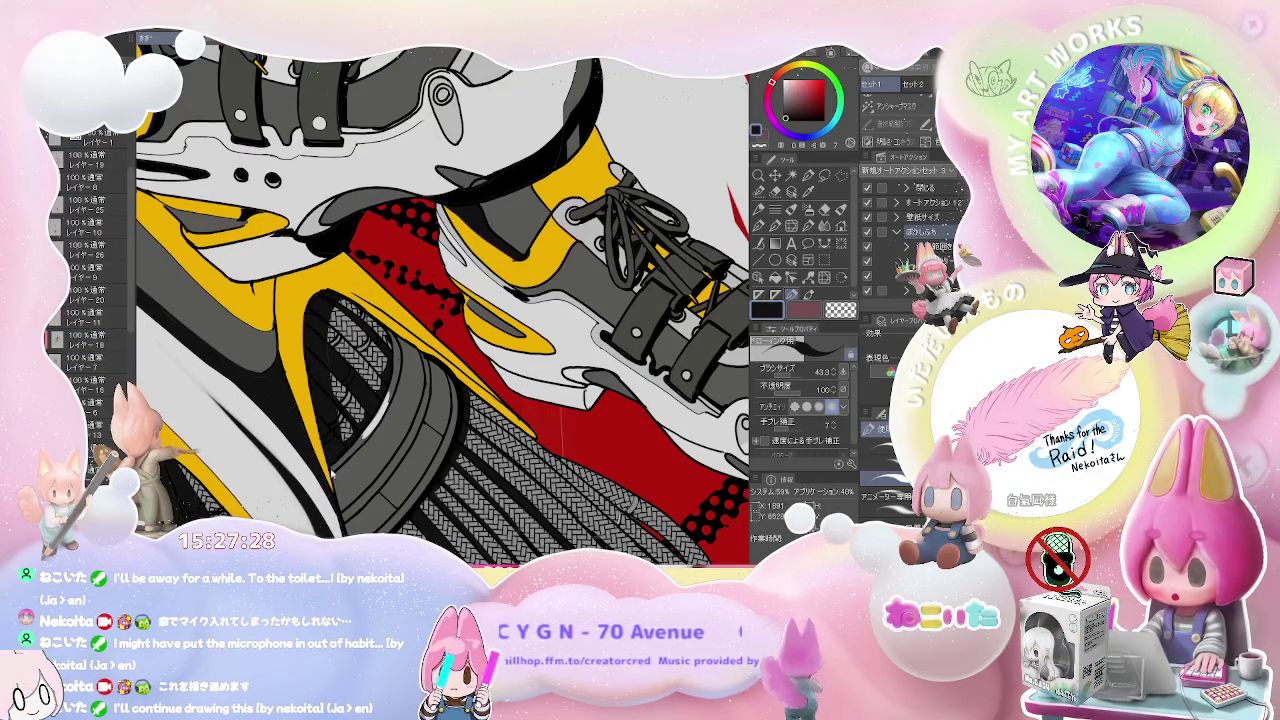
left_click_drag(343, 478, 343, 410)
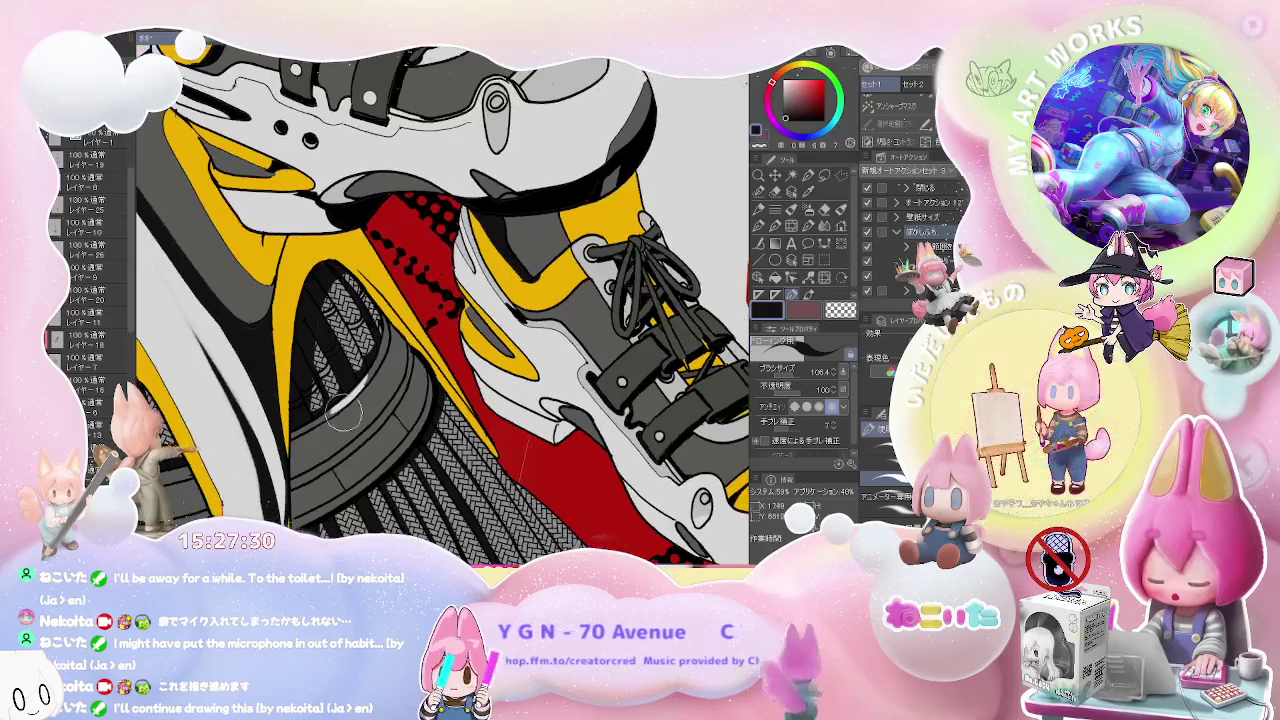
left_click(300, 400, "ctrl+shift")
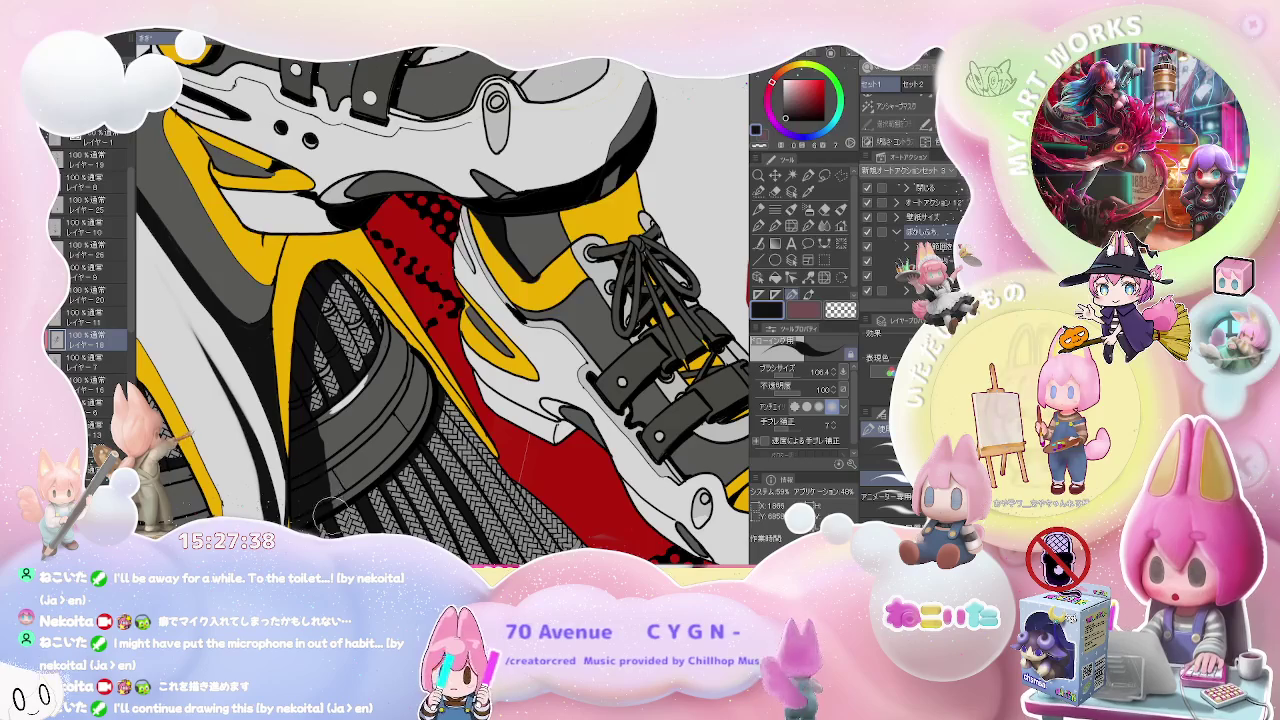
- Touch up the shoe details with the eraser and a smaller pen
scroll(327, 505, "down", 1)
scroll(330, 485, "down", 1)
scroll(370, 465, "down", 1)
scroll(370, 465, "down", 1)
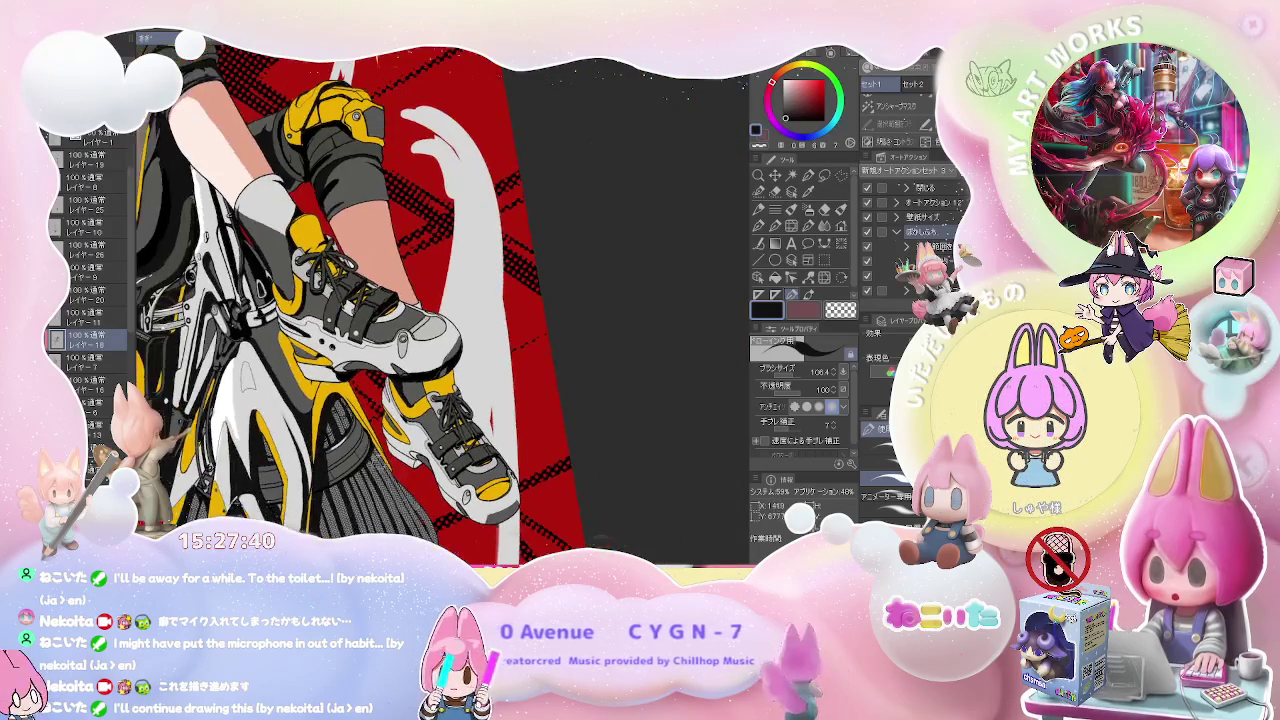
key("asciicircum")
key("asciicircum")
key("minus")
key("minus")
scroll(265, 380, "up", 1)
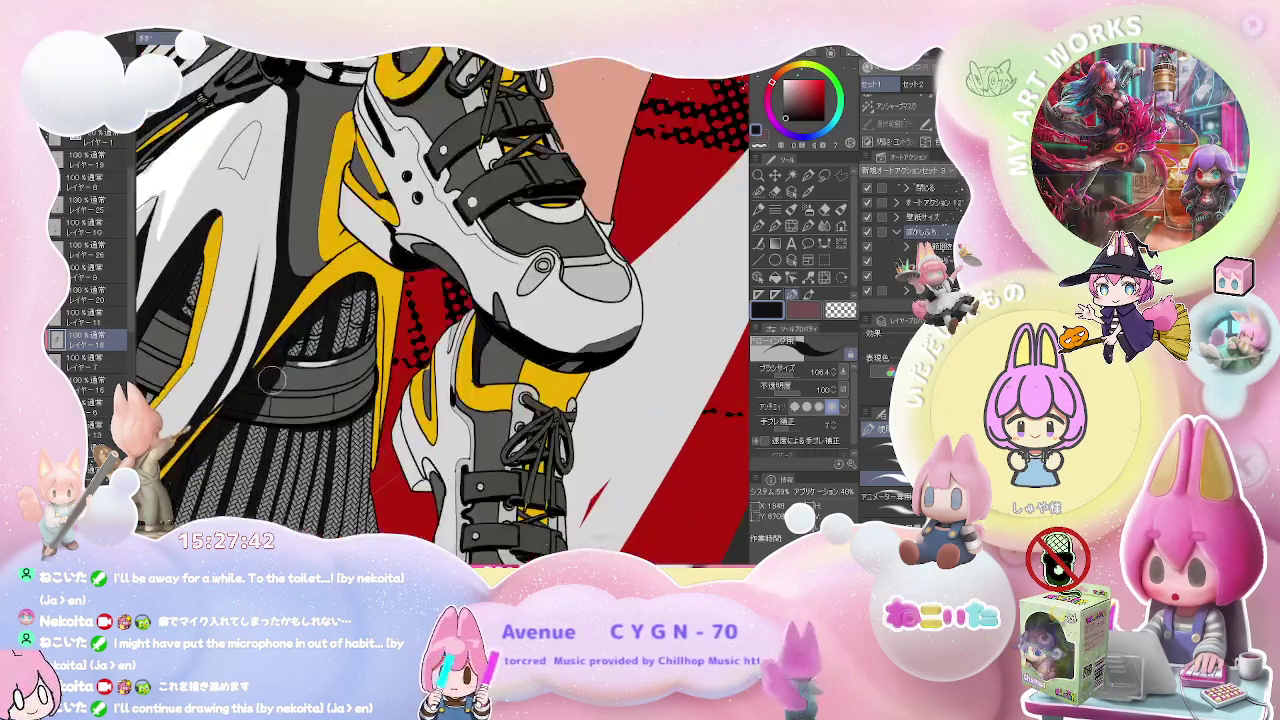
key("e")
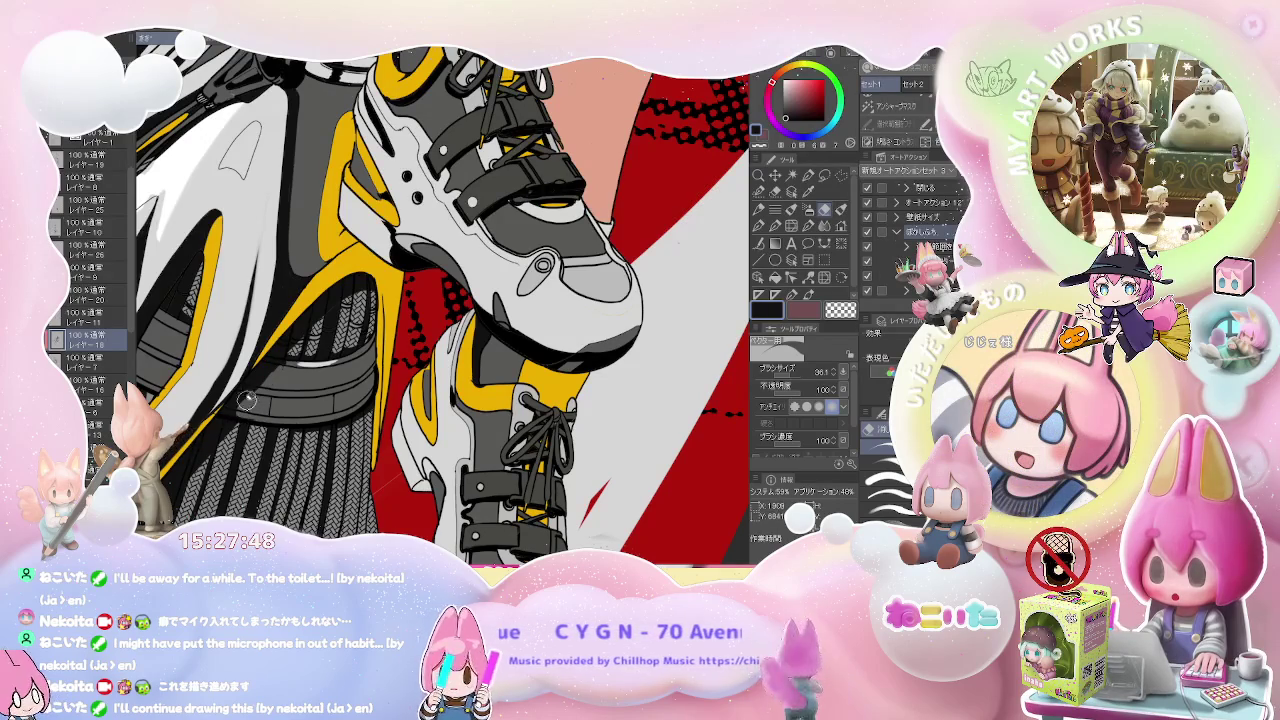
scroll(286, 365, "down", 2)
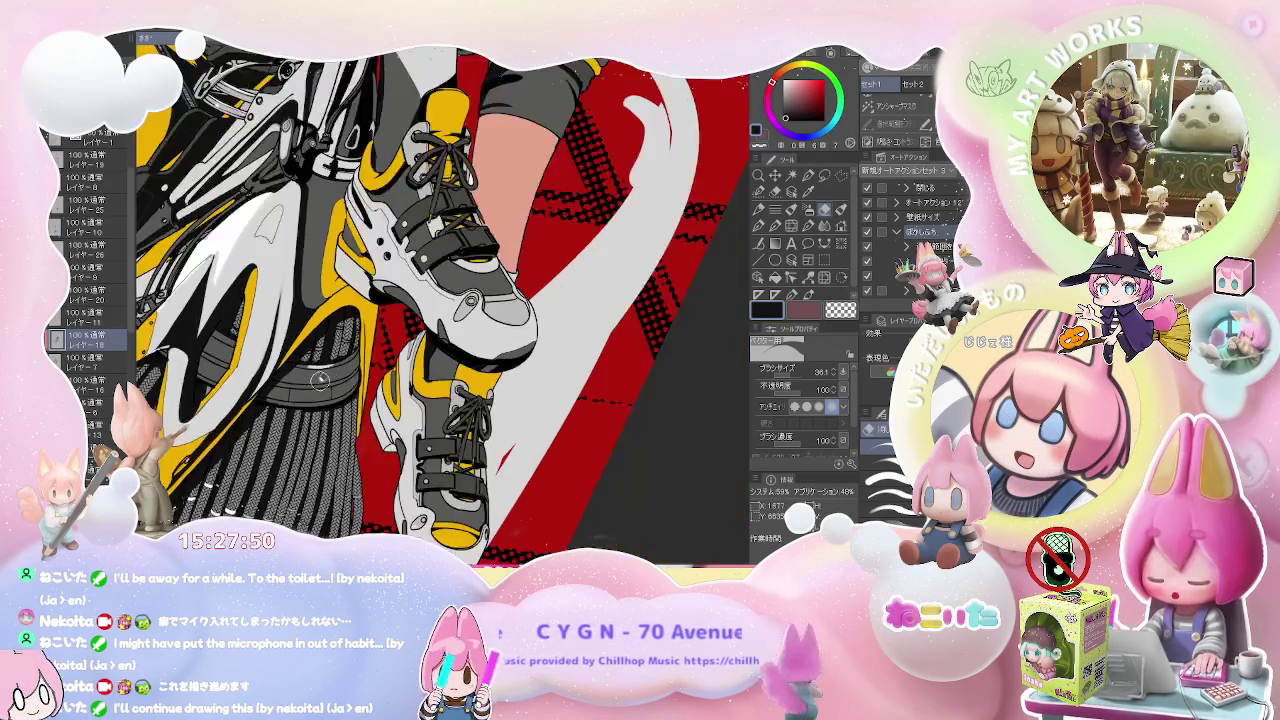
scroll(290, 364, "down", 2)
scroll(310, 360, "up", 2)
scroll(323, 358, "up", 2)
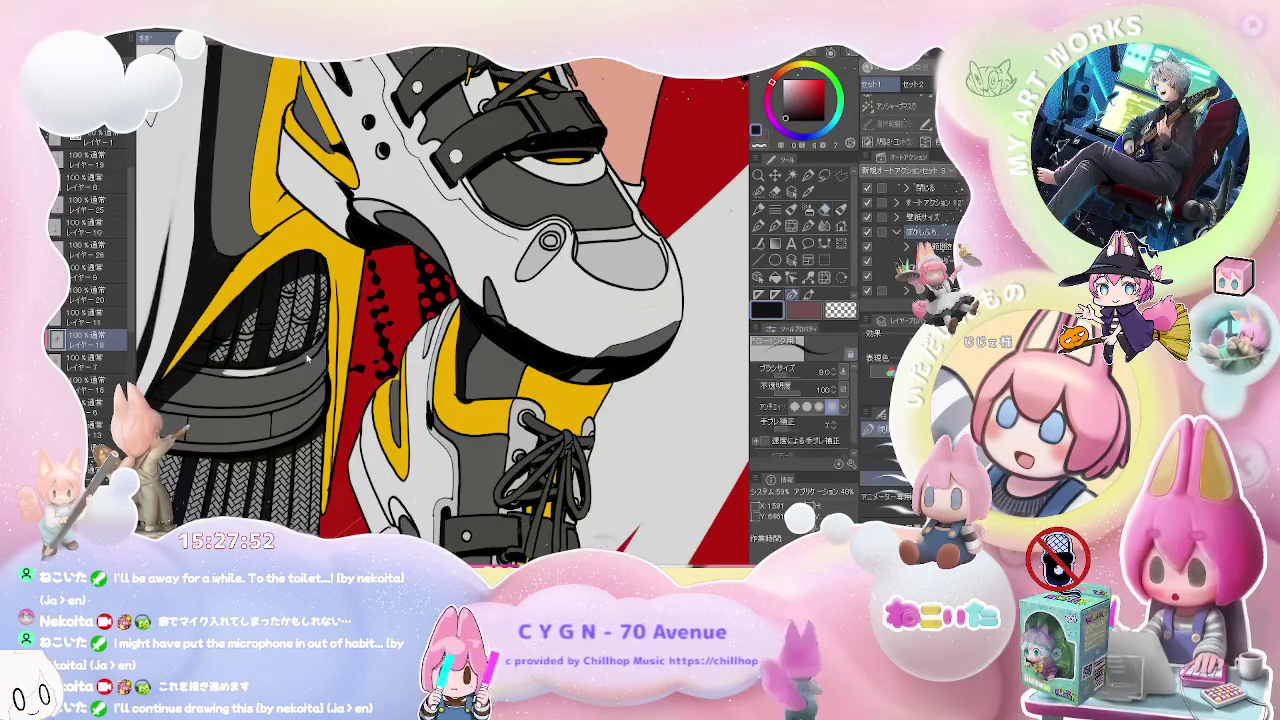
key("p")
scroll(320, 348, "up", 2)
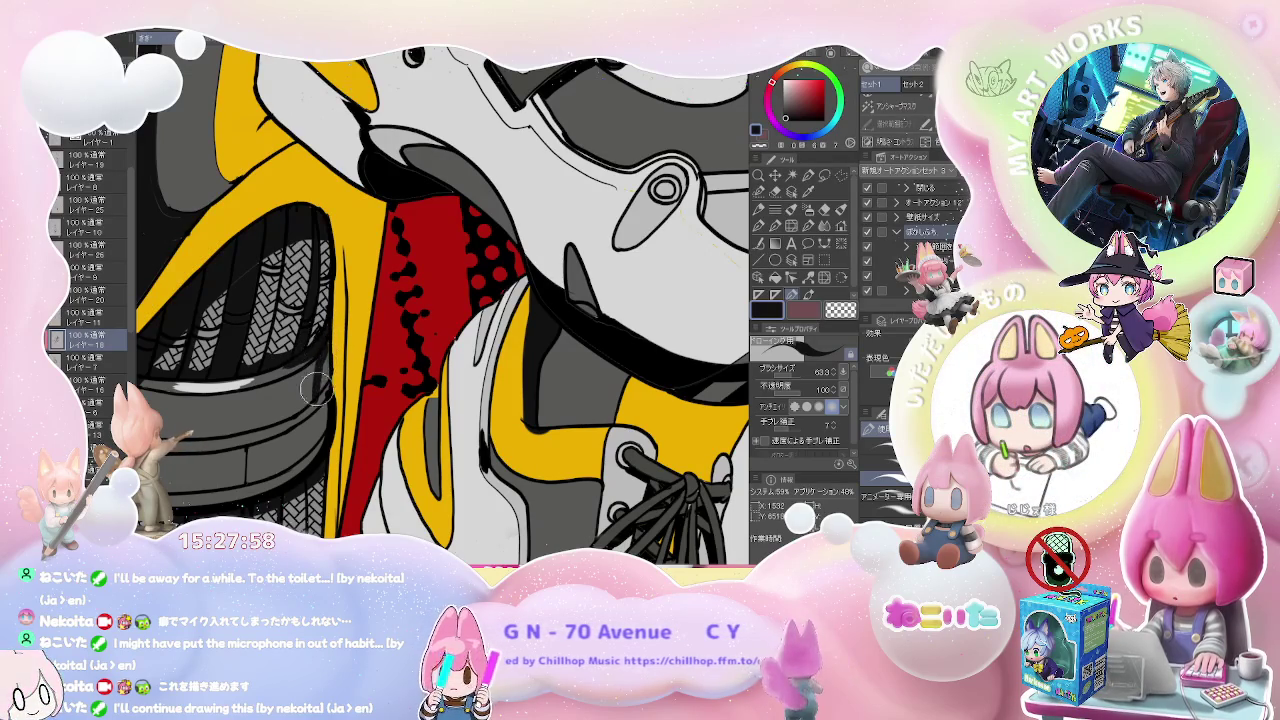
scroll(322, 390, "down", 2)
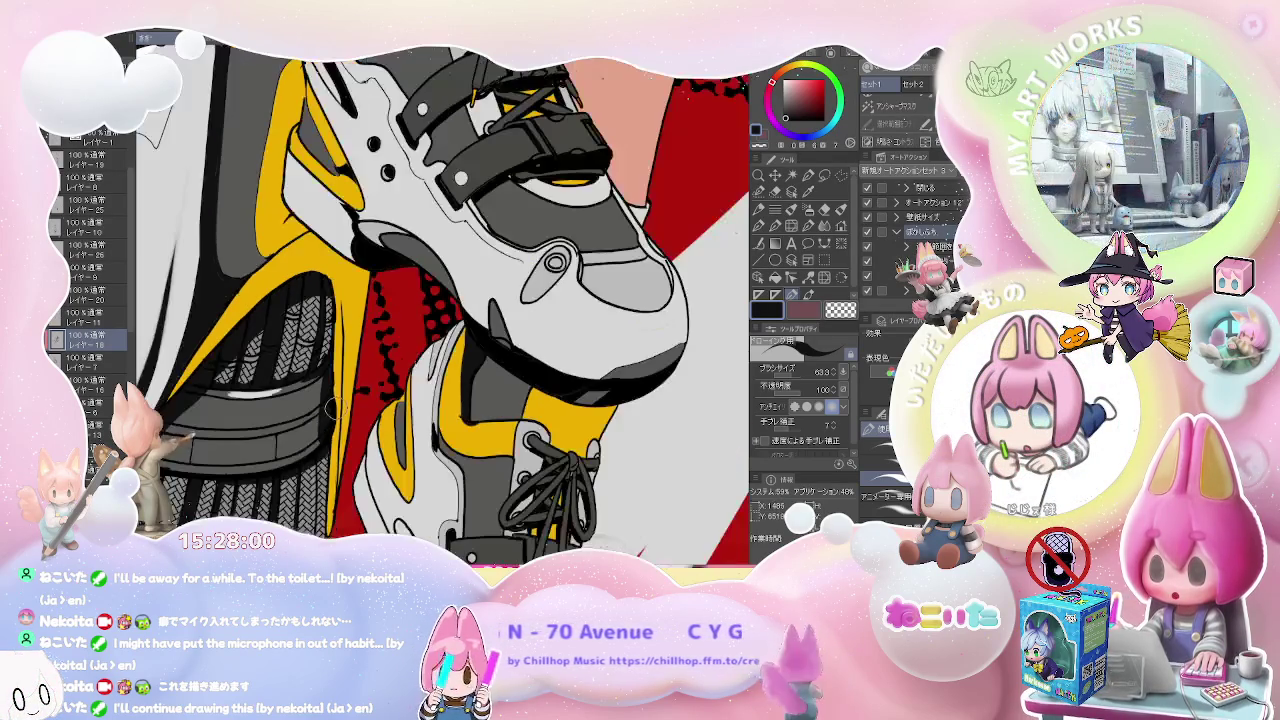
- Clean up the shoe, patch the grey shading with the Fill tool, and turn the canvas sideways
key("e")
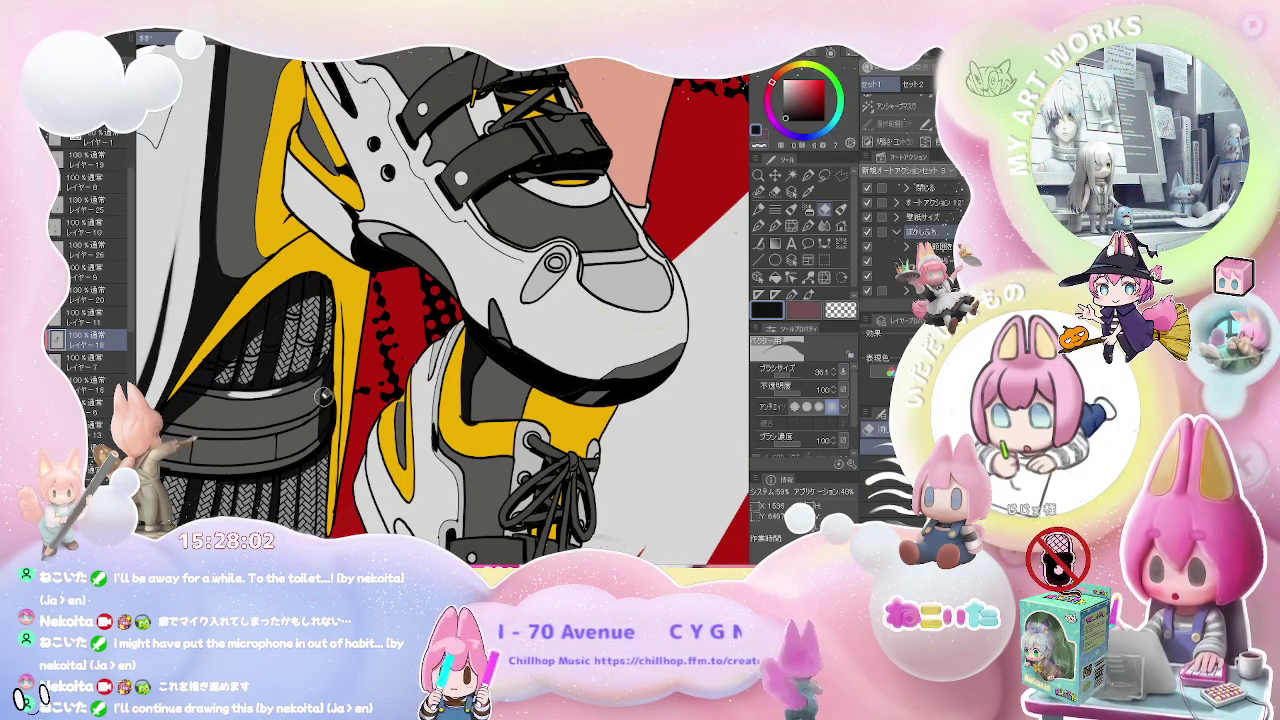
scroll(319, 376, "down", 2)
scroll(340, 400, "down", 2)
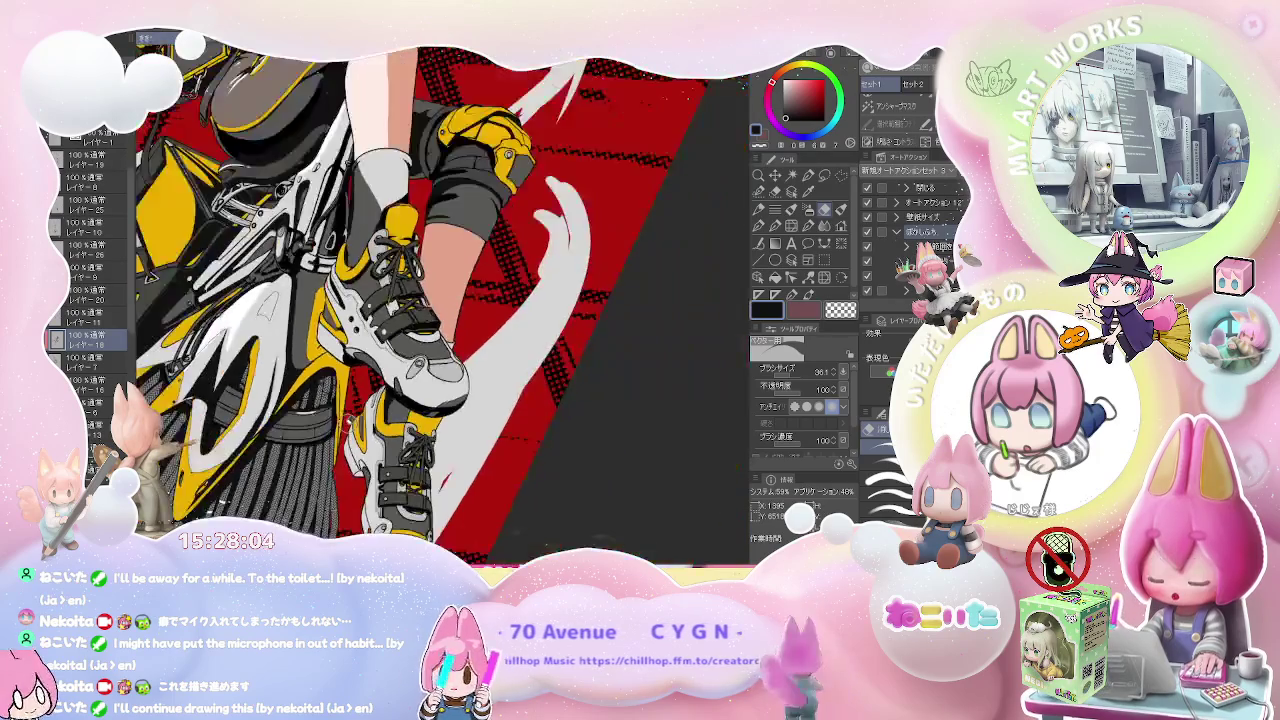
scroll(380, 430, "down", 2)
scroll(420, 400, "up", 2)
scroll(443, 365, "up", 1)
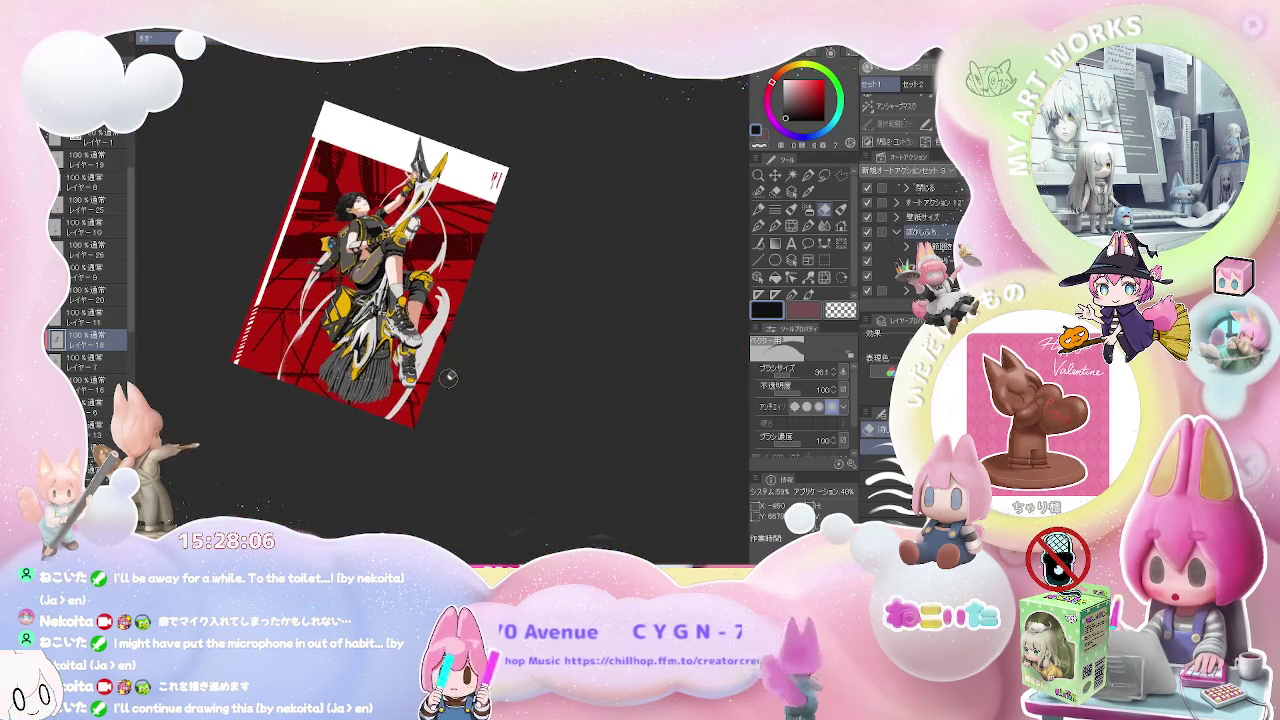
scroll(443, 372, "up", 1)
scroll(445, 385, "up", 2)
scroll(357, 353, "up", 2)
scroll(357, 353, "up", 1)
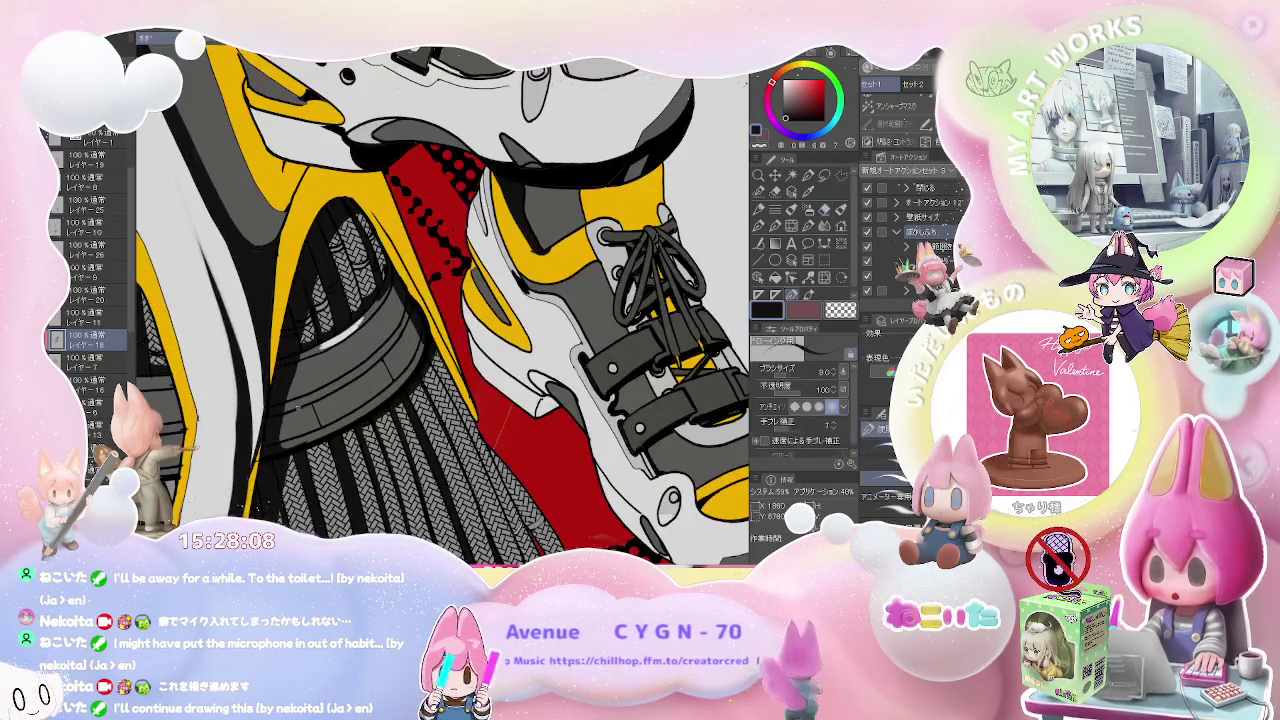
key("g")
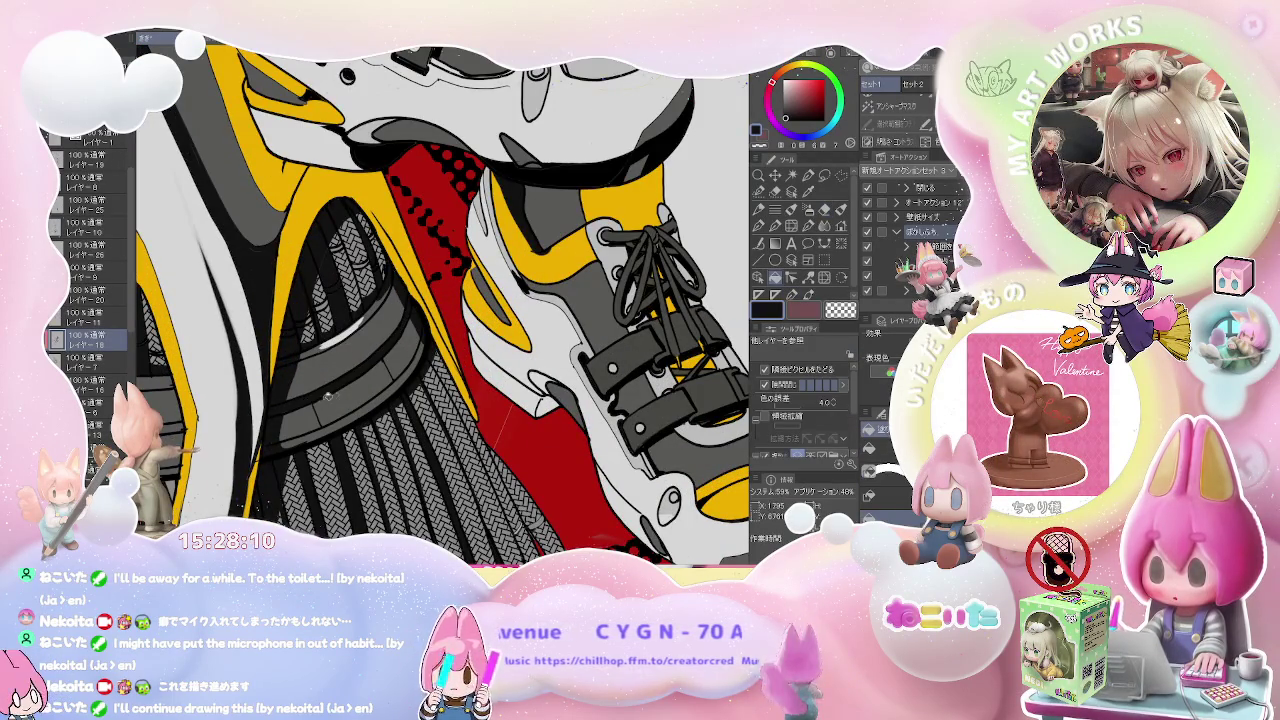
scroll(322, 398, "down", 2)
scroll(330, 393, "up", 1)
scroll(339, 388, "up", 1)
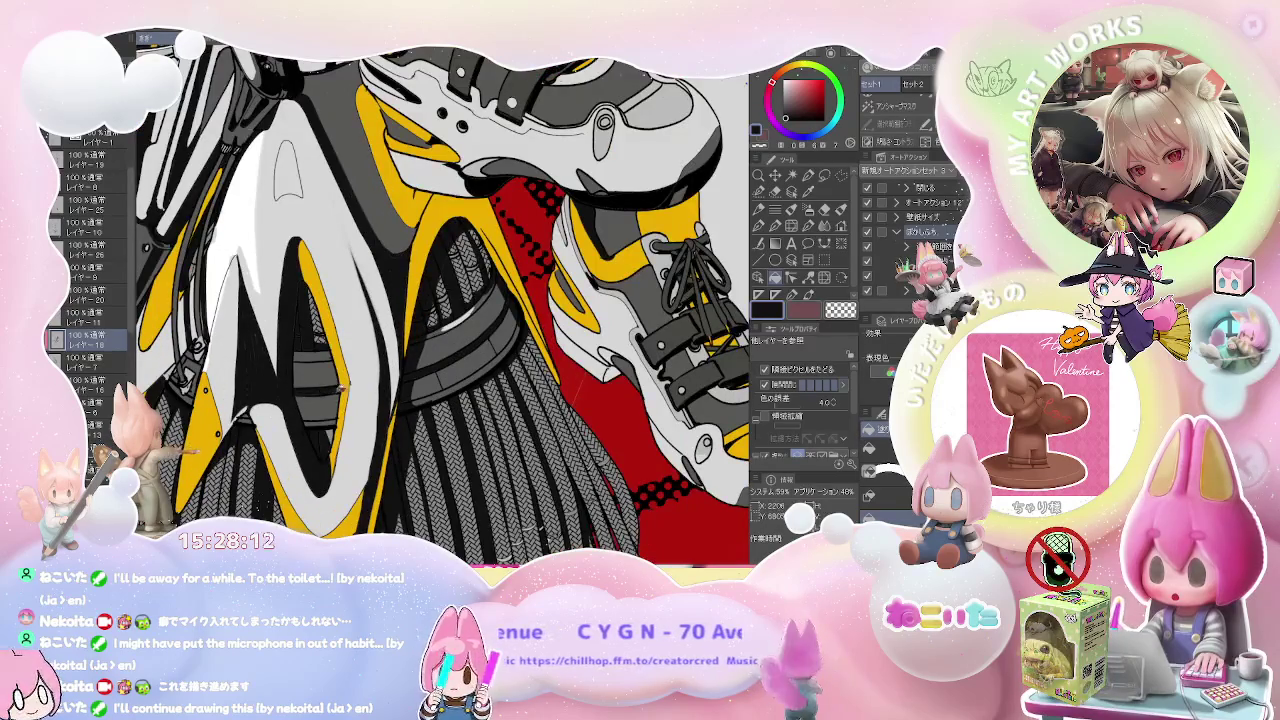
scroll(340, 390, "down", 2)
scroll(340, 390, "down", 2)
key("asciicircum")
key("asciicircum")
key("asciicircum")
key("asciicircum")
key("asciicircum")
key("asciicircum")
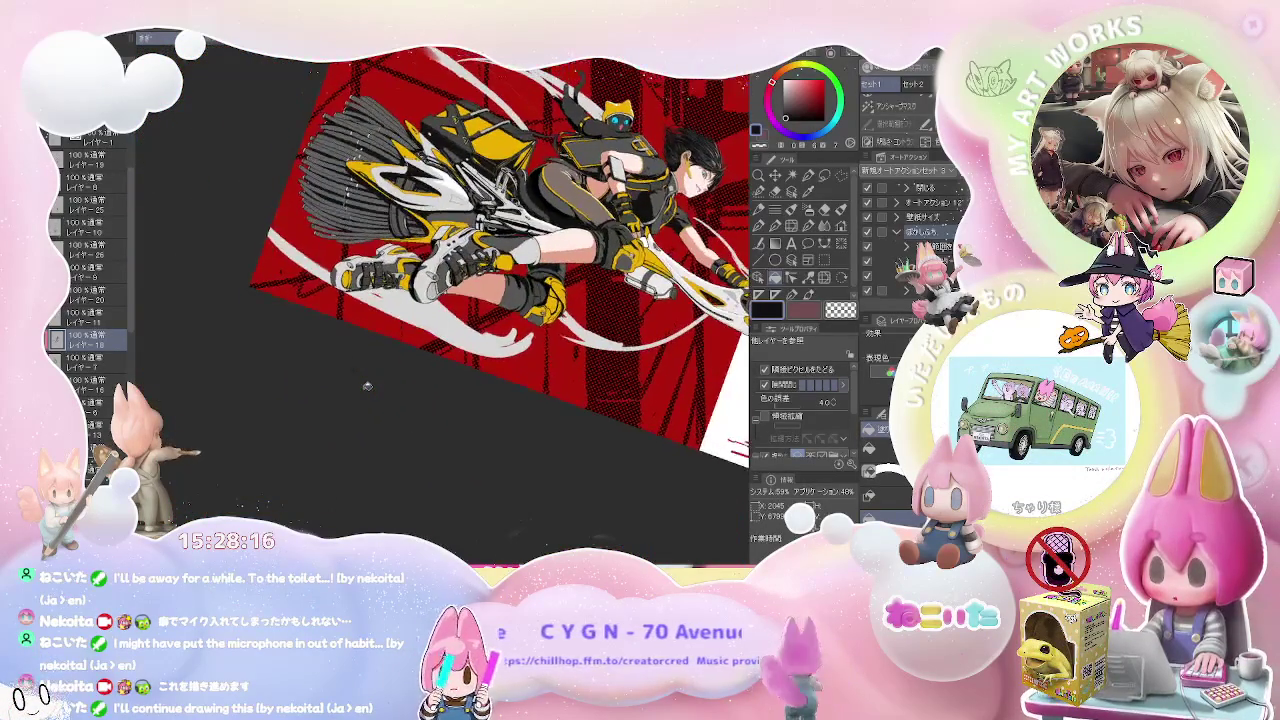
- Clean stray lines on the housing with the Eraser and Vector Eraser, then return to the G-pen
left_click_drag(367, 385, 467, 289)
key("minus")
scroll(315, 297, "up", 2)
scroll(315, 297, "up", 1)
key("p")
scroll(315, 297, "up", 1)
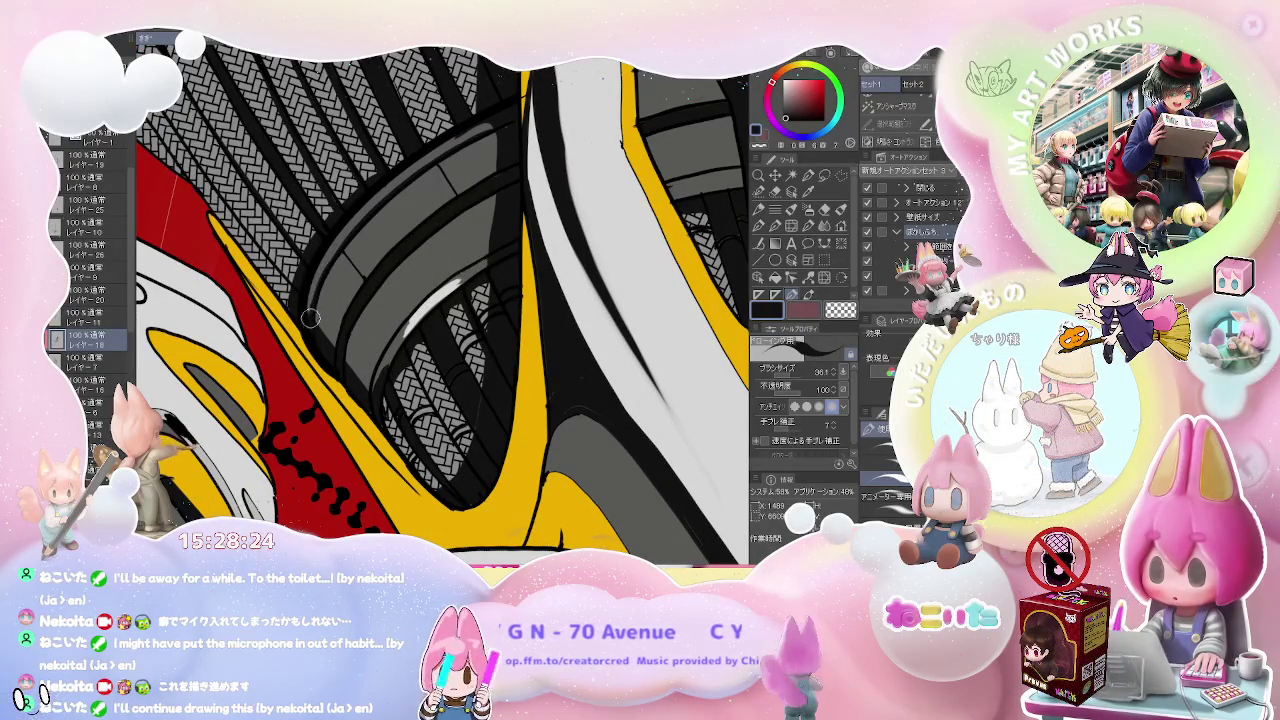
key("e")
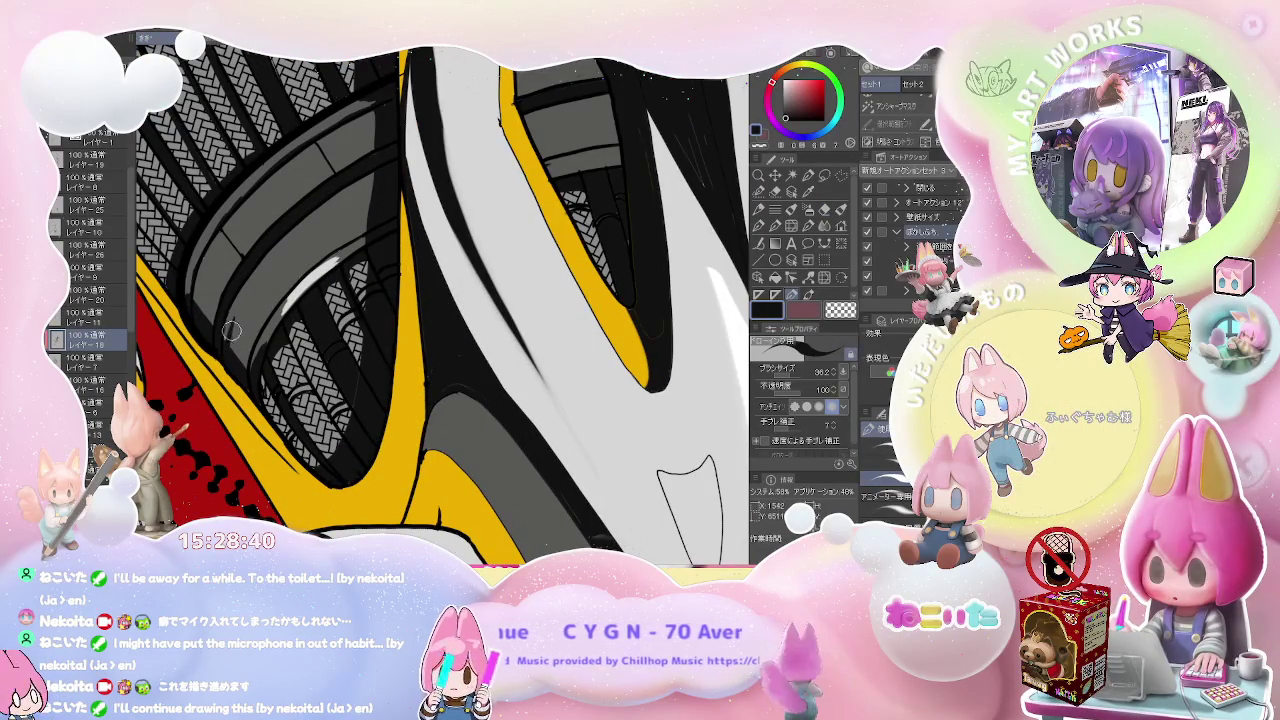
key("e")
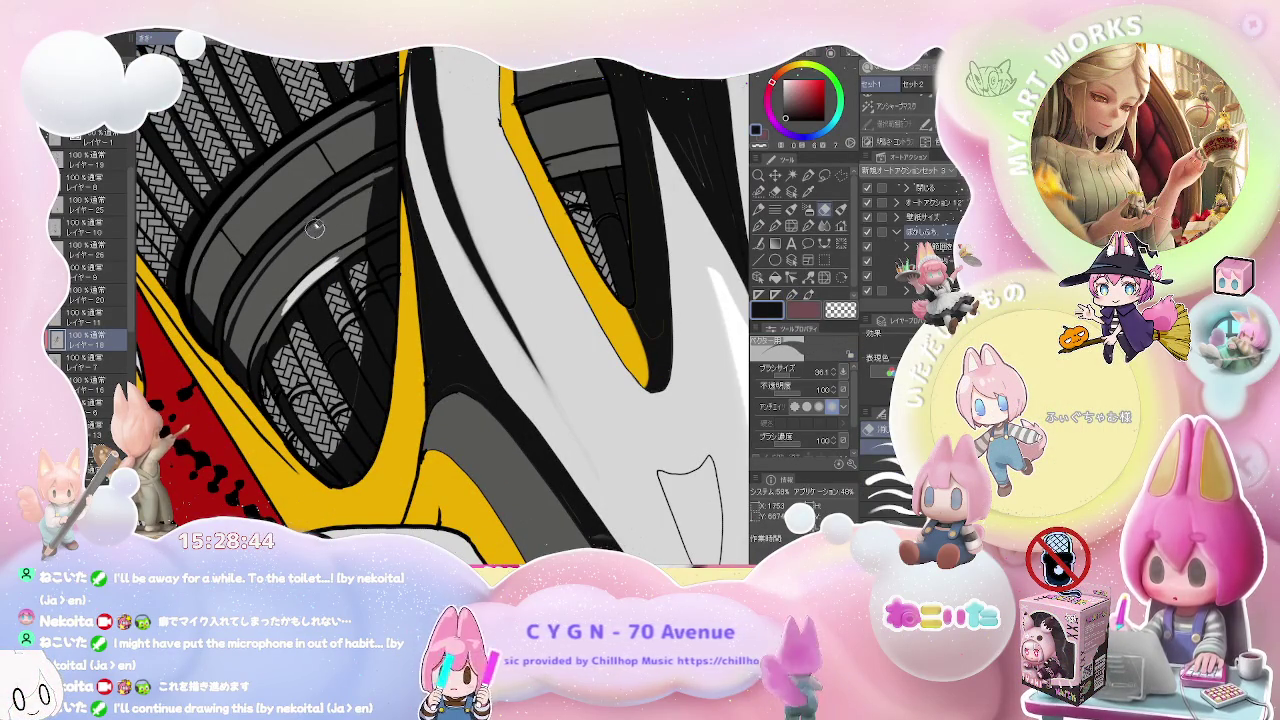
key("p")
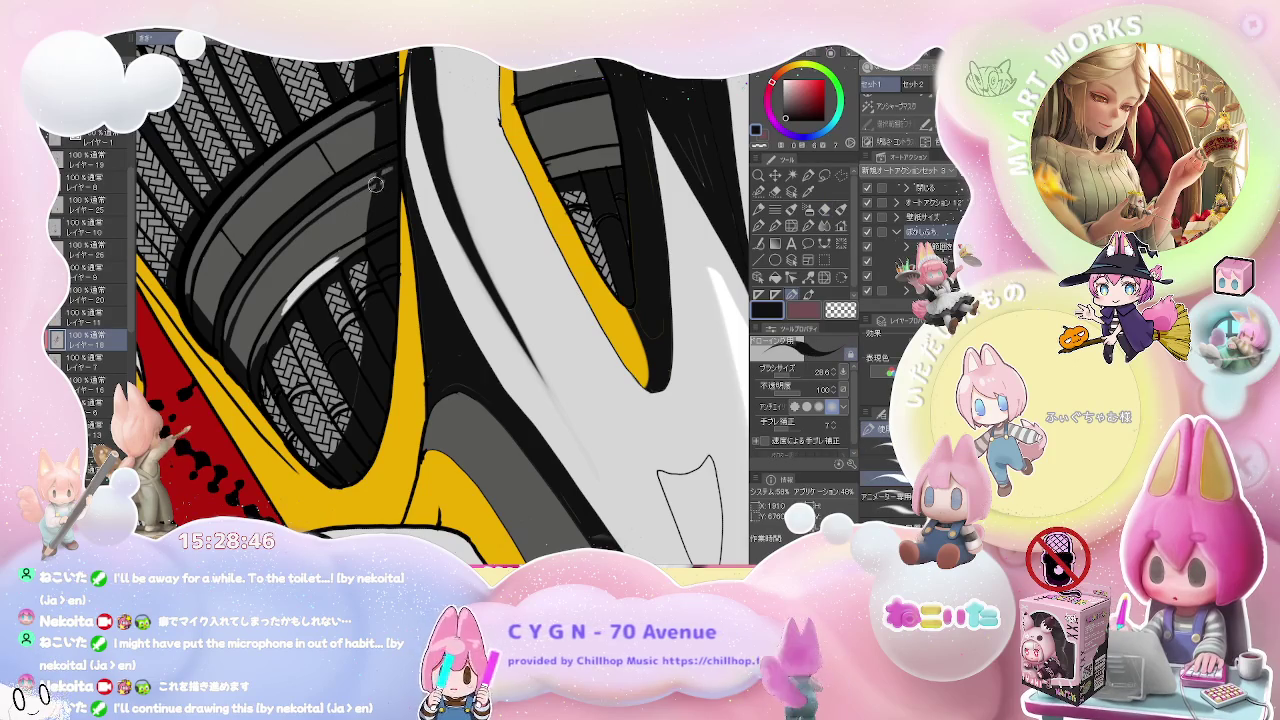
- Enlarge the brush to 76.4 and paint light grey highlights on the dark rings
scroll(390, 174, "down", 5)
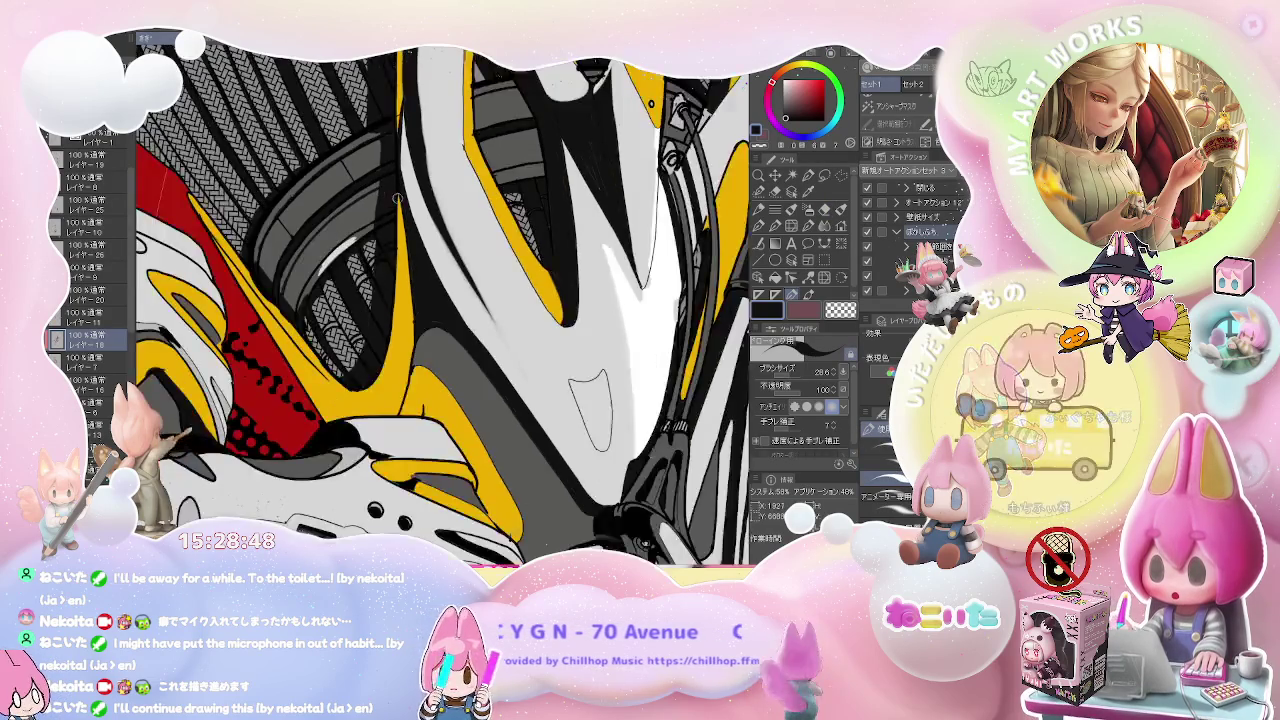
scroll(313, 298, "up", 3)
scroll(313, 298, "up", 2)
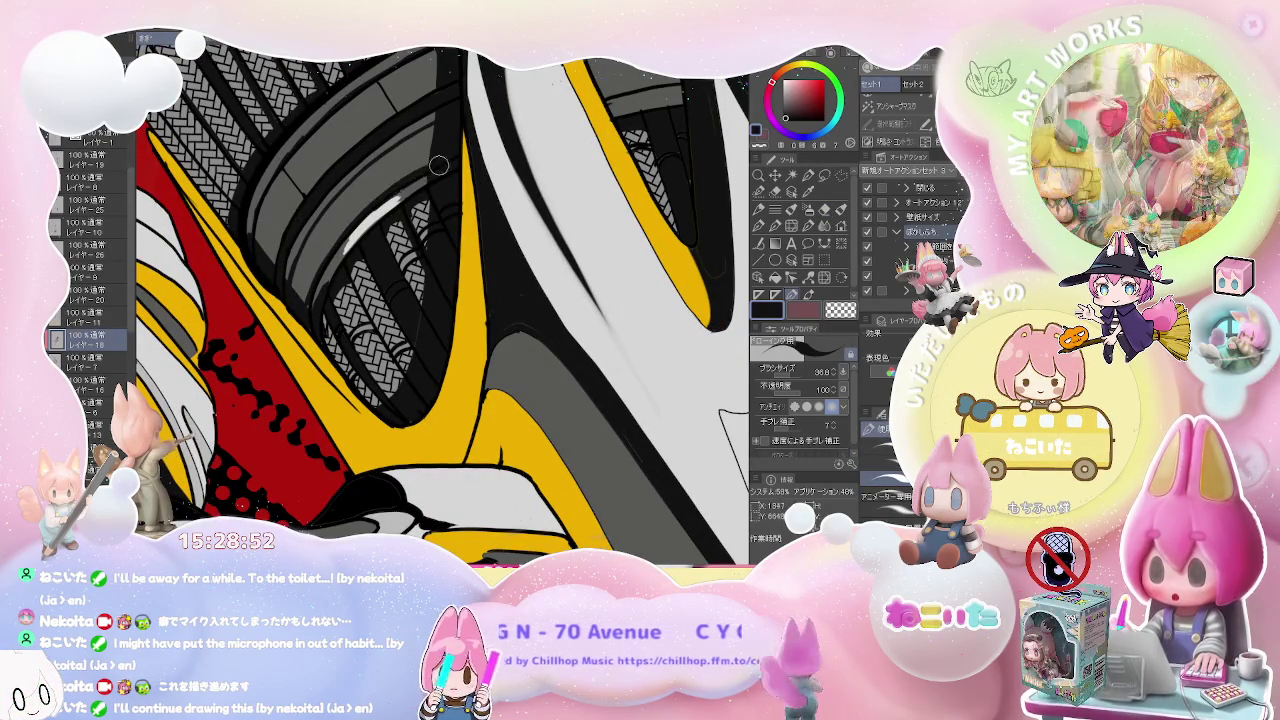
scroll(422, 174, "down", 2)
scroll(422, 174, "down", 2)
scroll(422, 174, "down", 2)
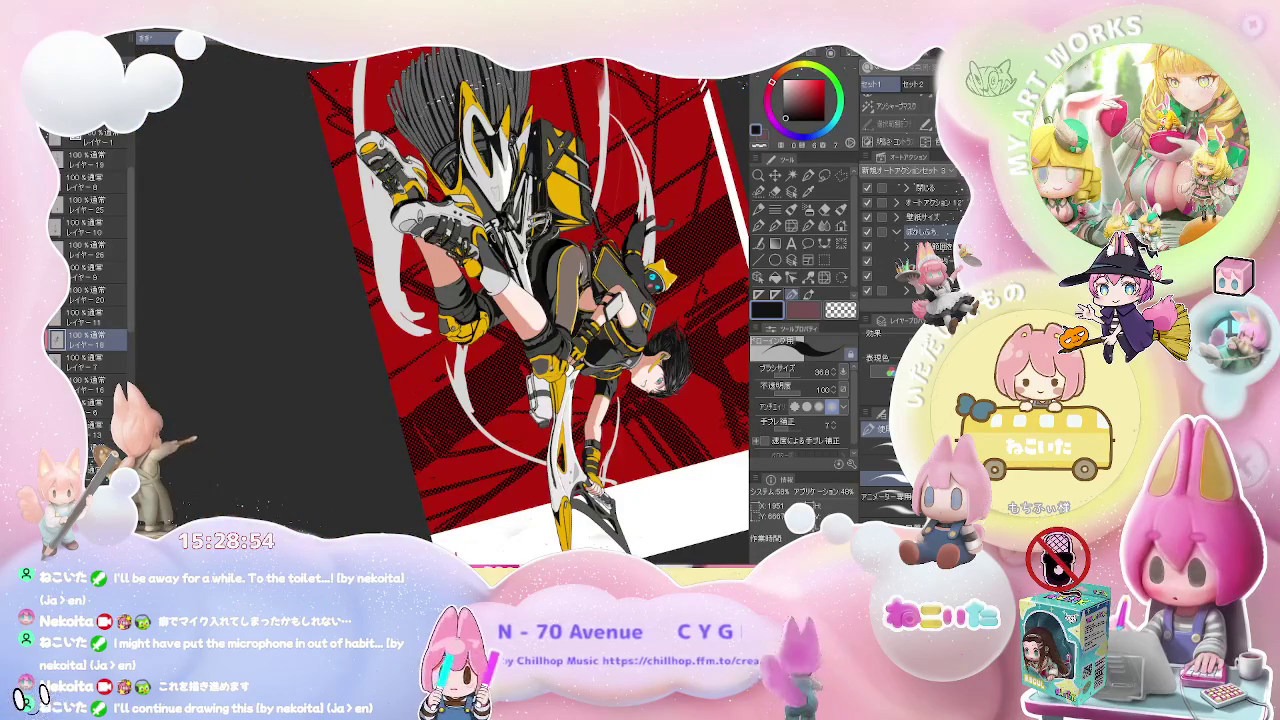
scroll(422, 174, "up", 2)
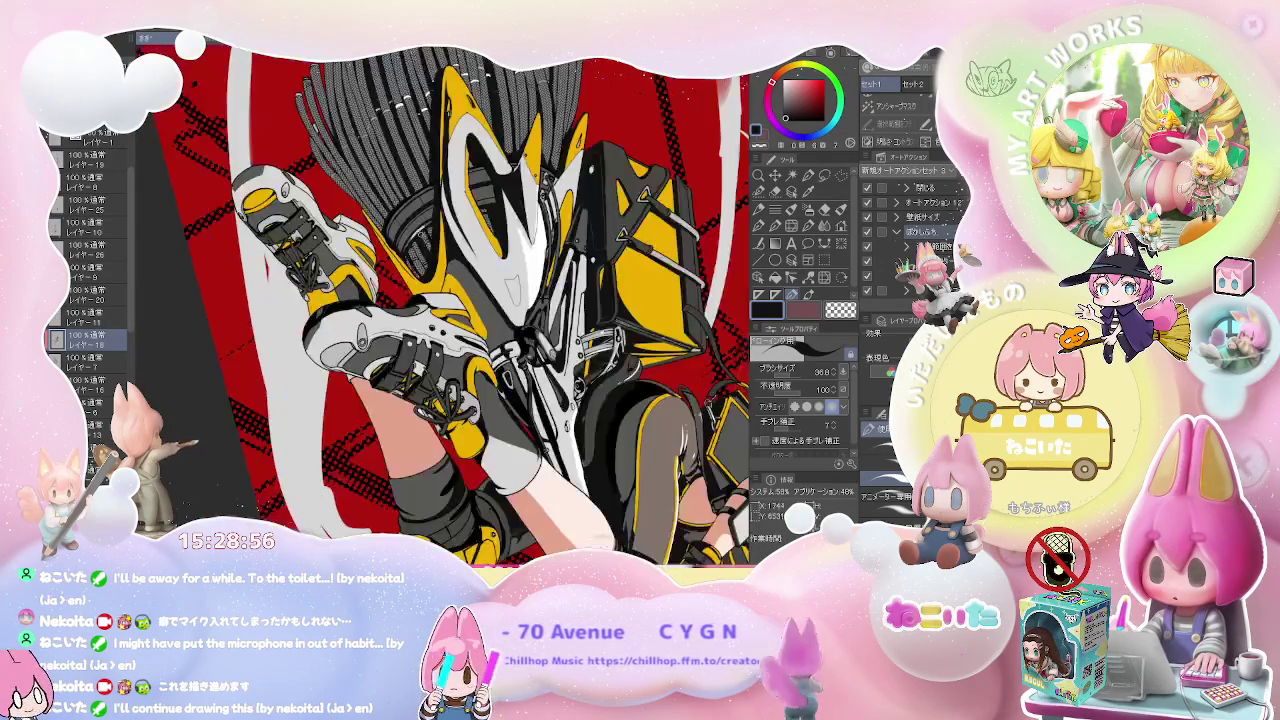
scroll(422, 174, "up", 3)
scroll(414, 235, "up", 2)
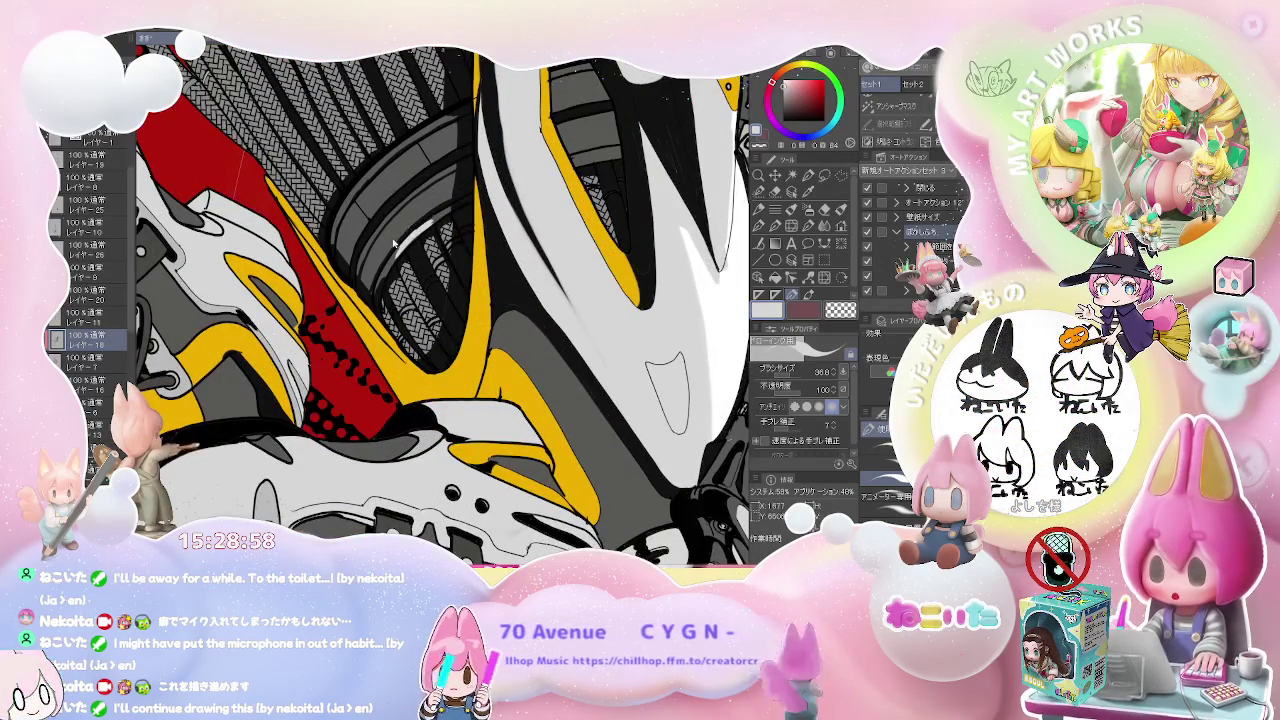
scroll(388, 215, "up", 2)
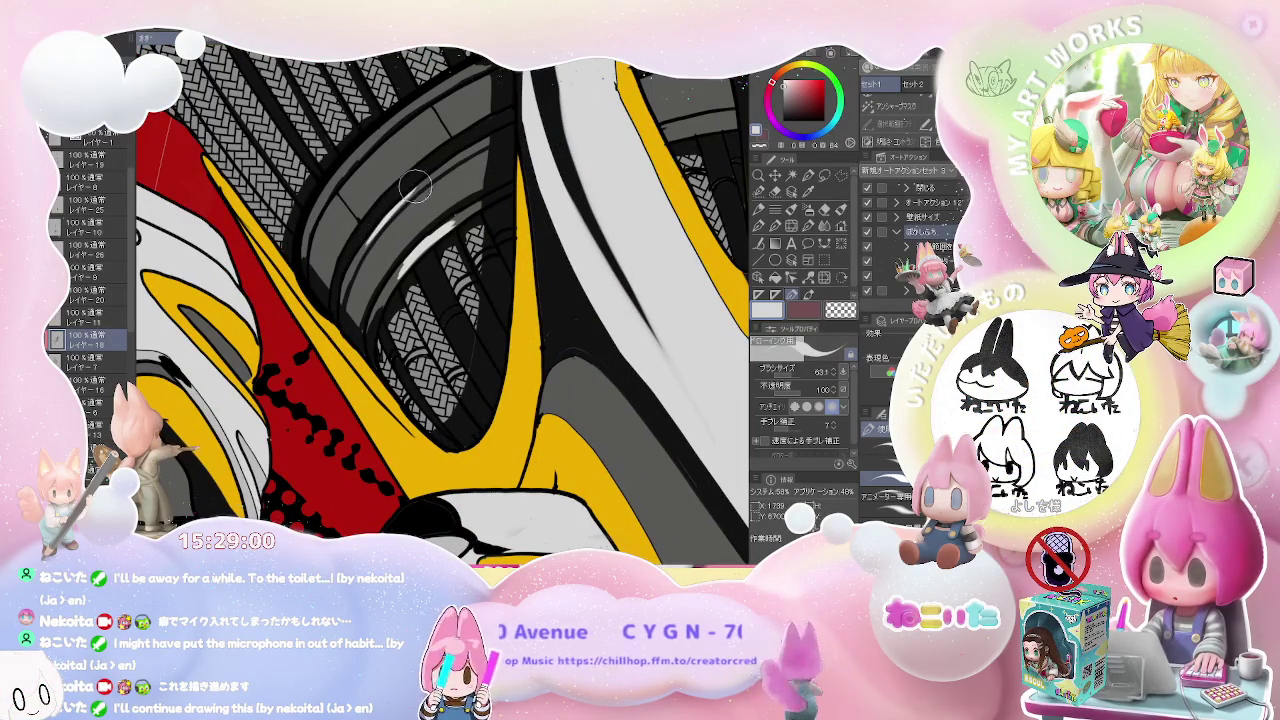
key("bracketright")
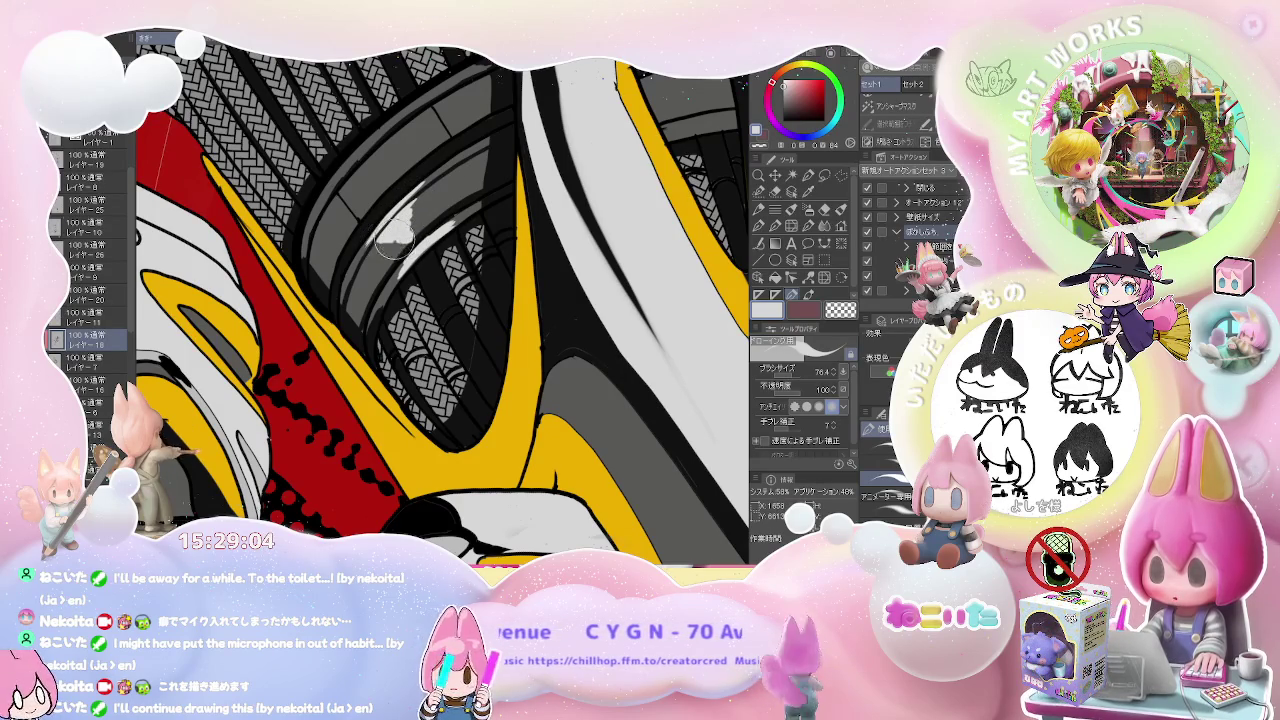
scroll(413, 207, "down", 2)
scroll(413, 207, "down", 2)
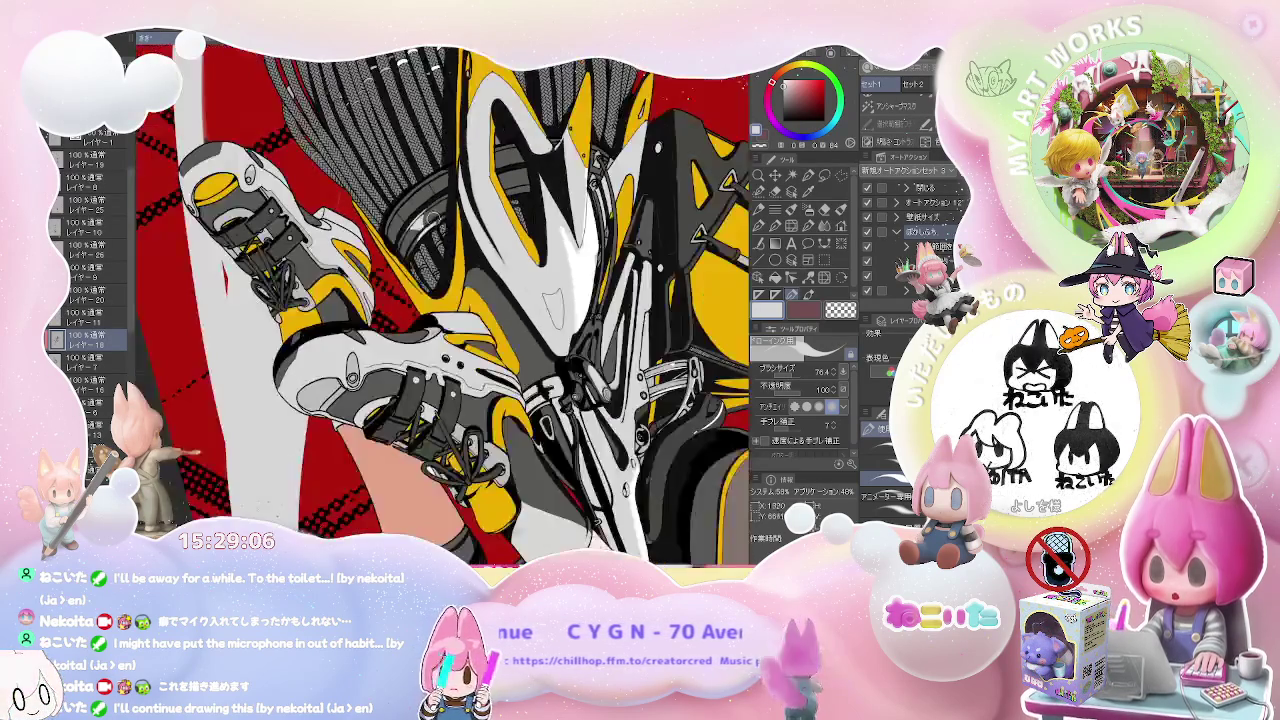
scroll(413, 207, "down", 2)
scroll(413, 207, "down", 2)
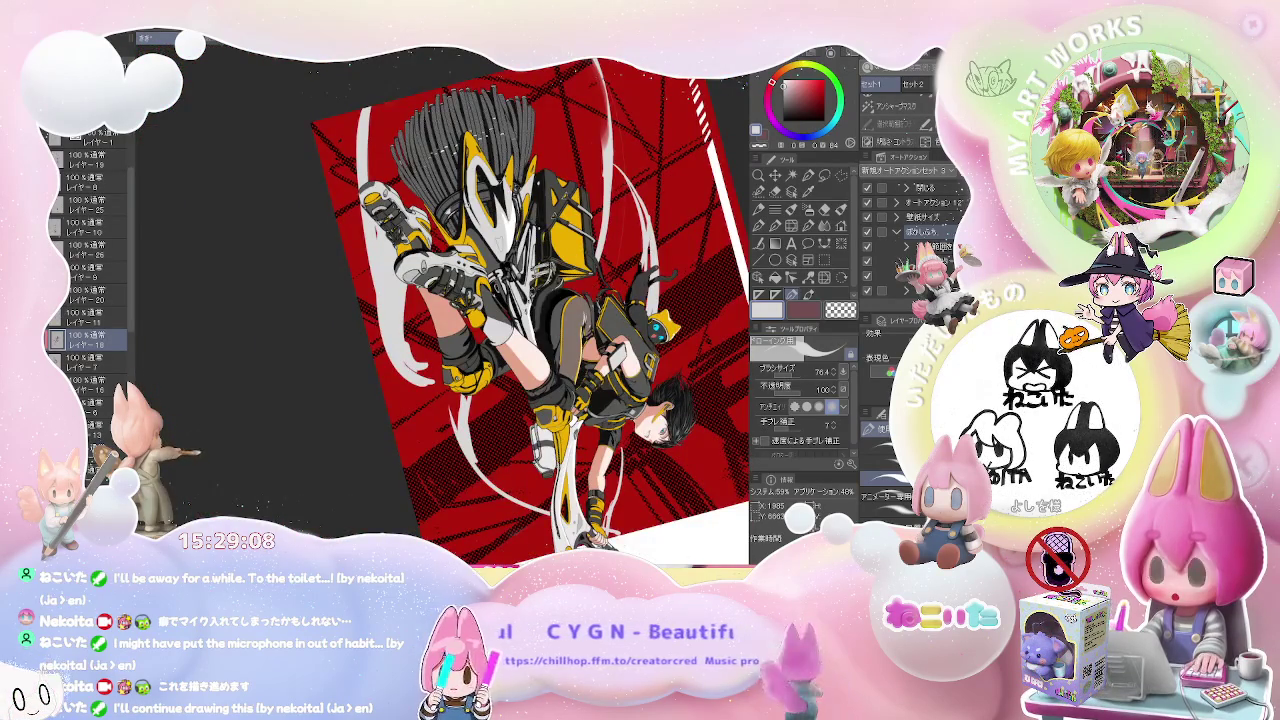
- Turn the canvas nearly level and back upright to review the ring highlights
key("minus")
key("minus")
key("minus")
key("minus")
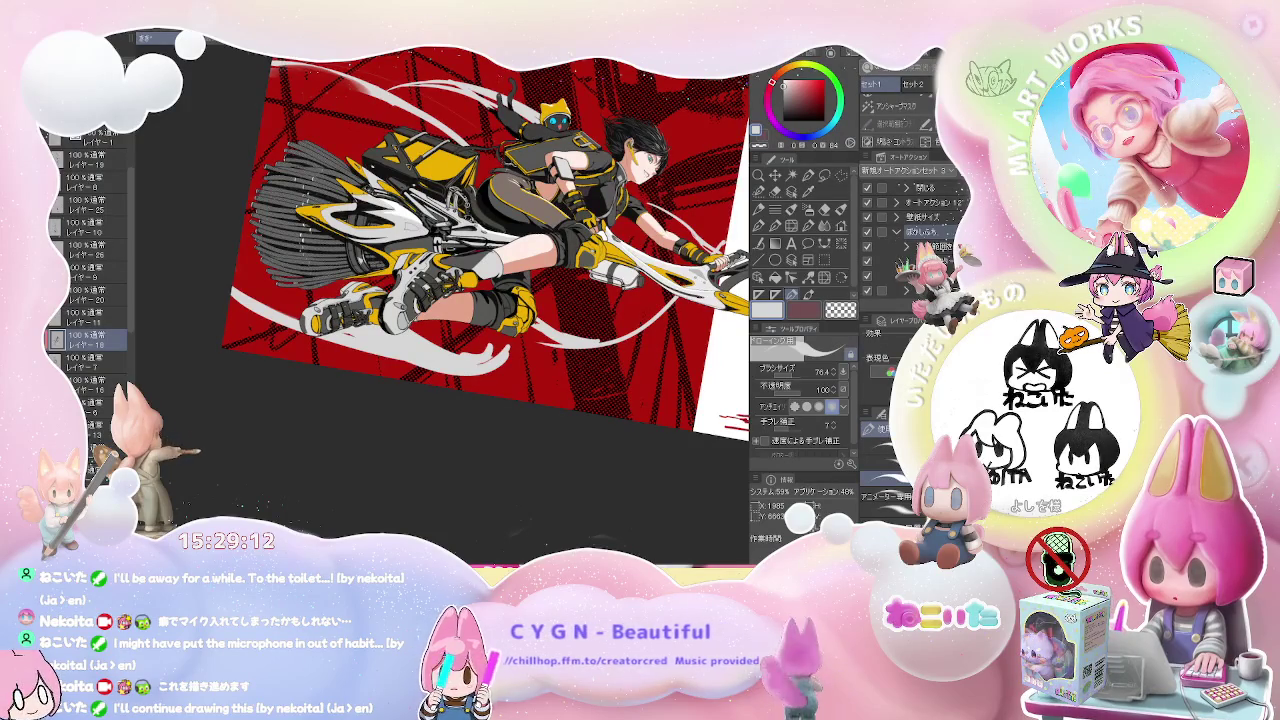
scroll(490, 210, "down", 3)
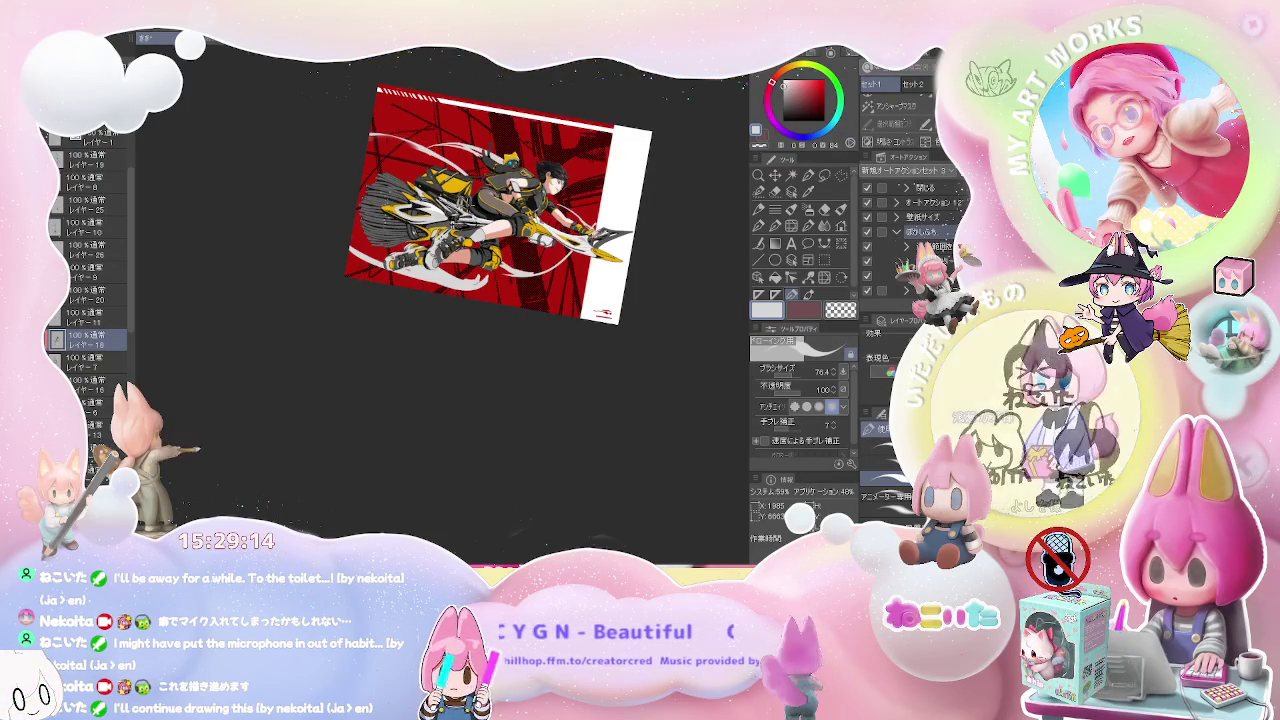
scroll(500, 210, "up", 1)
key("asciicircum")
key("asciicircum")
key("asciicircum")
key("asciicircum")
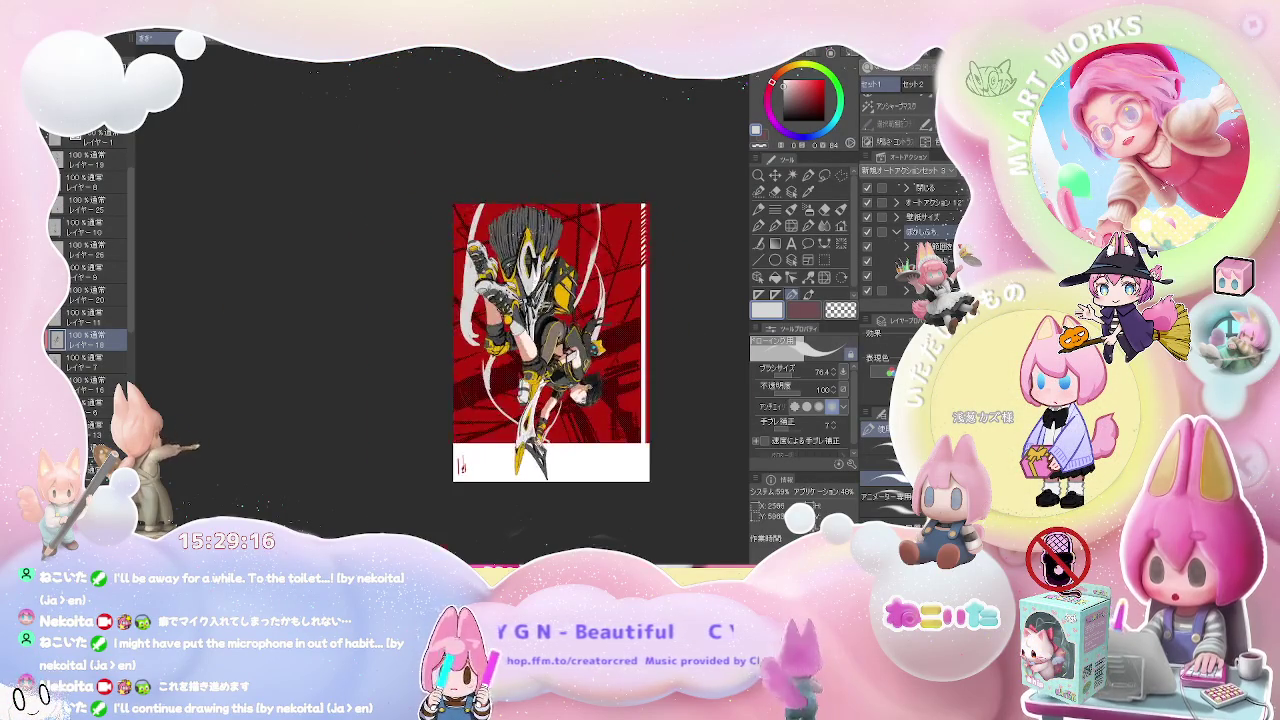
- Paint glossy highlights on the dark ring detail
scroll(405, 196, "up", 4)
scroll(405, 196, "up", 3)
scroll(405, 196, "up", 3)
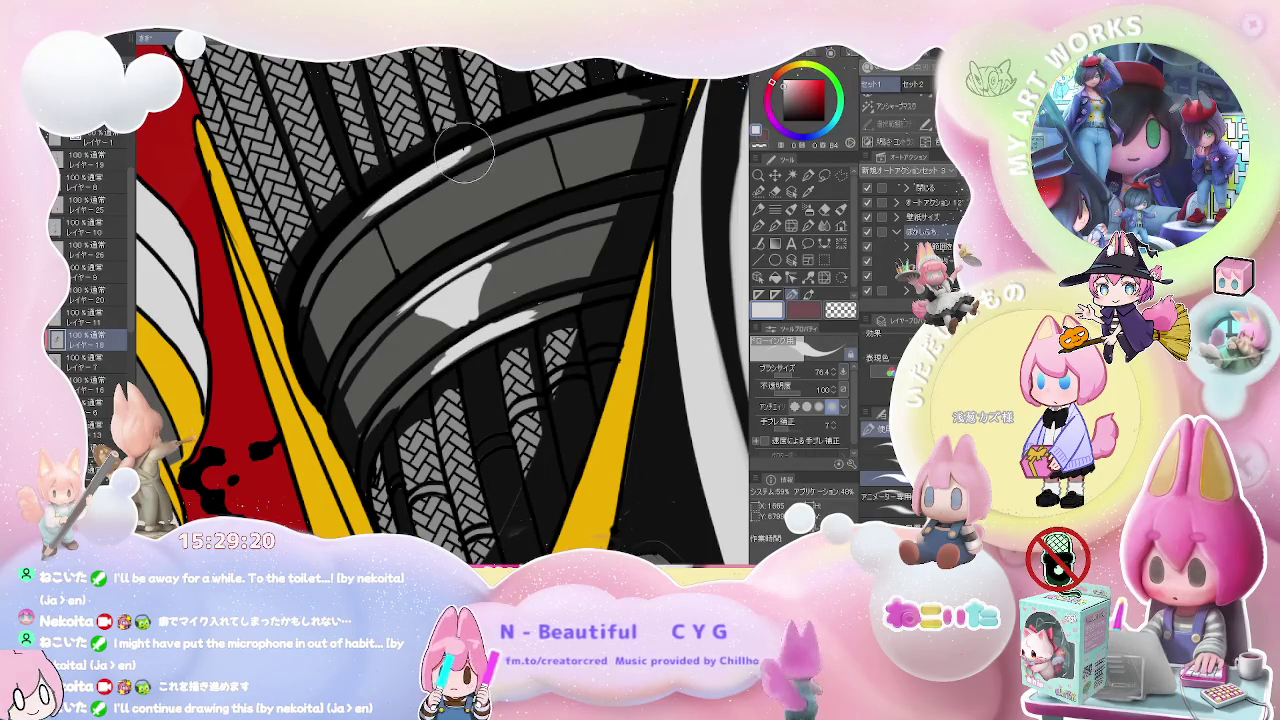
scroll(416, 200, "down", 1)
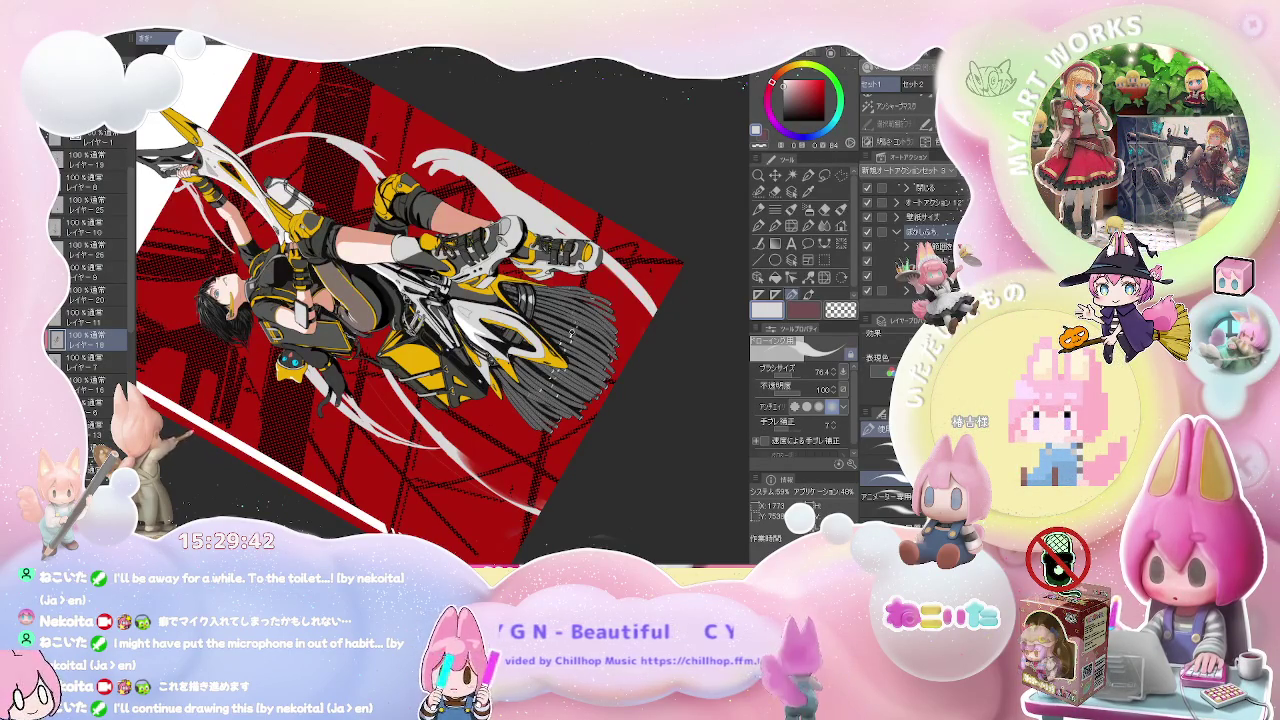
scroll(444, 306, "up", 5)
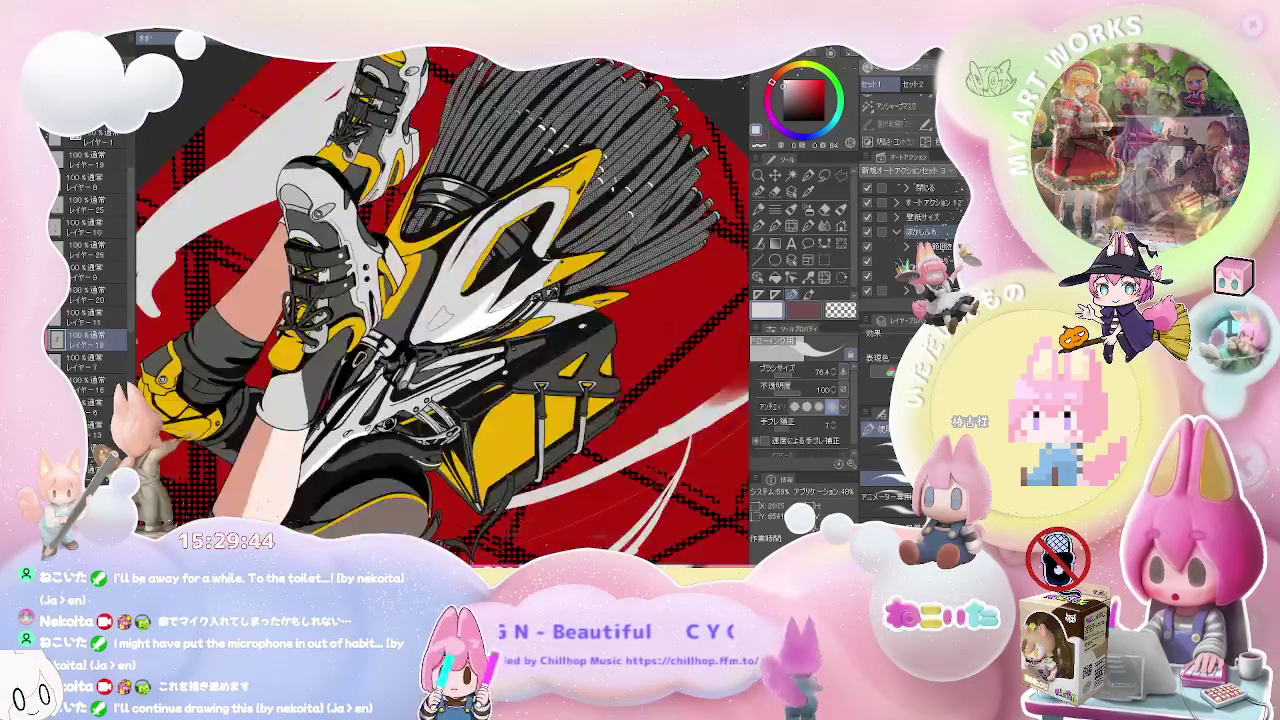
scroll(444, 258, "up", 2)
- Switch to black, enlarge the brush, select the target layer, and zoom onto the bristles
key("x")
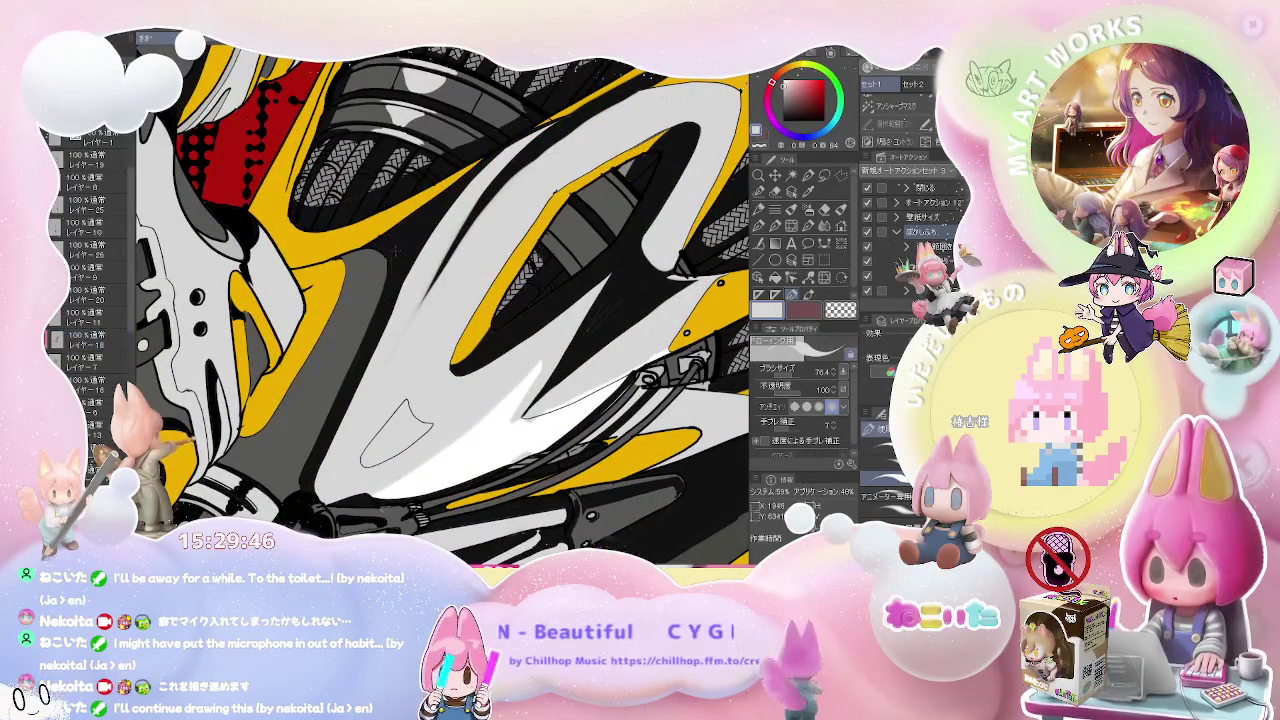
left_click_drag(325, 237, 331, 237)
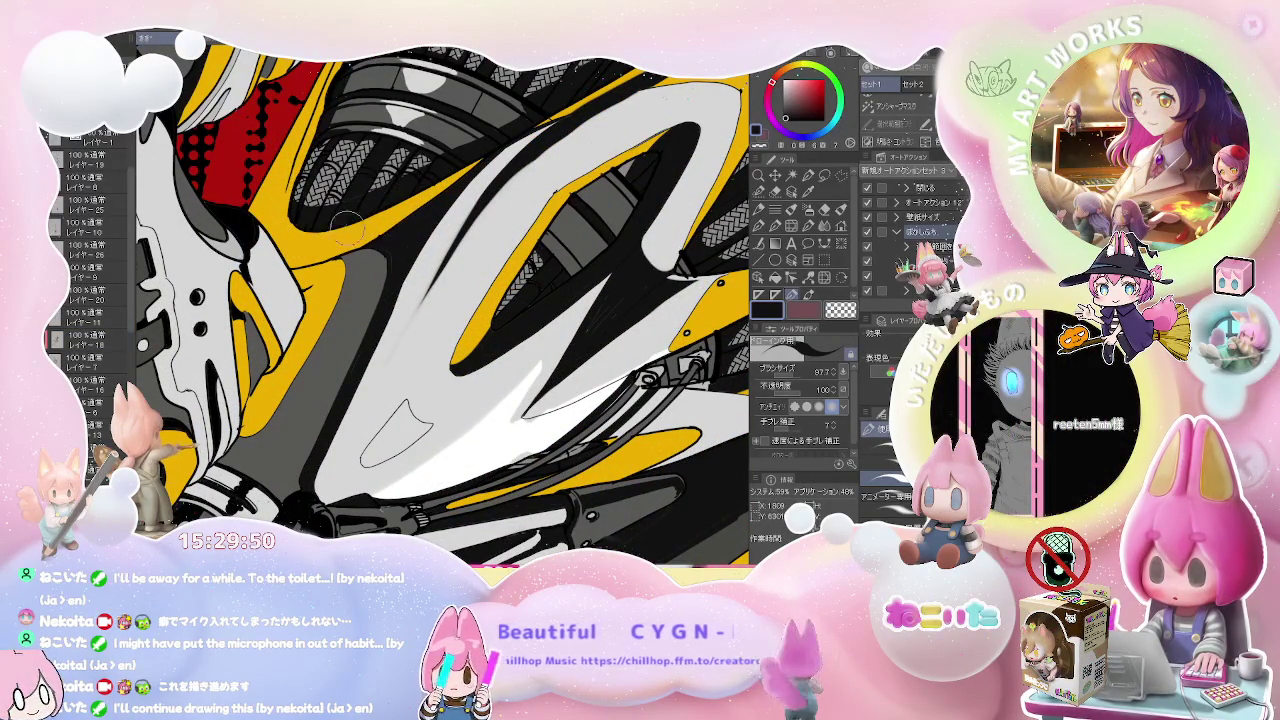
key("alt+bracketright")
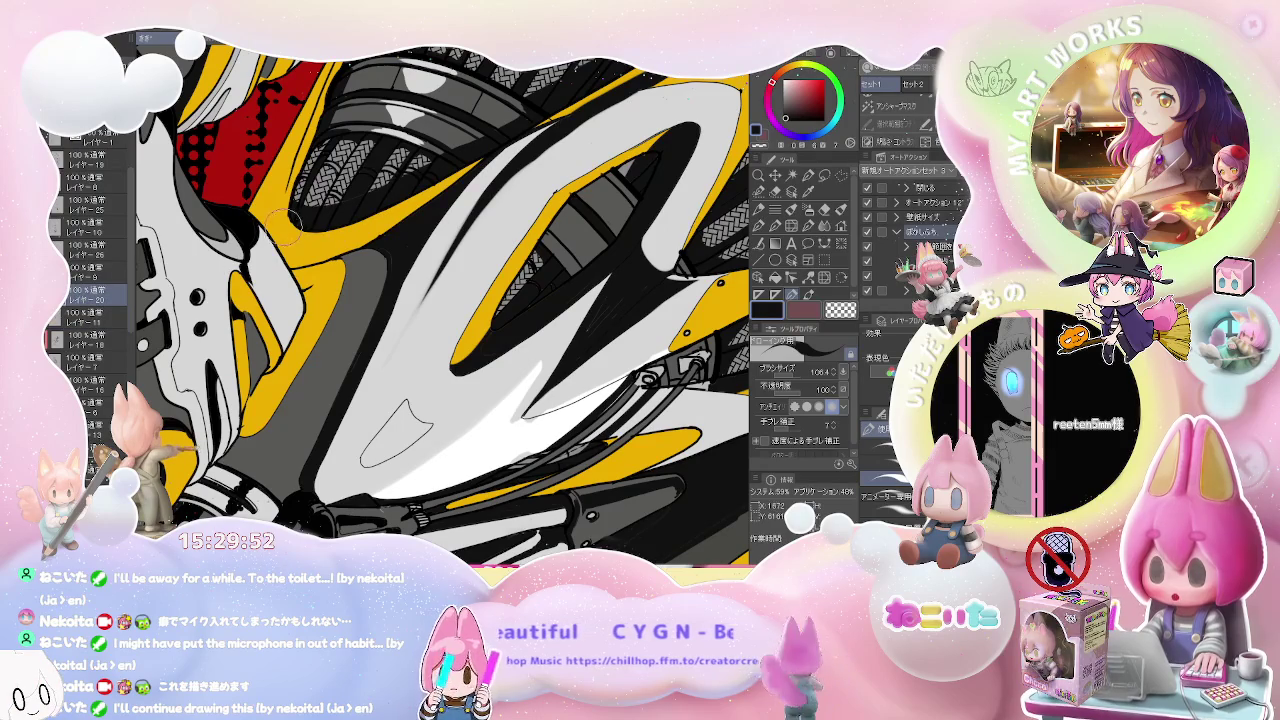
scroll(463, 171, "down", 1)
scroll(463, 171, "down", 2)
scroll(463, 171, "down", 2)
scroll(463, 171, "down", 1)
key("asciicircum")
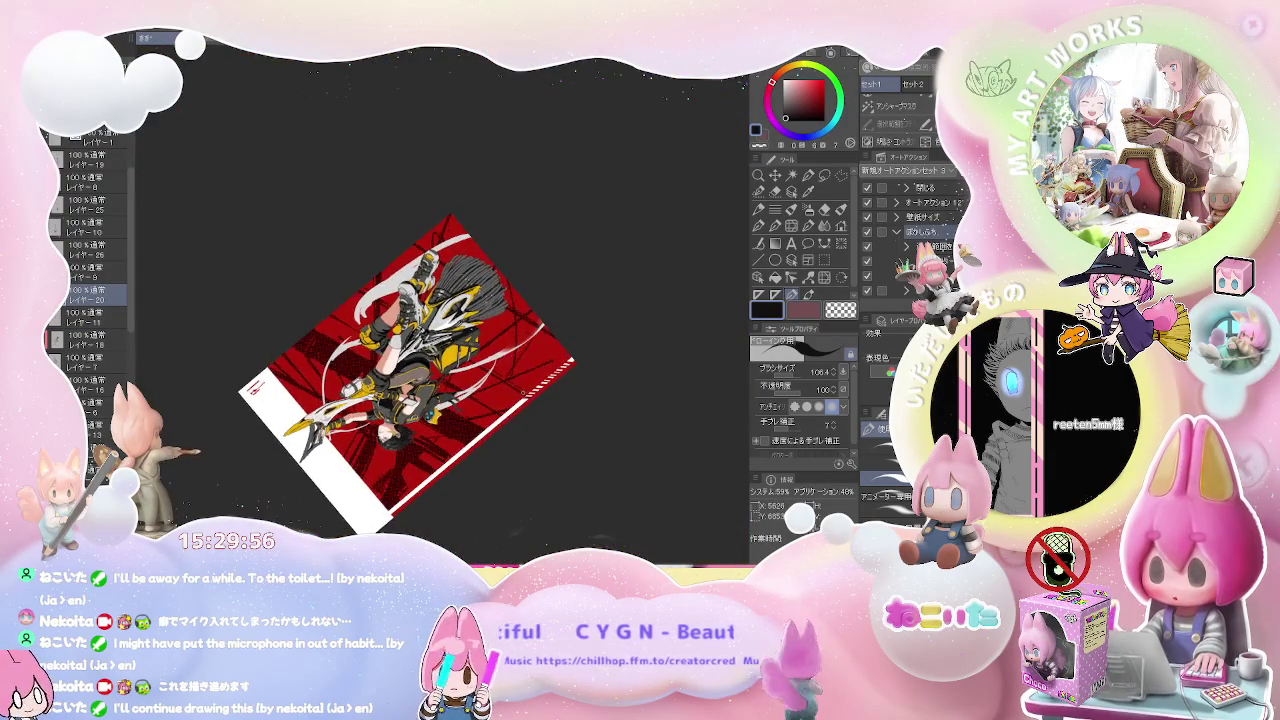
key("asciicircum")
scroll(440, 300, "up", 2)
scroll(440, 300, "up", 2)
scroll(285, 195, "up", 2)
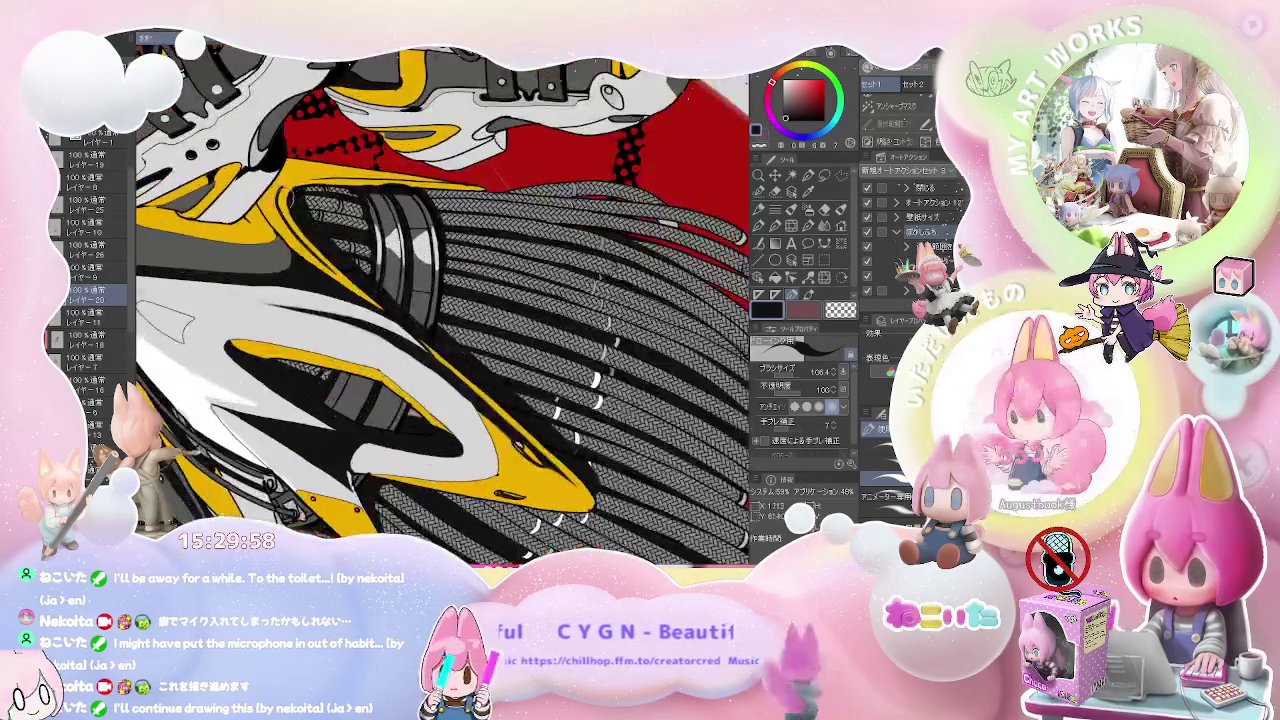
- Replace the long tapered stroke with a black outline along the yellow broom panel
scroll(285, 195, "up", 2)
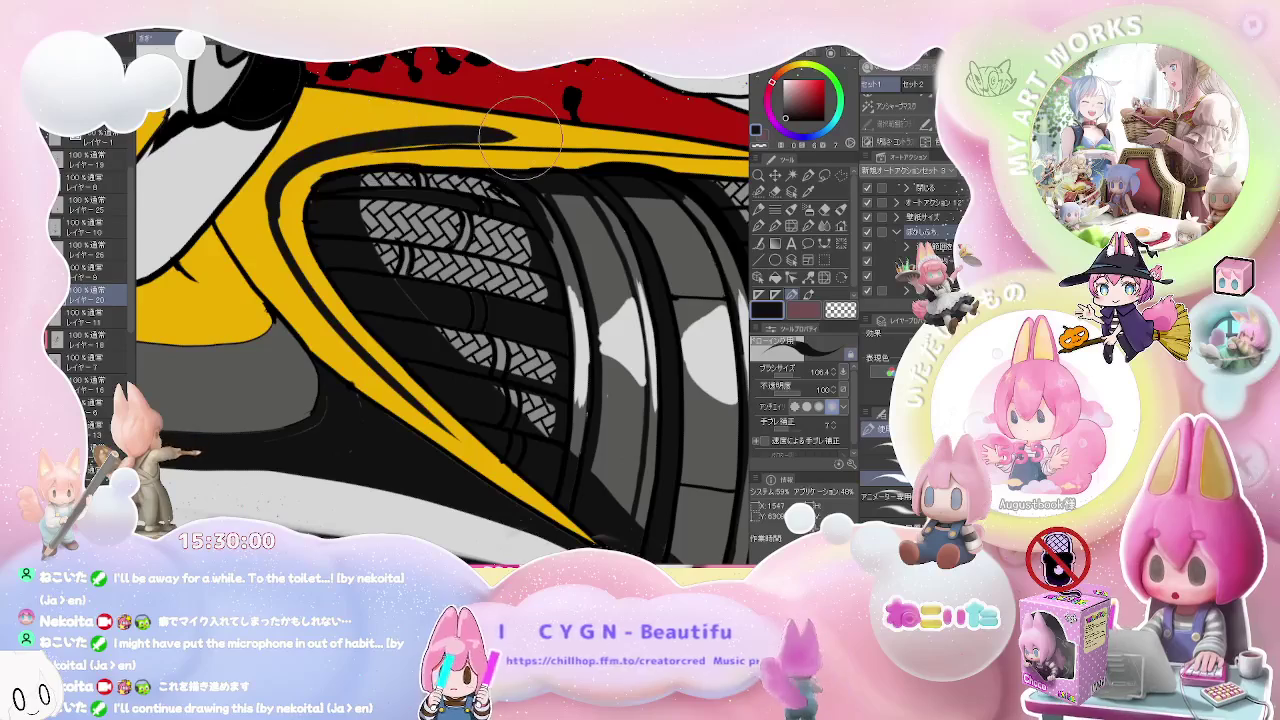
key("ctrl+z")
mouse_move(278, 178)
left_mouse_down()
mouse_move(352, 140)
mouse_move(410, 138)
left_mouse_up()
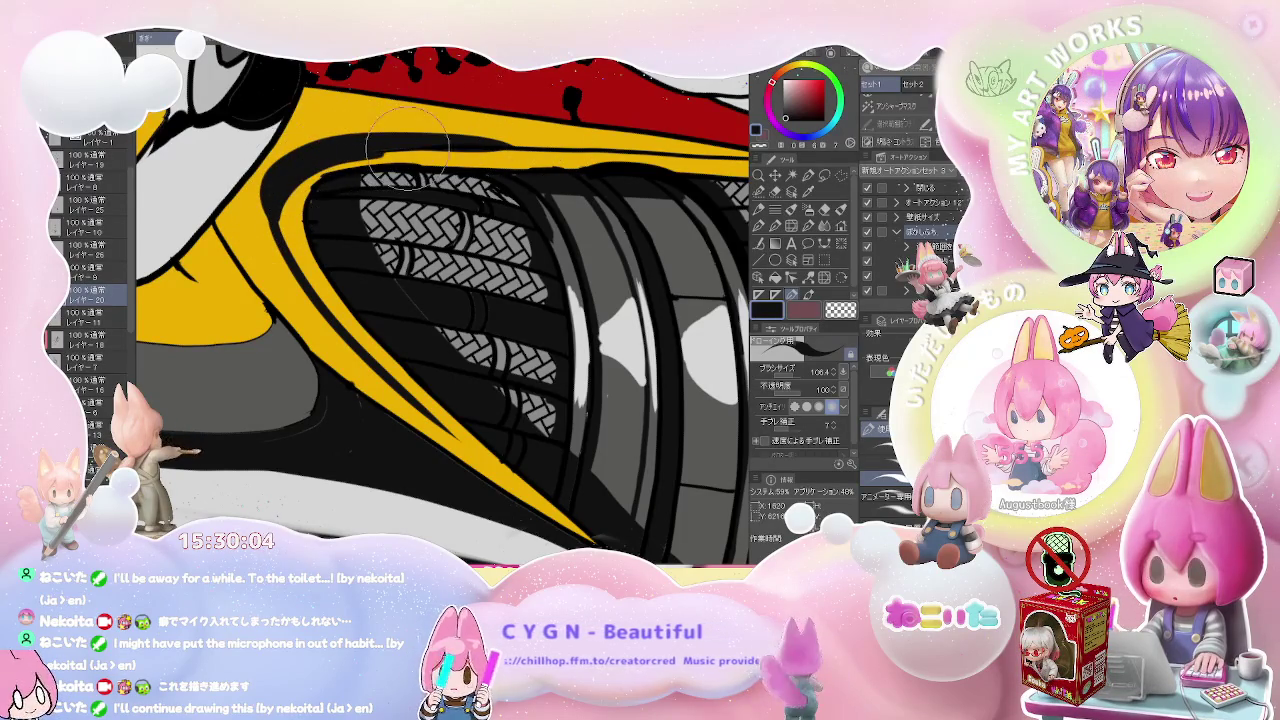
left_click_drag(420, 138, 684, 150)
key("e")
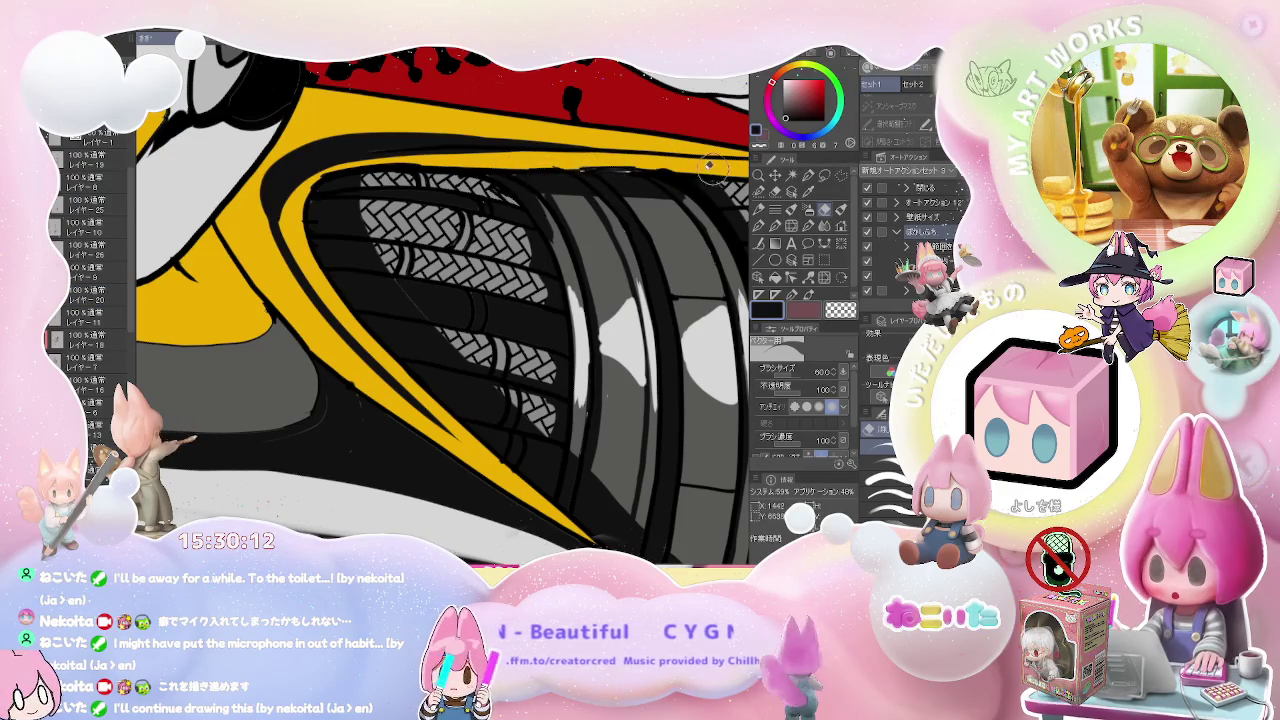
- Sample the yellow from the stripe, then return to the pen for black inking
scroll(620, 163, "down", 2)
scroll(600, 180, "down", 2)
scroll(578, 197, "down", 2)
scroll(540, 200, "up", 2)
scroll(470, 210, "up", 2)
scroll(400, 220, "up", 2)
key("p")
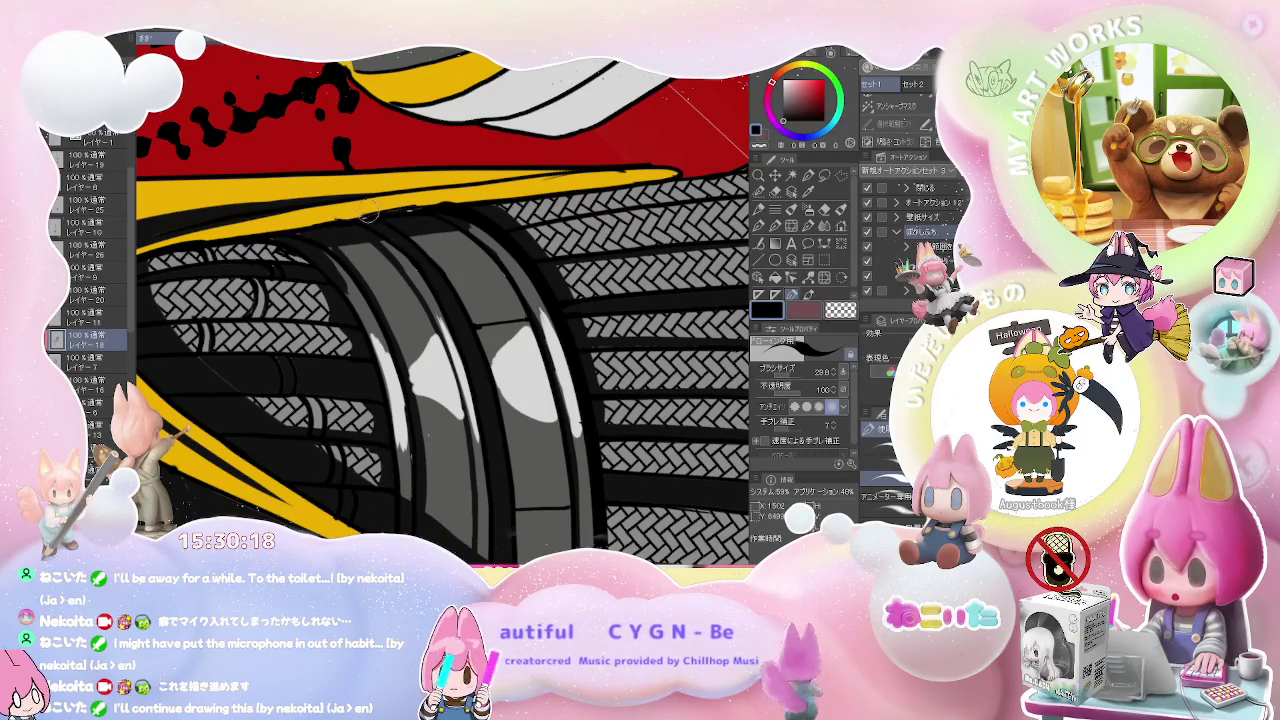
left_click(352, 207, "alt")
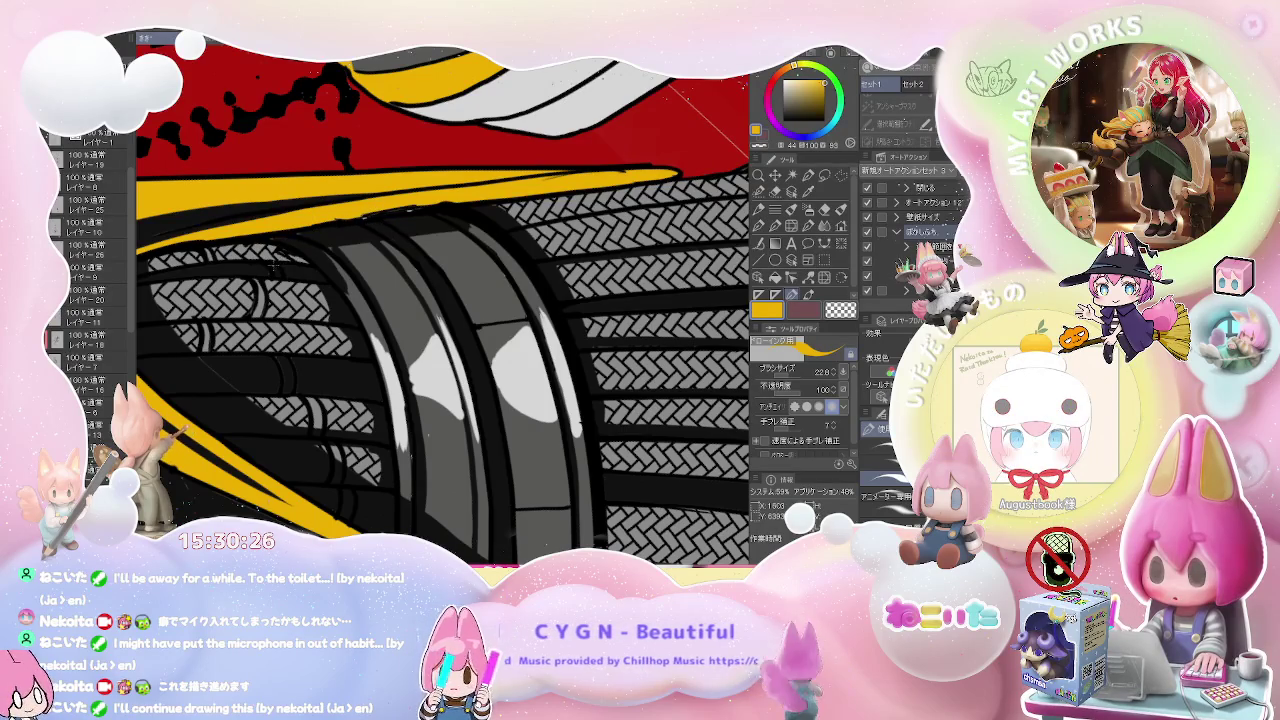
key("b")
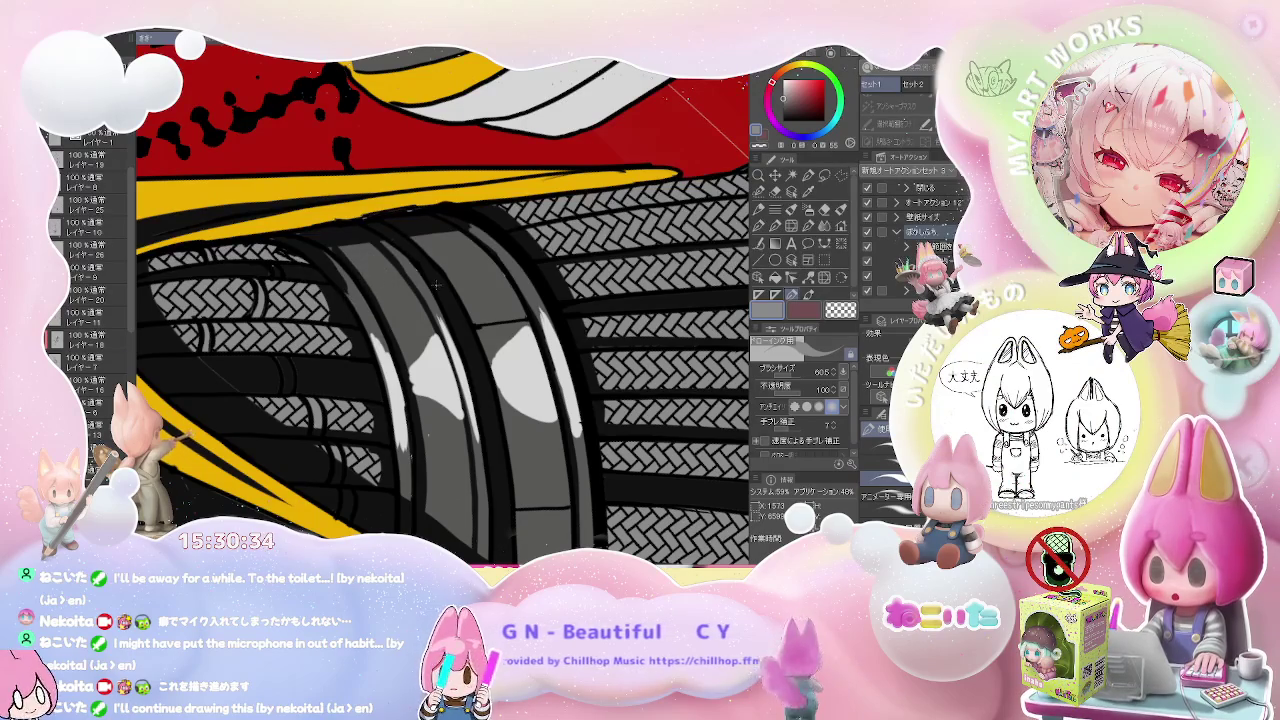
key("p")
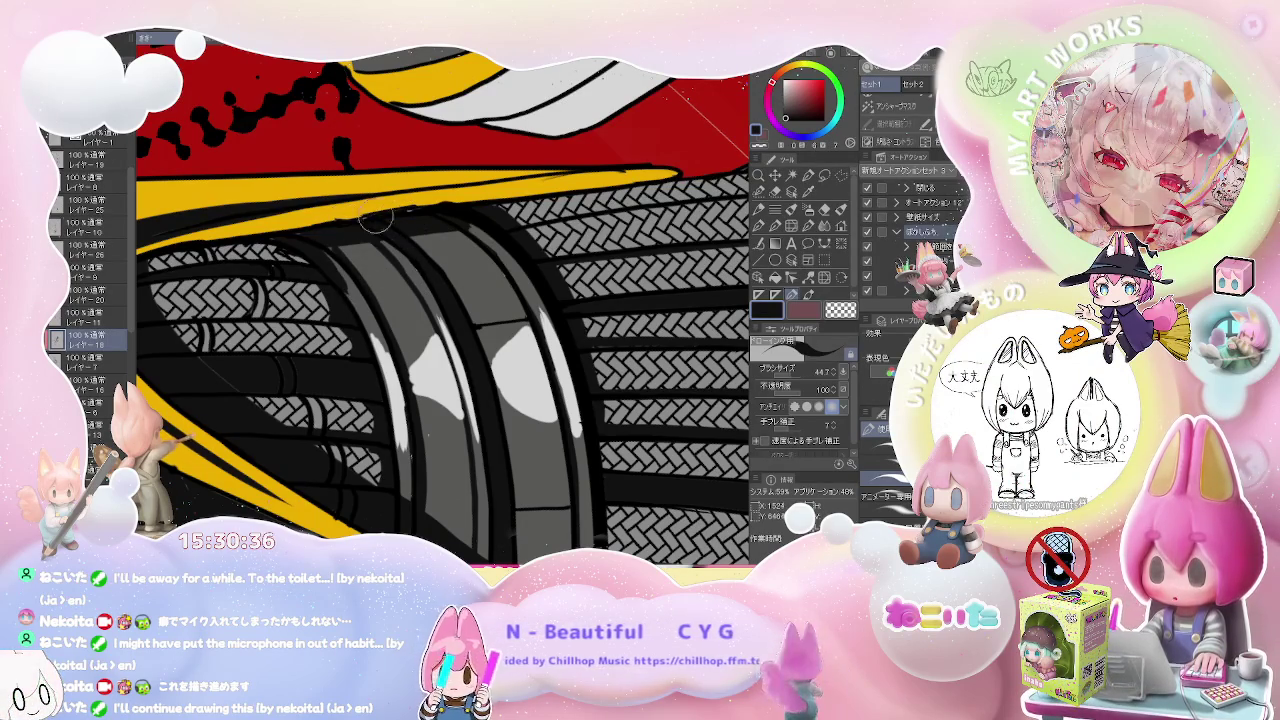
- Select the layer below, rotate the view to angle the broom, and pick black
left_click(383, 262, "ctrl+shift")
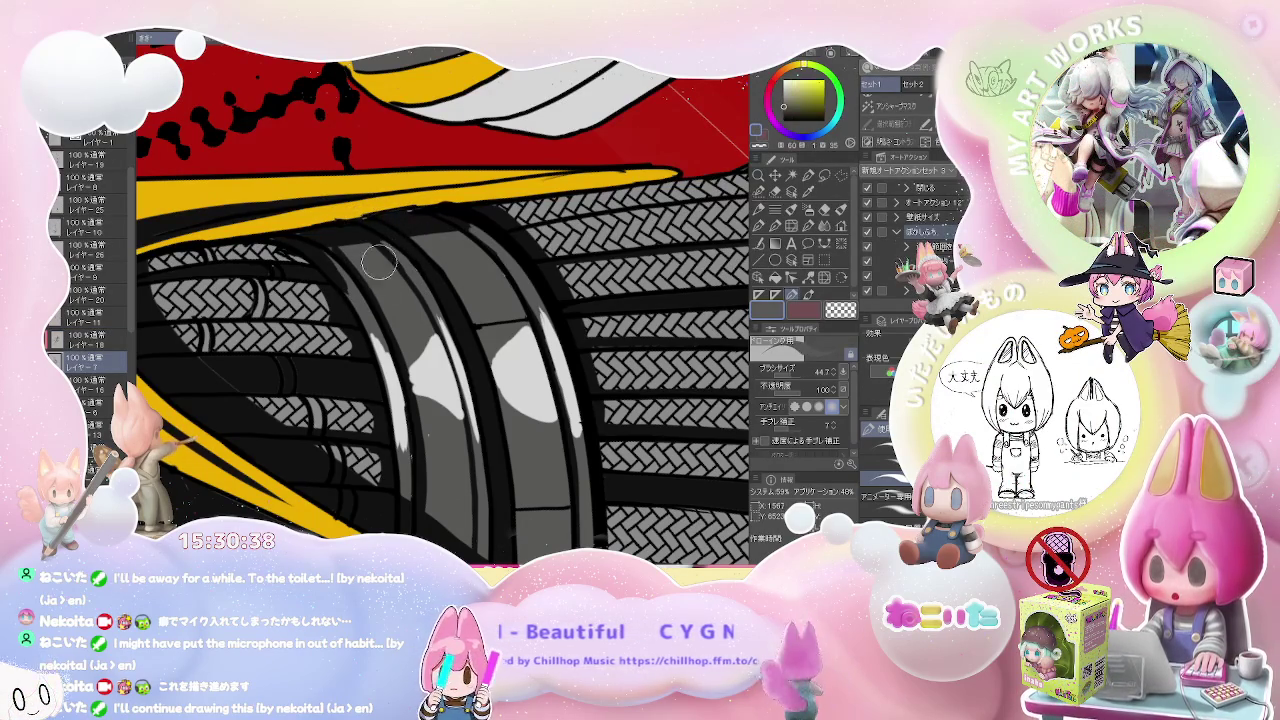
scroll(405, 218, "down", 2)
scroll(405, 218, "down", 2)
scroll(405, 218, "down", 2)
scroll(405, 218, "down", 2)
left_click_drag(405, 218, 470, 300)
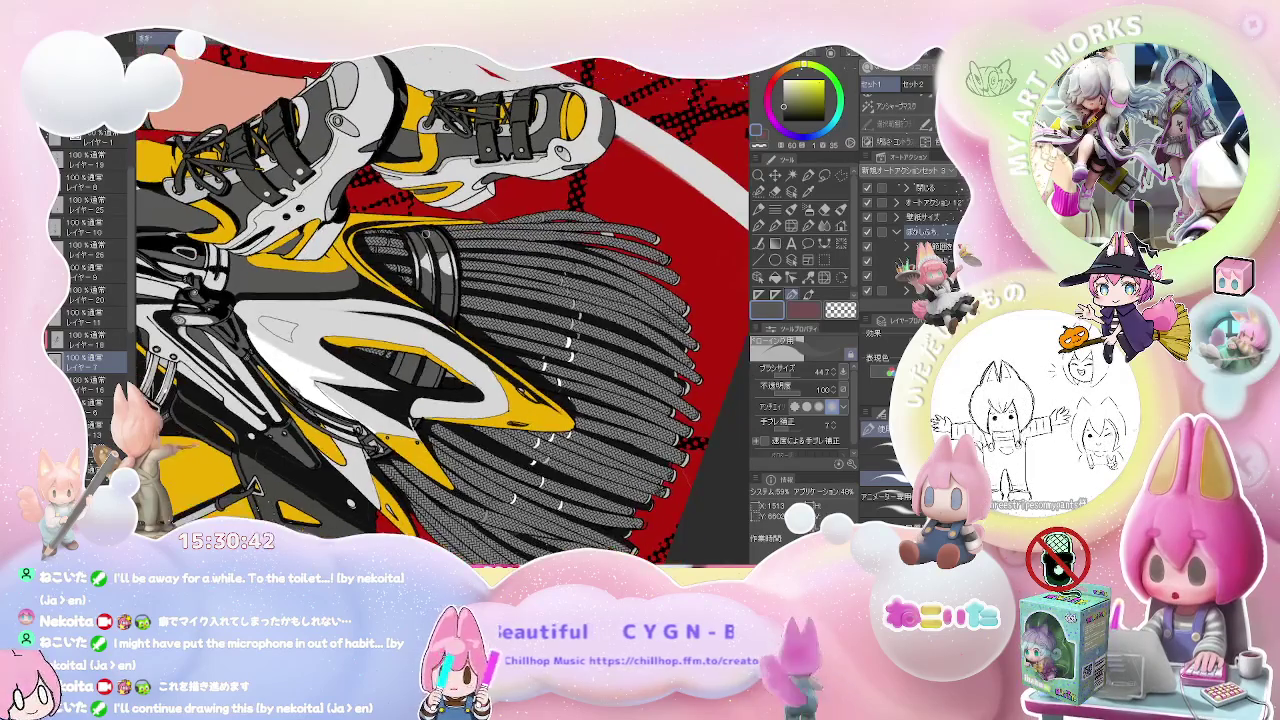
key("asciicircum")
key("asciicircum")
key("asciicircum")
scroll(355, 310, "up", 1)
scroll(355, 310, "up", 2)
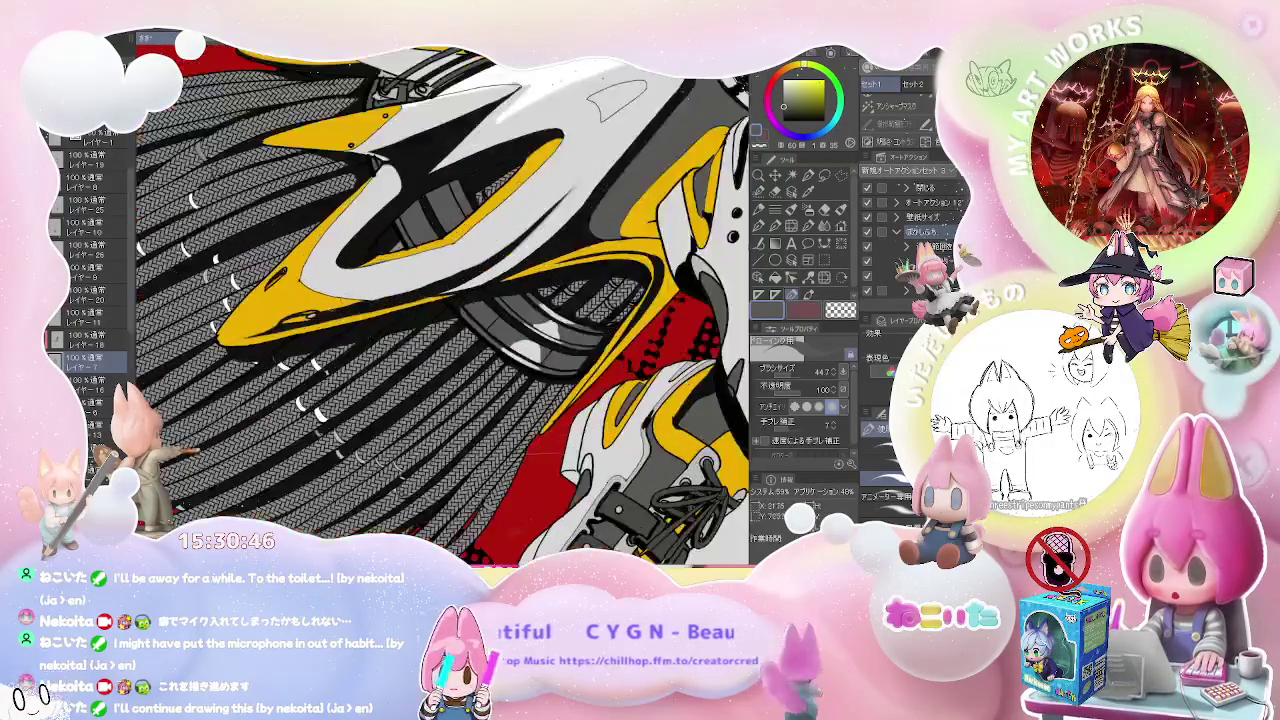
scroll(355, 310, "up", 3)
left_click(333, 318, "alt")
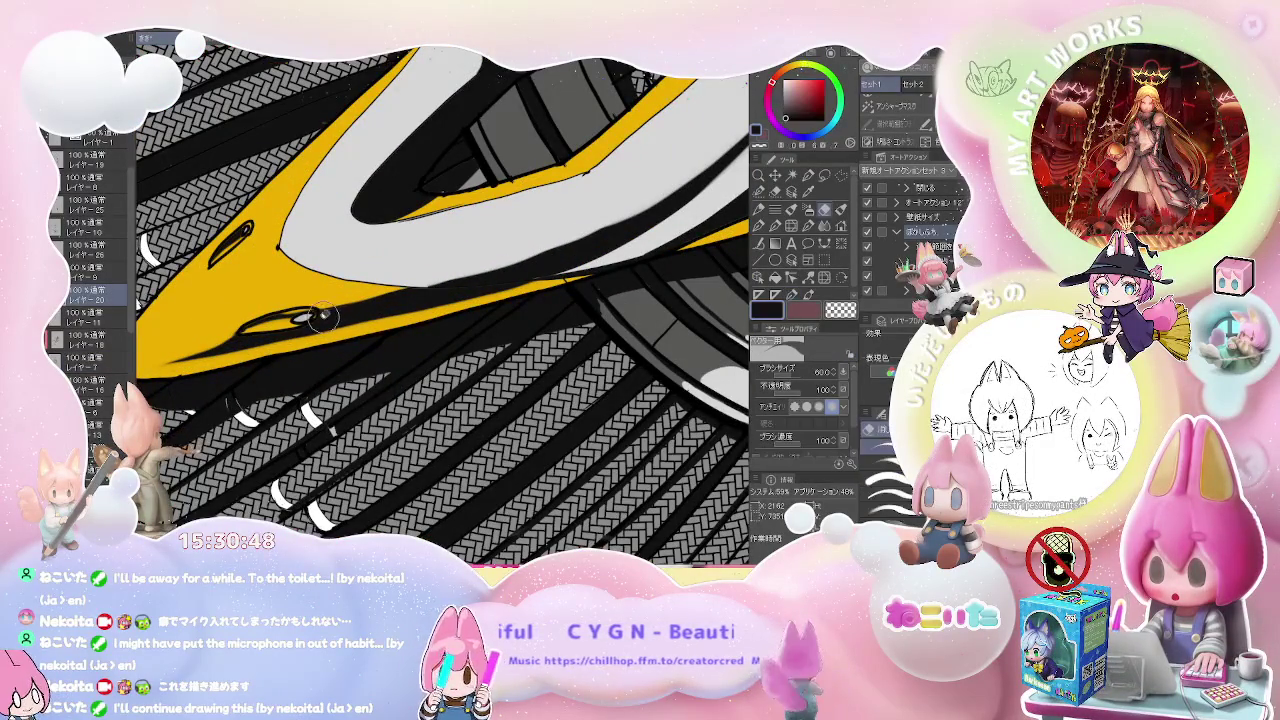
- Switch to the eraser for stray ink and zoom out over the broom
key("e")
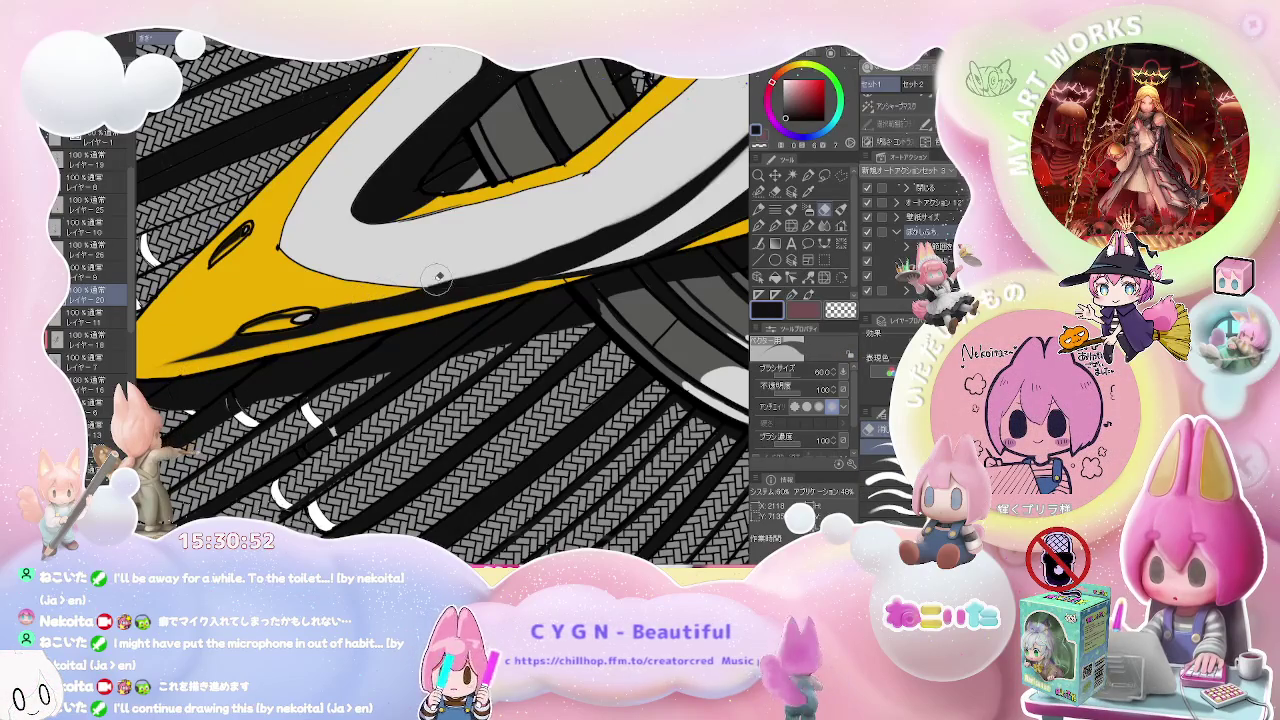
scroll(510, 252, "down", 3)
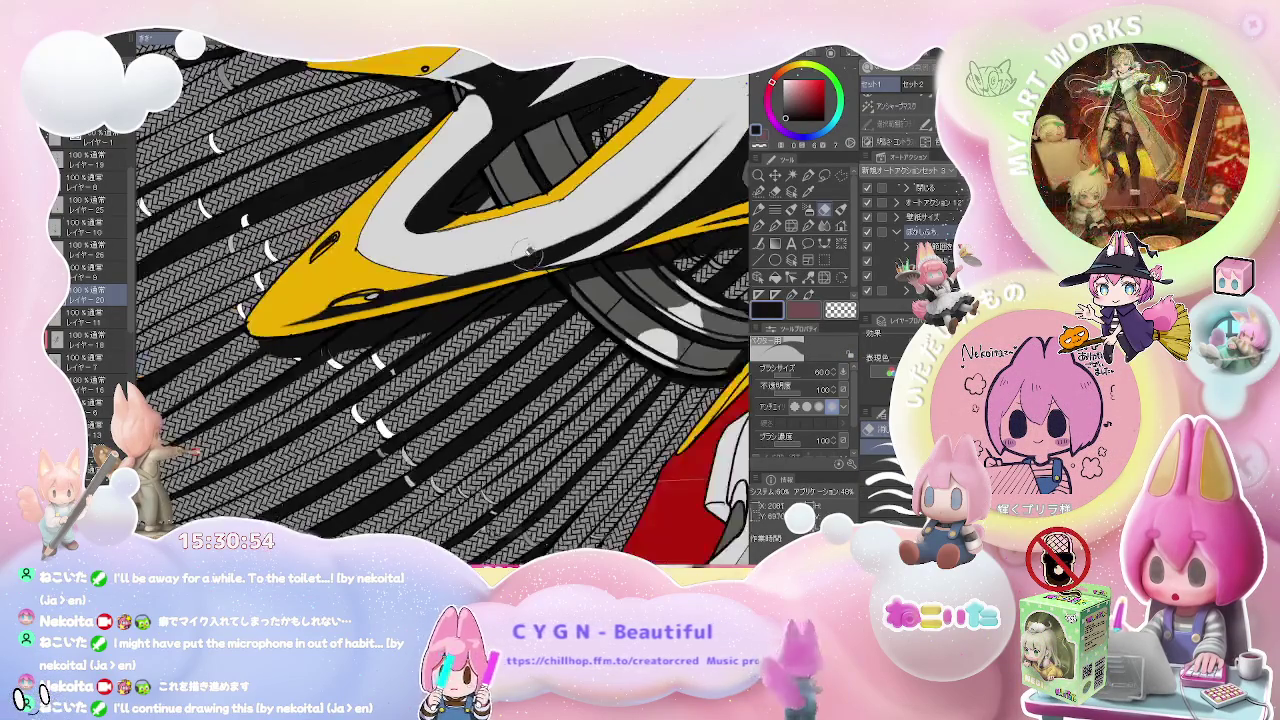
scroll(565, 255, "down", 2)
scroll(566, 255, "down", 2)
scroll(566, 255, "down", 2)
scroll(566, 255, "down", 1)
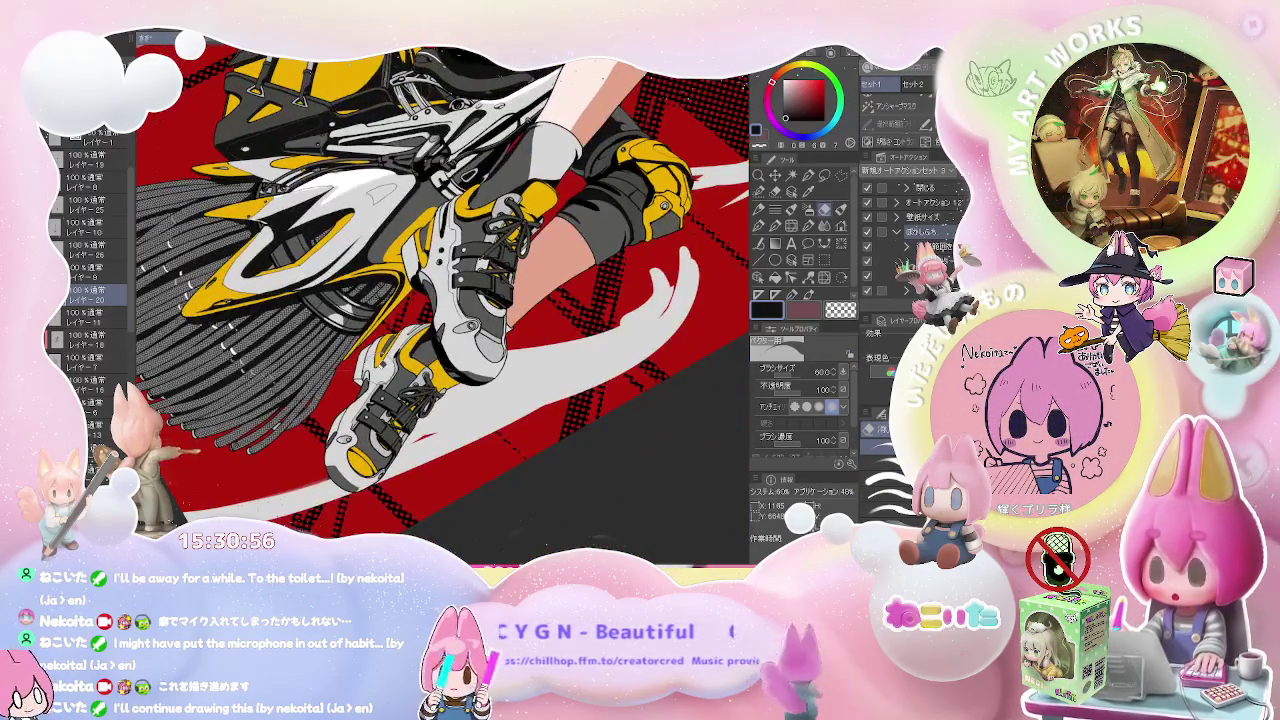
scroll(566, 255, "down", 1)
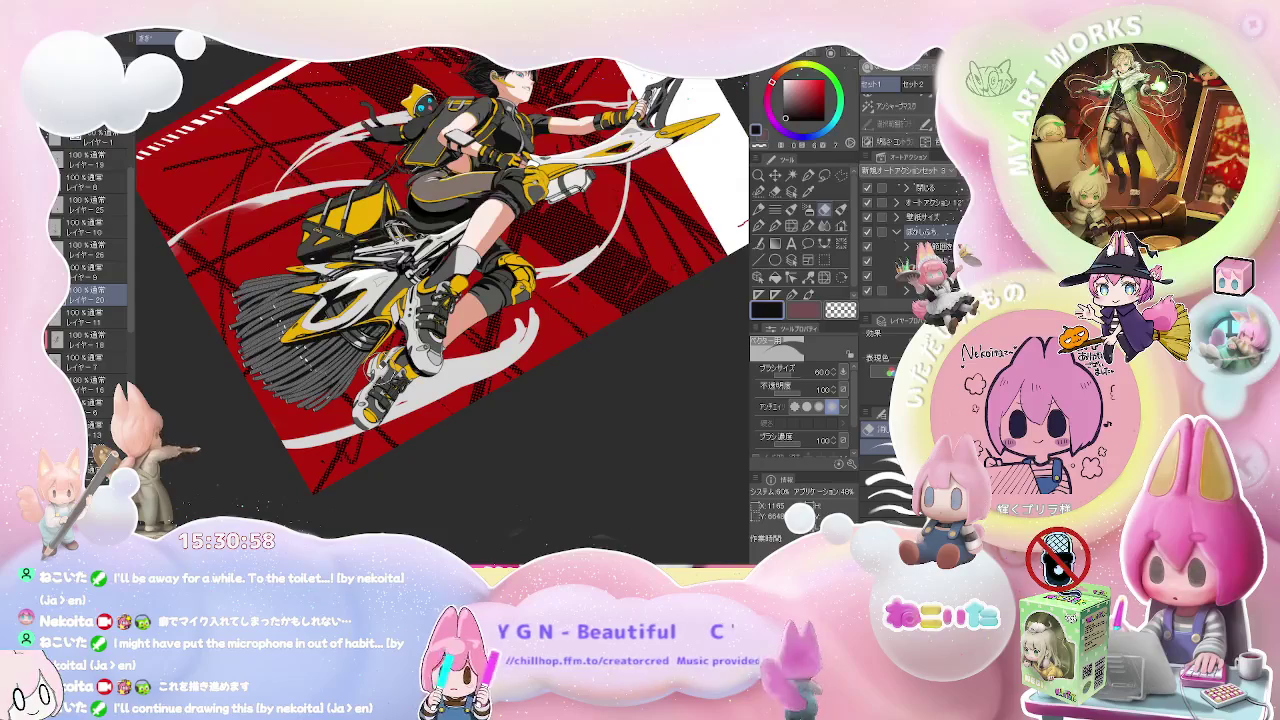
scroll(400, 233, "up", 5)
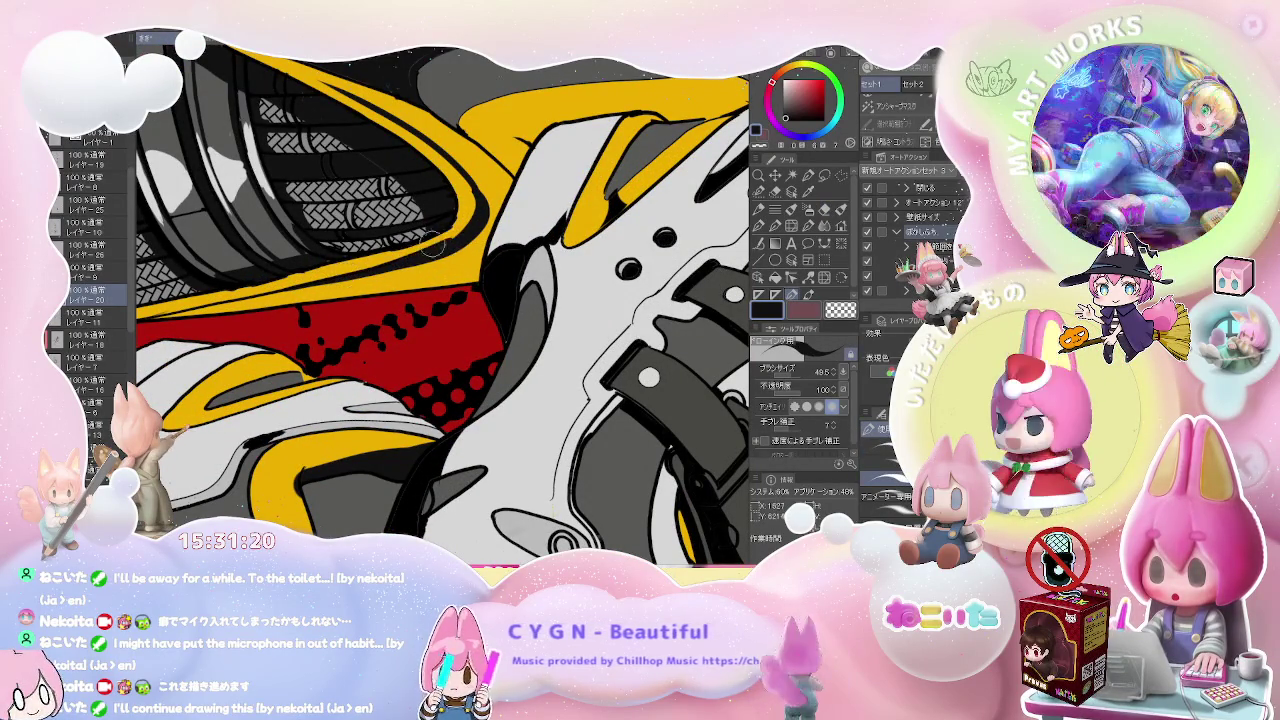
- Erase stray ink along the yellow and red stripe edges beside the boot
key("e")
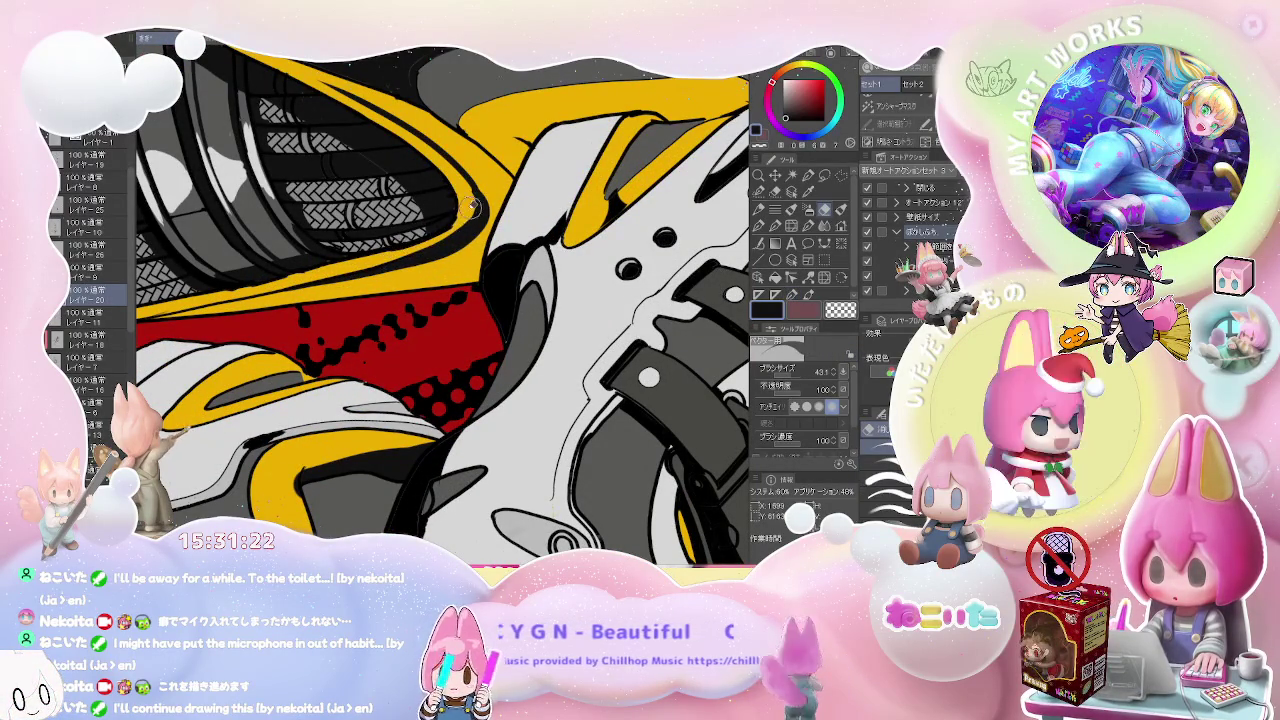
scroll(470, 212, "up", 2)
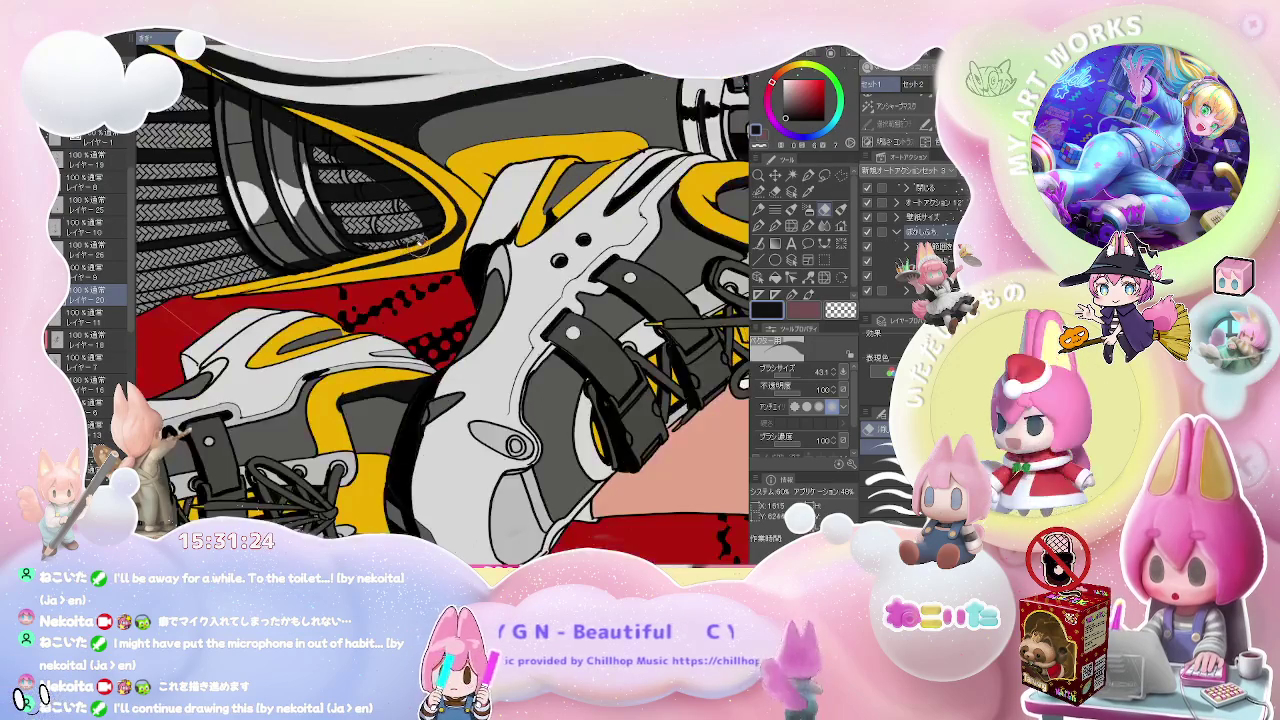
scroll(301, 271, "down", 2)
scroll(300, 271, "up", 1)
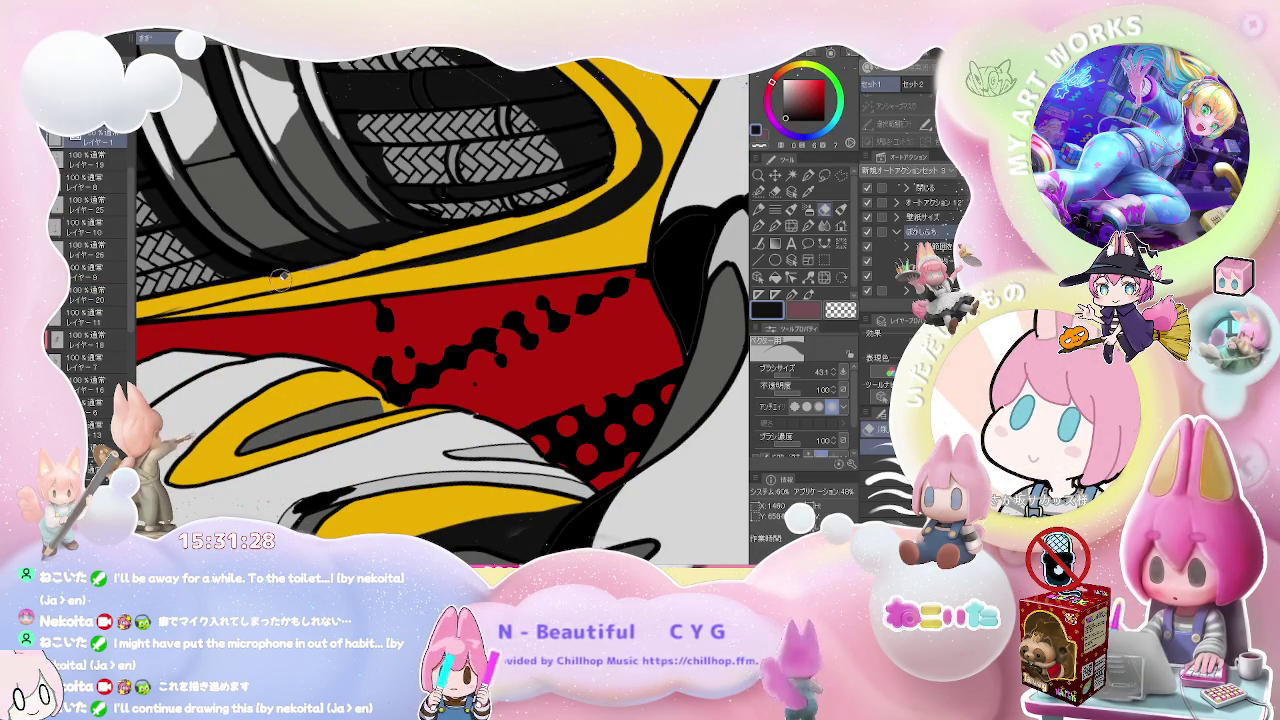
scroll(405, 255, "down", 1)
scroll(405, 255, "down", 1)
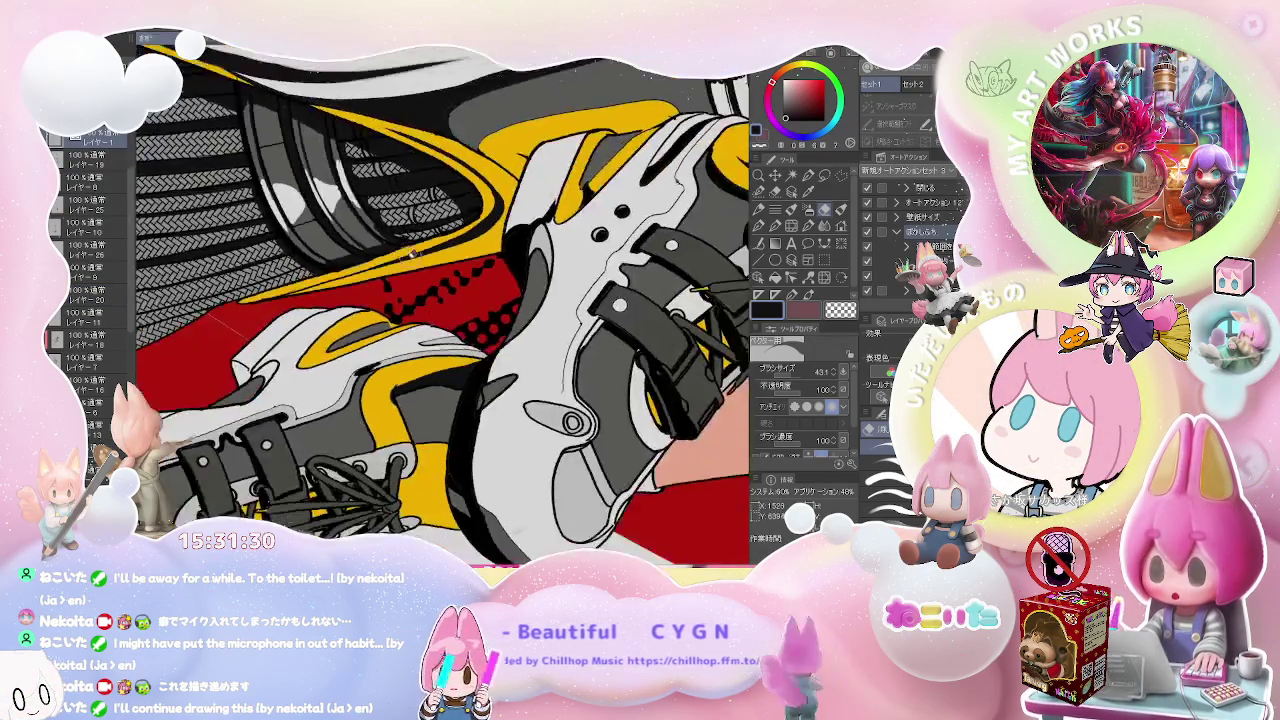
scroll(405, 256, "up", 2)
- Eyedrop the boot panel's yellow and light grey with the pen active
left_click(432, 270, "alt")
key("p")
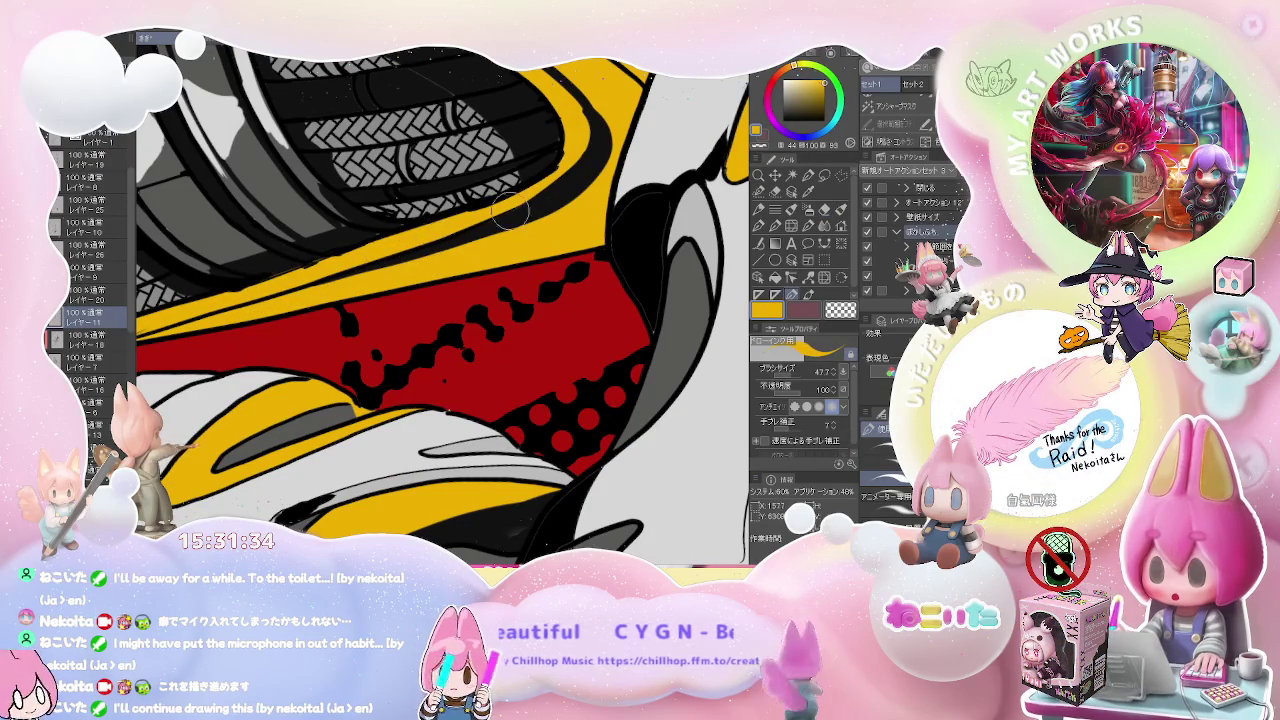
scroll(384, 254, "down", 1)
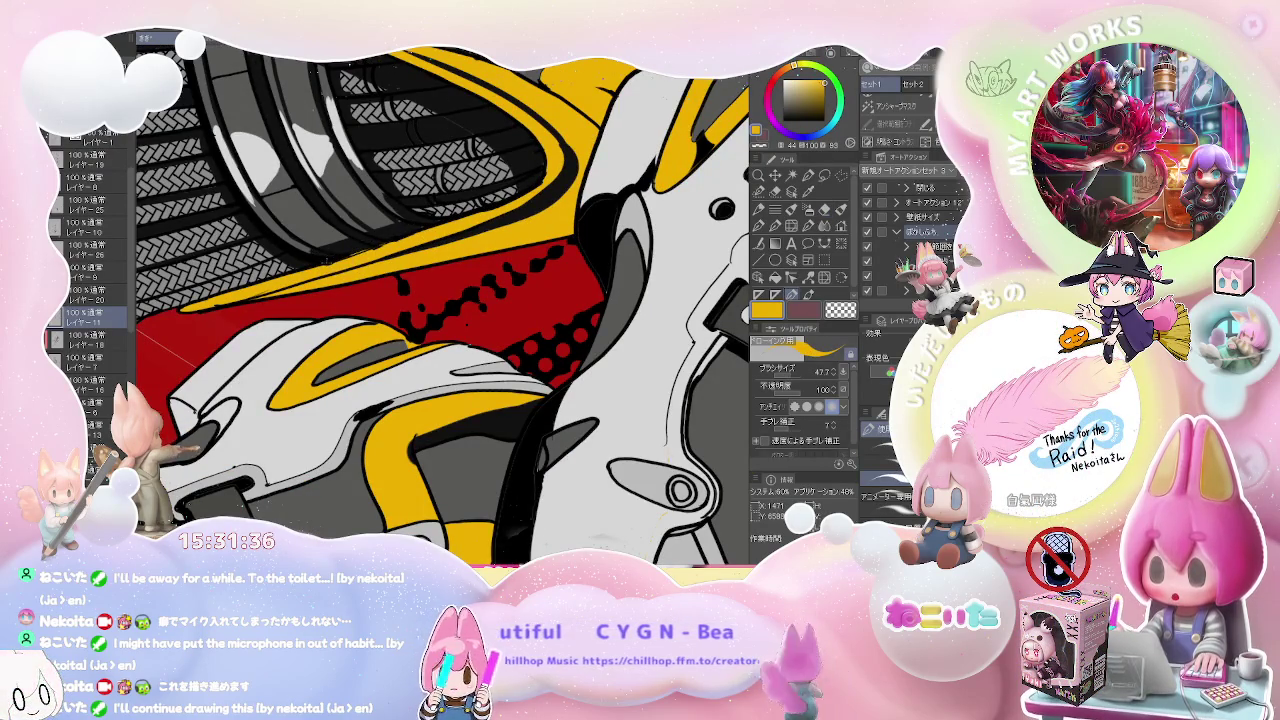
left_click(323, 233, "alt")
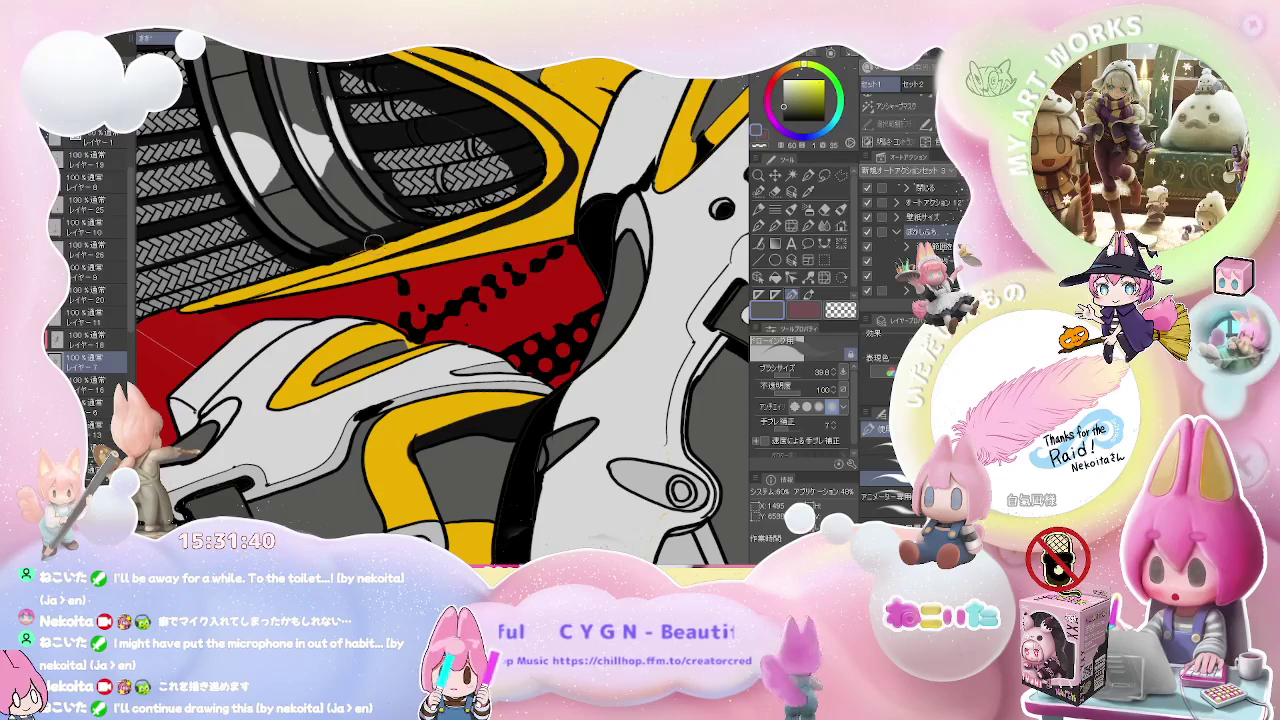
scroll(366, 246, "up", 2)
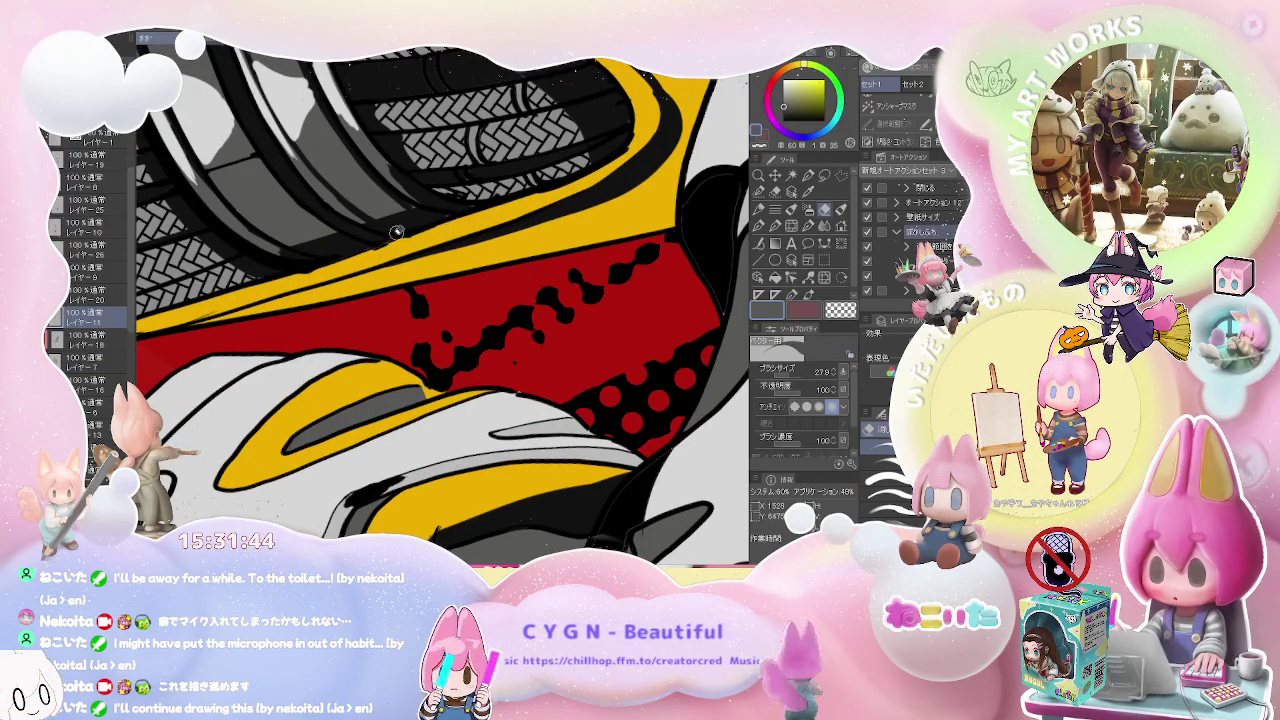
- Flip the canvas horizontally to check the stripe edges
key("h")
key("h")
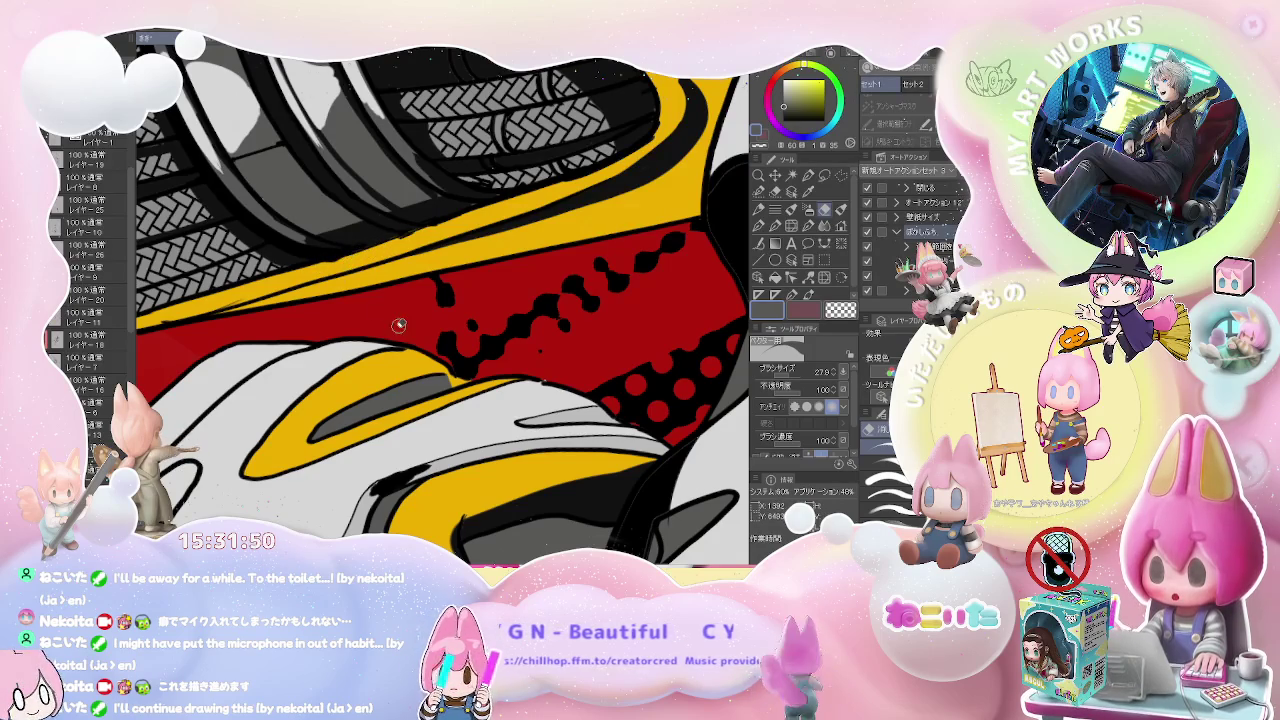
scroll(841, 427, "down", 2)
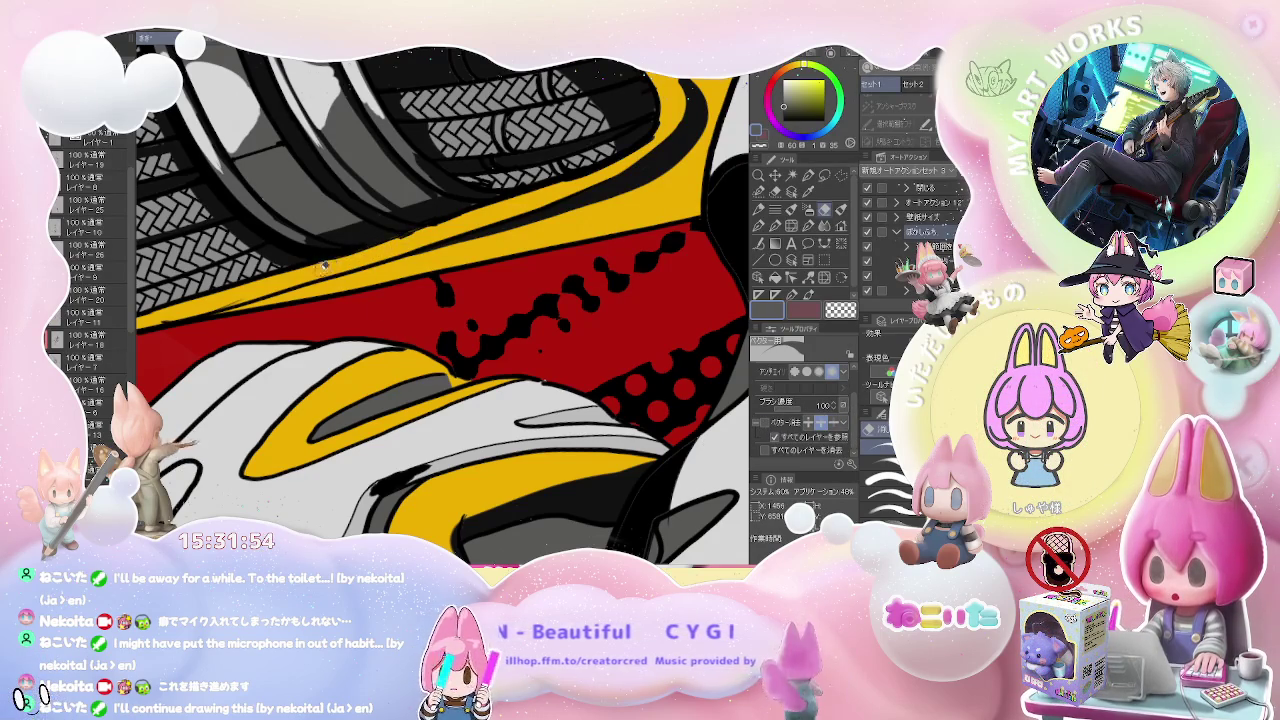
scroll(420, 232, "down", 1)
scroll(433, 266, "down", 1)
scroll(433, 266, "up", 2)
scroll(400, 272, "up", 2)
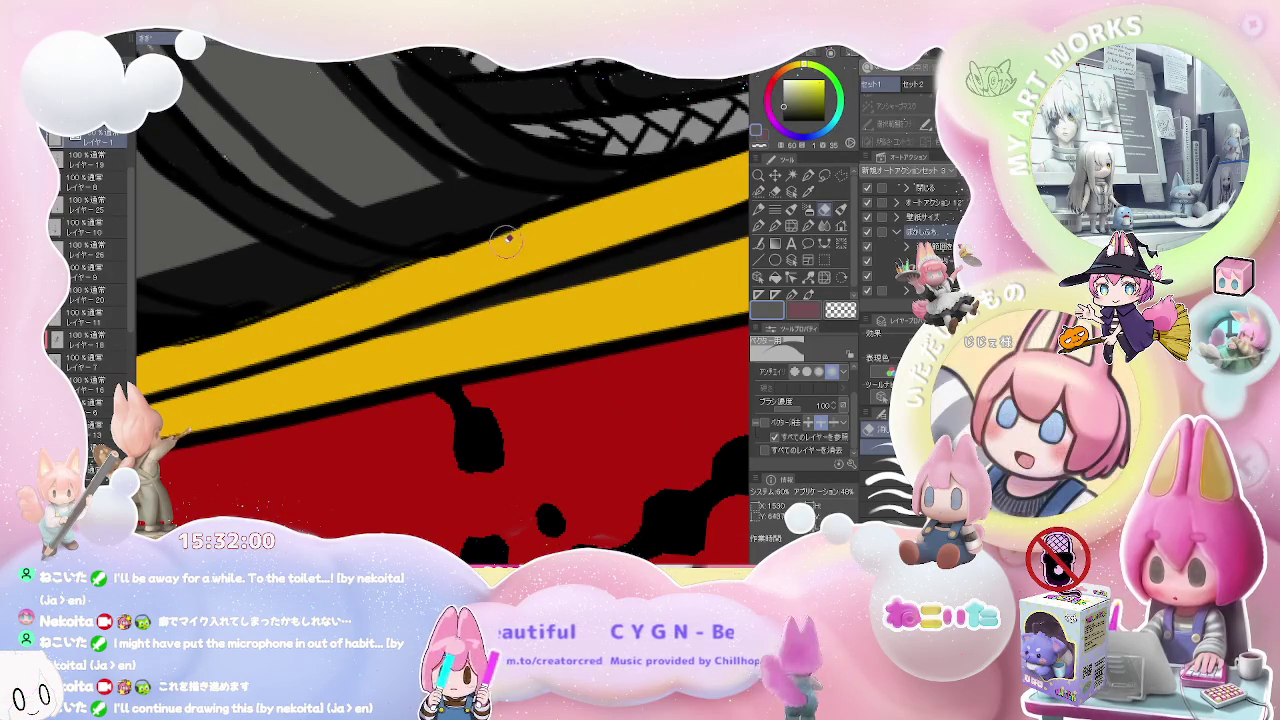
scroll(533, 237, "down", 1)
- Shrink the brush for finer cleanup around the broom panel
scroll(533, 237, "down", 2)
scroll(550, 248, "down", 1)
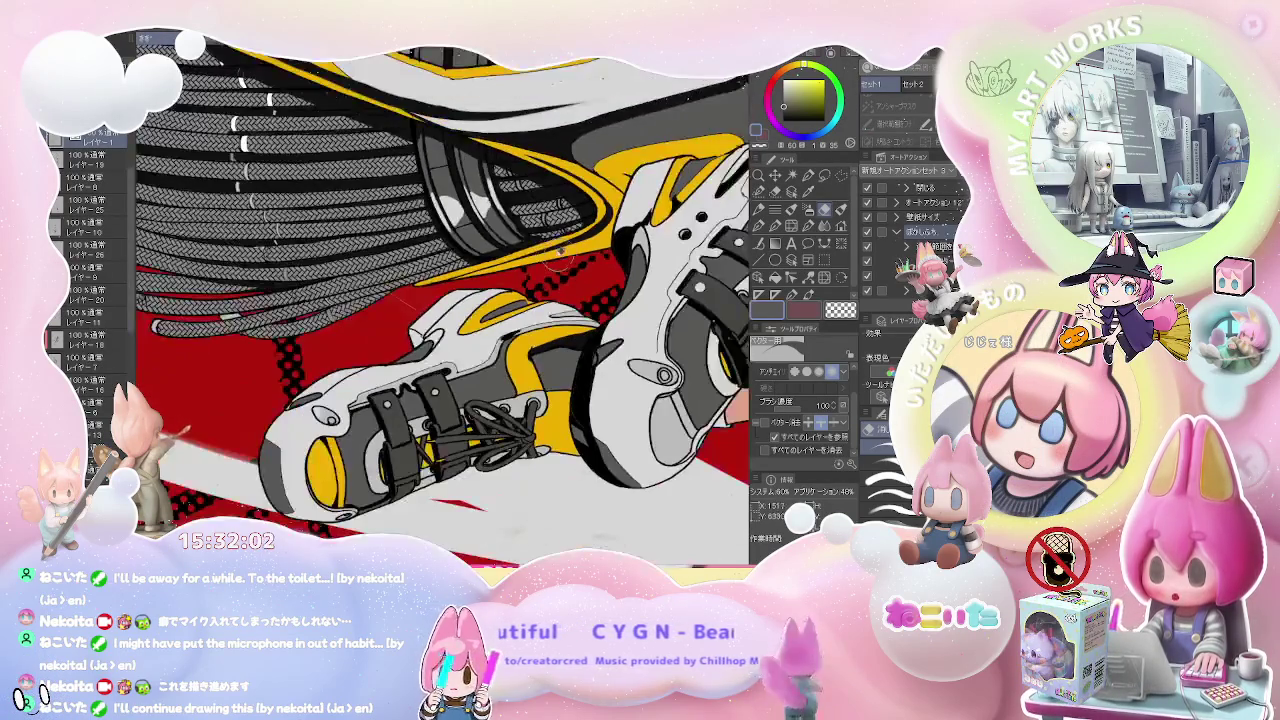
scroll(589, 264, "up", 1)
scroll(540, 262, "up", 1)
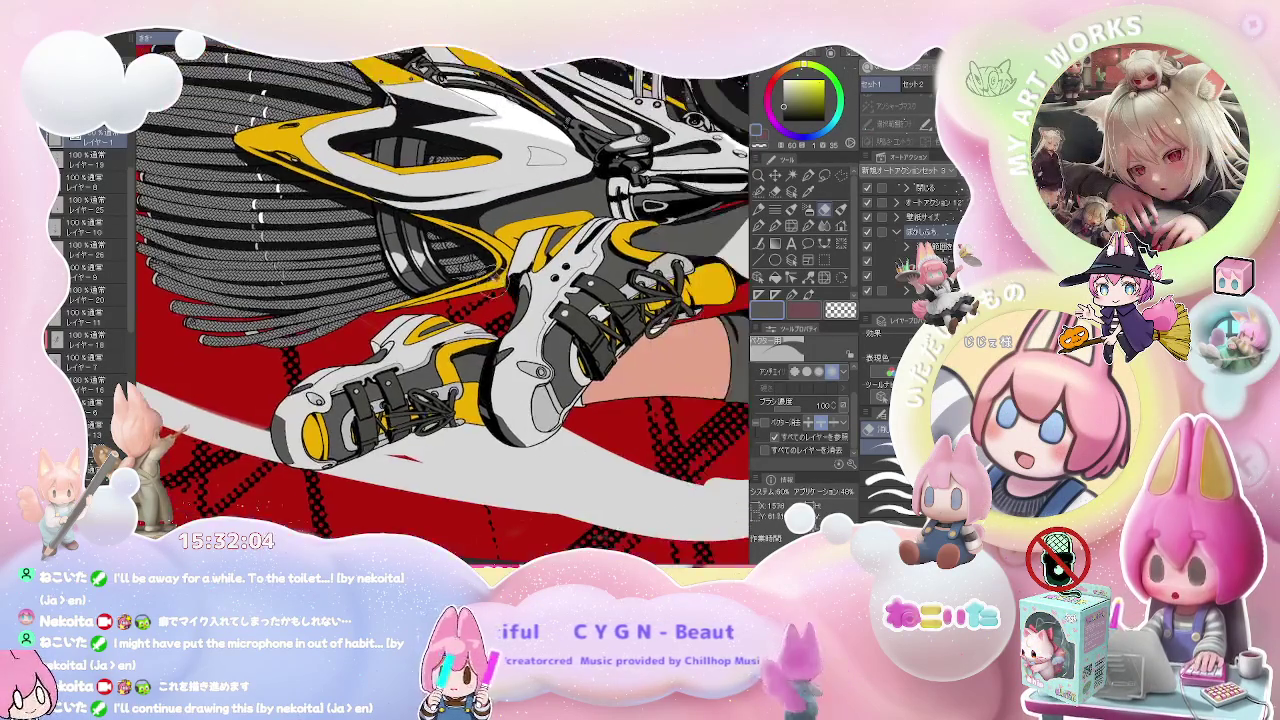
scroll(490, 260, "up", 1)
scroll(492, 260, "up", 1)
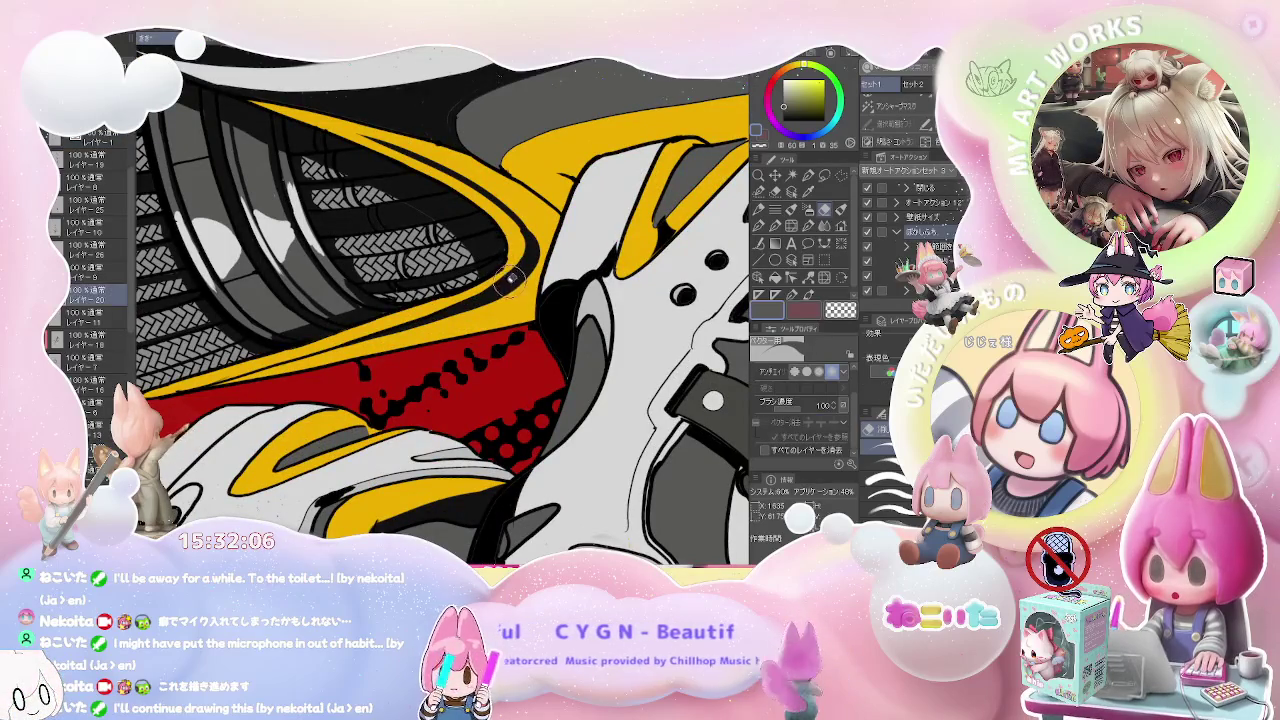
scroll(490, 260, "up", 1)
scroll(490, 260, "down", 1)
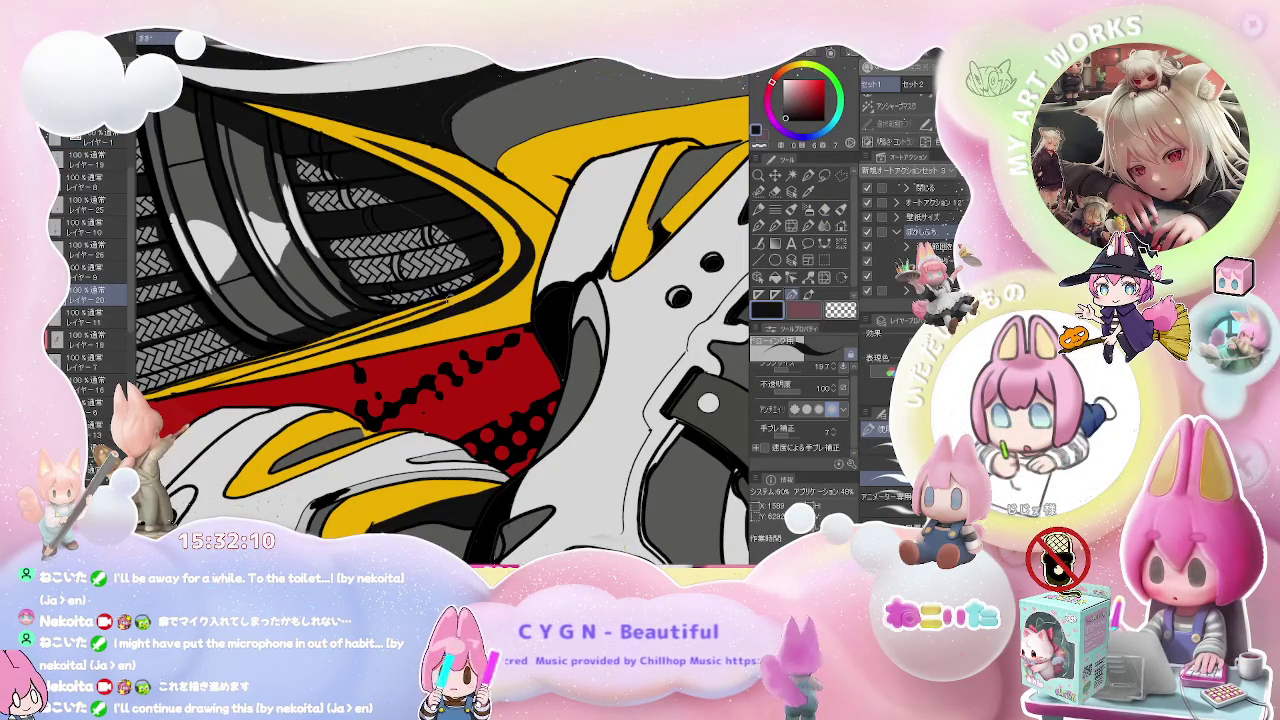
key("bracketleft")
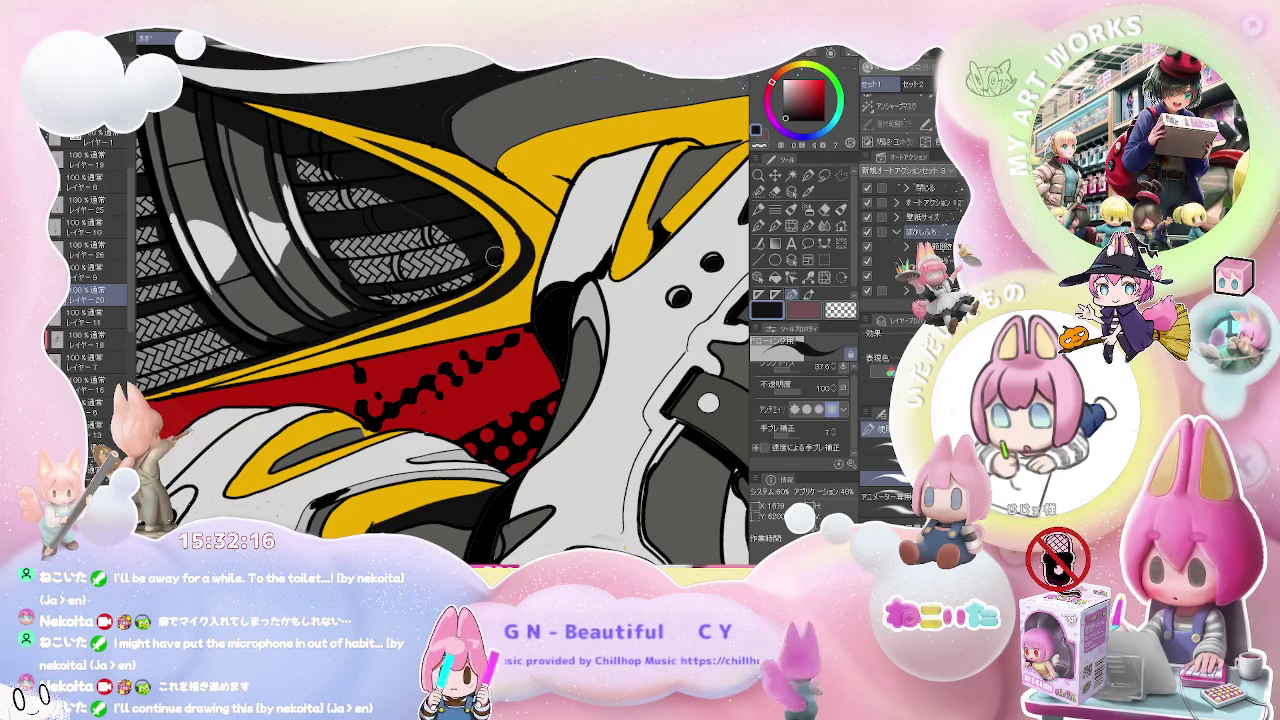
- Ink a dark line along the yellow panel's upper edge beside the shoes
left_click_drag(493, 261, 400, 150)
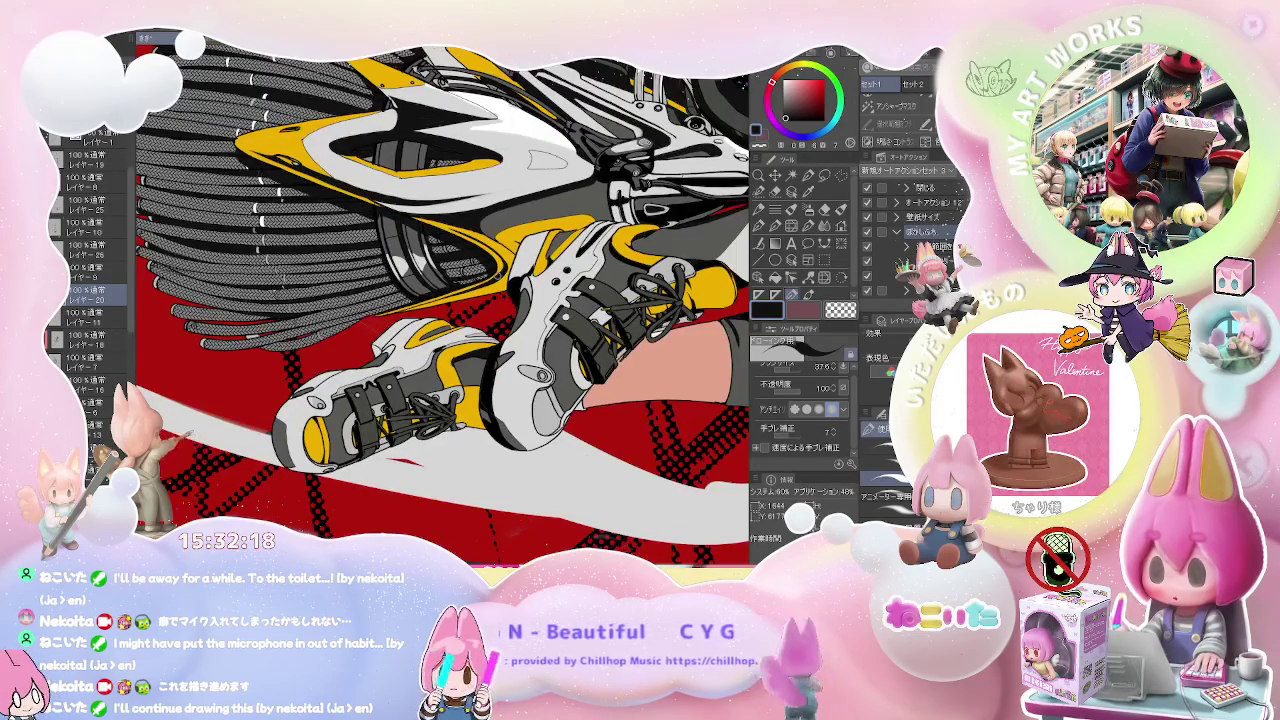
key("ctrl+minus")
key("ctrl+minus")
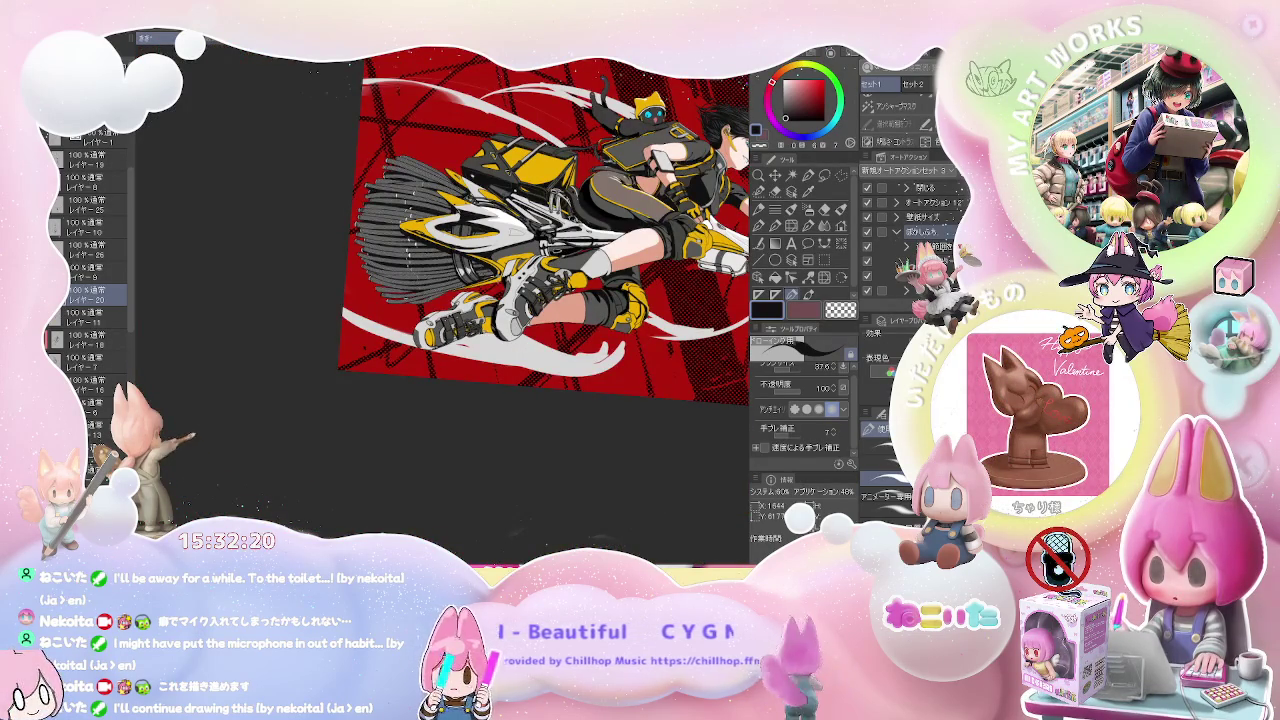
key("ctrl+plus")
key("ctrl+plus")
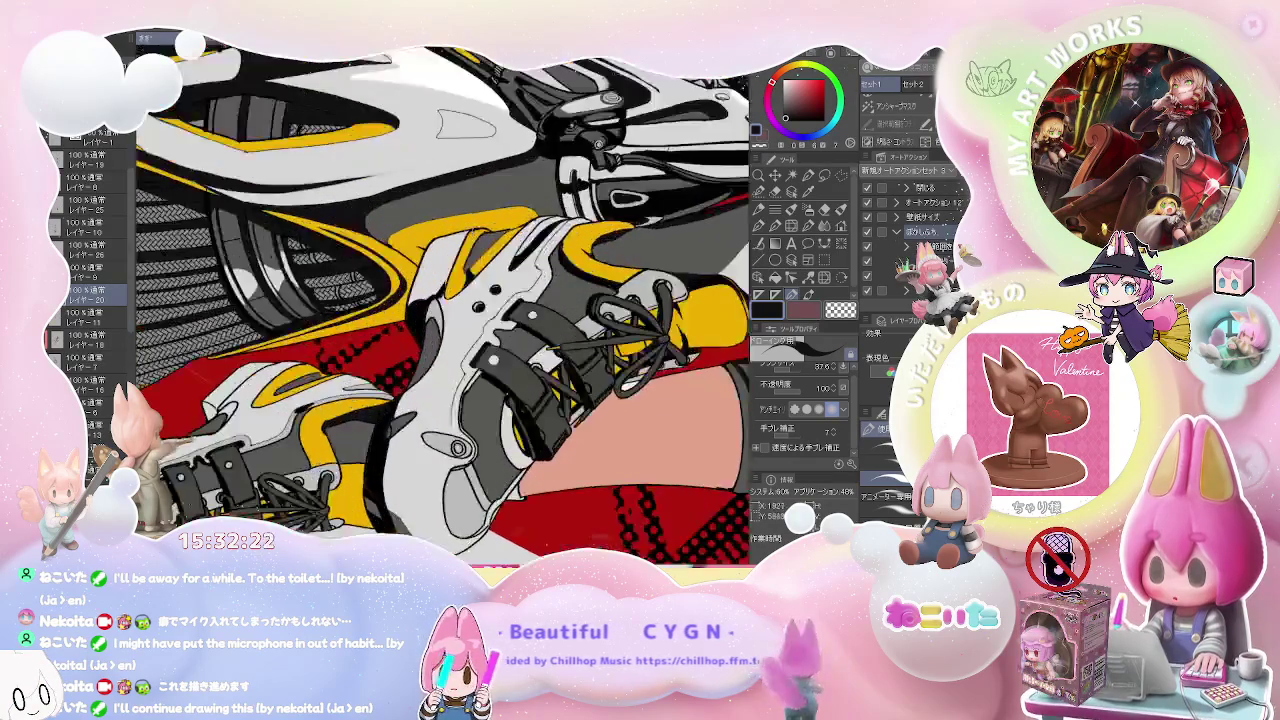
key("ctrl+plus")
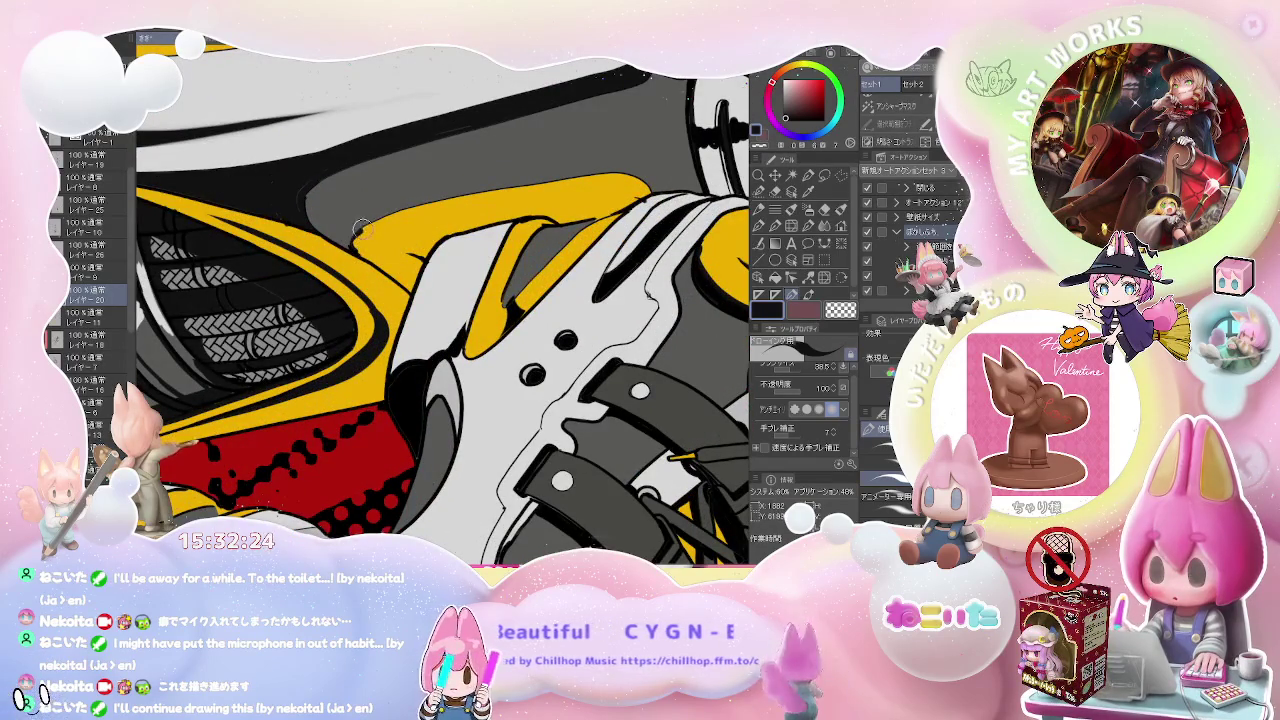
left_click_drag(357, 233, 478, 195)
key("ctrl+minus")
key("ctrl+minus")
key("ctrl+minus")
- Set the pen brush size to 13.8 and view the whole illustration tilted
key("p")
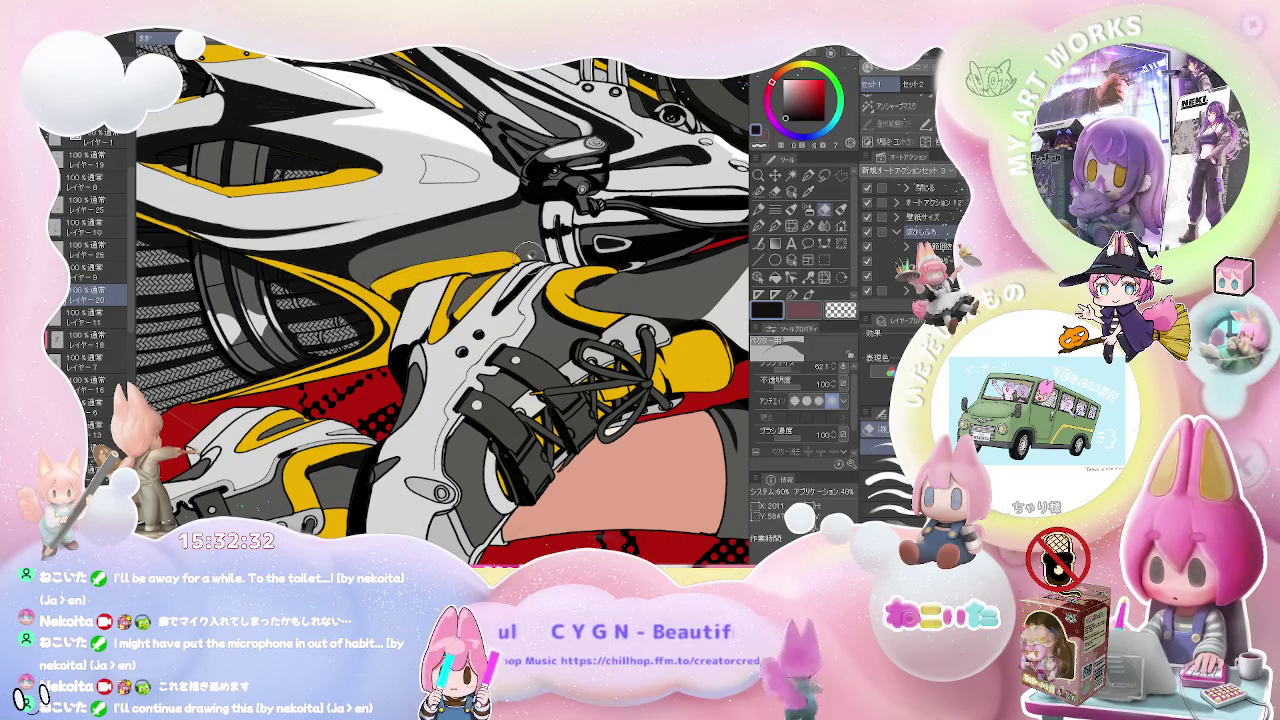
key("ctrl+minus")
key("g")
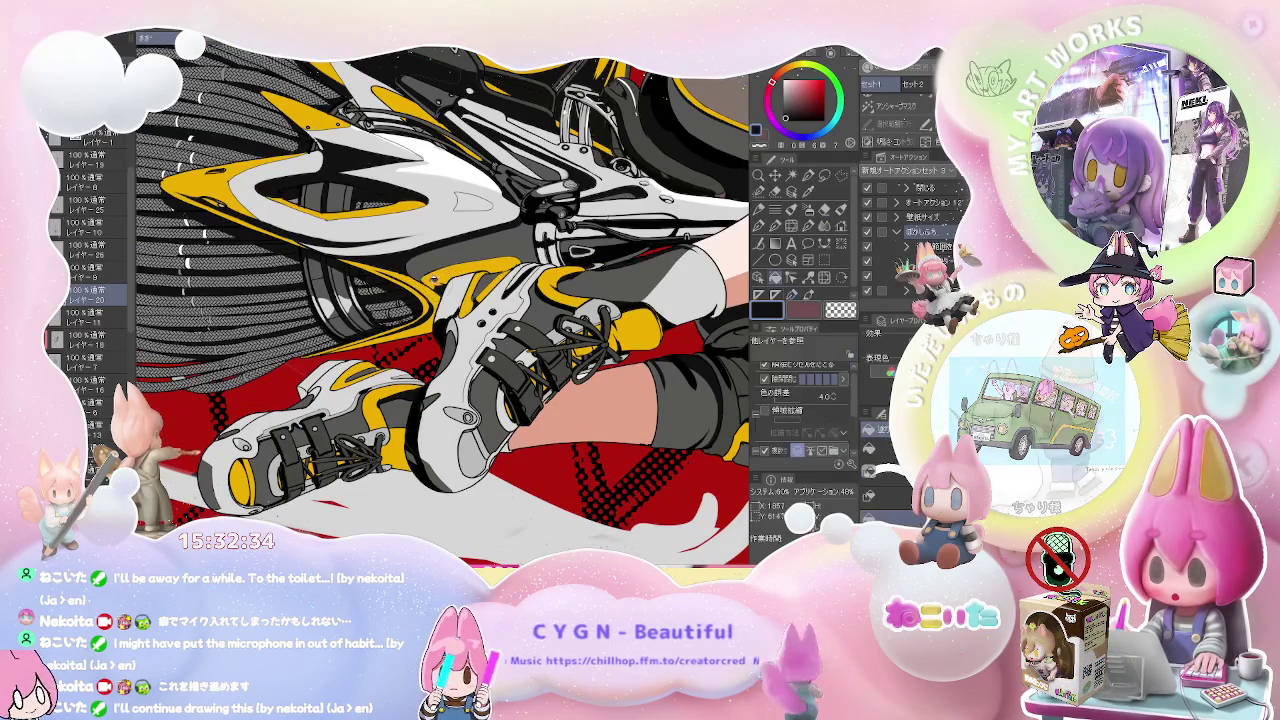
key("ctrl+minus")
key("ctrl+minus")
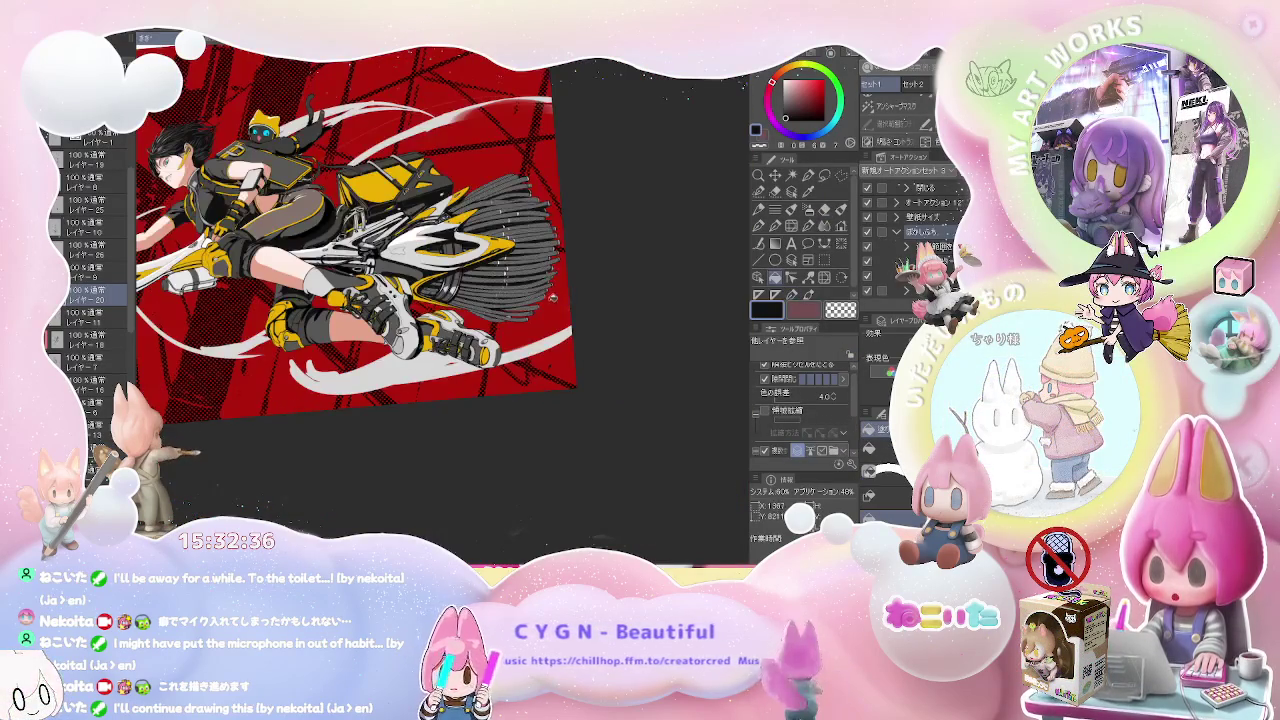
key("ctrl+plus")
key("ctrl+plus")
key("ctrl+plus")
key("p")
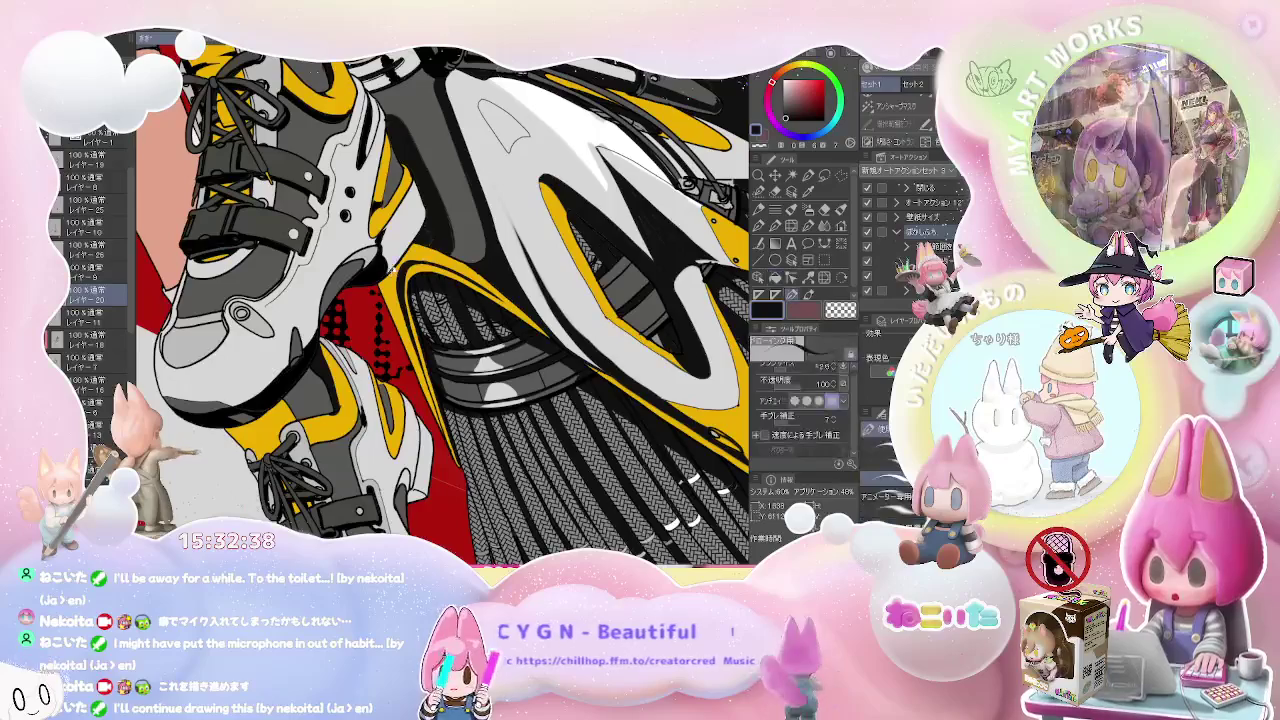
left_click_drag(418, 236, 424, 236)
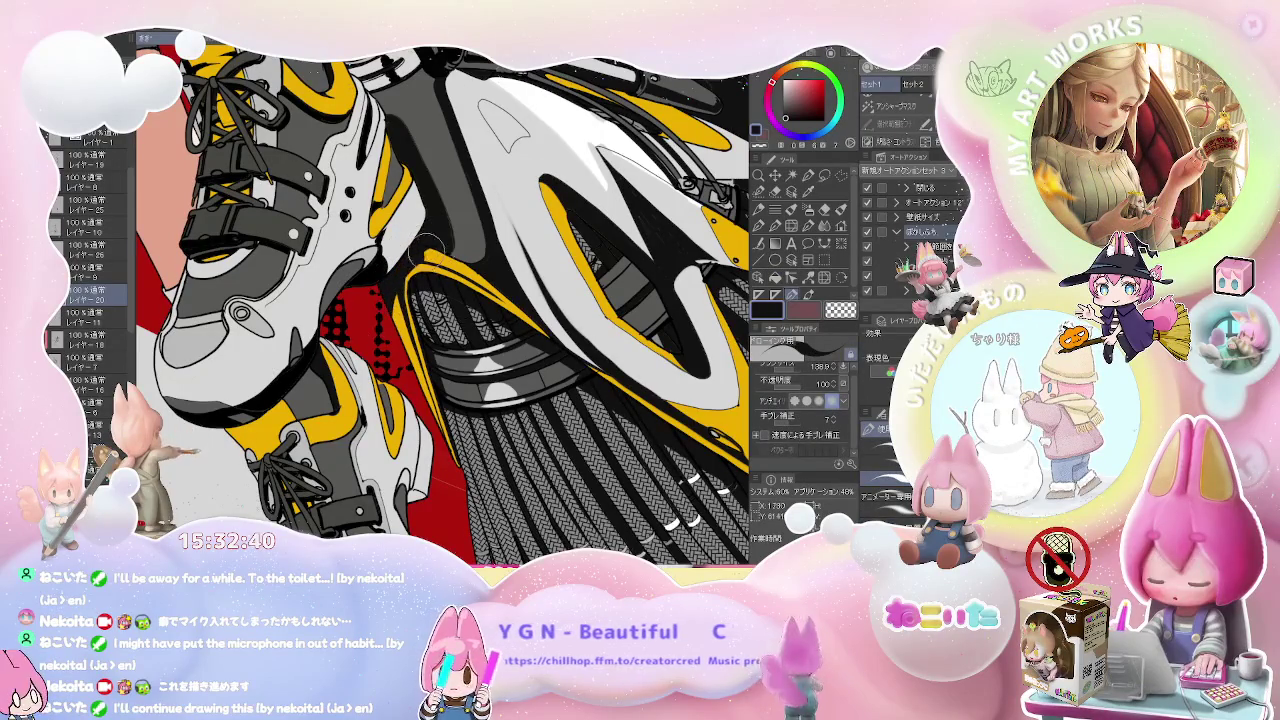
key("ctrl+minus")
left_click_drag(388, 339, 400, 300)
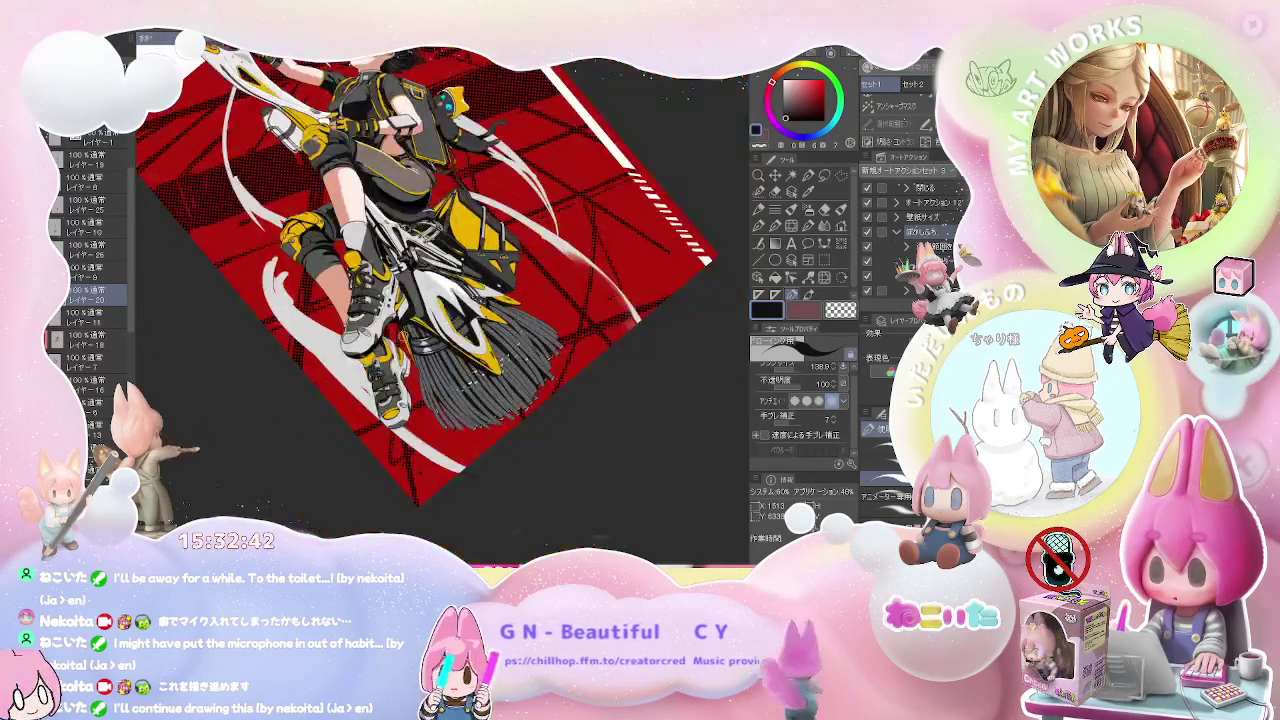
scroll(349, 338, "up", 3)
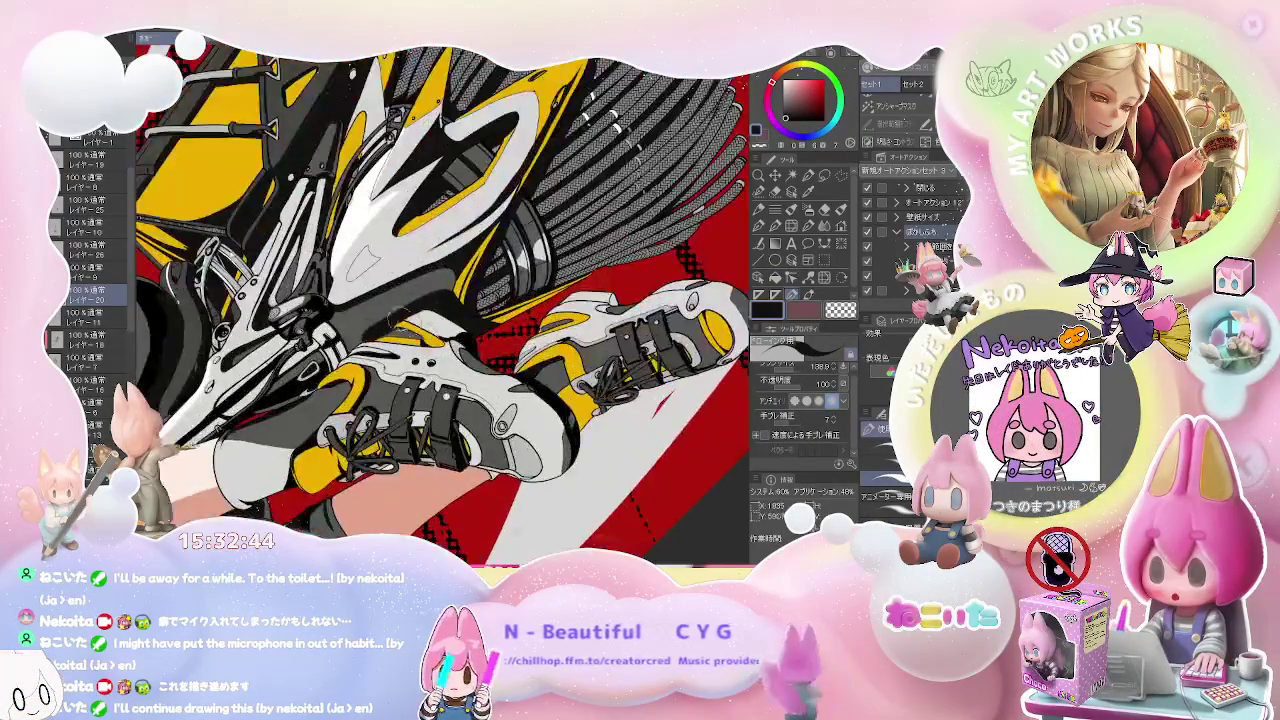
scroll(349, 338, "up", 3)
key("p")
scroll(349, 338, "up", 2)
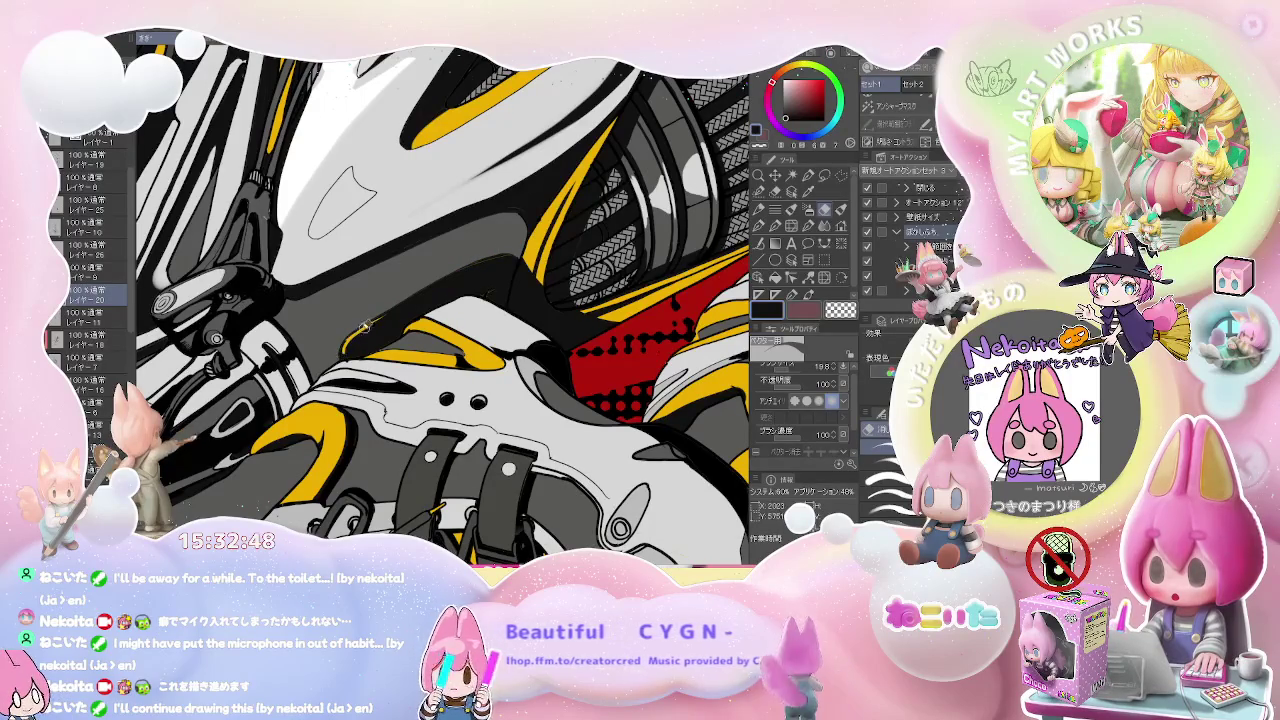
scroll(474, 264, "down", 4)
scroll(474, 264, "down", 3)
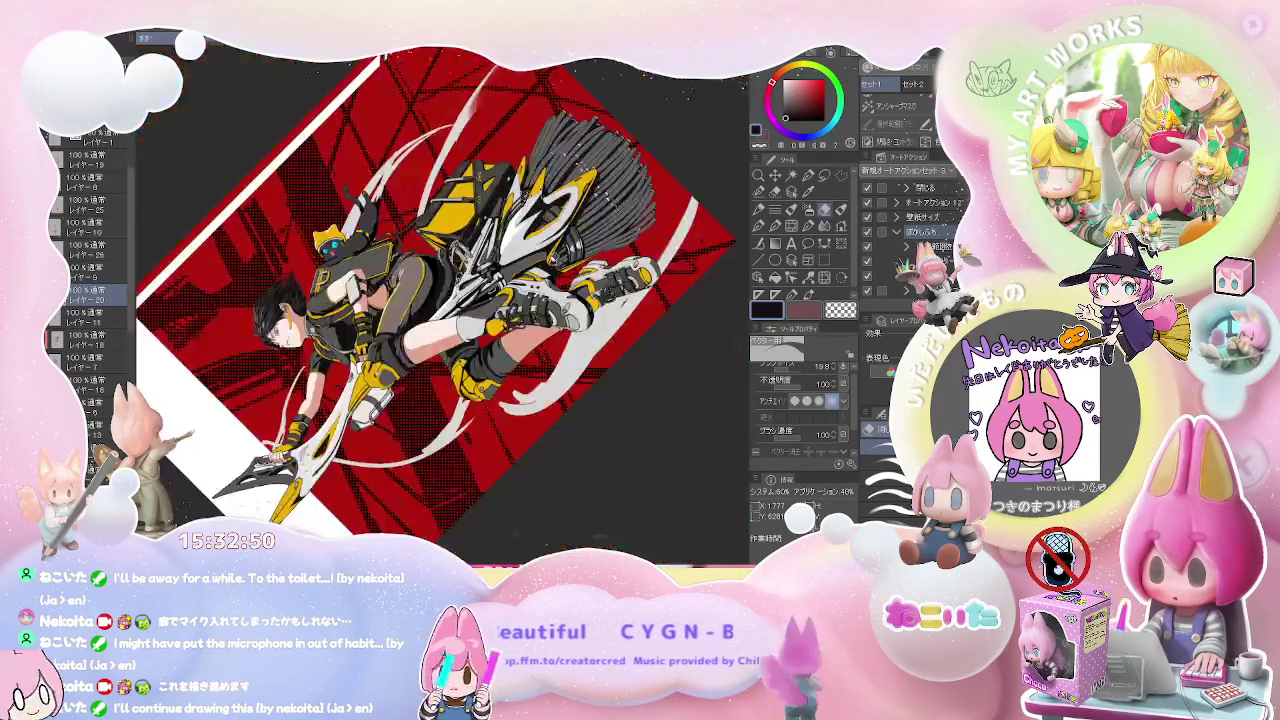
left_click_drag(420, 300, 455, 372)
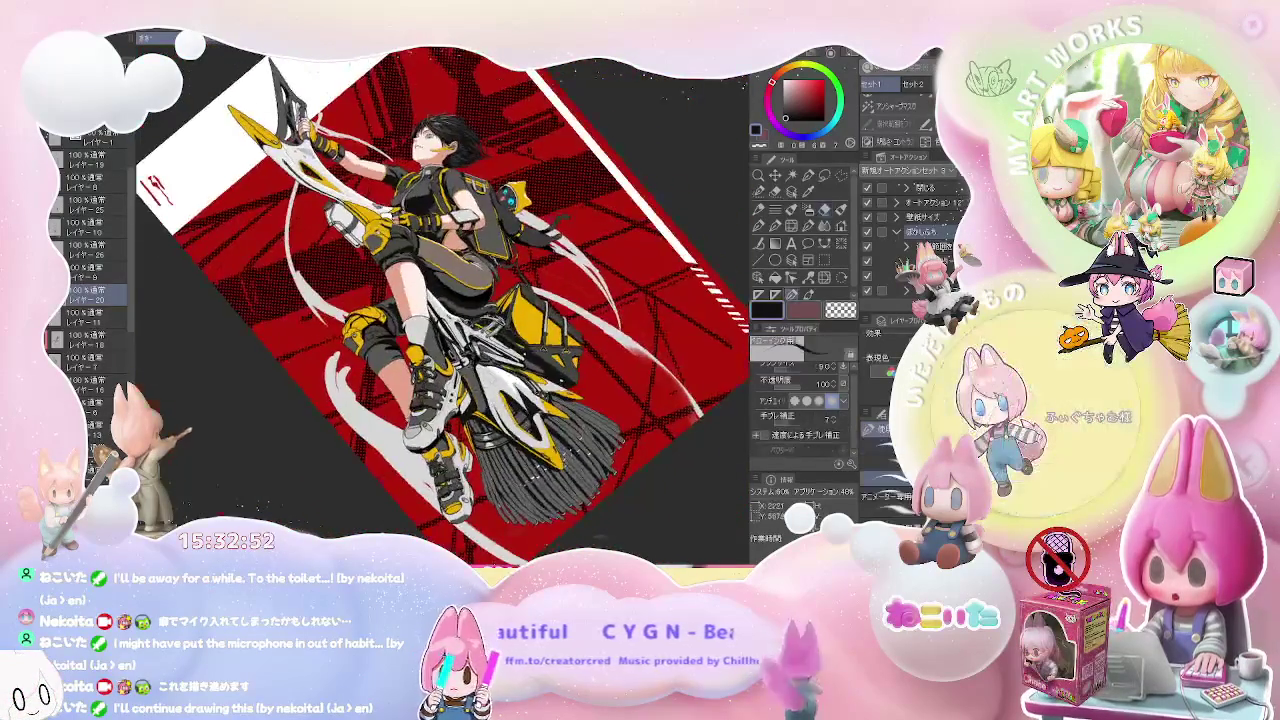
scroll(455, 372, "up", 5)
scroll(455, 372, "up", 2)
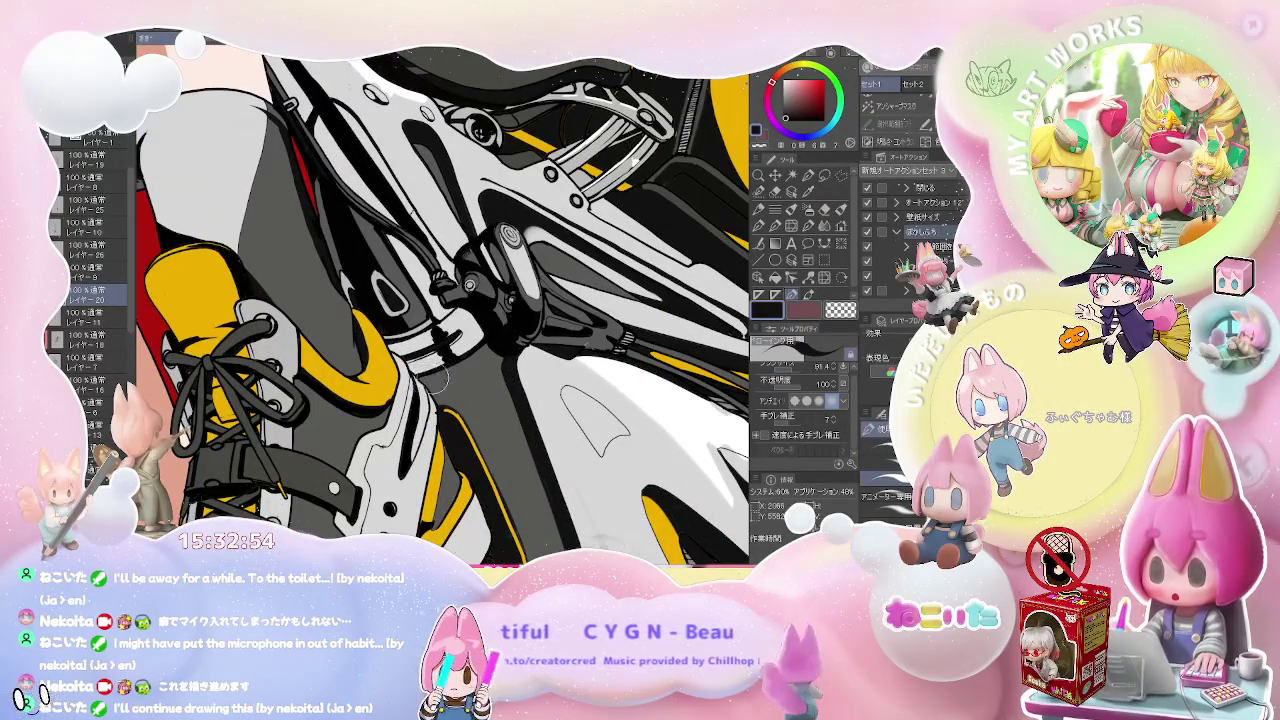
left_click(90, 340)
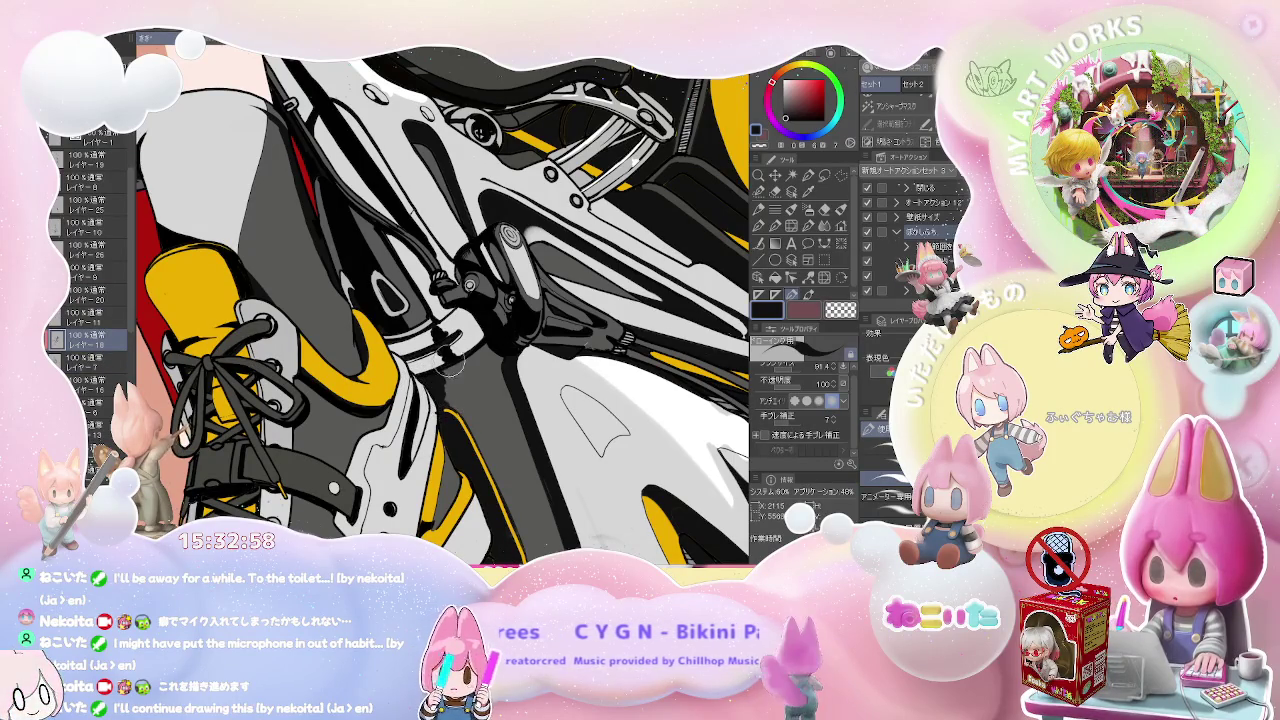
scroll(438, 385, "down", 2)
scroll(438, 385, "down", 1)
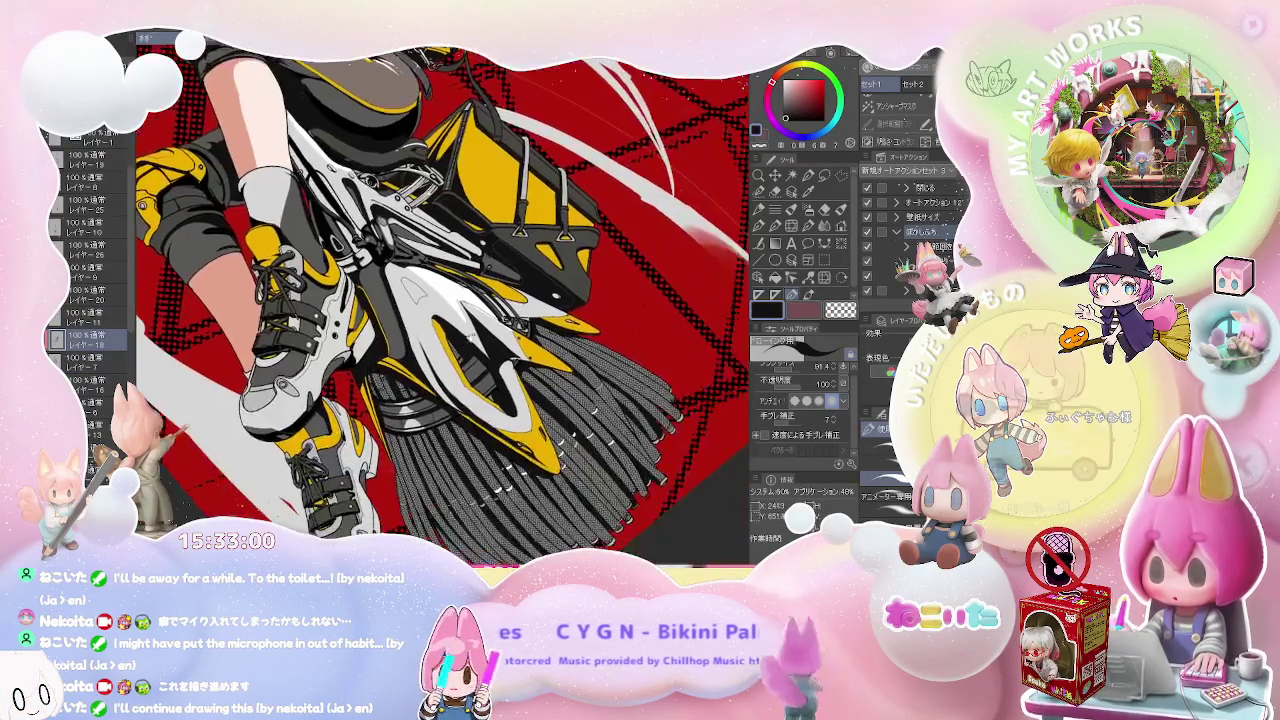
left_click_drag(440, 300, 520, 240)
left_click_drag(450, 300, 400, 390)
scroll(398, 388, "up", 3)
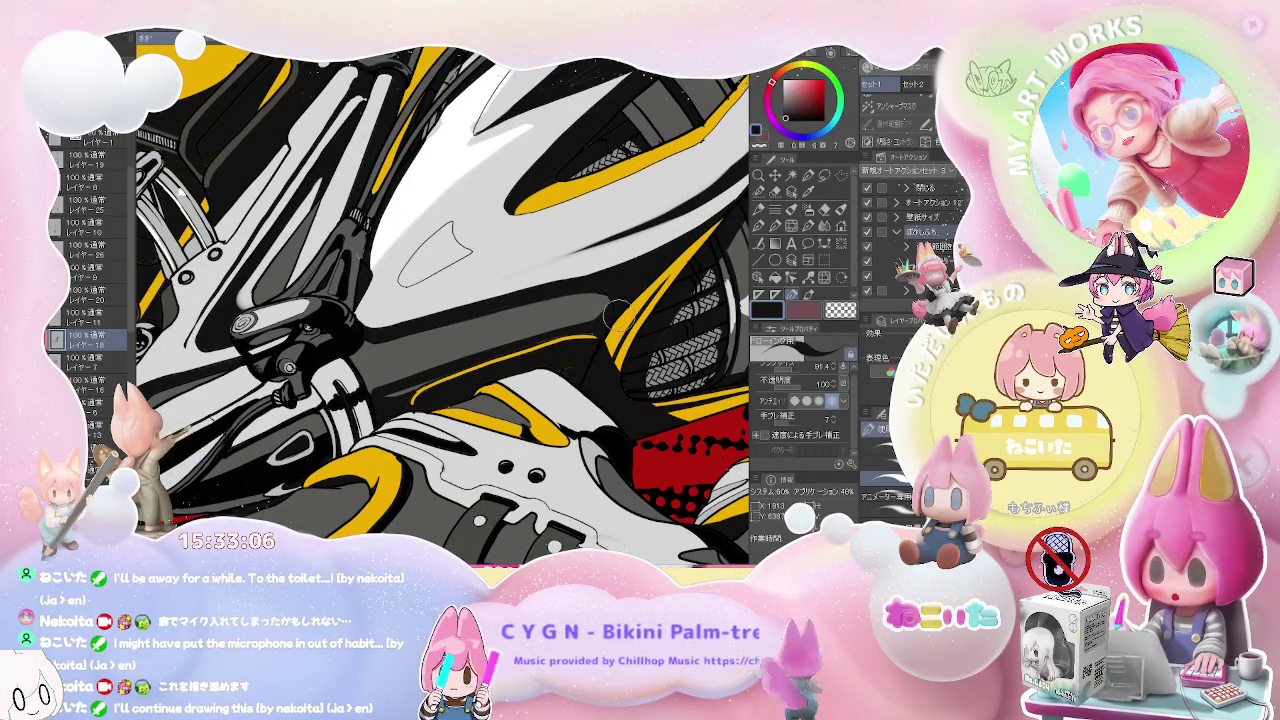
scroll(631, 291, "down", 5)
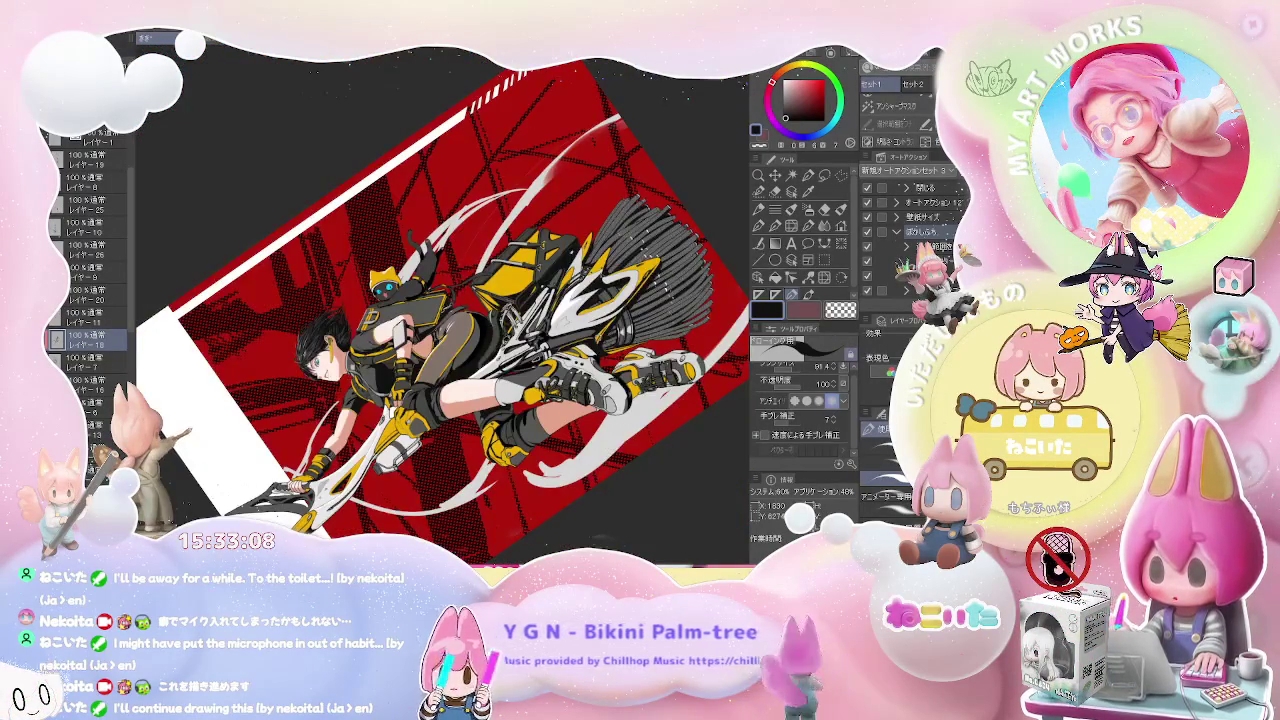
left_click_drag(450, 300, 597, 338)
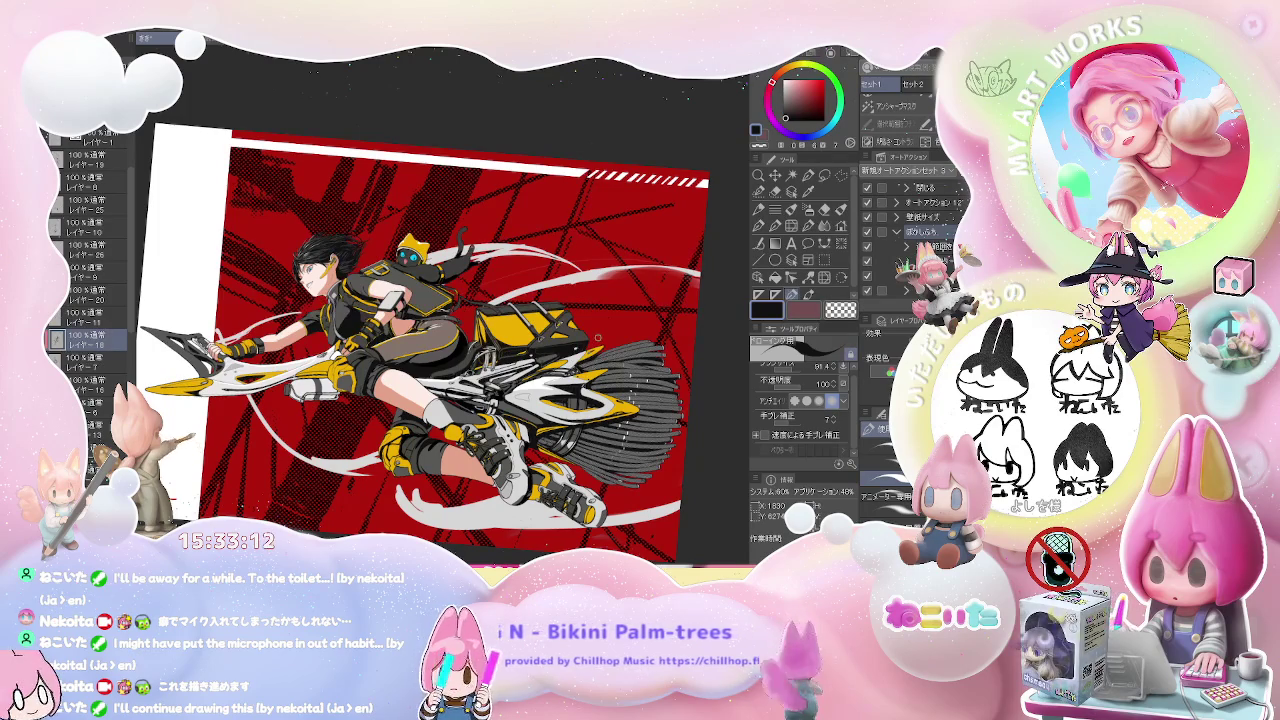
scroll(597, 338, "up", 3)
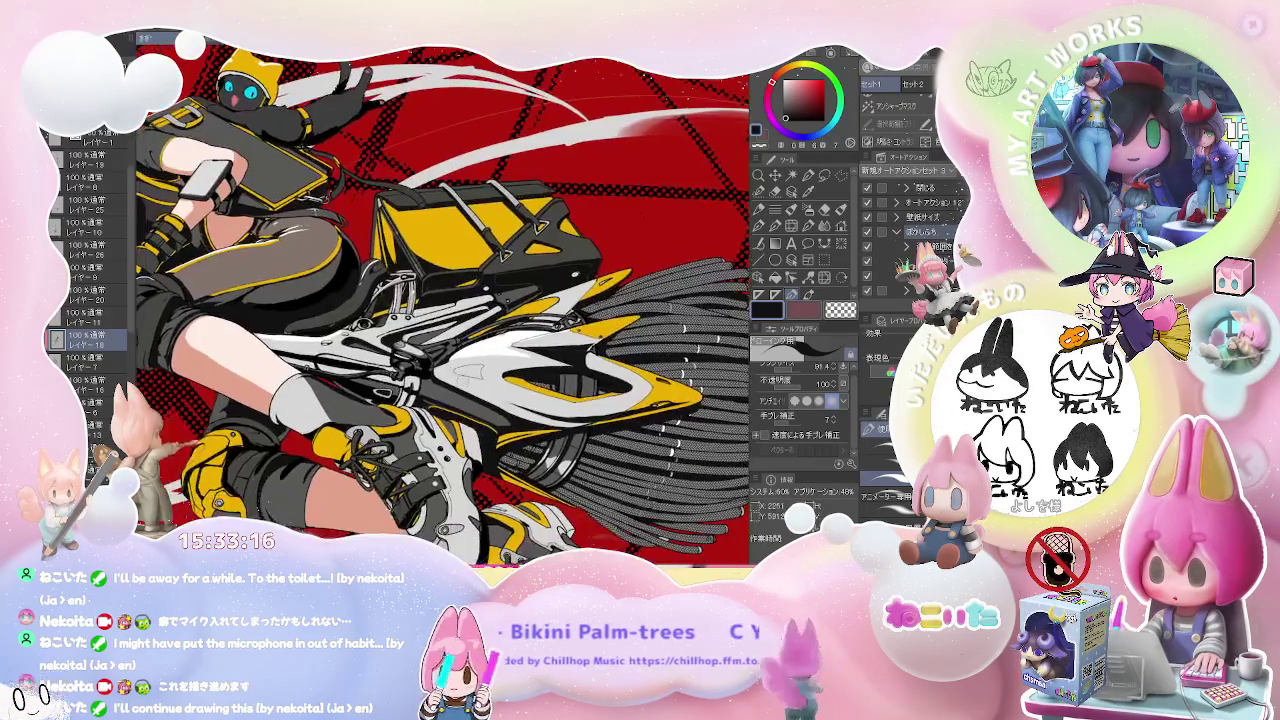
scroll(597, 338, "down", 3)
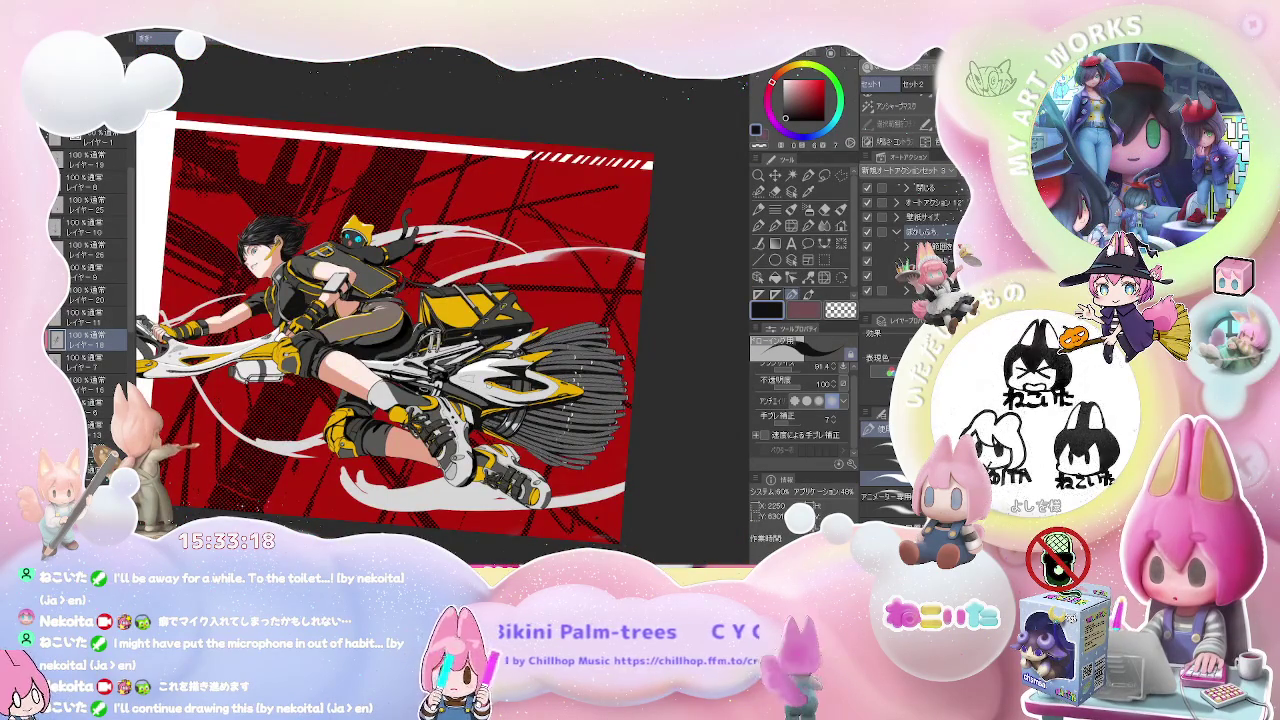
key("ctrl+@")
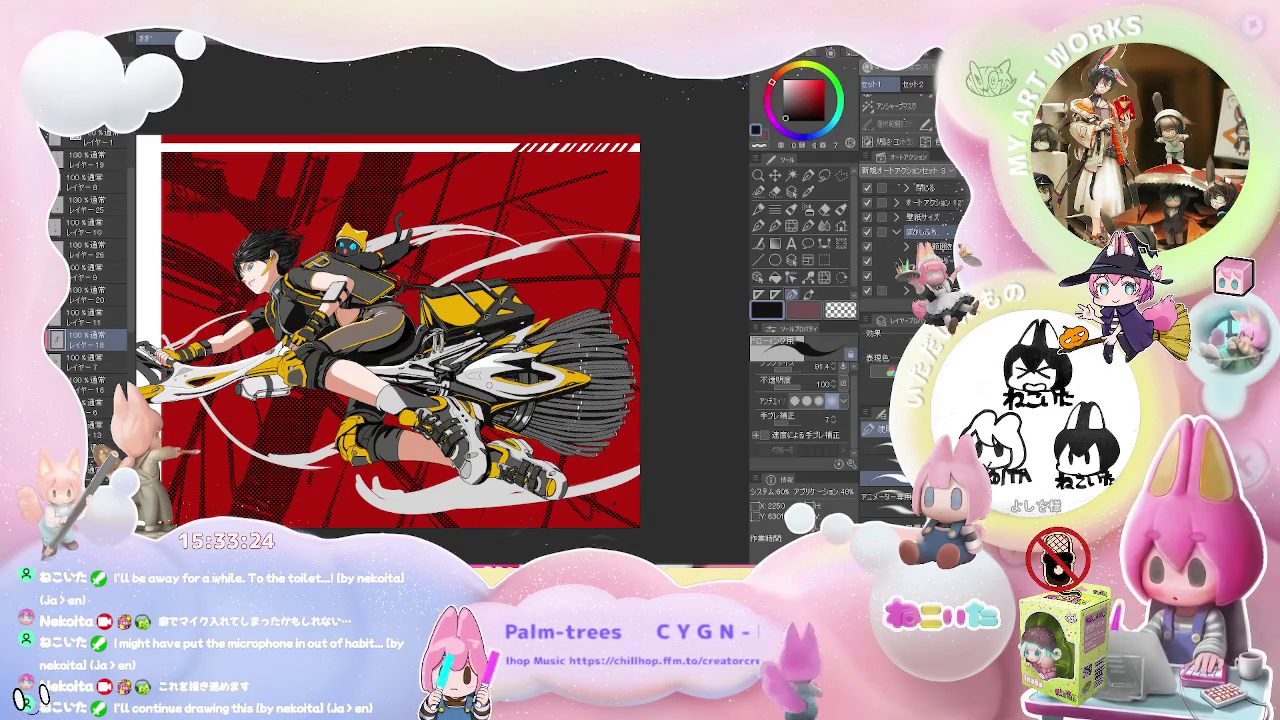
scroll(268, 287, "up", 3)
scroll(265, 292, "up", 3)
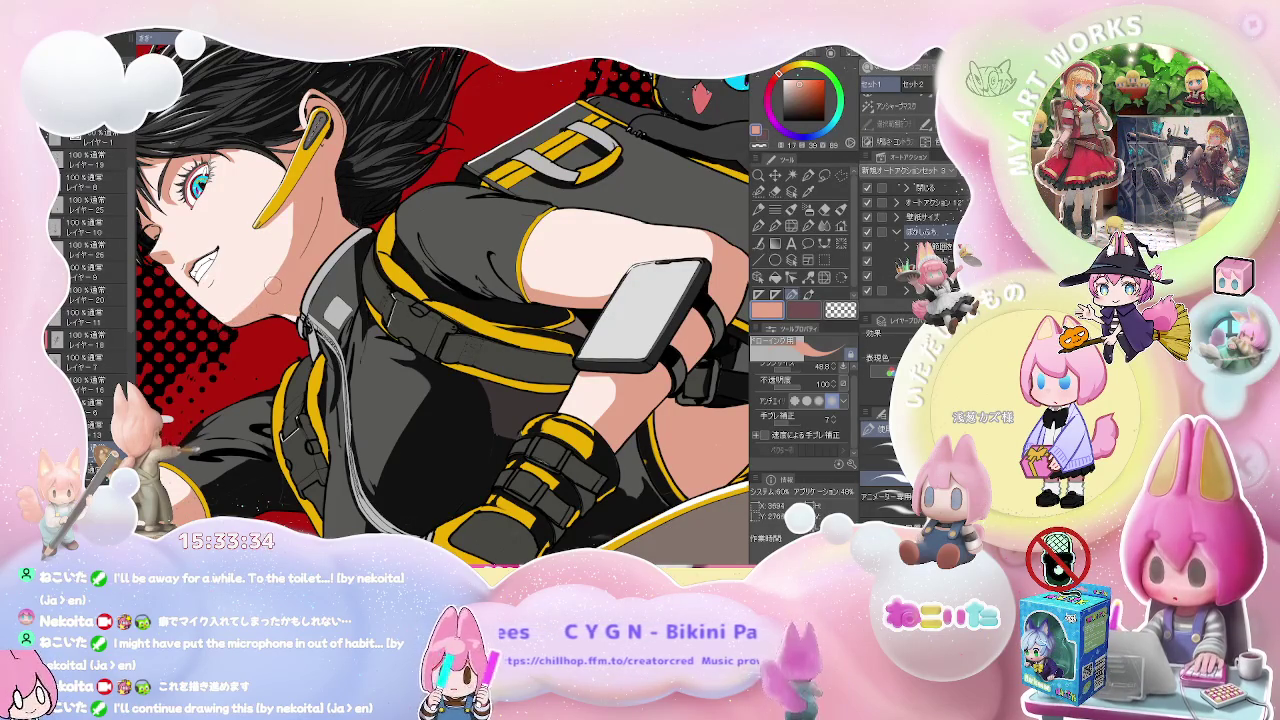
scroll(276, 283, "down", 5)
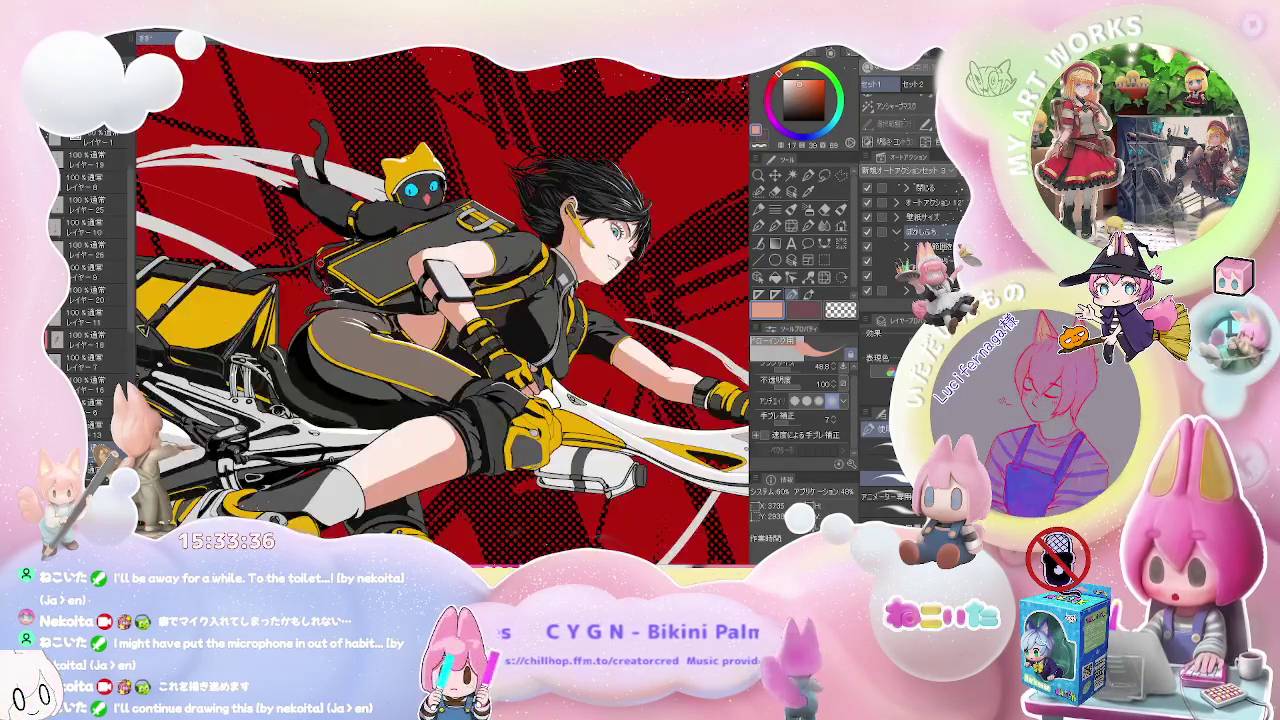
scroll(333, 236, "down", 3)
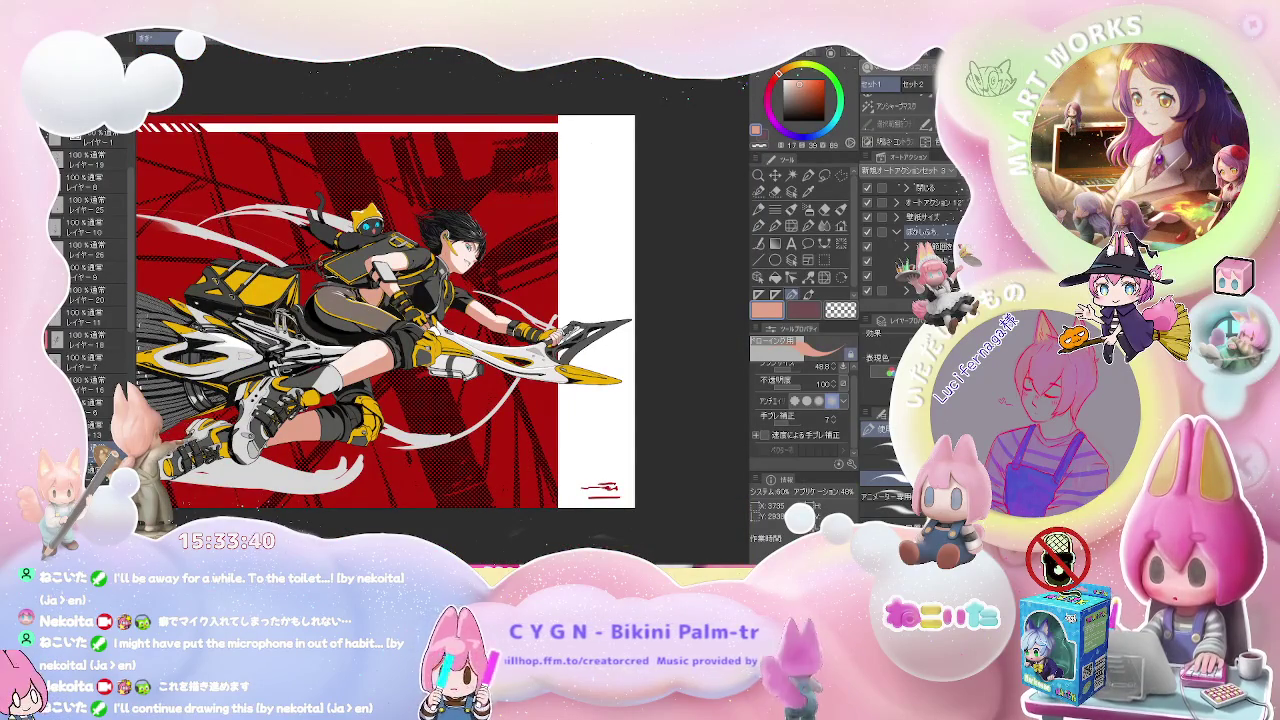
key("minus")
key("minus")
key("minus")
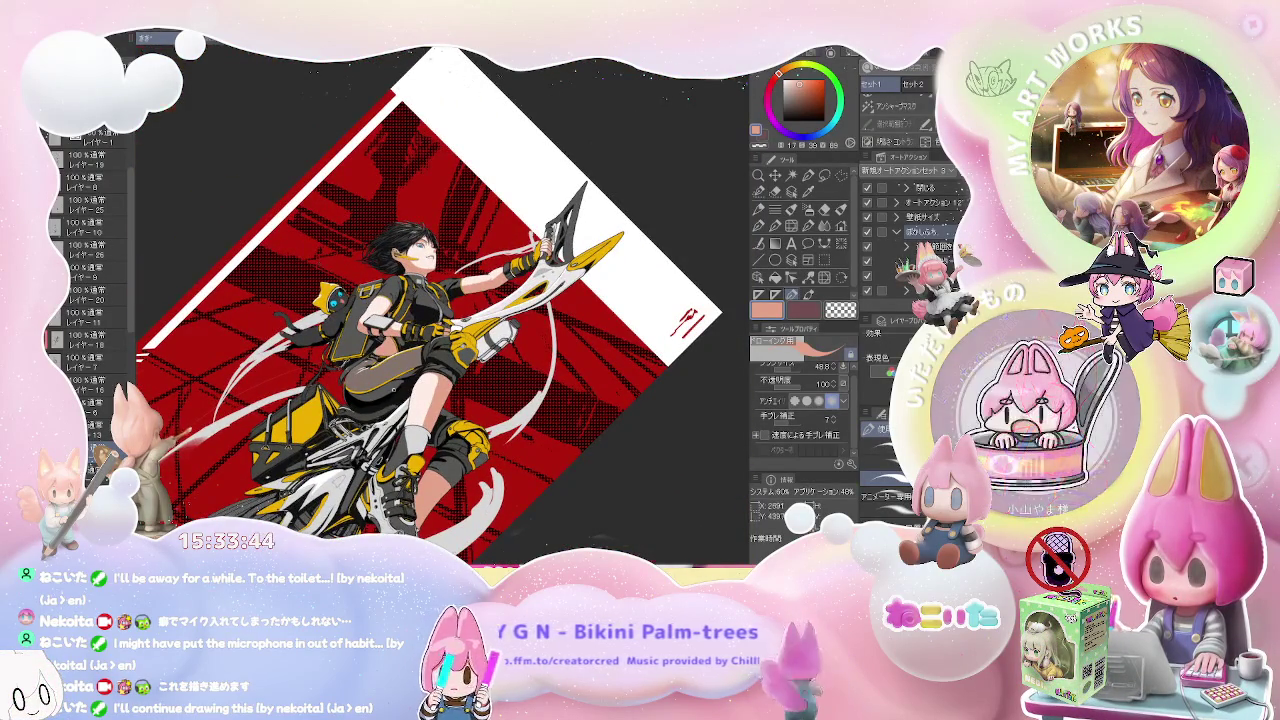
scroll(395, 365, "up", 5)
left_click(240, 281, "alt")
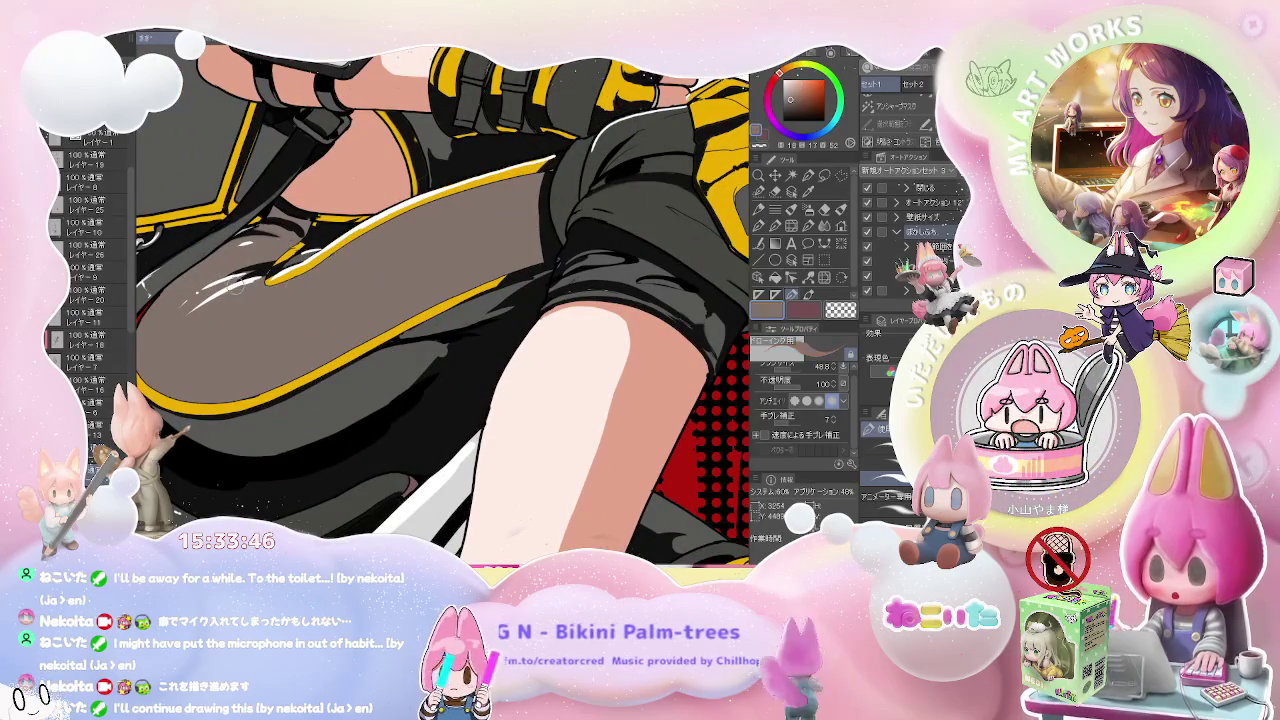
- Add a new layer in white and undo a trial highlight stroke on the thigh
key("ctrl+shift+n")
left_click(250, 290, "alt")
key("bracketright")
key("bracketright")
key("bracketright")
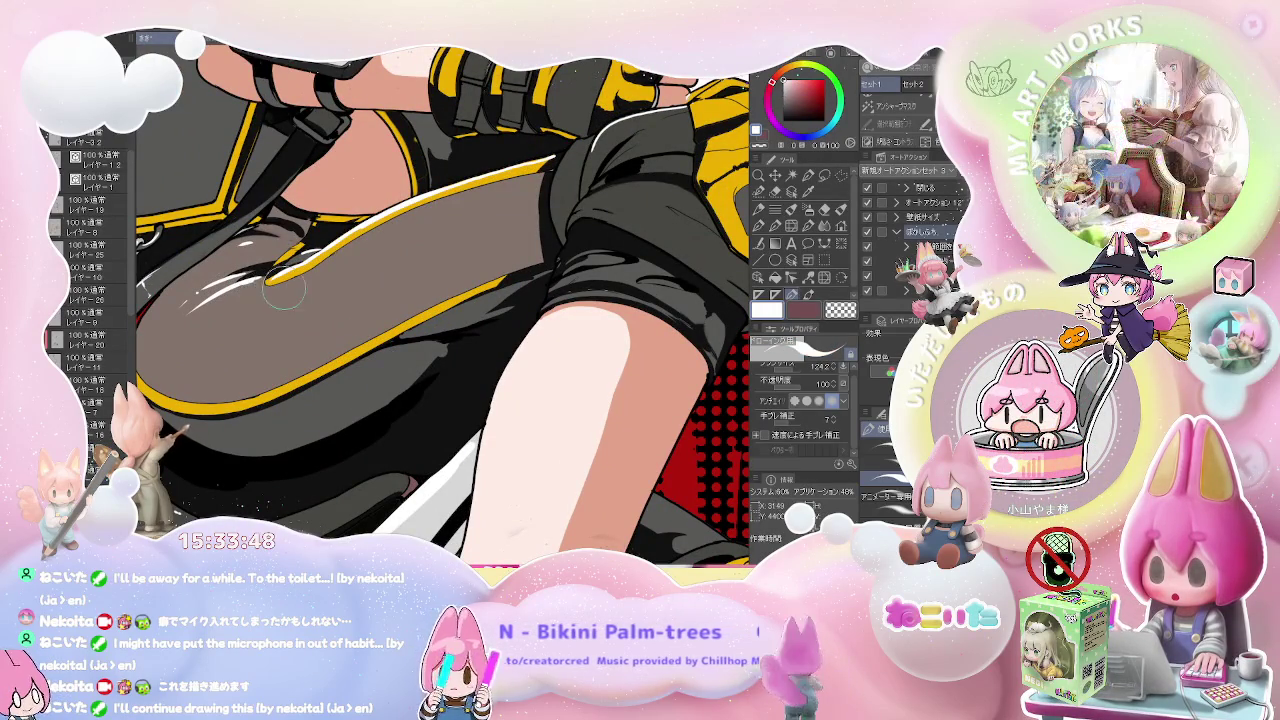
key("ctrl+z")
key("bracketleft")
key("bracketleft")
key("bracketleft")
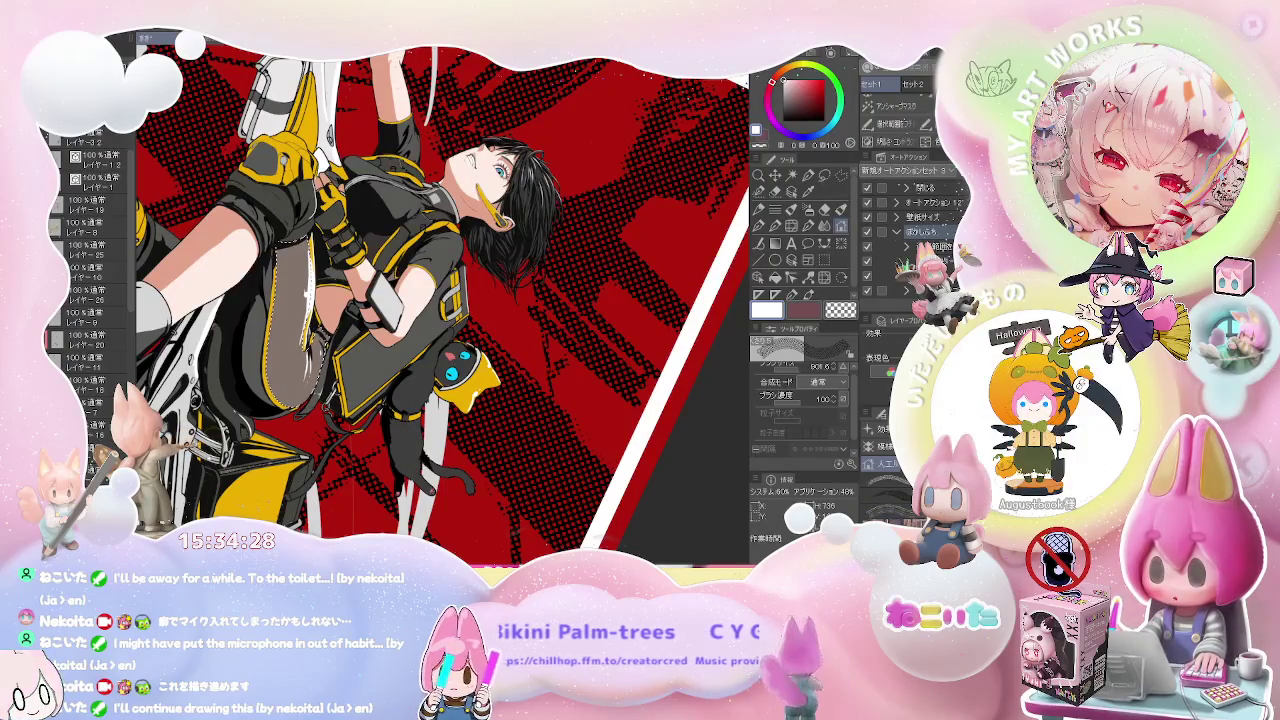
- Paint solid grey over the fishnet stocking, erasing parts so the net shows through
key("e")
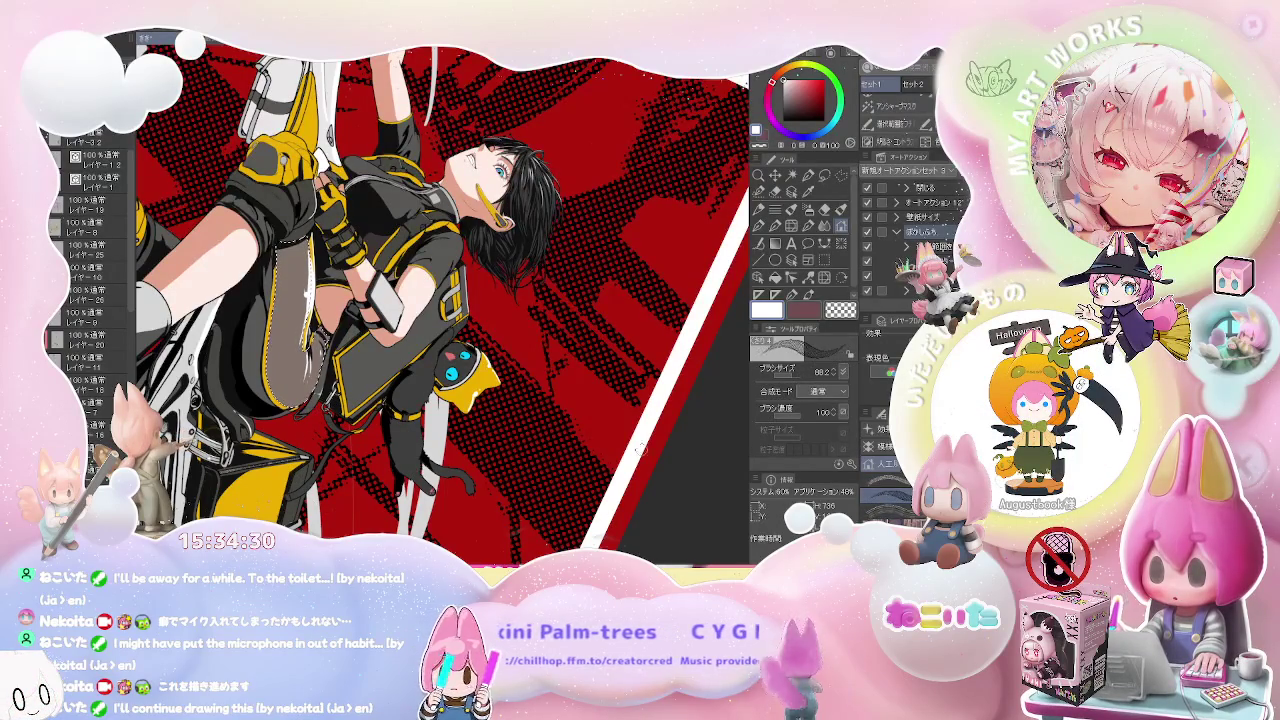
scroll(362, 385, "up", 2)
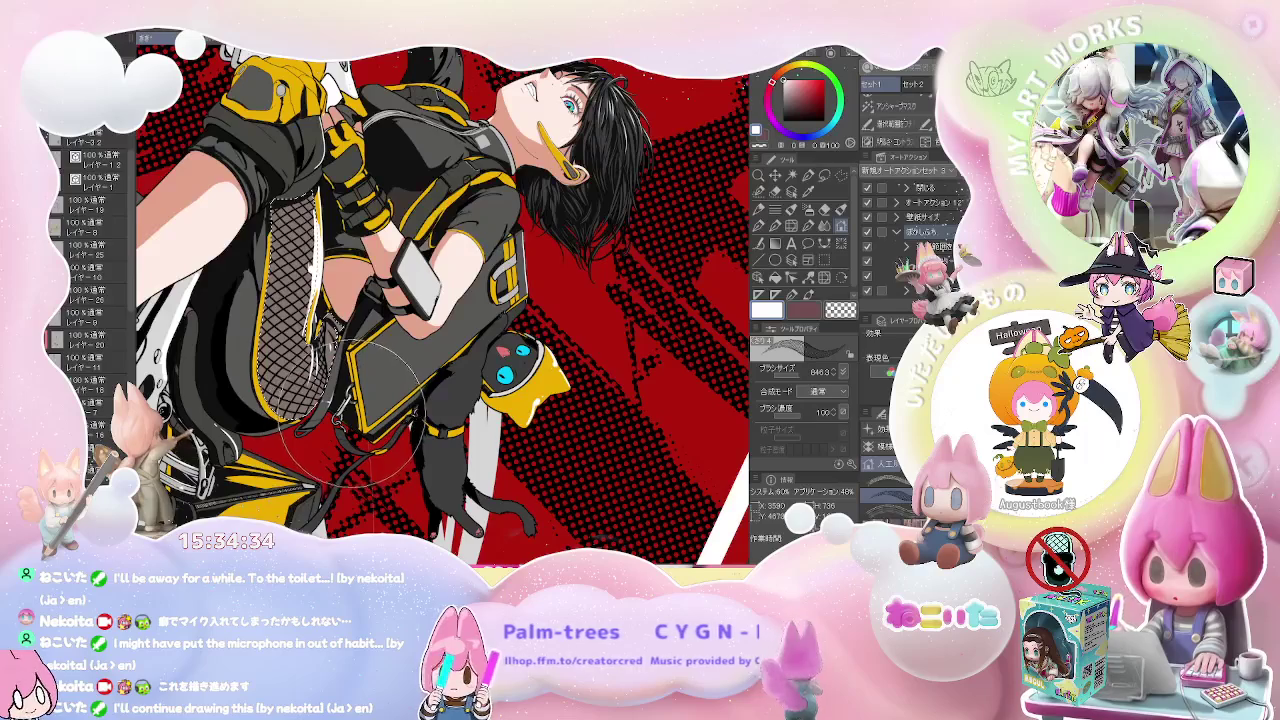
left_click_drag(285, 230, 297, 390)
left_click_drag(290, 265, 283, 318)
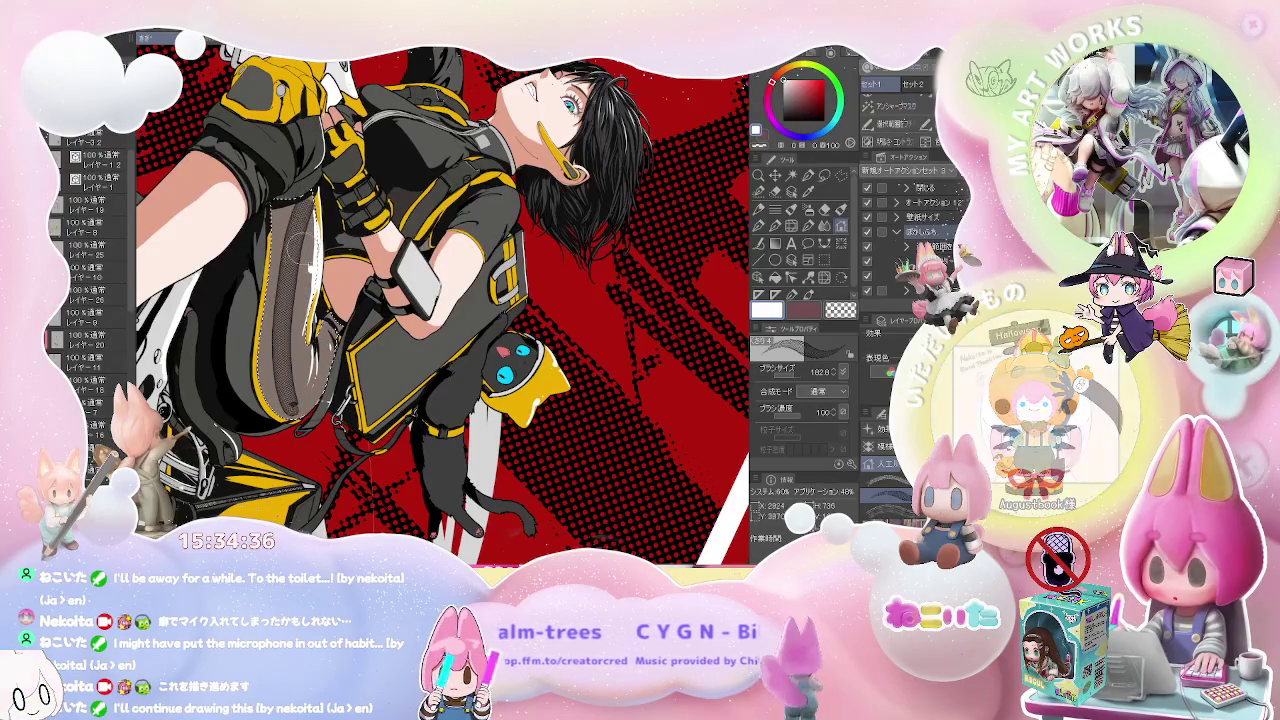
left_click_drag(288, 245, 277, 303)
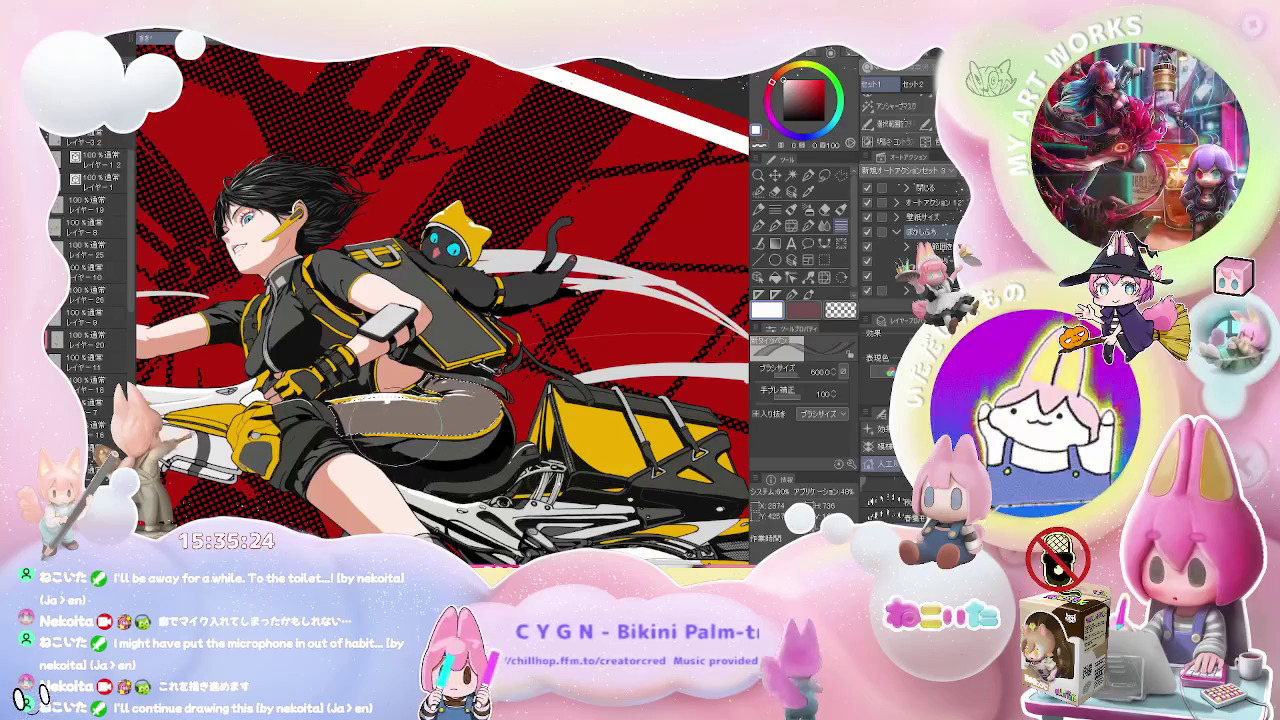
- Airbrush the selected thigh darker and lighter with grey strokes
scroll(450, 420, "up", 2)
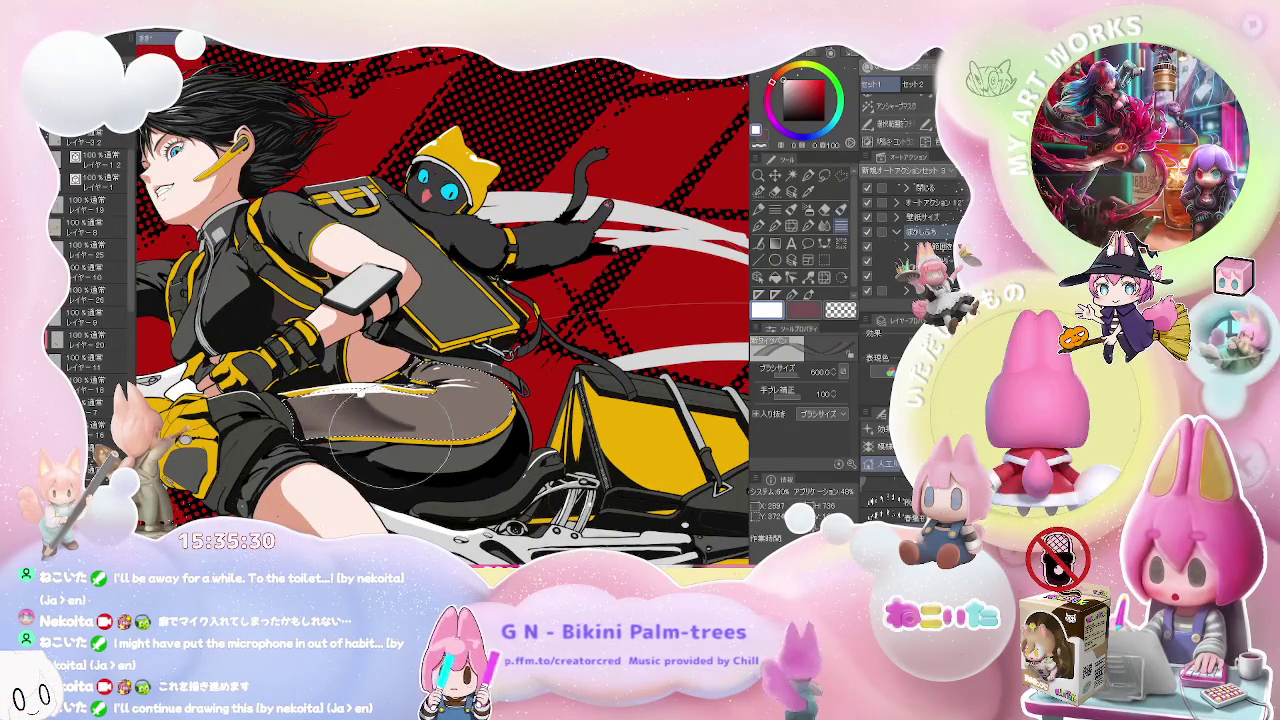
left_click_drag(470, 418, 520, 440)
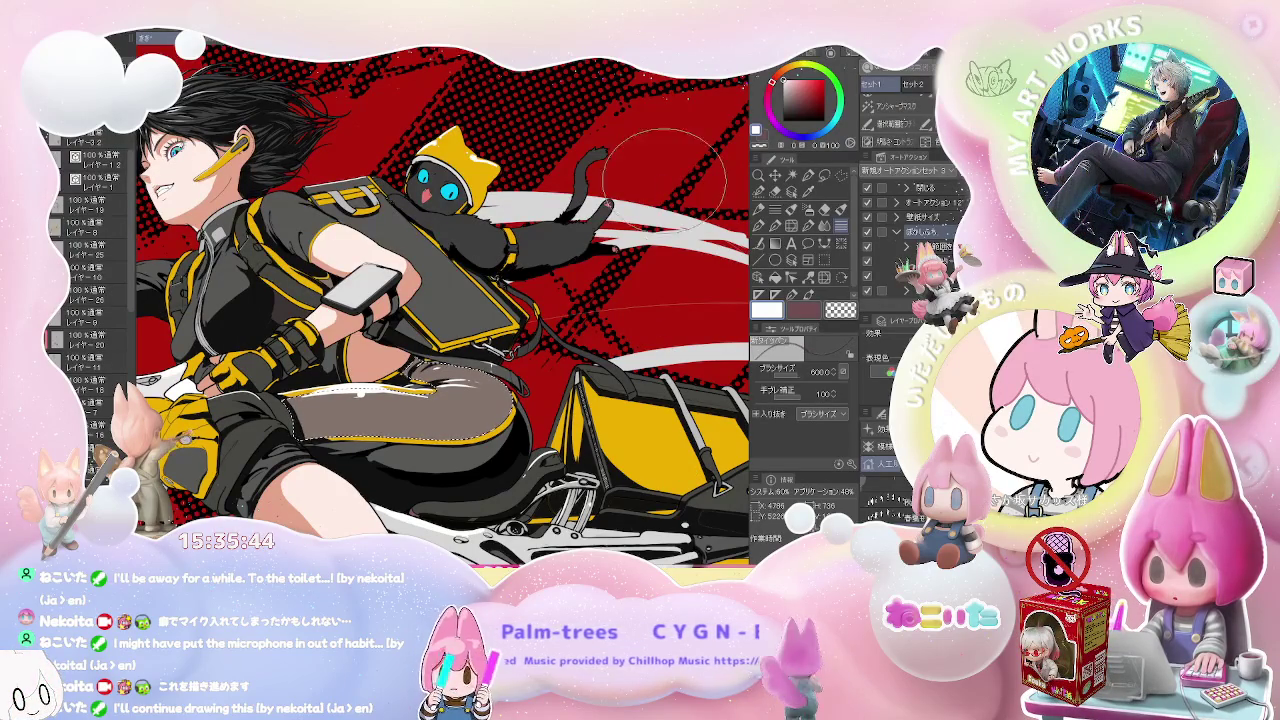
mouse_move(245, 440)
left_mouse_down()
mouse_move(470, 418)
mouse_move(320, 400)
left_mouse_up()
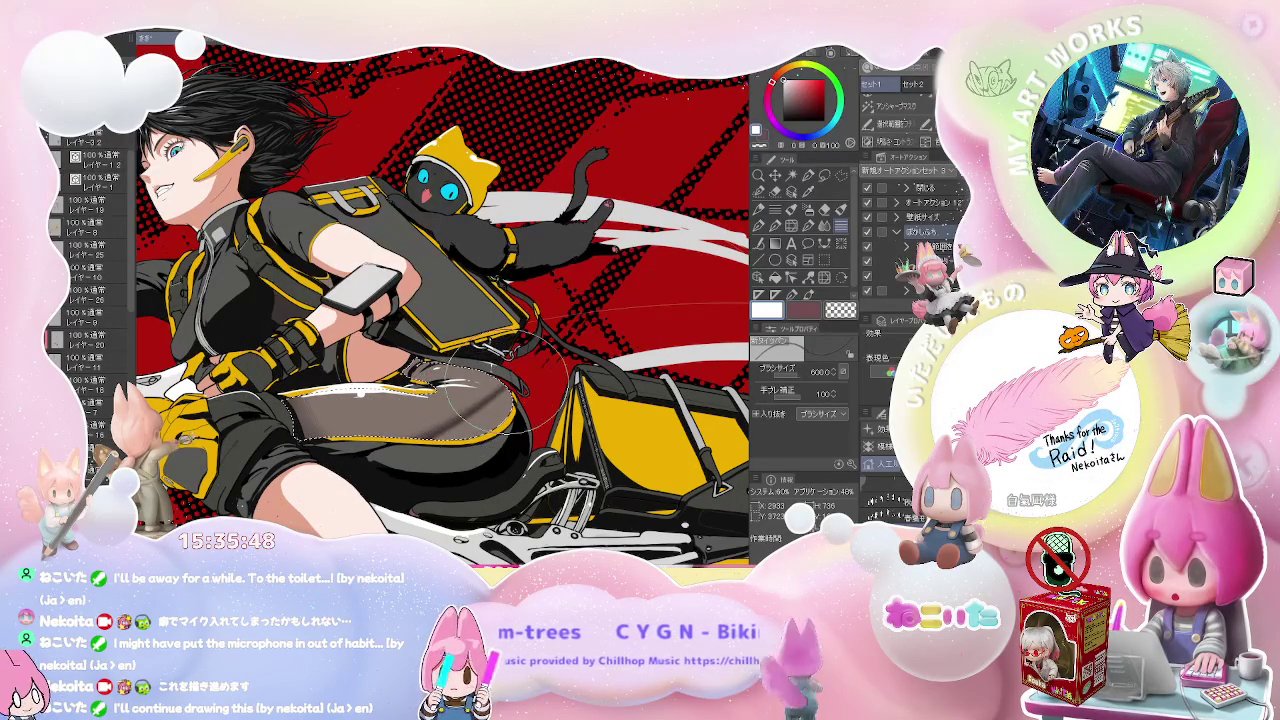
left_click_drag(473, 398, 583, 453)
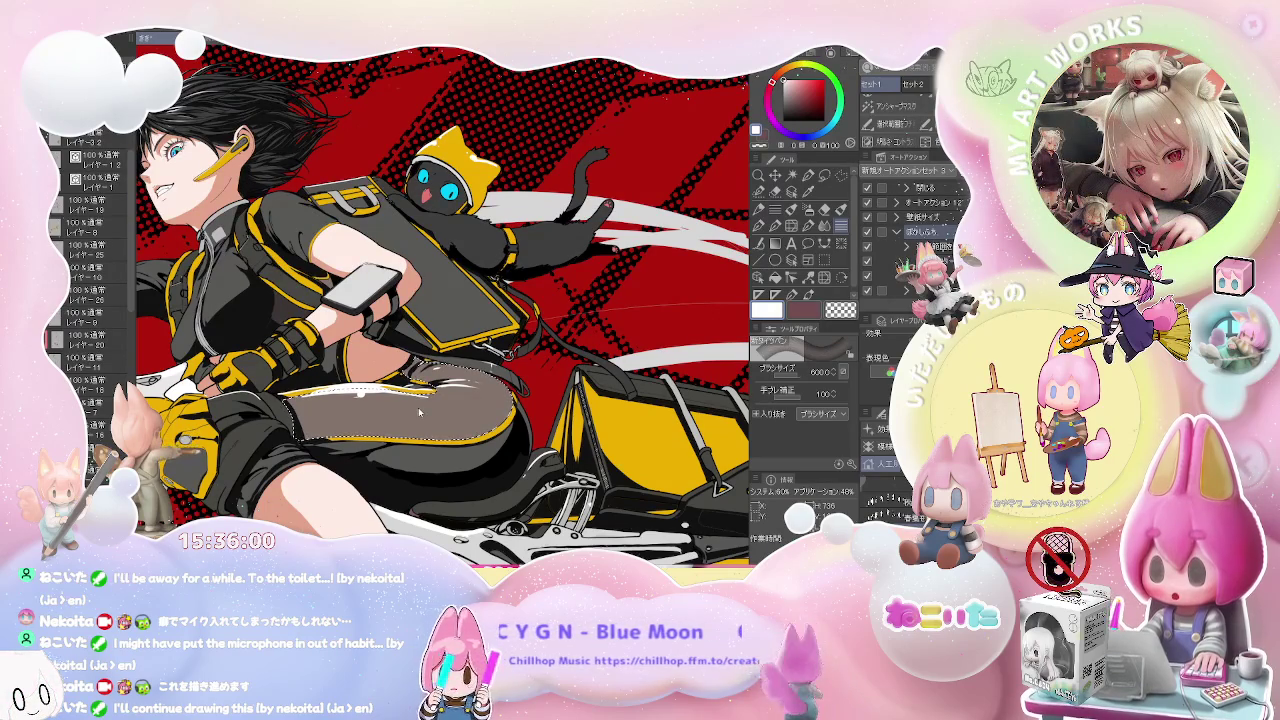
left_click_drag(288, 429, 470, 400)
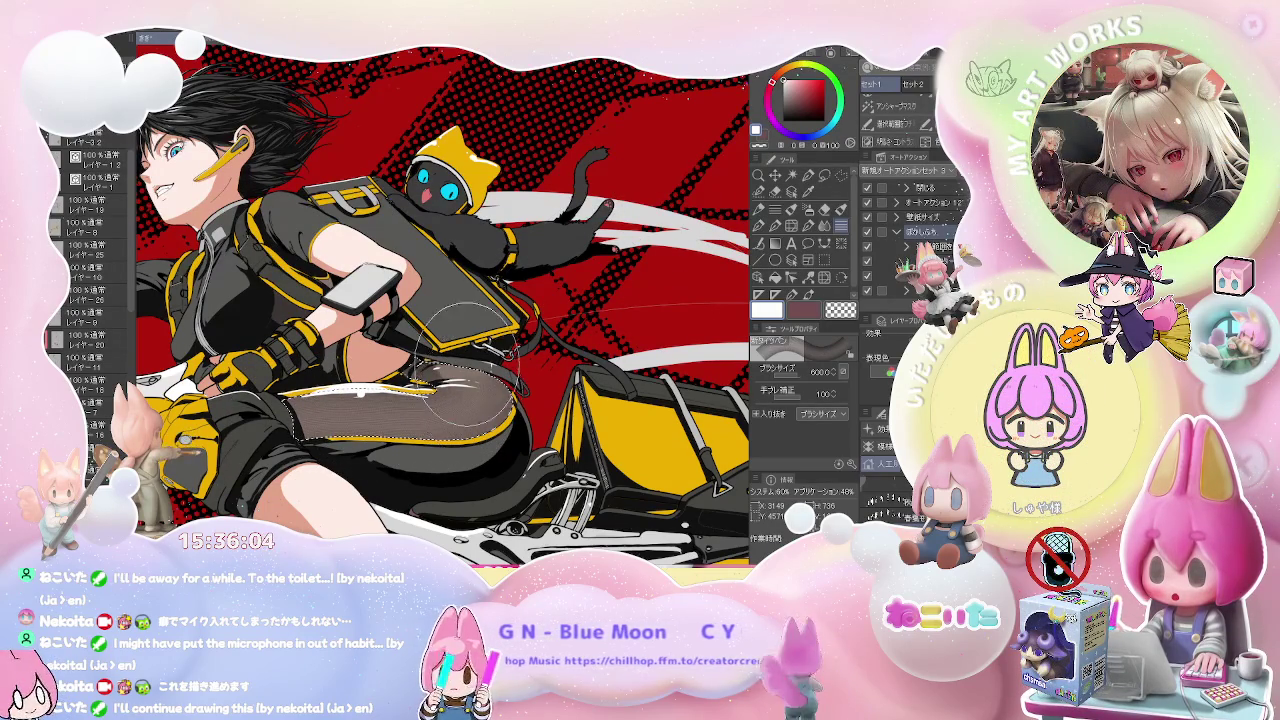
- Undo a mesh texture trial, then spread it across the thigh with a smaller brush
scroll(495, 410, "up", 2)
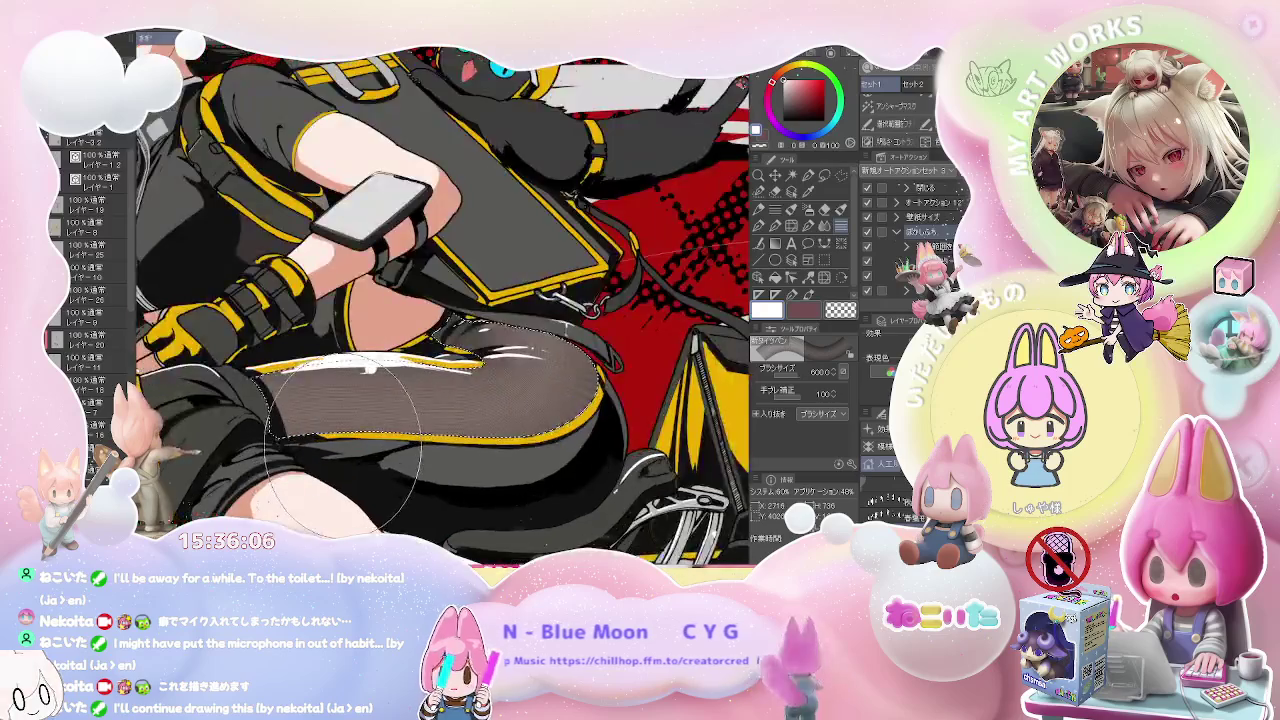
scroll(420, 410, "up", 3)
scroll(355, 415, "up", 1)
scroll(360, 425, "down", 1)
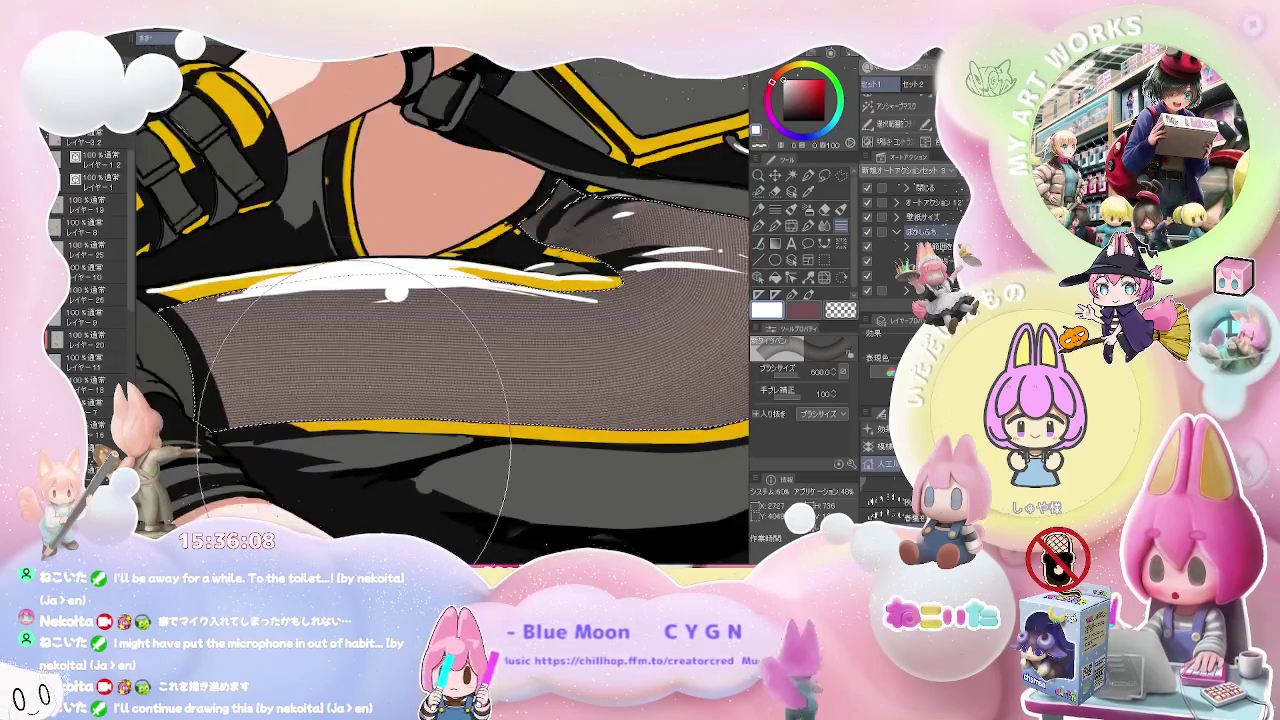
scroll(365, 435, "down", 2)
scroll(372, 447, "down", 2)
key("ctrl+z")
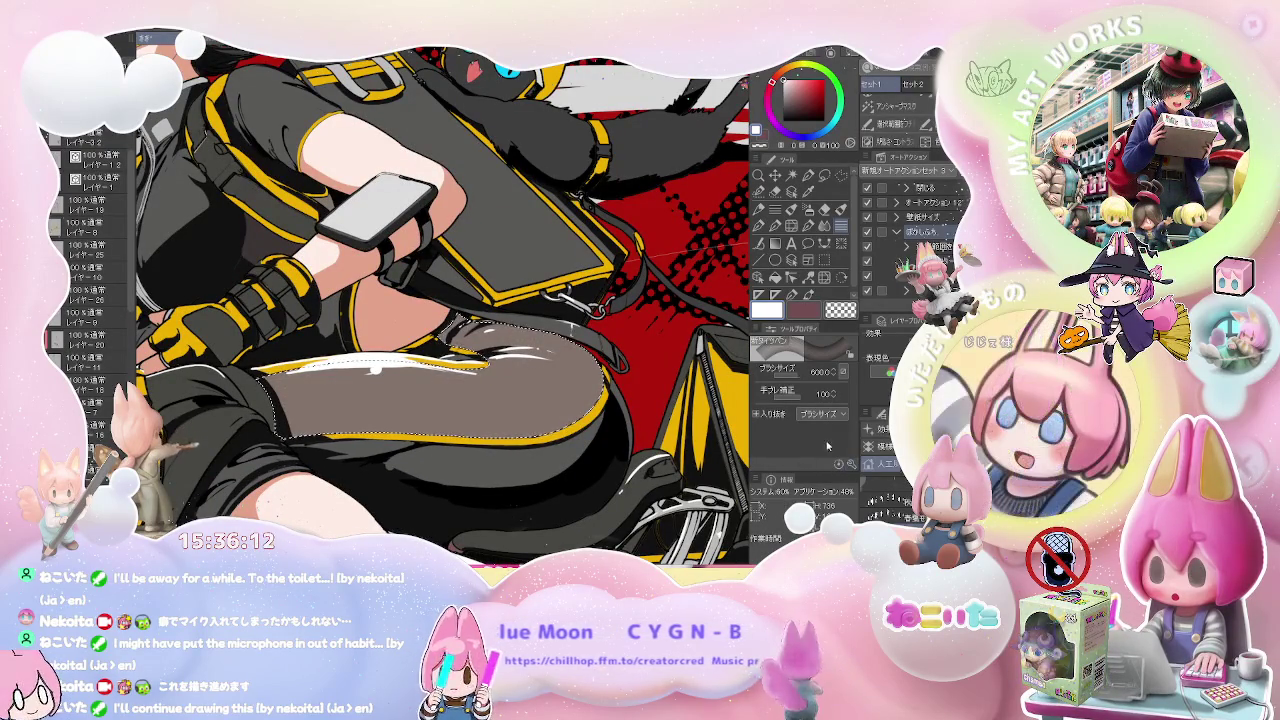
left_click_drag(405, 430, 378, 450)
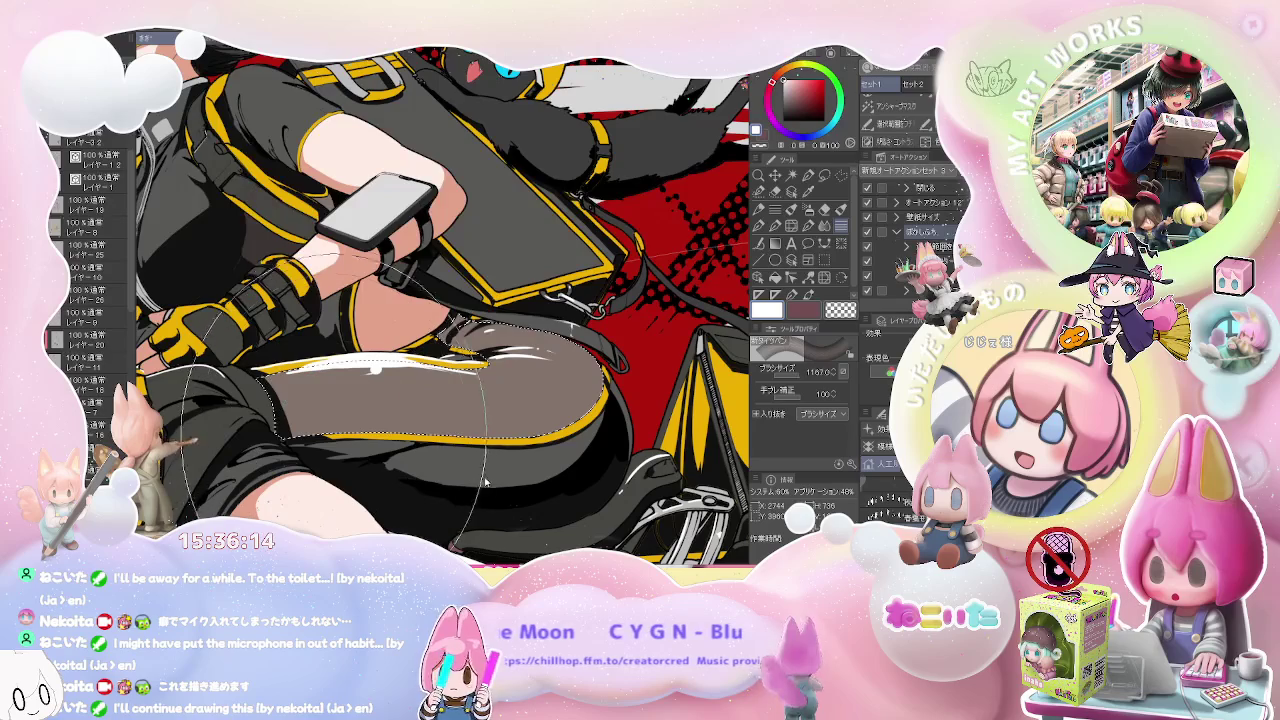
left_click_drag(345, 385, 545, 370)
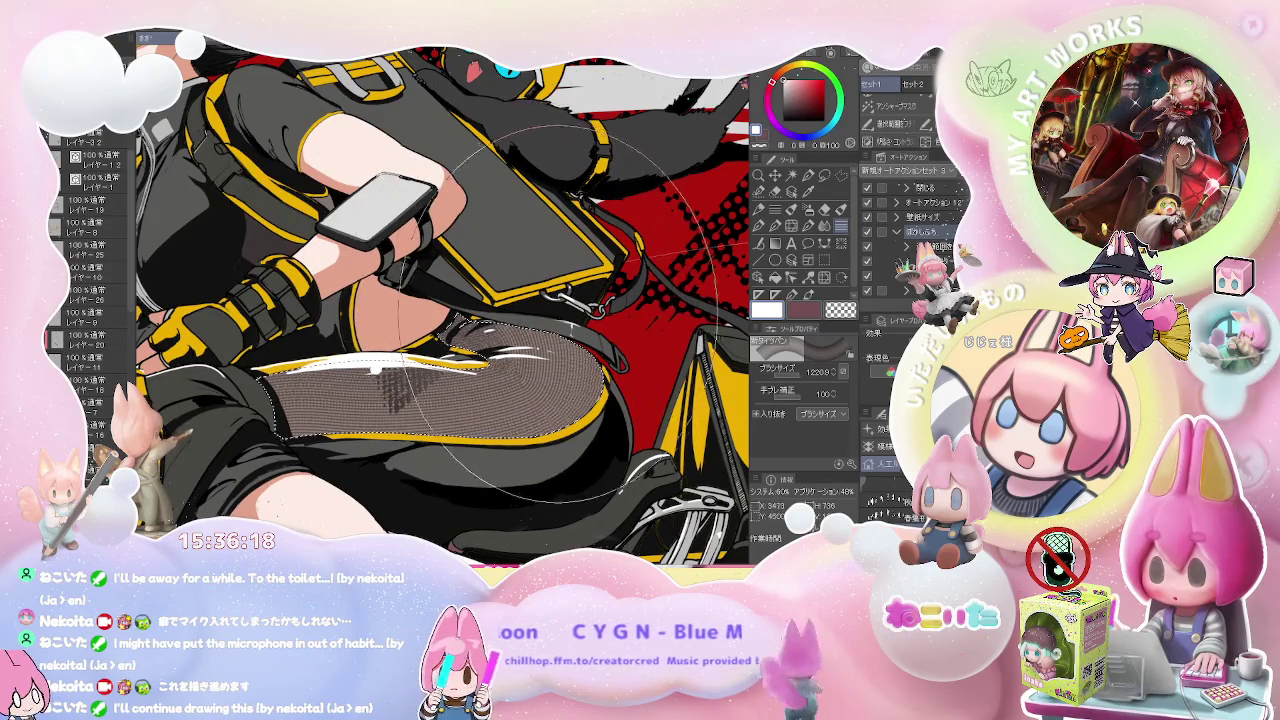
- Paint soft grey-brown over the thigh, rotate the view upright, and delete the fishnet texture
scroll(540, 335, "down", 2)
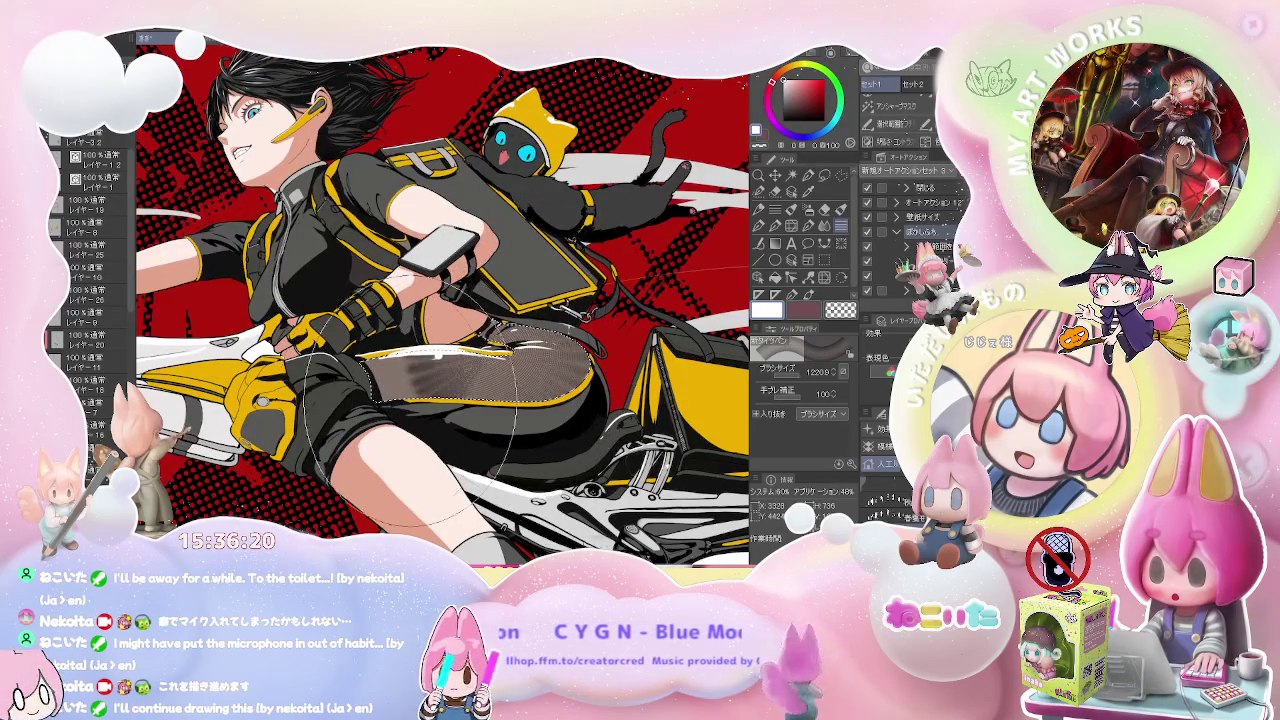
scroll(540, 350, "up", 2)
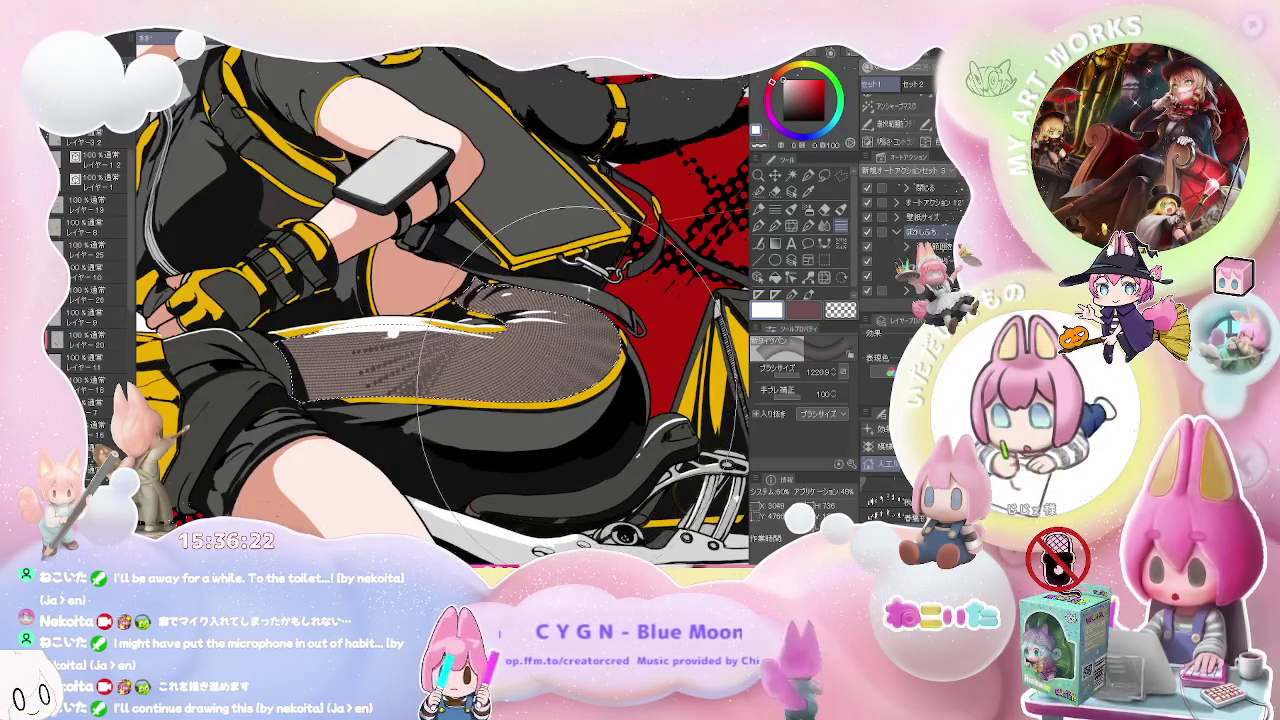
mouse_move(460, 330)
left_mouse_down()
mouse_move(512, 330)
mouse_move(690, 380)
left_mouse_up()
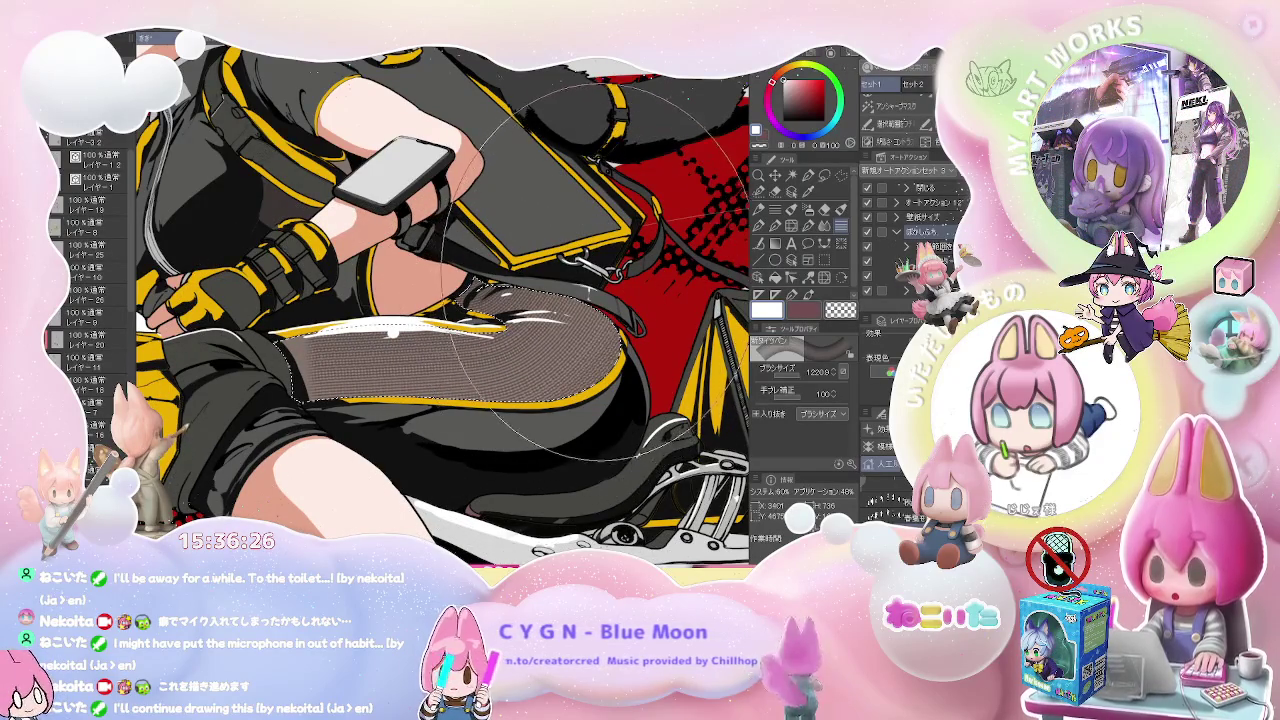
scroll(680, 380, "down", 3)
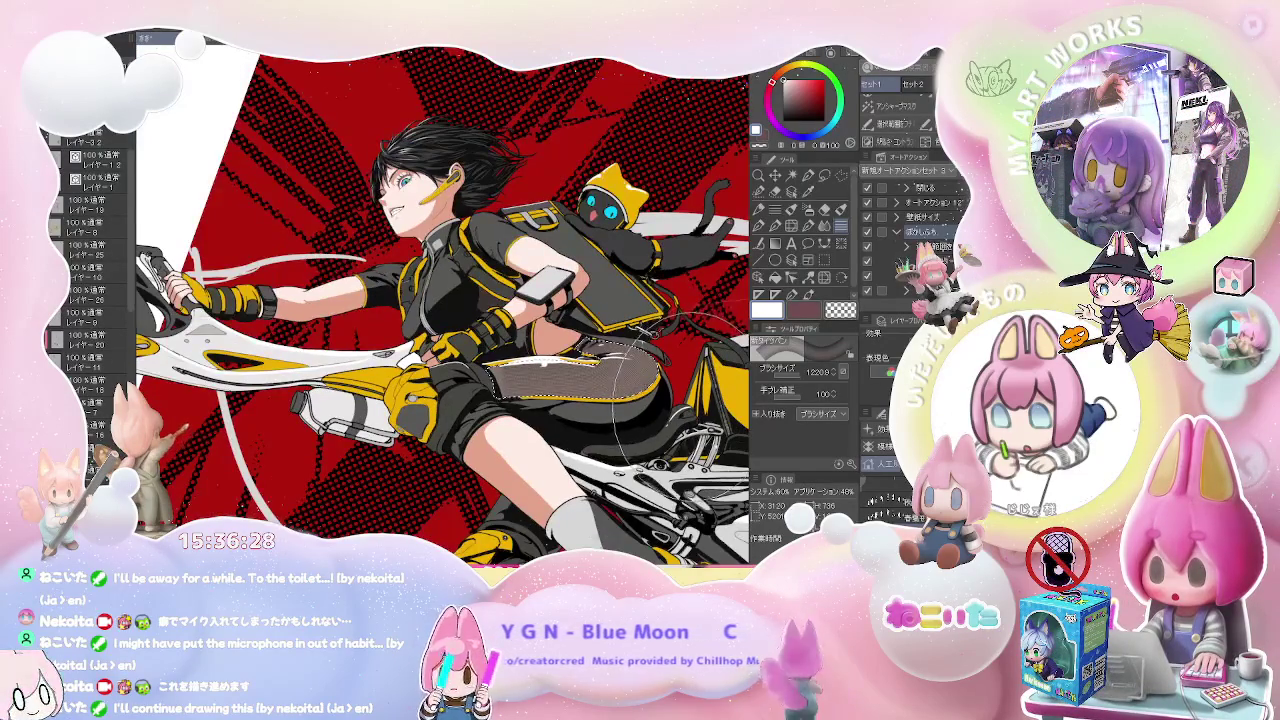
left_click_drag(650, 390, 600, 300)
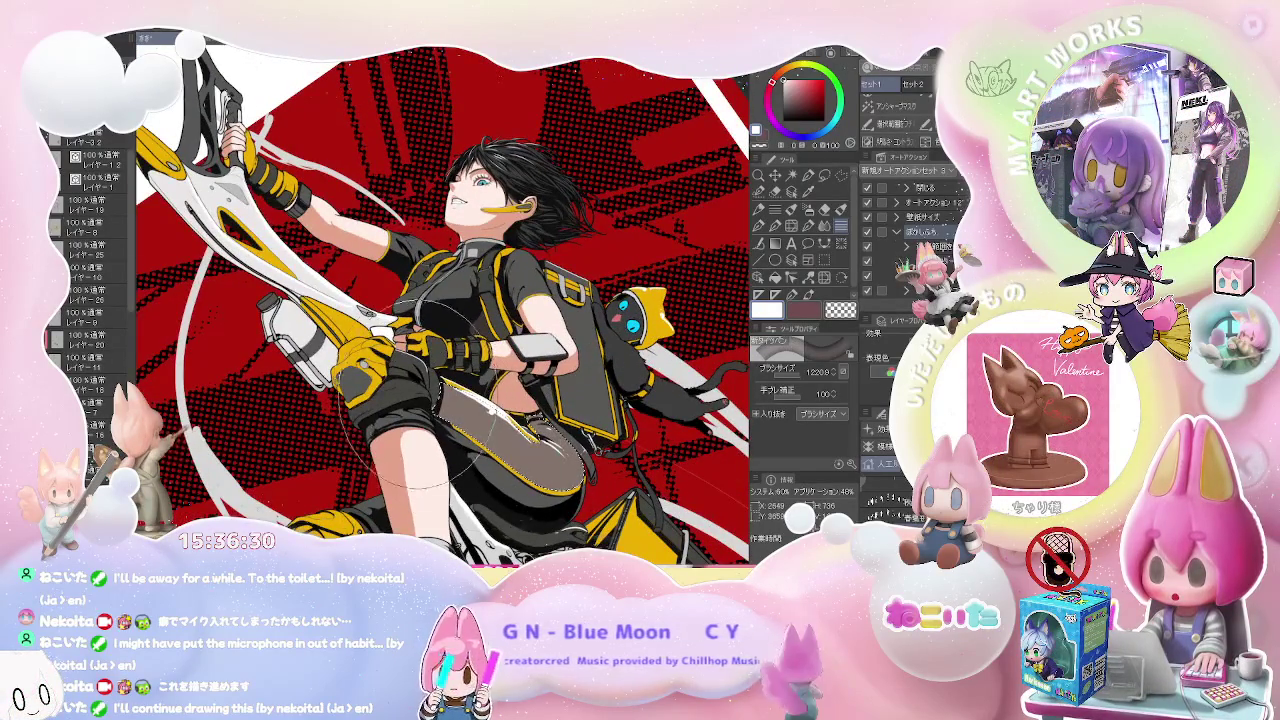
scroll(575, 440, "up", 2)
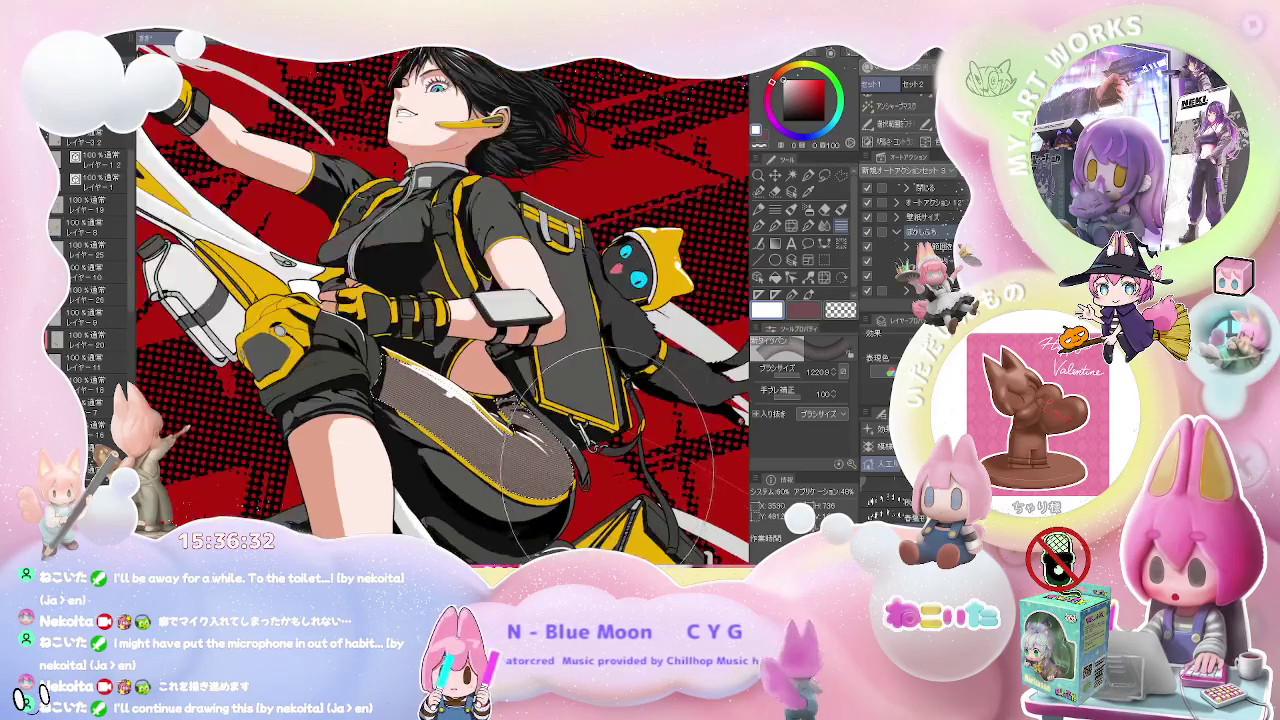
scroll(590, 430, "up", 2)
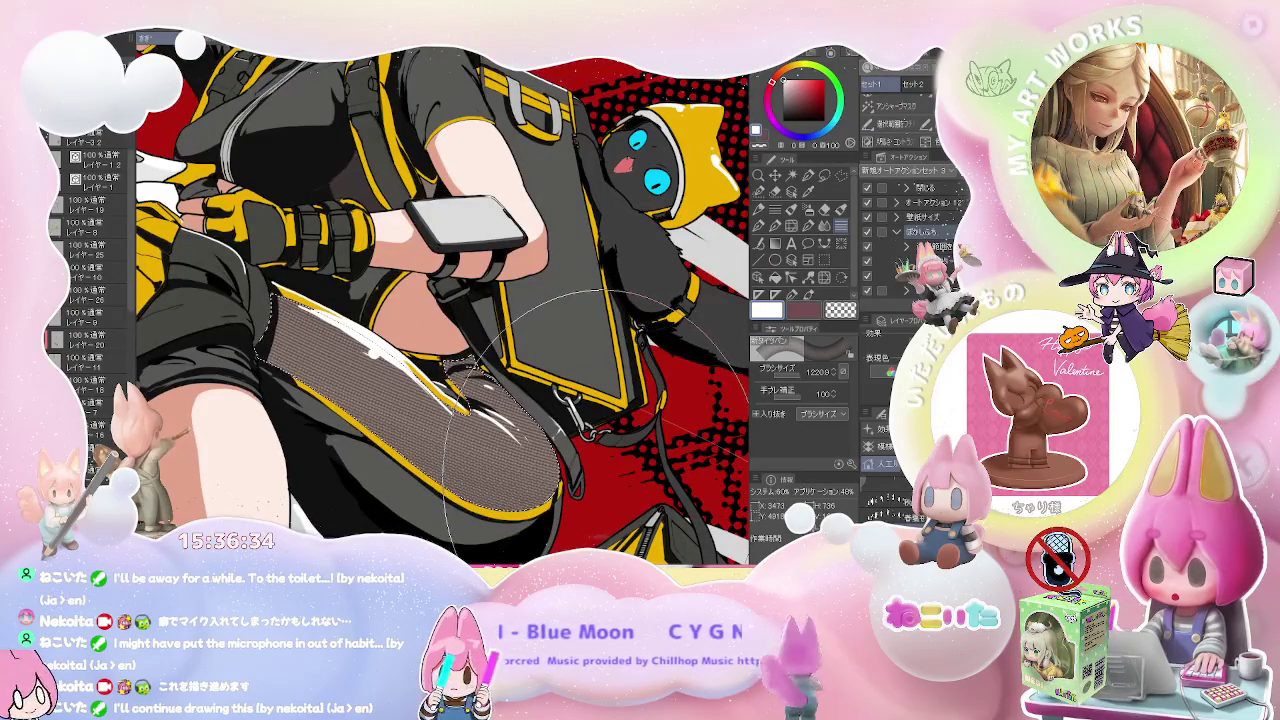
key("Delete")
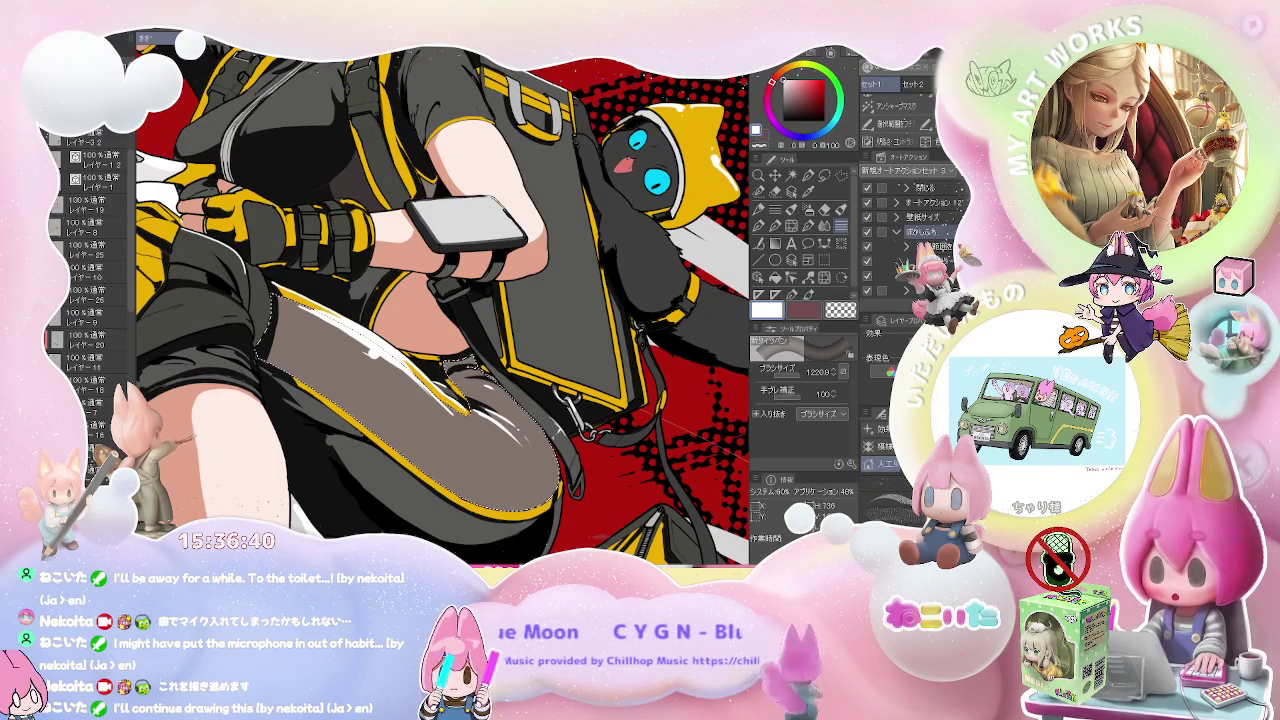
key("b")
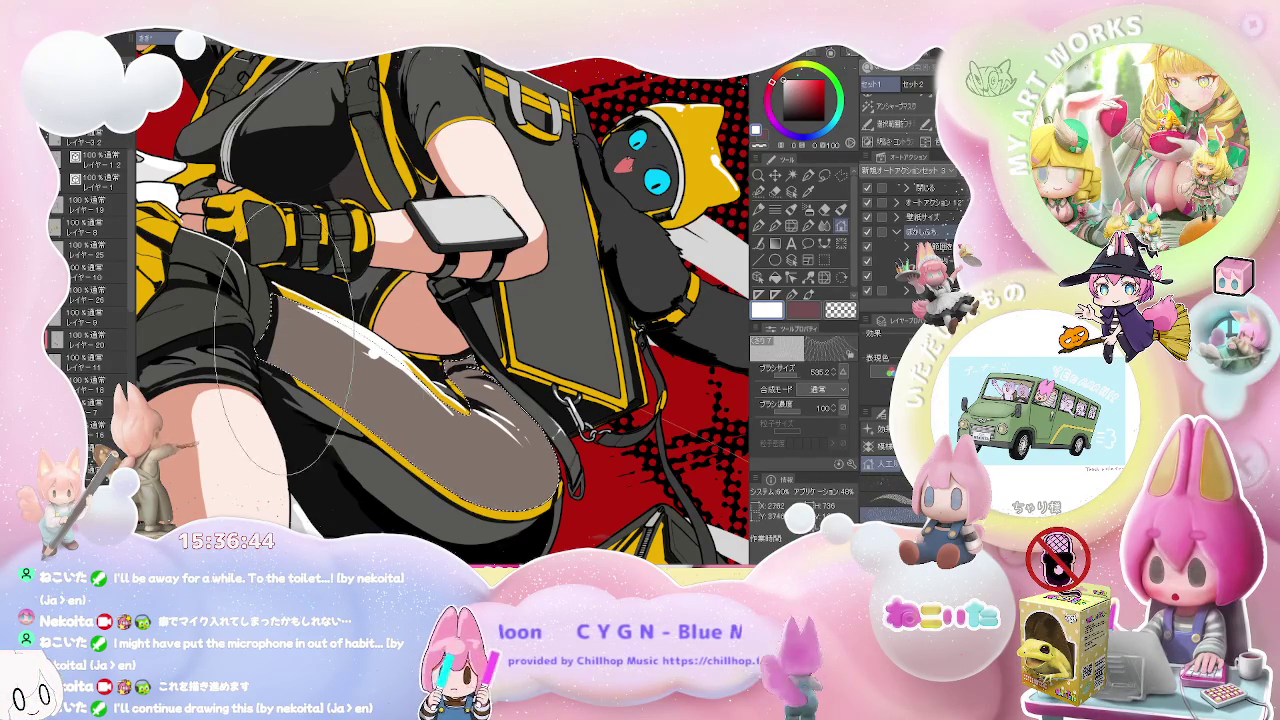
- Try white fishnet strokes along the thigh, undoing and repainting with a larger brush
left_click_drag(500, 420, 340, 450)
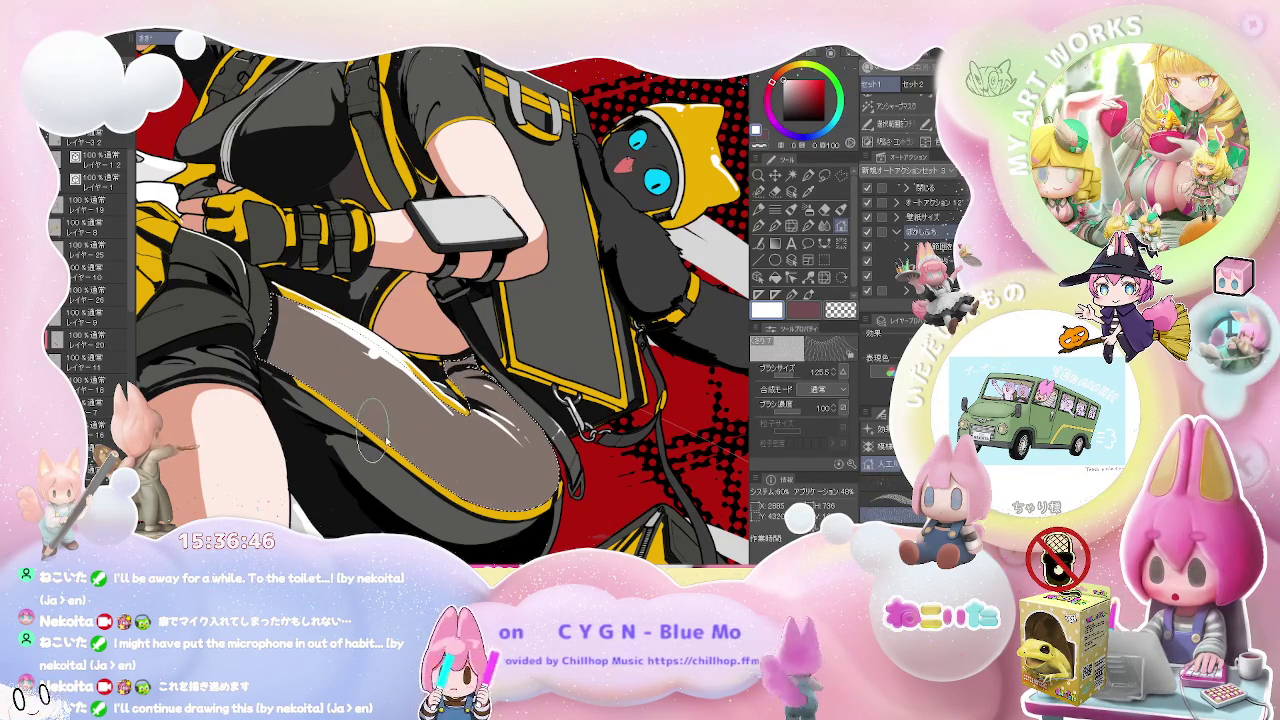
left_click_drag(290, 310, 432, 448)
key("ctrl+z")
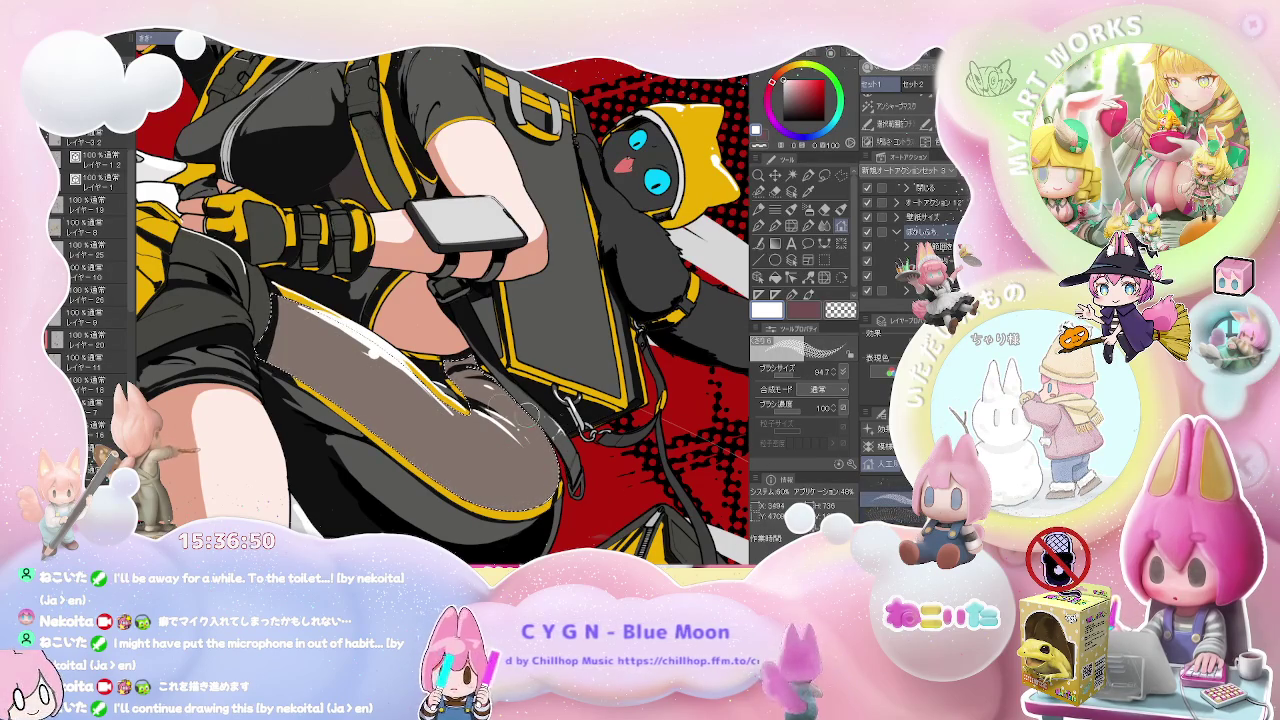
left_click_drag(380, 405, 430, 405)
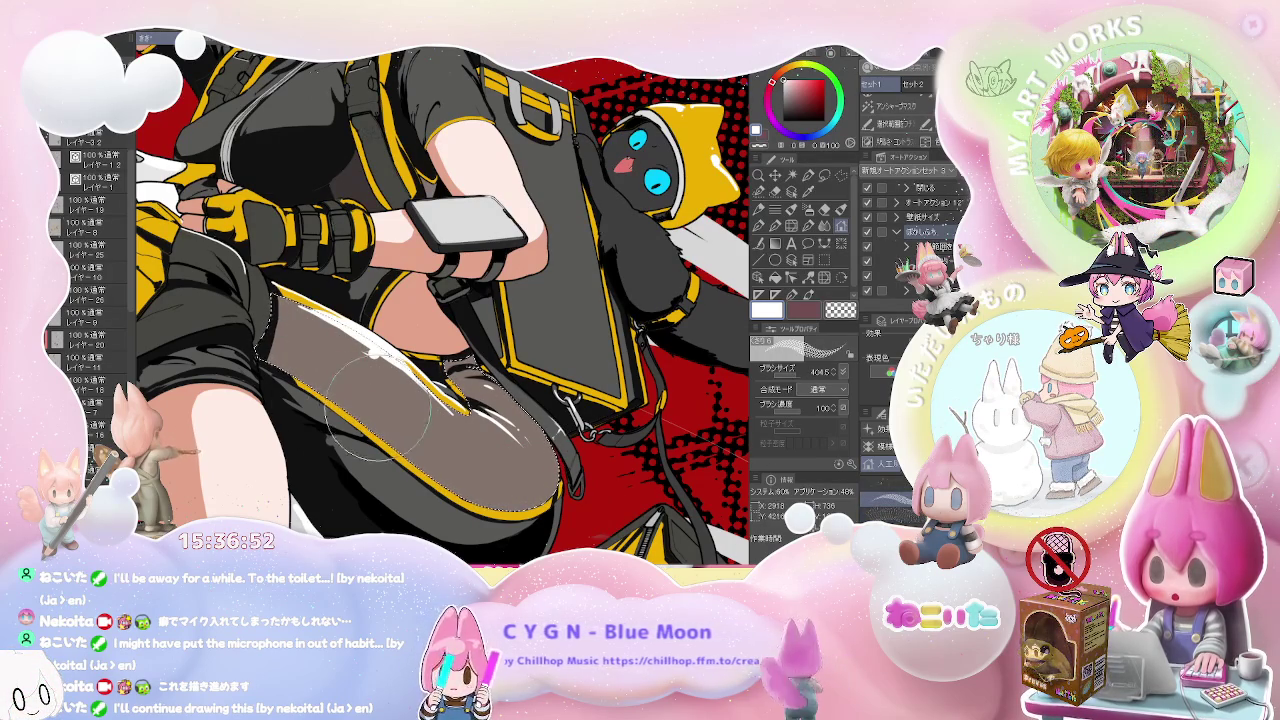
mouse_move(285, 330)
left_mouse_down()
mouse_move(560, 440)
mouse_move(517, 357)
left_mouse_up()
key("ctrl+0")
key("bracketleft")
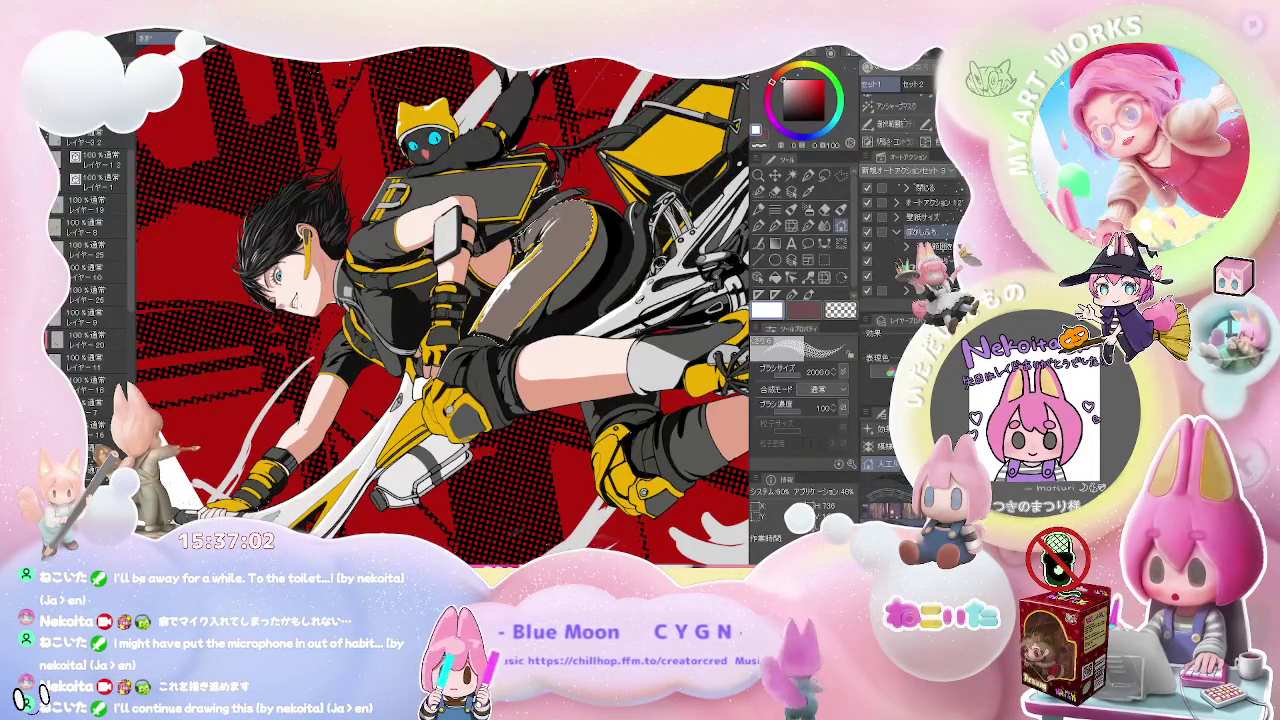
- Test a woven texture over the thigh, then clear it back to the grey base tone
key("e")
left_click_drag(440, 385, 600, 255)
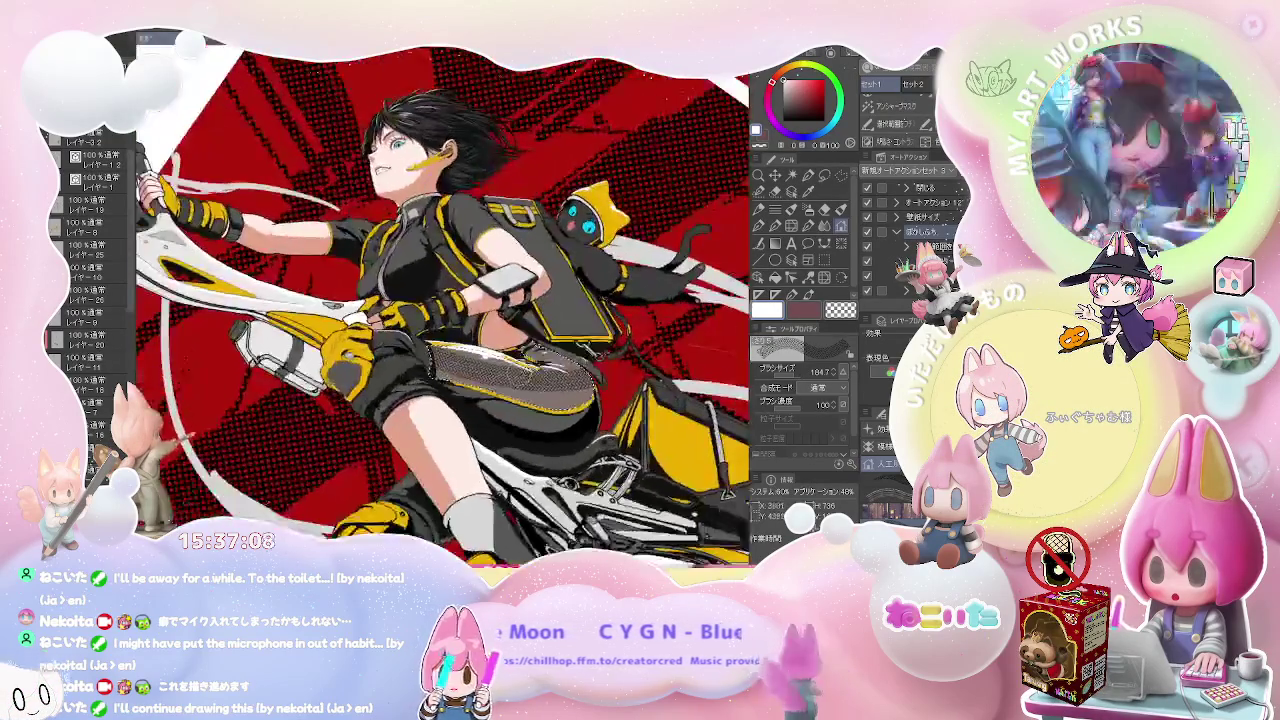
key("ctrl+z")
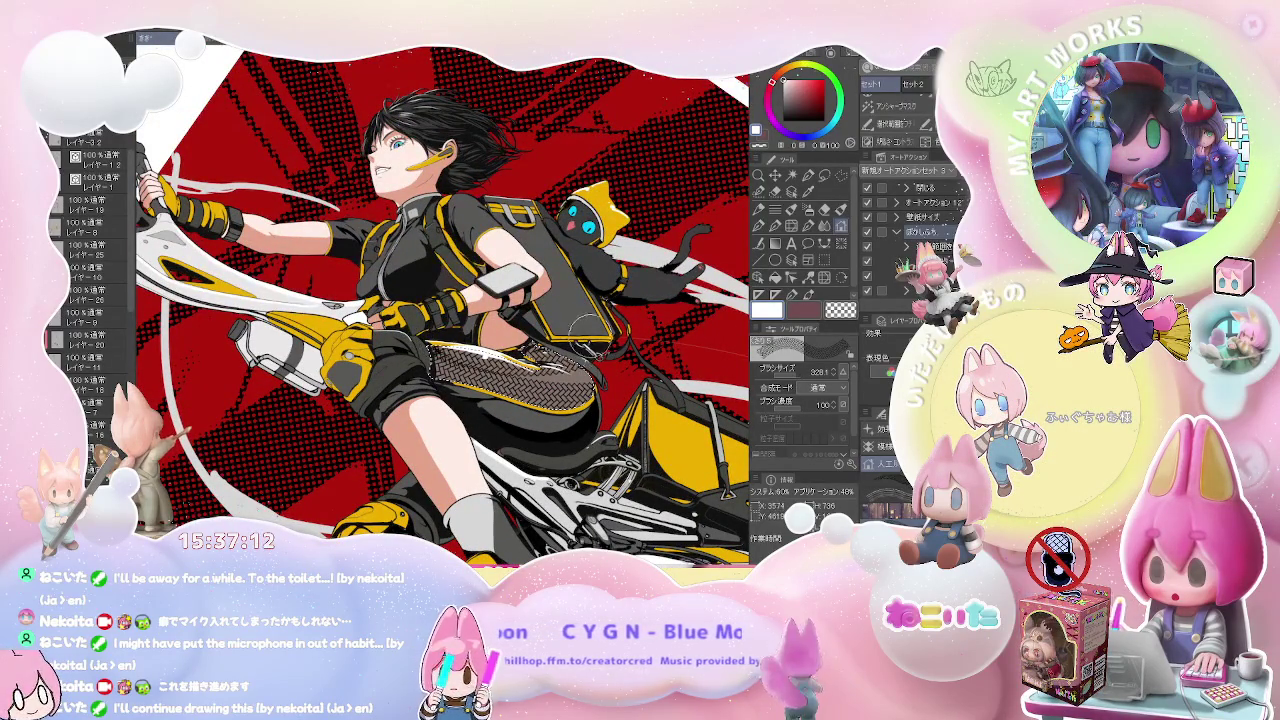
key("ctrl+0")
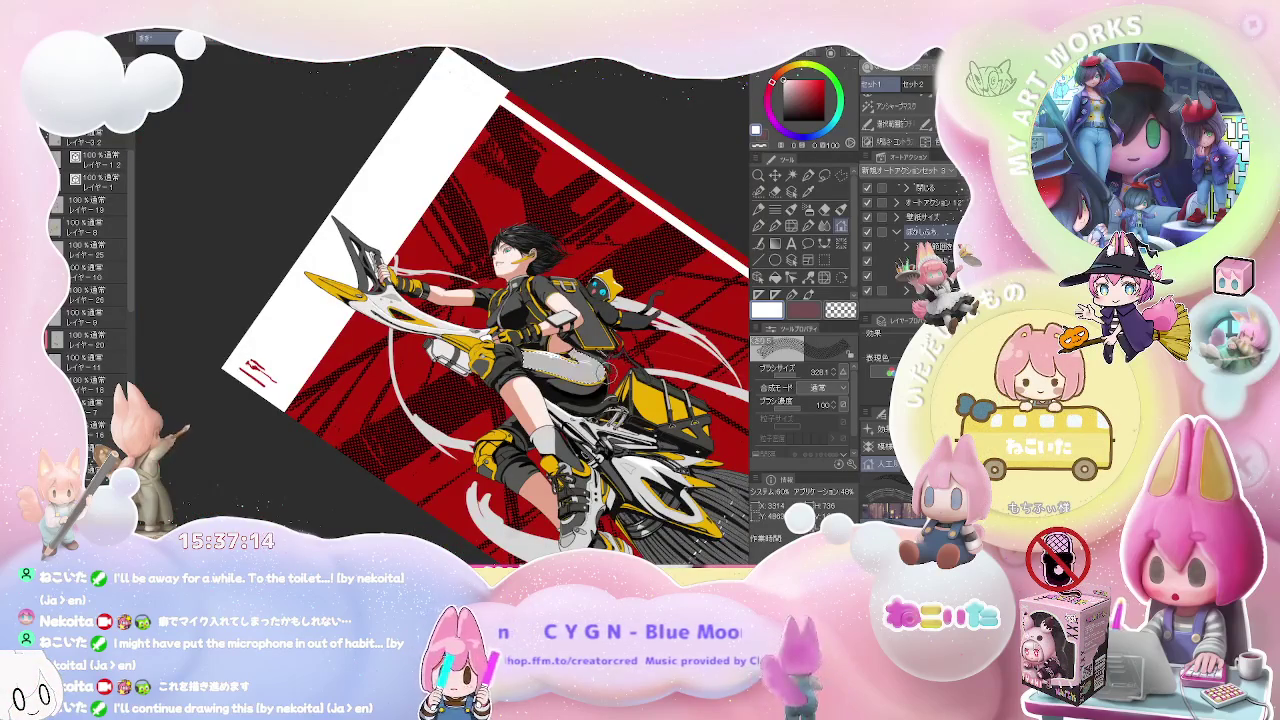
scroll(606, 370, "up", 1)
scroll(606, 370, "up", 1)
key("ctrl+y")
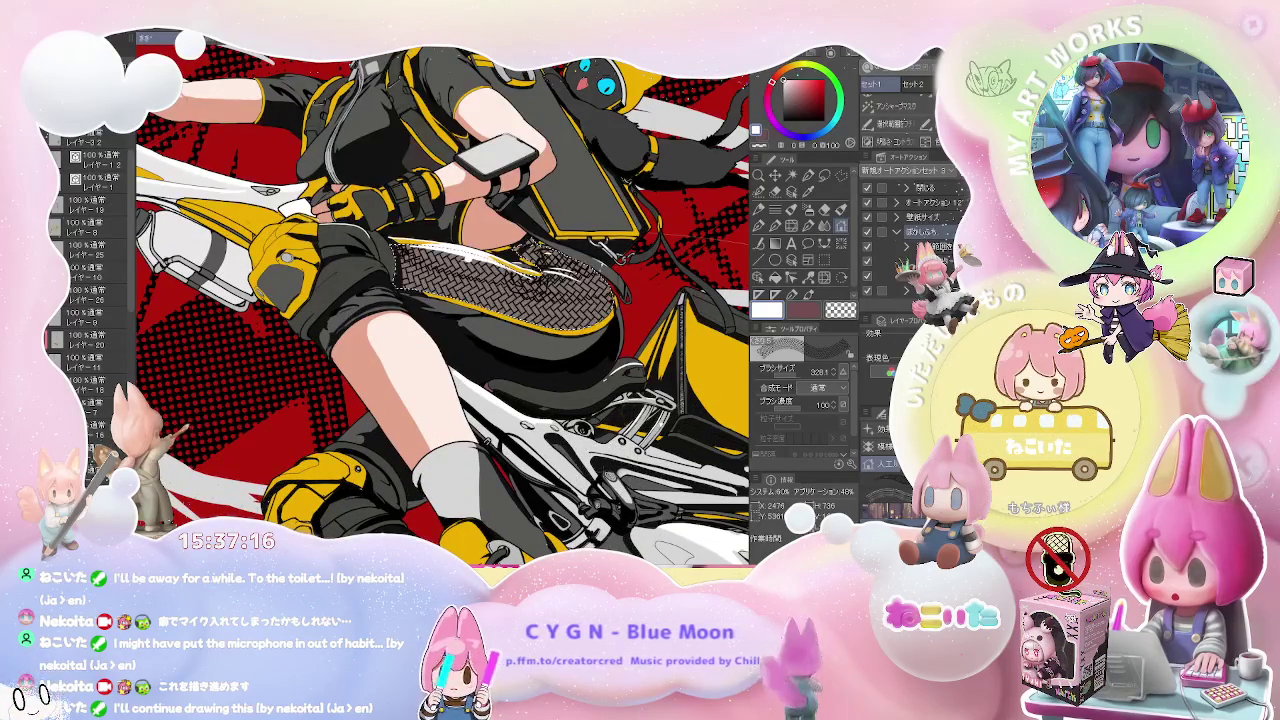
key("ctrl+z")
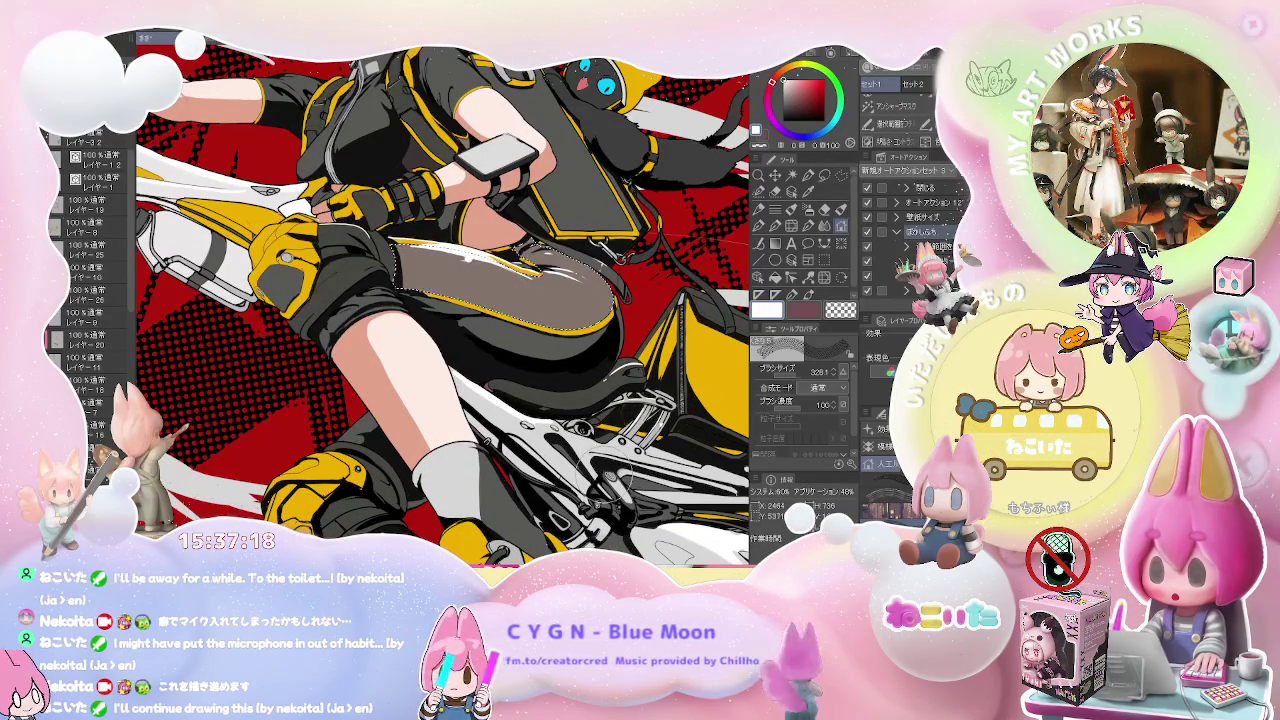
key("ctrl+0")
scroll(588, 430, "up", 5)
key("ctrl+y")
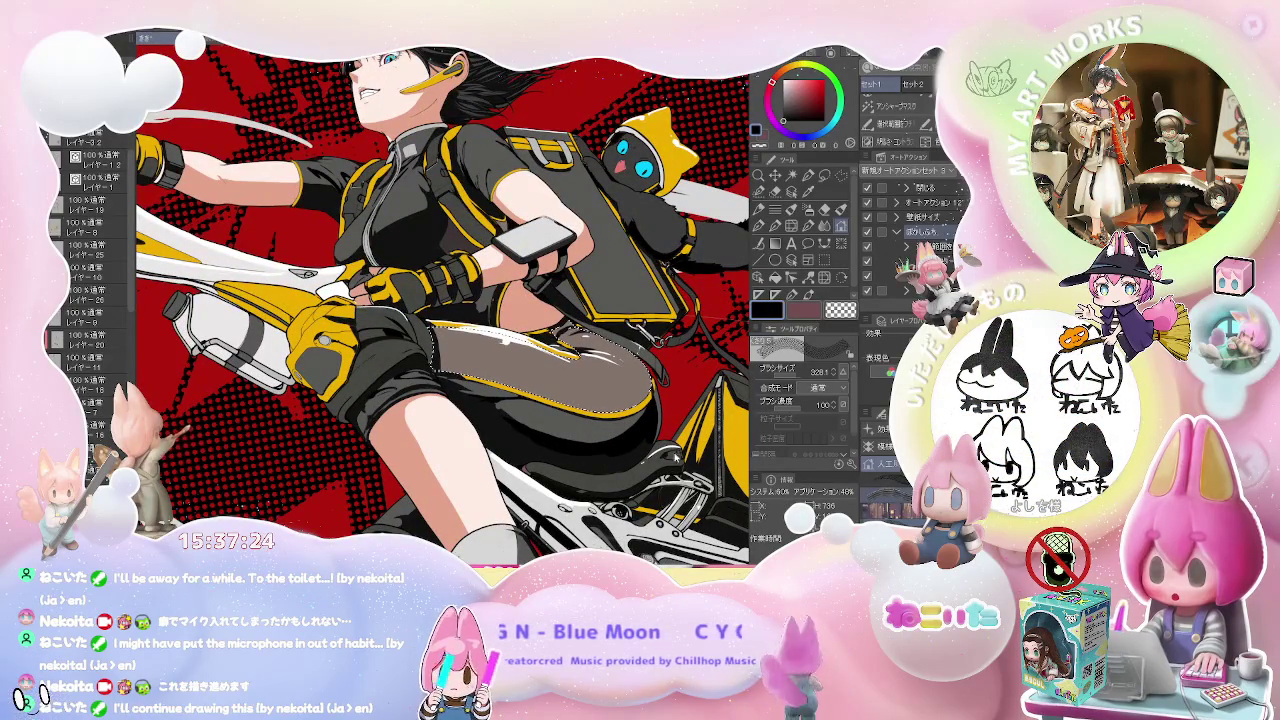
- Erase the woven texture from the thigh and paint fishnet texture across it
key("e")
left_click_drag(495, 360, 590, 405)
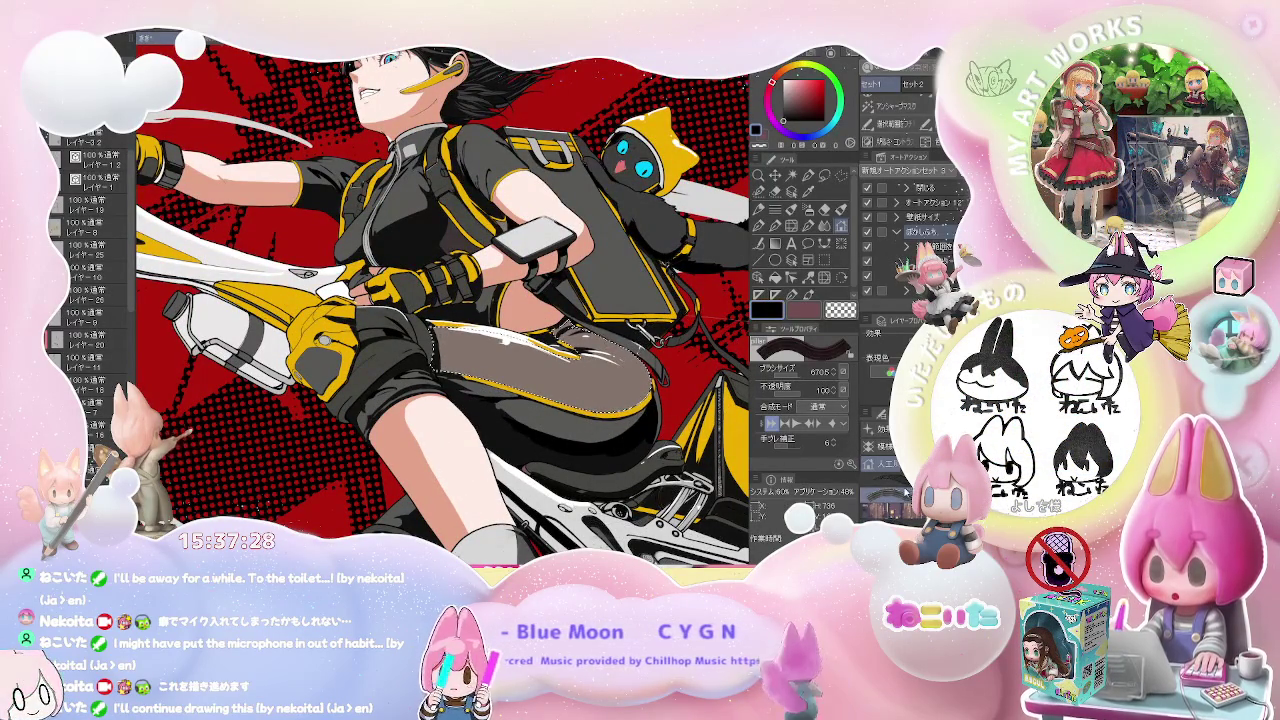
key("b")
left_click_drag(465, 345, 660, 345)
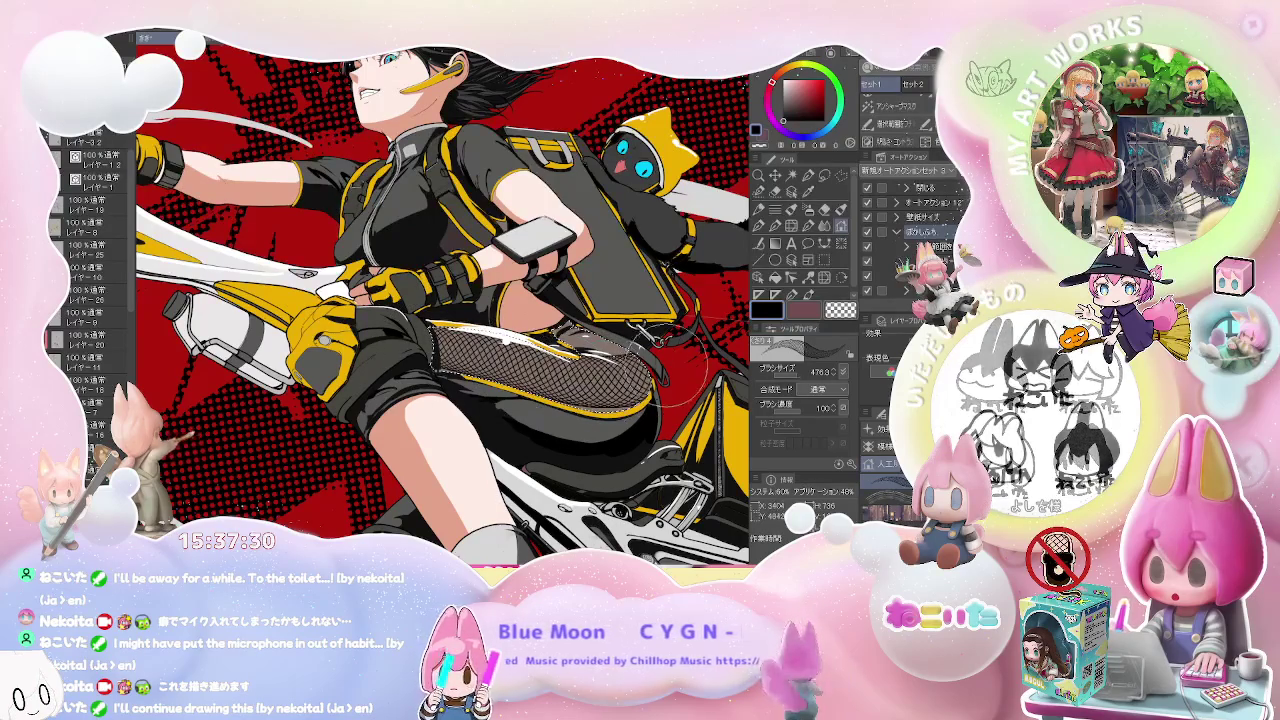
- Enlarge the fishnet brush, tilt the canvas, and repaint the thigh, comparing with undo and redo
mouse_move(438, 395)
left_mouse_down()
mouse_move(450, 407)
mouse_move(500, 370)
left_mouse_up()
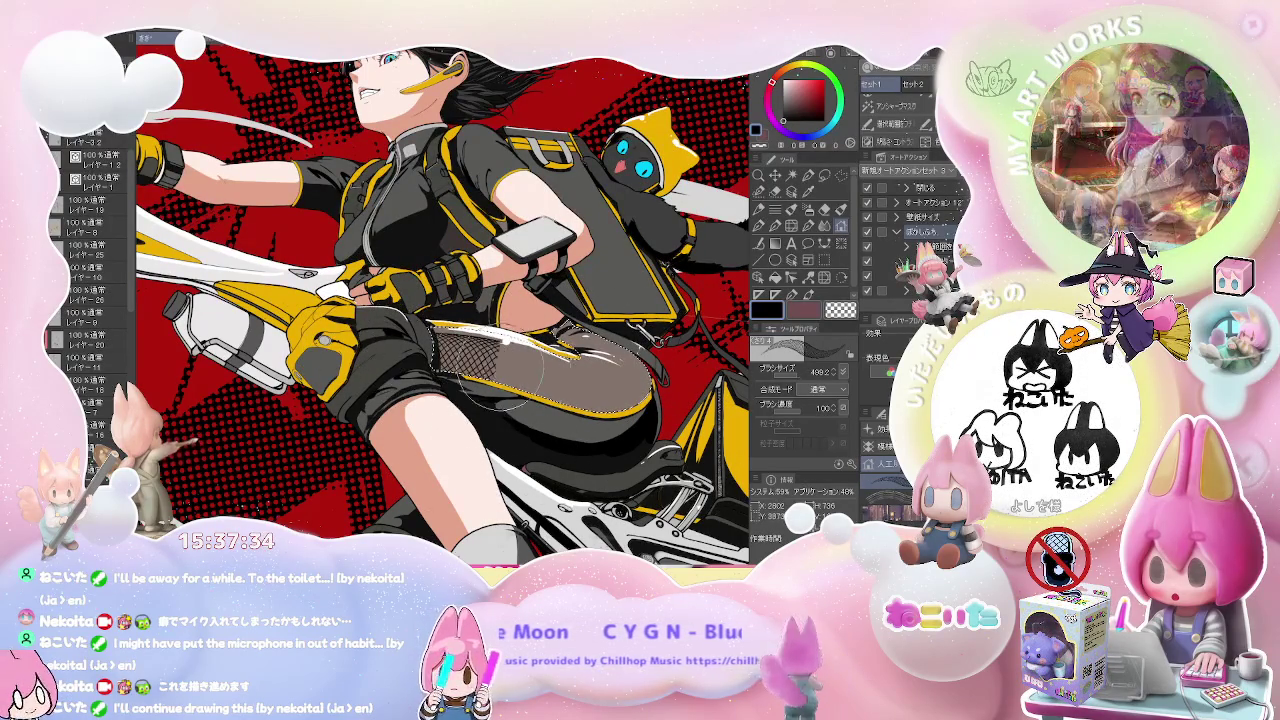
scroll(480, 400, "down", 3)
left_click_drag(600, 350, 540, 393)
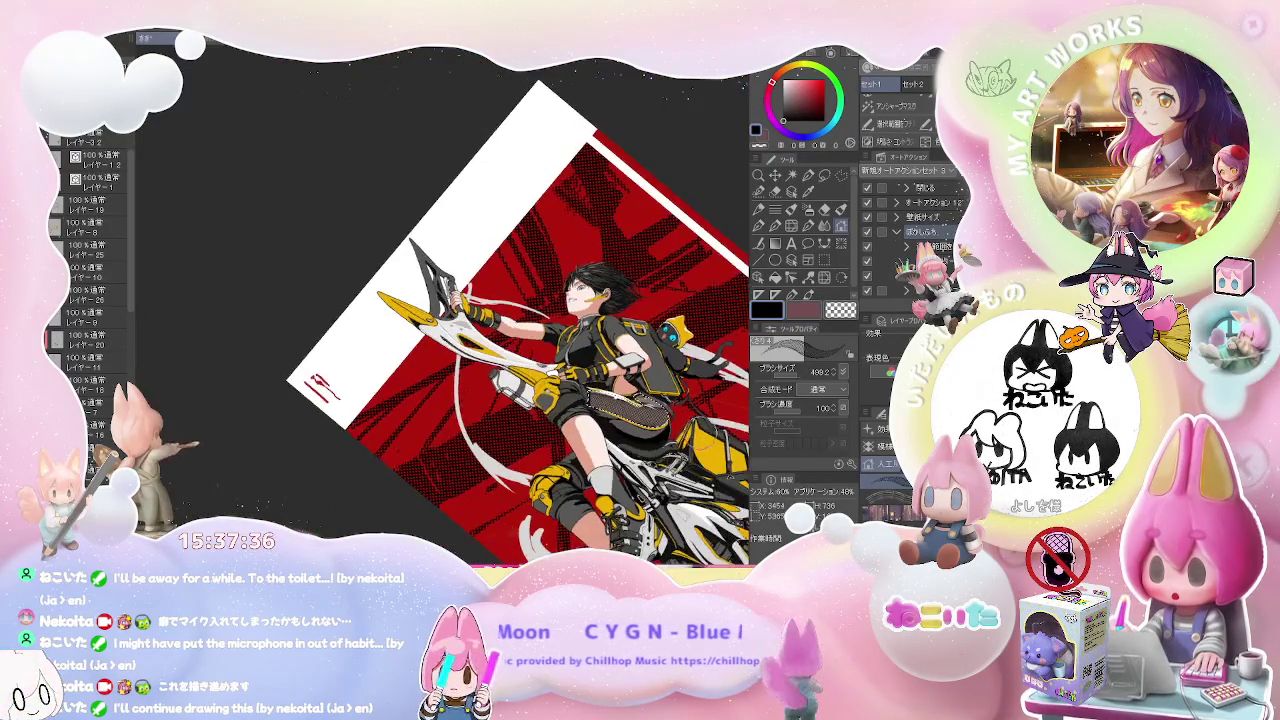
scroll(540, 393, "up", 5)
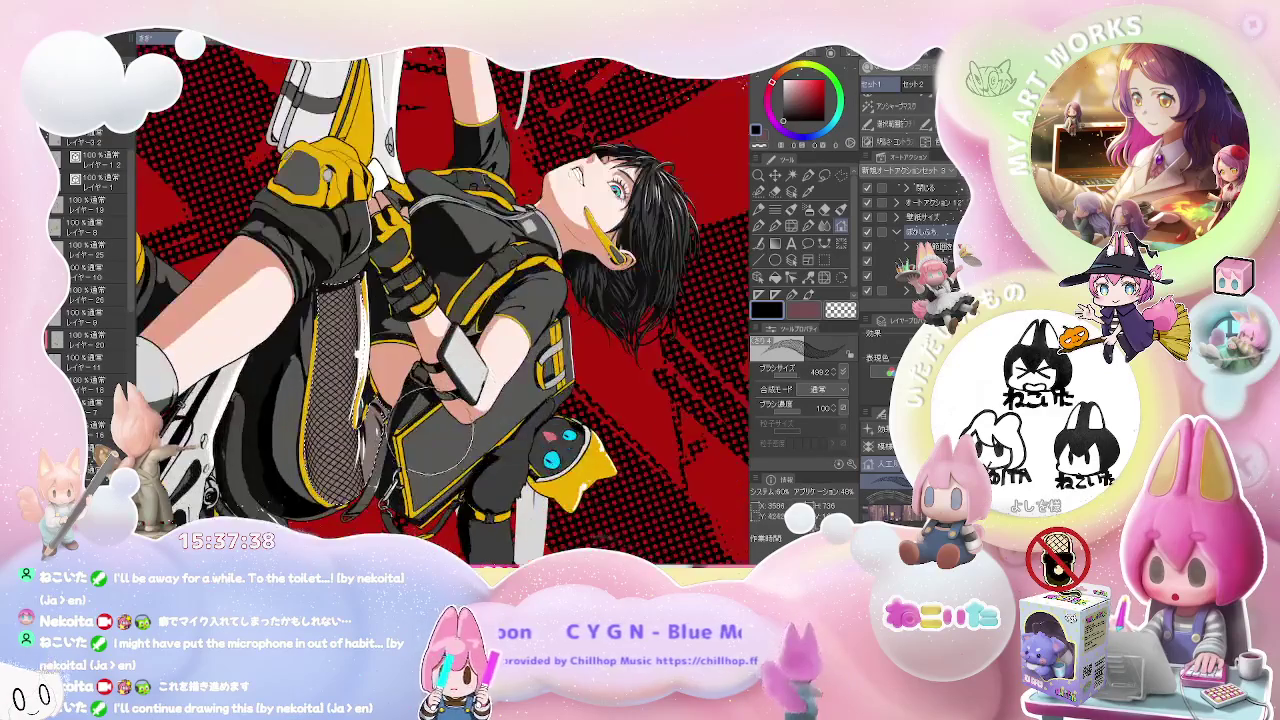
left_click_drag(333, 244, 338, 335)
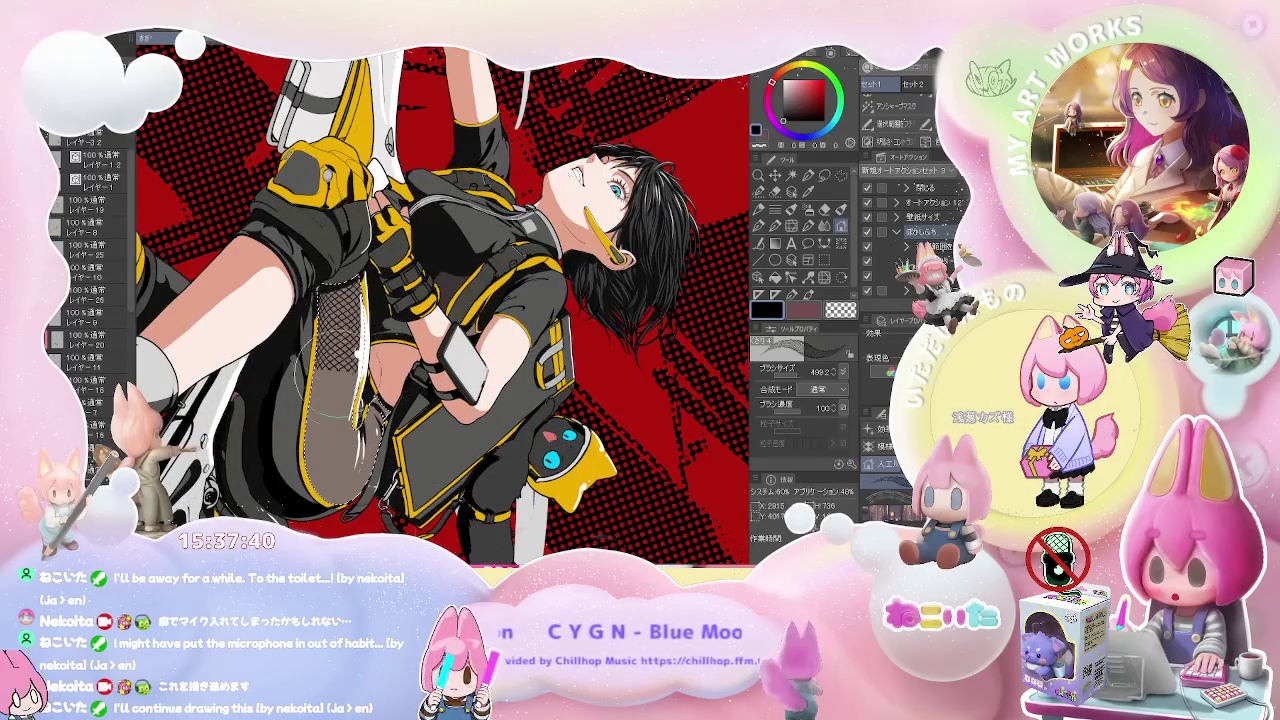
key("ctrl+z")
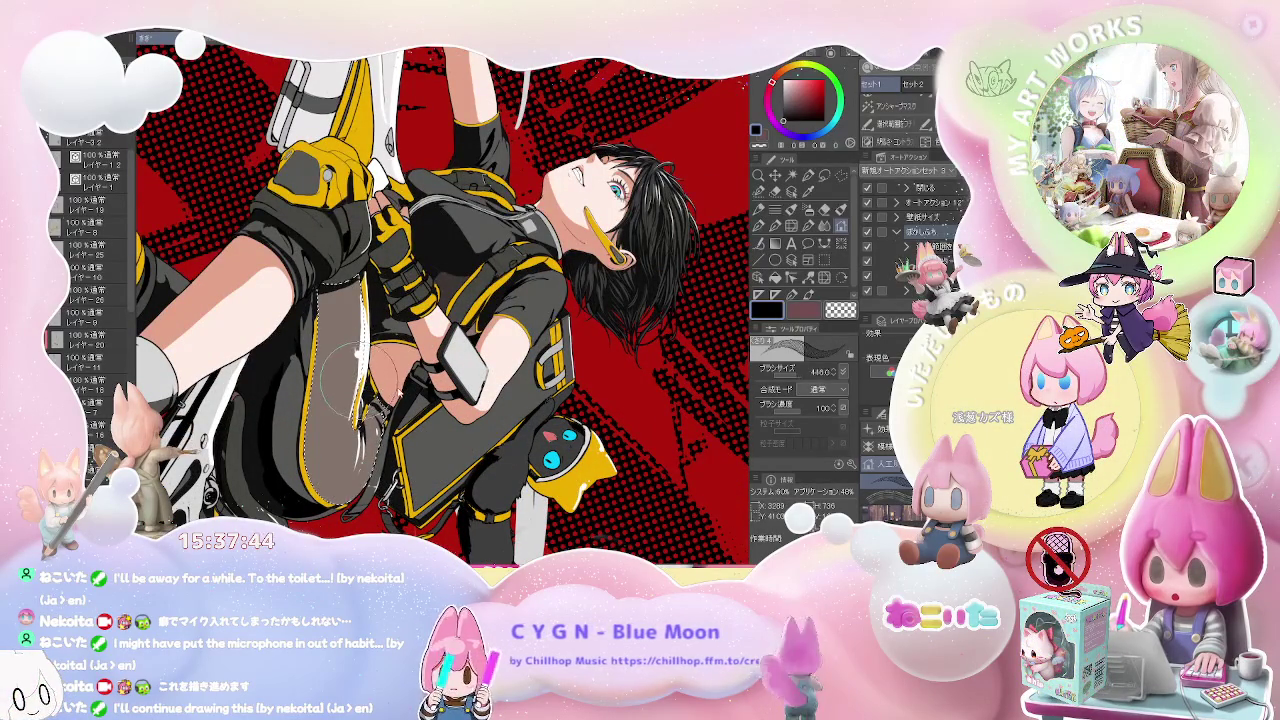
key("ctrl+y")
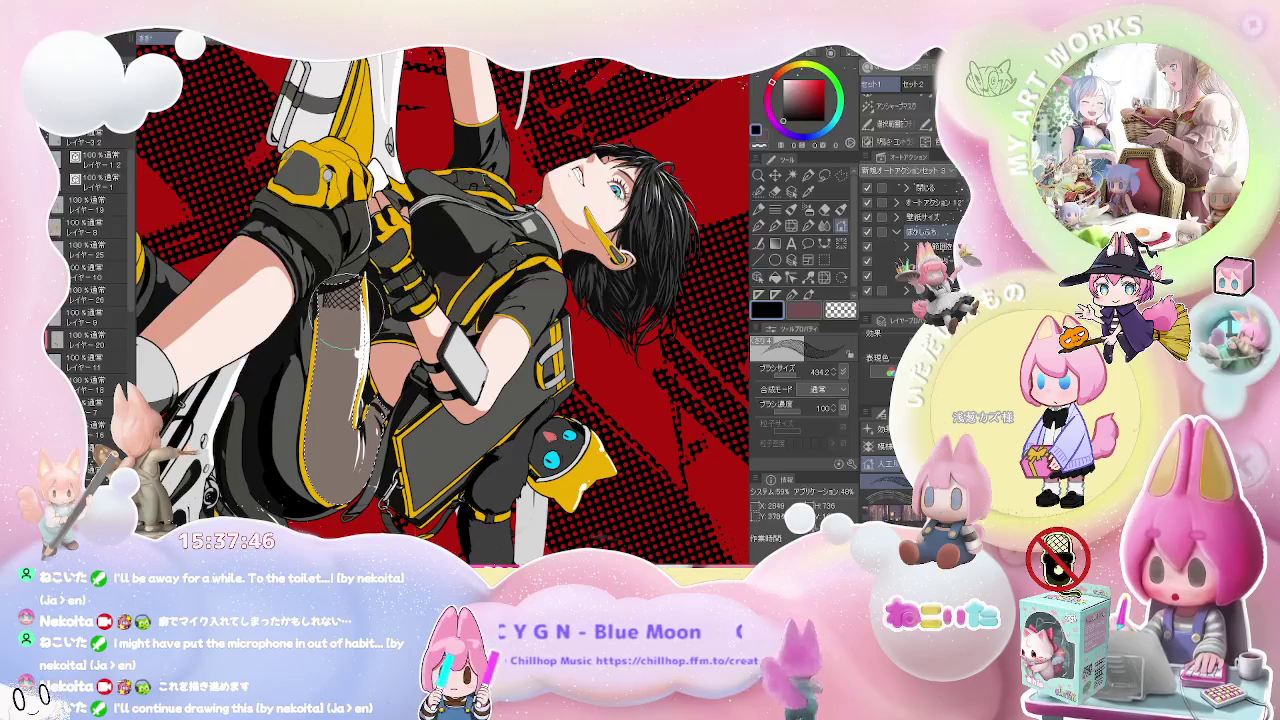
- Remove the fishnet from the lower thigh and reframe the view on the torso and bike
key("ctrl+z")
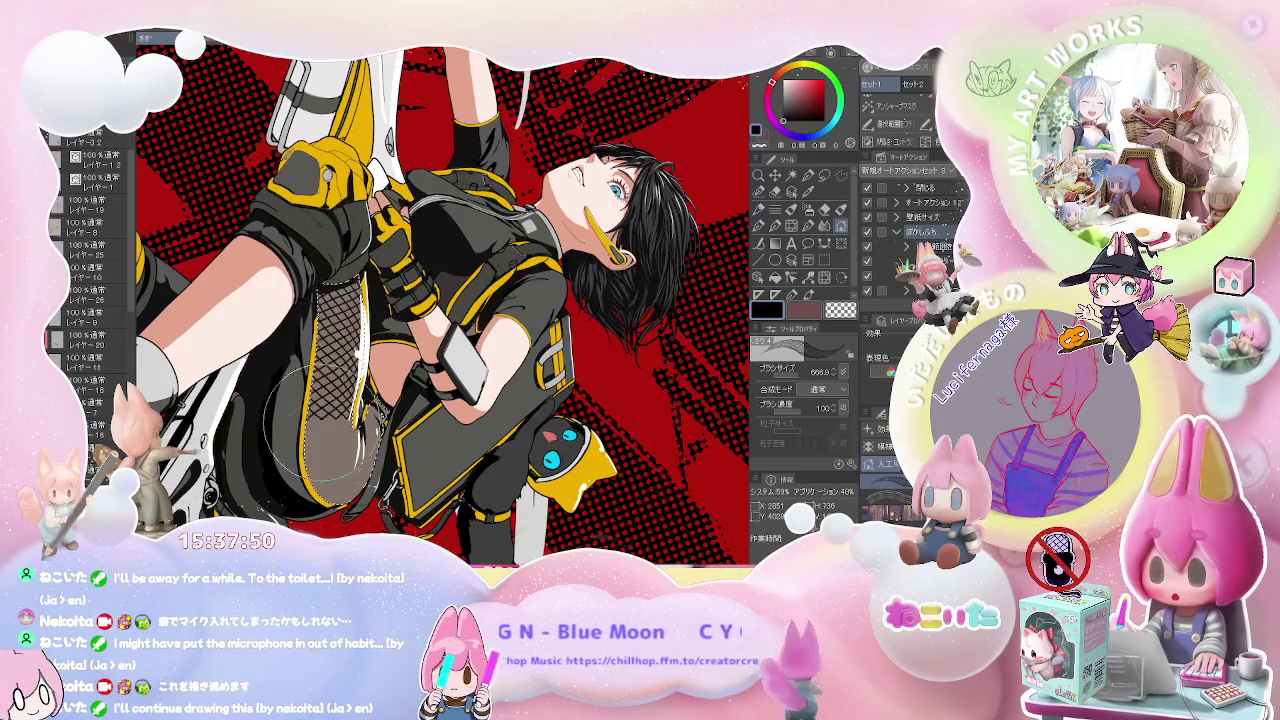
key("ctrl+0")
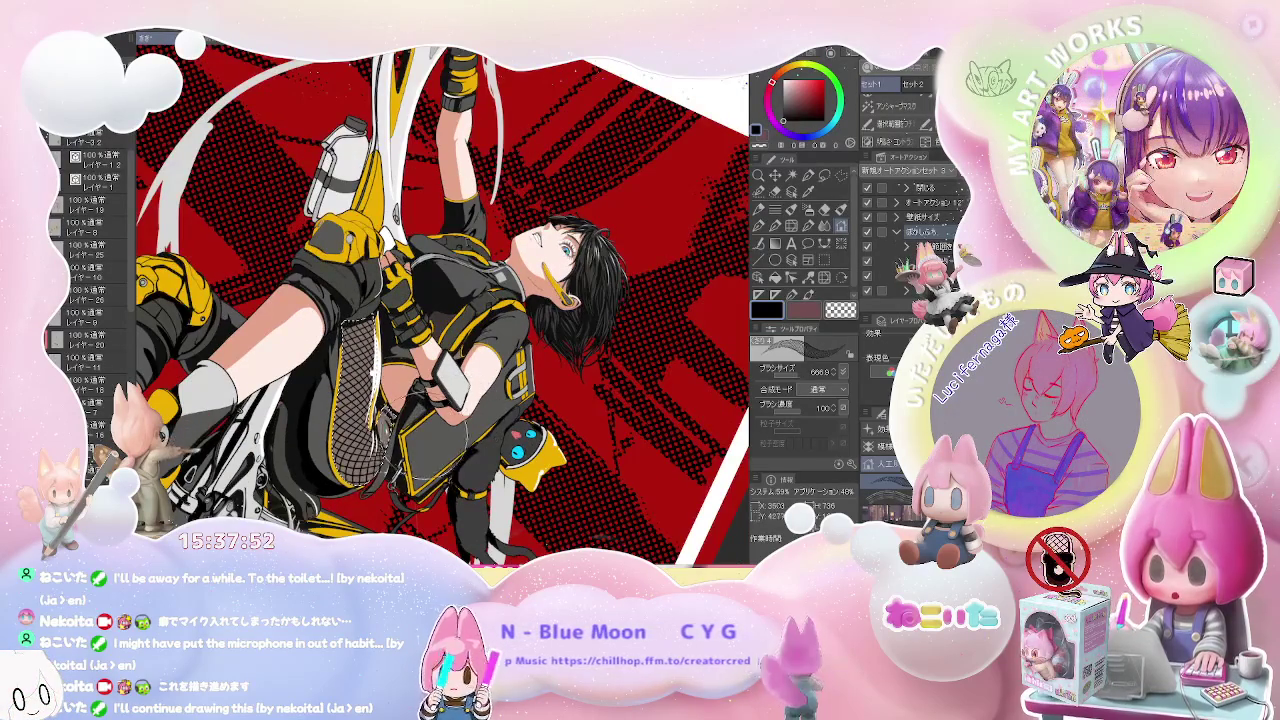
key("ctrl+0")
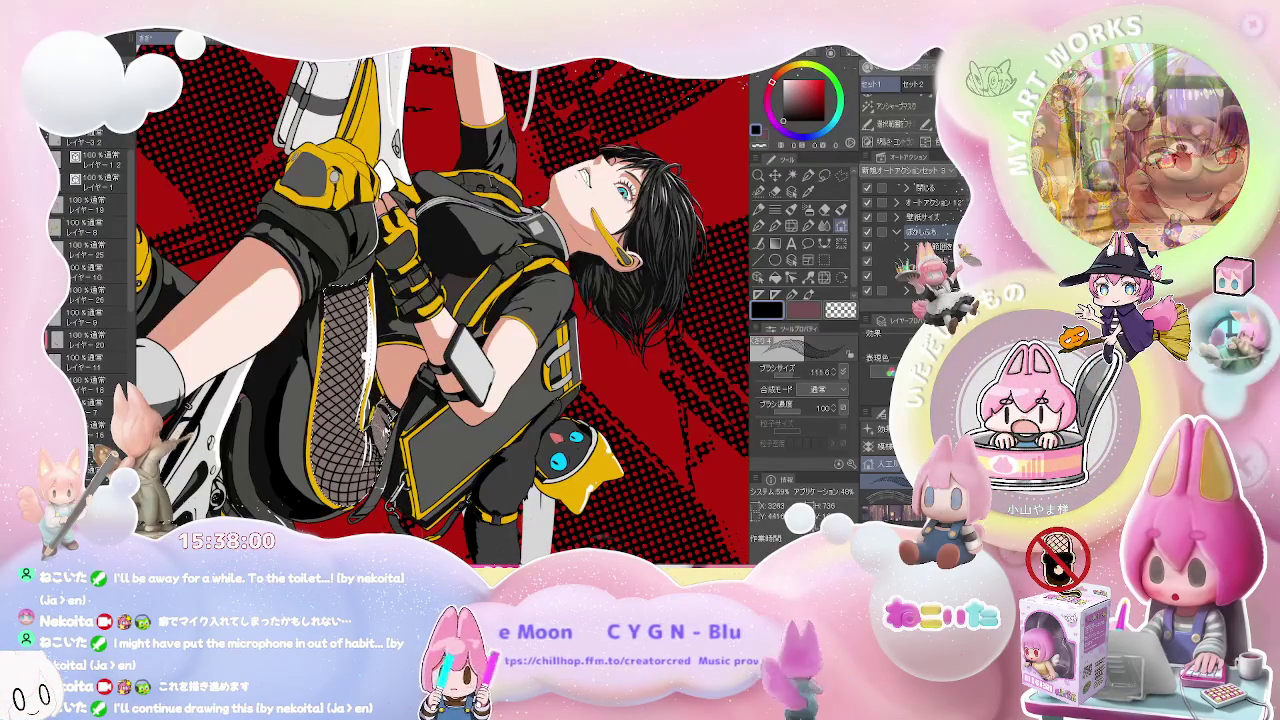
key("bracketright")
key("minus")
key("minus")
key("minus")
key("minus")
key("ctrl+0")
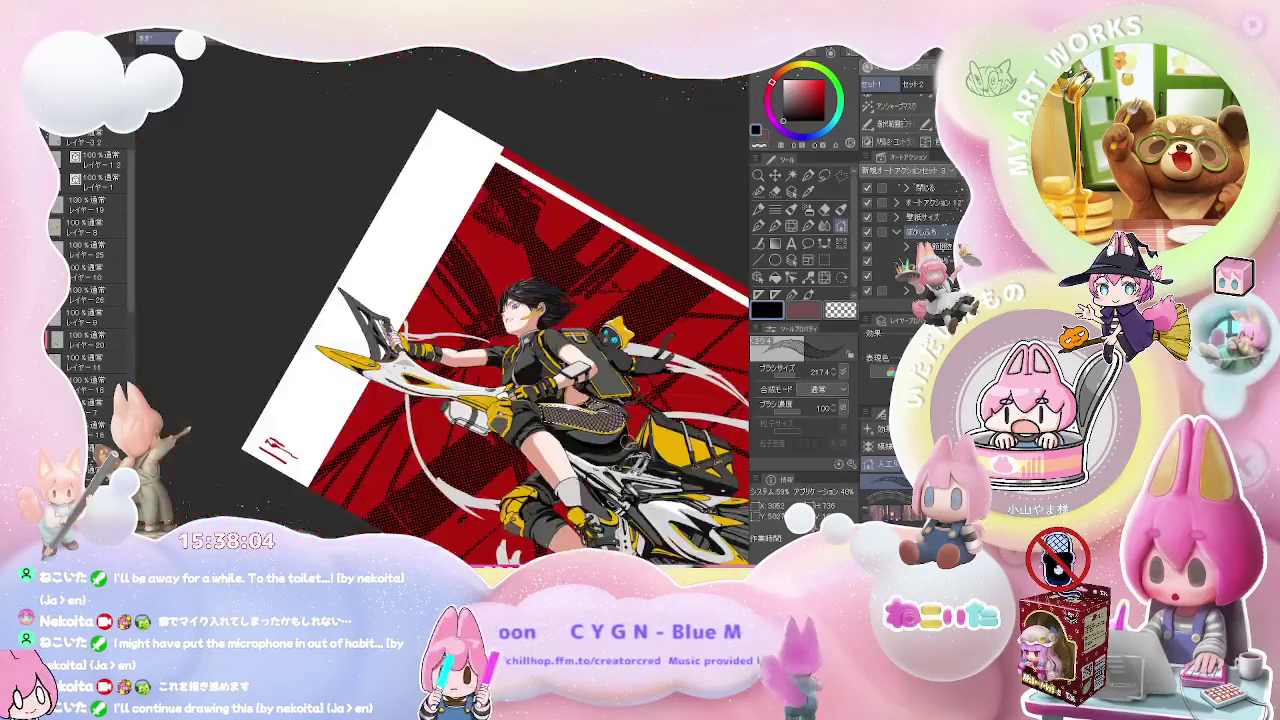
- Cover the leg's fishnet with grey tone, then erase the tone to reveal the net again
scroll(617, 443, "up", 5)
key("bracketright")
key("bracketright")
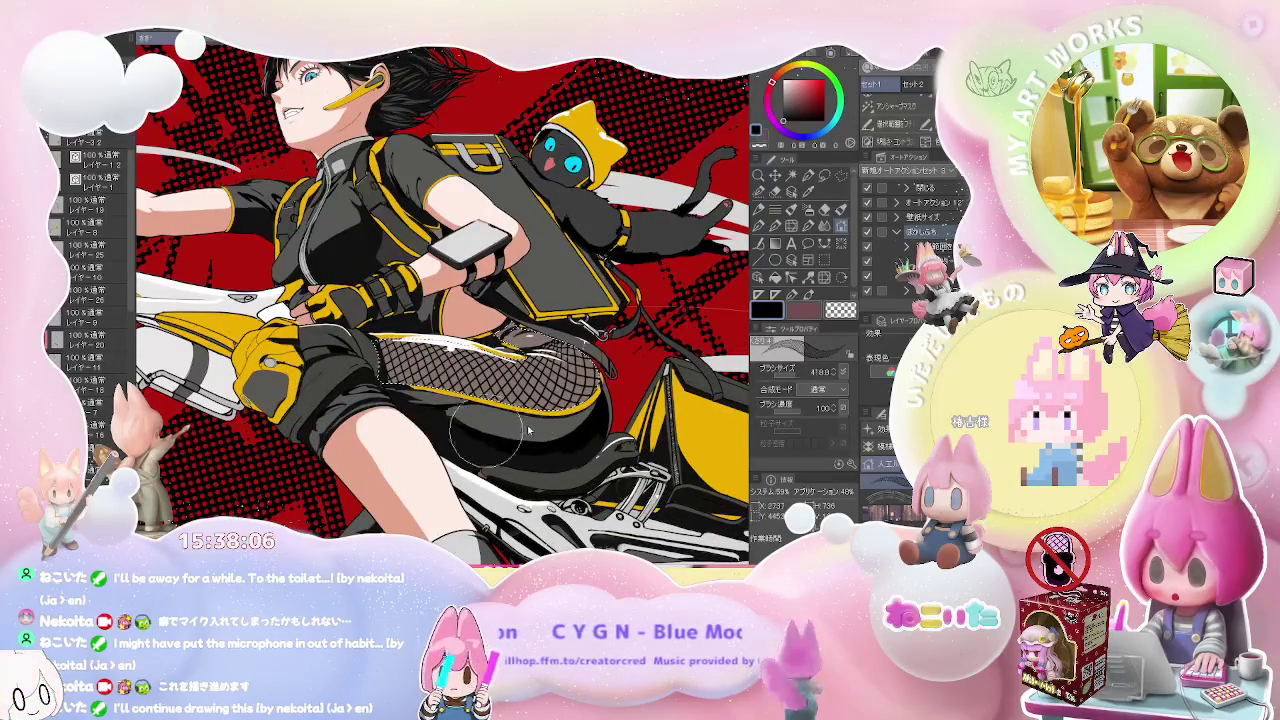
left_click_drag(560, 380, 476, 415)
left_click_drag(374, 358, 620, 385)
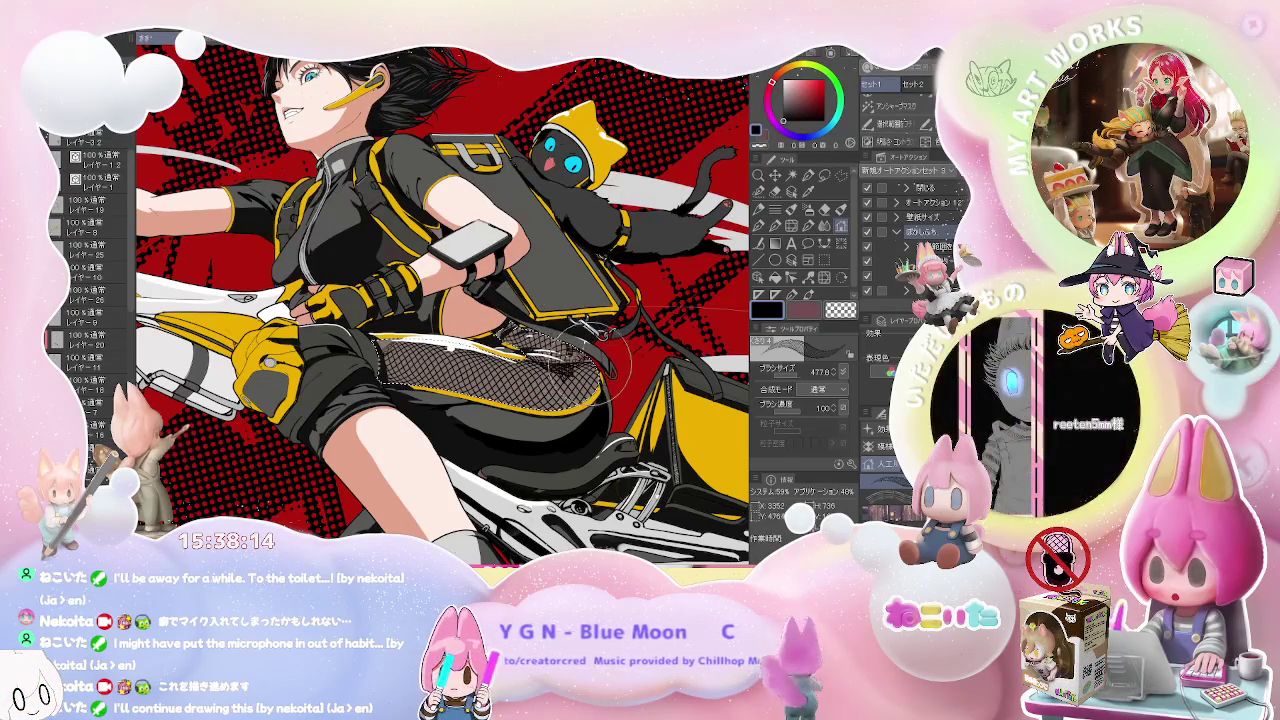
scroll(490, 315, "down", 3)
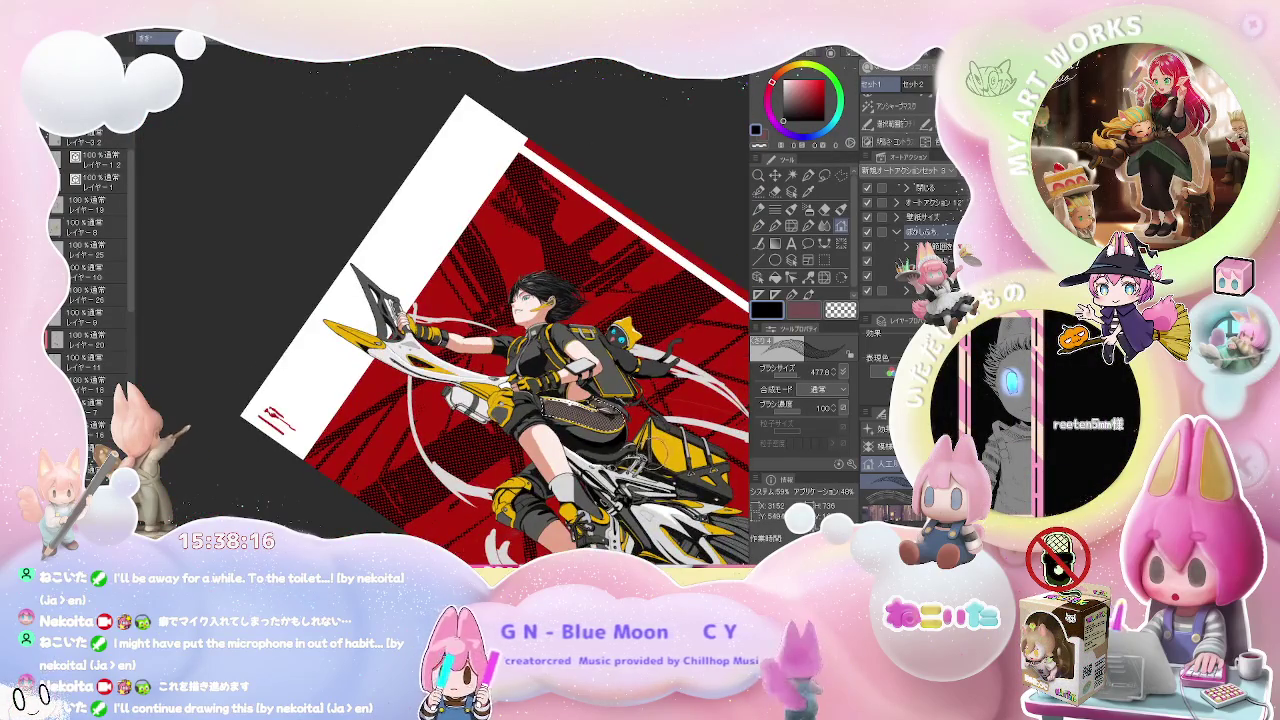
scroll(443, 306, "up", 5)
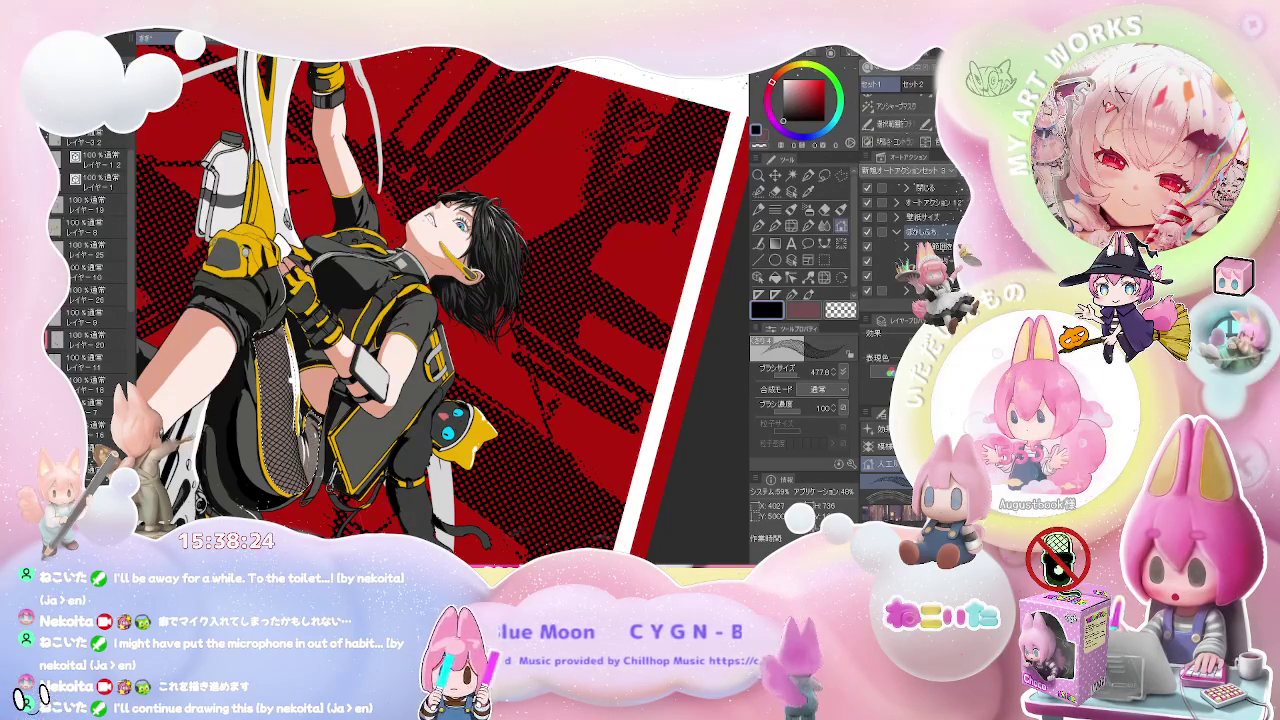
- Paint fishnet over more of the upper leg and add dark paint on the bike
key("e")
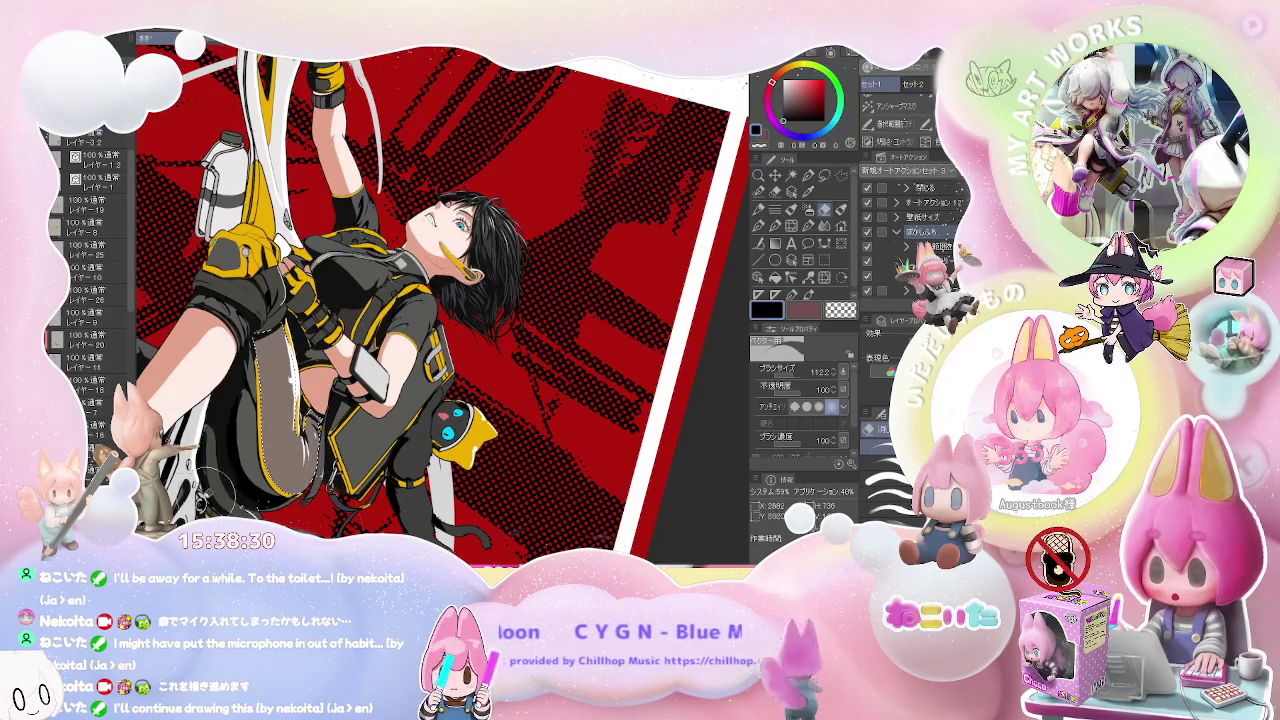
left_click(841, 227)
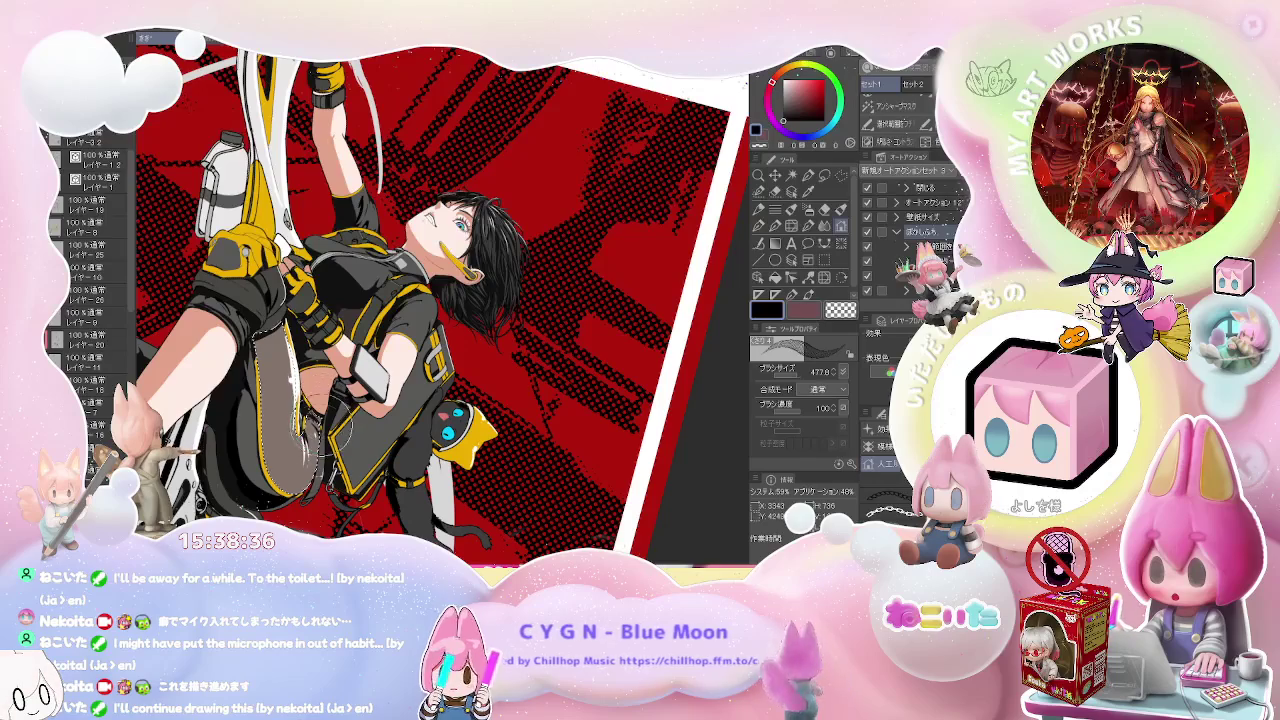
left_click_drag(290, 390, 275, 320)
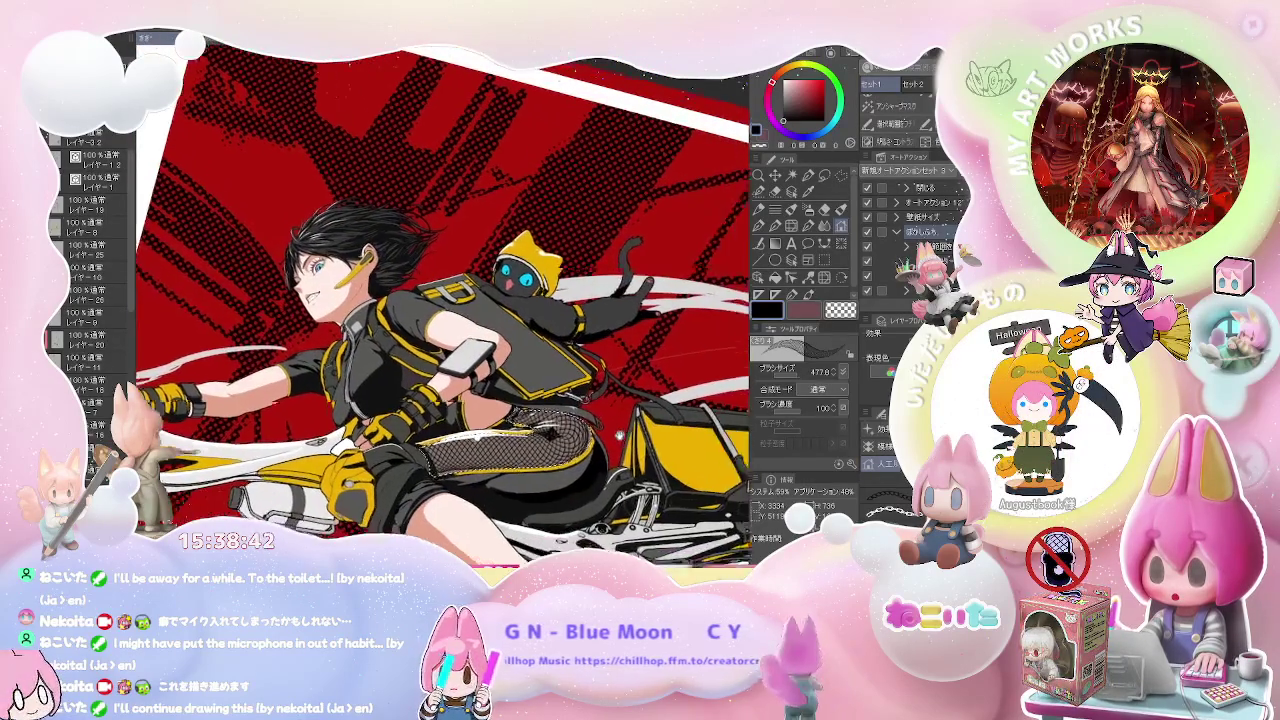
left_click_drag(545, 415, 605, 485)
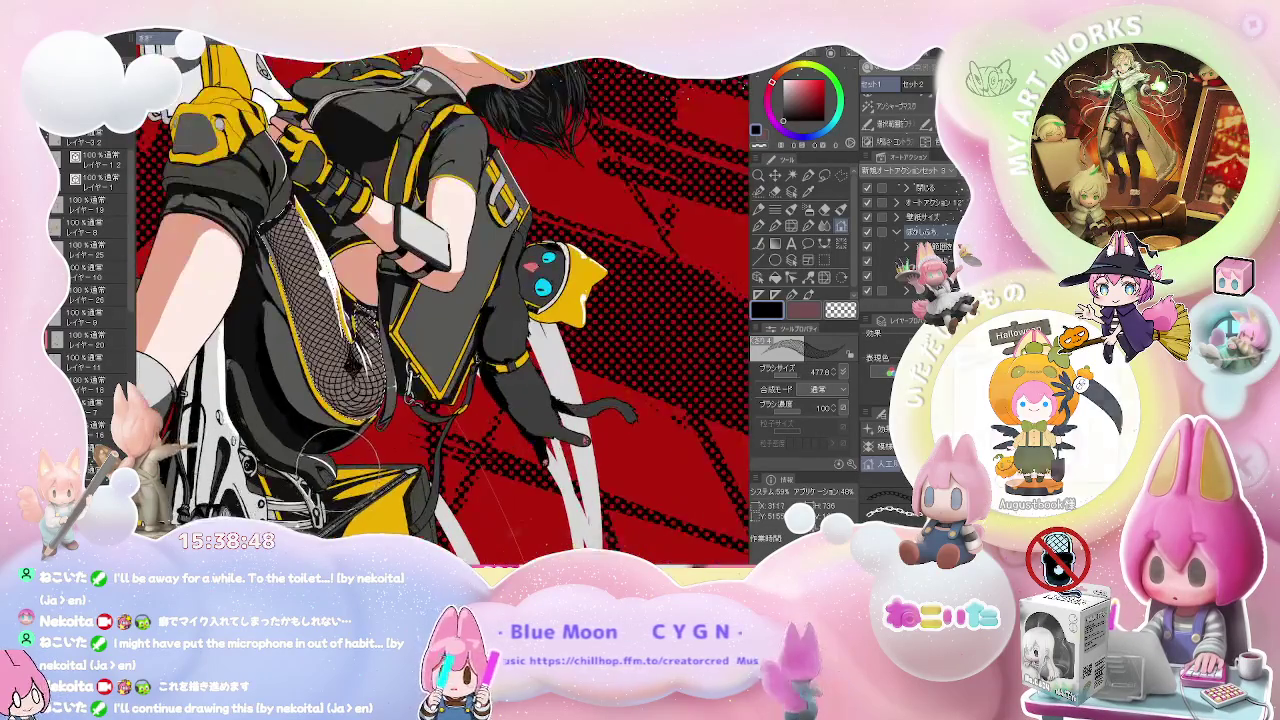
- Cover the thigh fishnet with smooth grey tone and rotate the view upright
left_click_drag(310, 250, 365, 300)
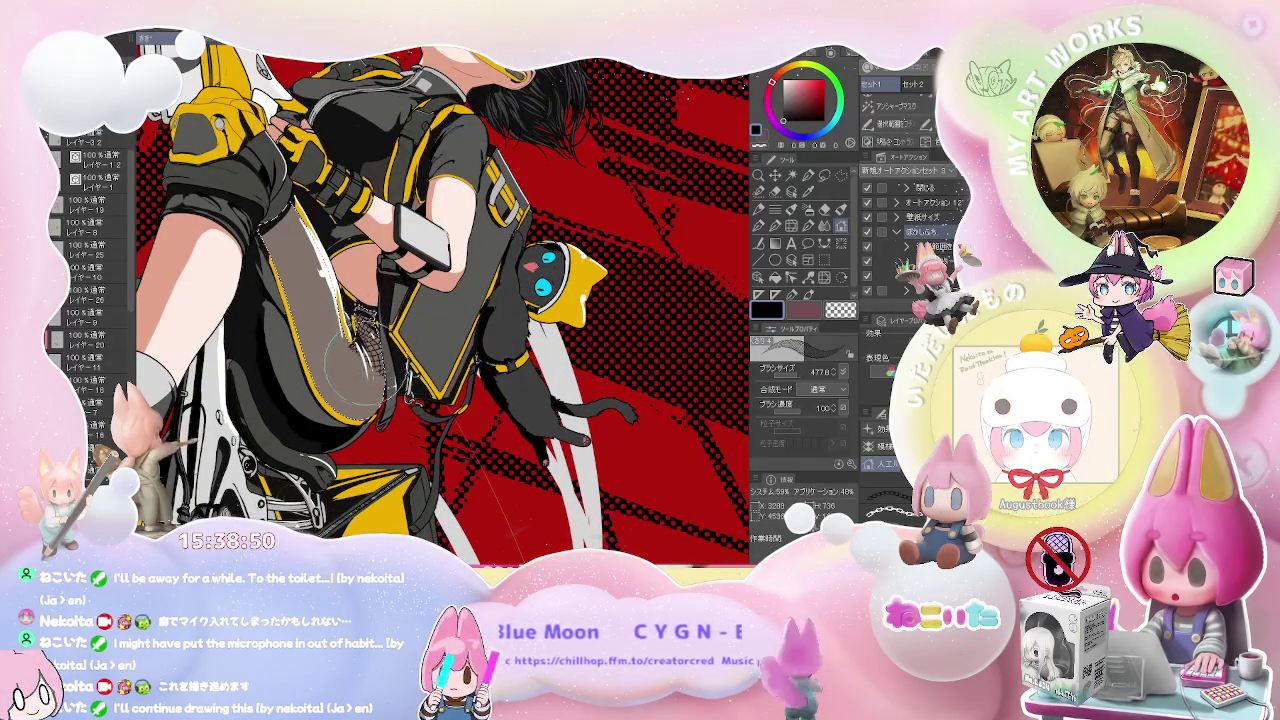
key("ctrl+z")
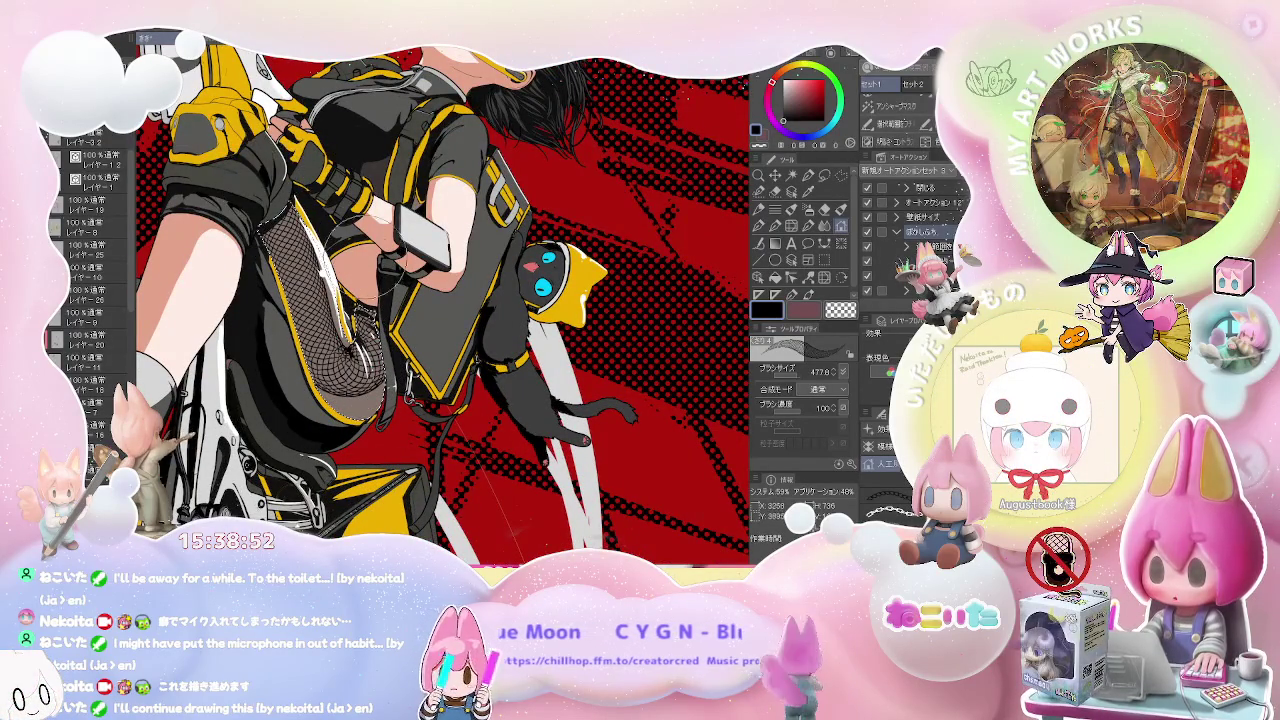
left_click_drag(405, 340, 310, 270)
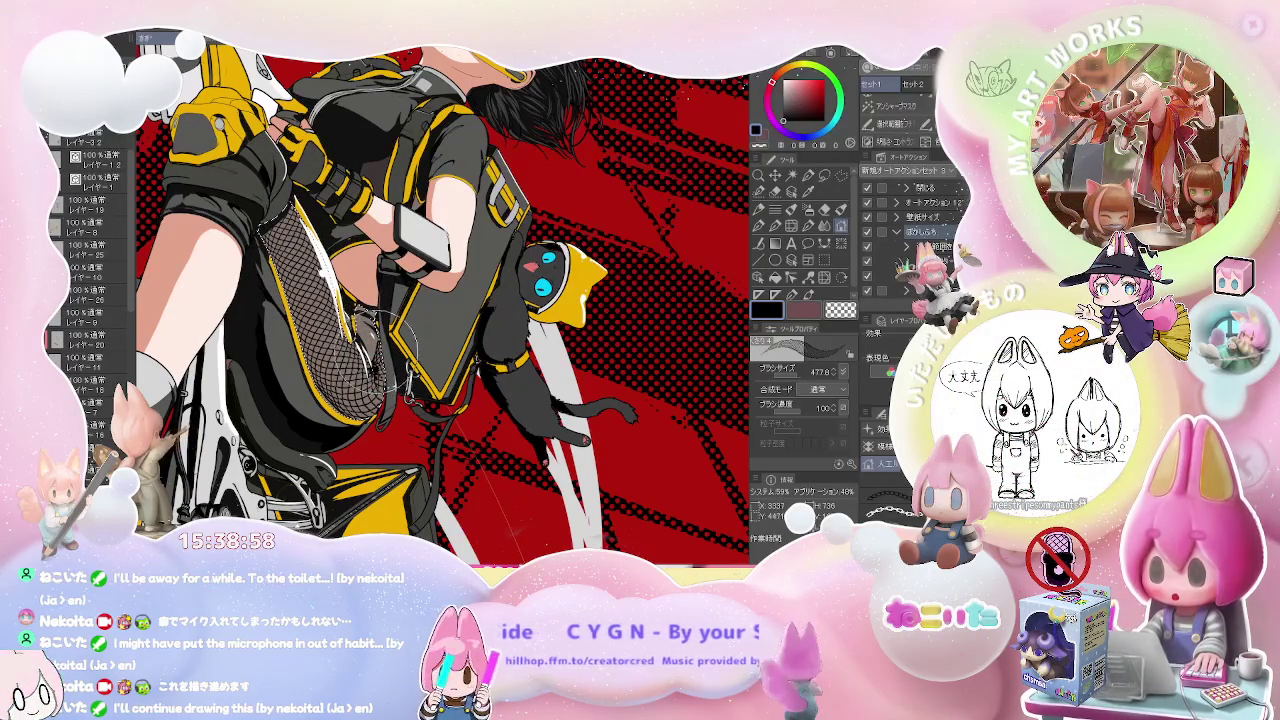
left_click_drag(423, 290, 540, 380)
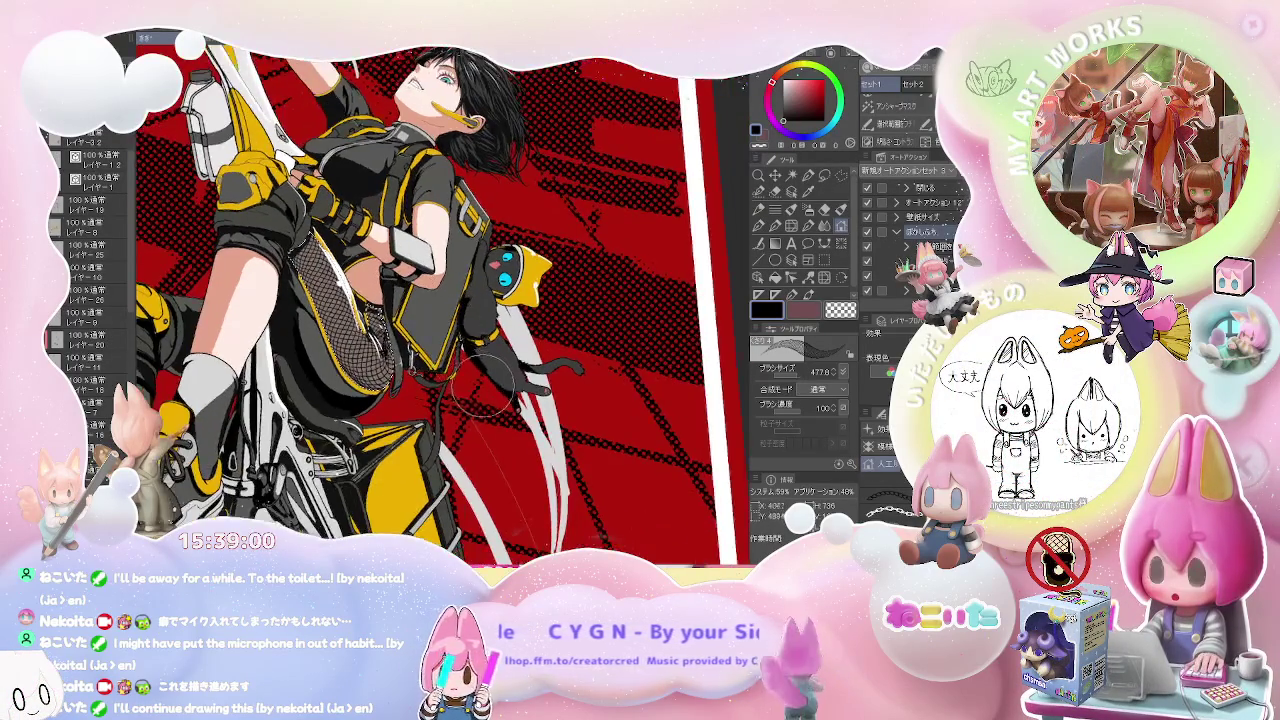
mouse_move(537, 384)
left_mouse_down()
mouse_move(552, 400)
mouse_move(495, 291)
left_mouse_up()
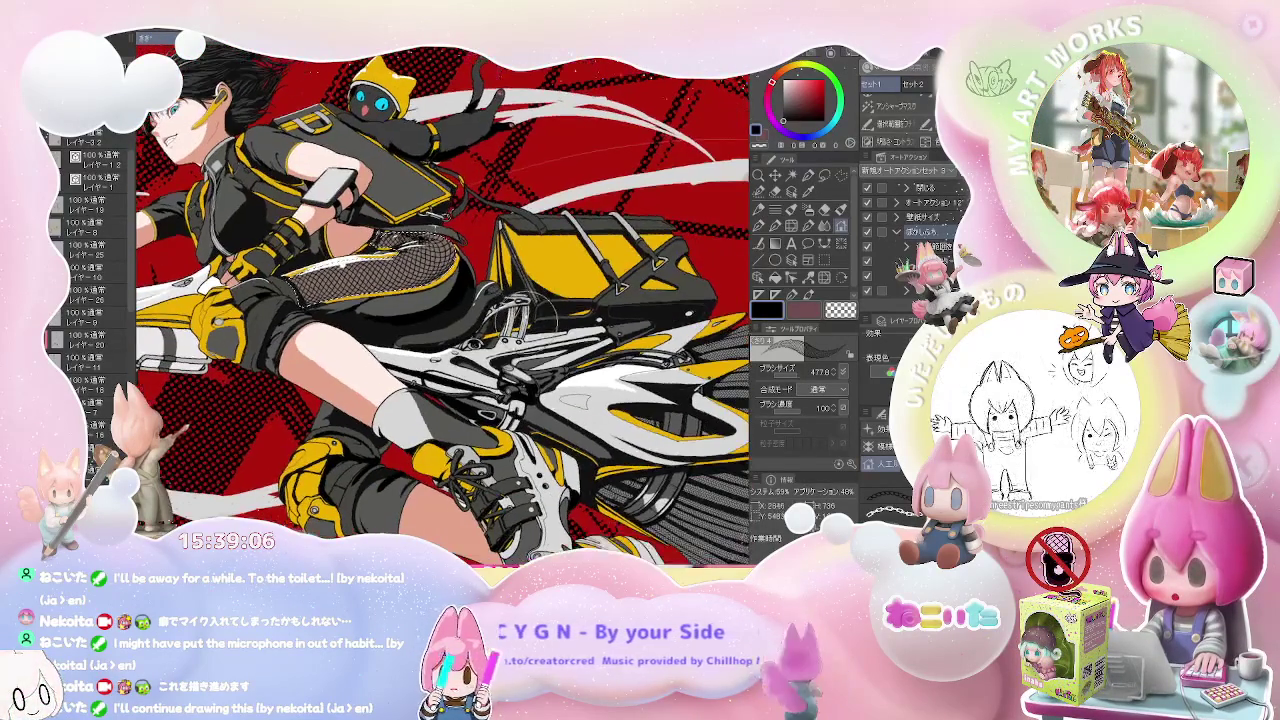
key("ctrl+z")
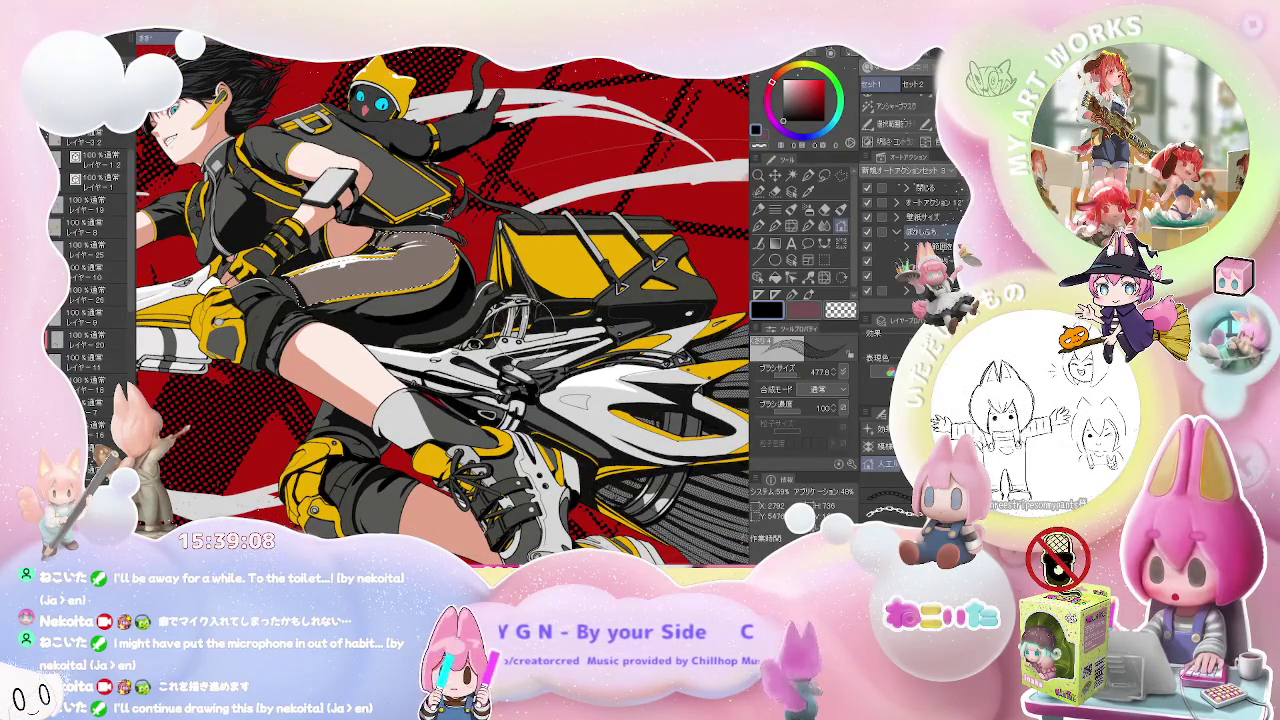
- Mirror and tilt the canvas, then draw crosshatch strokes on the thigh stocking with a fine pen
key("p")
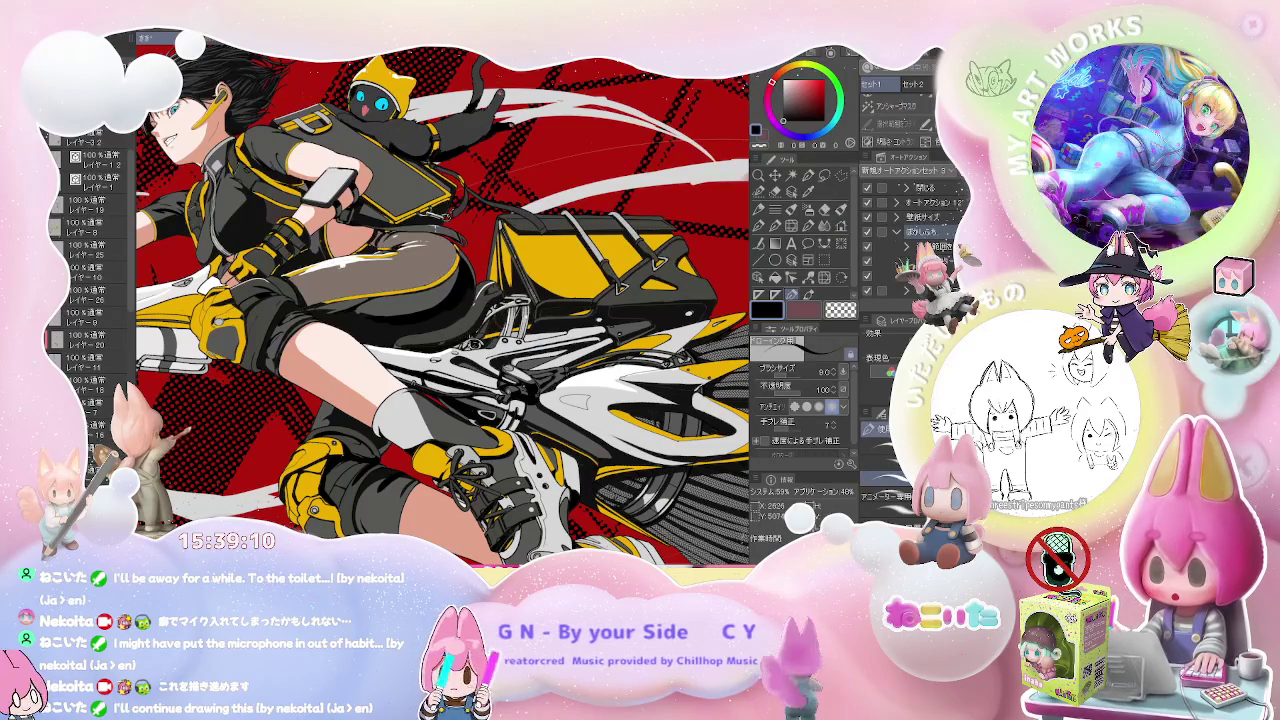
scroll(395, 220, "up", 3)
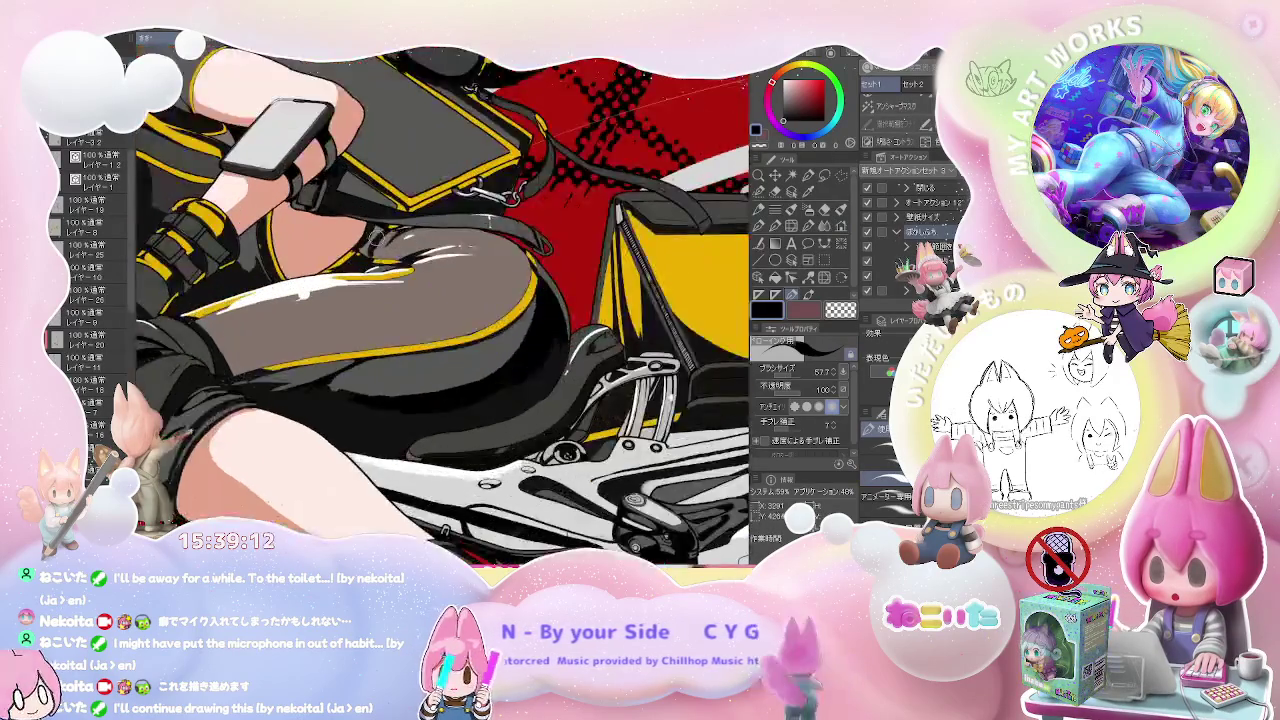
scroll(395, 220, "up", 2)
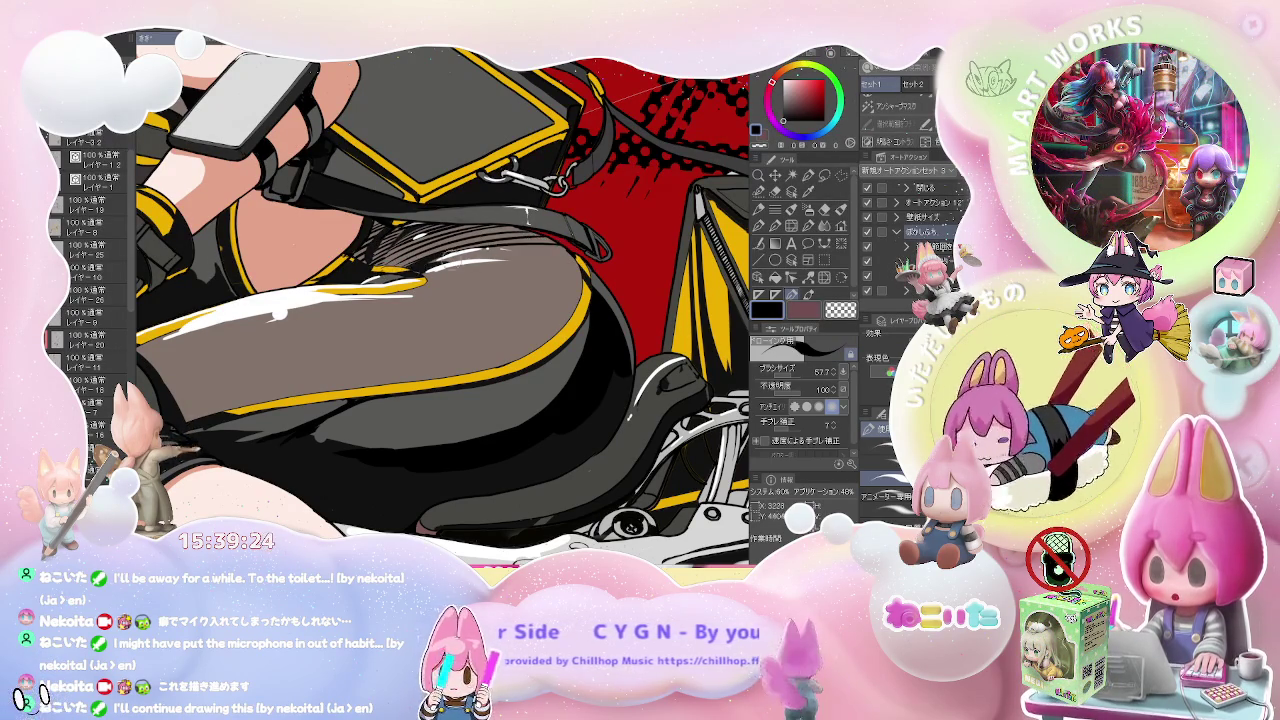
scroll(392, 270, "down", 3)
scroll(608, 263, "down", 3)
key("h")
left_click_drag(607, 262, 409, 310)
scroll(409, 310, "up", 3)
scroll(409, 310, "up", 2)
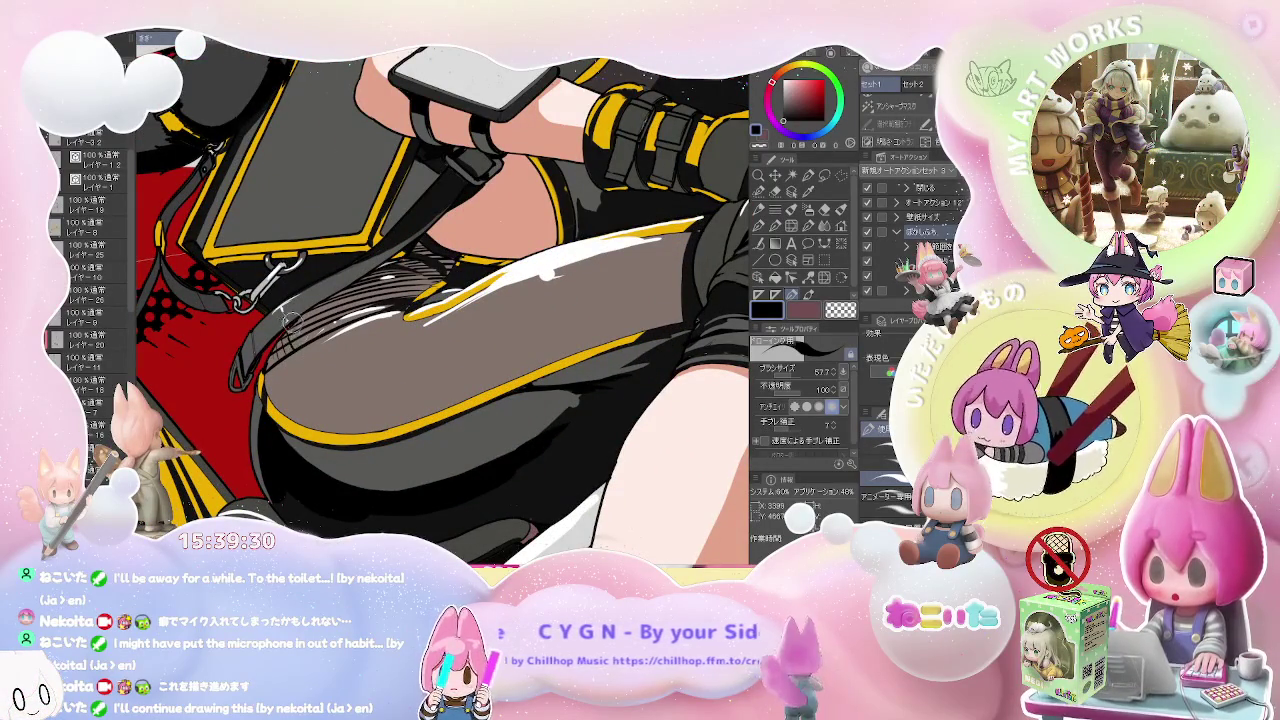
left_click_drag(300, 330, 410, 270)
mouse_move(350, 324)
left_mouse_down()
mouse_move(378, 286)
mouse_move(434, 262)
left_mouse_up()
- Zoom out to check the whole illustration, then zoom back in on the girl's upper body
key("ctrl+minus")
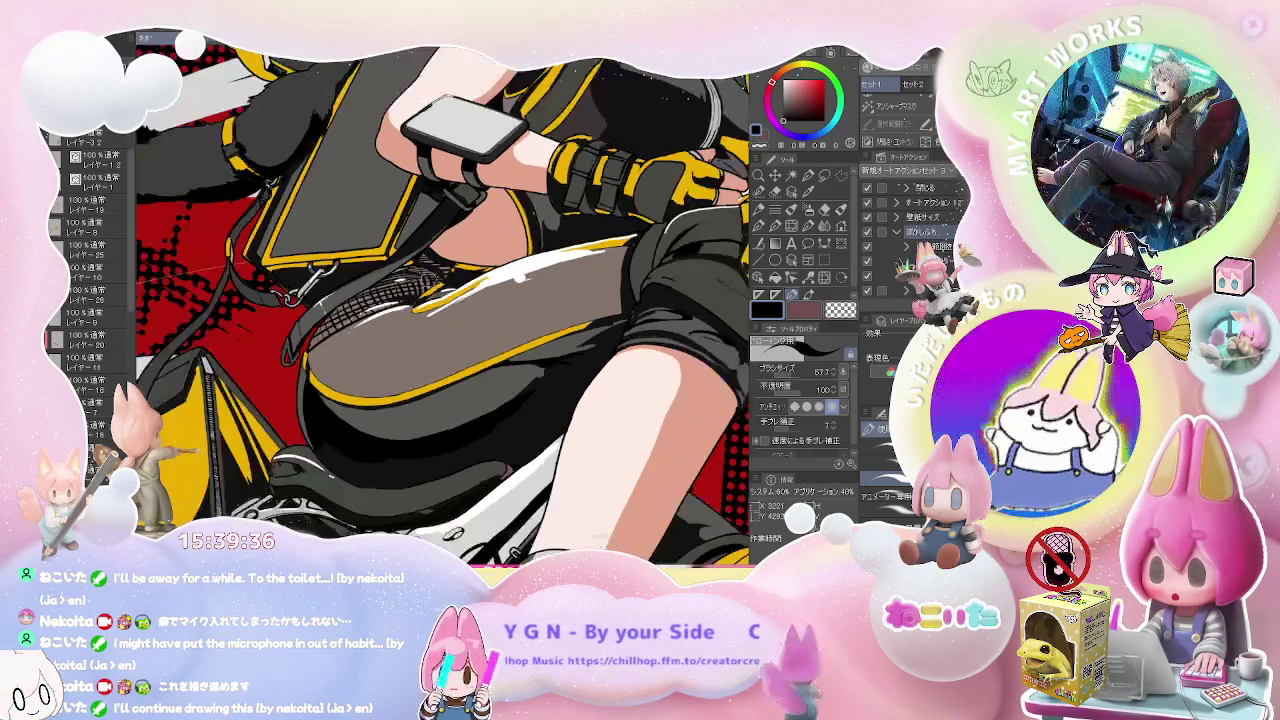
key("ctrl+minus")
key("ctrl+minus")
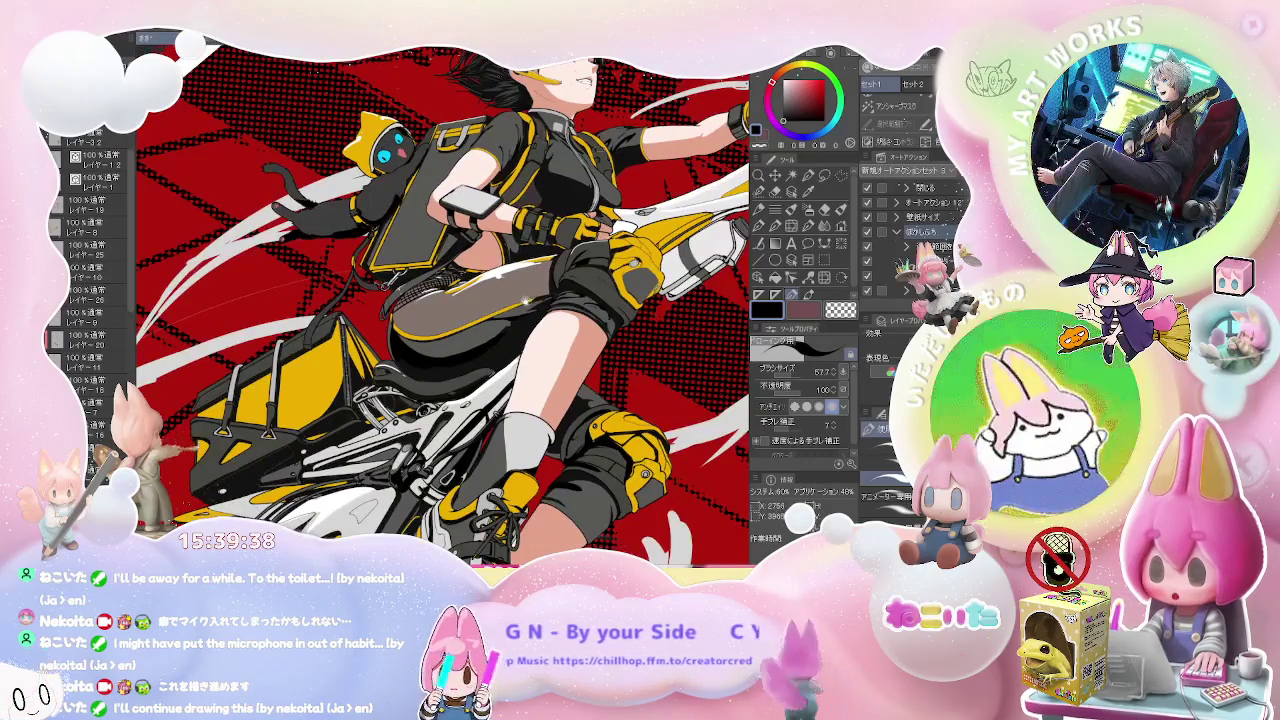
key("ctrl+0")
key("ctrl+minus")
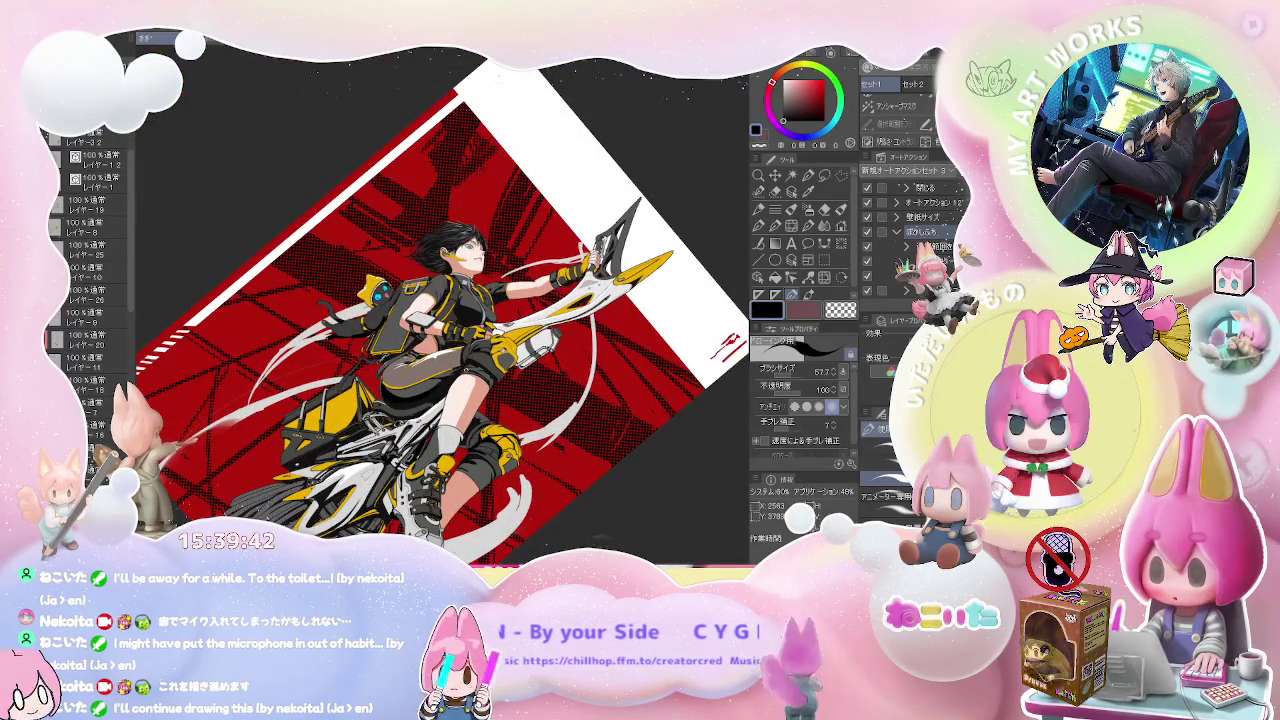
key("ctrl+plus")
key("ctrl+plus")
key("g")
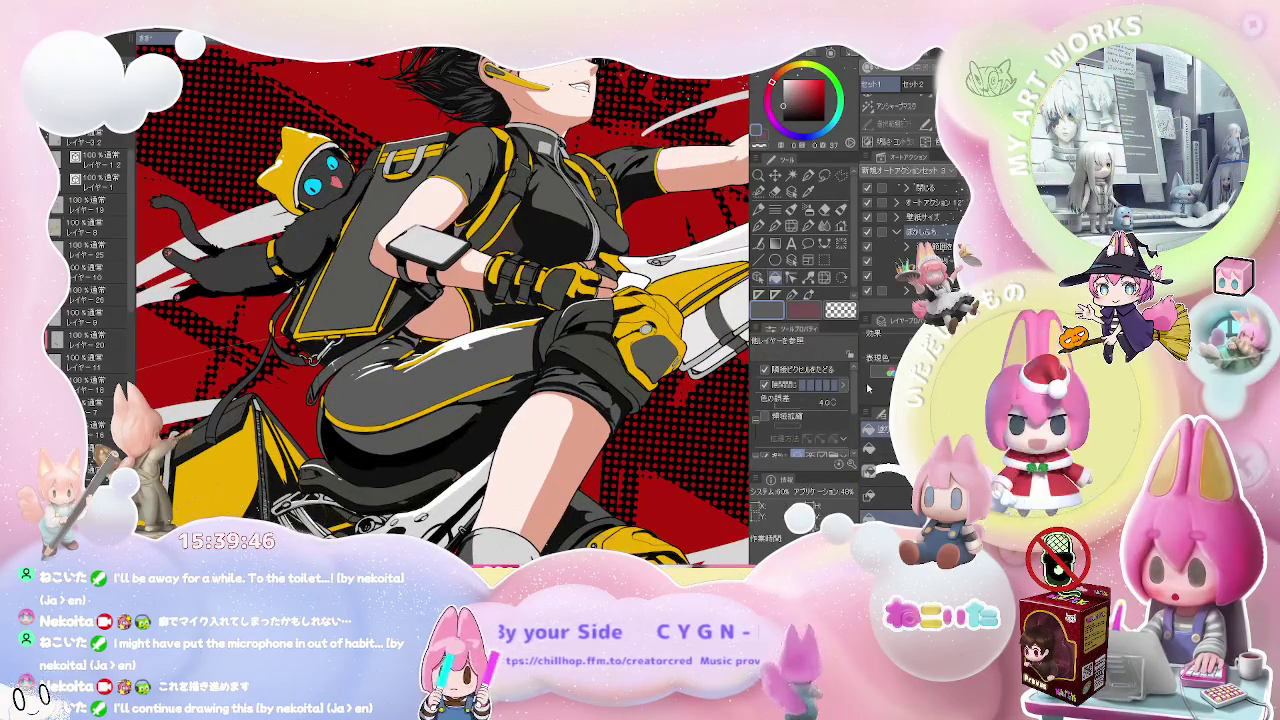
- Fill the thigh stocking with grey screentone and make its dots coarser
left_click(430, 375)
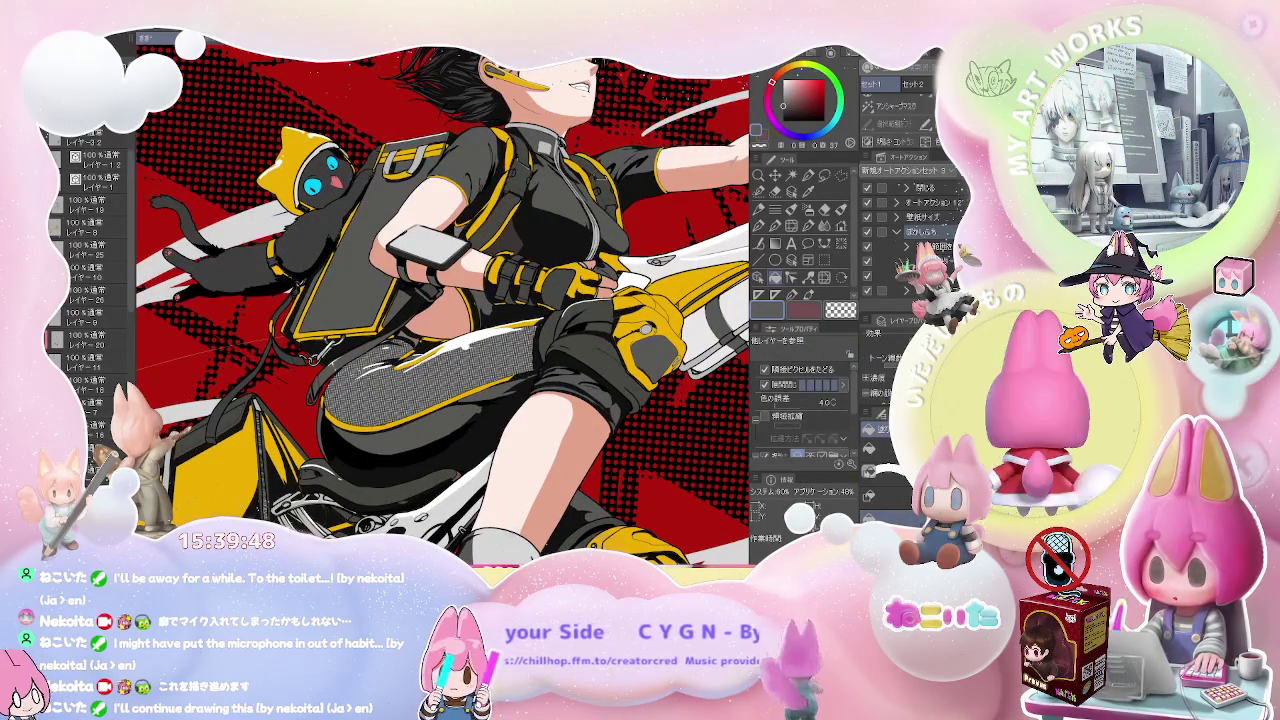
key("ctrl+plus")
key("ctrl+plus")
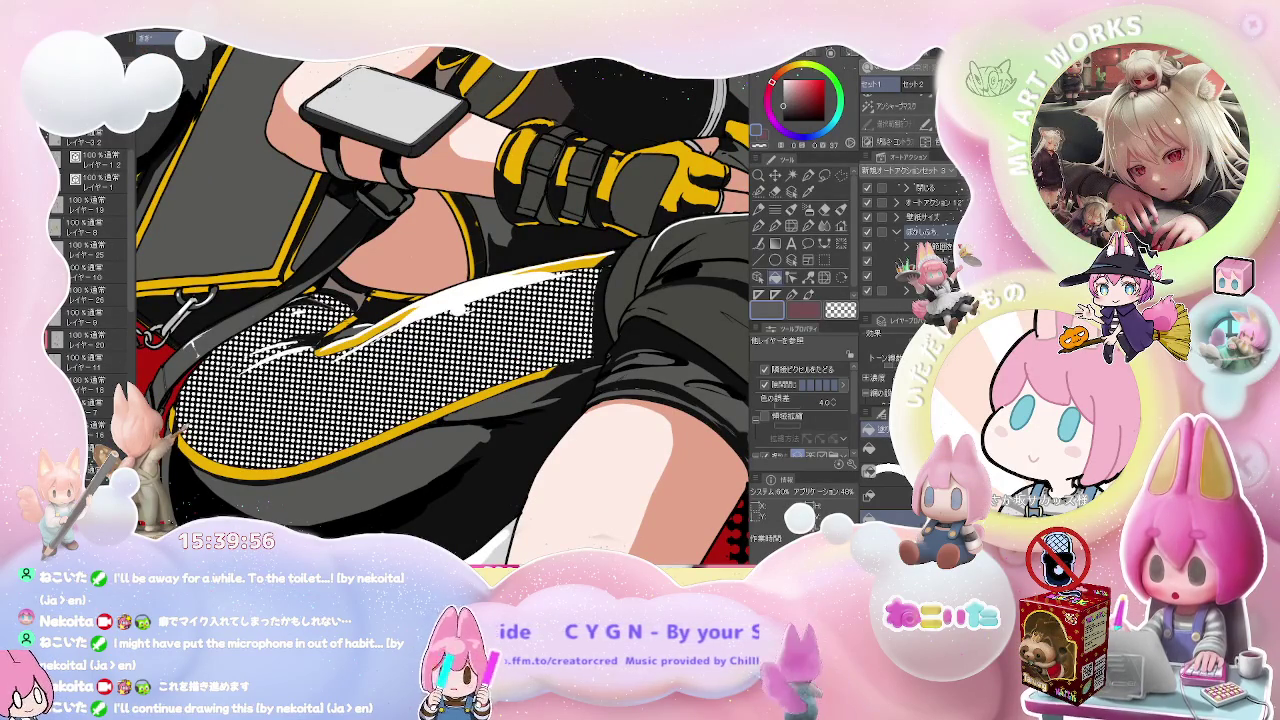
scroll(680, 378, "down", 1)
left_click_drag(617, 432, 679, 439)
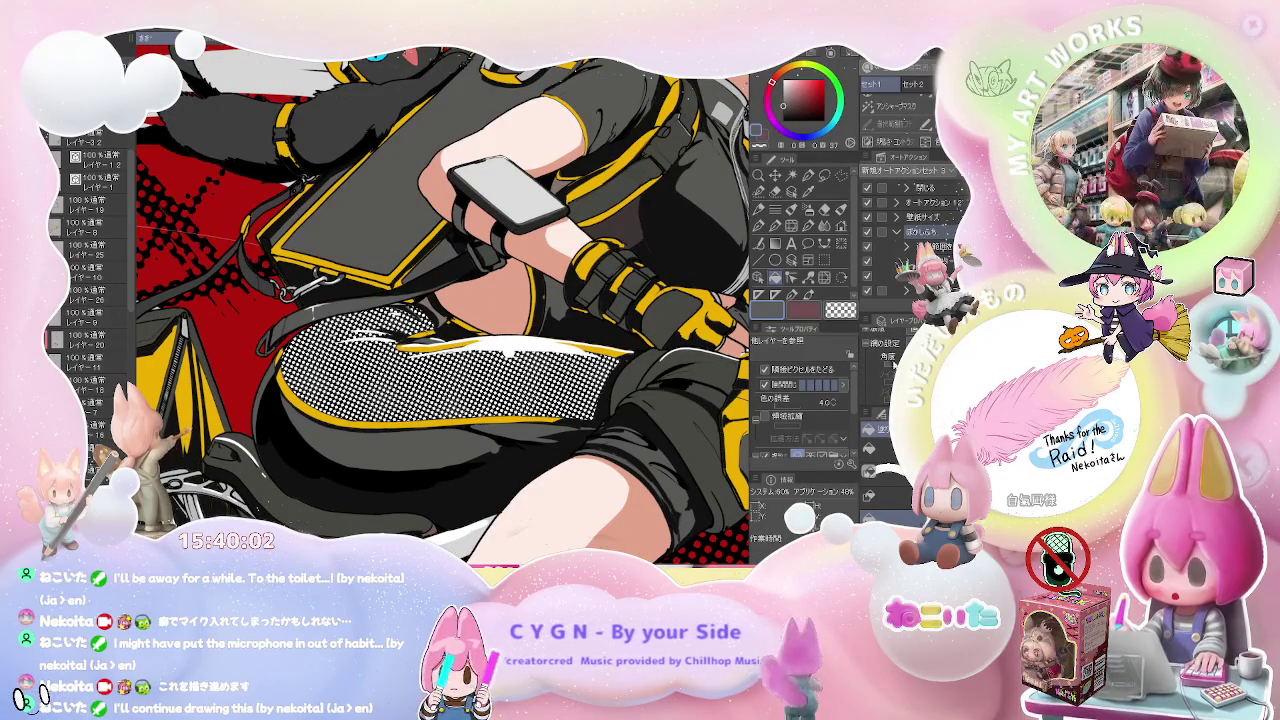
key("ctrl+z")
key("ctrl+z")
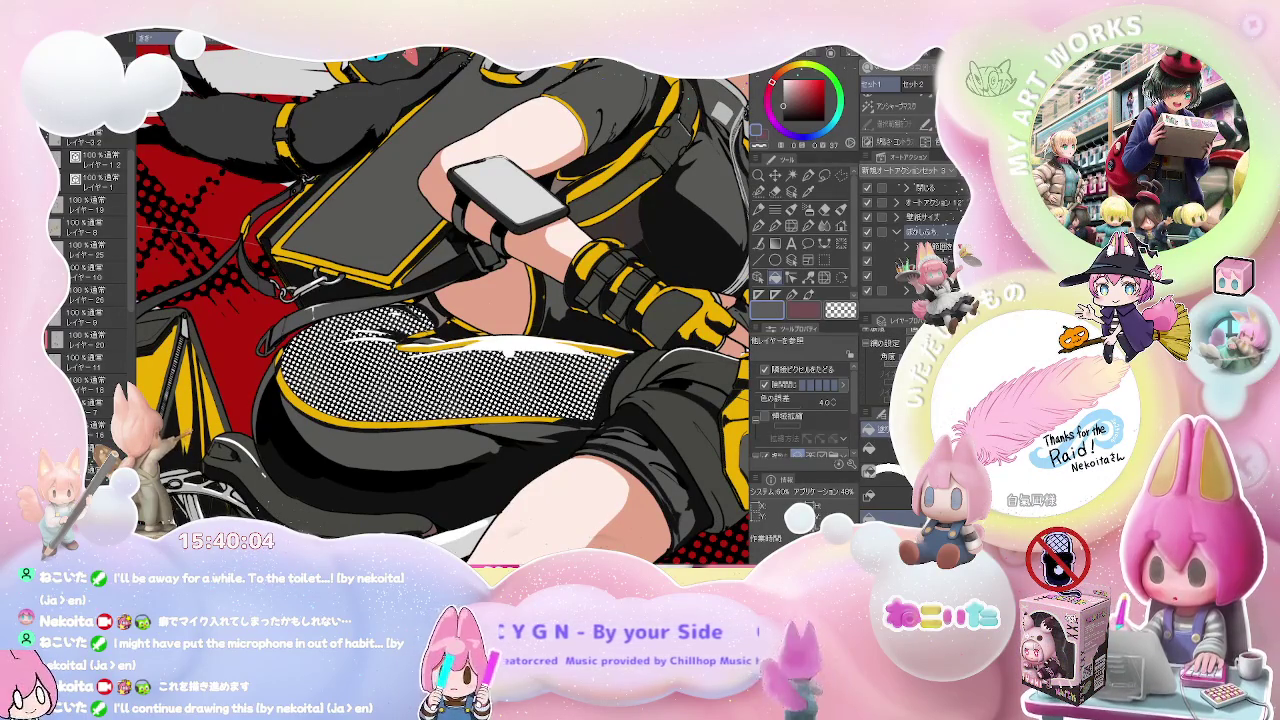
key("ctrl+z")
key("ctrl+z")
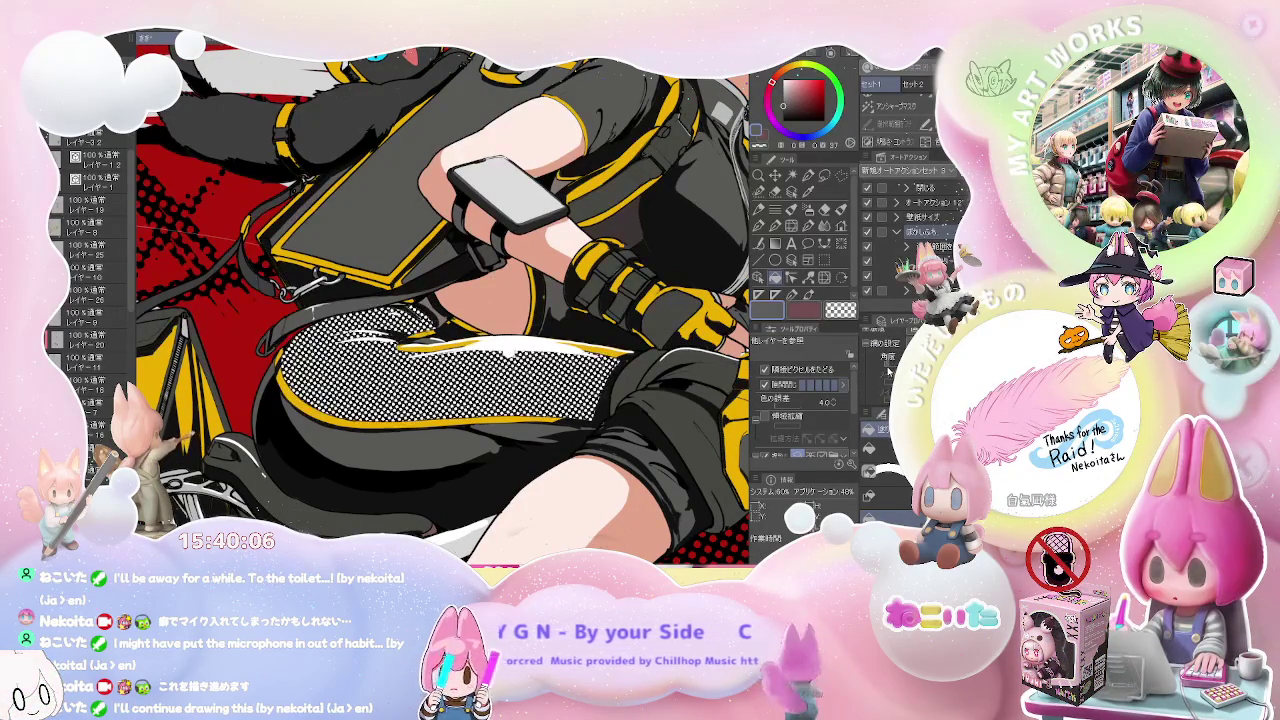
- Change the thigh screentone to a dark mesh pattern
key("ctrl+0")
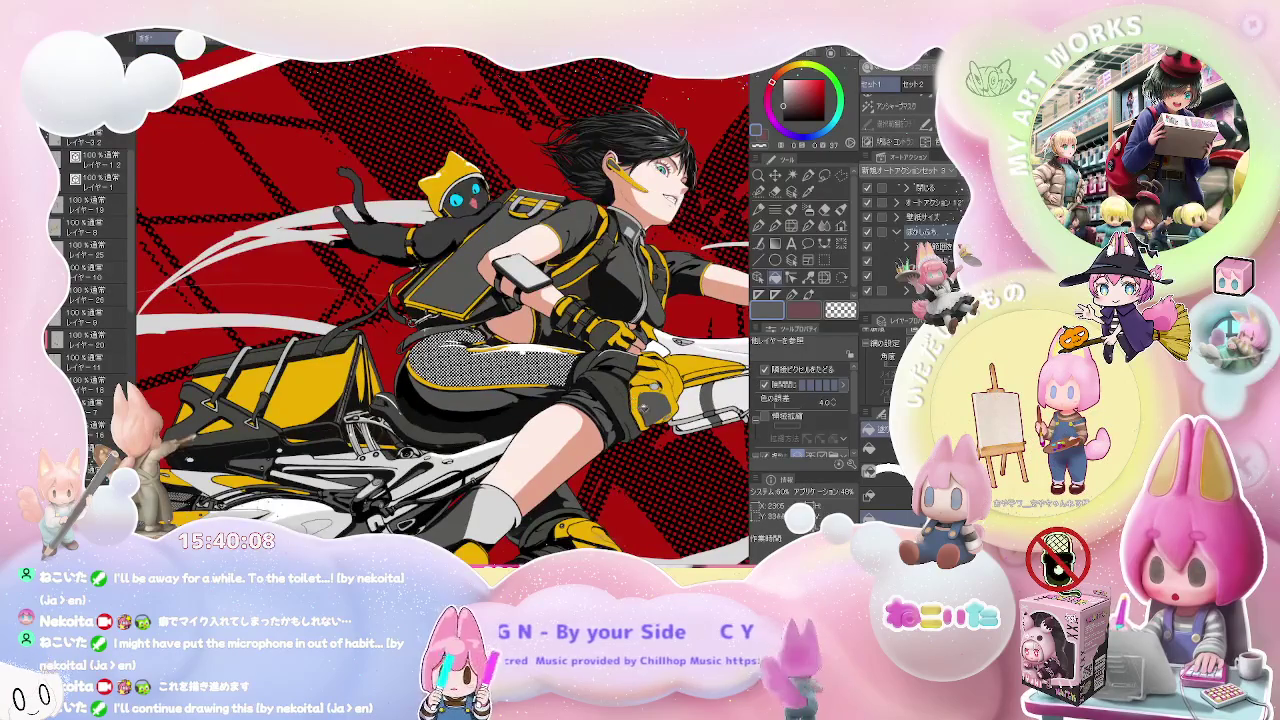
key("minus")
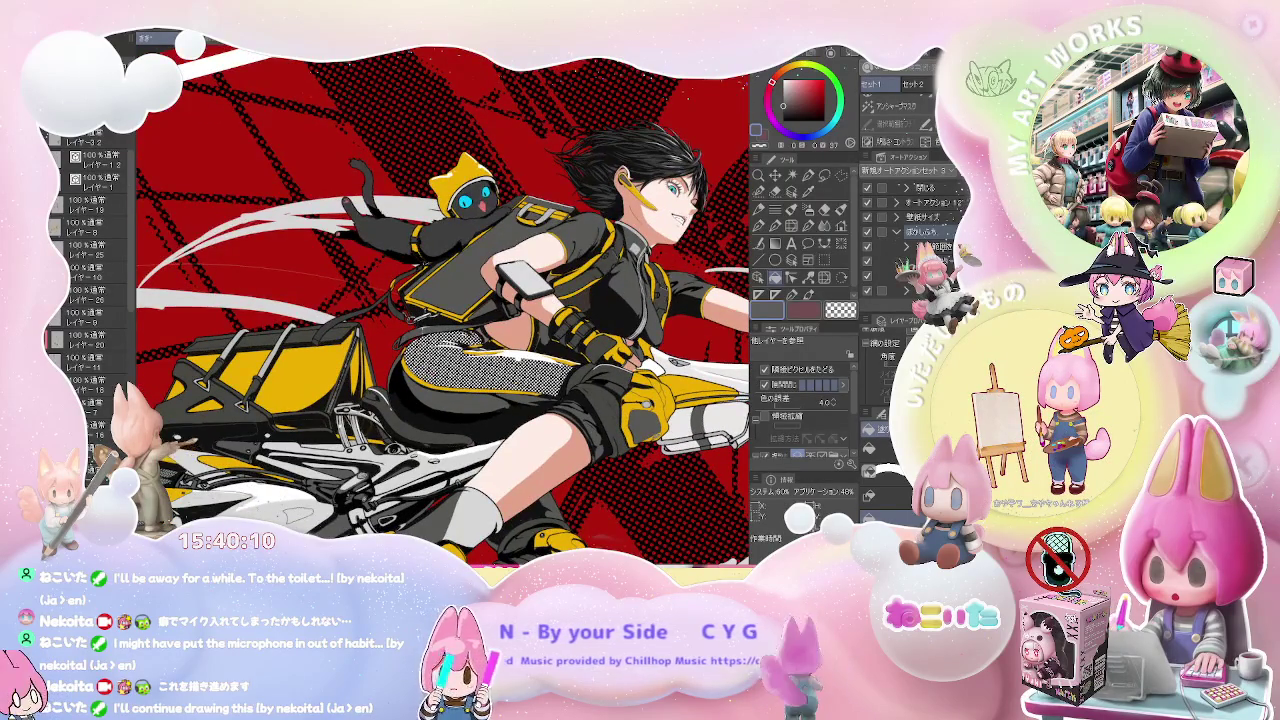
key("ctrl+z")
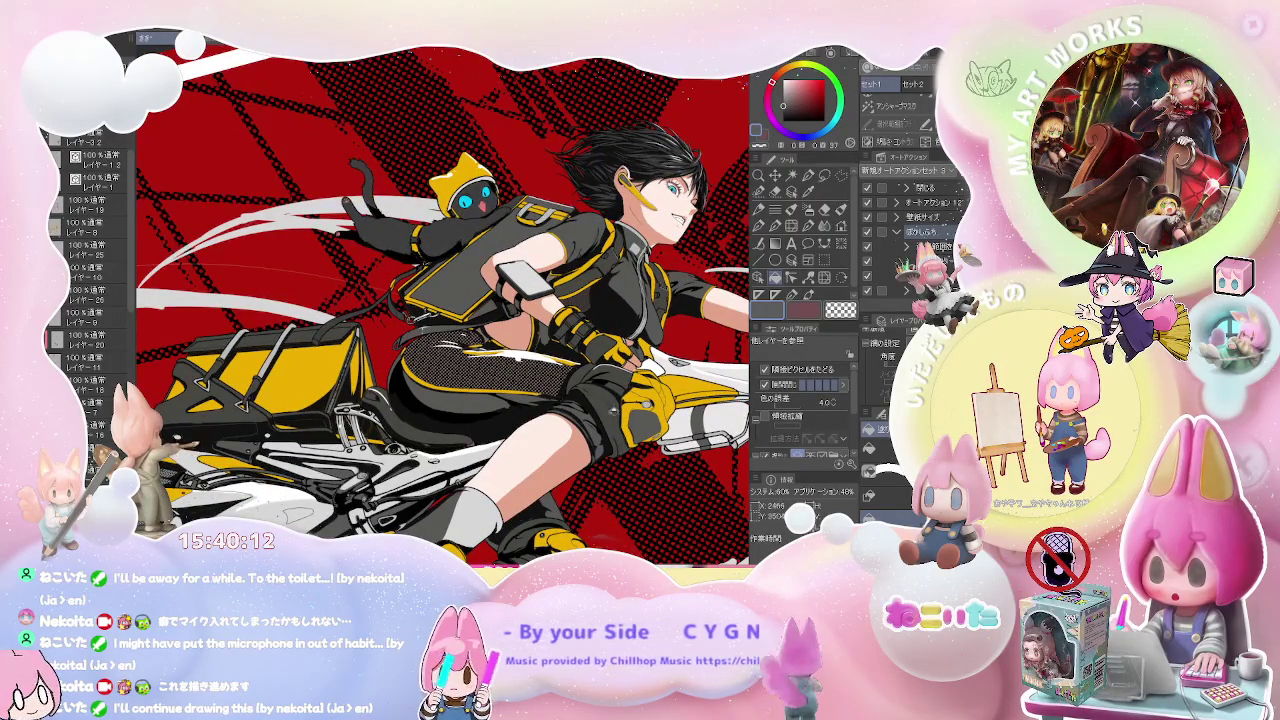
key("ctrl+plus")
key("minus")
- Mirror the canvas and rotate it step by step to a diagonal view of the rider
key("minus")
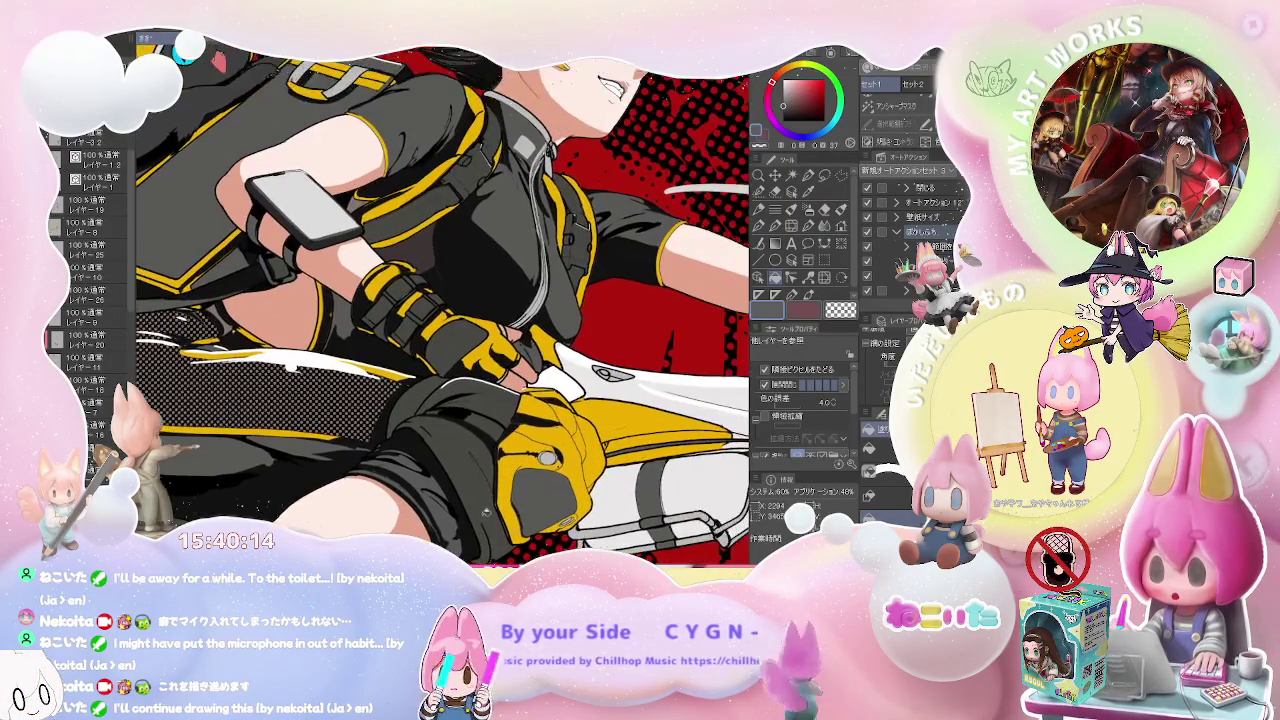
key("ctrl+0")
key("minus")
key("minus")
key("minus")
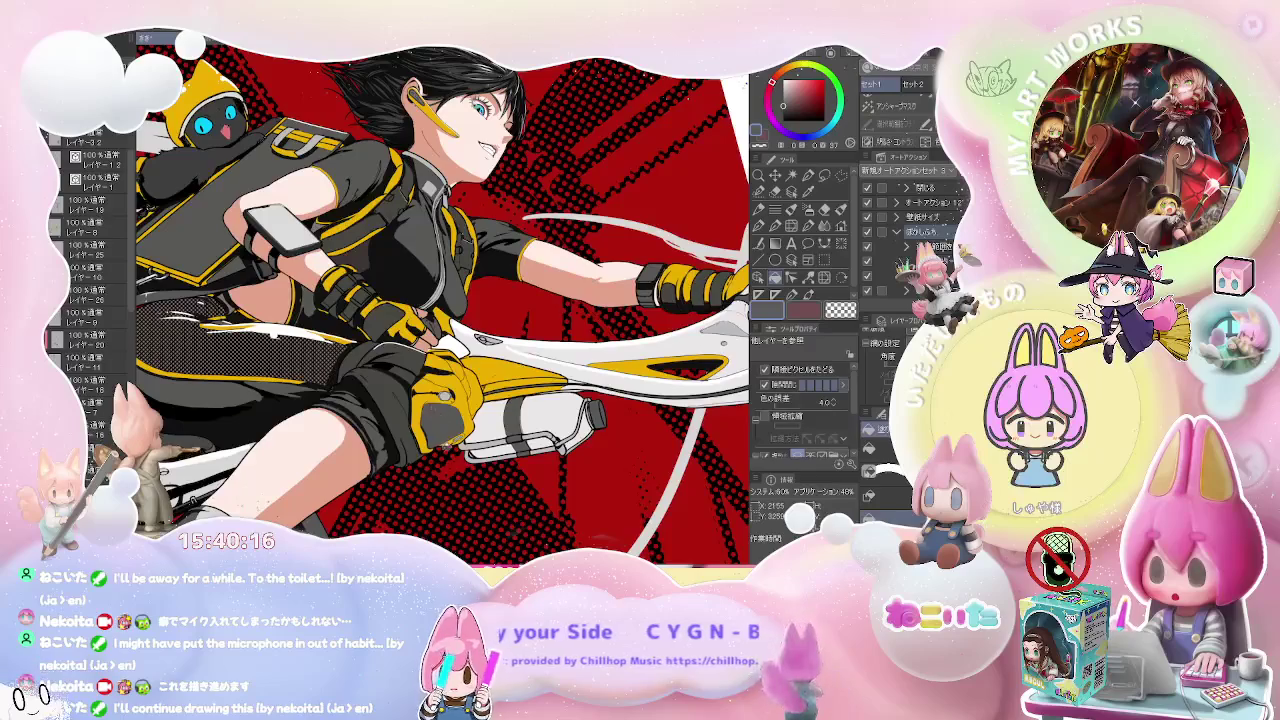
key("minus")
key("minus")
key("minus")
key("minus")
key("ctrl+0")
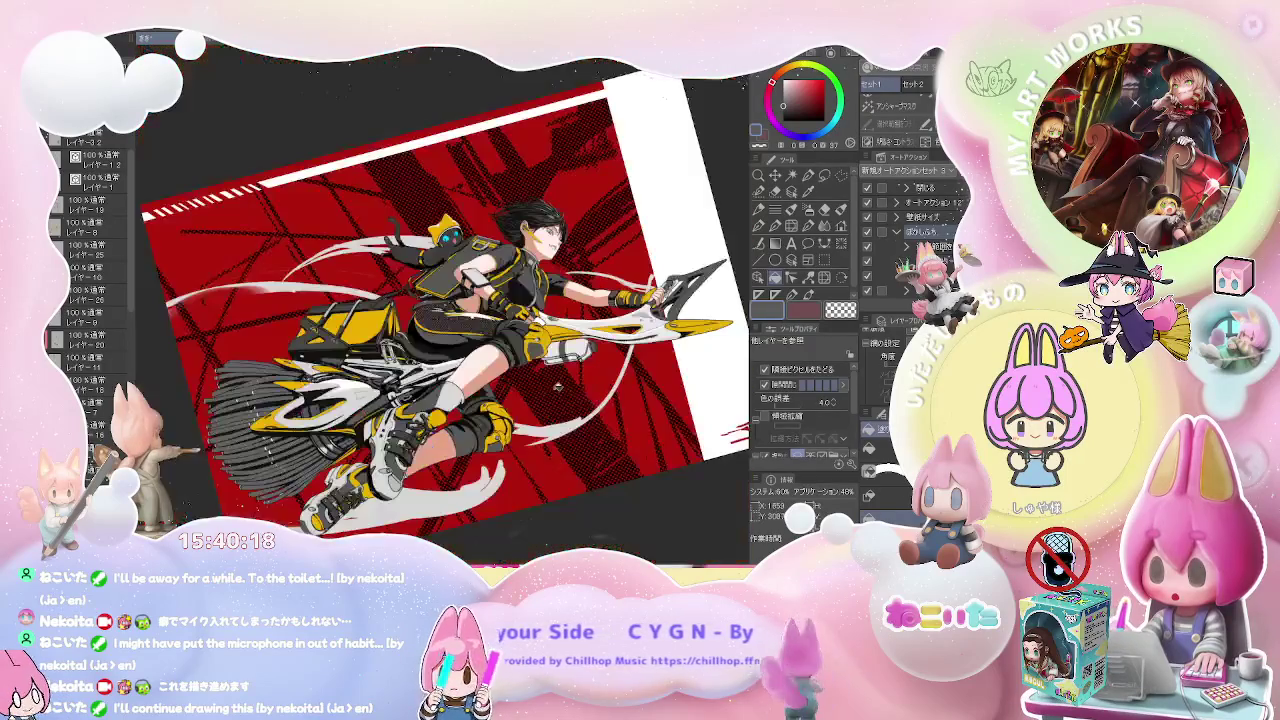
key("minus")
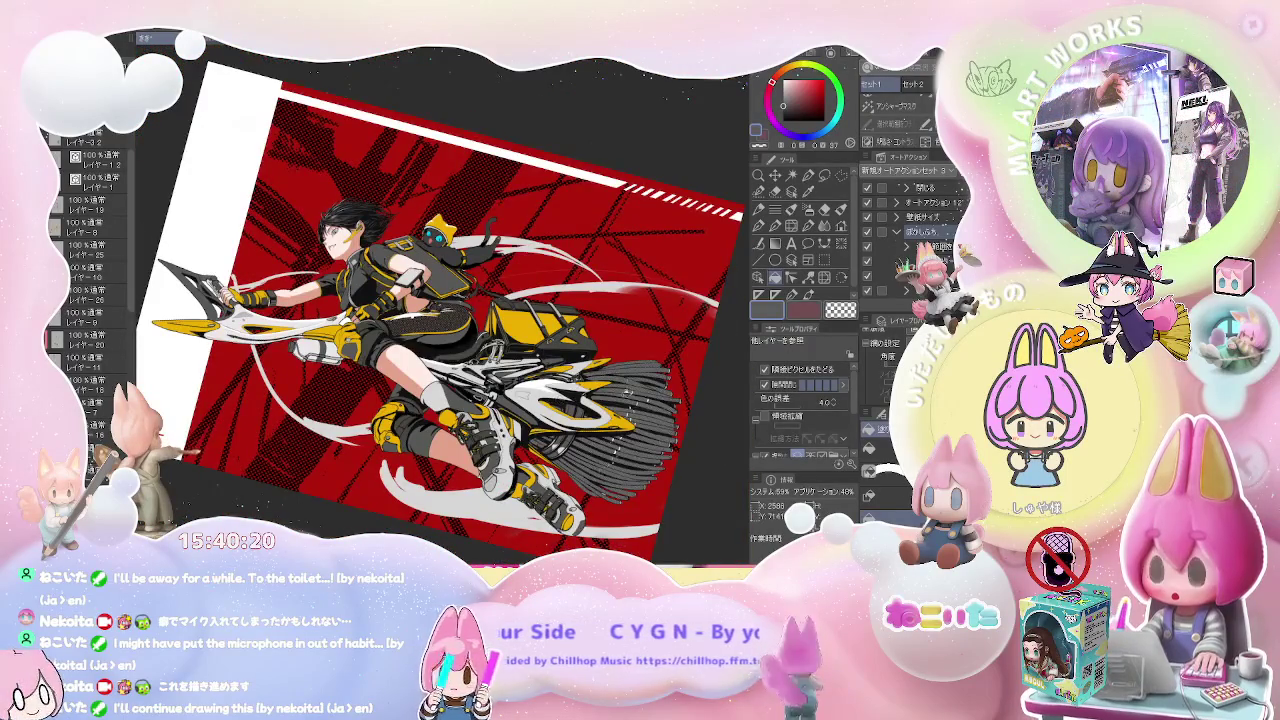
key("minus")
key("minus")
key("minus")
key("minus")
key("minus")
- Zoom in on the broom bristles and raise the pen size to 60
key("p")
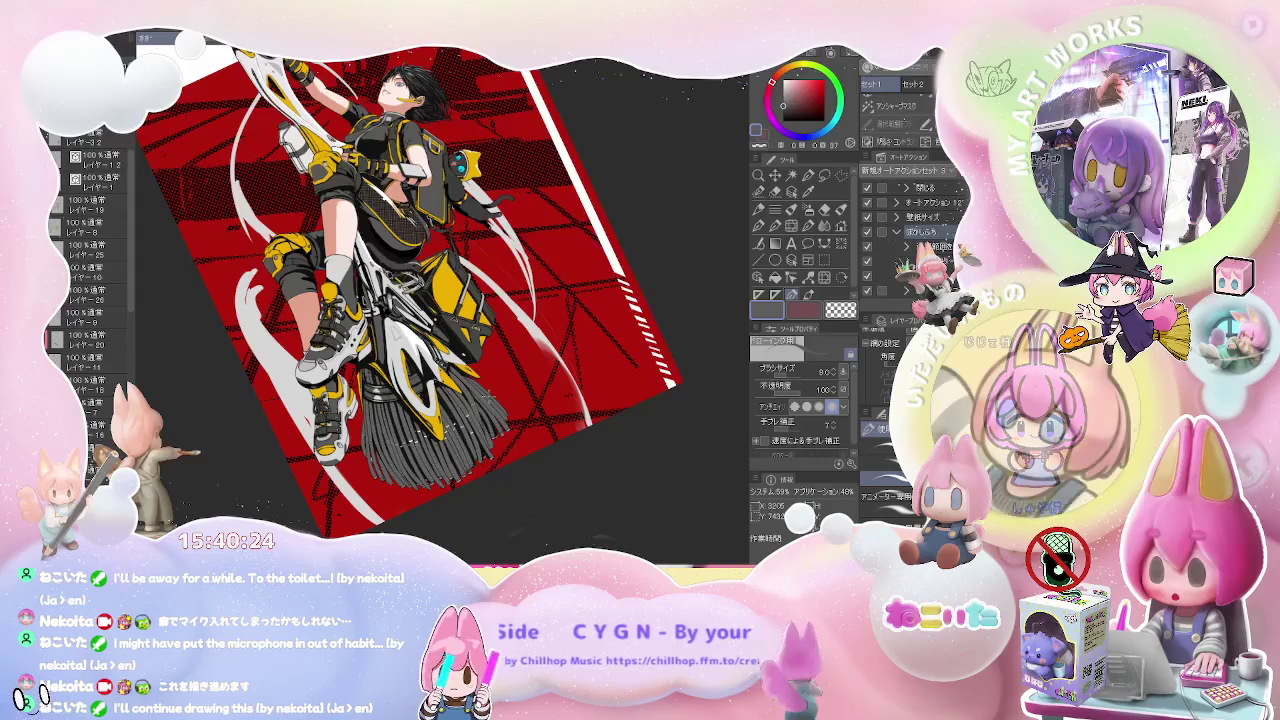
key("ctrl+plus")
key("ctrl+plus")
key("ctrl+plus")
key("ctrl+plus")
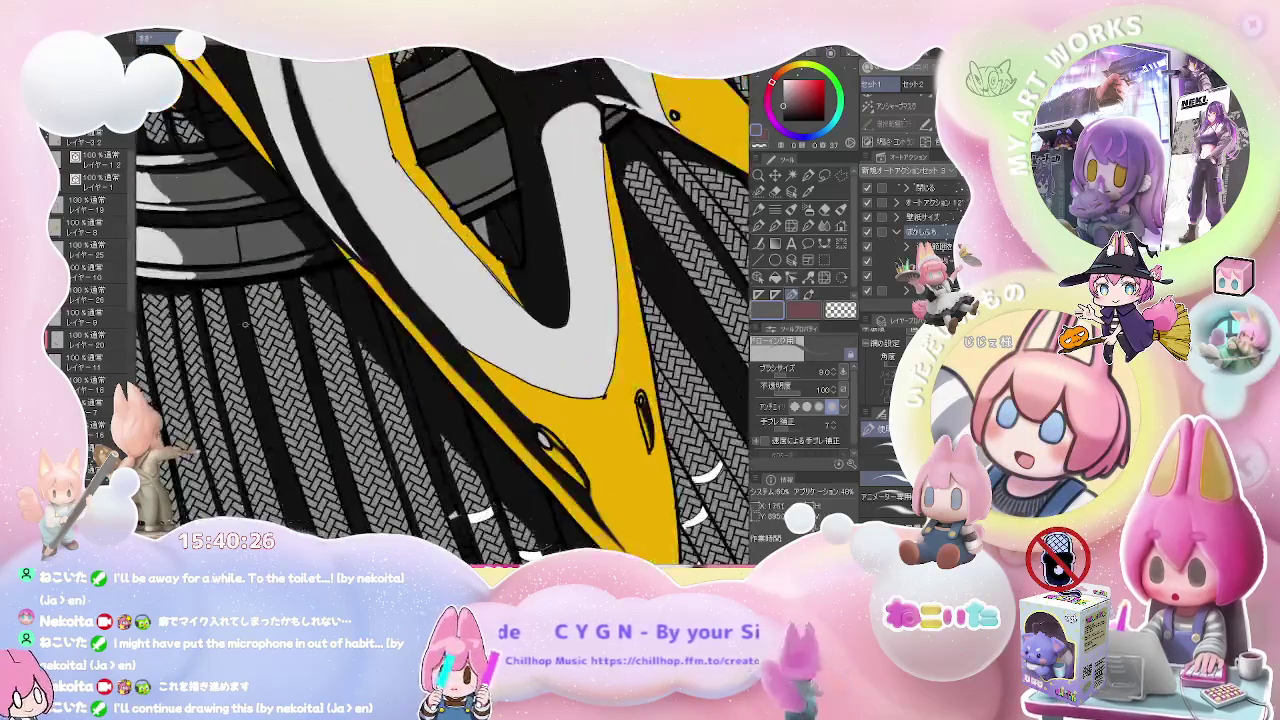
left_click_drag(250, 370, 265, 340)
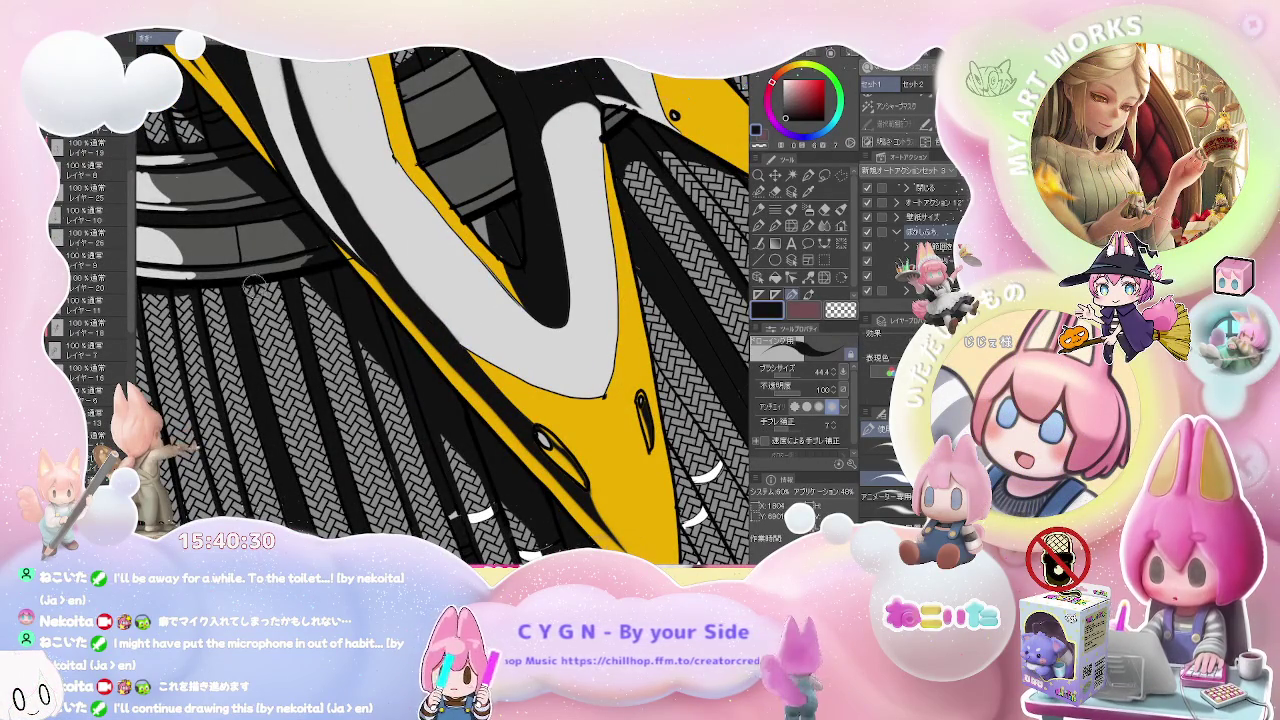
left_click_drag(250, 290, 265, 290)
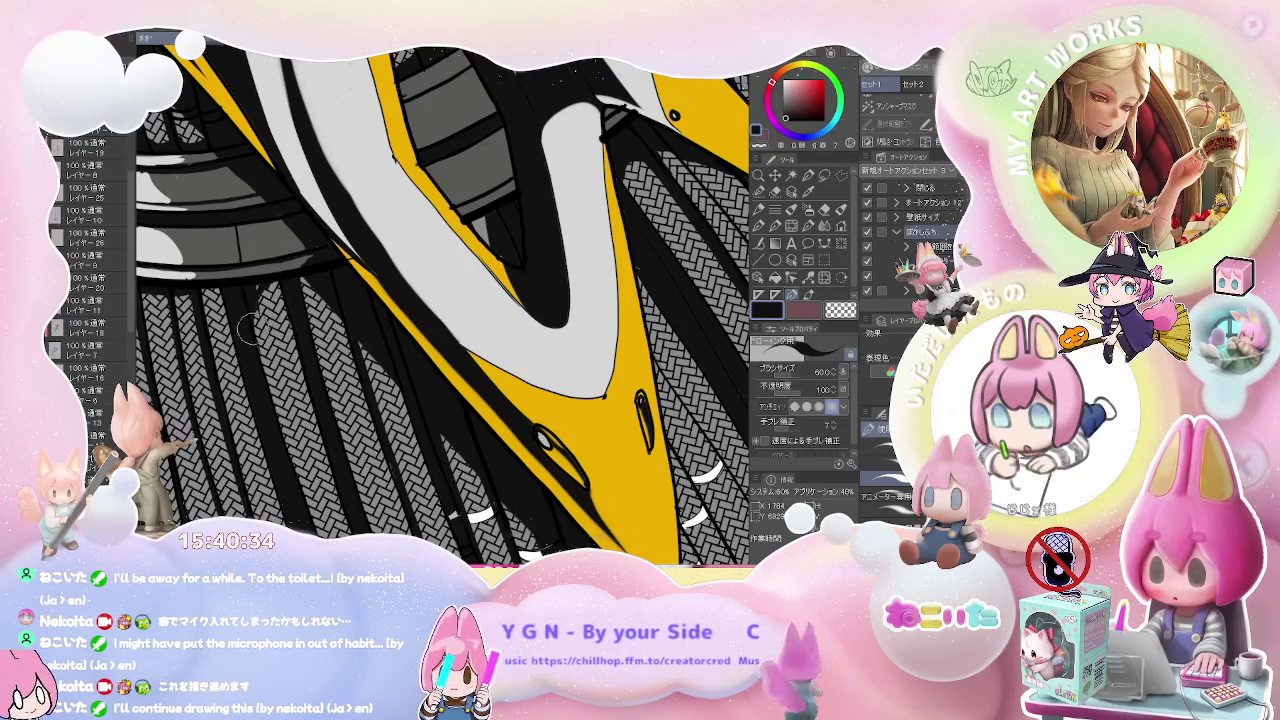
- Rotate and reposition the view along the broom bristles
left_click_drag(252, 336, 318, 287)
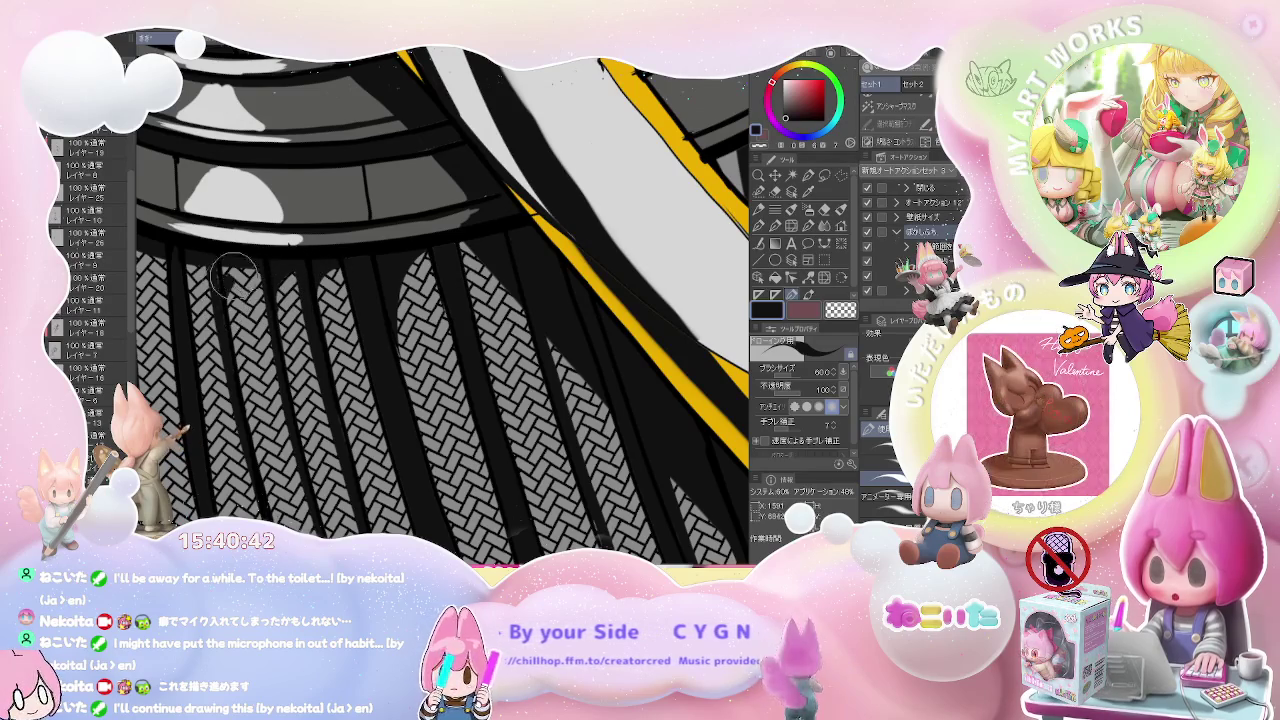
left_click_drag(223, 305, 458, 268)
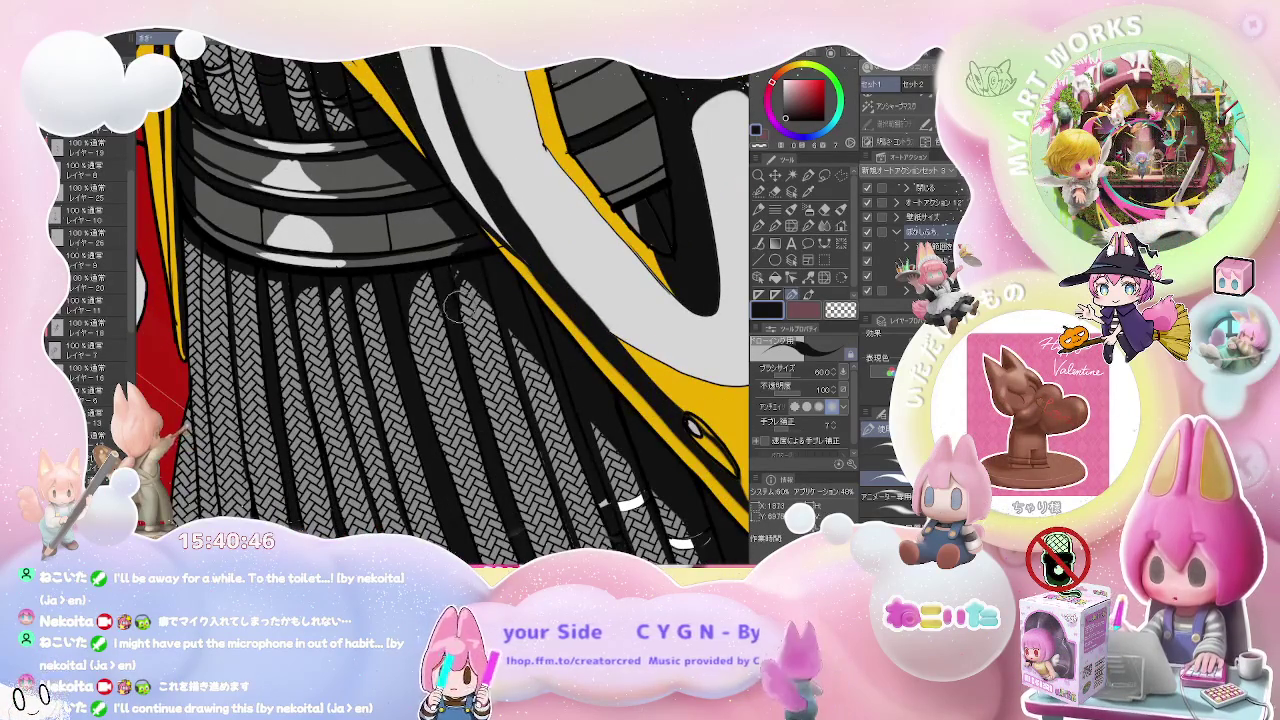
mouse_move(459, 262)
left_mouse_down()
mouse_move(537, 270)
mouse_move(471, 248)
left_mouse_up()
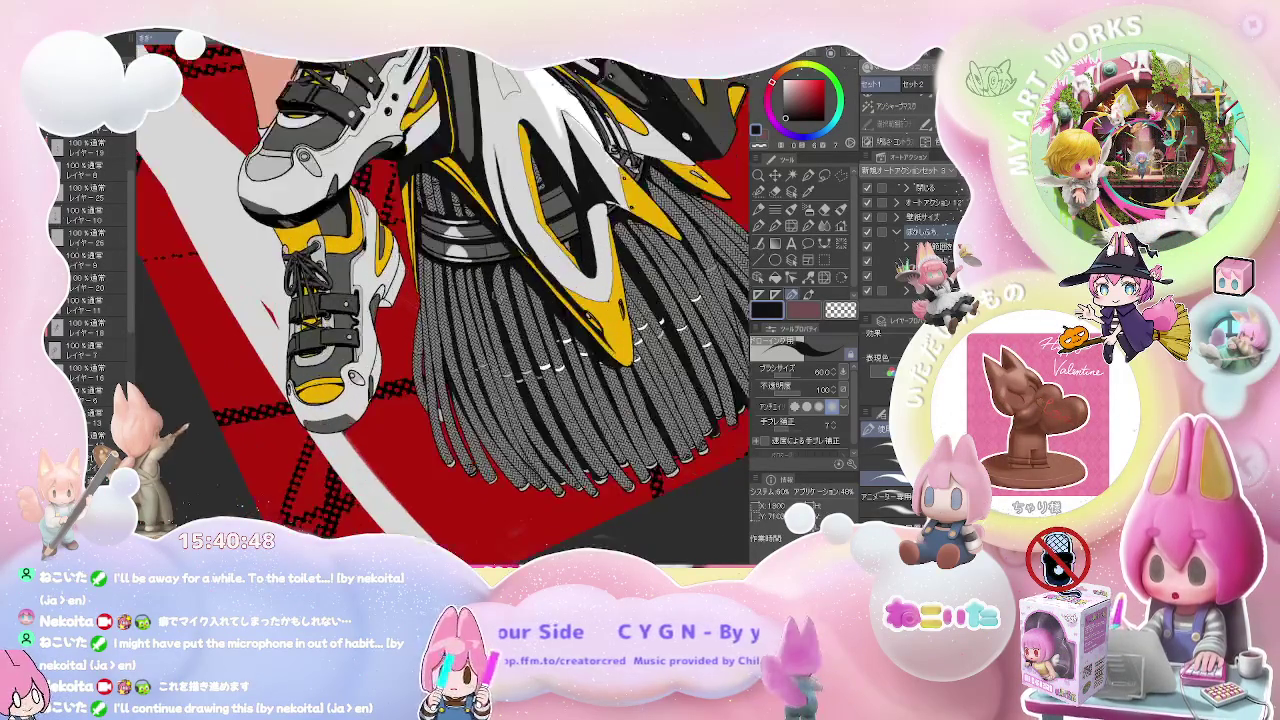
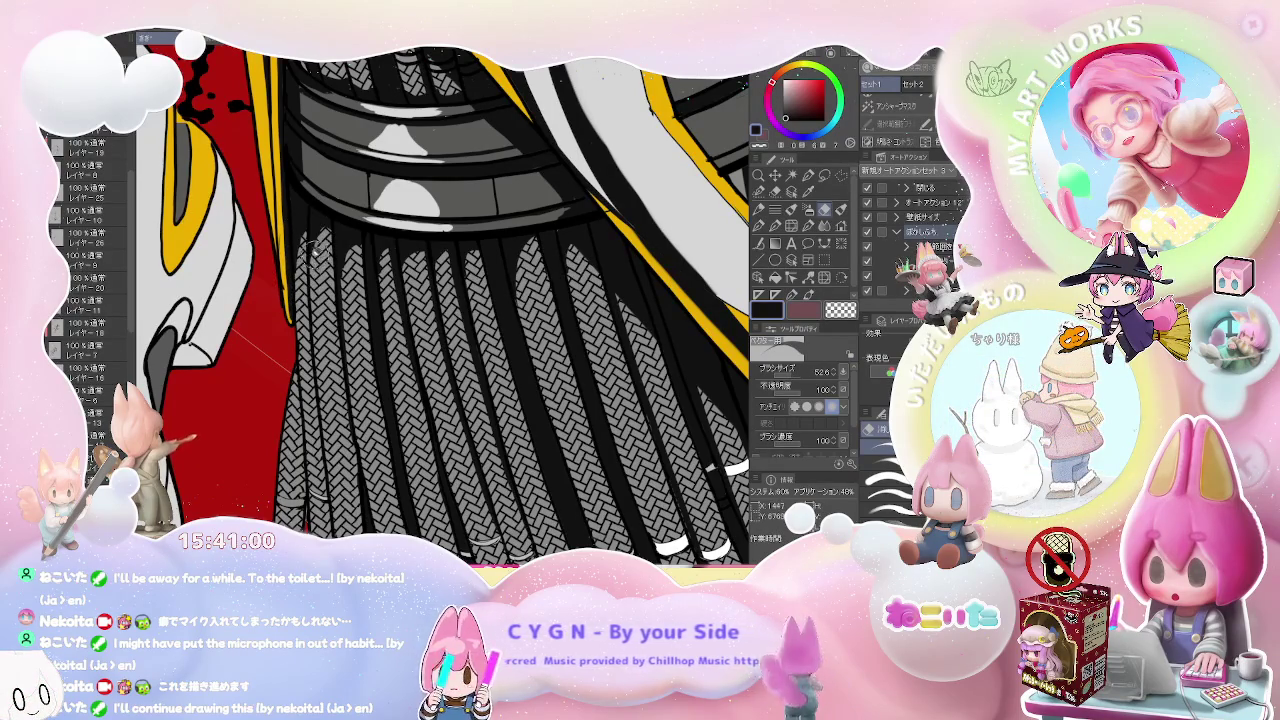
- Pan and zoom along the braided bristles to bring the grey tassels into view
scroll(312, 262, "down", 3)
scroll(340, 290, "down", 3)
scroll(382, 332, "down", 2)
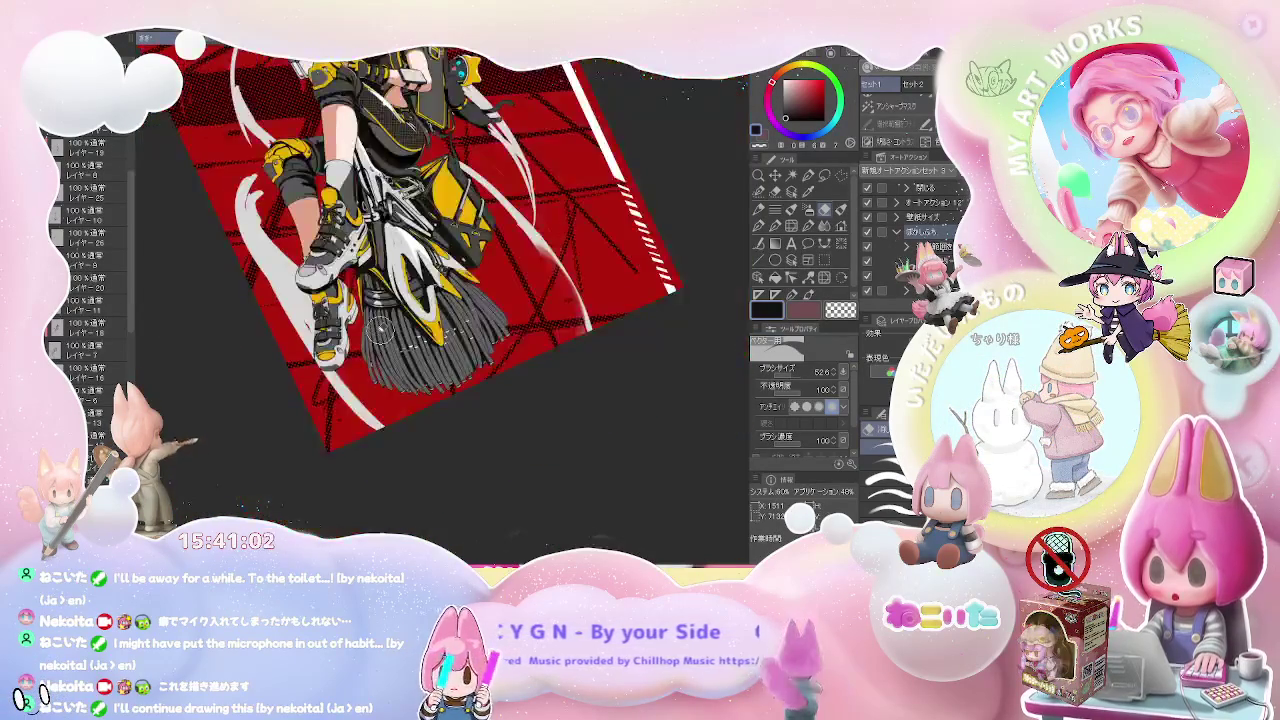
scroll(380, 330, "up", 3)
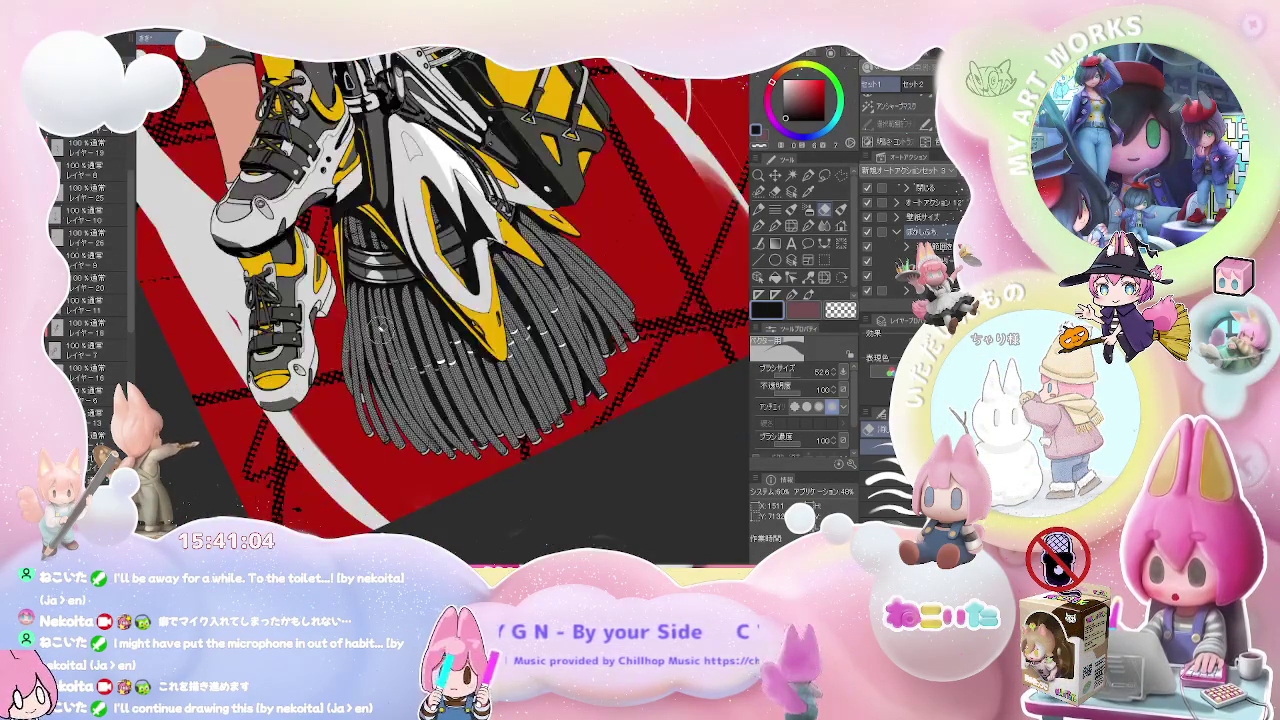
scroll(360, 210, "up", 3)
scroll(355, 198, "up", 2)
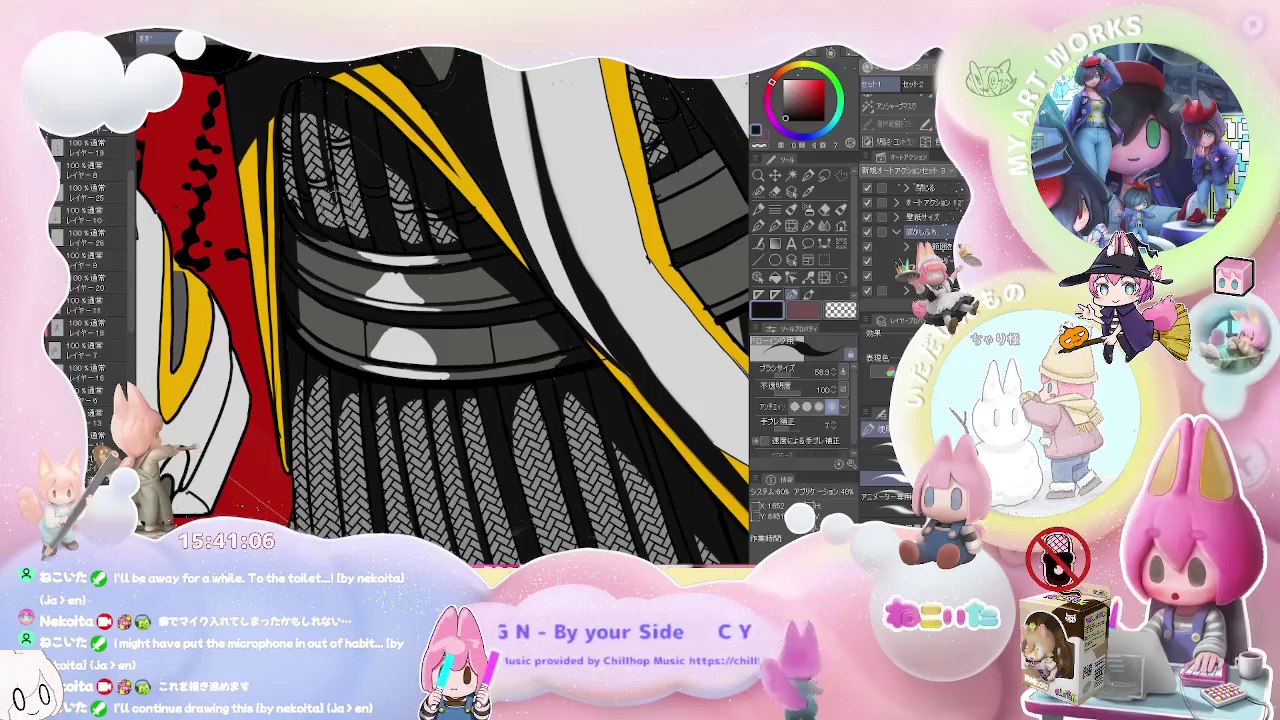
scroll(320, 107, "down", 1)
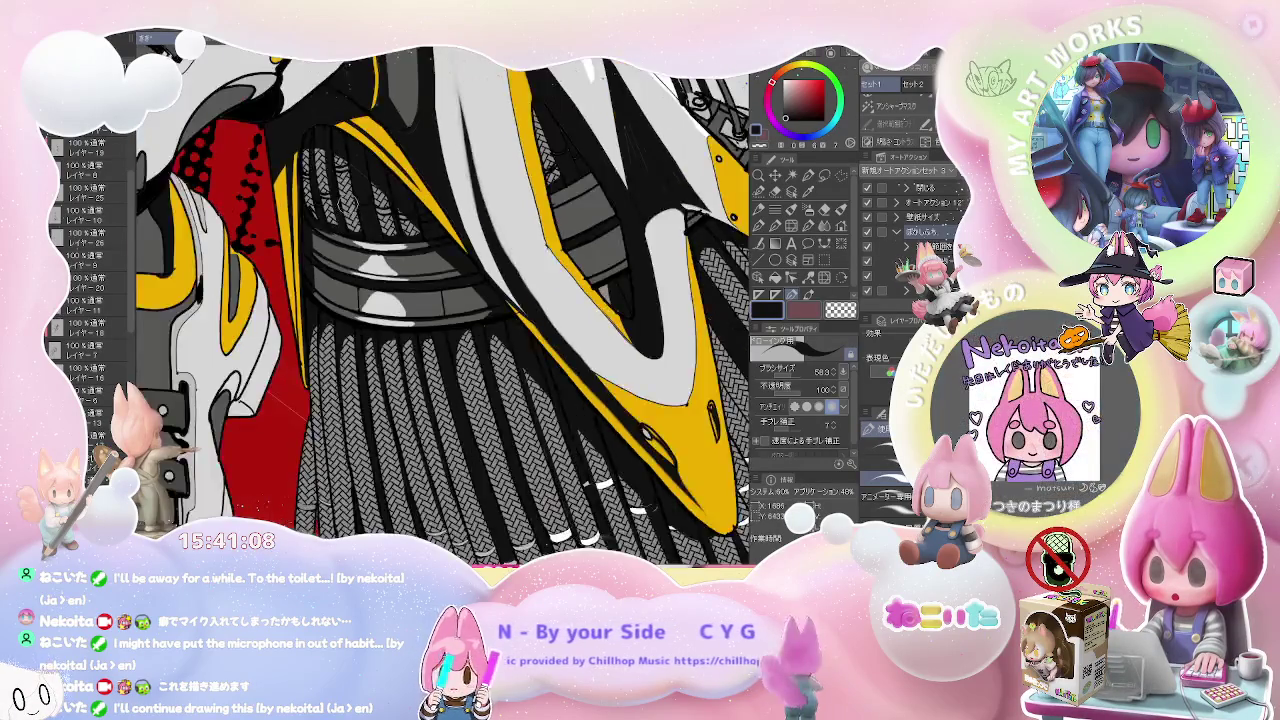
scroll(440, 300, "down", 2)
scroll(440, 300, "down", 1)
scroll(440, 300, "down", 1)
scroll(440, 300, "down", 1)
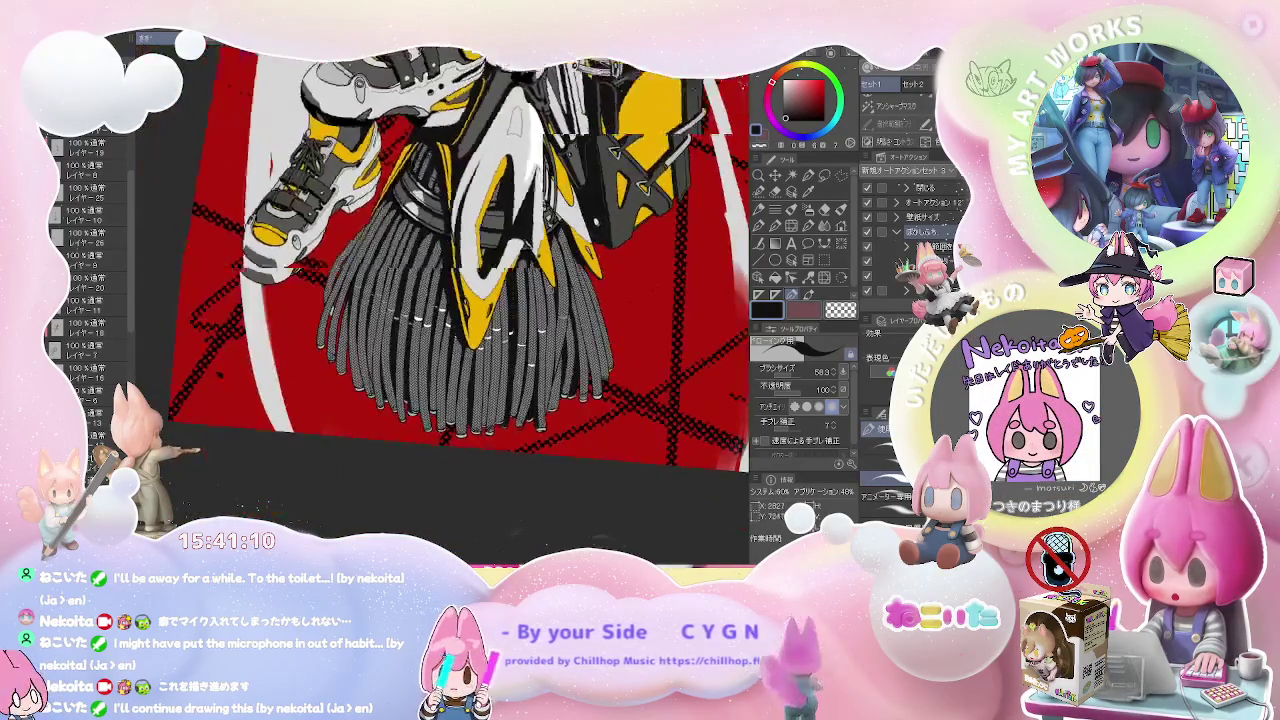
scroll(490, 175, "up", 2)
scroll(490, 175, "up", 2)
scroll(490, 175, "up", 2)
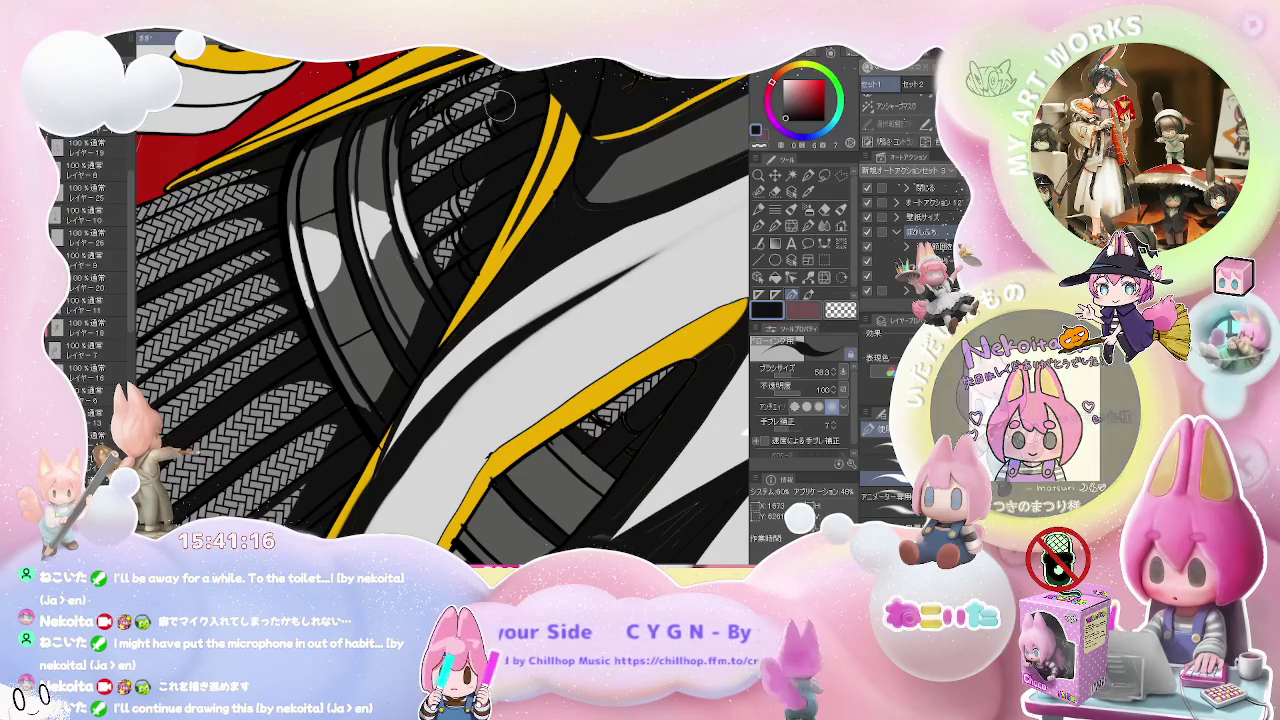
scroll(502, 140, "down", 2)
scroll(505, 80, "down", 1)
scroll(505, 80, "down", 2)
scroll(505, 80, "down", 2)
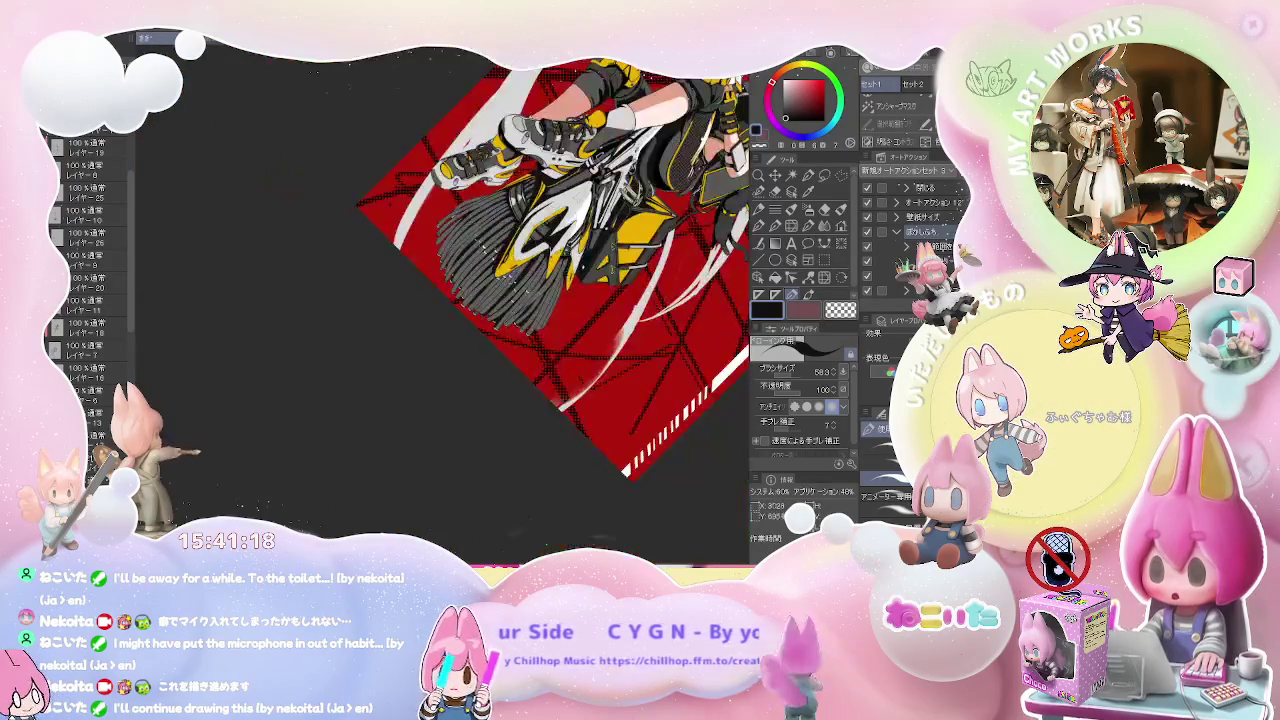
scroll(505, 80, "up", 1)
scroll(562, 234, "up", 2)
scroll(562, 234, "up", 2)
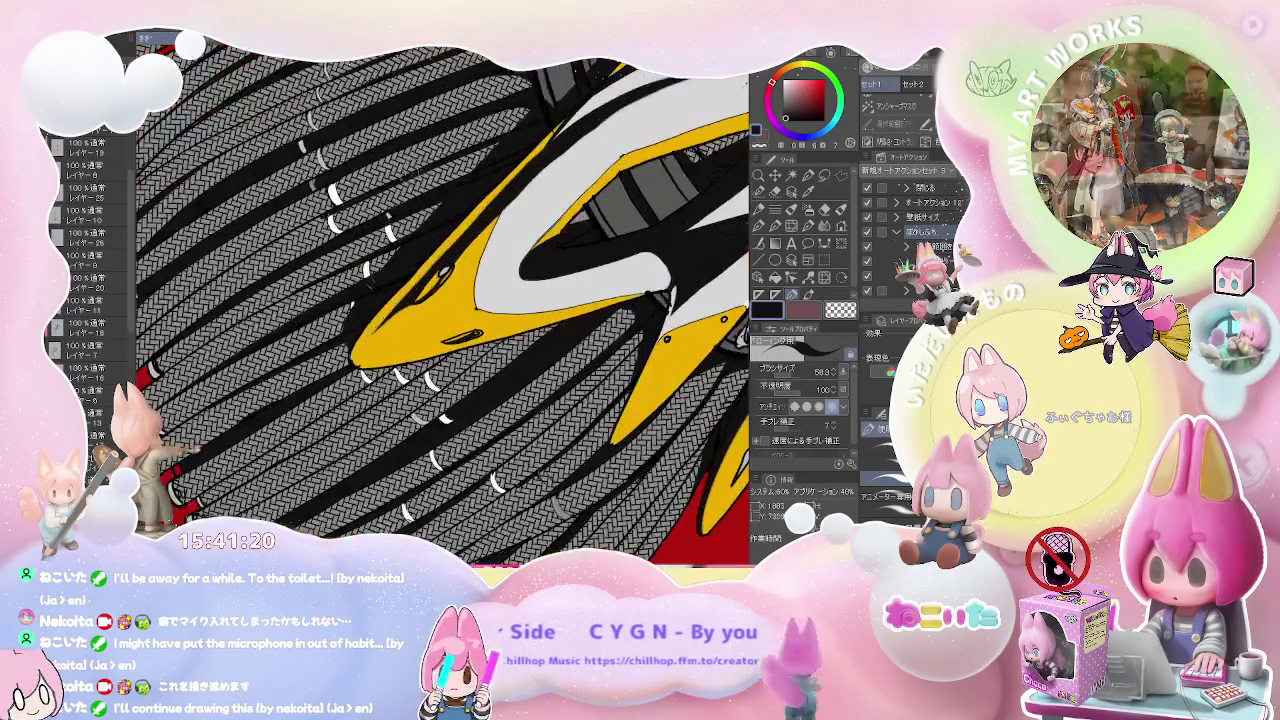
scroll(562, 234, "up", 1)
left_click_drag(400, 350, 540, 270)
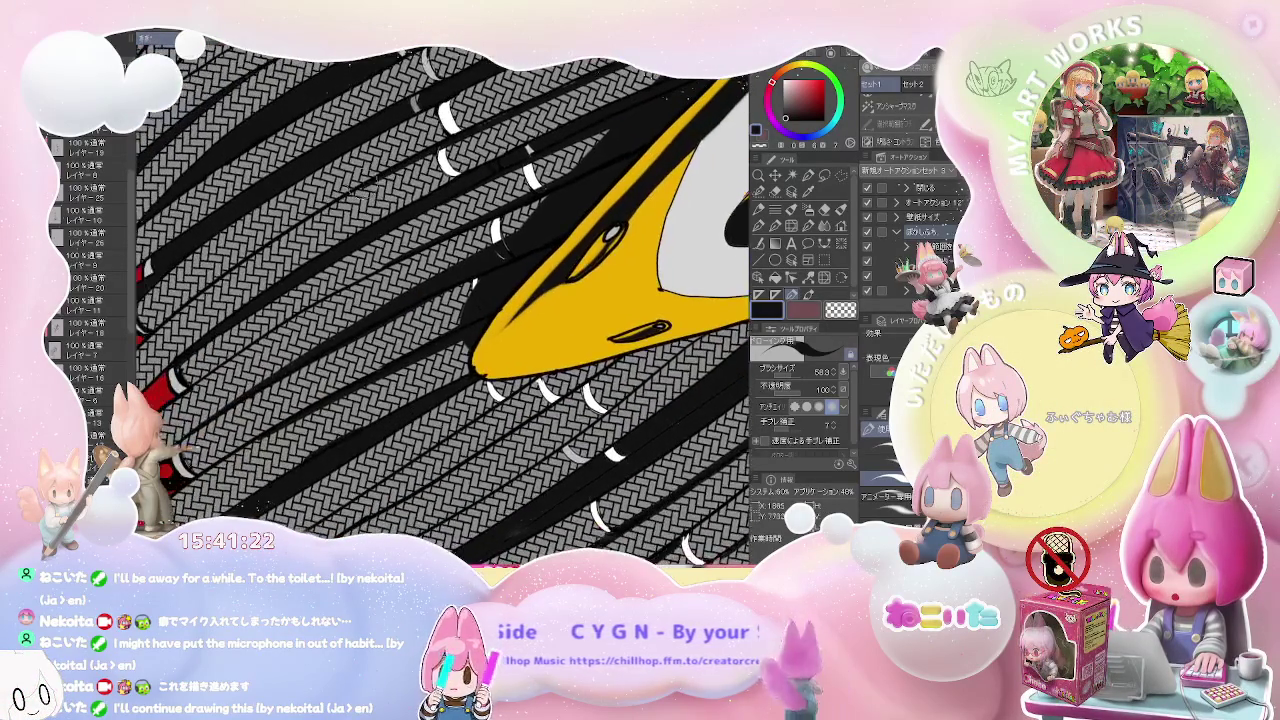
scroll(416, 192, "down", 2)
scroll(416, 192, "up", 2)
scroll(420, 194, "up", 1)
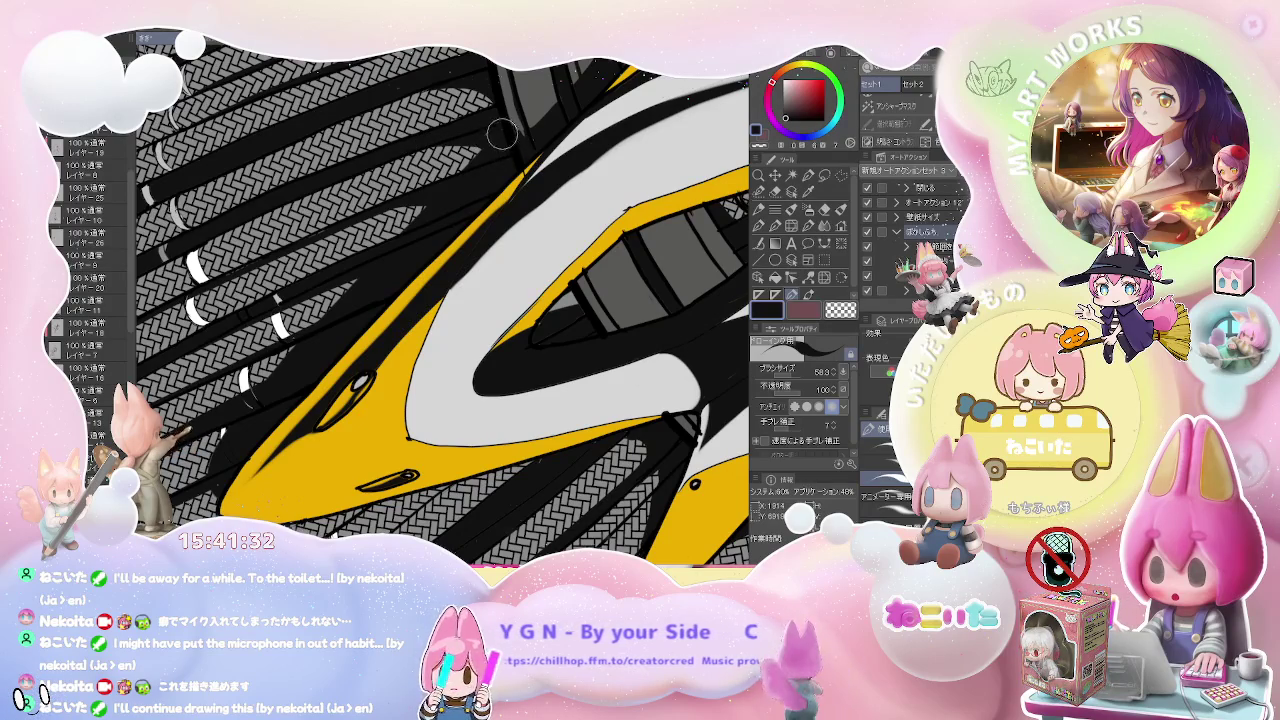
scroll(507, 141, "down", 2)
scroll(507, 141, "down", 2)
scroll(507, 141, "down", 2)
scroll(507, 141, "down", 1)
left_click_drag(520, 260, 370, 180)
scroll(442, 225, "up", 1)
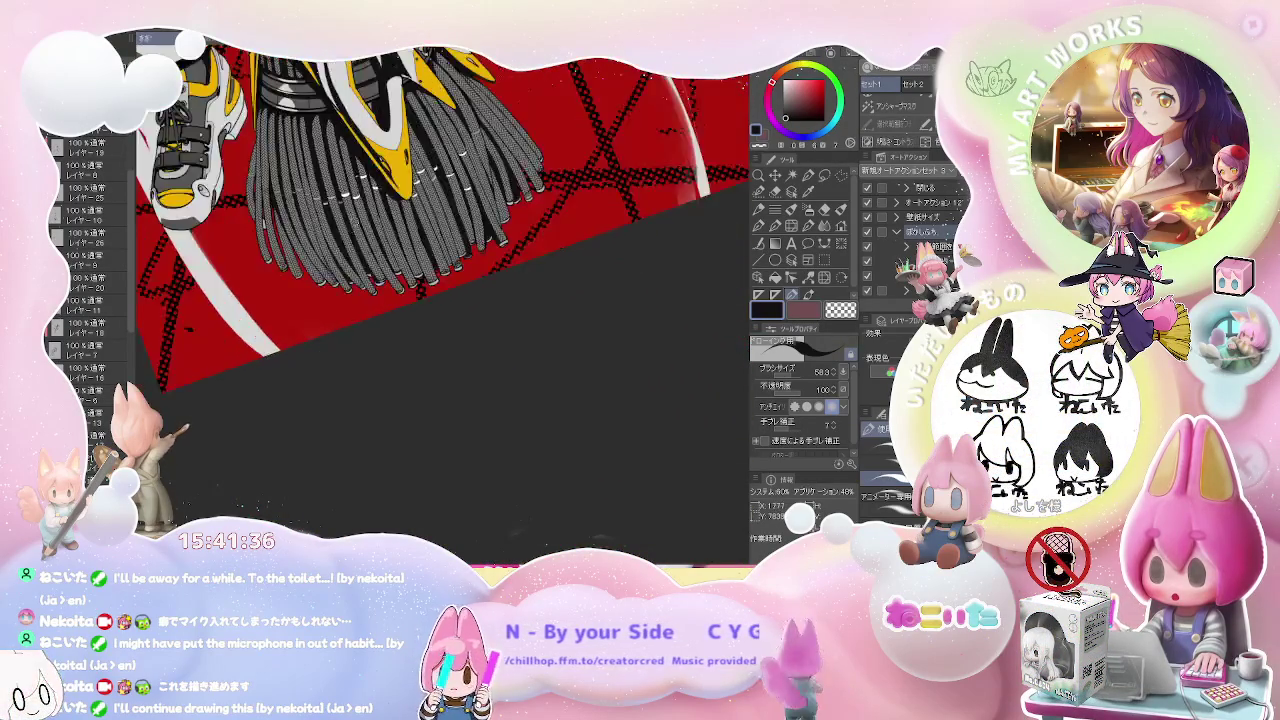
scroll(442, 225, "up", 2)
scroll(380, 290, "up", 1)
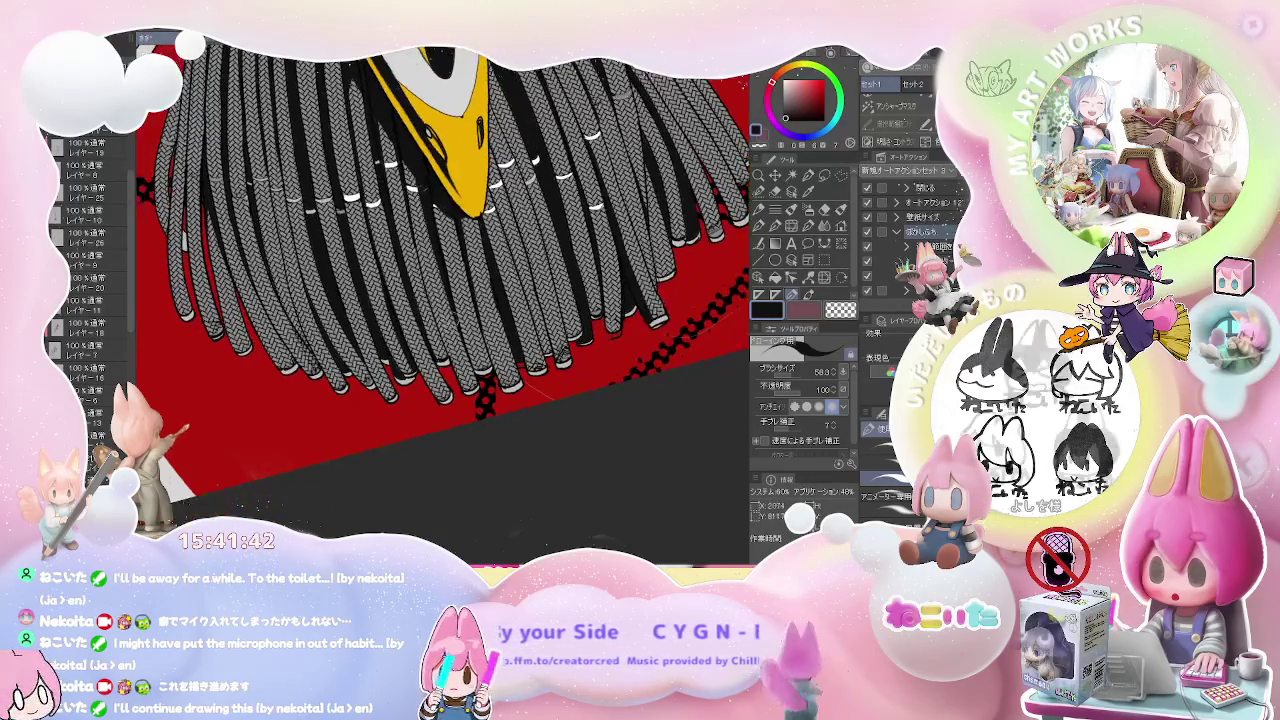
- Rotate the canvas so the tassels lie diagonally and zoom in on them
key("asciicircum")
key("asciicircum")
key("asciicircum")
key("asciicircum")
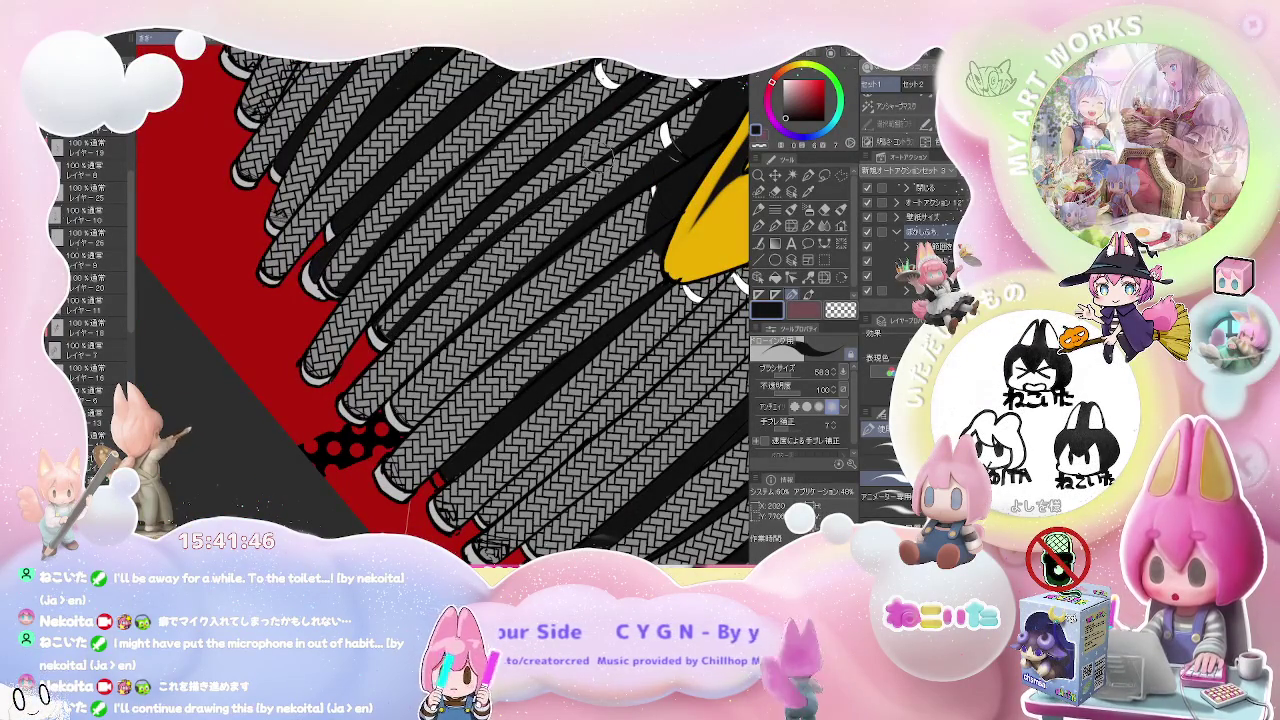
key("ctrl+minus")
key("ctrl+minus")
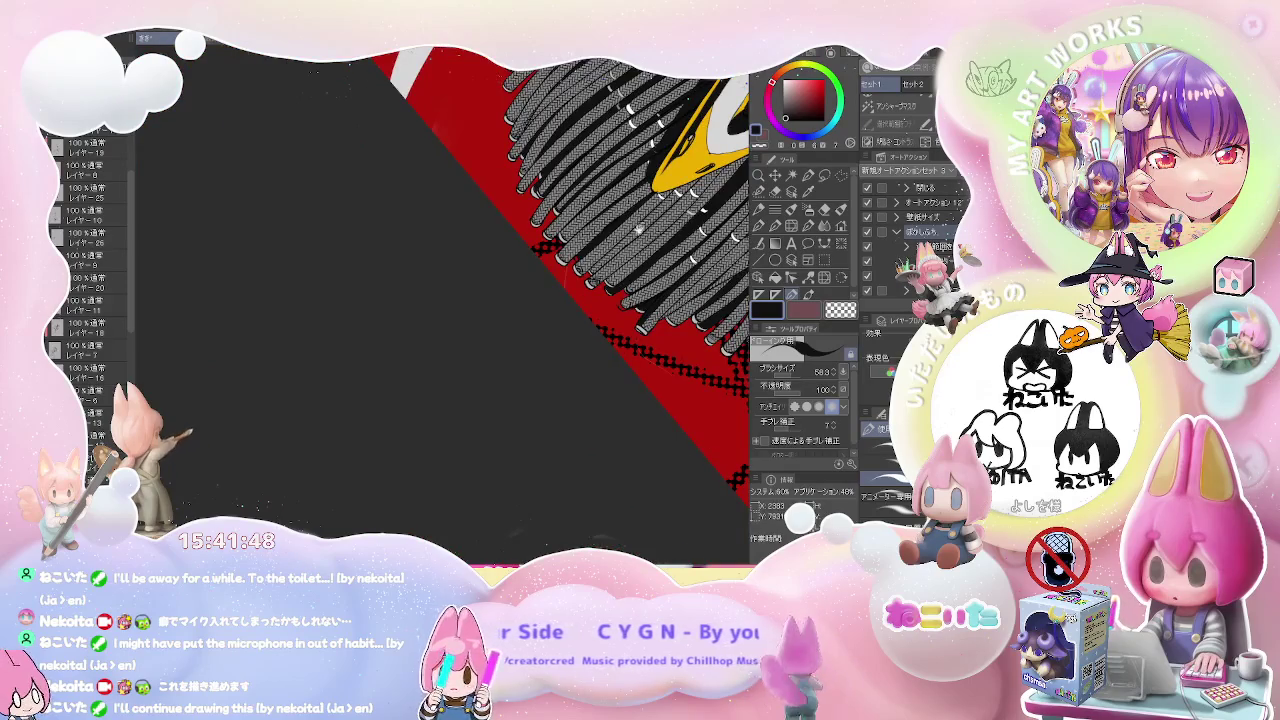
key("ctrl+plus")
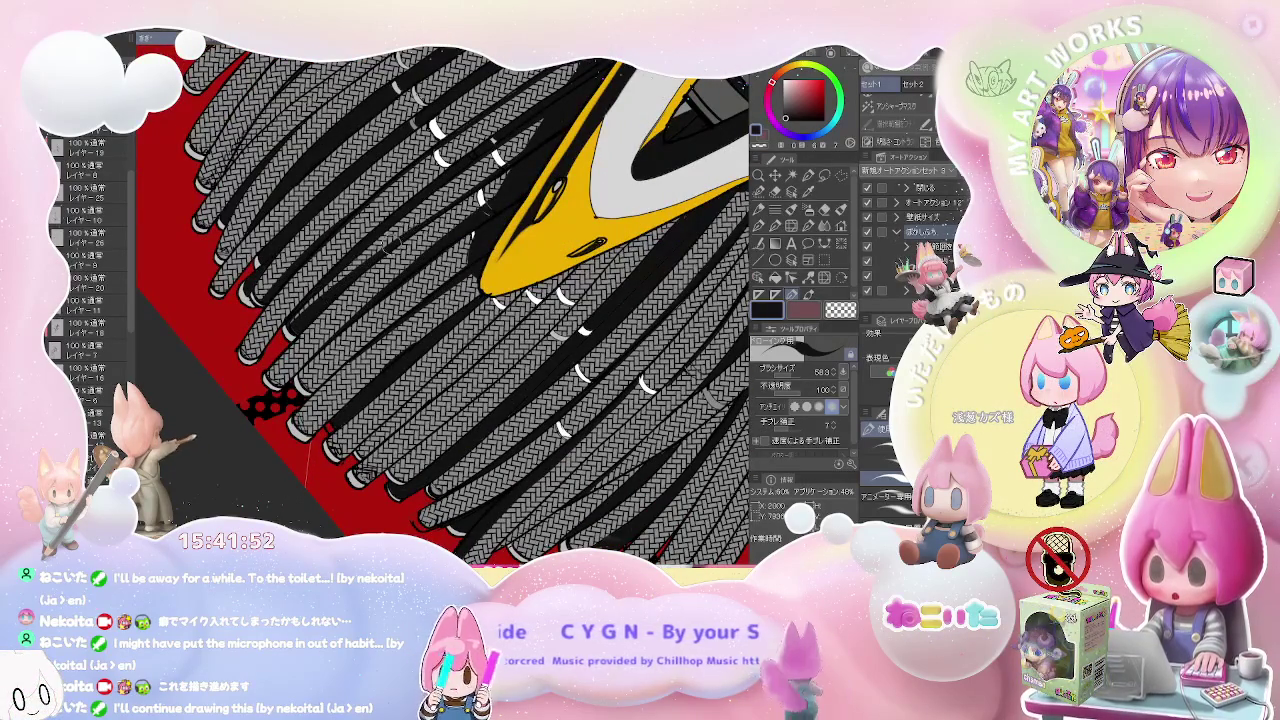
key("ctrl+minus")
key("ctrl+minus")
key("ctrl+minus")
key("ctrl+plus")
key("ctrl+plus")
key("ctrl+plus")
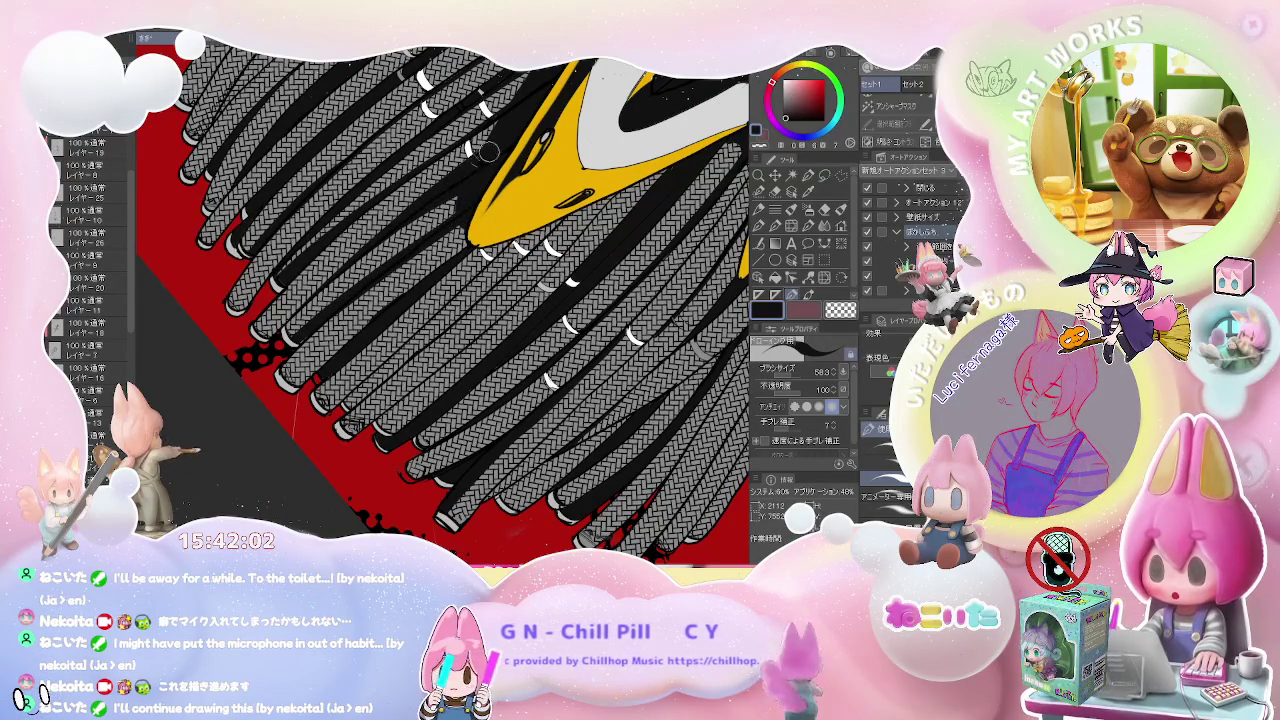
key("ctrl+minus")
key("ctrl+minus")
key("ctrl+minus")
key("ctrl+plus")
key("ctrl+plus")
key("ctrl+plus")
key("ctrl+plus")
key("ctrl+plus")
- Switch to the Pen and enlarge its brush size to 65.1
key("g")
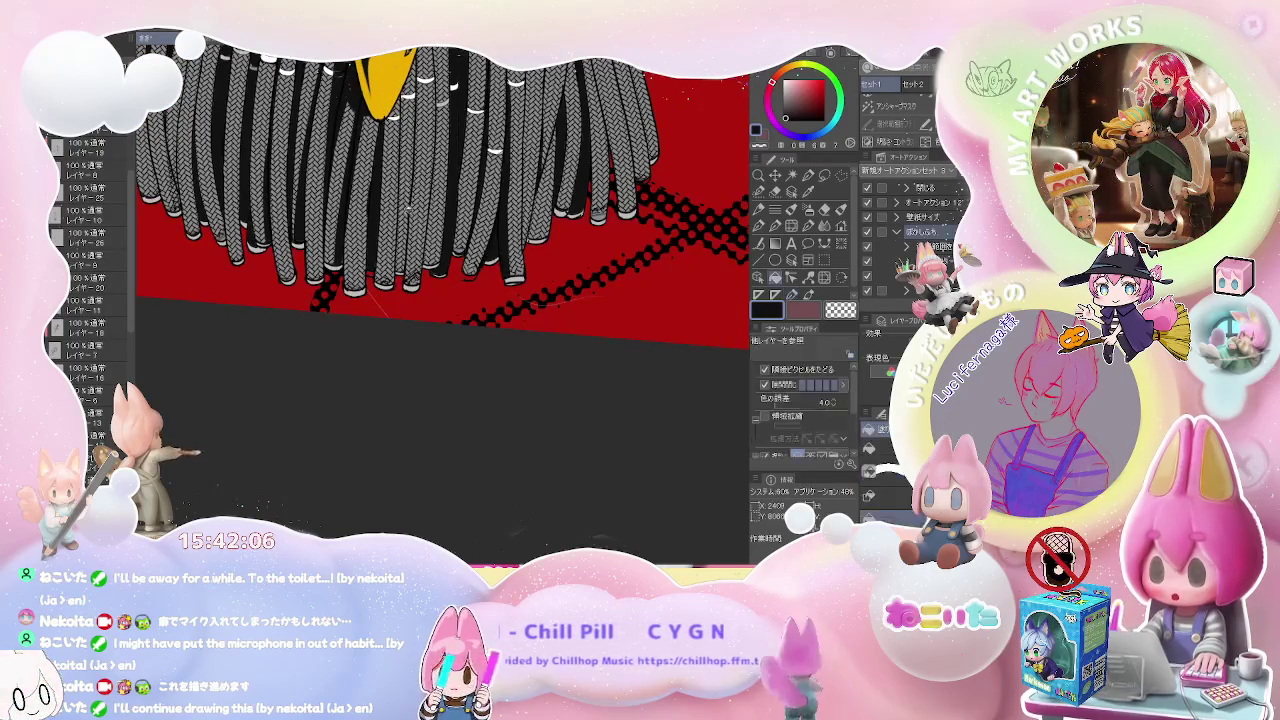
key("p")
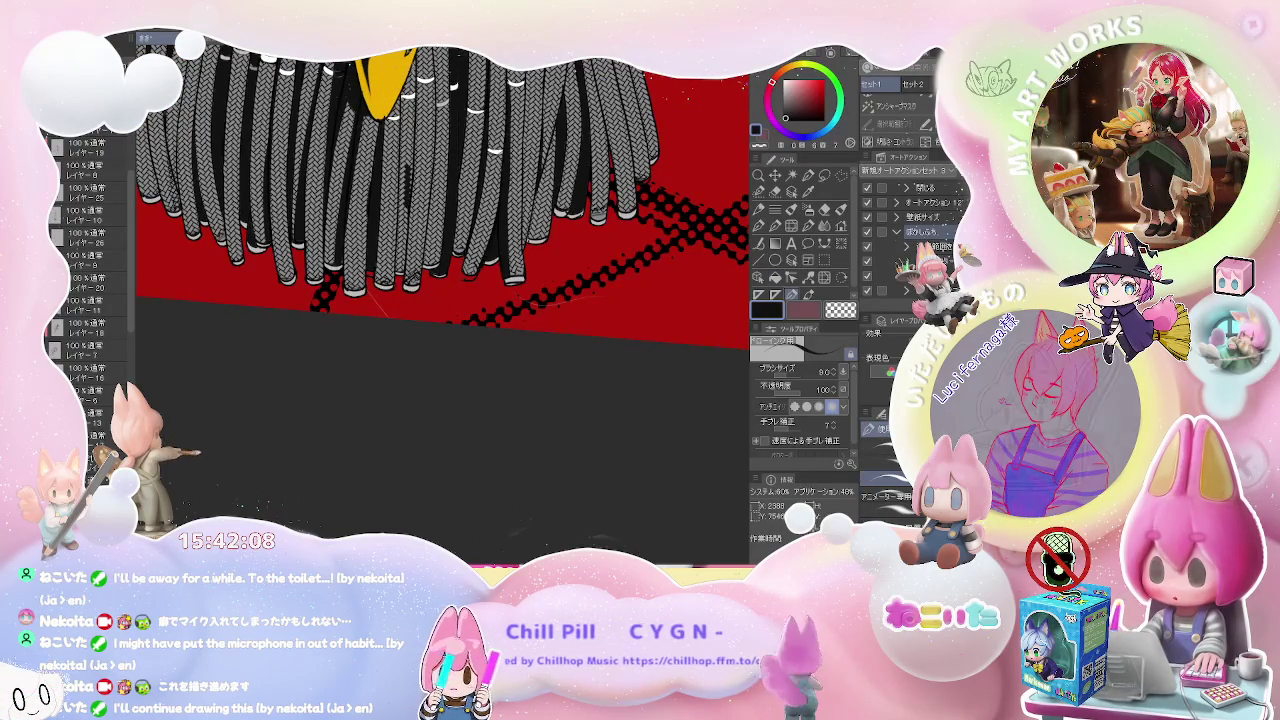
key("bracketright")
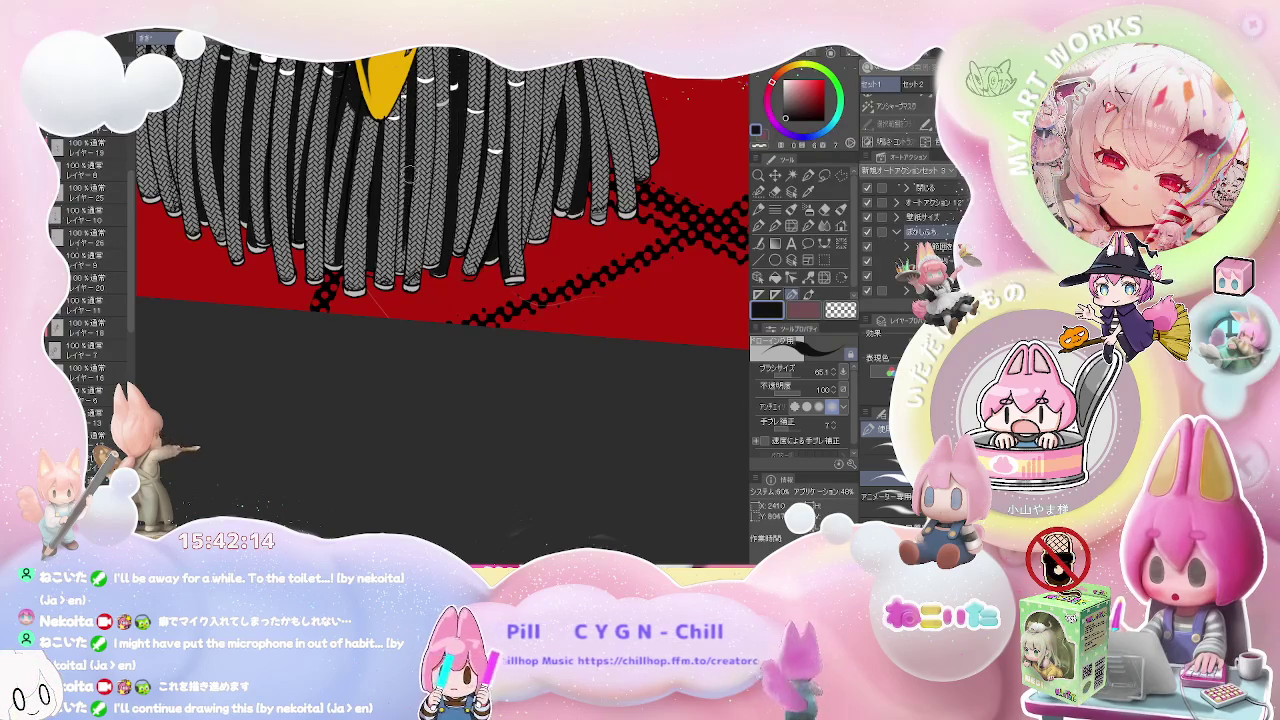
scroll(440, 285, "down", 2)
- Reposition and rotate the view so the braided strands sit steeper
scroll(491, 305, "down", 1)
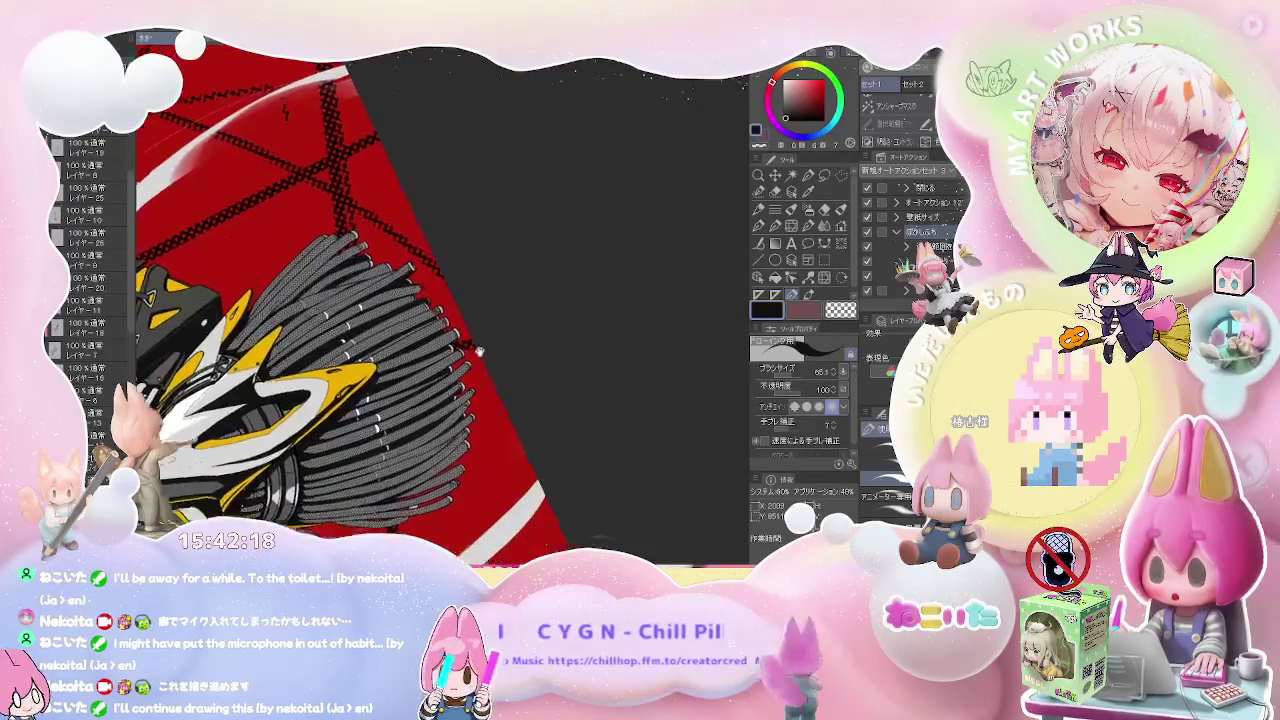
left_click_drag(491, 305, 590, 540)
scroll(398, 268, "up", 2)
scroll(398, 268, "up", 1)
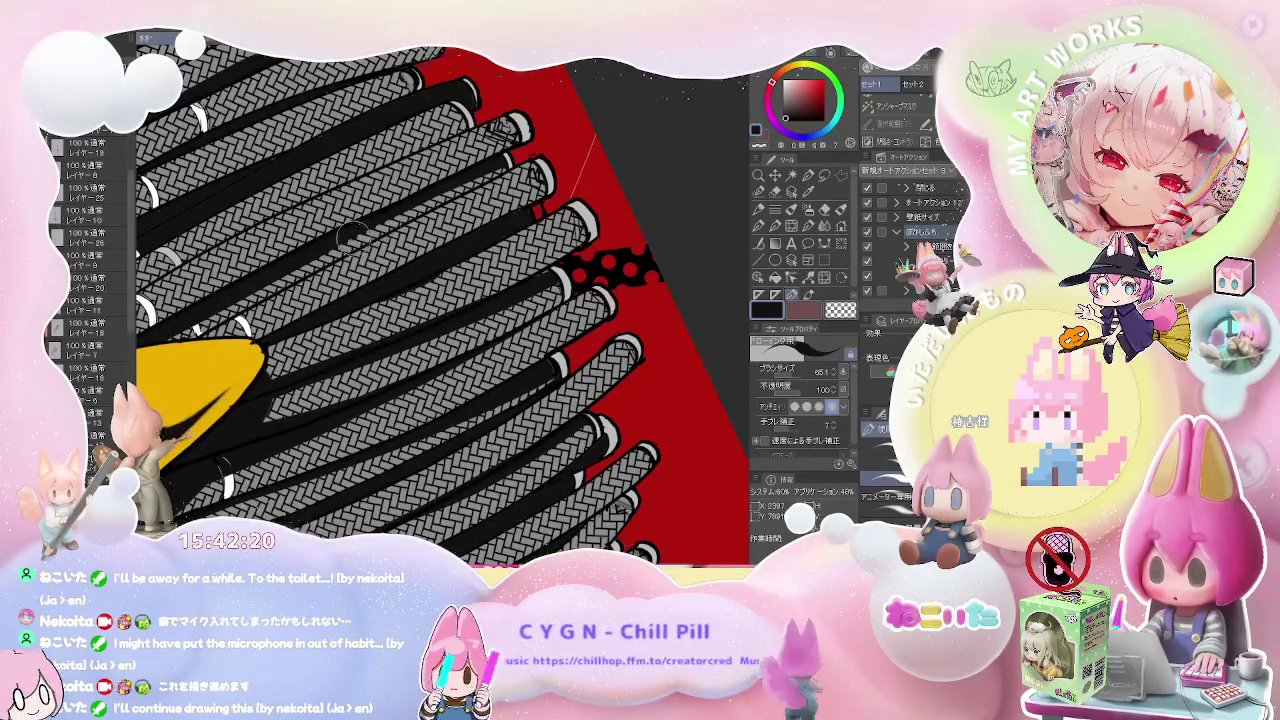
scroll(397, 143, "down", 1)
scroll(456, 115, "up", 1)
scroll(480, 120, "up", 1)
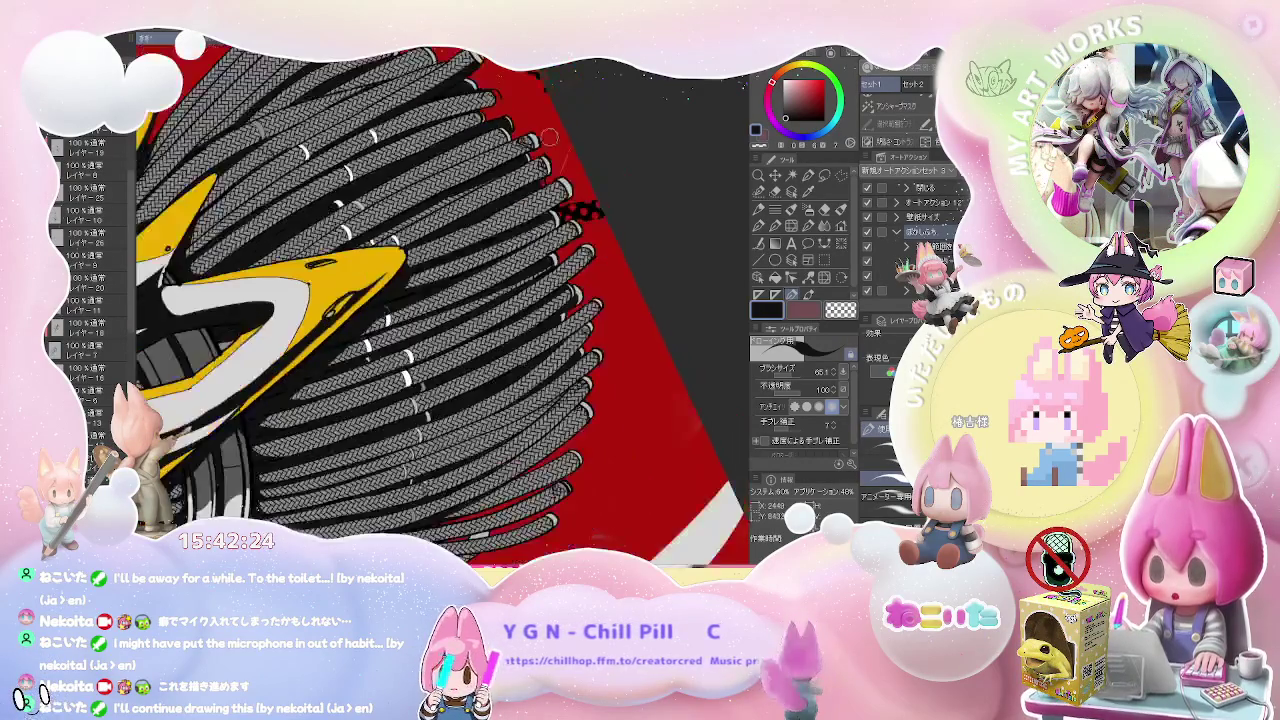
scroll(440, 170, "up", 1)
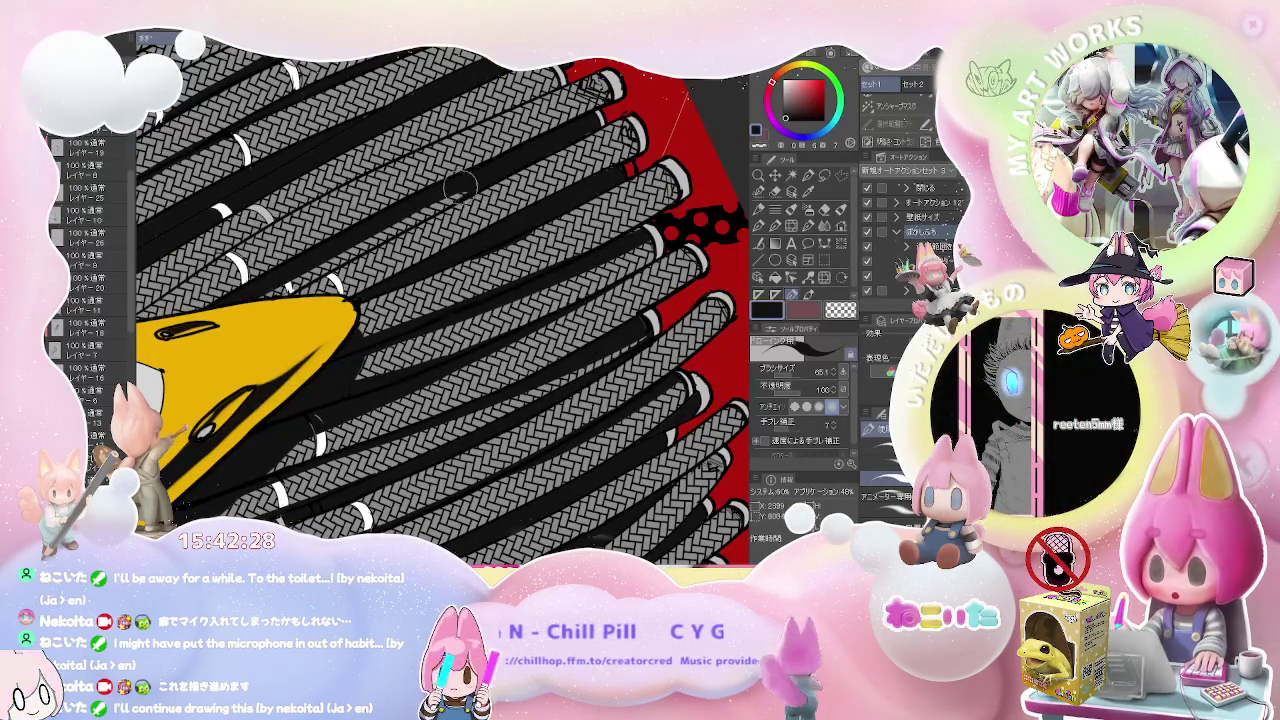
scroll(473, 180, "up", 1)
scroll(373, 233, "up", 1)
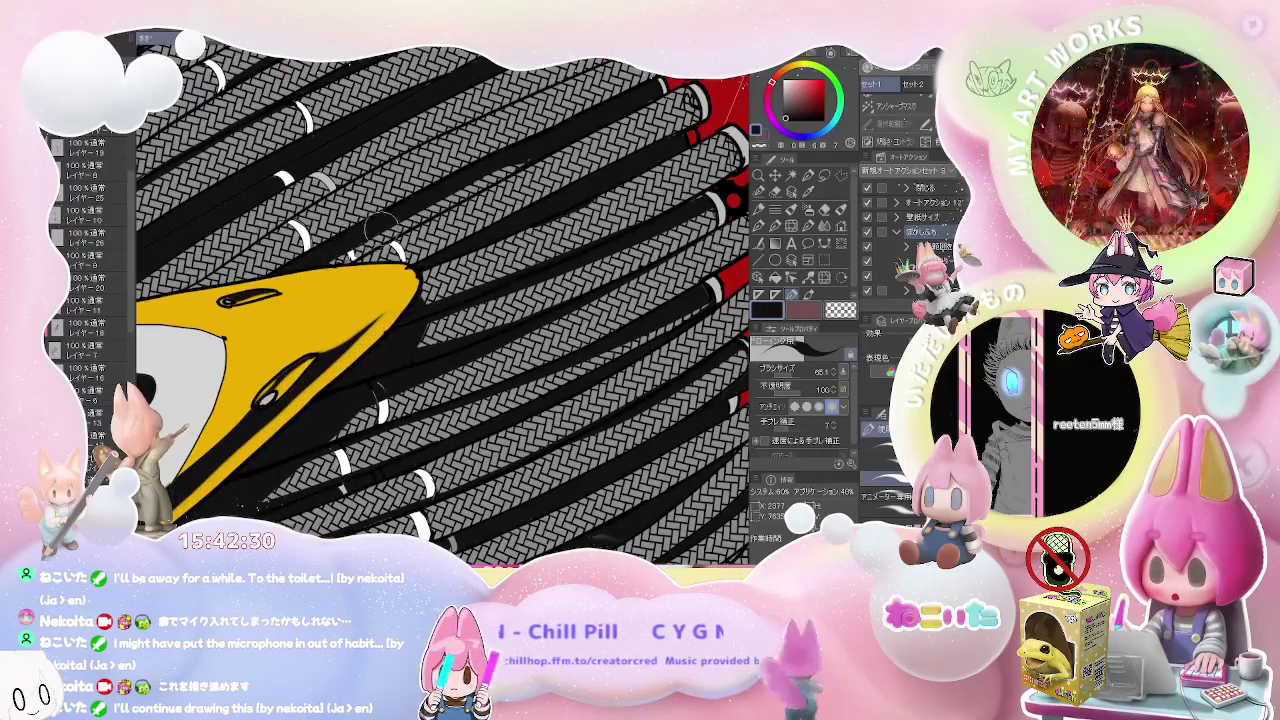
scroll(374, 233, "down", 1)
scroll(420, 245, "up", 1)
scroll(452, 256, "up", 1)
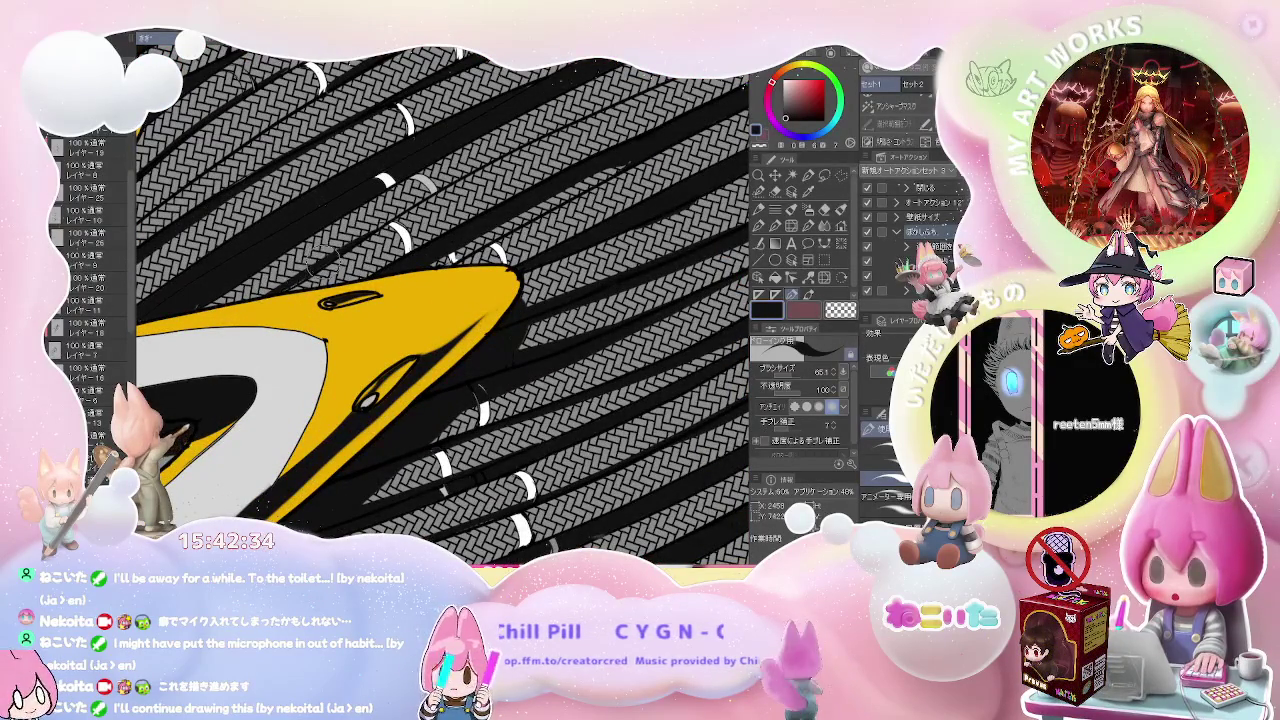
scroll(260, 250, "down", 1)
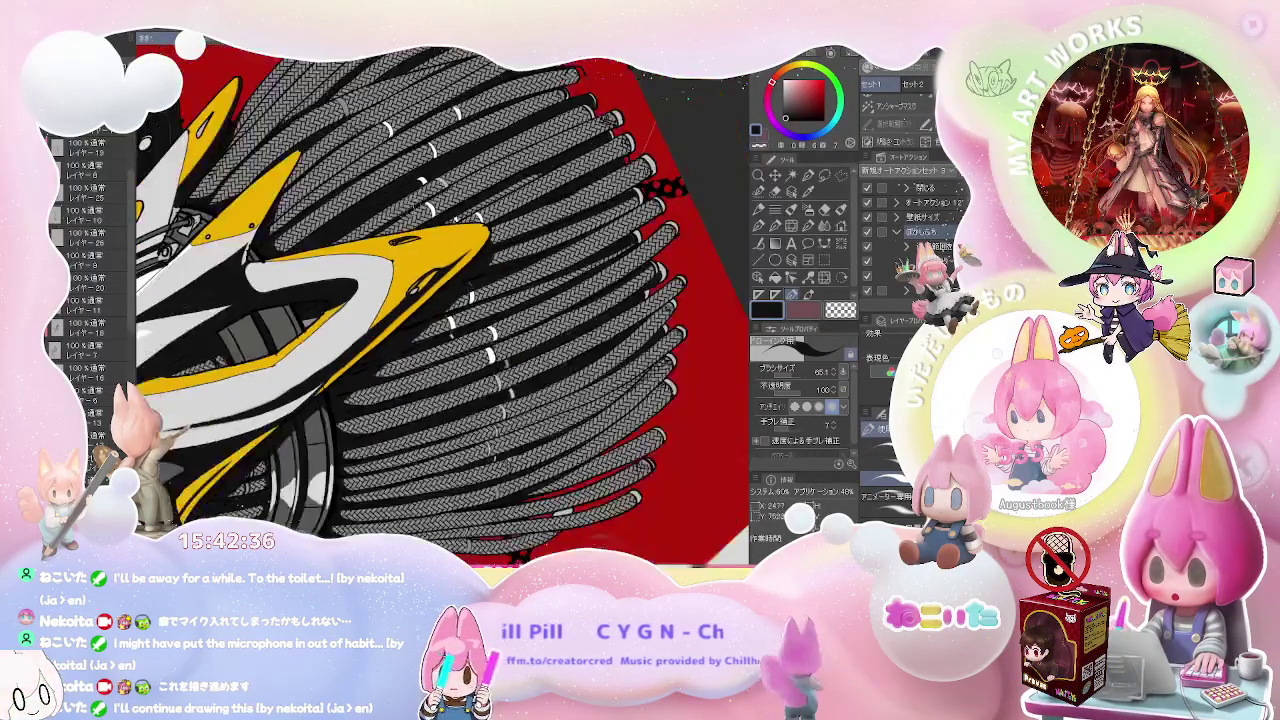
scroll(260, 250, "up", 1)
scroll(260, 250, "up", 1)
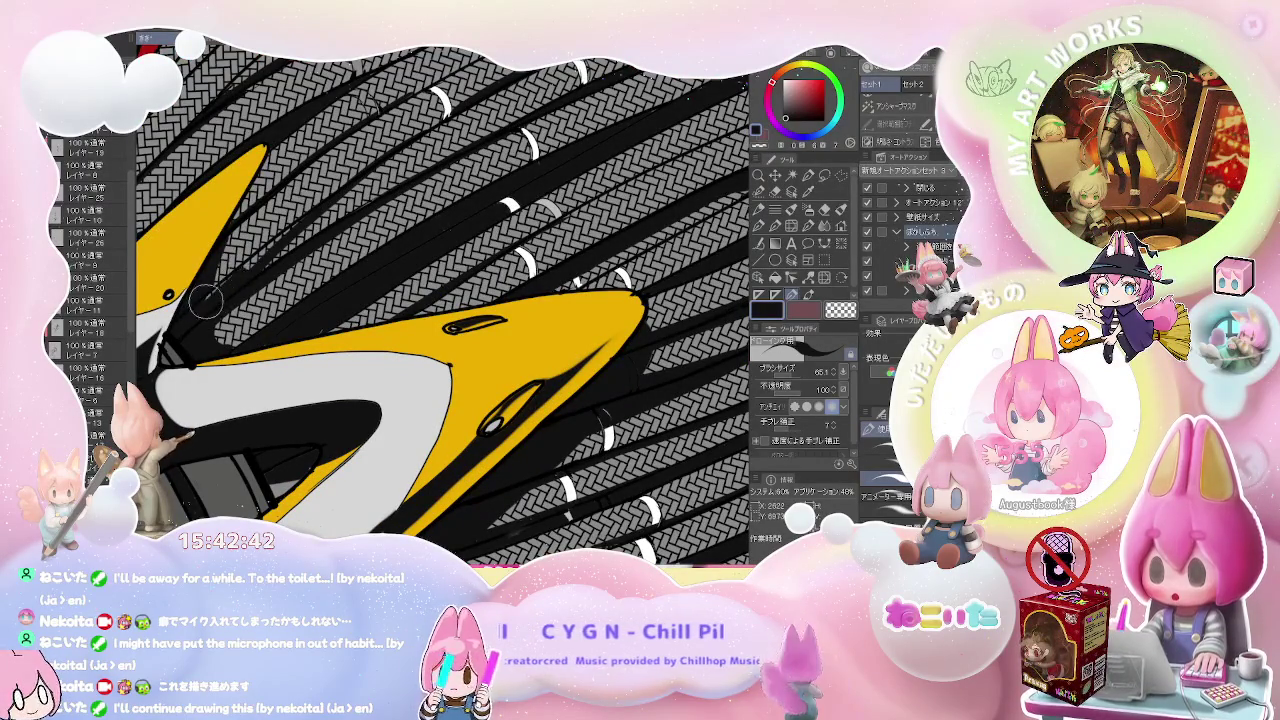
scroll(199, 310, "down", 2)
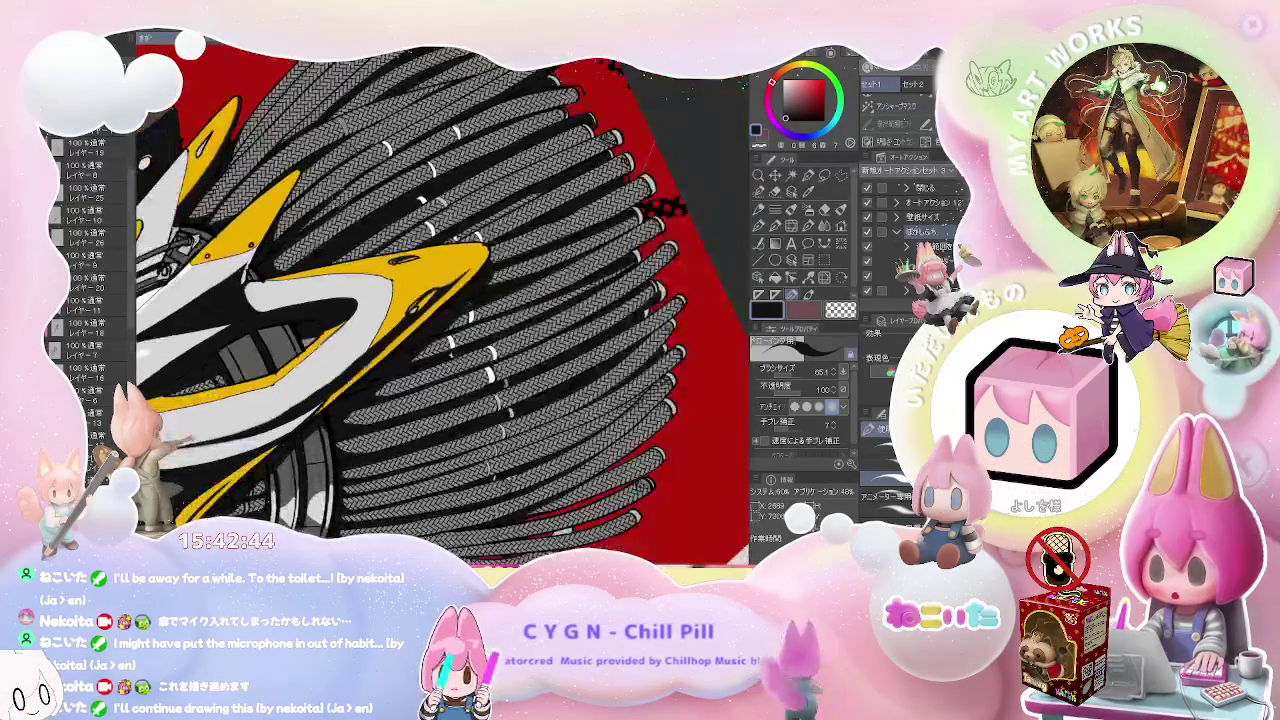
key("minus")
scroll(297, 200, "up", 2)
scroll(297, 200, "up", 2)
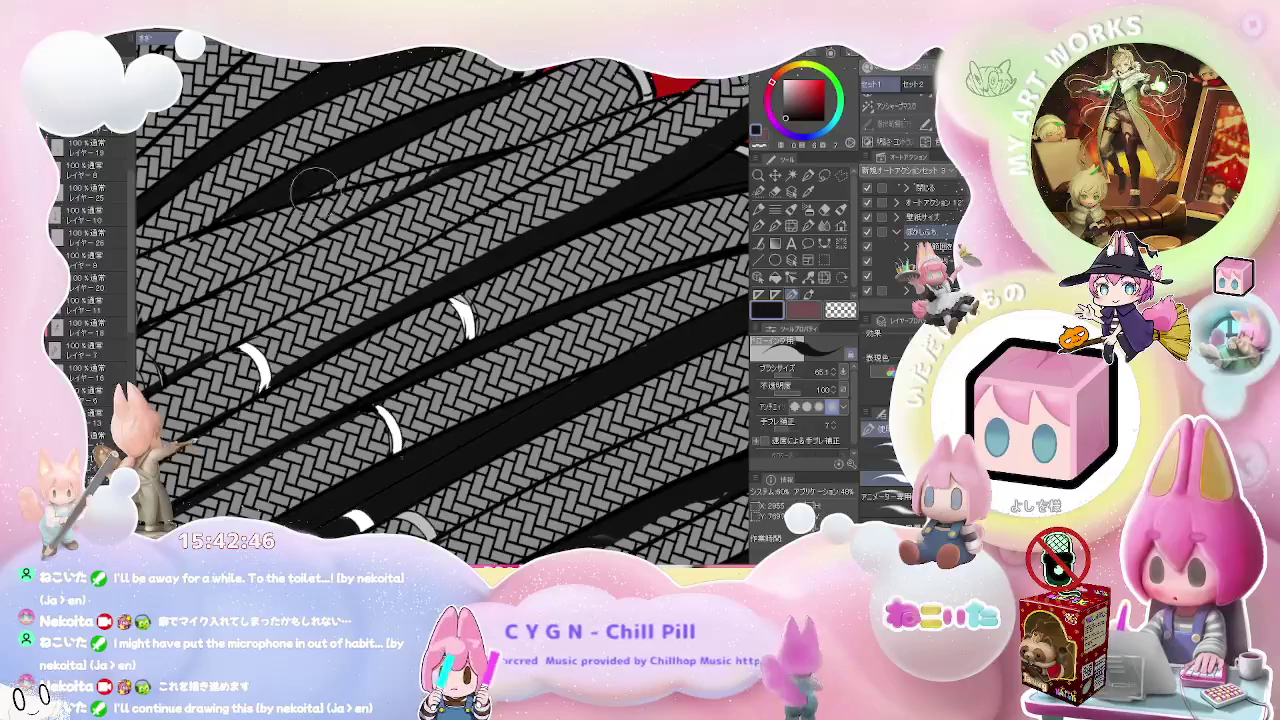
scroll(435, 162, "down", 2)
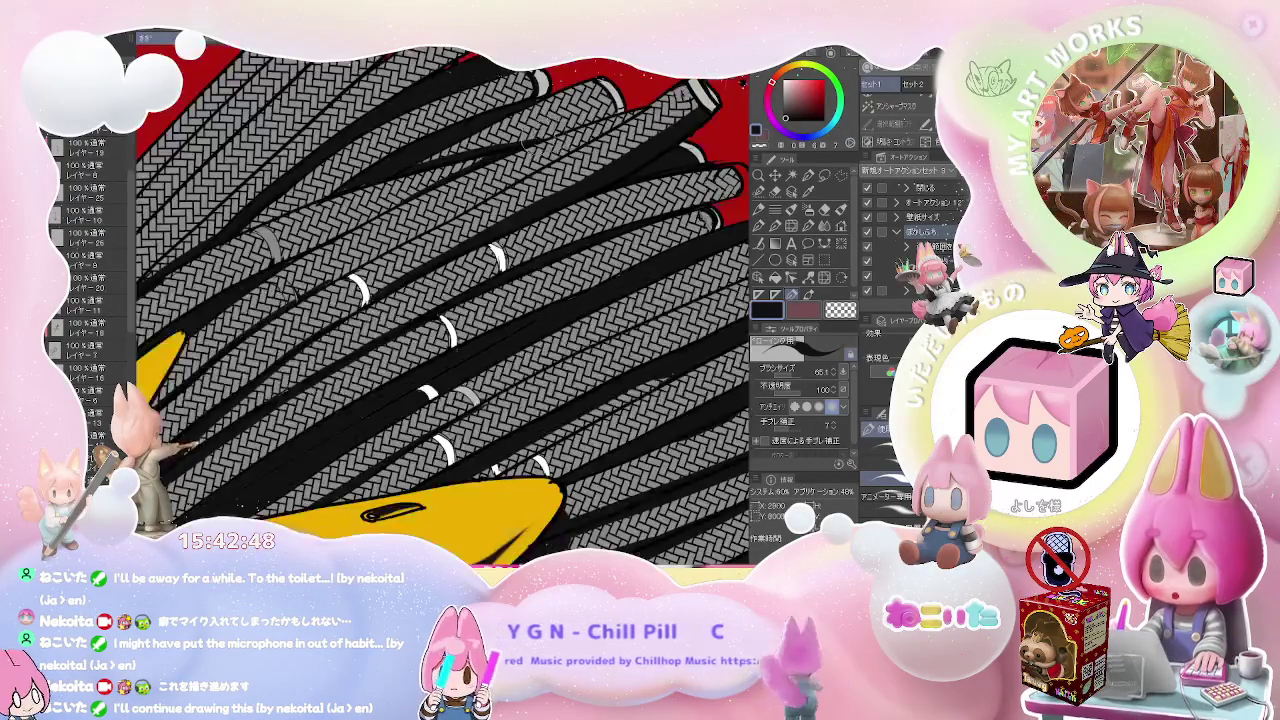
scroll(435, 162, "down", 1)
scroll(425, 205, "up", 1)
scroll(425, 205, "up", 1)
scroll(420, 205, "up", 1)
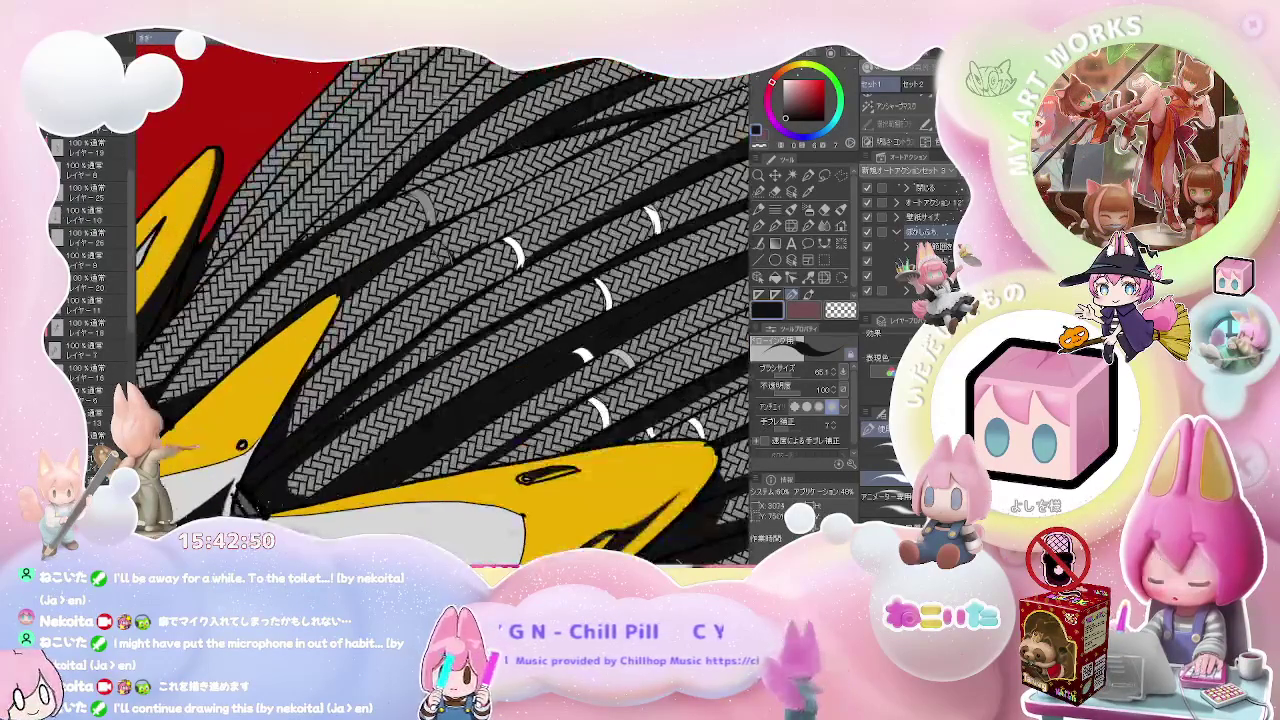
- Fill the small gap between the braided bristles with black, then return to the brush
key("g")
left_click(320, 228)
key("b")
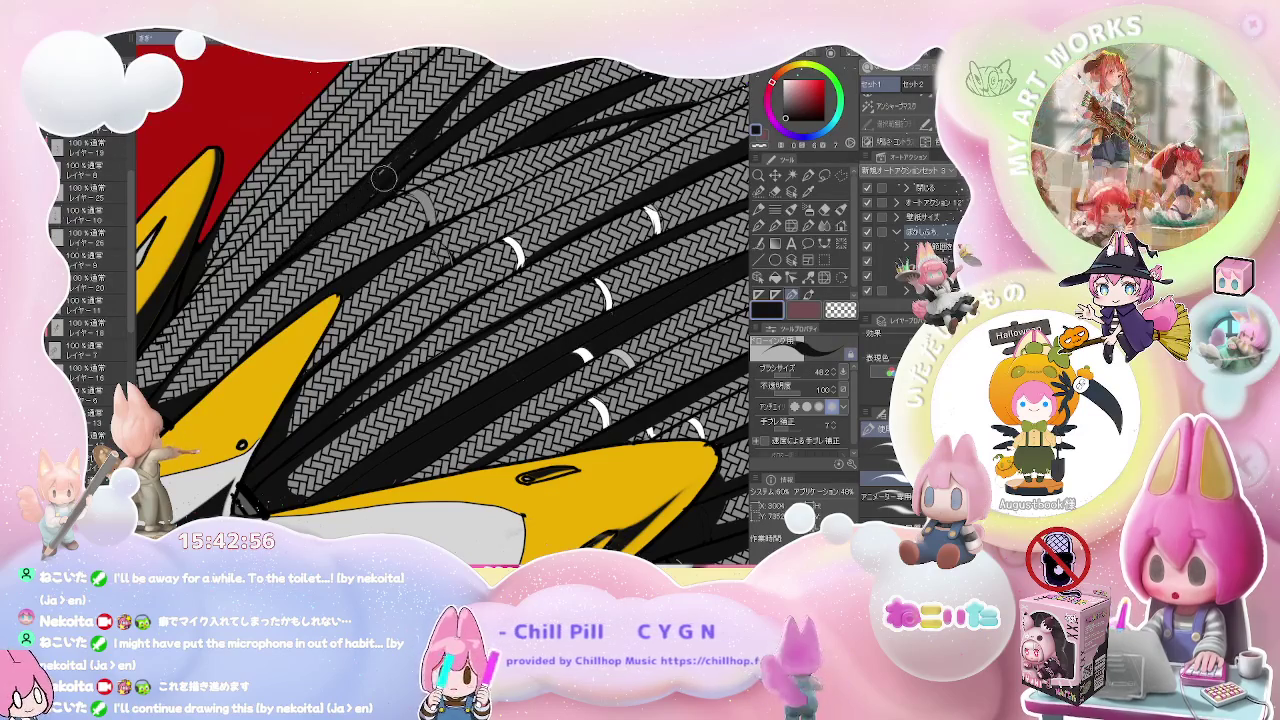
- Zoom out to review the whole rider-and-broom illustration over the red background
scroll(412, 152, "down", 1)
scroll(374, 191, "down", 1)
scroll(500, 250, "down", 1)
scroll(645, 300, "down", 1)
scroll(645, 300, "up", 1)
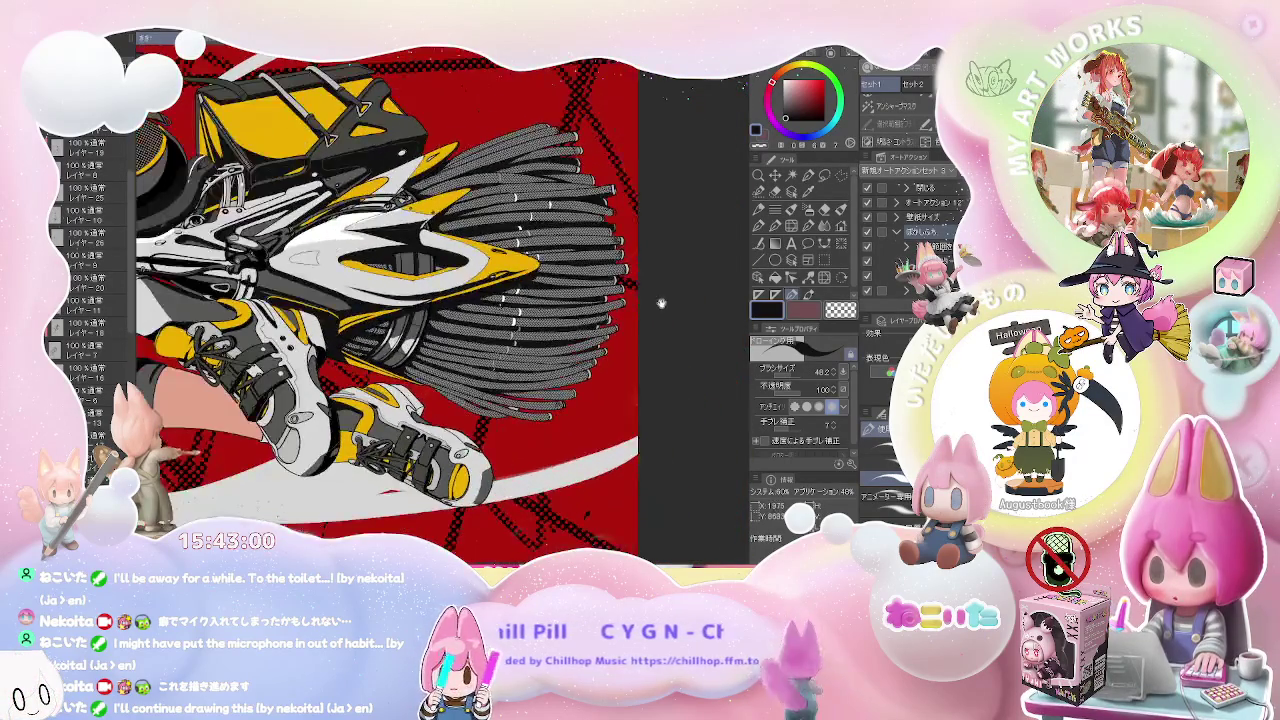
scroll(600, 280, "up", 2)
scroll(500, 250, "up", 1)
scroll(401, 209, "up", 2)
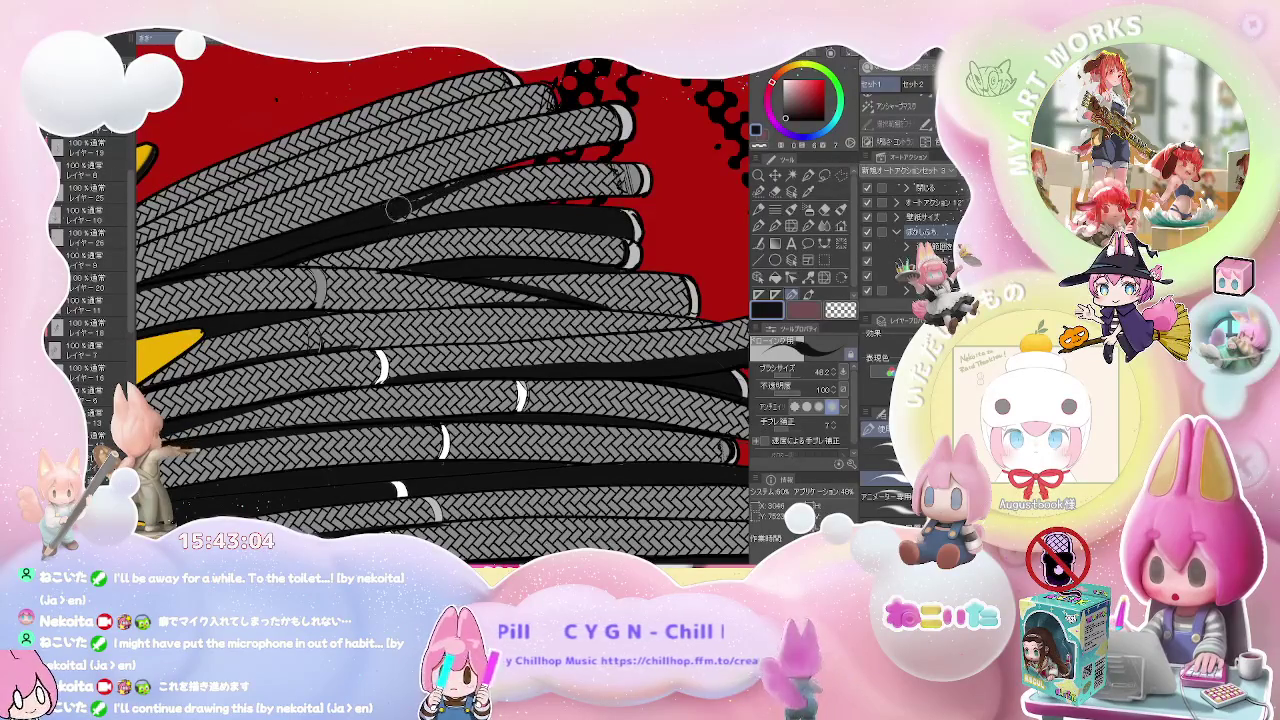
scroll(638, 152, "down", 1)
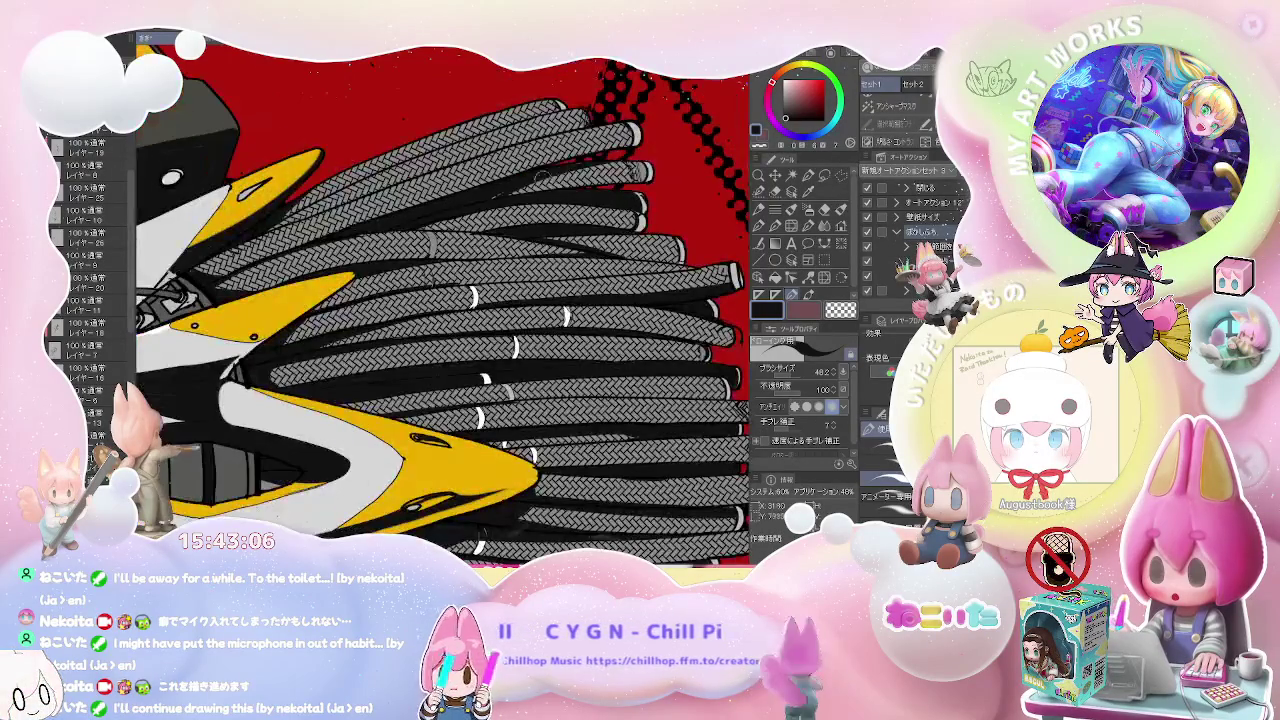
scroll(506, 188, "down", 1)
scroll(603, 184, "down", 1)
scroll(518, 190, "down", 1)
scroll(518, 190, "down", 1)
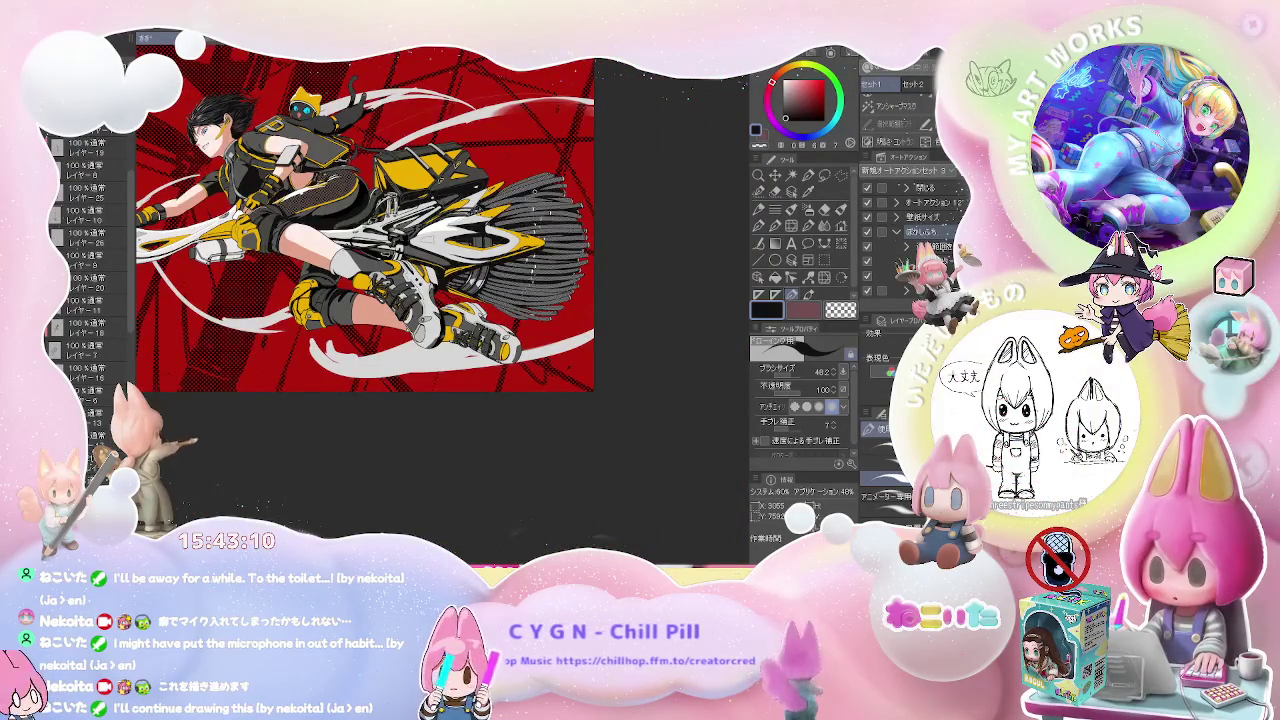
scroll(440, 255, "up", 1)
scroll(440, 255, "up", 1)
scroll(440, 255, "up", 1)
scroll(480, 276, "up", 1)
scroll(480, 276, "up", 1)
scroll(480, 276, "up", 1)
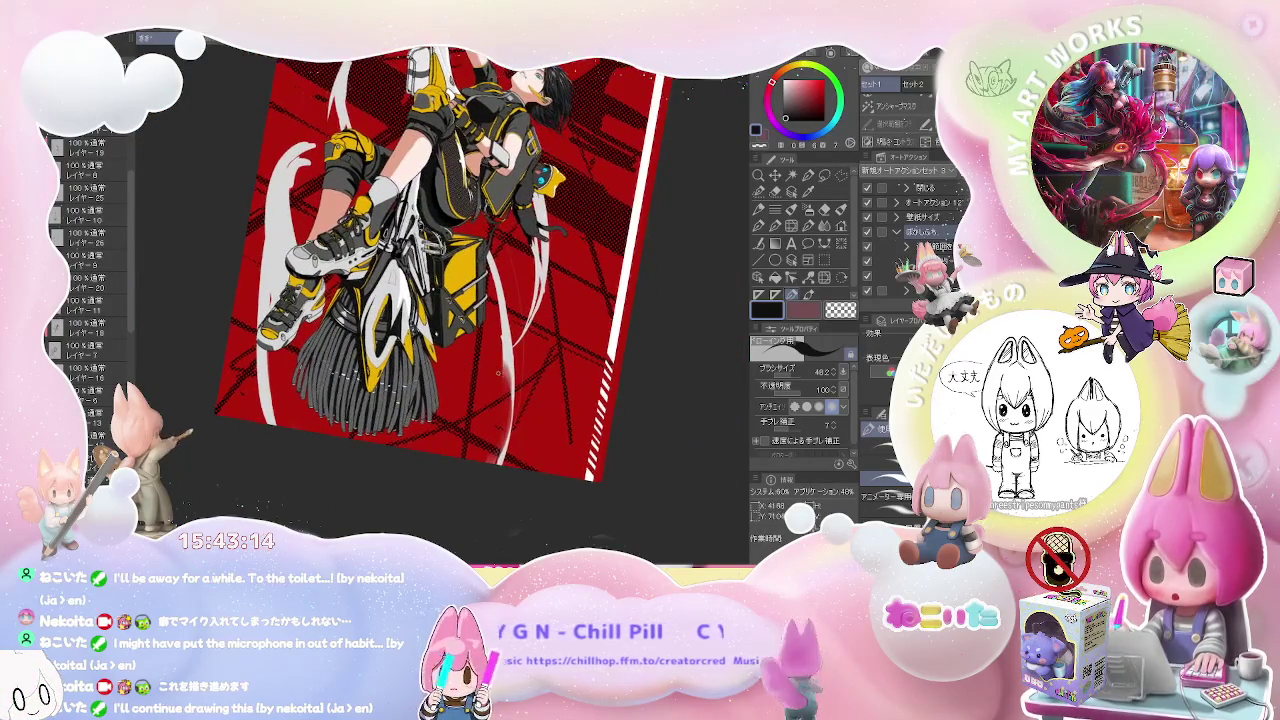
scroll(476, 276, "down", 2)
scroll(440, 360, "up", 5)
scroll(440, 360, "up", 2)
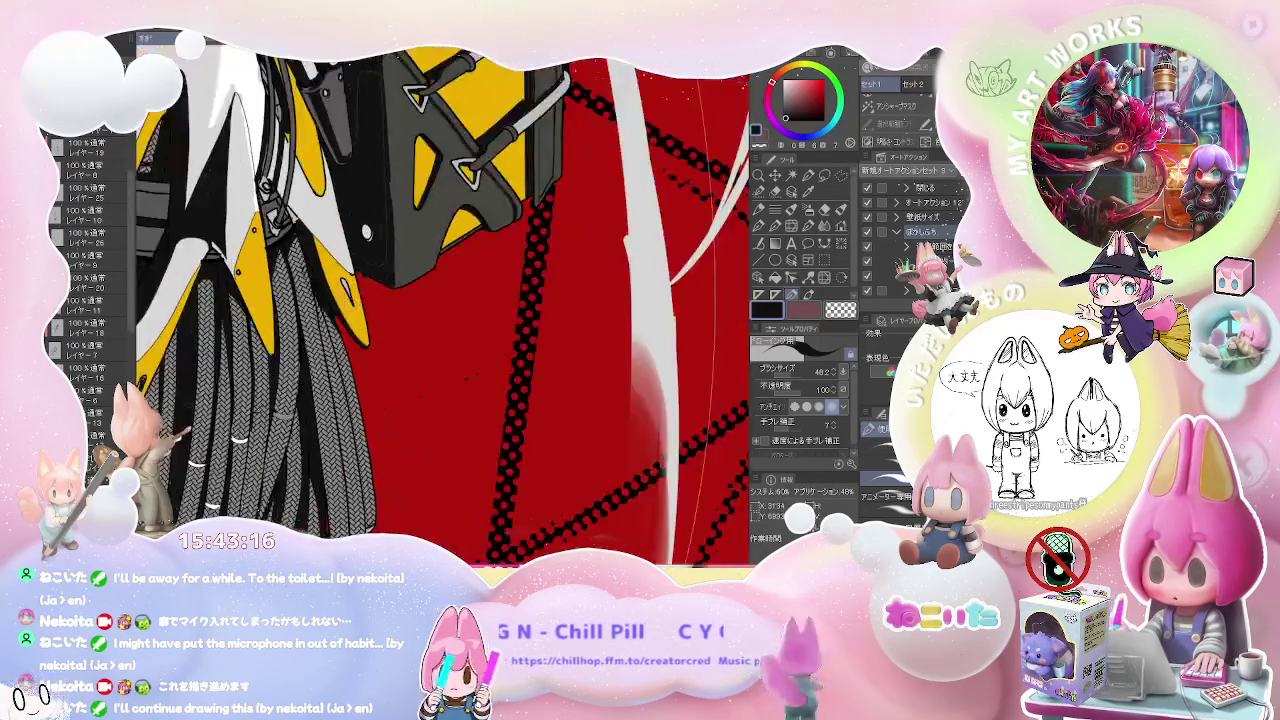
scroll(440, 360, "up", 1)
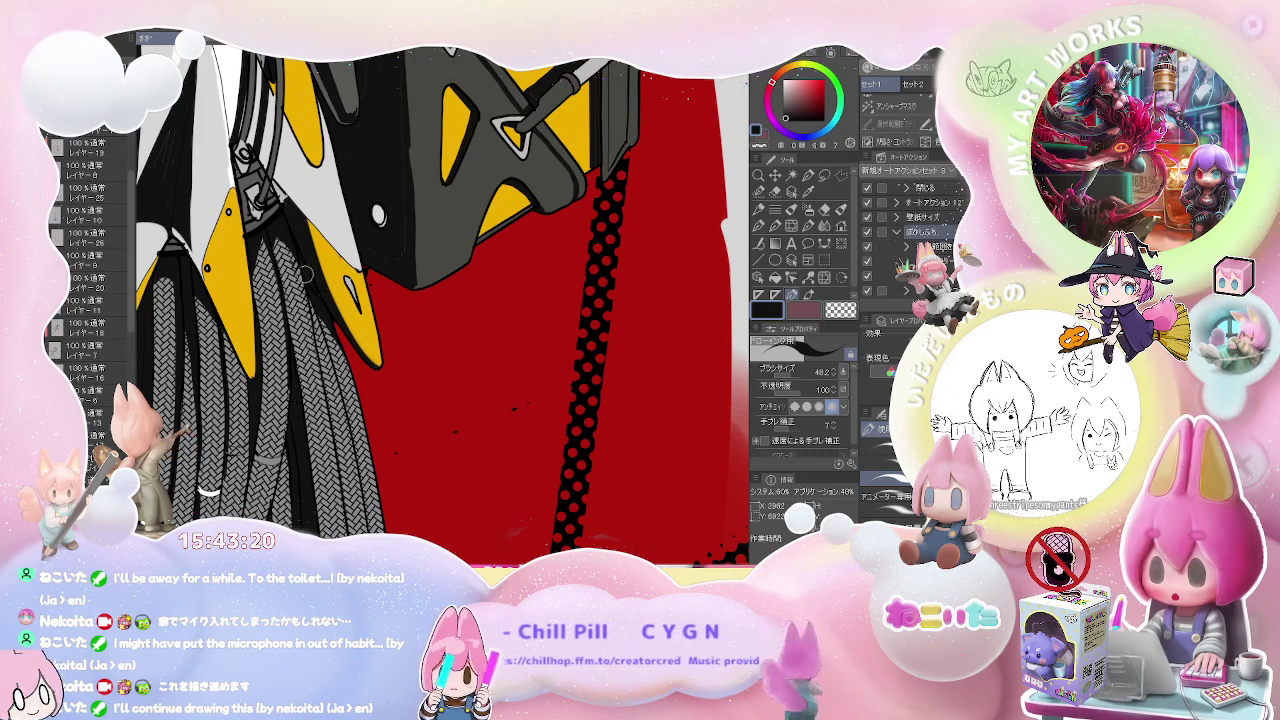
scroll(308, 279, "down", 5)
scroll(308, 279, "down", 5)
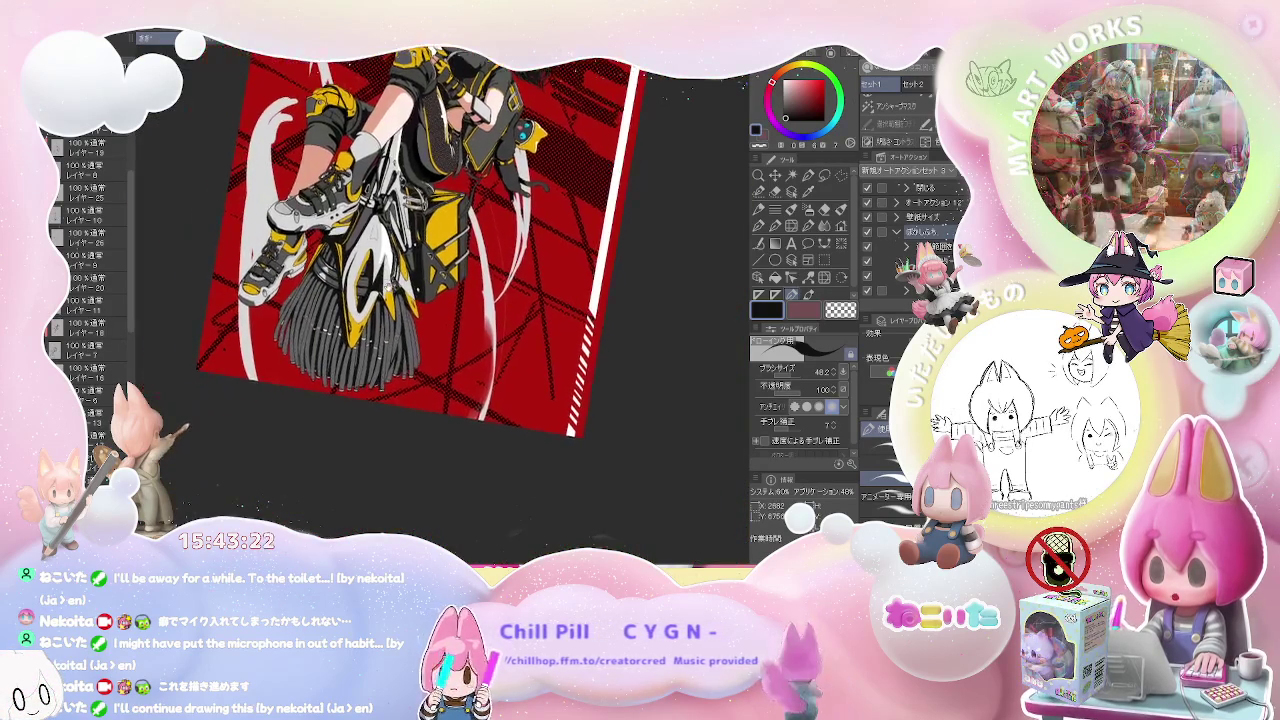
scroll(330, 300, "up", 5)
scroll(330, 300, "up", 3)
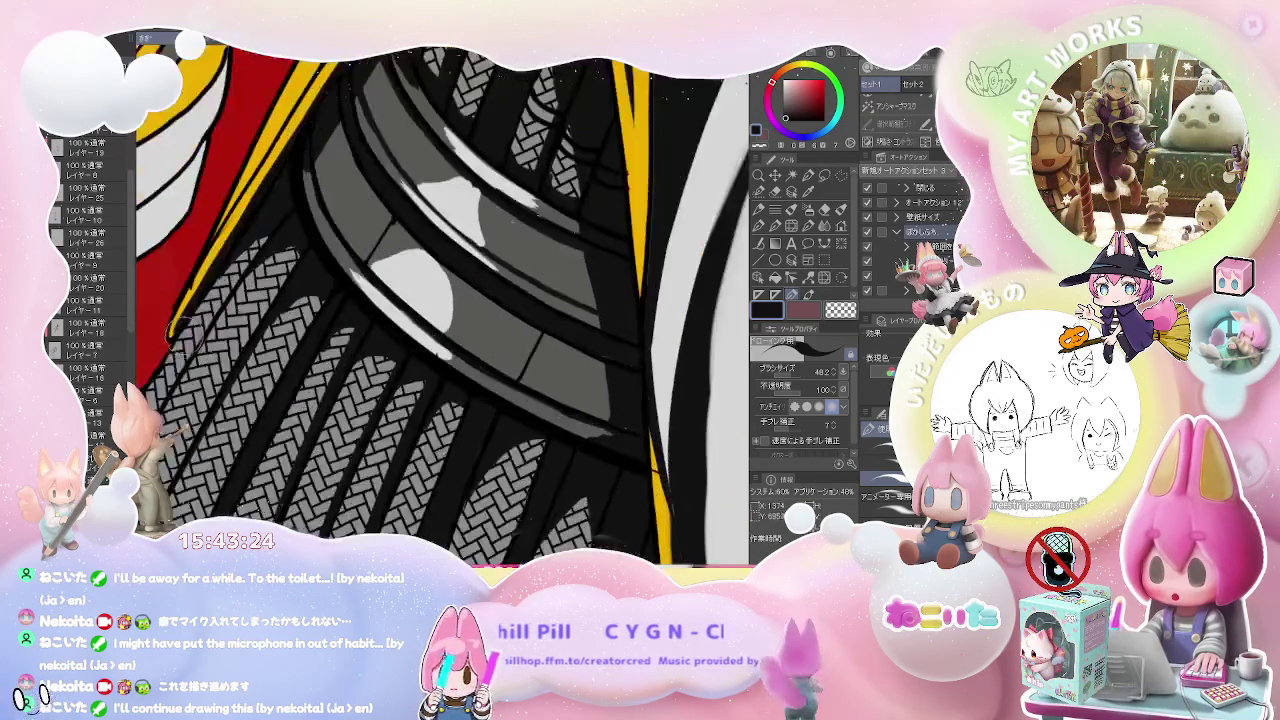
scroll(160, 345, "down", 2)
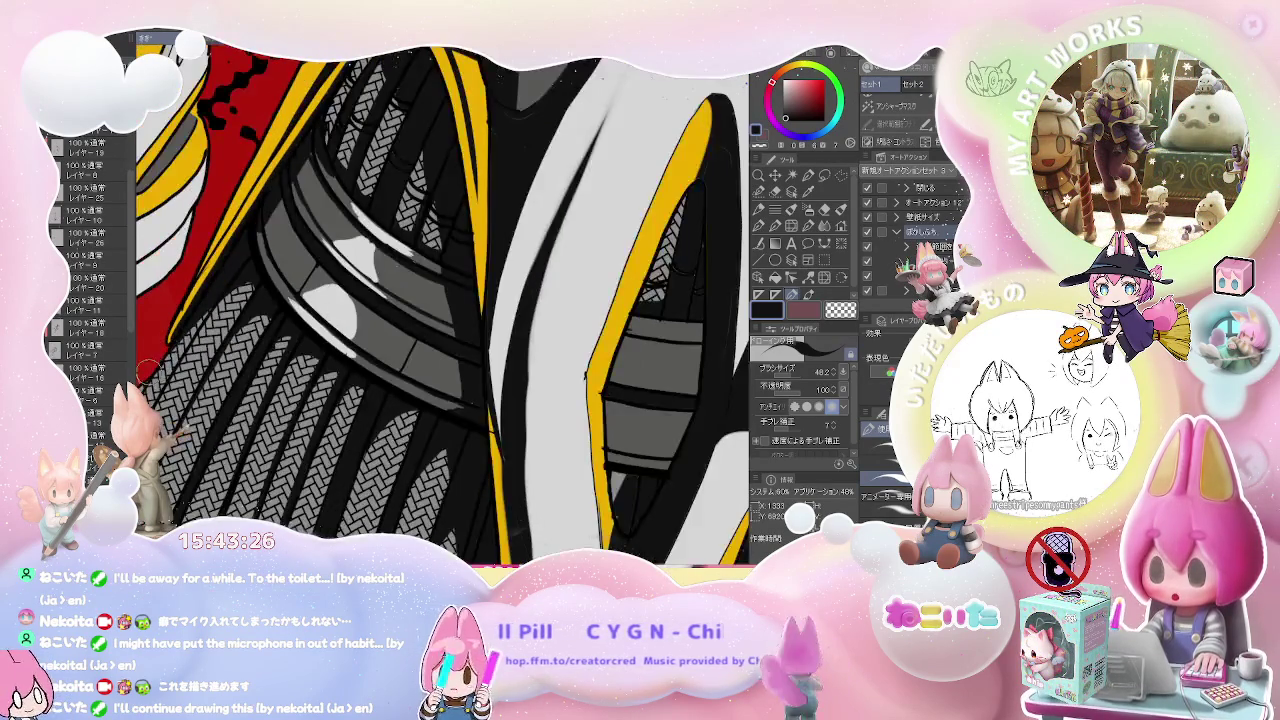
scroll(260, 270, "down", 1)
scroll(273, 263, "down", 3)
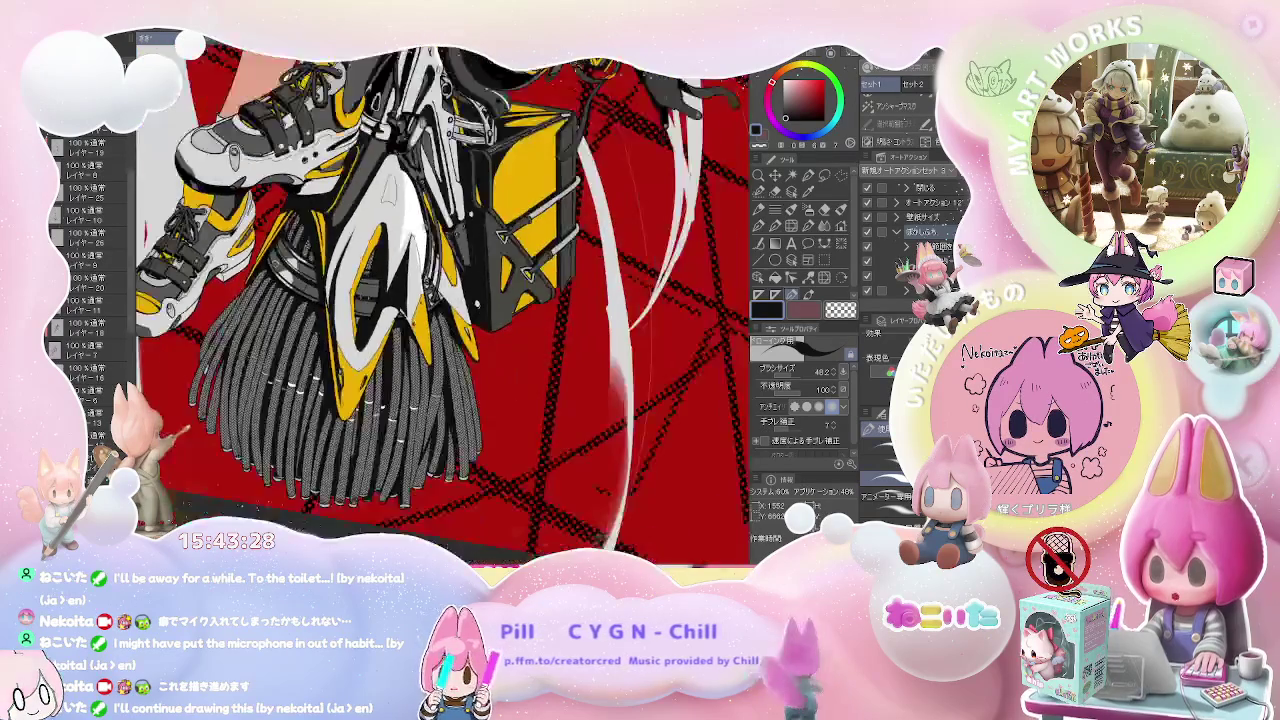
scroll(273, 263, "up", 3)
scroll(273, 263, "up", 2)
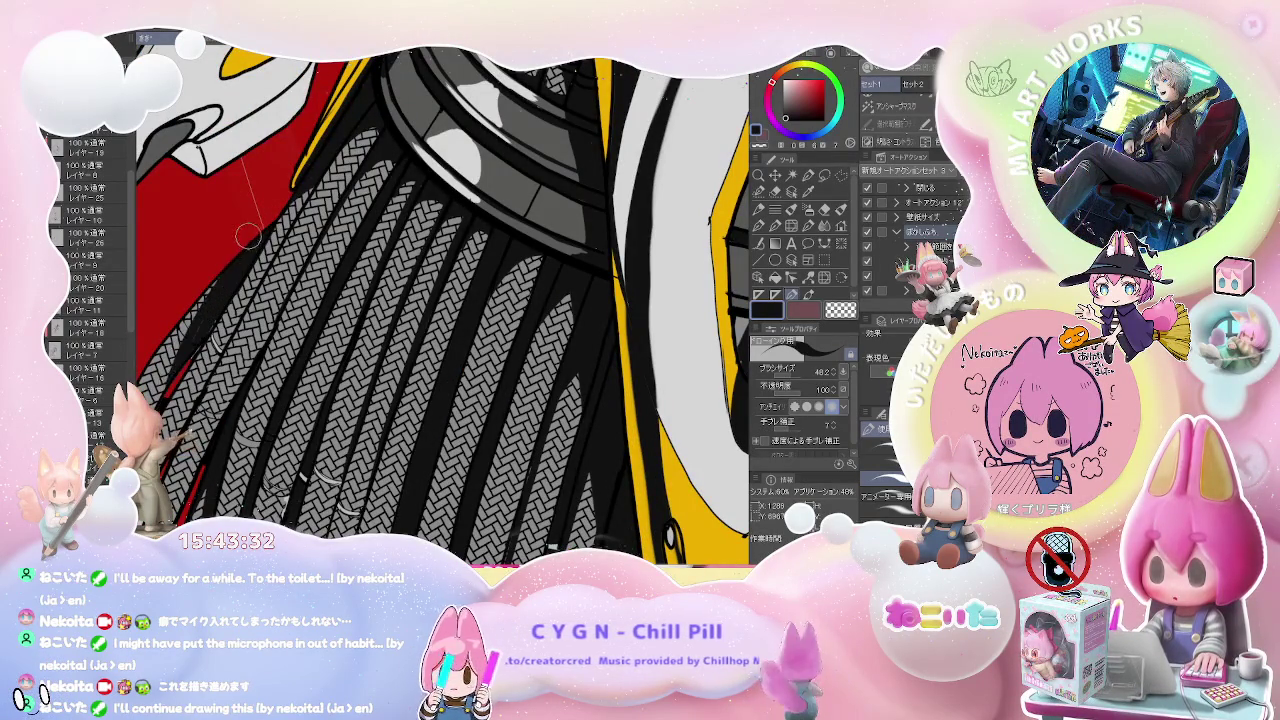
scroll(197, 347, "down", 2)
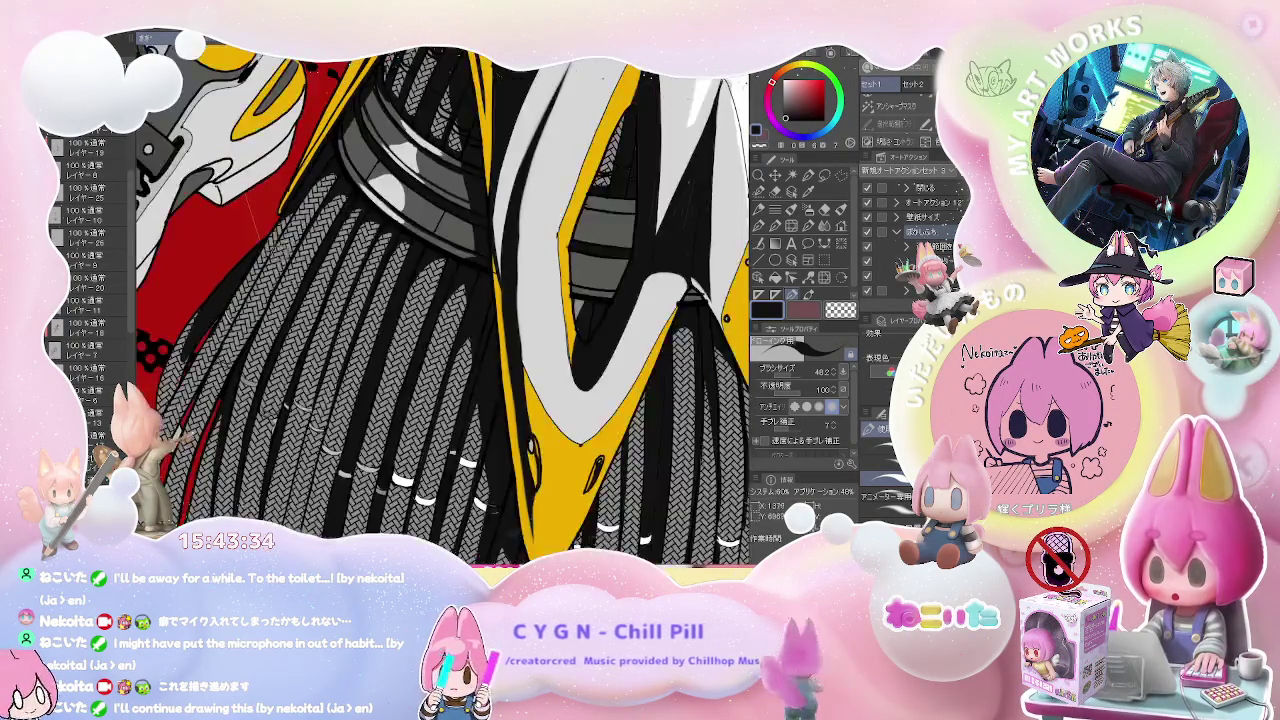
scroll(197, 347, "down", 2)
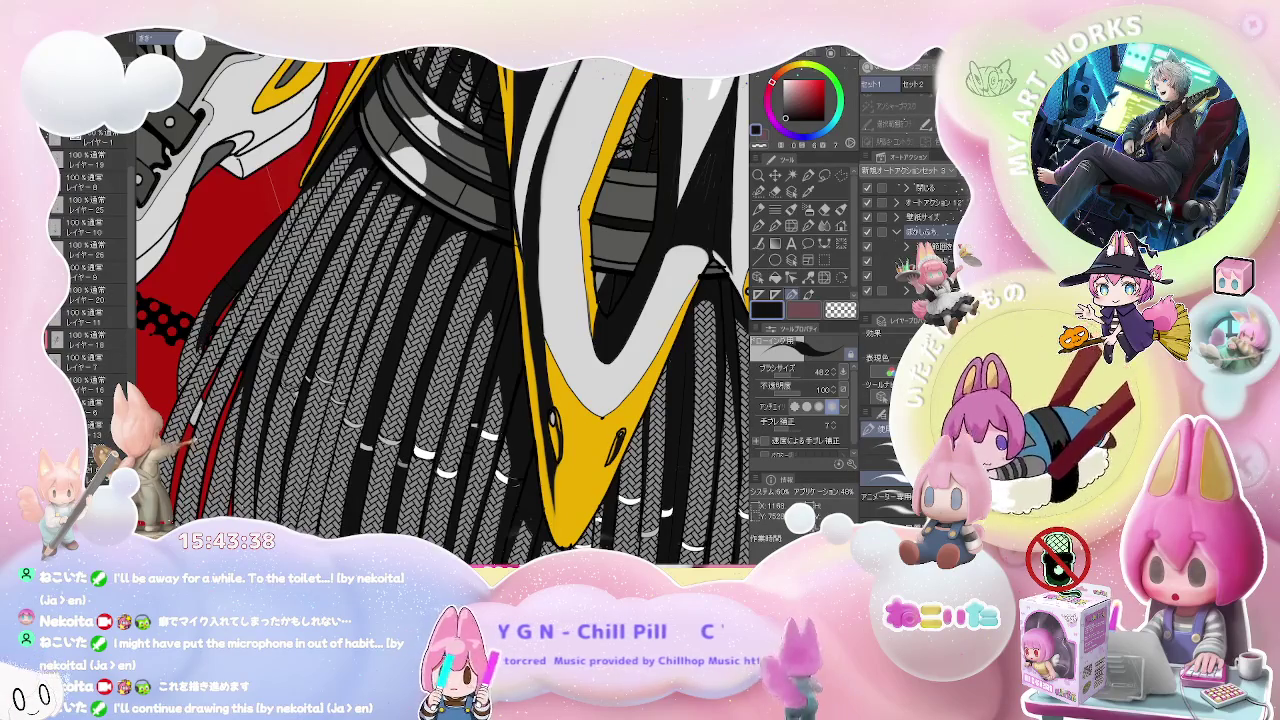
scroll(131, 340, "down", 1)
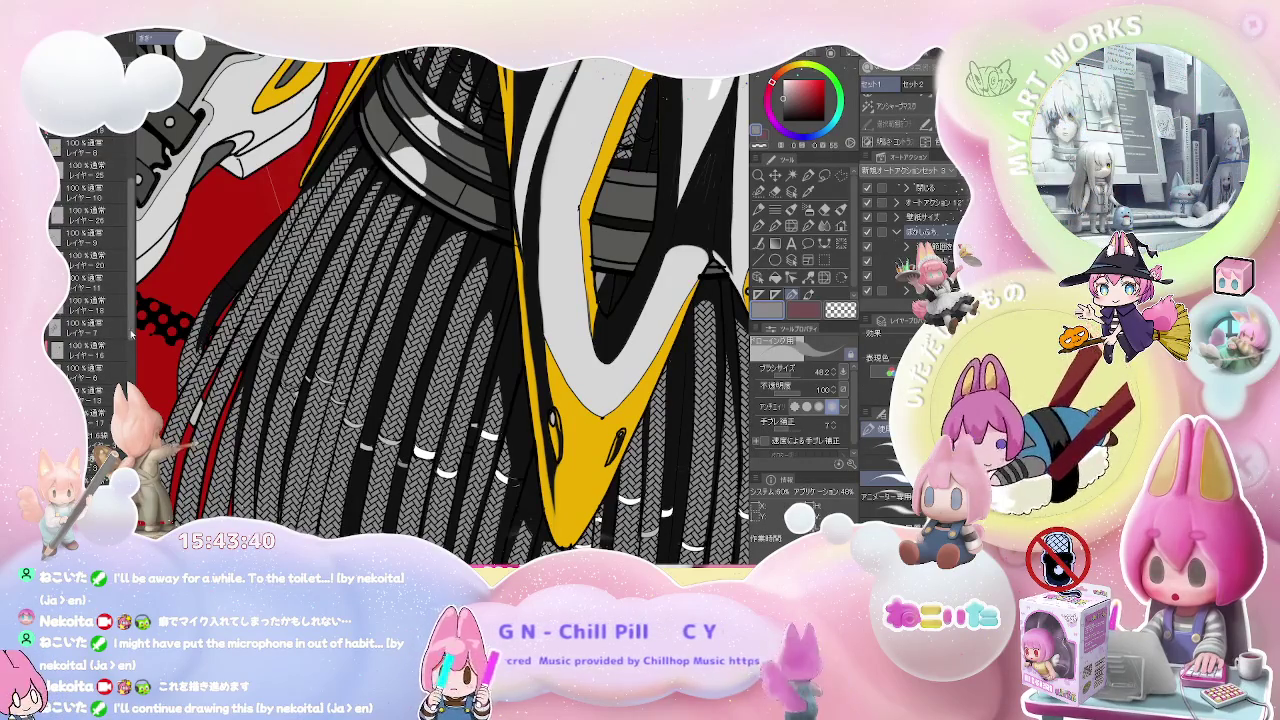
scroll(131, 340, "down", 2)
key("g")
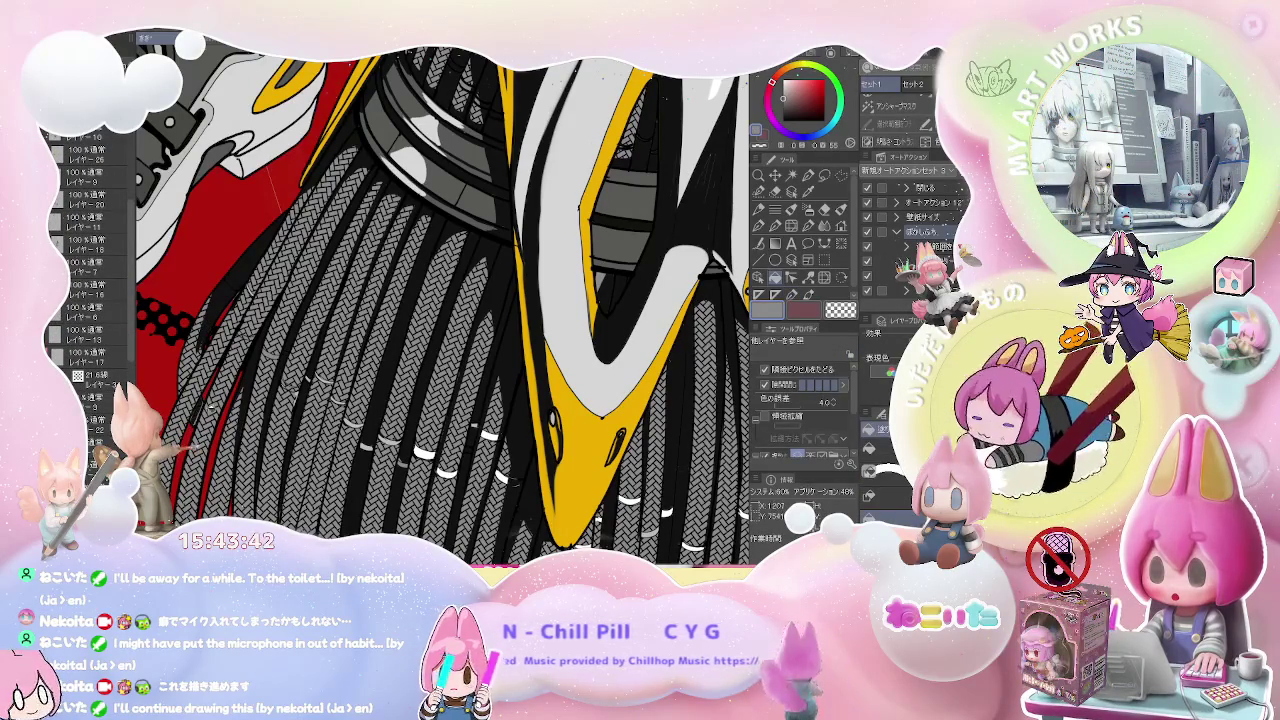
key("b")
scroll(444, 305, "up", 2)
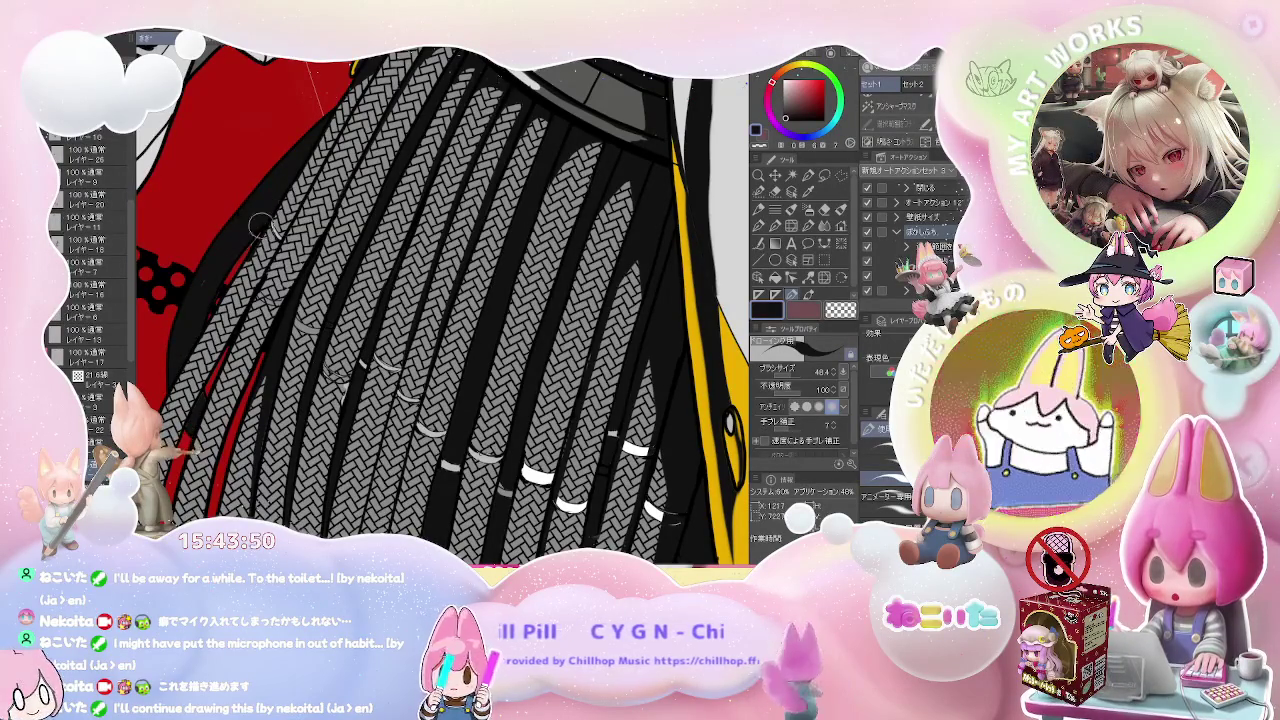
scroll(254, 207, "down", 2)
scroll(443, 306, "down", 2)
scroll(443, 306, "down", 1)
scroll(443, 306, "down", 1)
scroll(443, 306, "down", 1)
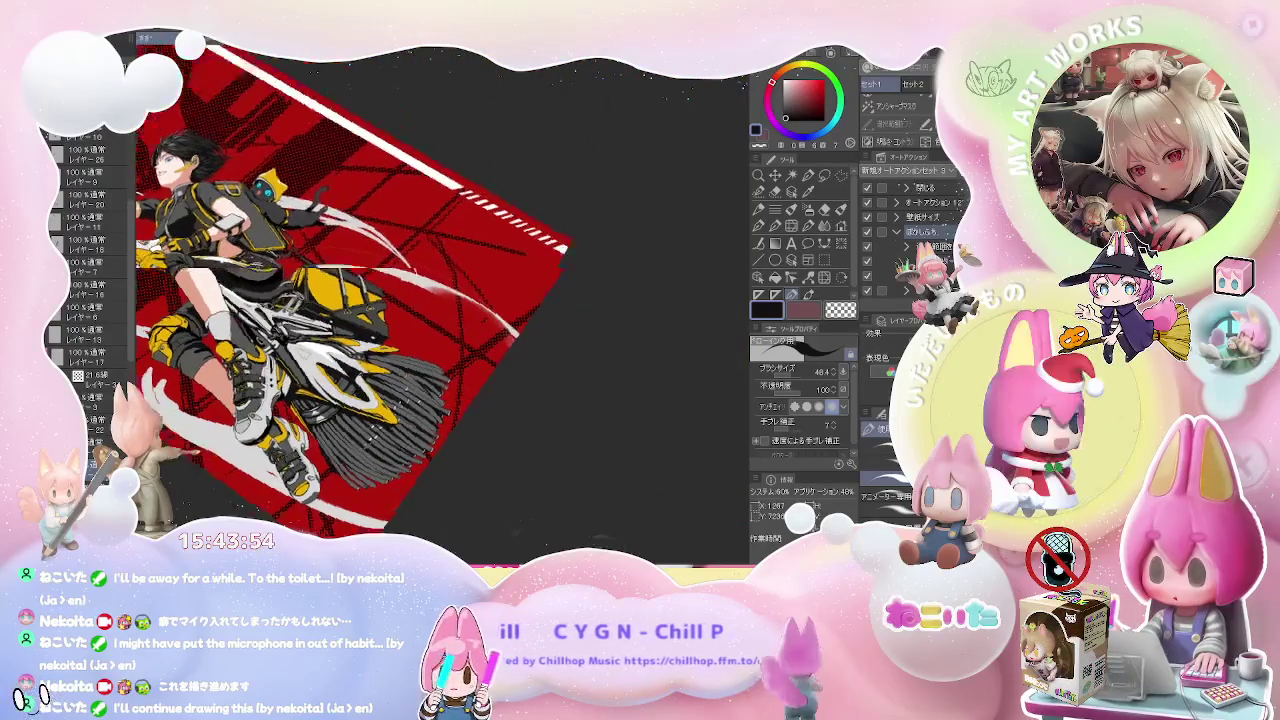
- Rotate the canvas view about 80 degrees, then turn it back toward upright
scroll(340, 300, "down", 2)
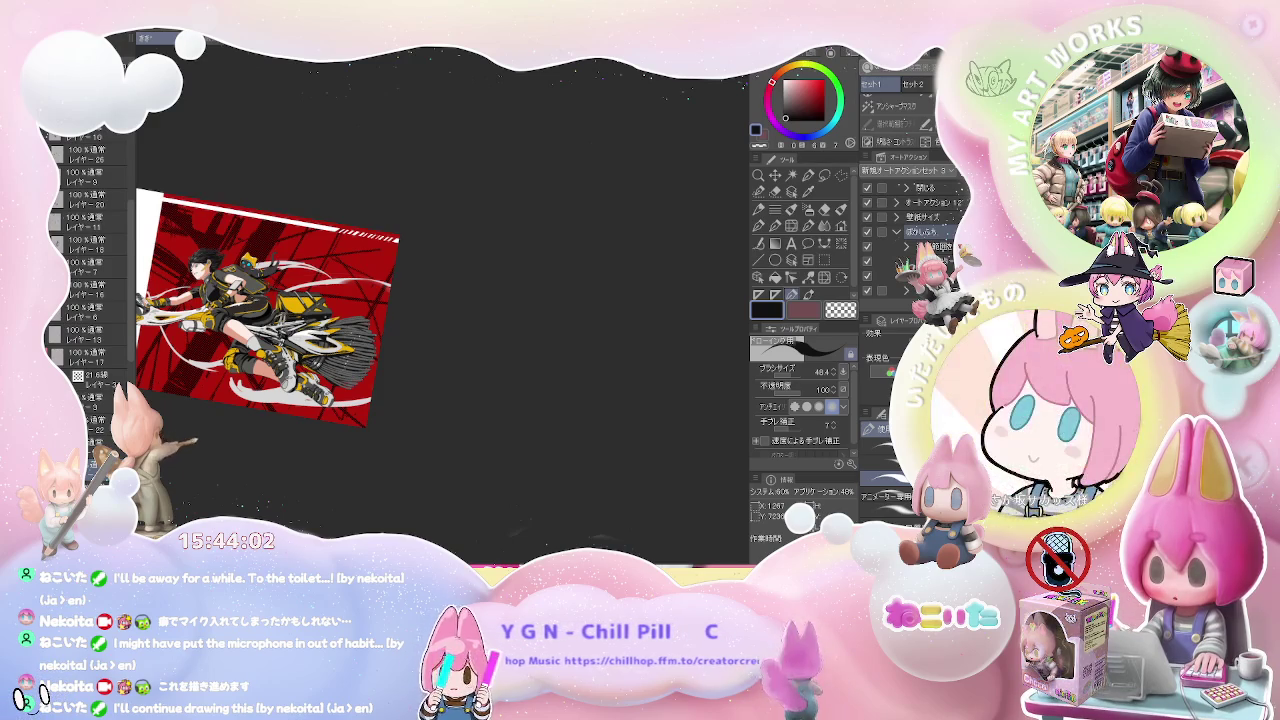
left_click_drag(300, 330, 258, 268)
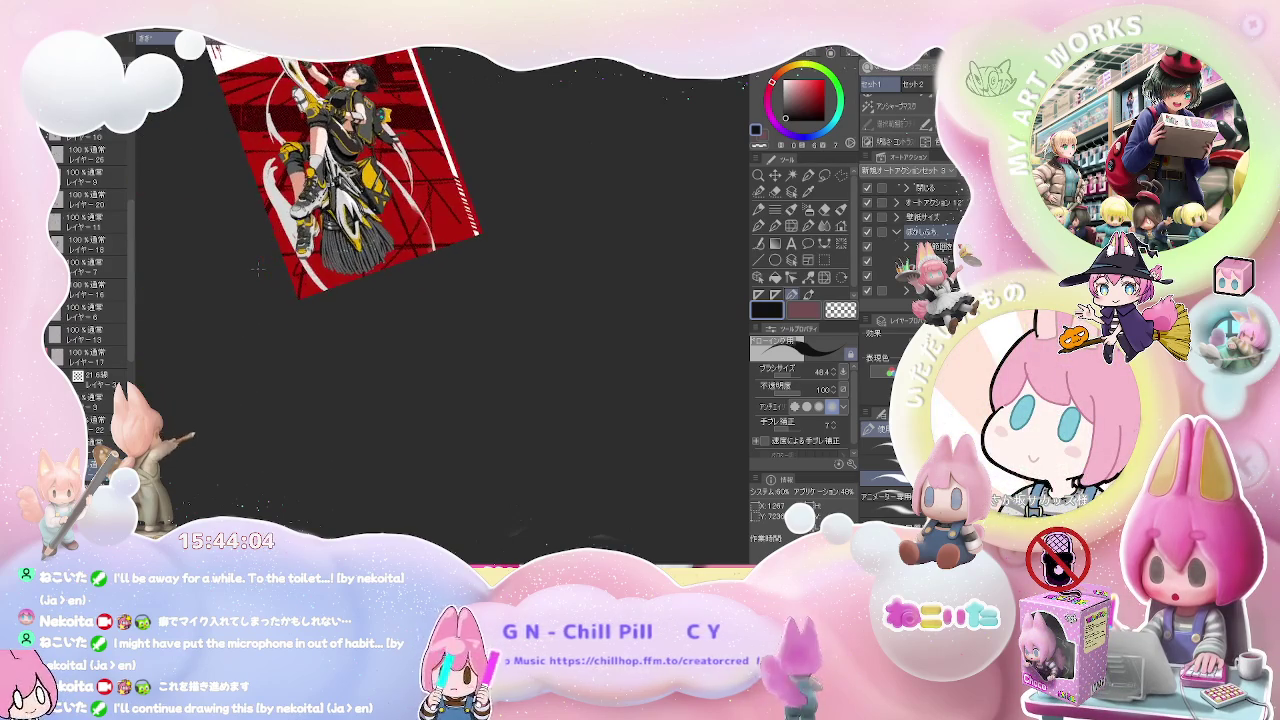
scroll(257, 268, "up", 2)
scroll(257, 268, "up", 3)
scroll(257, 268, "up", 3)
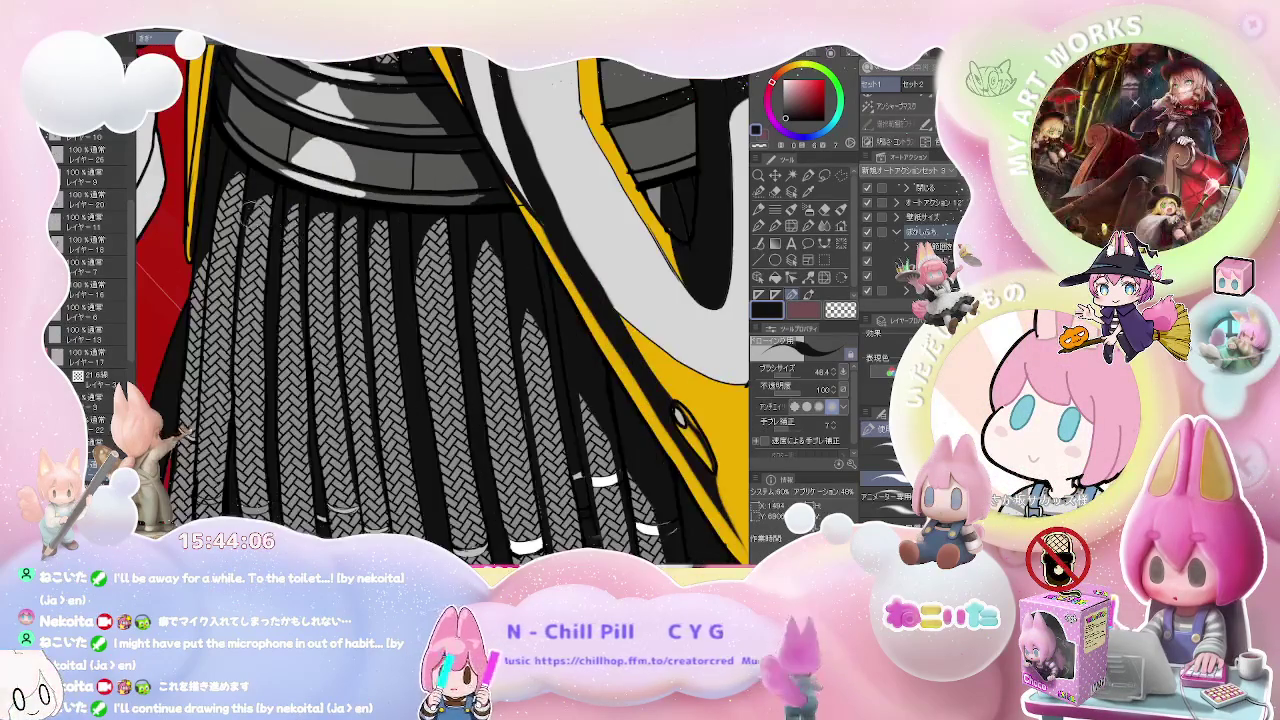
scroll(252, 205, "down", 2)
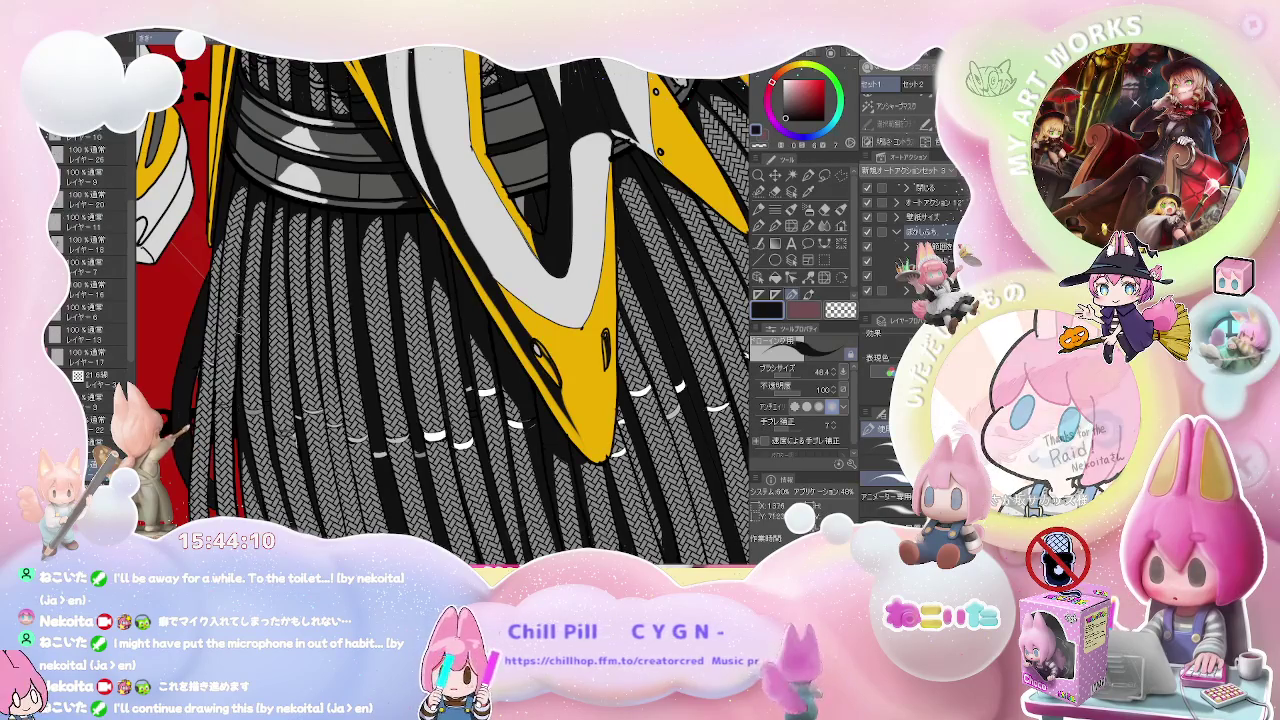
scroll(242, 395, "down", 3)
scroll(245, 400, "down", 2)
scroll(245, 400, "down", 3)
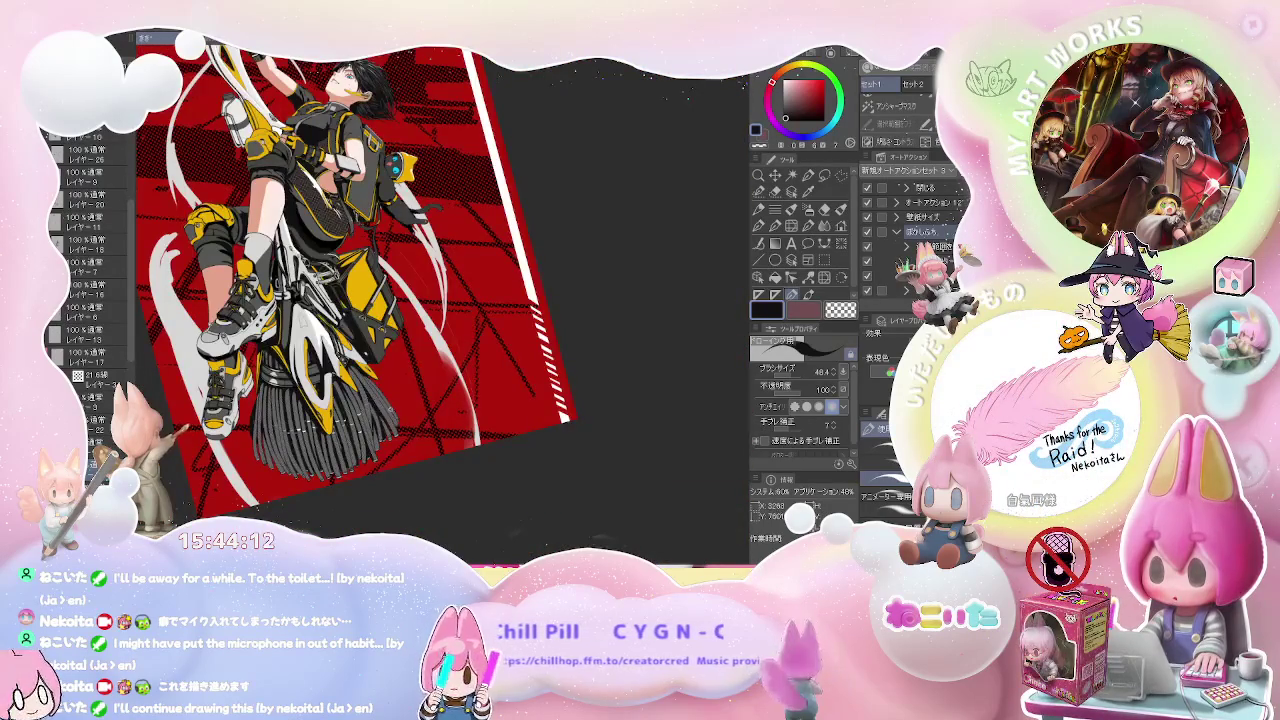
key("minus")
key("minus")
key("minus")
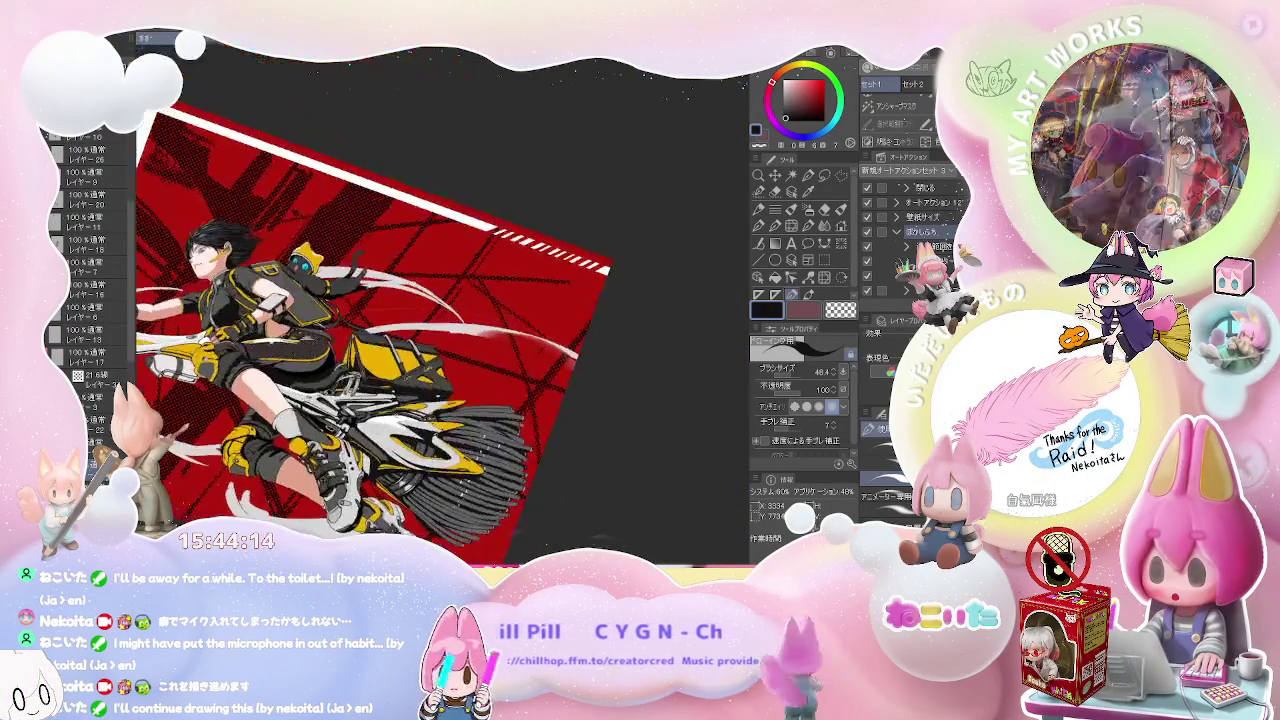
key("minus")
key("minus")
key("minus")
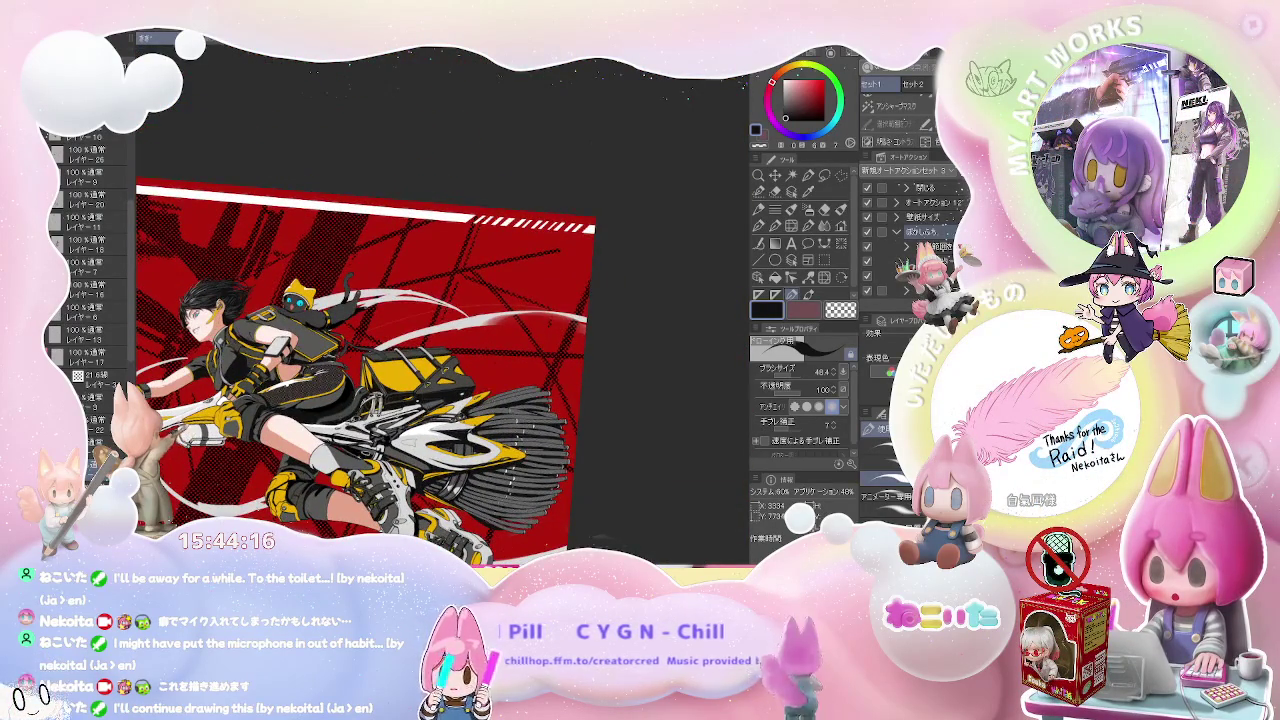
- Mirror the view horizontally, reset rotation, and zoom in on the rider's hand
key("h")
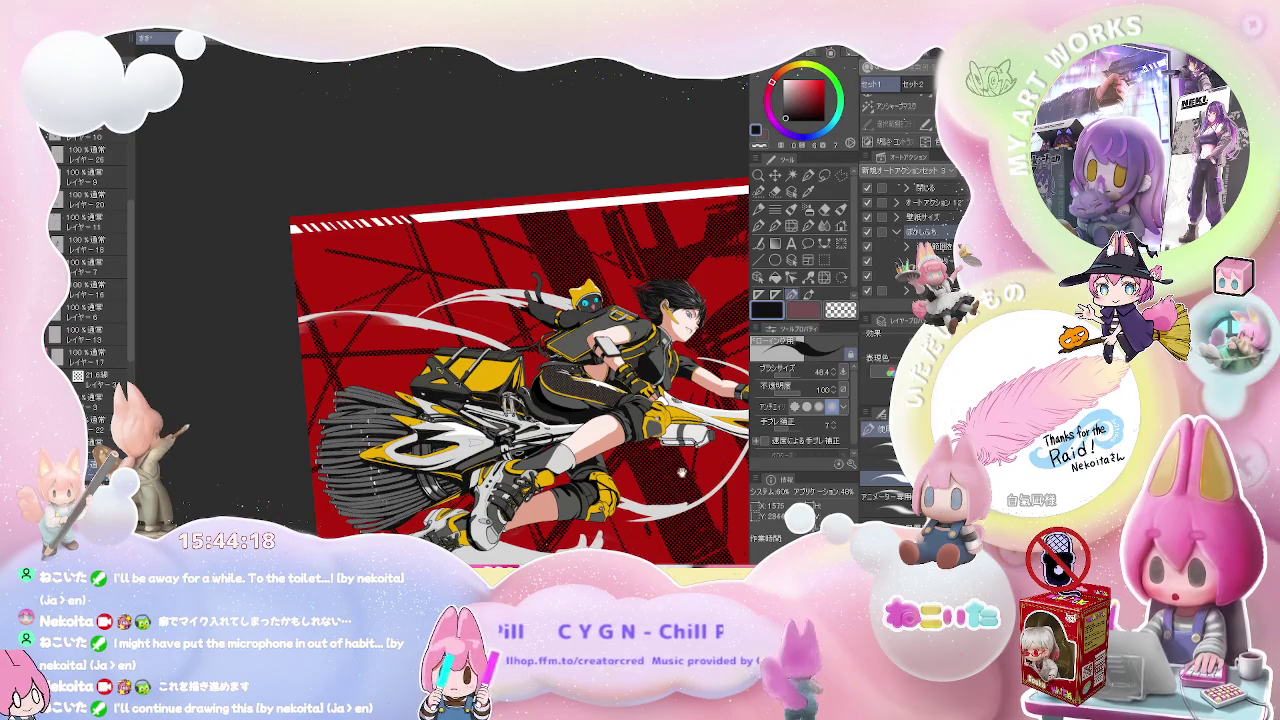
key("minus")
scroll(550, 413, "up", 2)
scroll(550, 413, "up", 3)
scroll(560, 394, "up", 3)
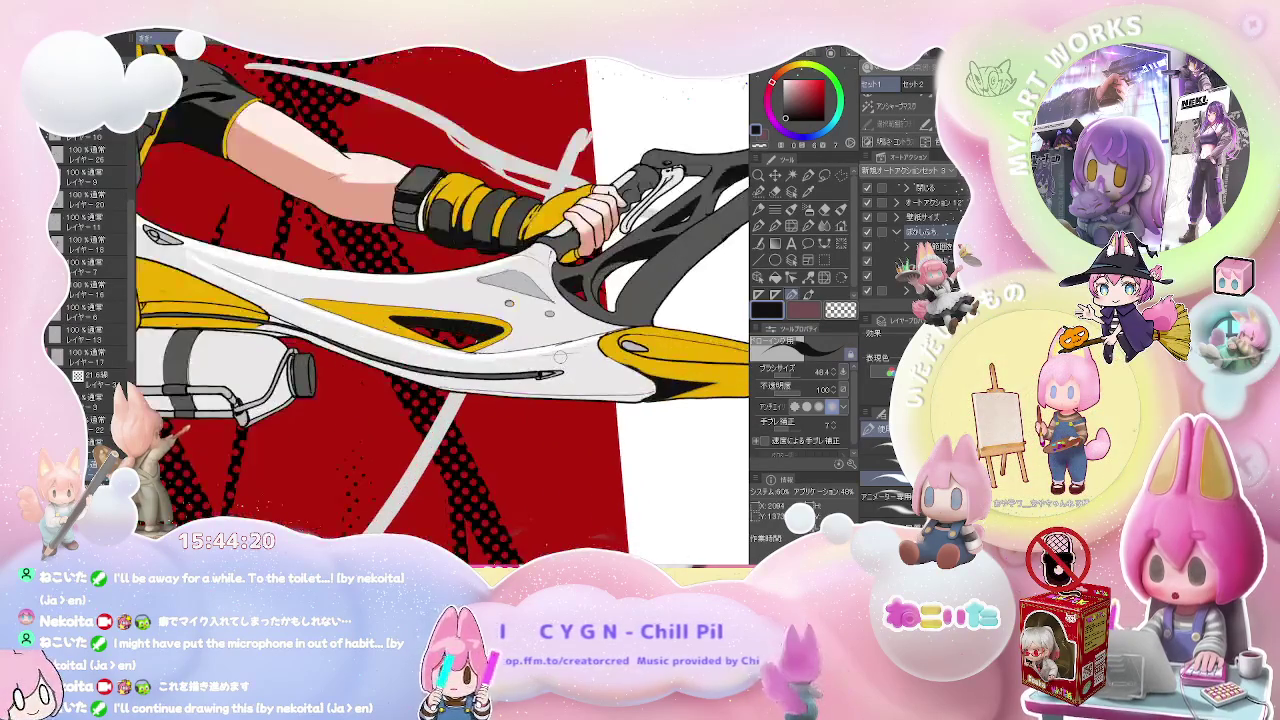
- Extend the ink line along the broom blade's lower edge
scroll(484, 341, "up", 3)
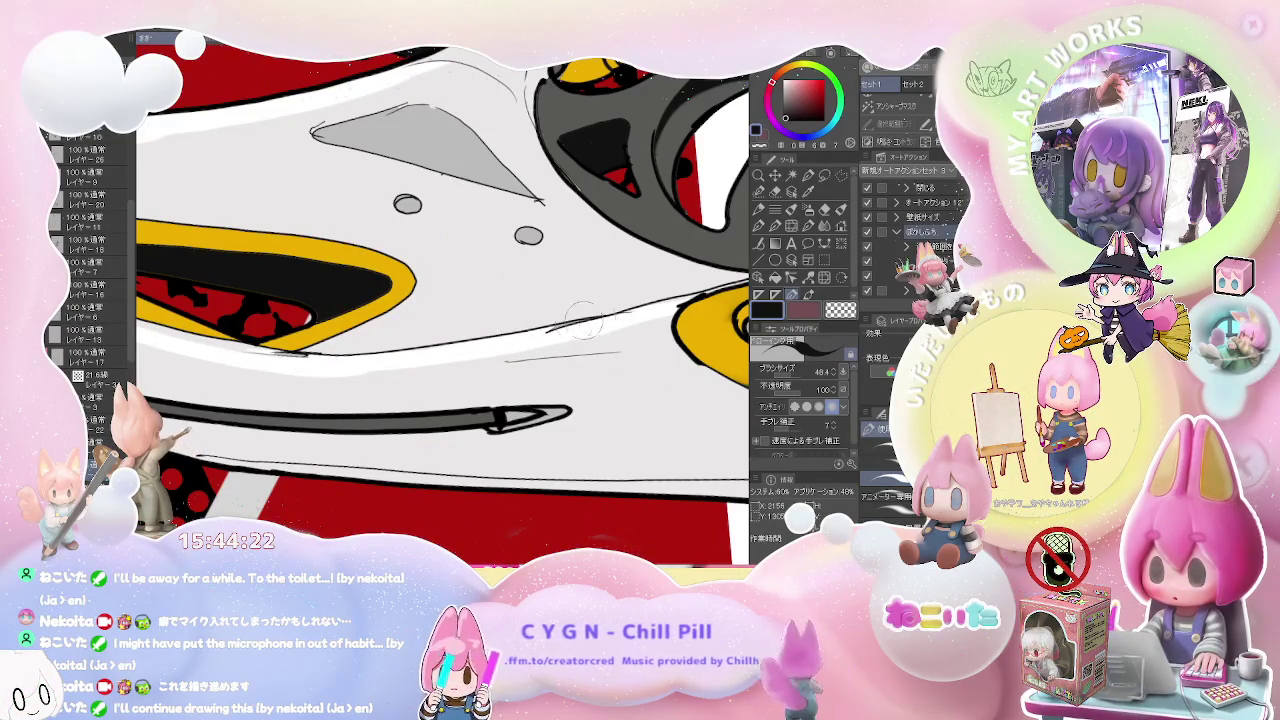
left_click_drag(594, 318, 462, 332)
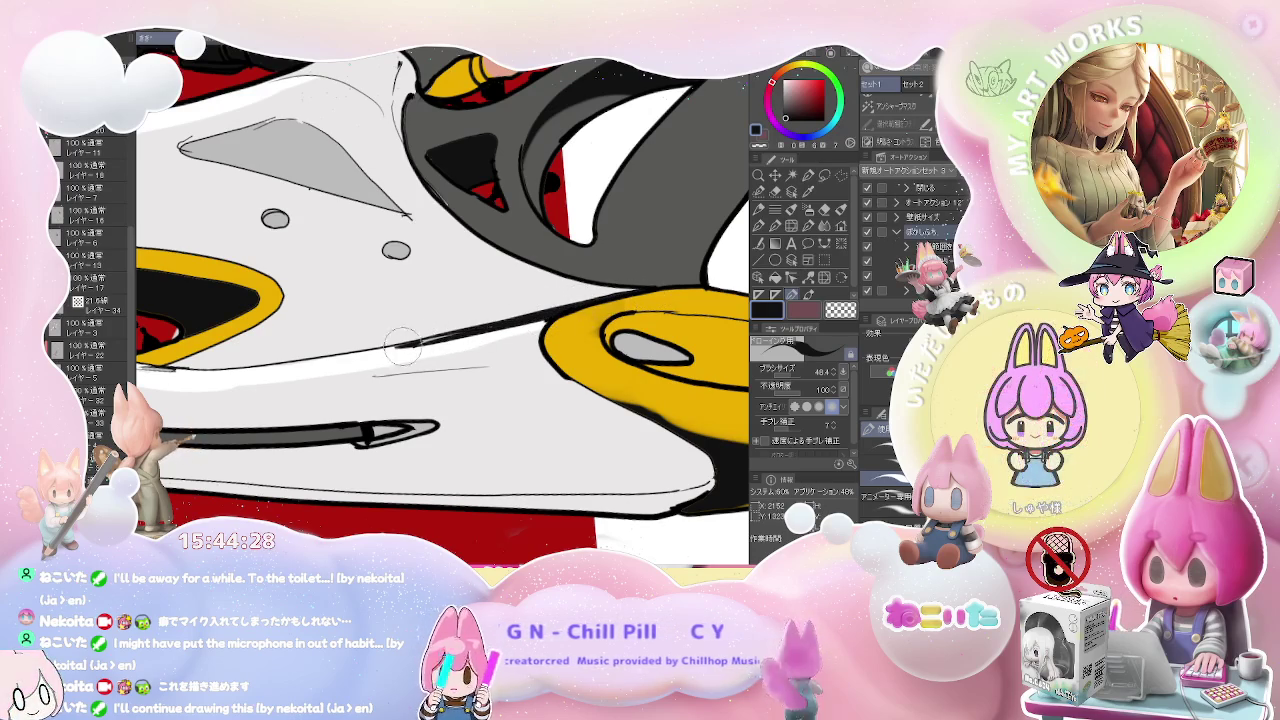
left_click_drag(340, 355, 540, 321)
scroll(560, 345, "down", 2)
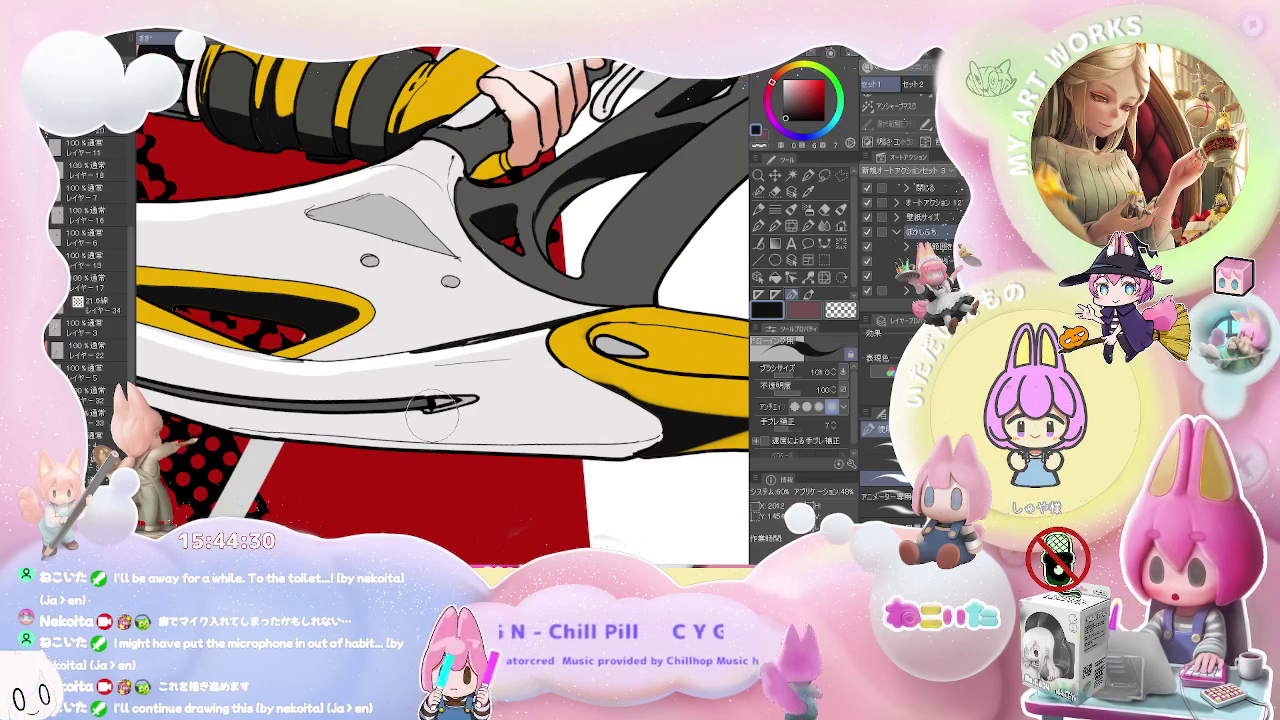
scroll(458, 402, "up", 2)
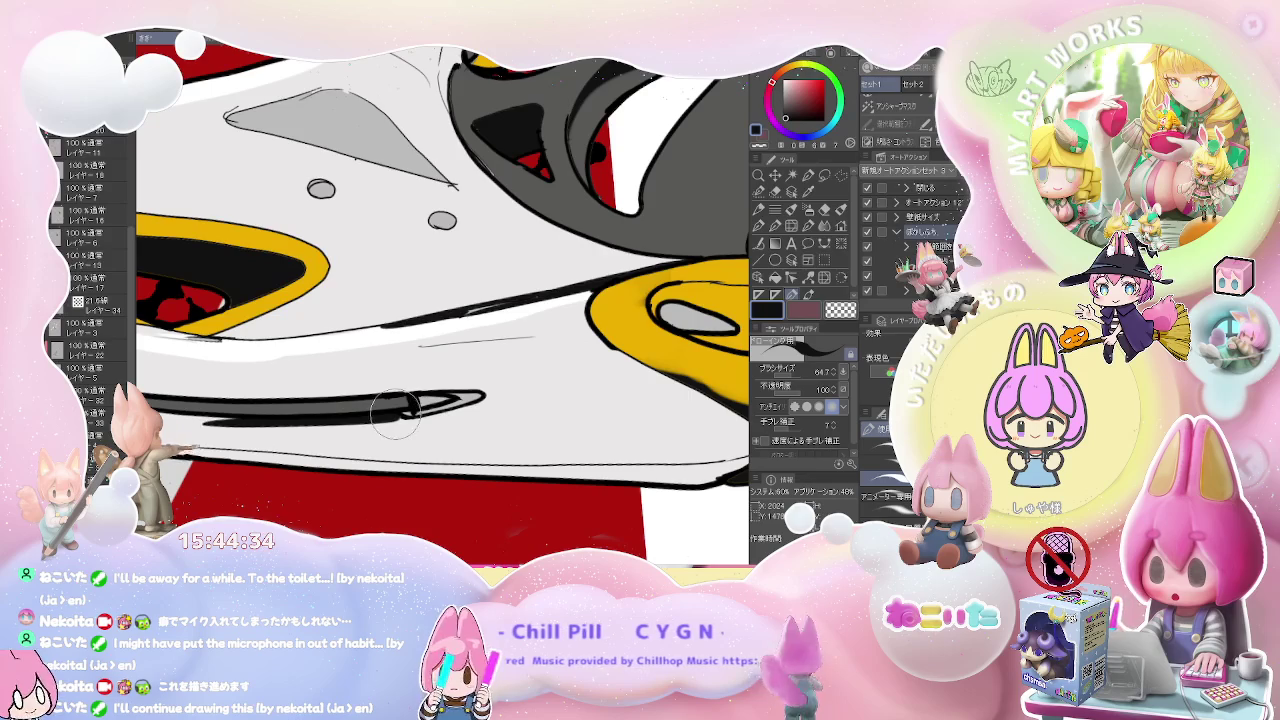
scroll(460, 408, "down", 1)
scroll(470, 408, "down", 2)
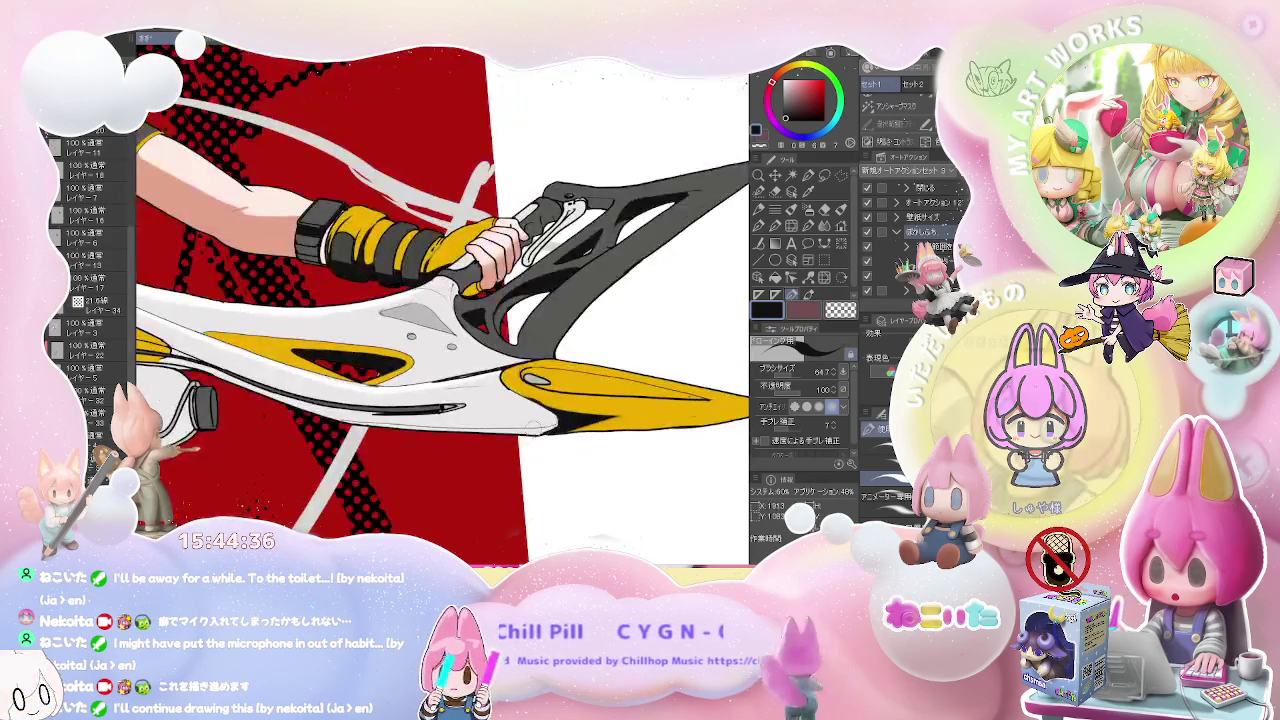
scroll(455, 410, "up", 1)
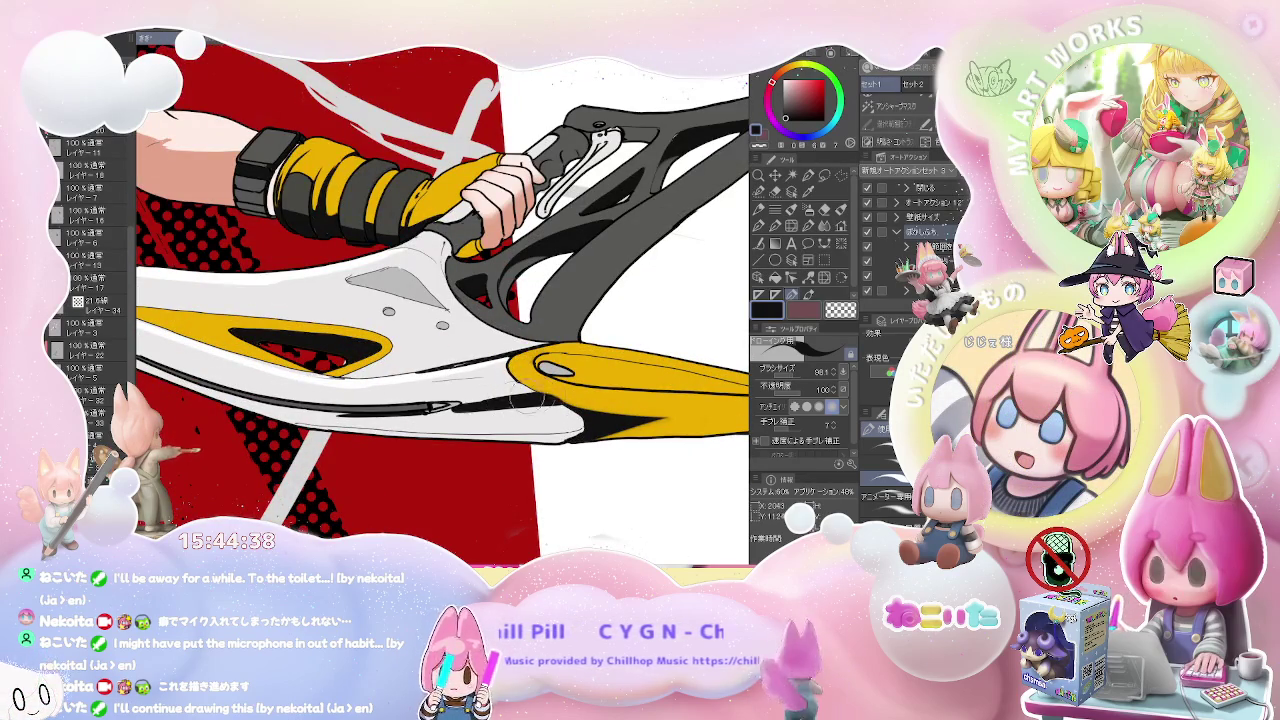
- Paint black along the blade tip's underside with the inking brush, then enlarge it to about 63
key("g")
left_click_drag(545, 405, 452, 418)
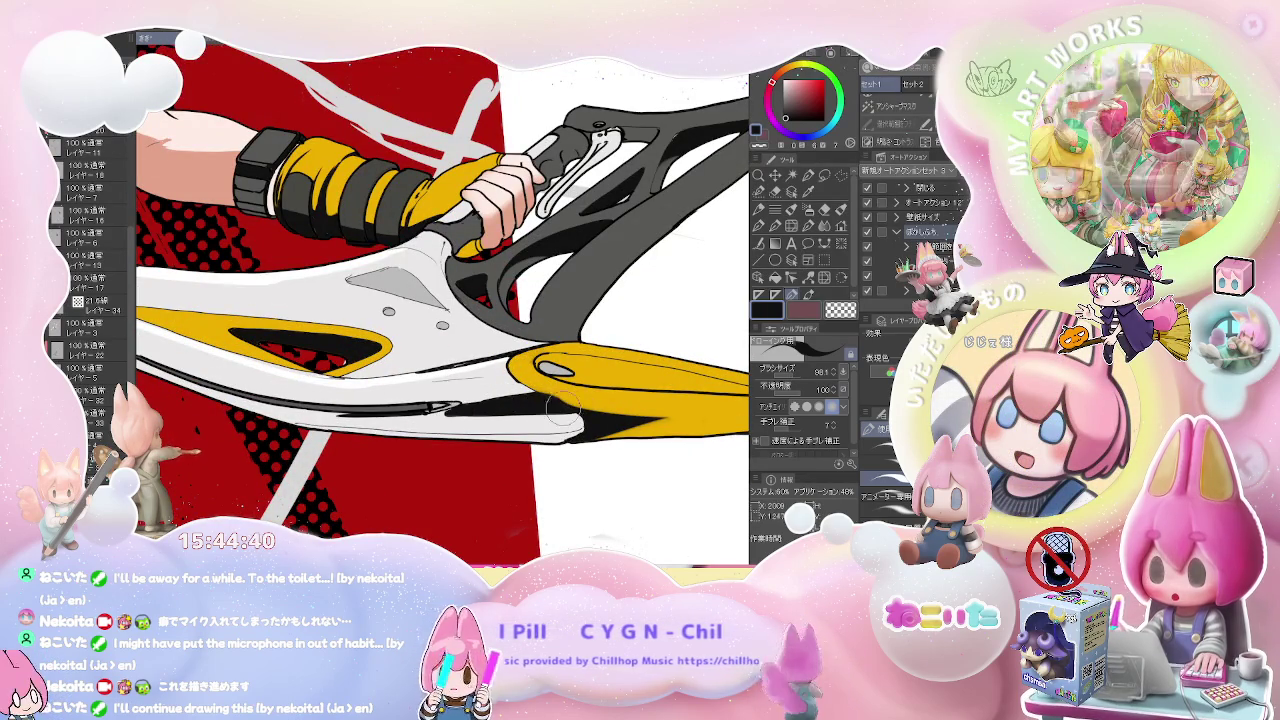
key("bracketright")
scroll(483, 398, "down", 2)
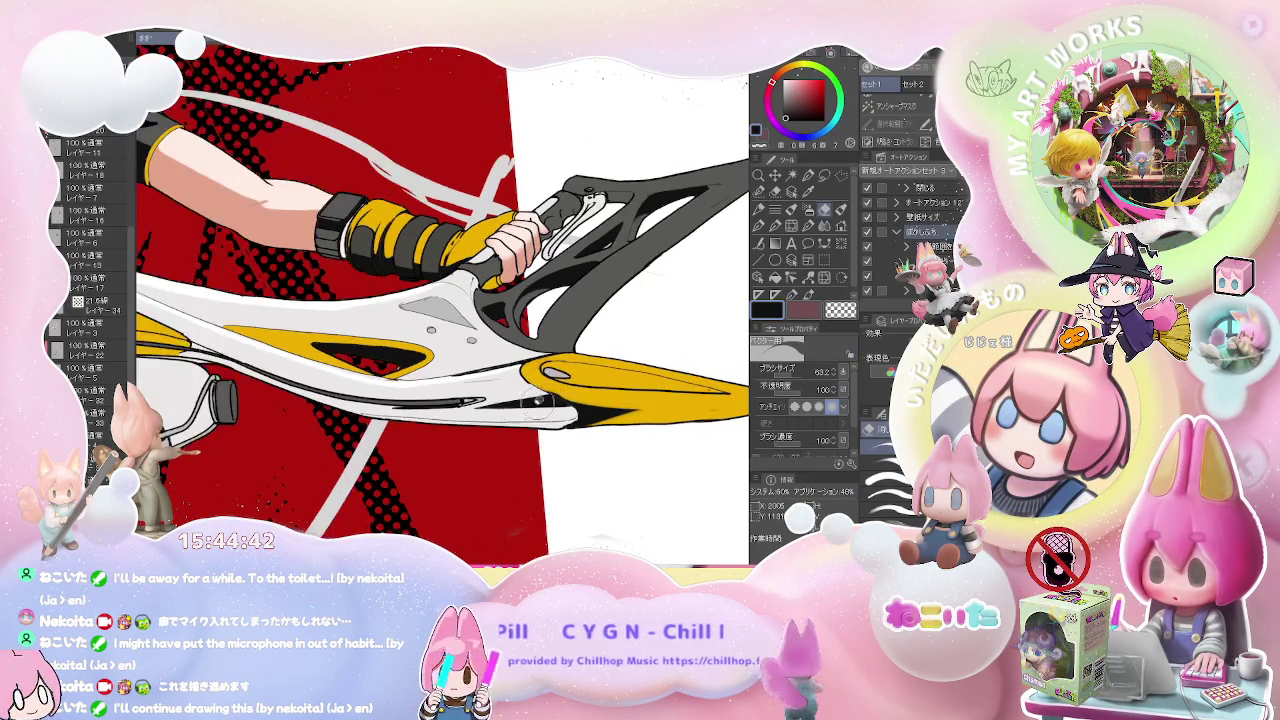
scroll(480, 410, "down", 2)
scroll(625, 418, "down", 2)
scroll(625, 418, "up", 1)
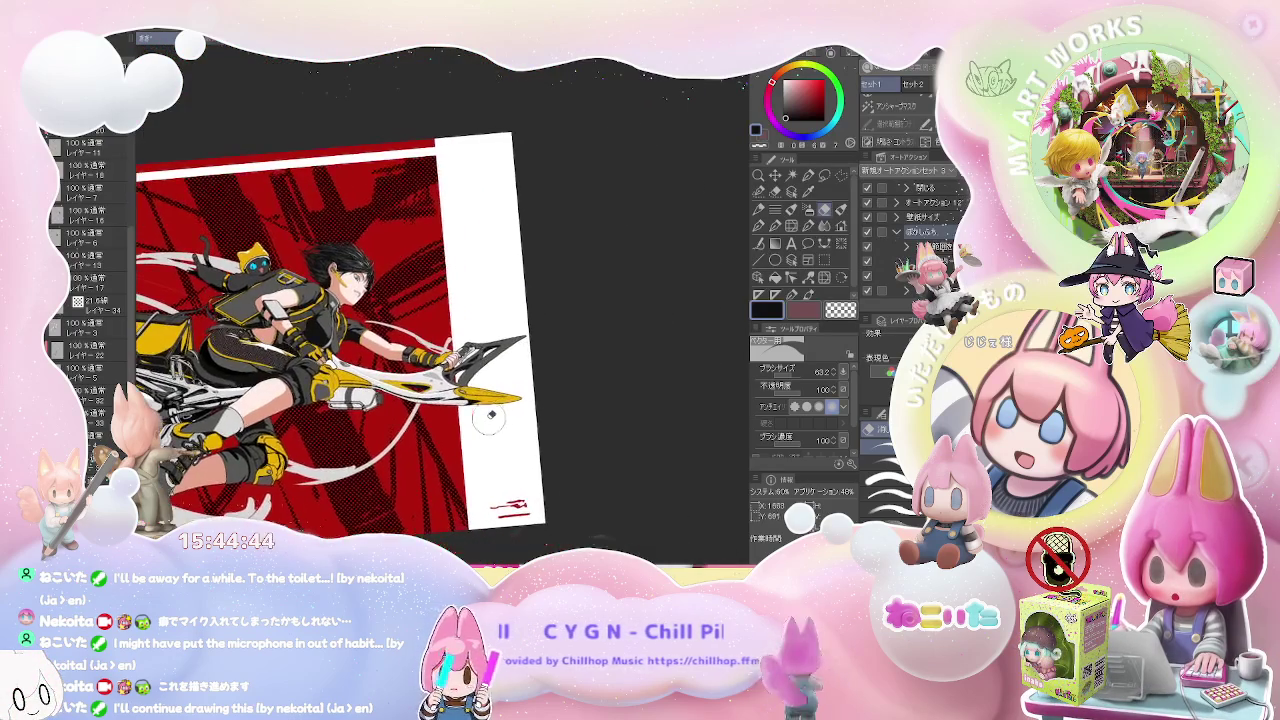
scroll(560, 360, "up", 1)
scroll(533, 296, "up", 2)
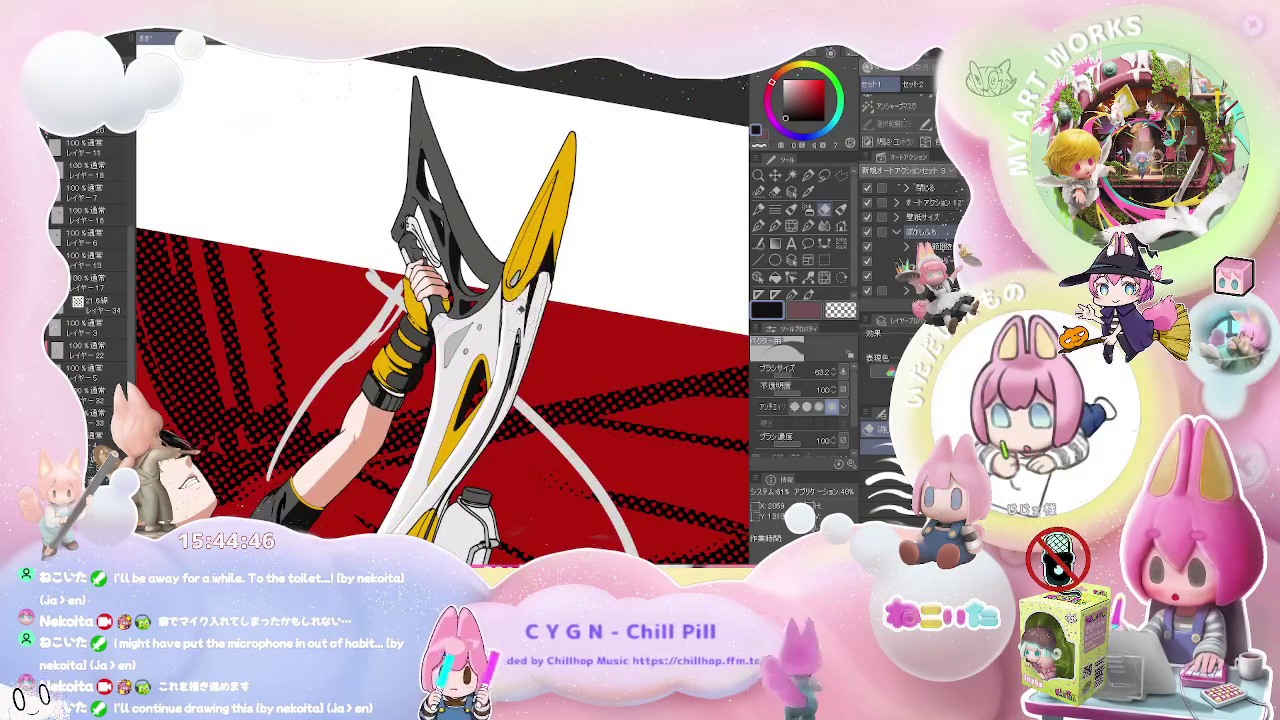
key("p")
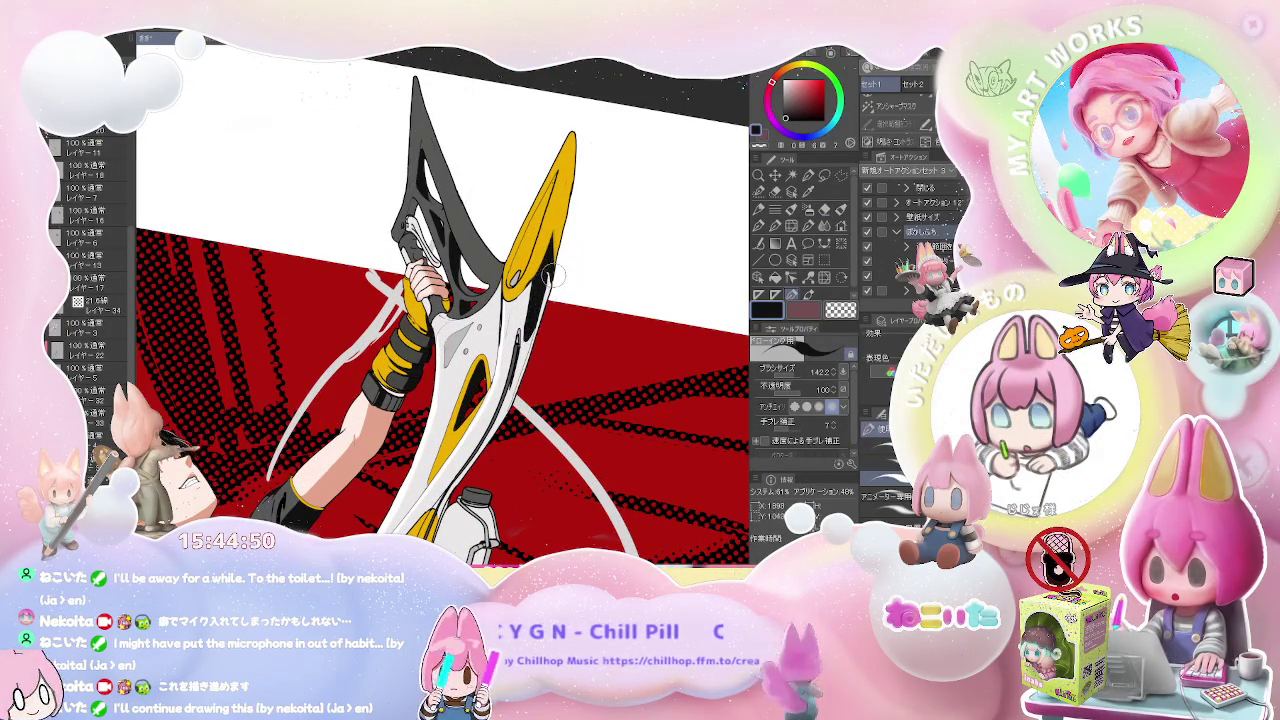
key("e")
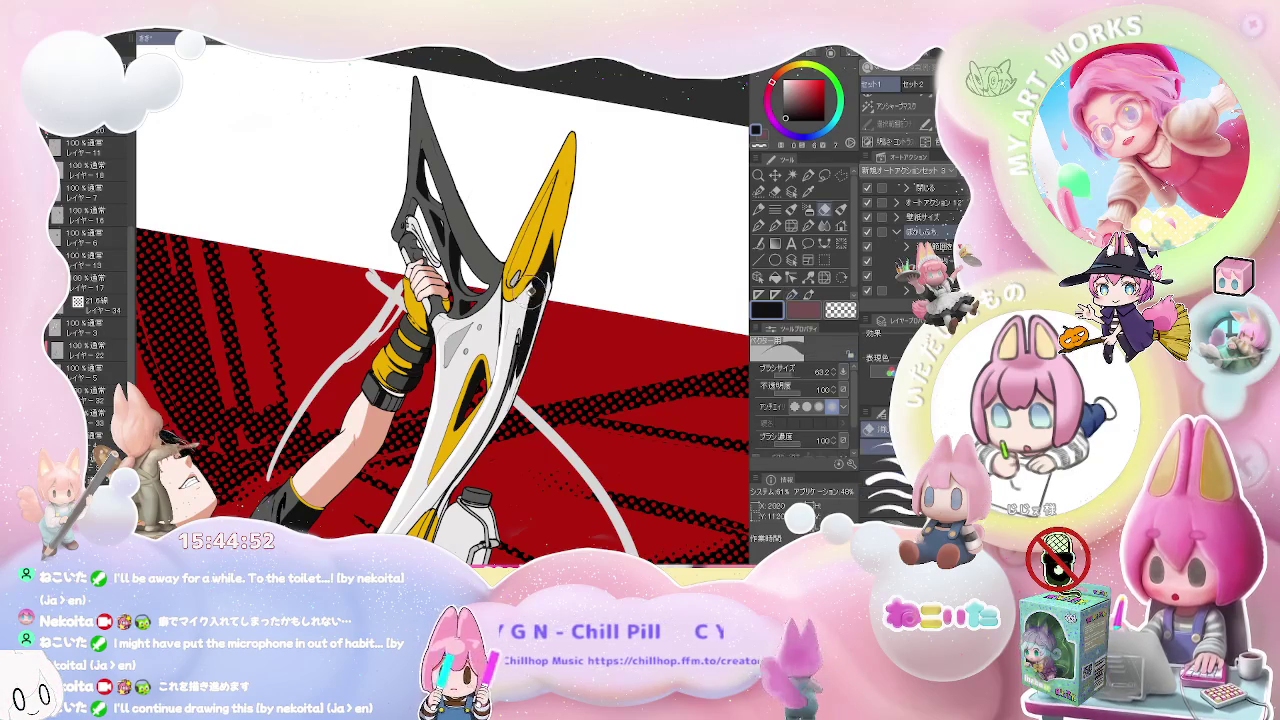
key("p")
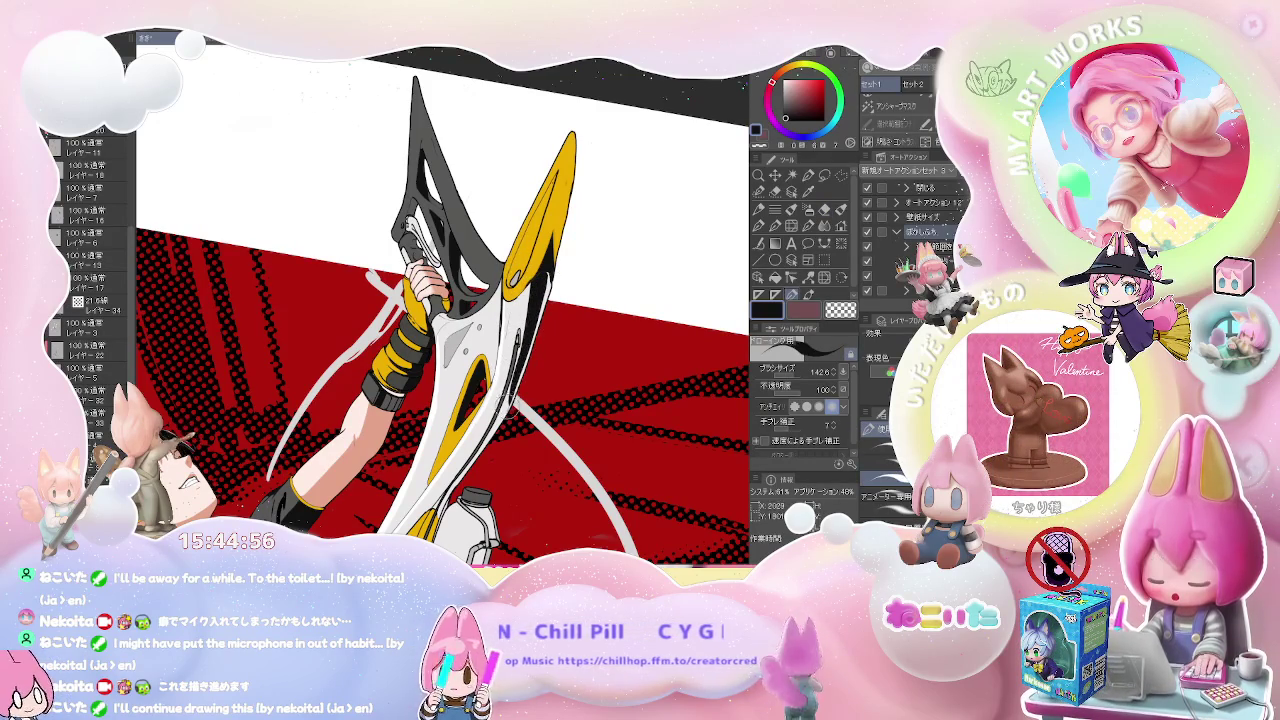
key("e")
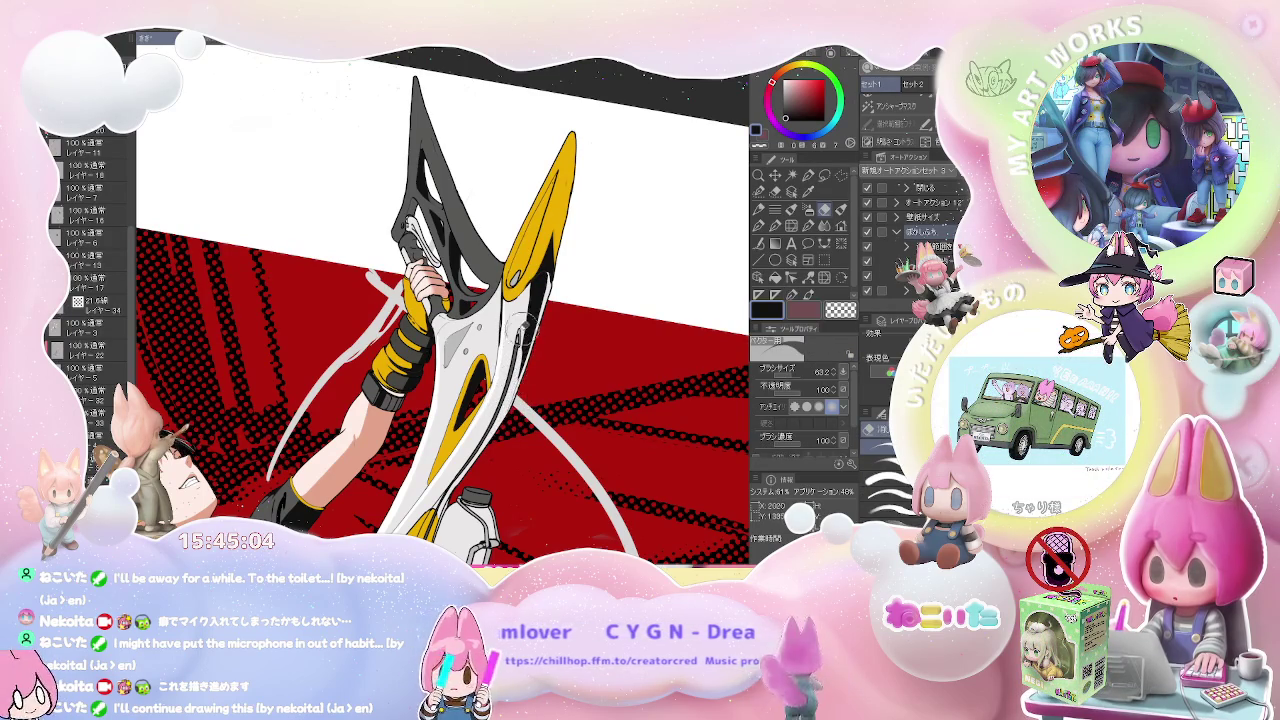
key("p")
scroll(526, 333, "down", 3)
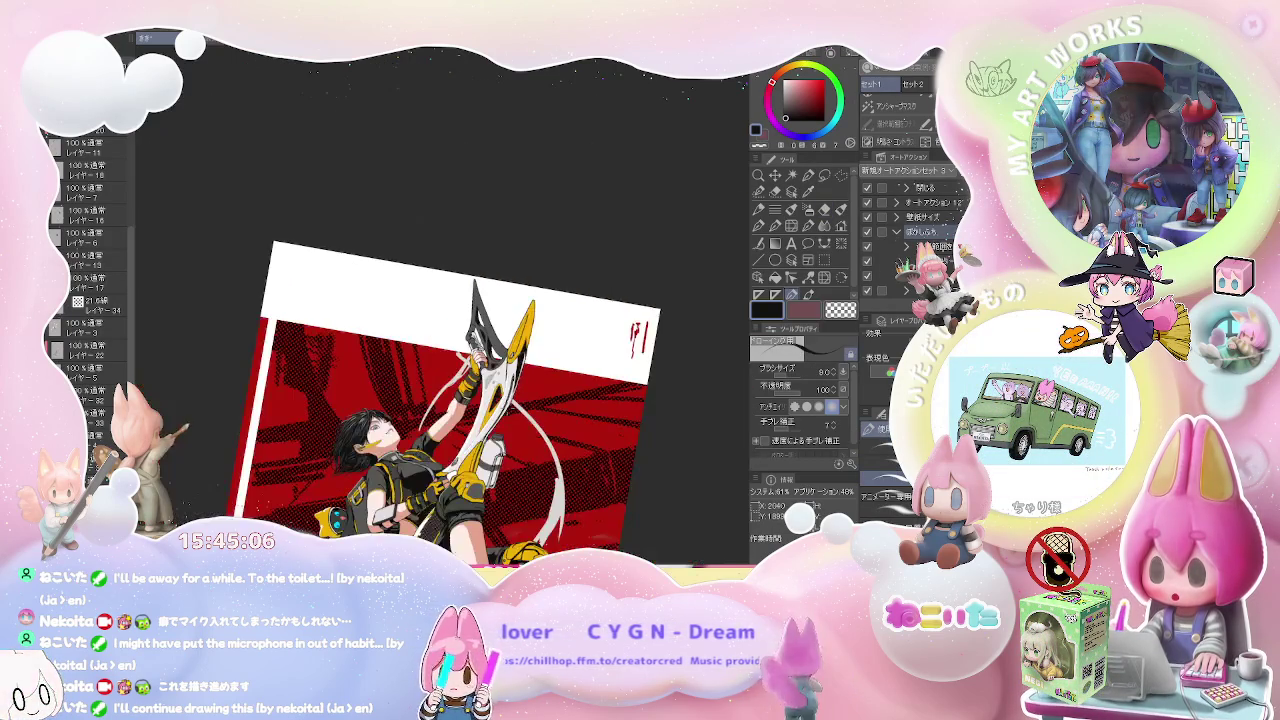
- Ink two dark strokes along the blade's lower edge
scroll(357, 433, "up", 5)
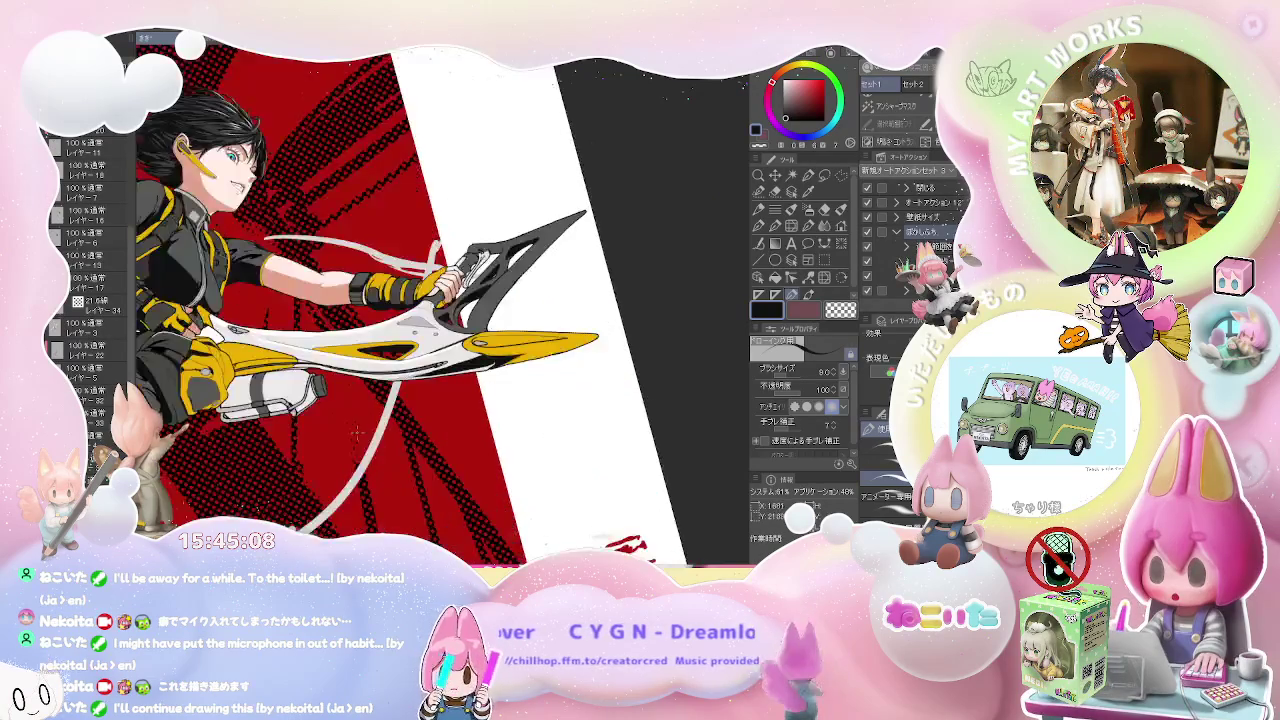
scroll(357, 433, "up", 3)
scroll(416, 334, "up", 3)
left_click_drag(365, 322, 625, 303)
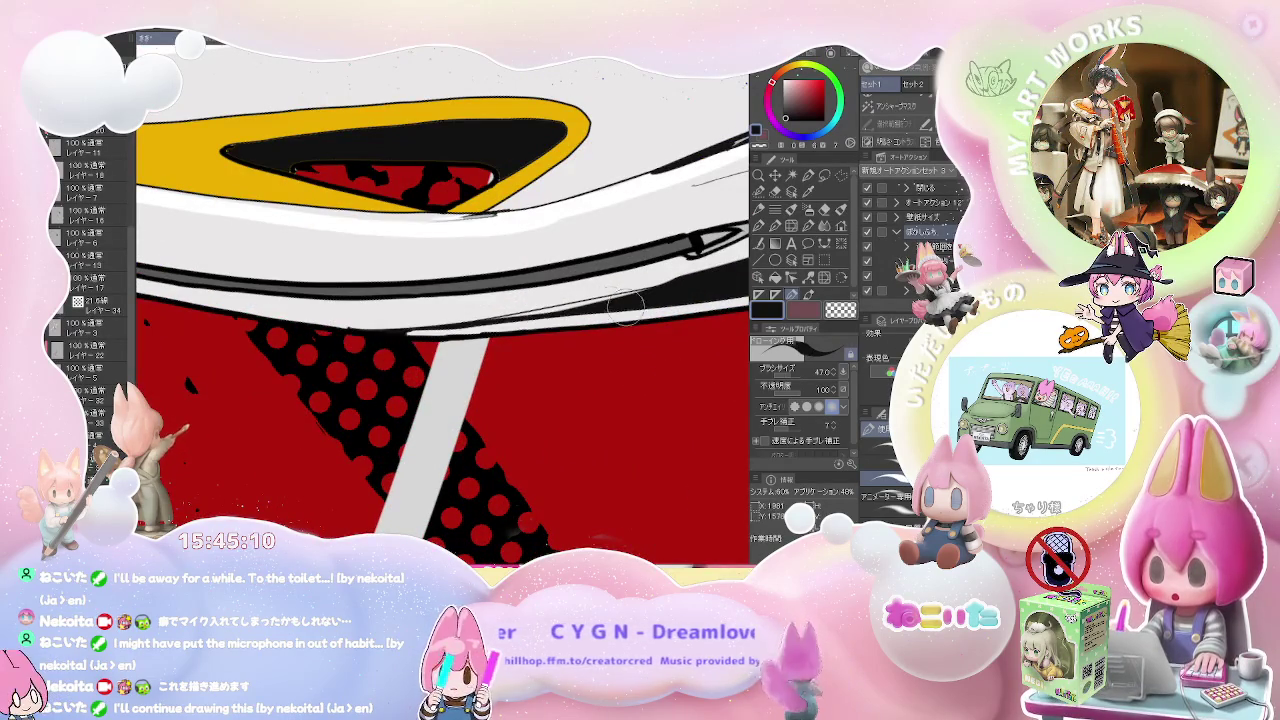
left_click_drag(400, 326, 620, 305)
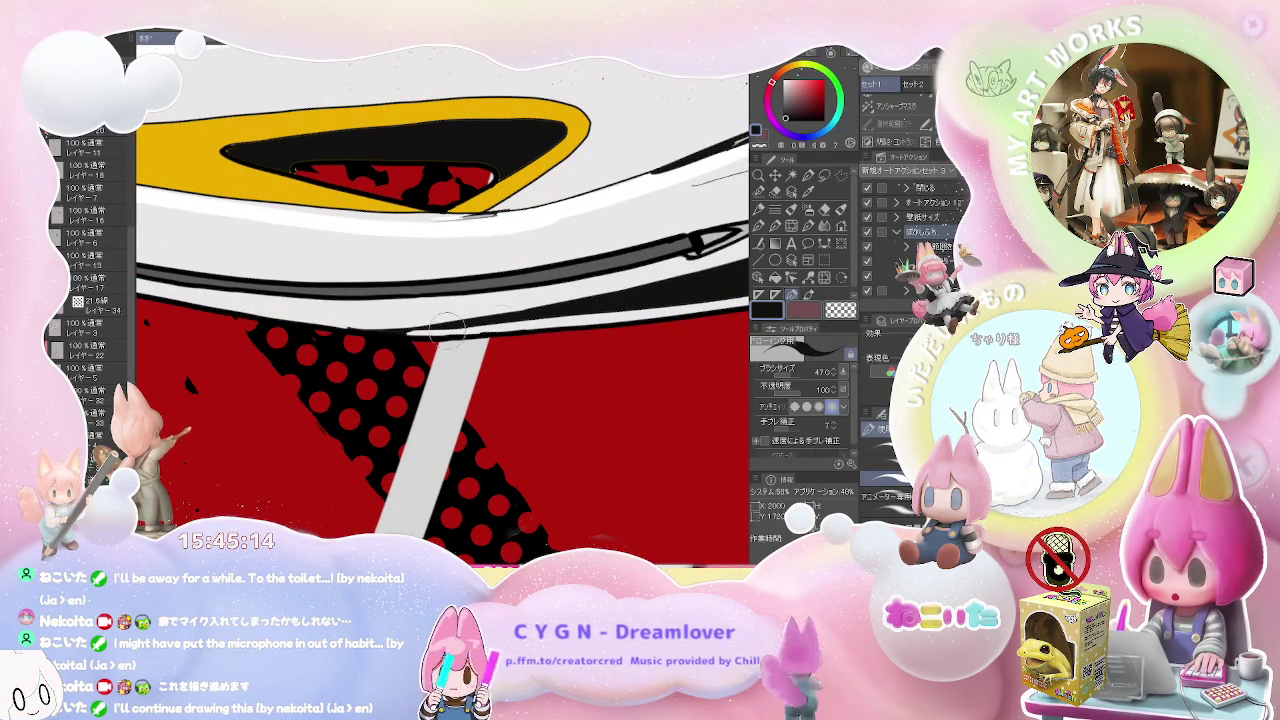
- Rotate the view counterclockwise and toggle between the Fill and brush tools
scroll(432, 325, "down", 3)
scroll(569, 352, "down", 3)
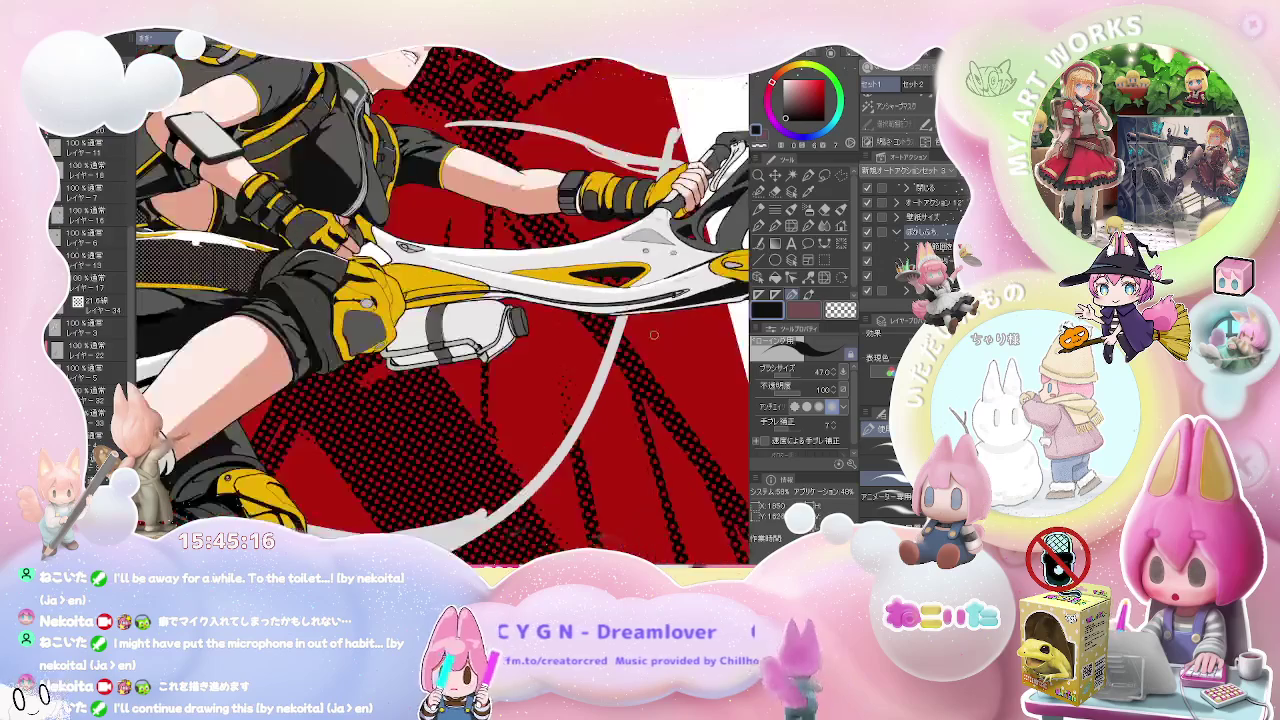
scroll(569, 352, "down", 1)
scroll(487, 378, "down", 1)
scroll(487, 378, "down", 1)
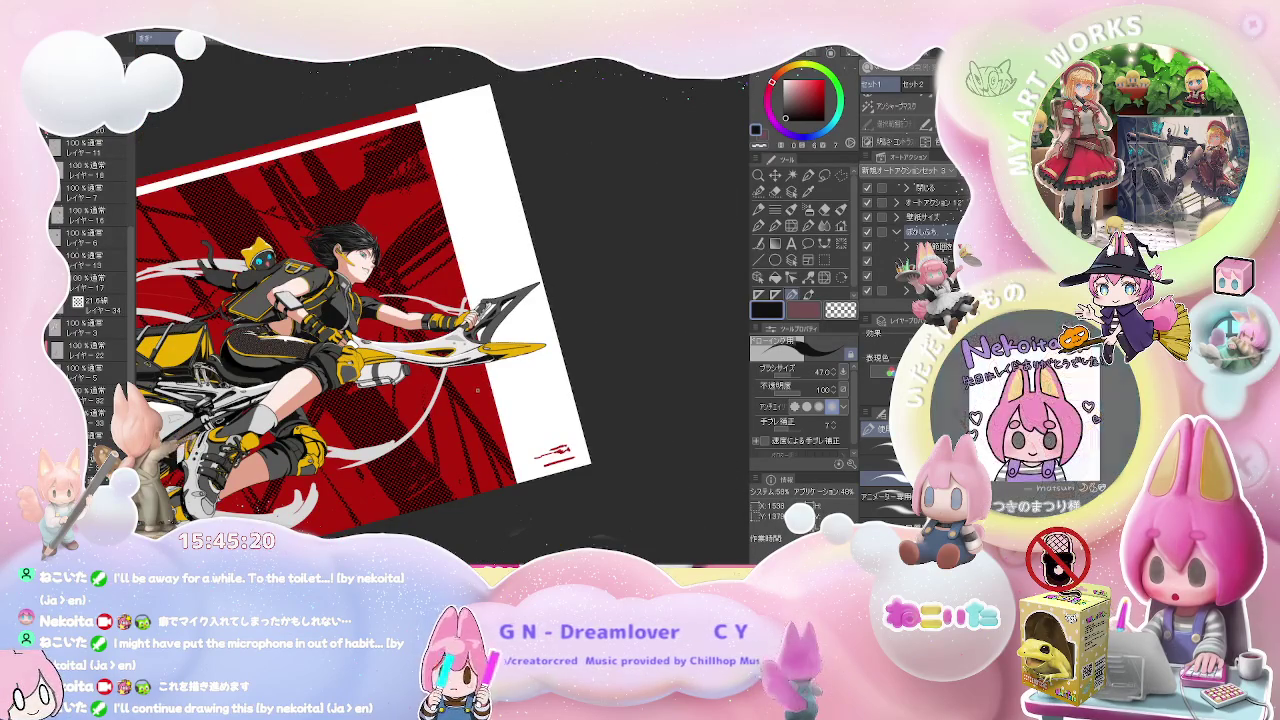
key("minus")
key("minus")
scroll(470, 379, "up", 2)
scroll(450, 379, "up", 2)
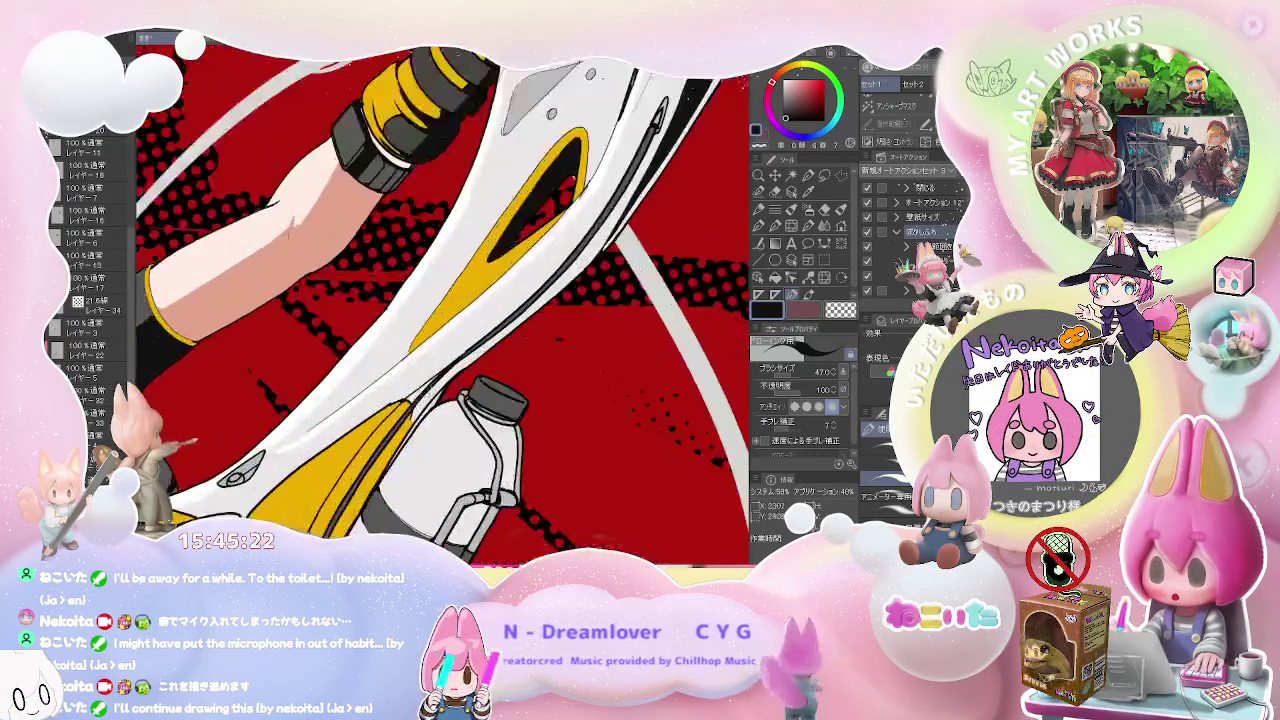
scroll(430, 379, "up", 1)
key("g")
key("b")
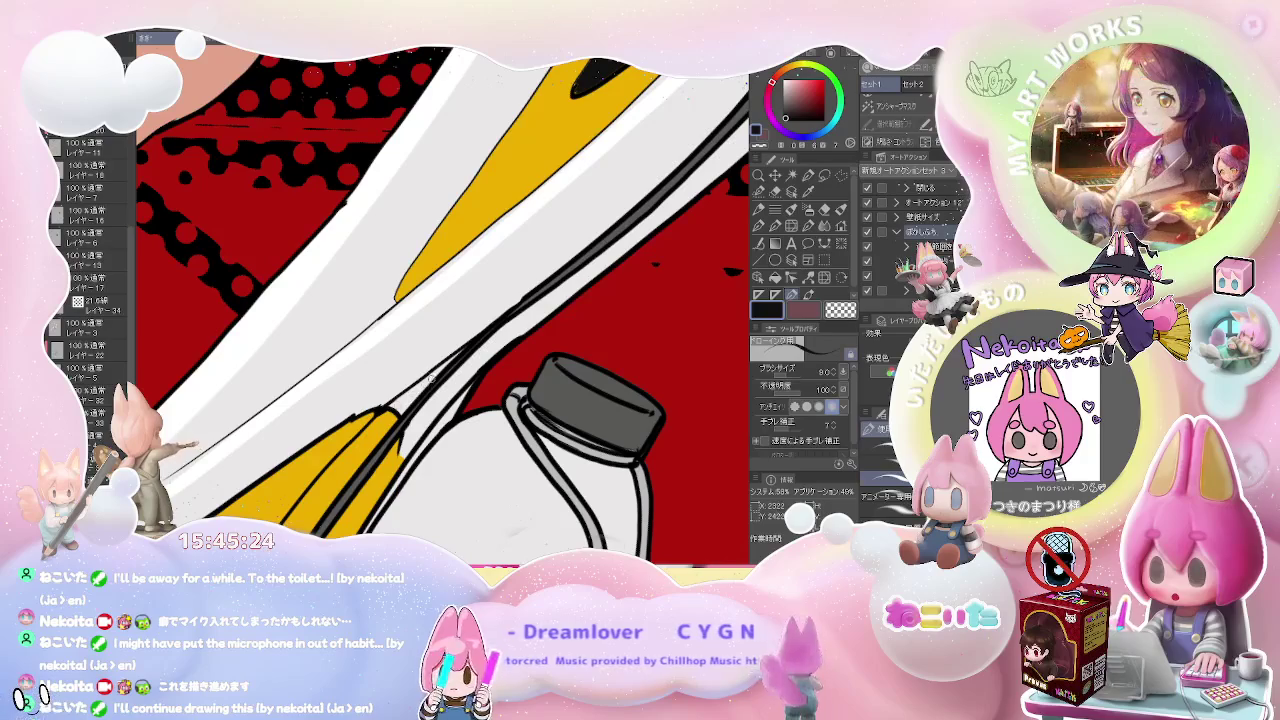
scroll(419, 386, "down", 1)
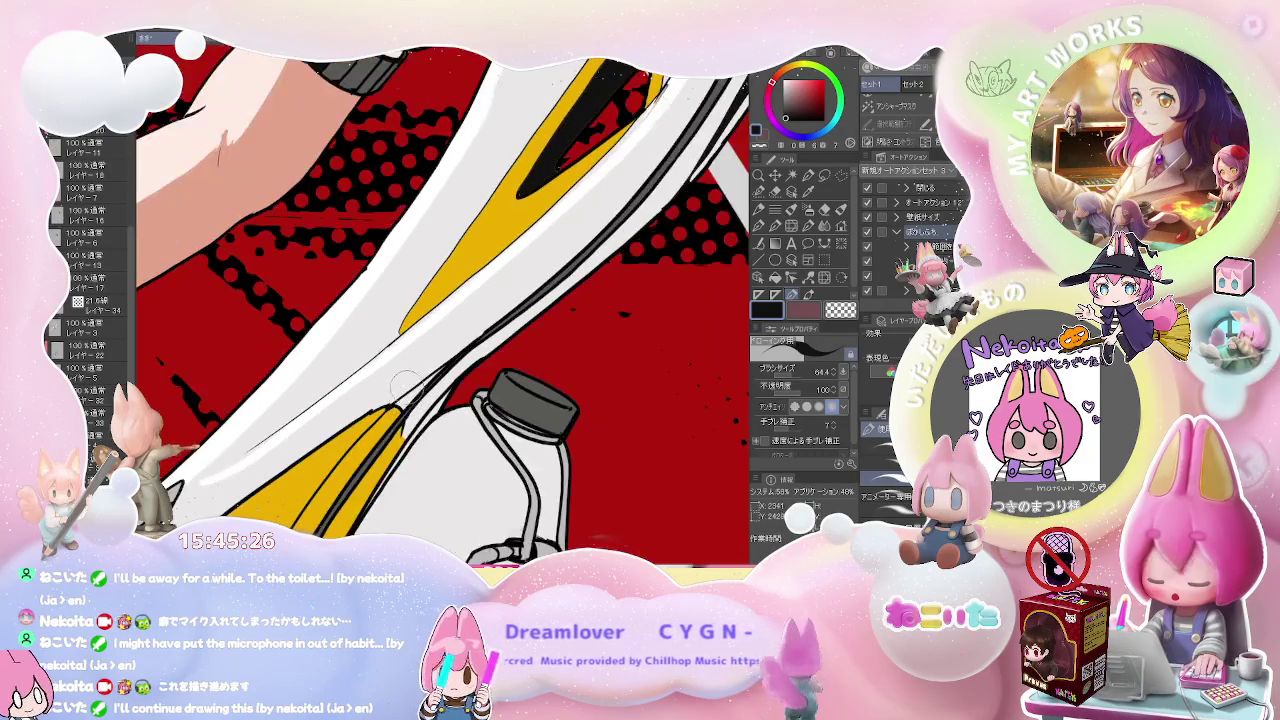
key("g")
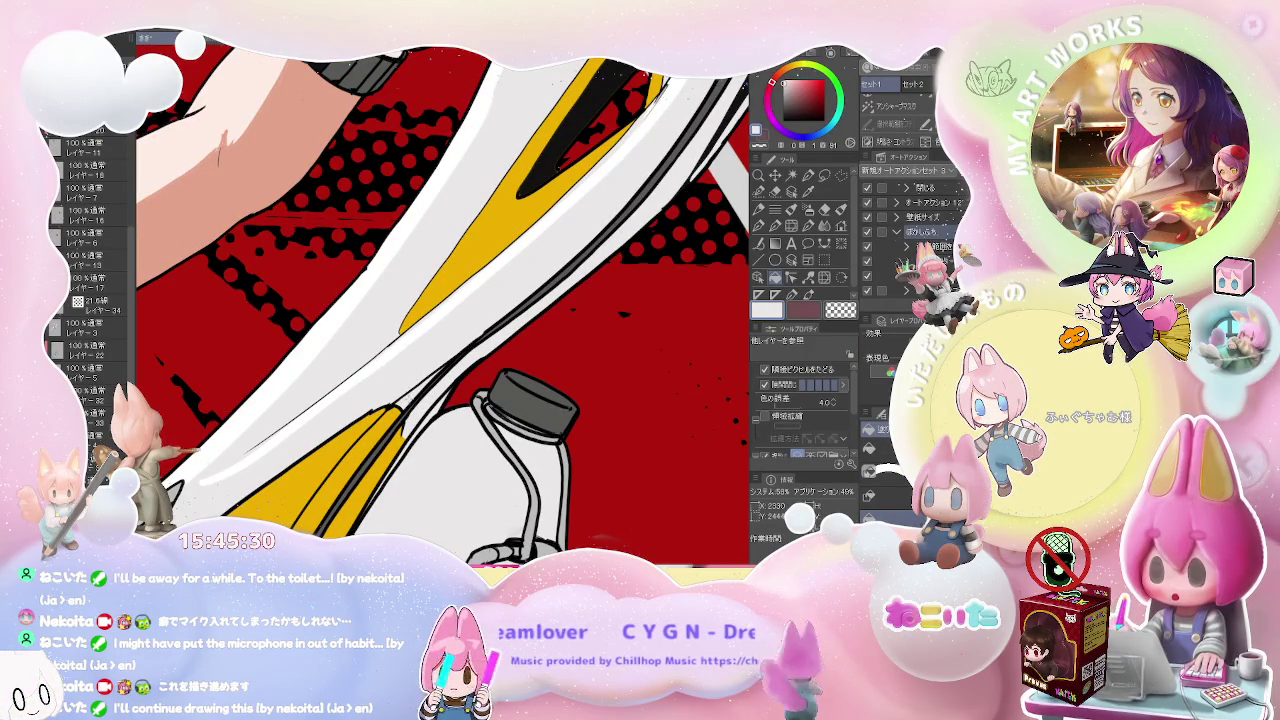
- Pick Layer 7 from its stroke and isolate it so only its strokes show
left_click(407, 402, "ctrl+shift")
key("b")
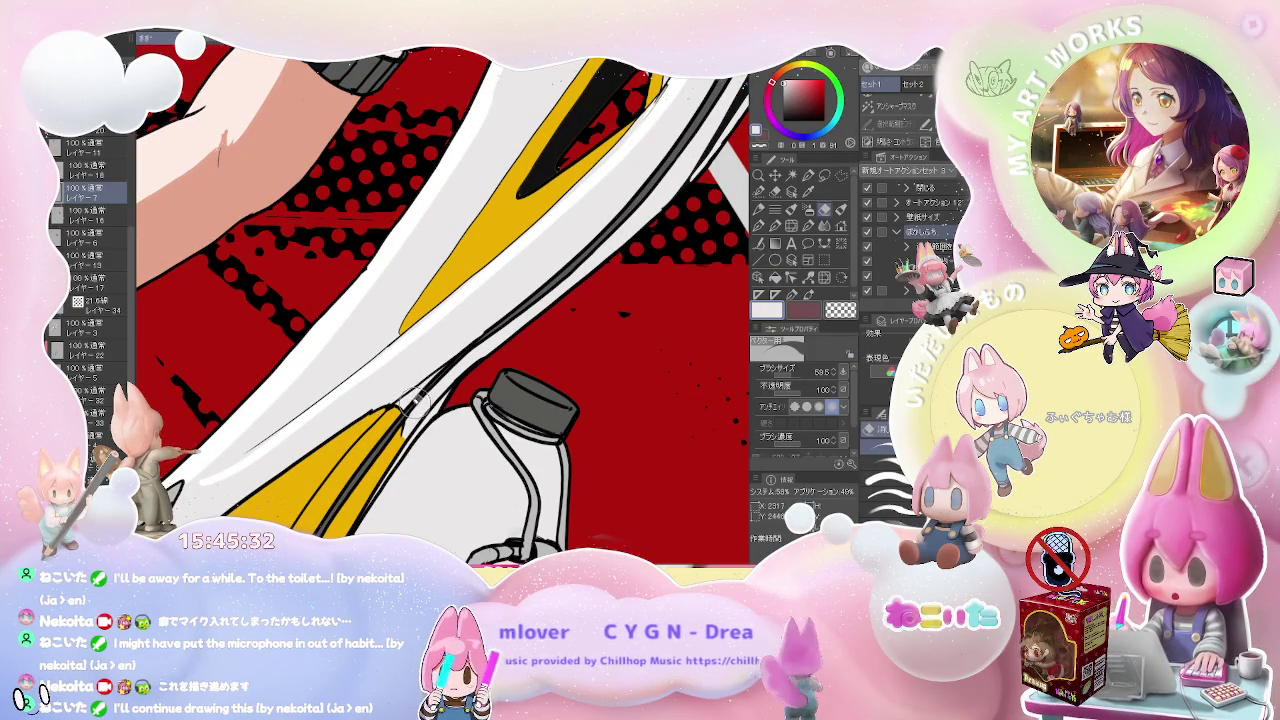
key("ctrl+alt+h")
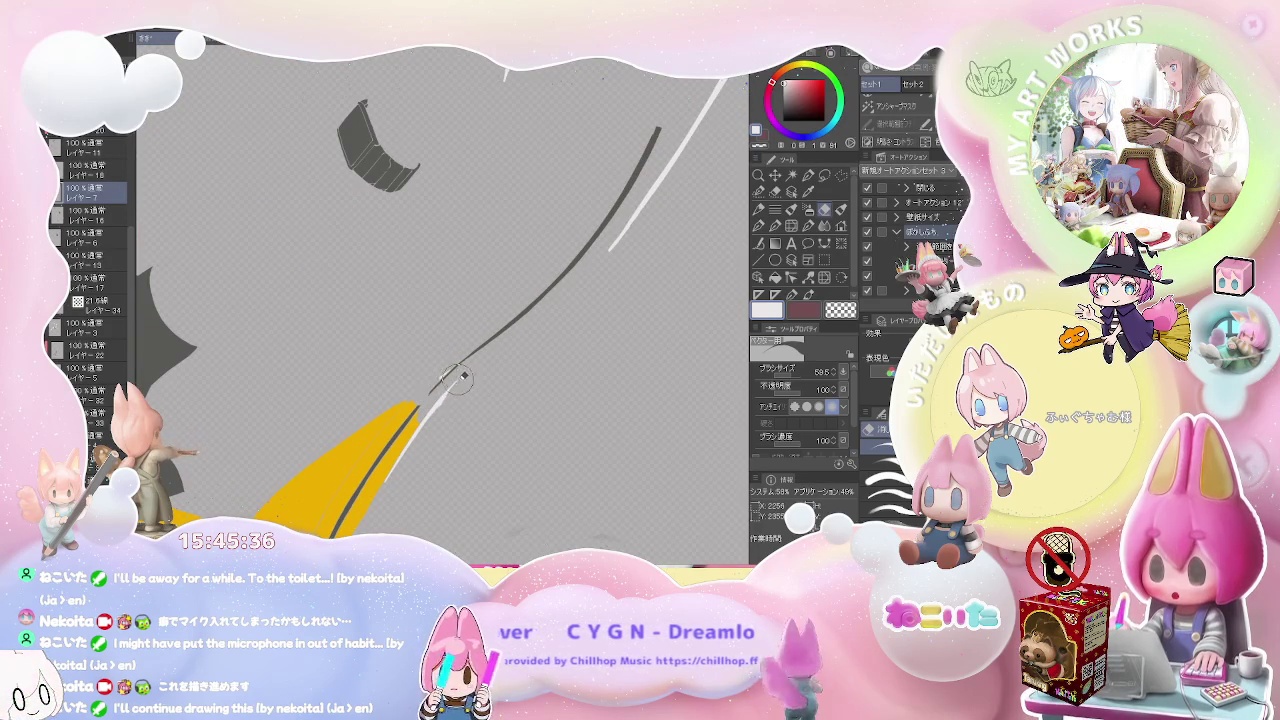
- Turn Layer 7 isolation off, adjust the view and swap between the Fill and pen tools
key("ctrl+alt+h")
key("ctrl+alt+h")
mouse_move(452, 385)
left_mouse_down()
mouse_move(445, 355)
mouse_move(434, 374)
left_mouse_up()
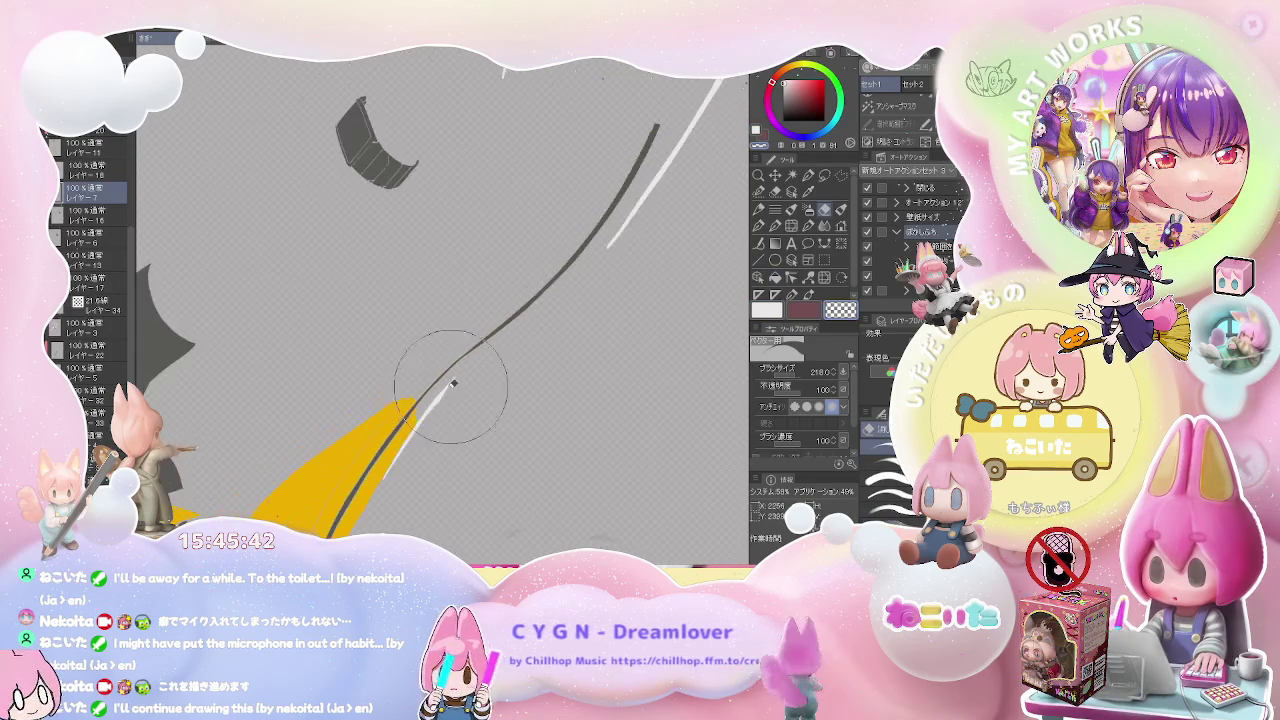
key("g")
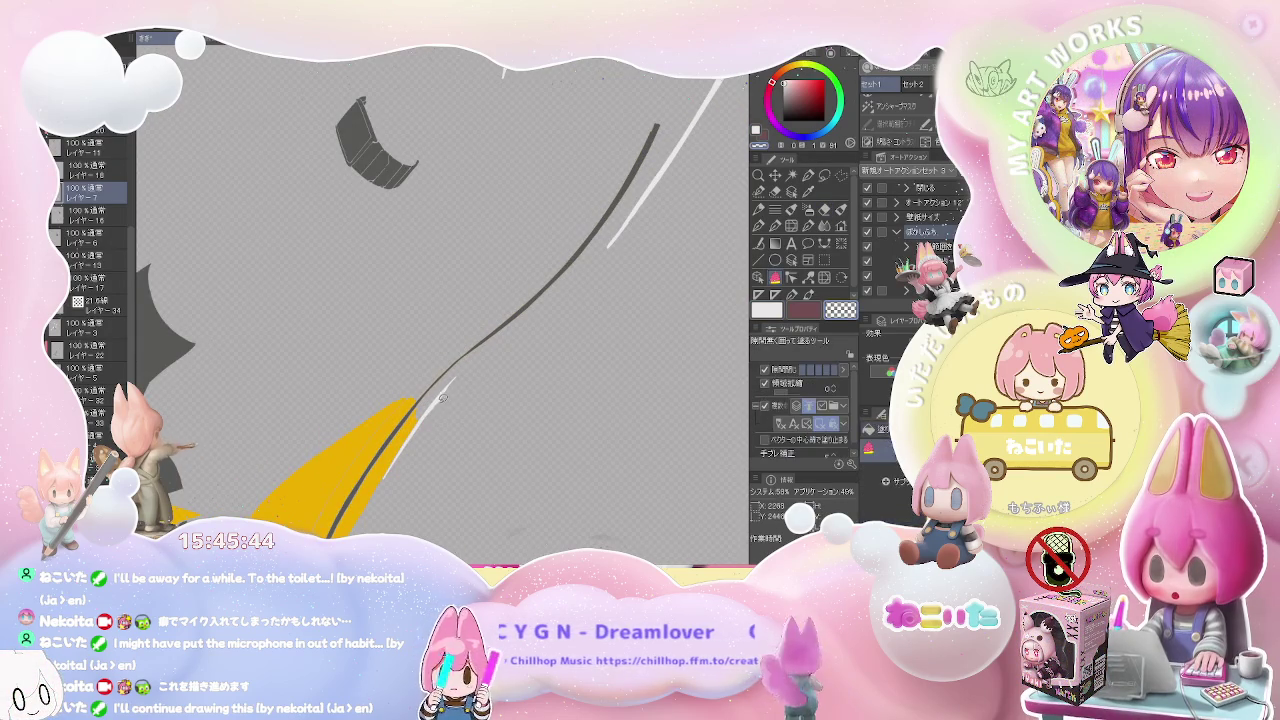
key("p")
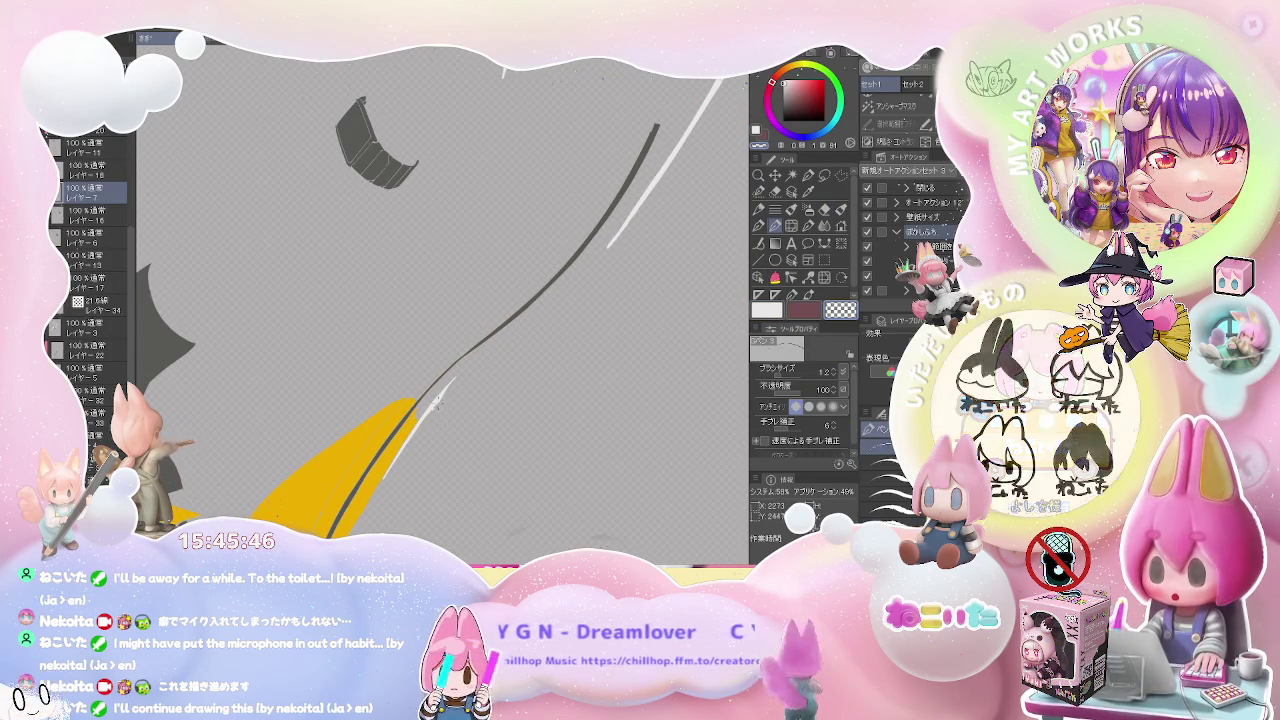
key("g")
scroll(447, 397, "down", 2)
scroll(499, 395, "down", 2)
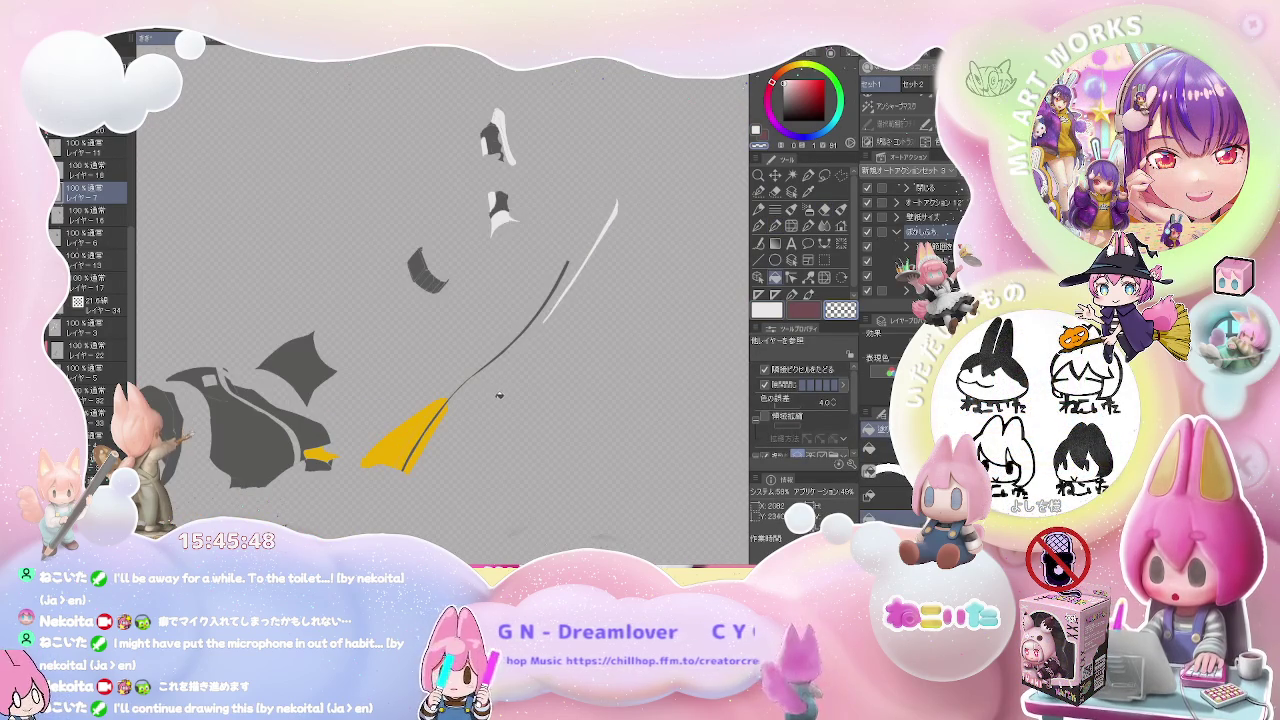
key("p")
scroll(537, 395, "up", 2)
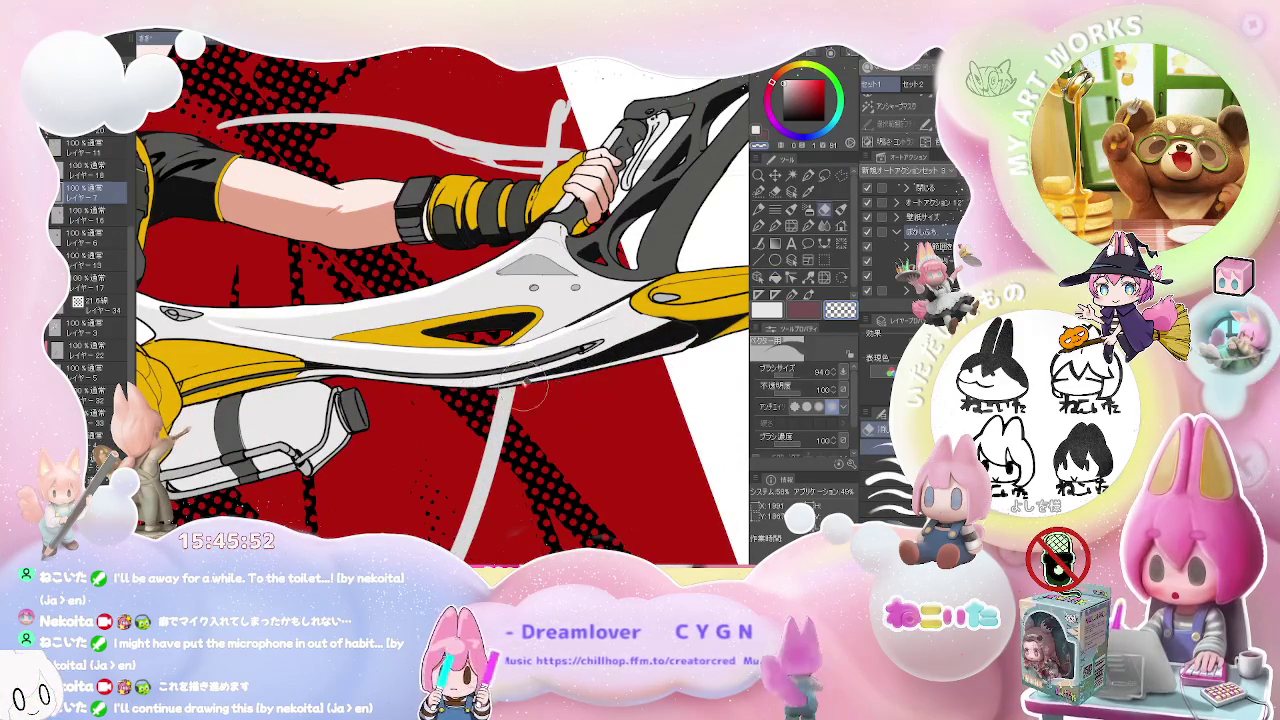
- Cycle through the Fill, eraser and pen tools, ending on the pen
scroll(609, 371, "down", 2)
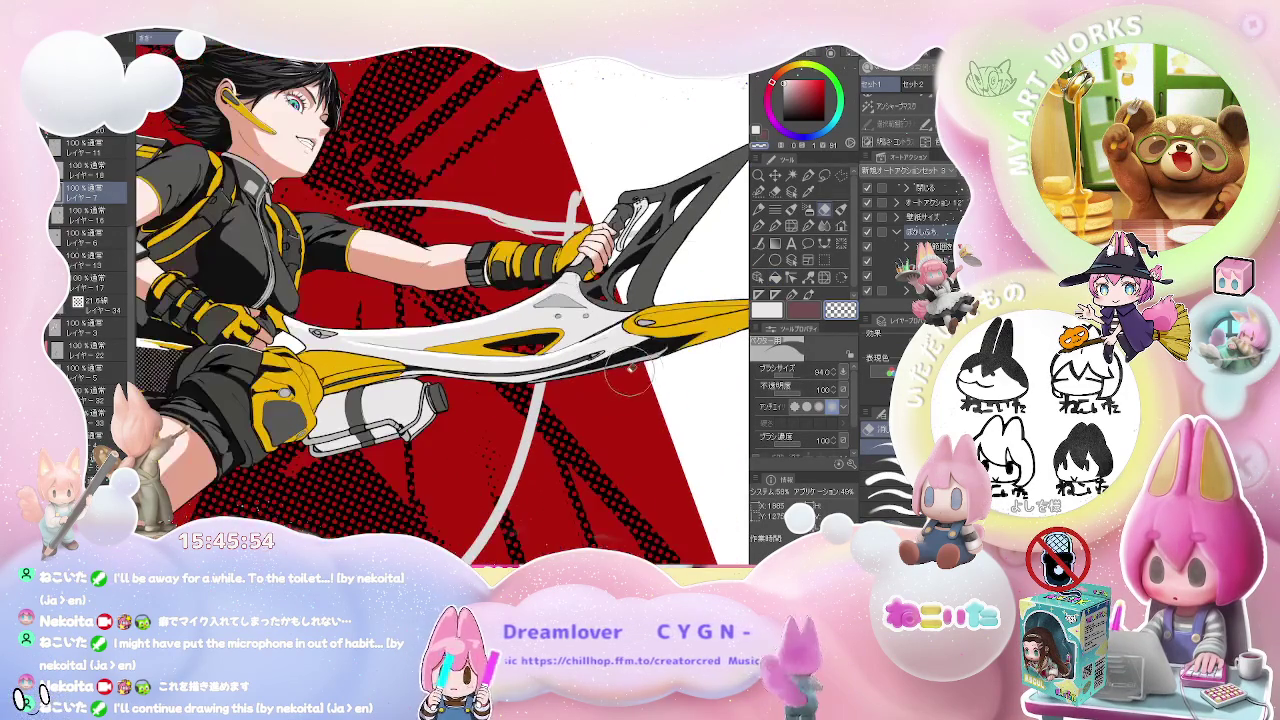
scroll(598, 393, "down", 1)
scroll(598, 393, "down", 2)
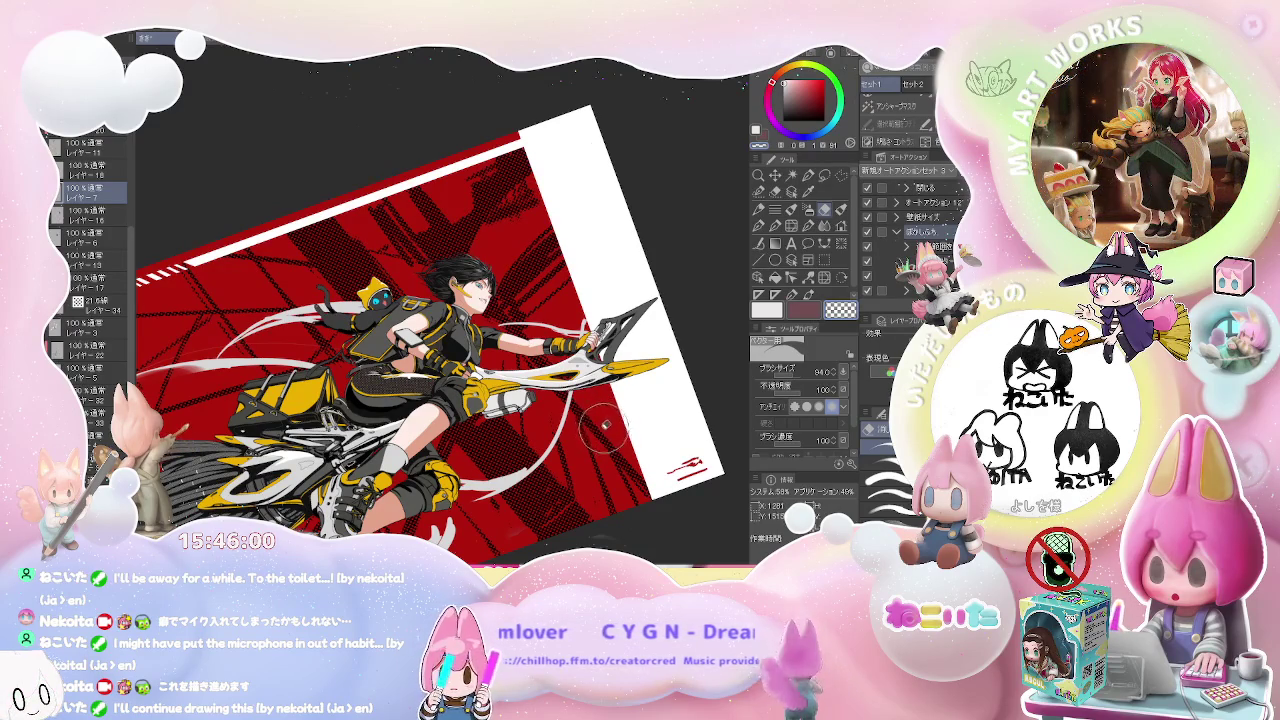
scroll(604, 426, "up", 2)
scroll(620, 343, "up", 1)
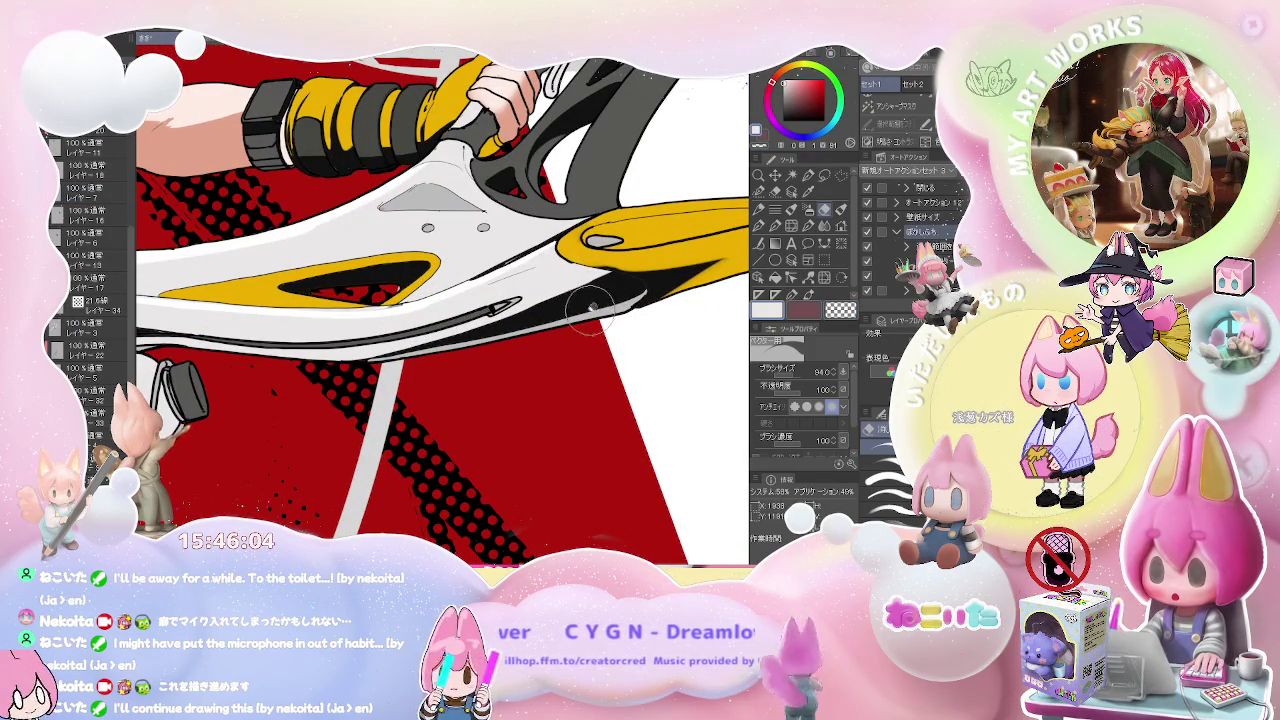
key("g")
key("p")
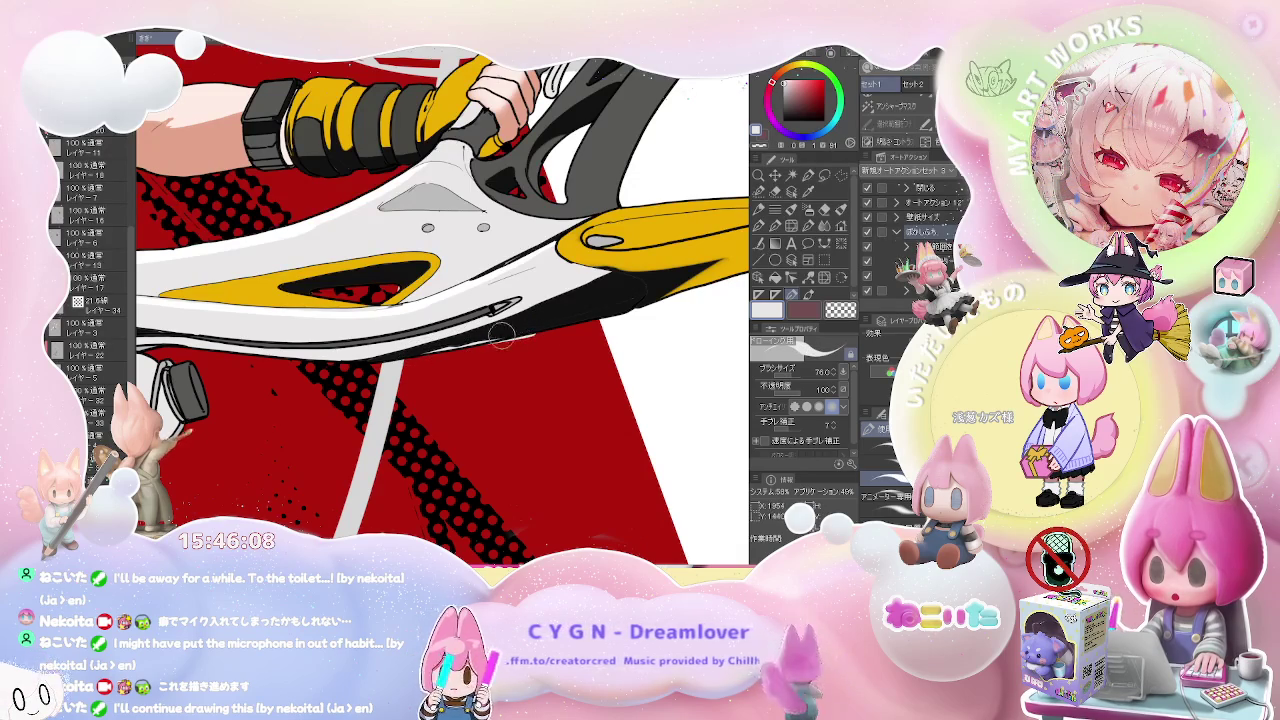
key("g")
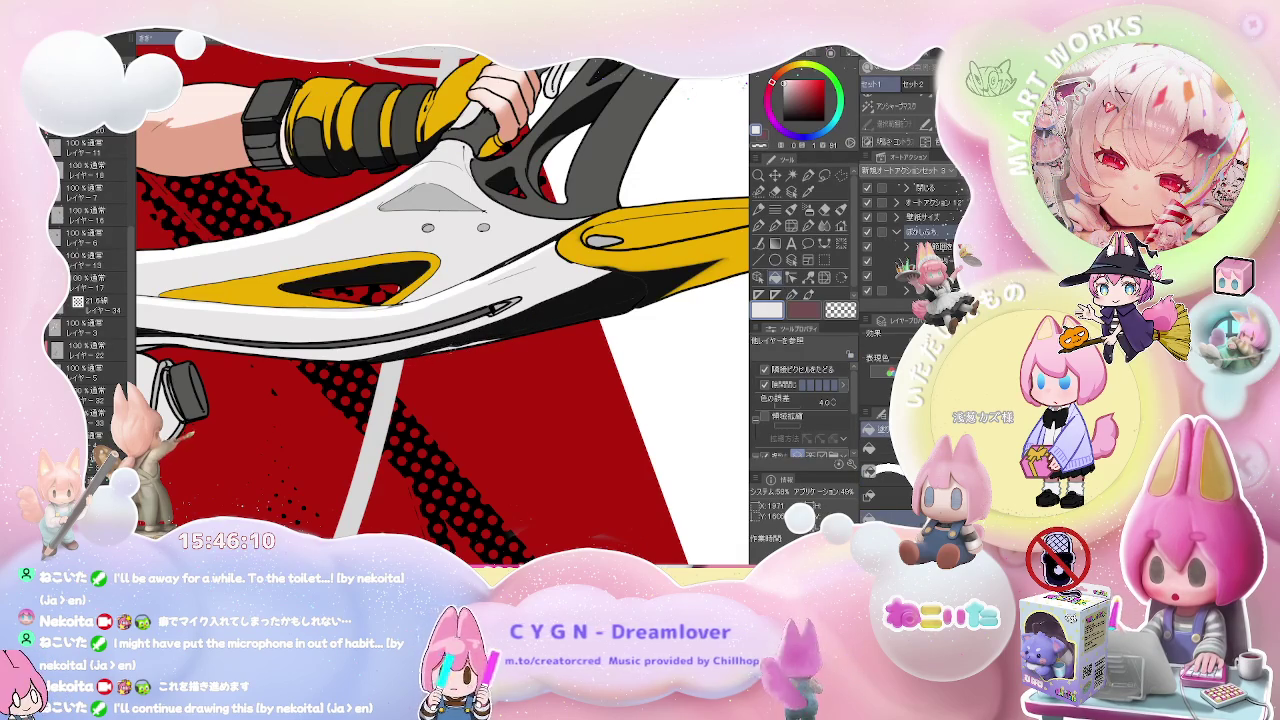
key("e")
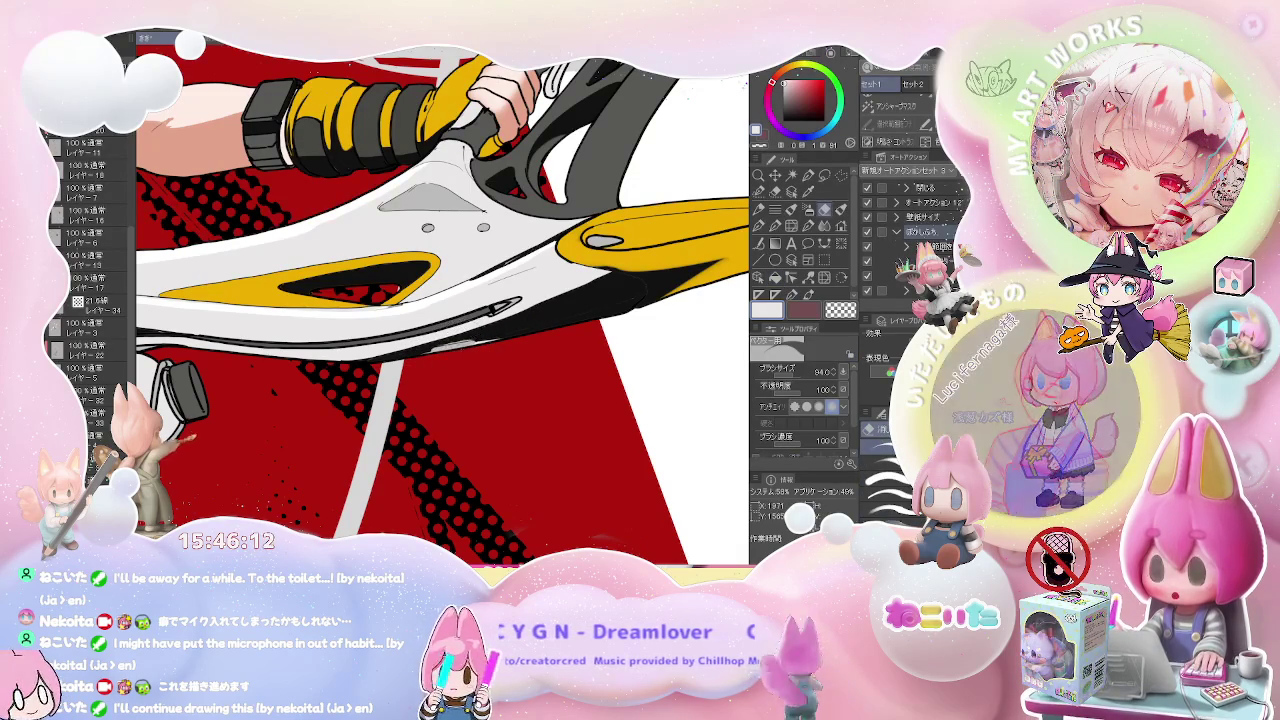
key("p")
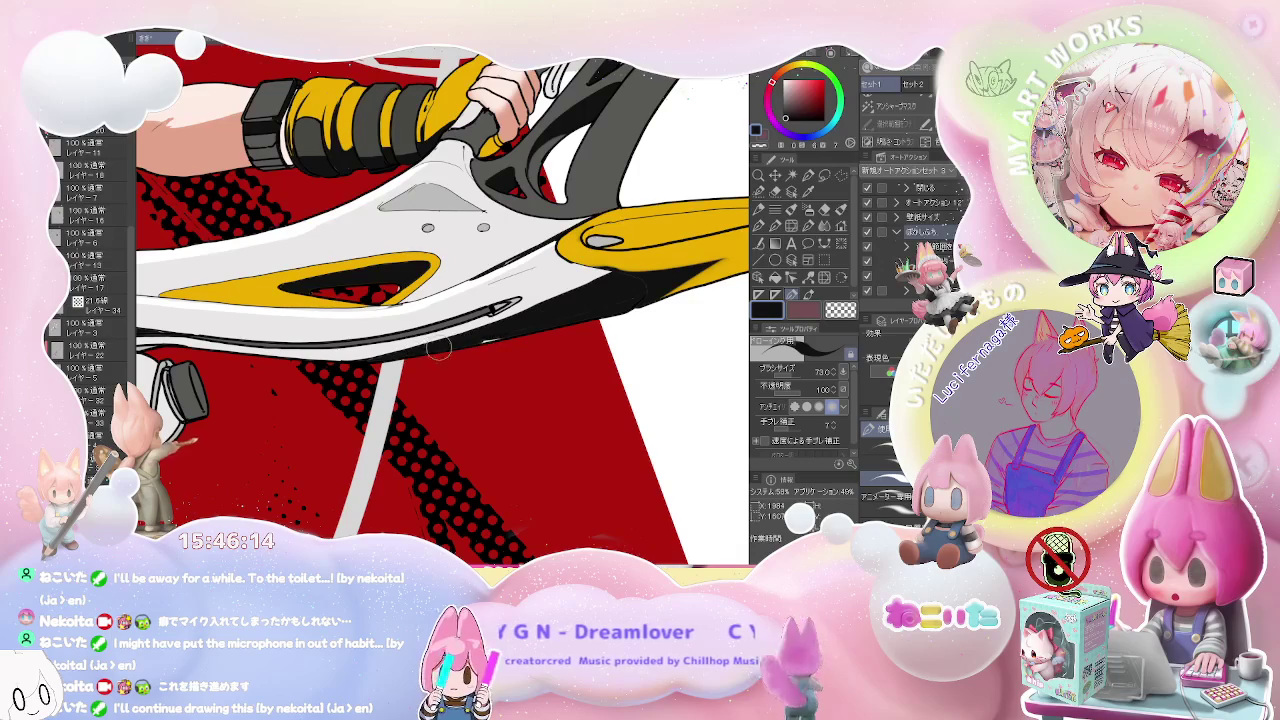
- Zoom out, rotate the canvas about 40° and zoom in on the gloved hand
scroll(499, 333, "down", 2)
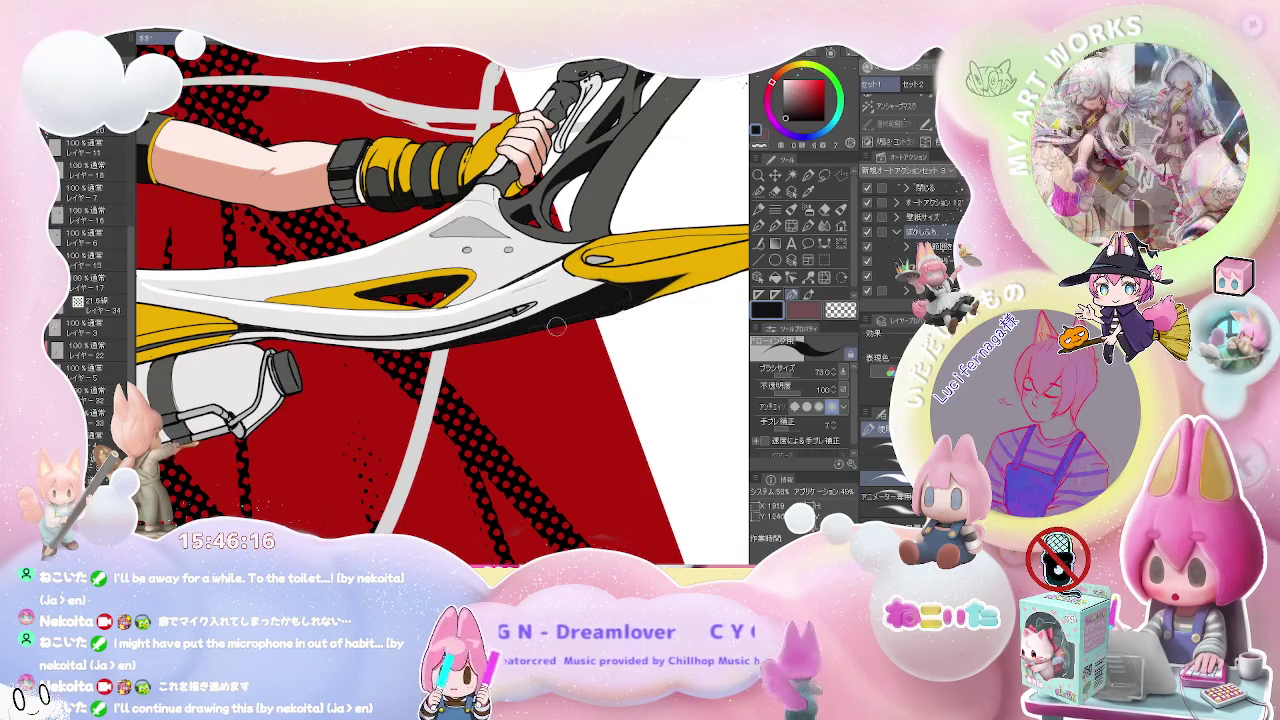
scroll(581, 321, "down", 2)
scroll(590, 331, "down", 2)
left_click_drag(622, 343, 560, 380)
scroll(560, 380, "up", 3)
scroll(261, 322, "up", 2)
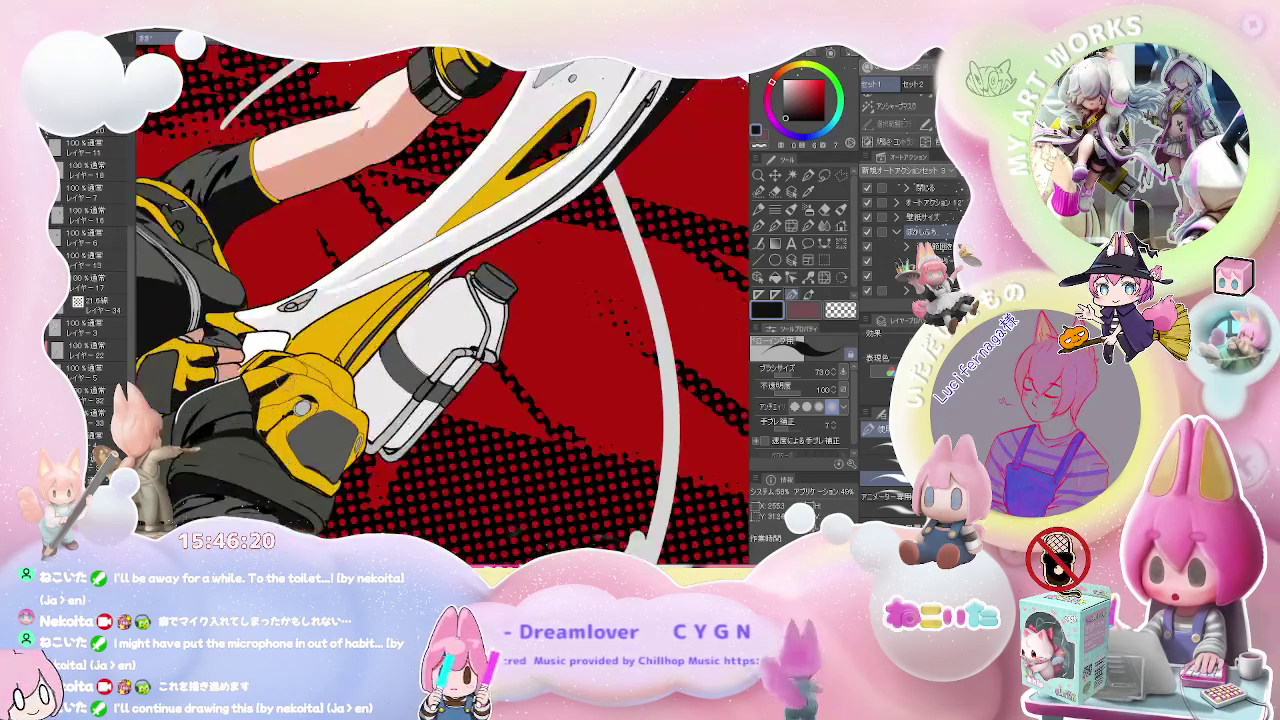
- Select the Fill tool and zoom out around the hands
scroll(261, 322, "up", 3)
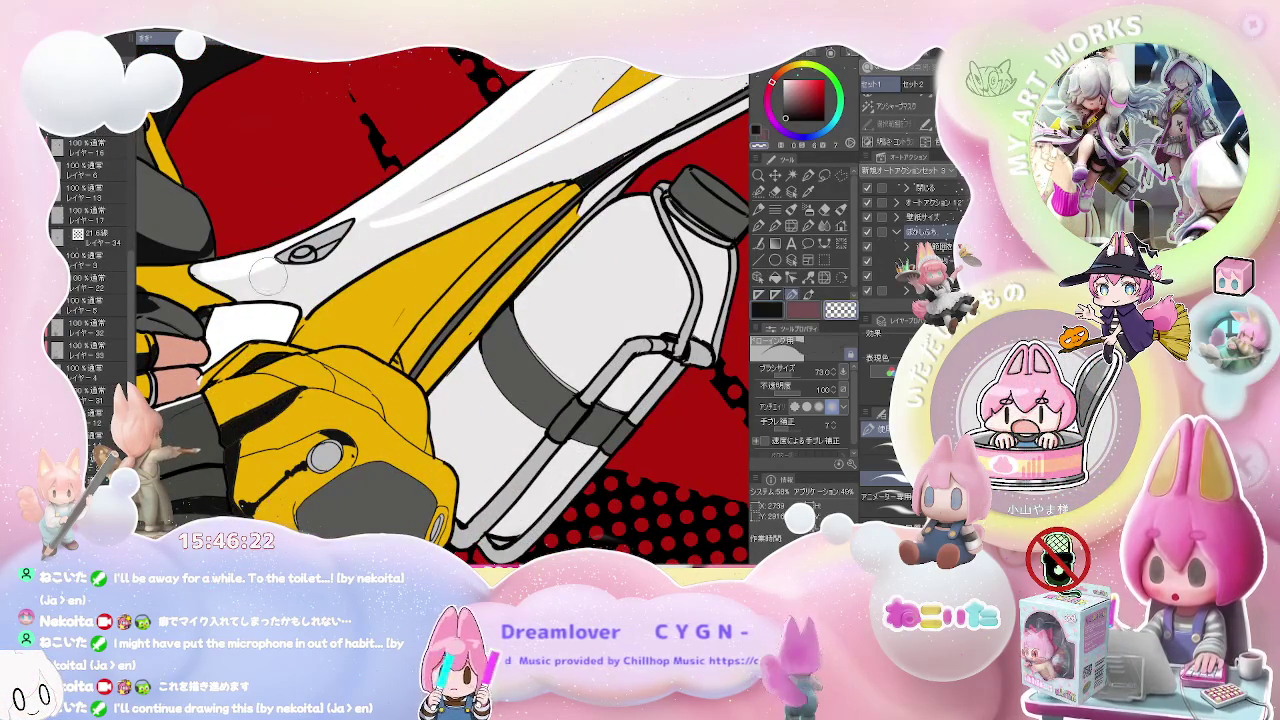
key("g")
scroll(378, 325, "down", 2)
scroll(378, 325, "down", 2)
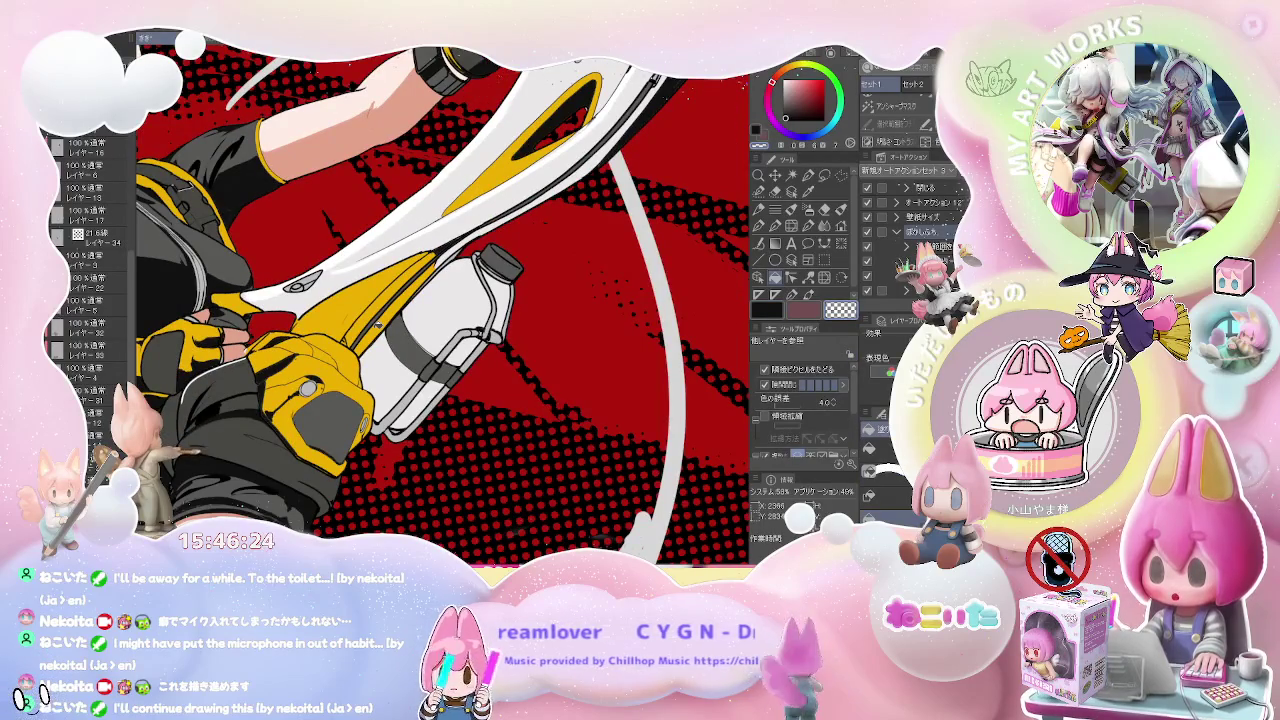
scroll(378, 325, "down", 2)
scroll(378, 325, "down", 2)
scroll(378, 325, "down", 2)
scroll(378, 325, "up", 1)
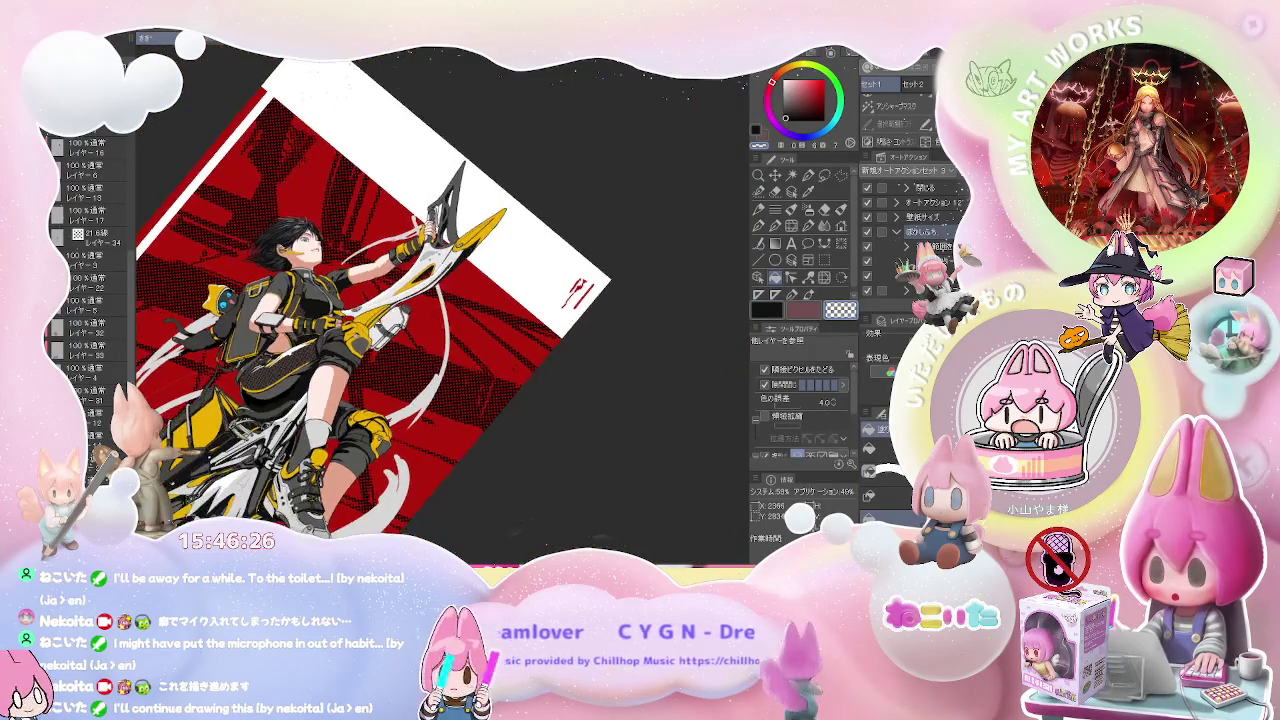
- Rotate the canvas so the blade runs diagonally and zoom in on the hands
key("minus")
scroll(378, 325, "up", 2)
scroll(334, 328, "up", 2)
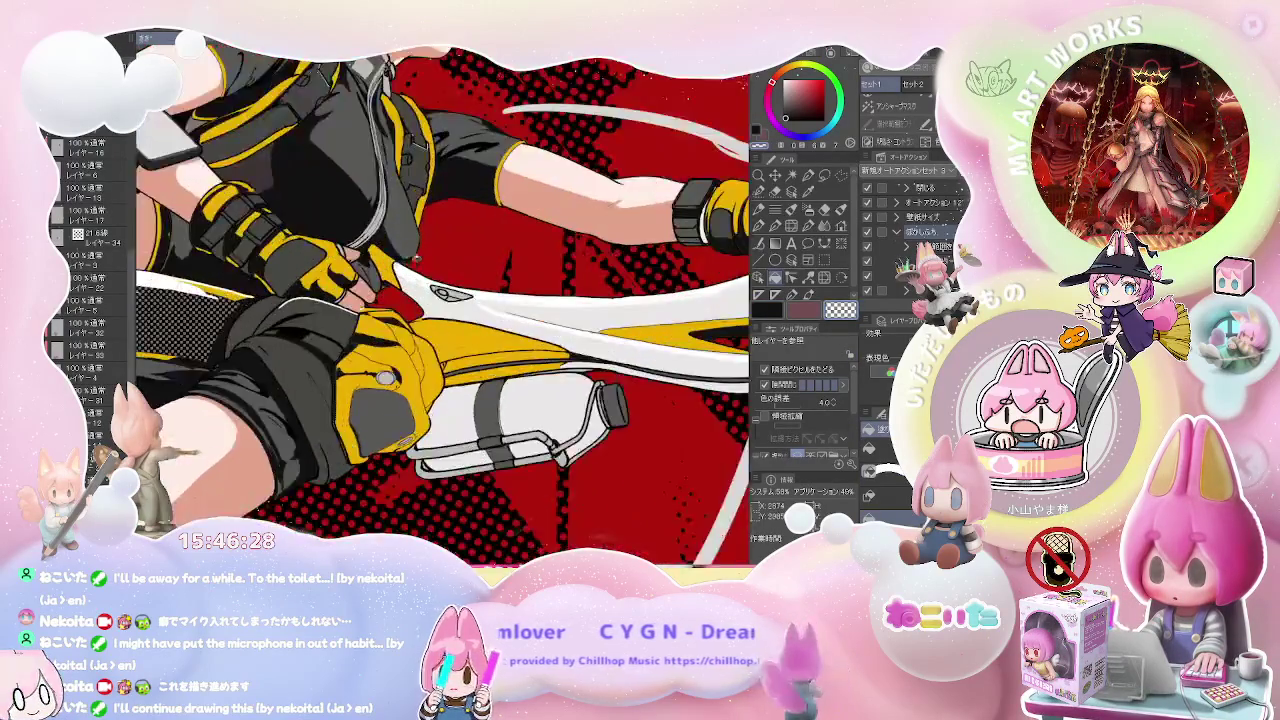
scroll(334, 328, "up", 2)
scroll(334, 328, "up", 1)
scroll(334, 328, "up", 1)
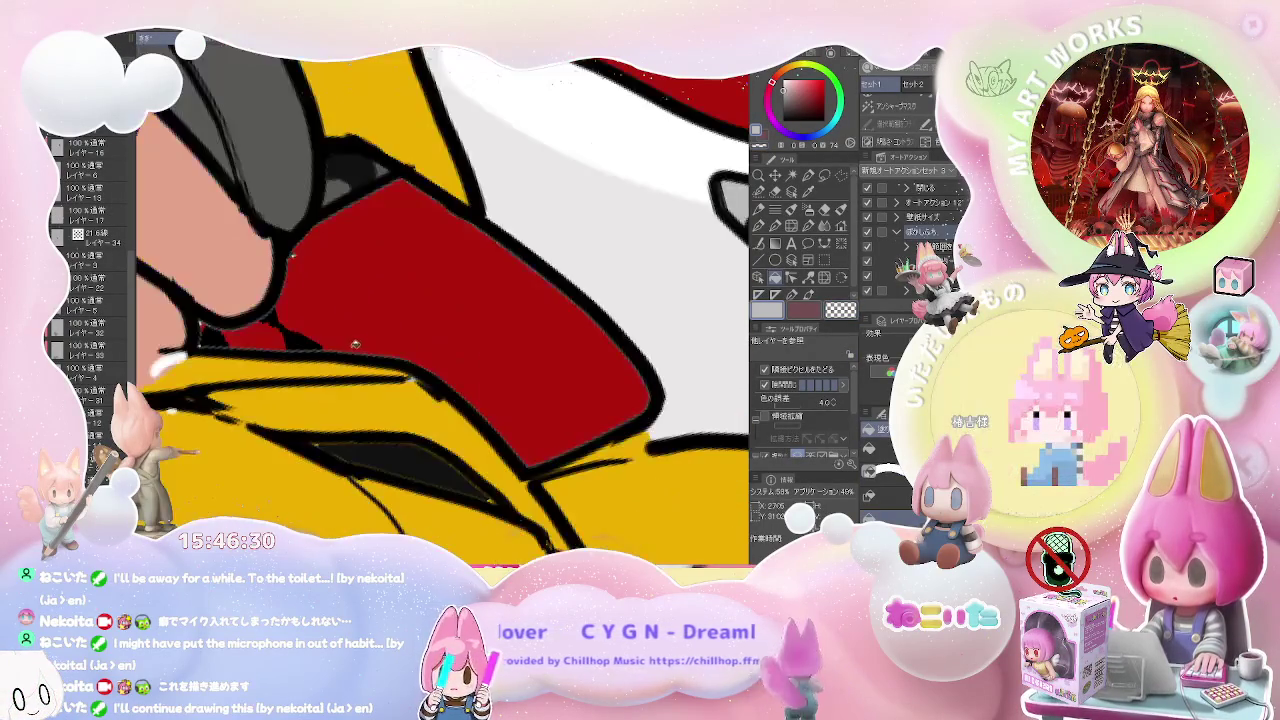
scroll(352, 355, "down", 1)
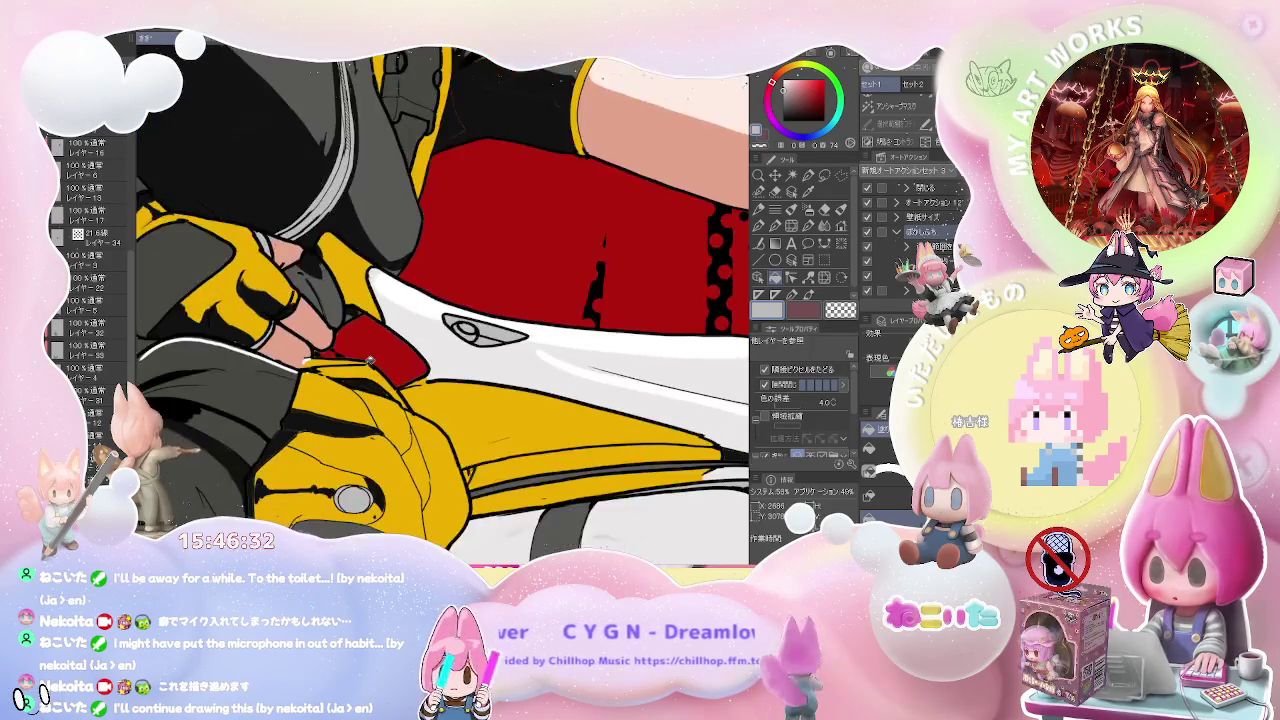
key("minus")
key("minus")
key("minus")
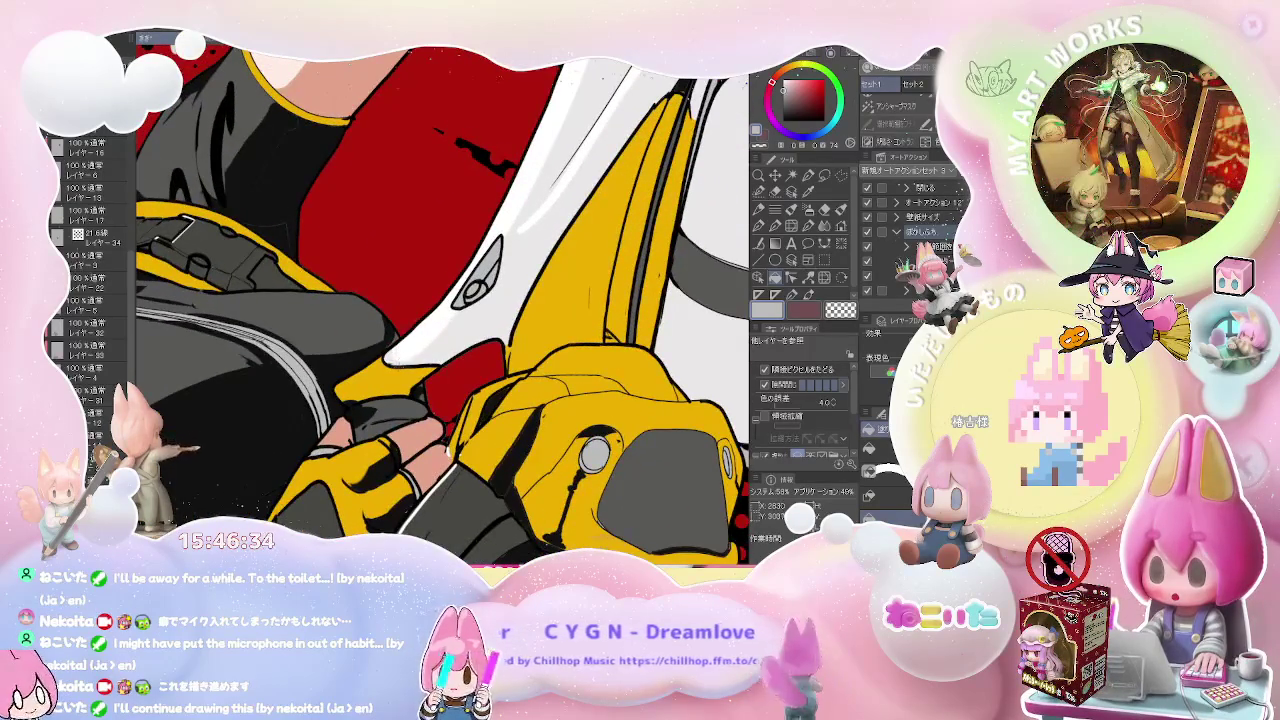
- Switch to the black pen and select Layer 18 to paint on
key("p")
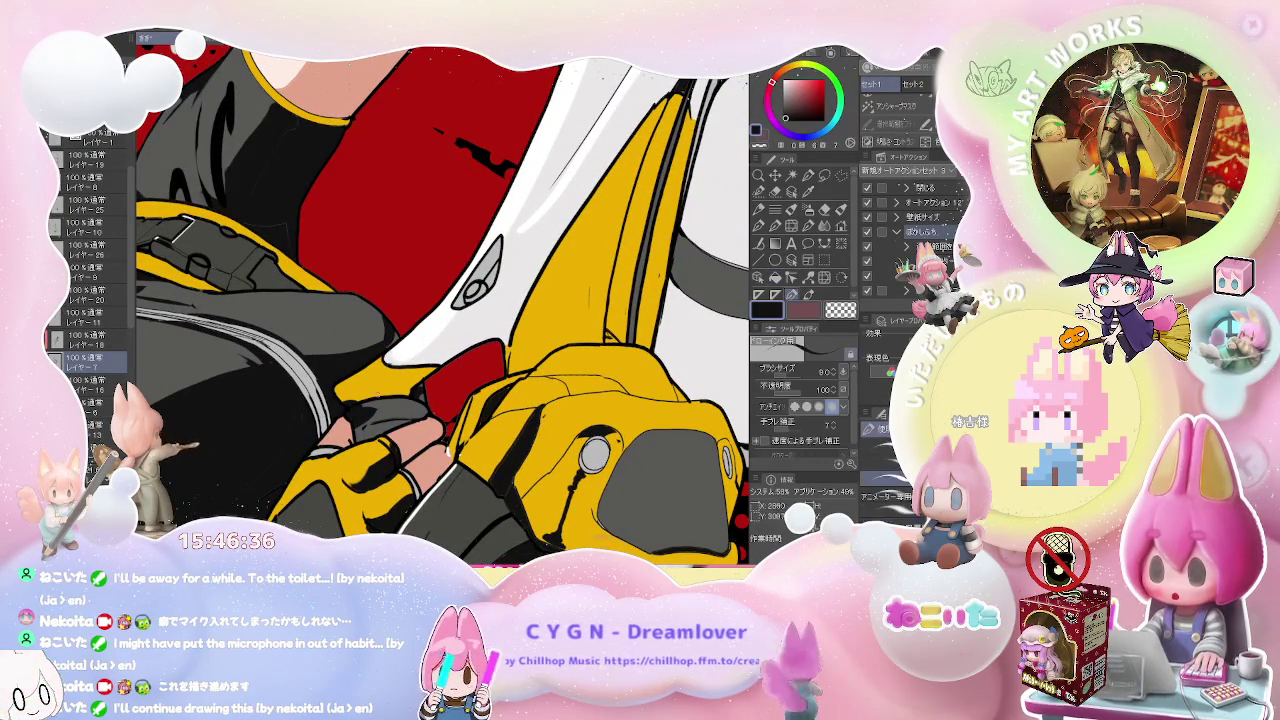
left_click(90, 340)
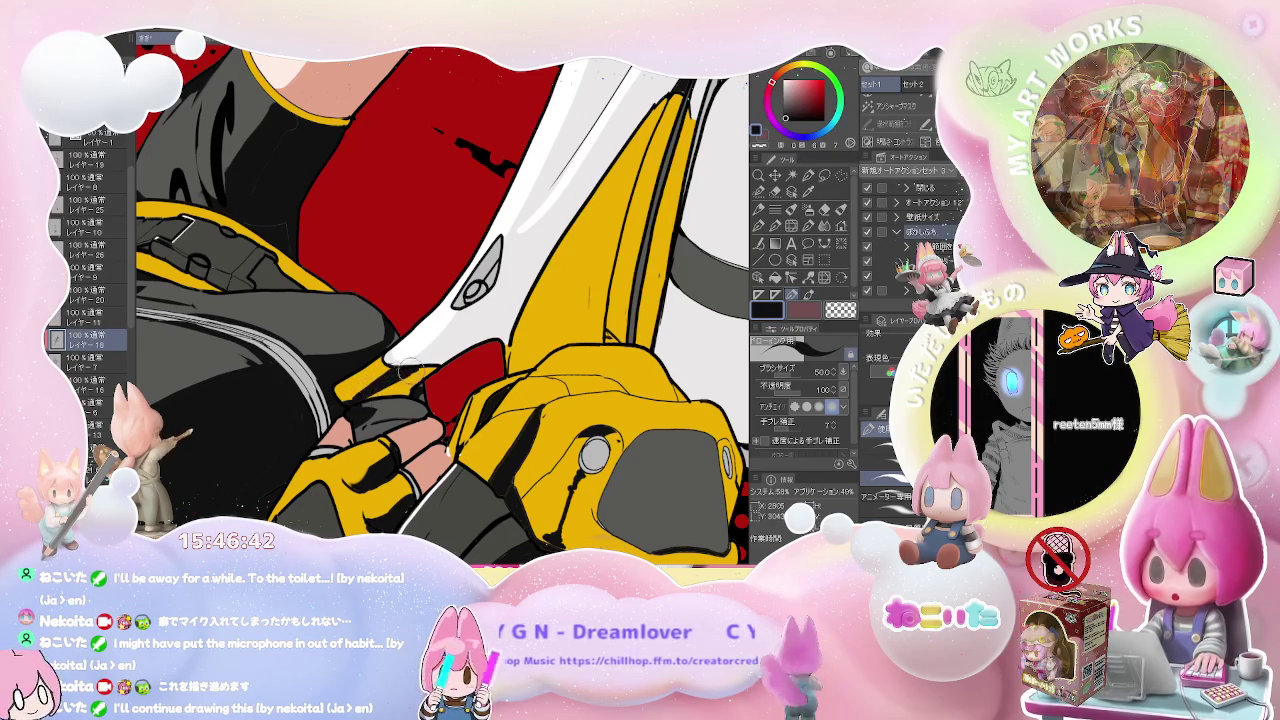
scroll(431, 368, "down", 2)
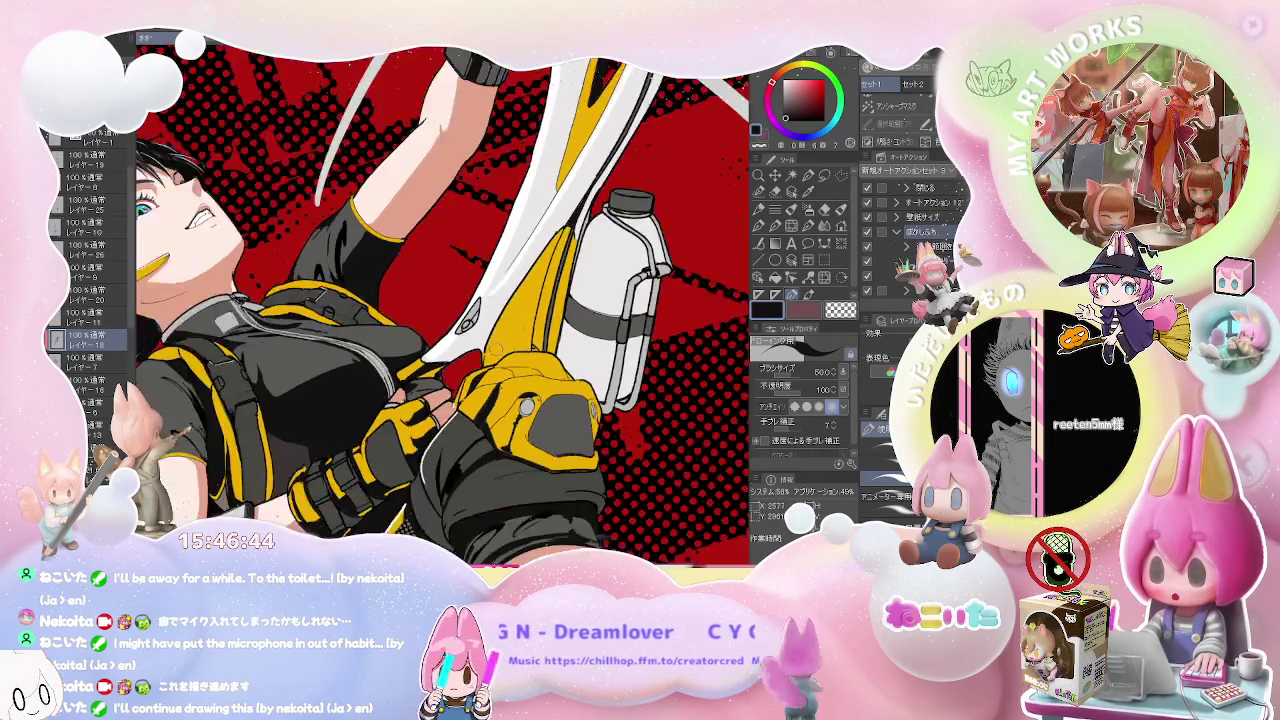
- Turn the view so the arm lies horizontal and shrink the brush to 8.0
scroll(431, 368, "down", 2)
scroll(431, 368, "down", 2)
key("^")
scroll(431, 368, "up", 1)
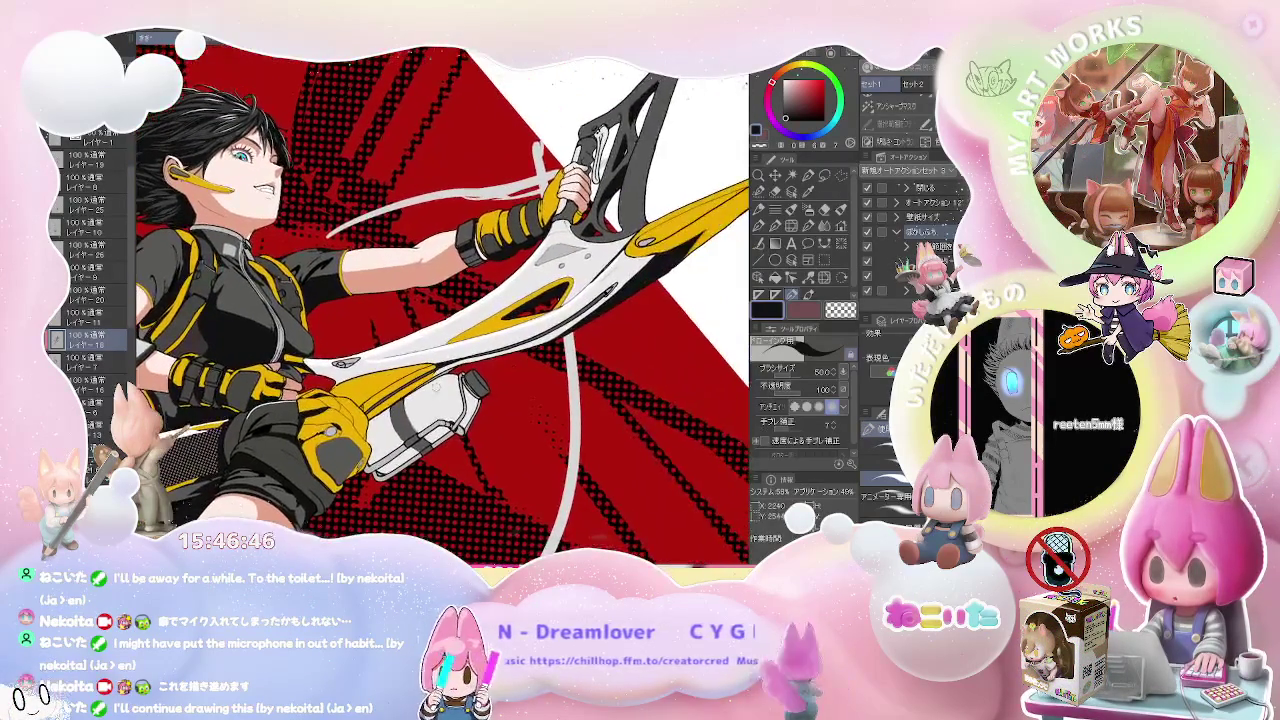
scroll(431, 368, "up", 2)
scroll(350, 375, "up", 1)
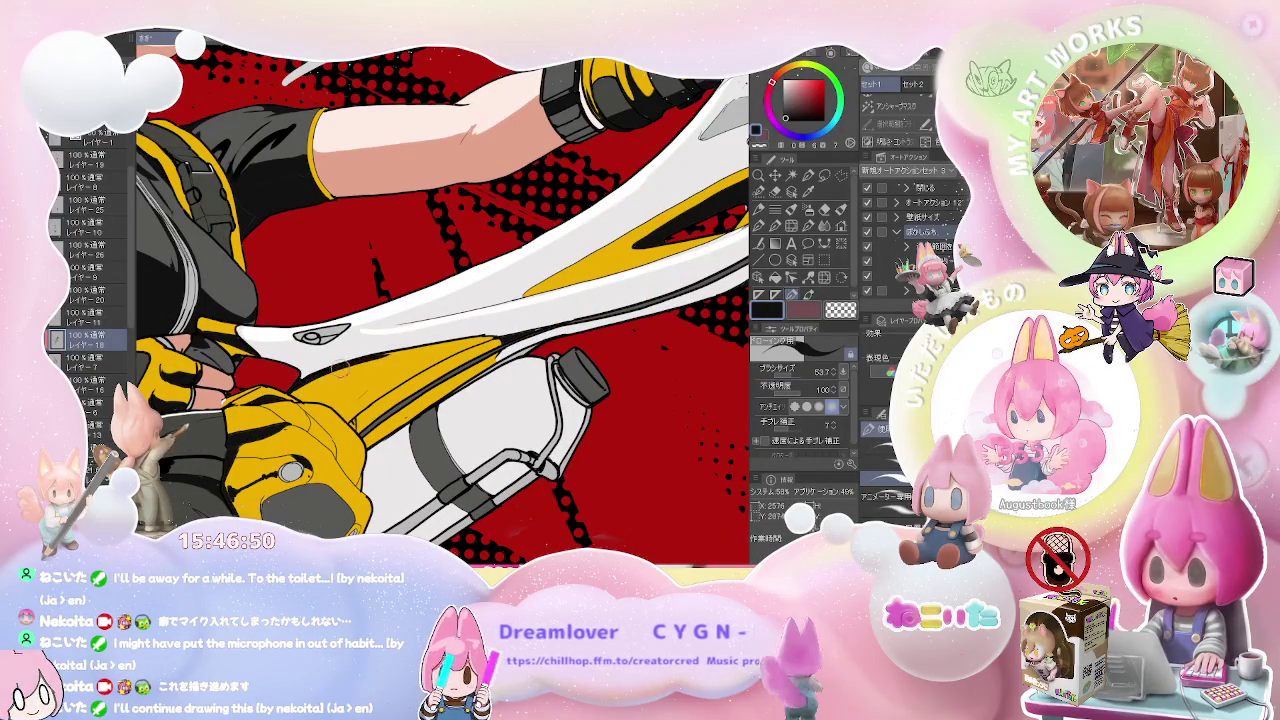
left_click_drag(334, 371, 312, 395)
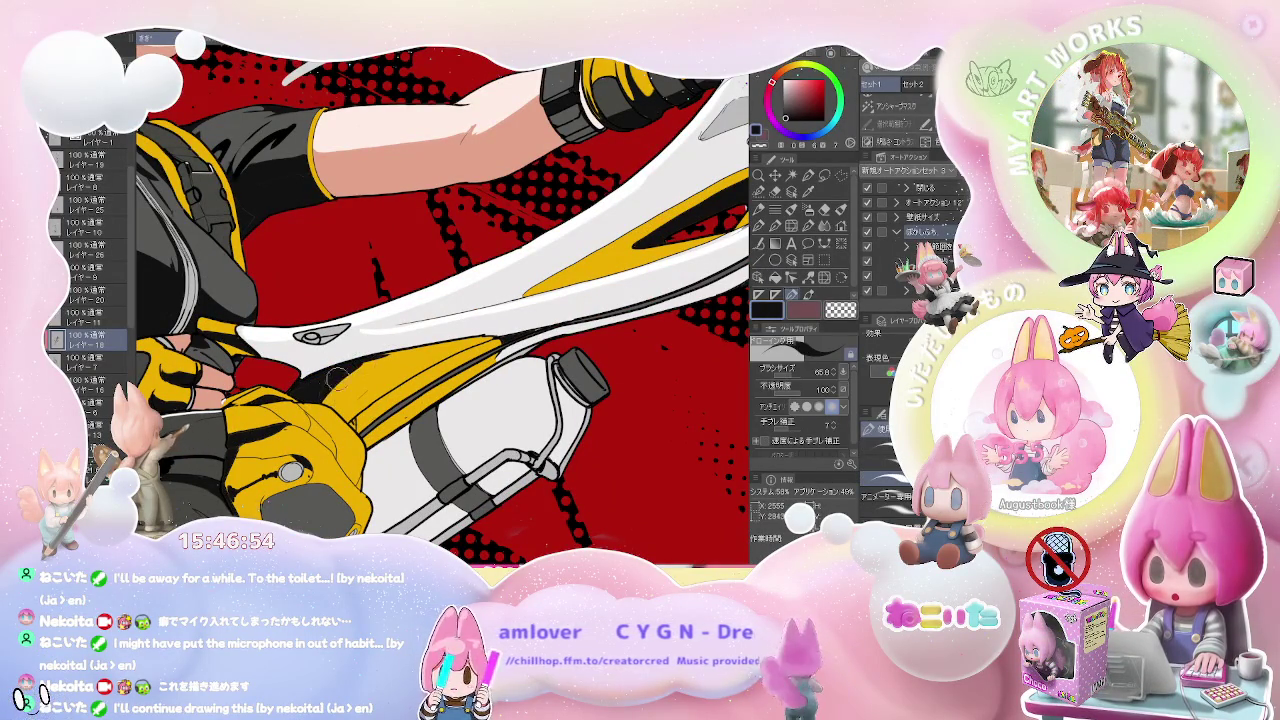
- Set the brush to about 8.5, then zoom out and level the view to show the whole artwork
scroll(415, 344, "down", 2)
scroll(415, 344, "down", 2)
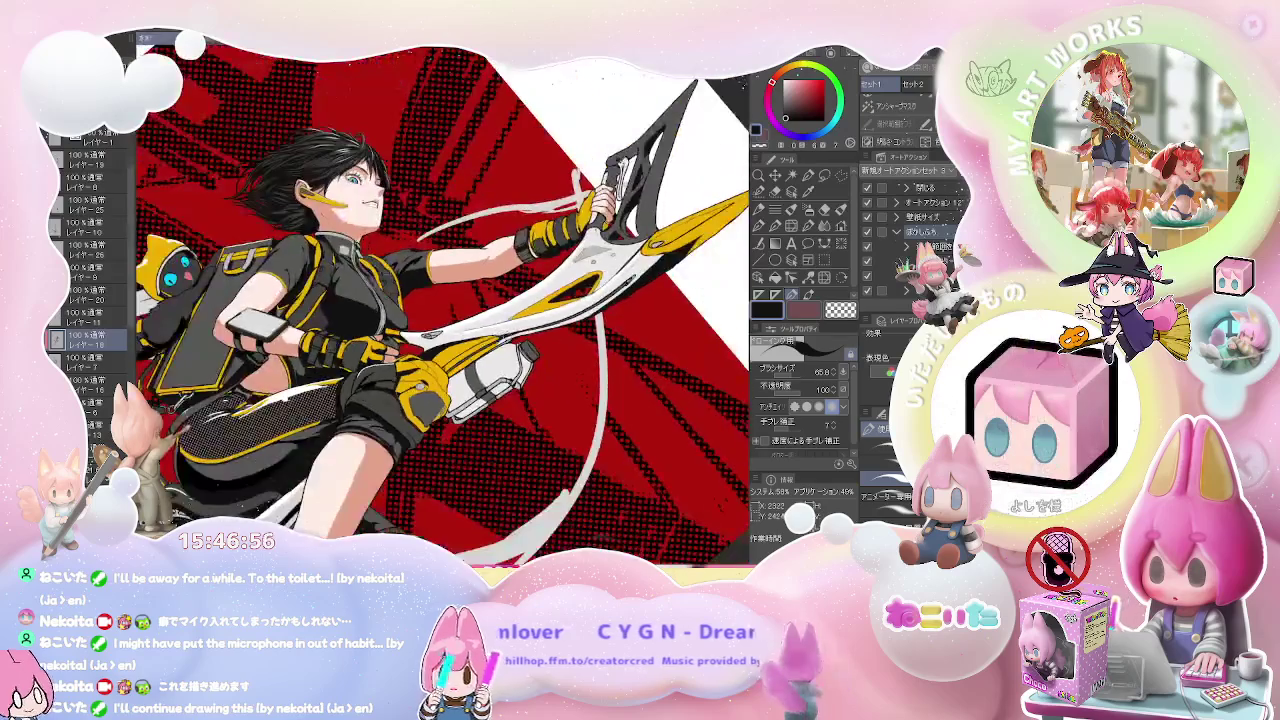
scroll(415, 344, "down", 2)
scroll(393, 367, "up", 3)
scroll(393, 367, "up", 3)
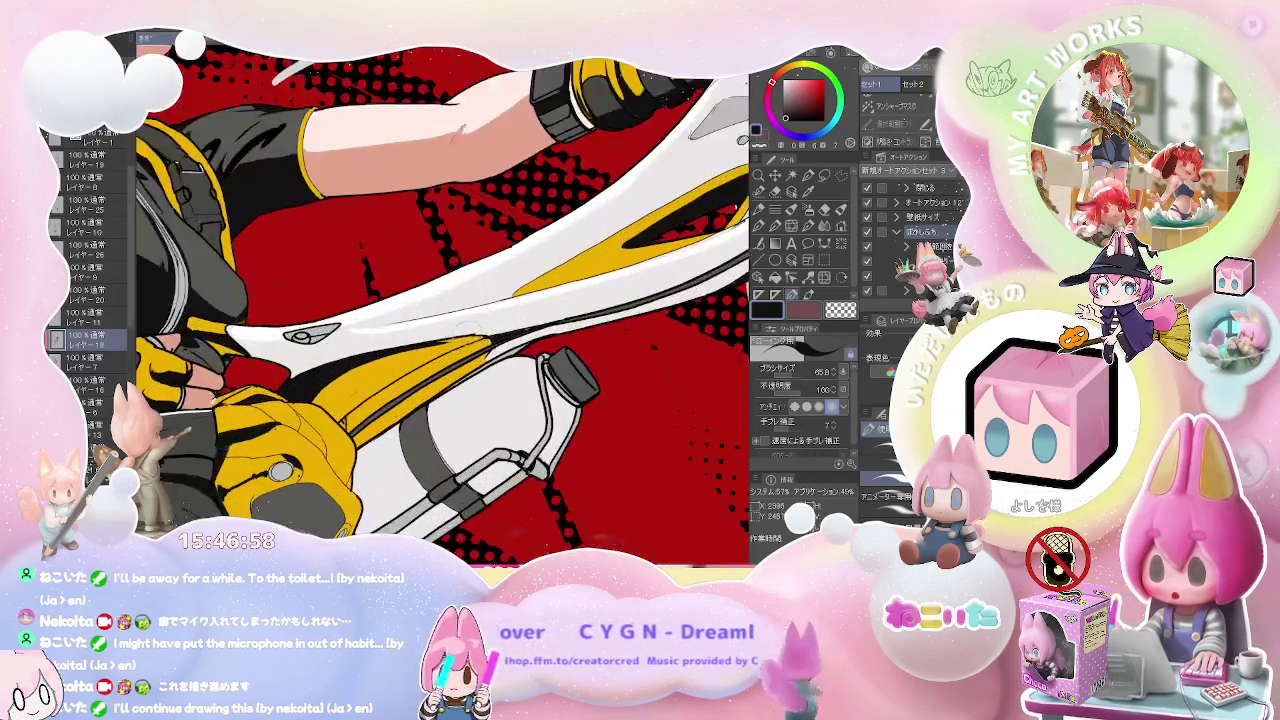
left_click_drag(418, 347, 375, 378)
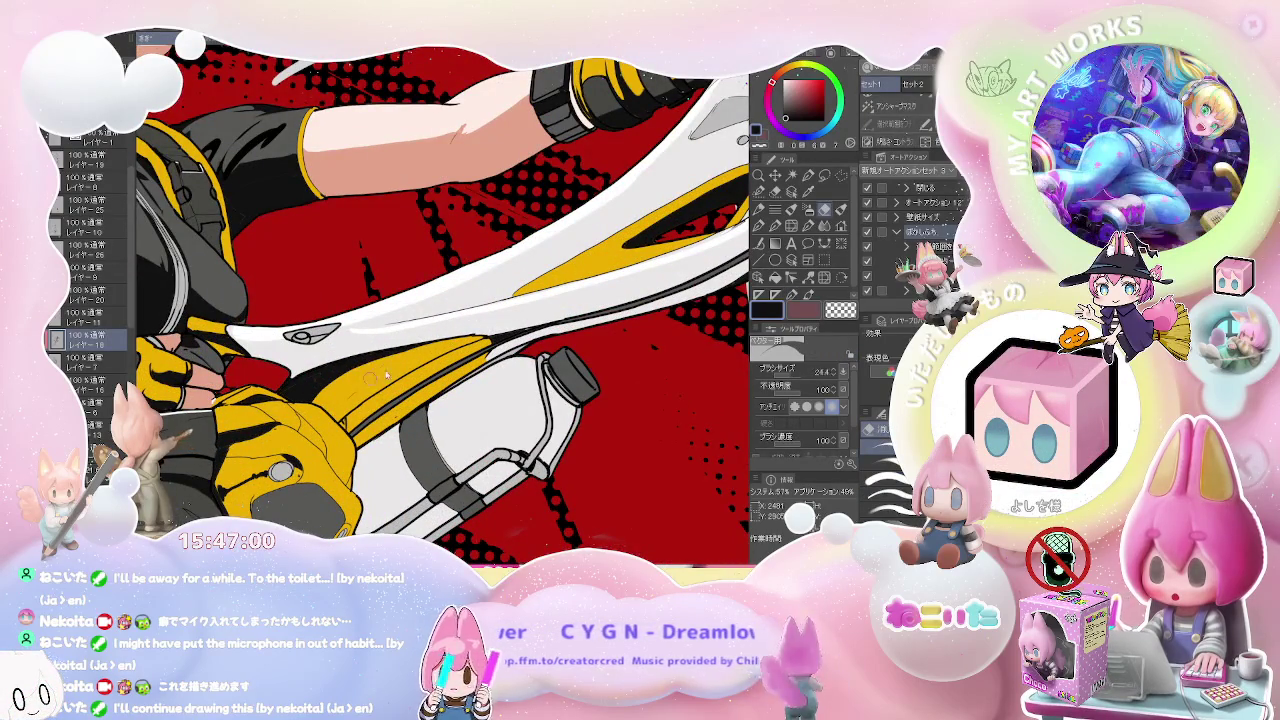
scroll(420, 348, "down", 1)
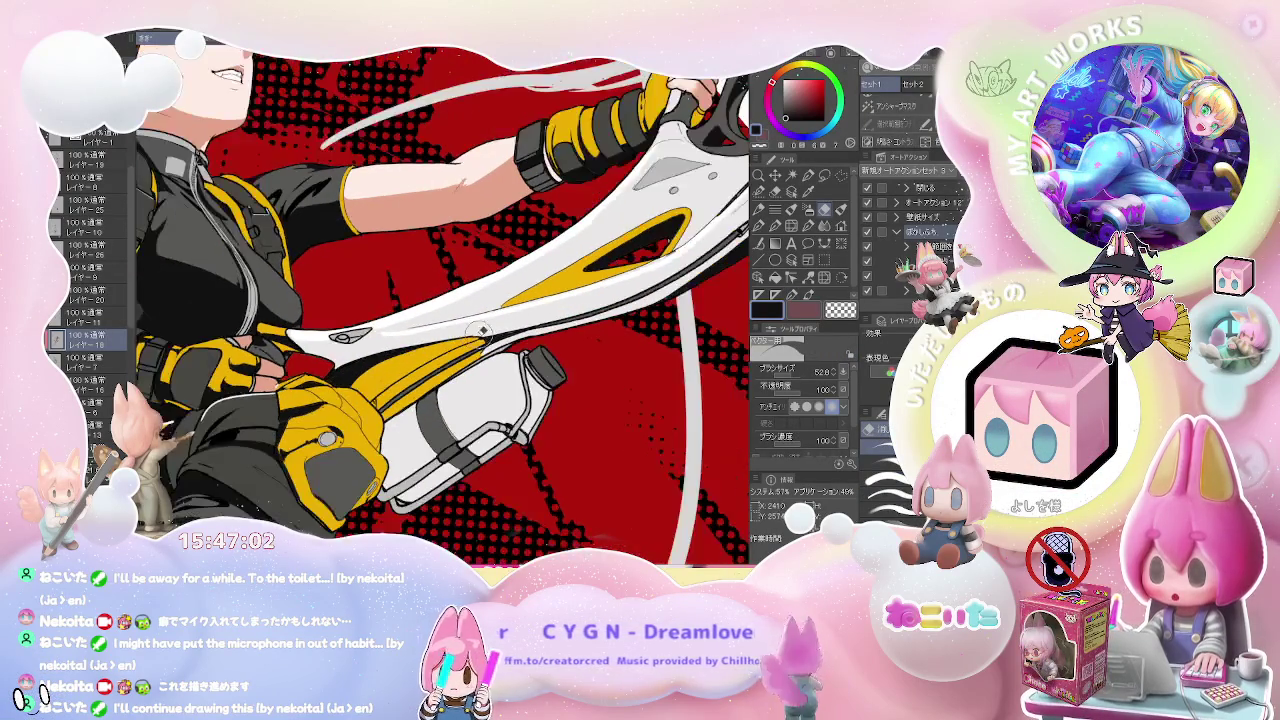
scroll(420, 348, "down", 1)
scroll(420, 348, "down", 1)
key("asciicircum")
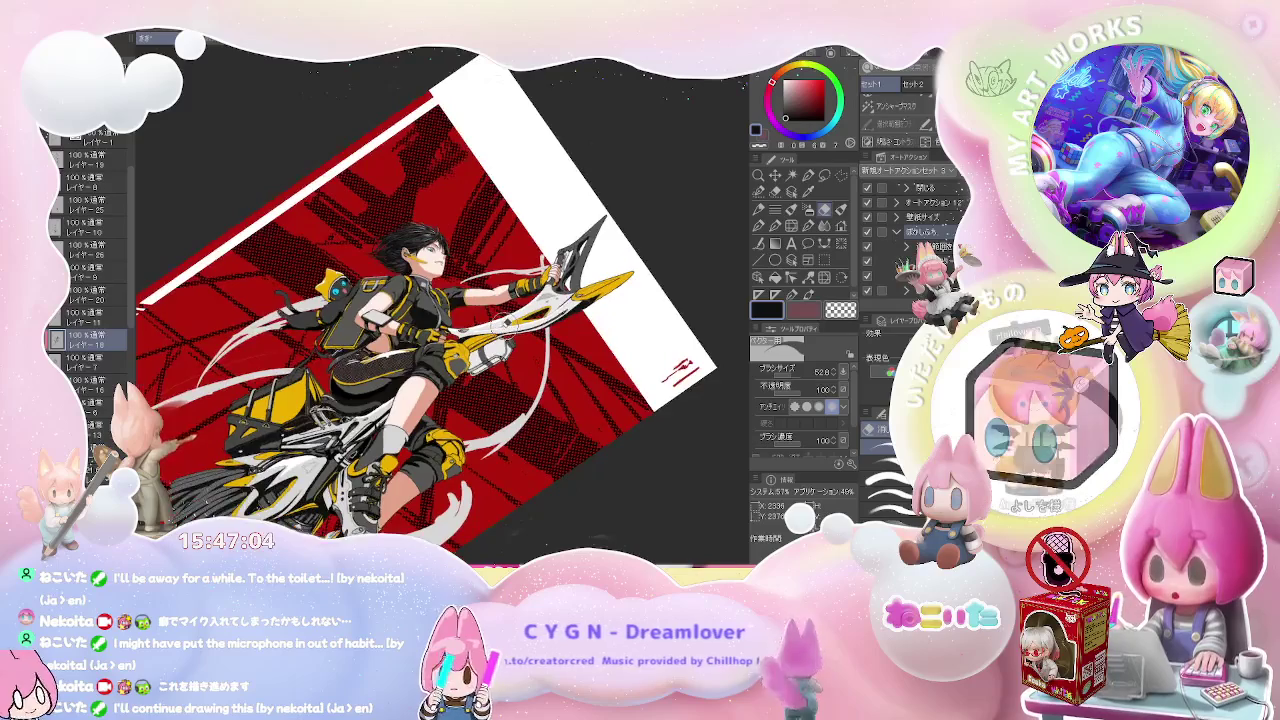
- Rotate the canvas nearly level, flip it horizontally and tilt the mirrored view
key("asciicircum")
key("asciicircum")
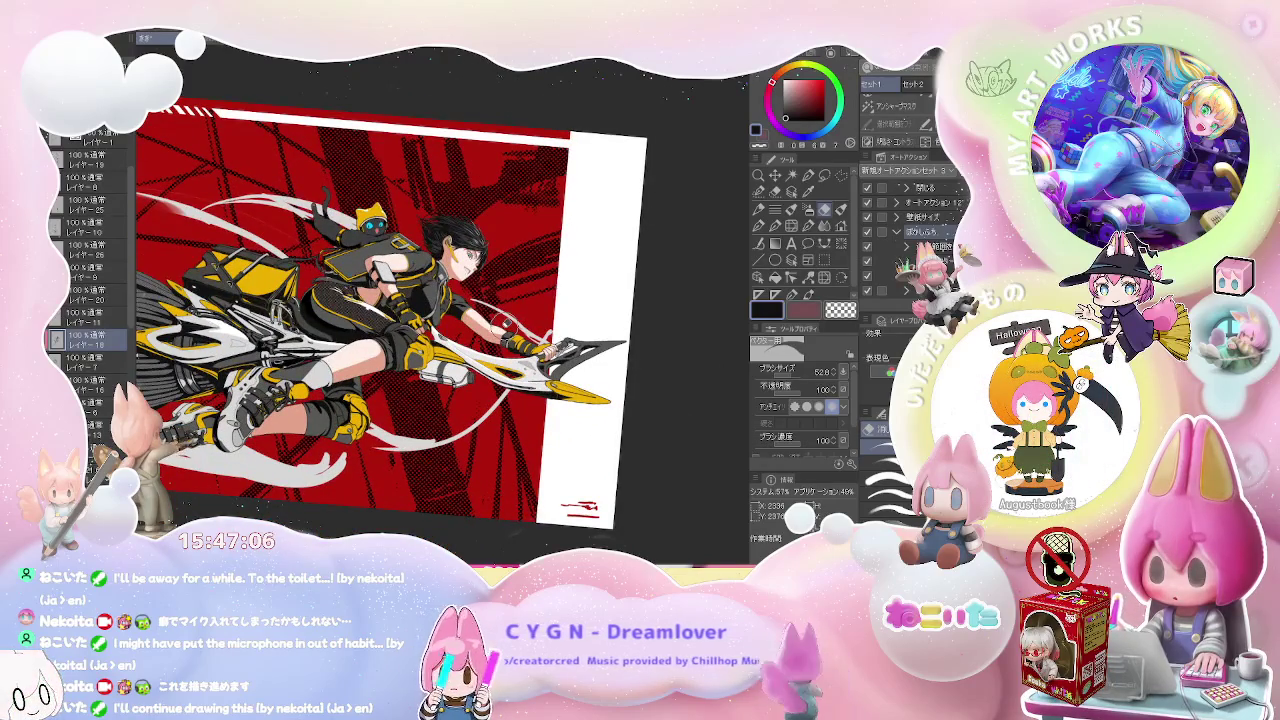
key("minus")
key("minus")
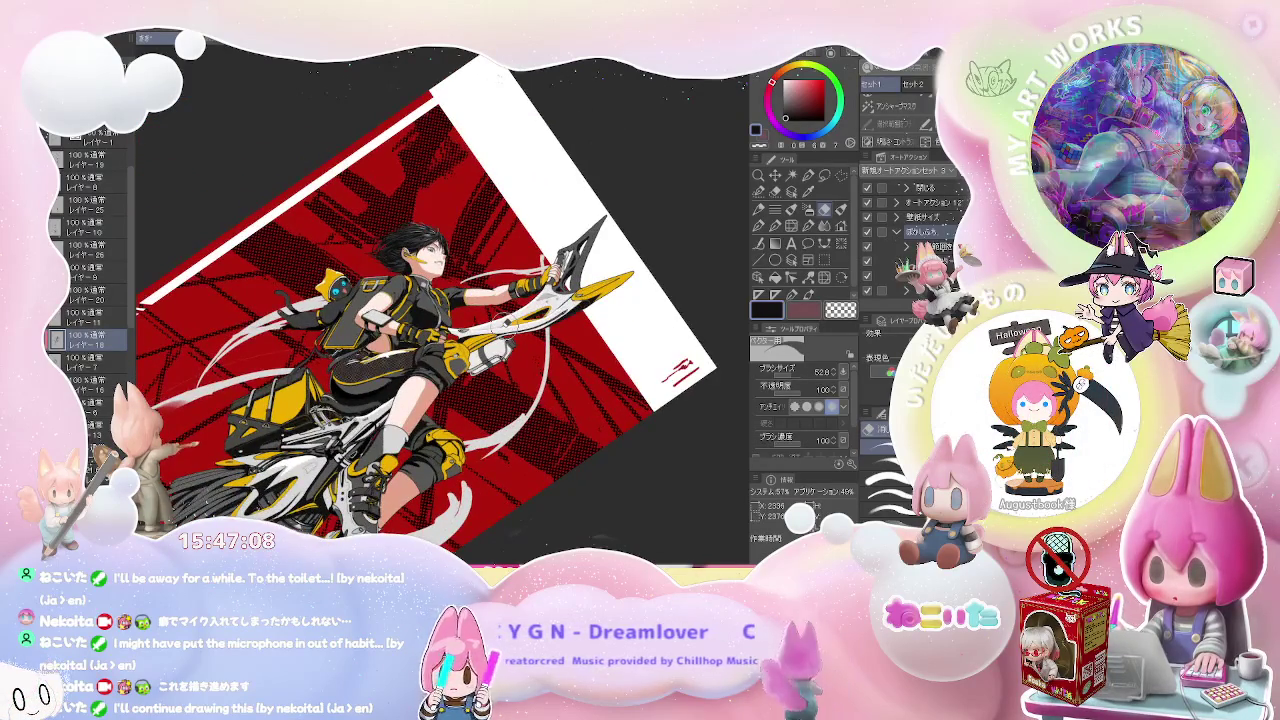
key("h")
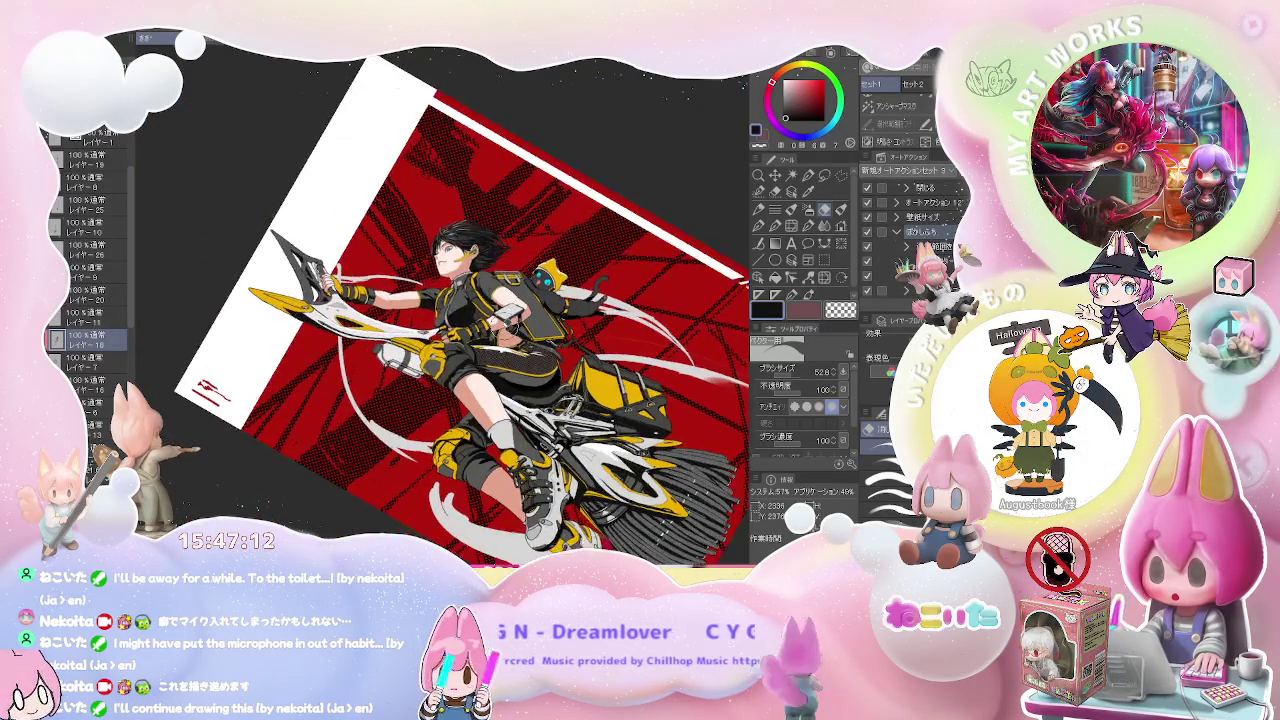
key("h")
key("minus")
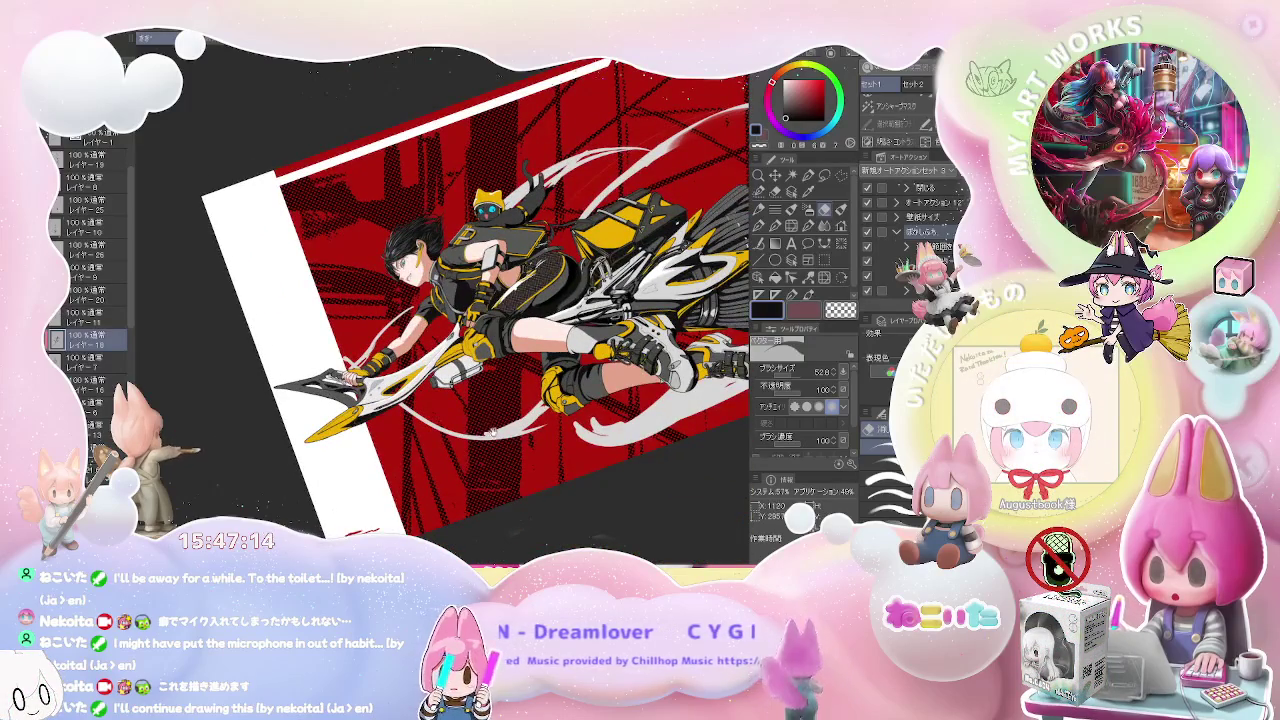
- Center the character and zoom in on the bottle beside the blade
left_click_drag(495, 435, 395, 484)
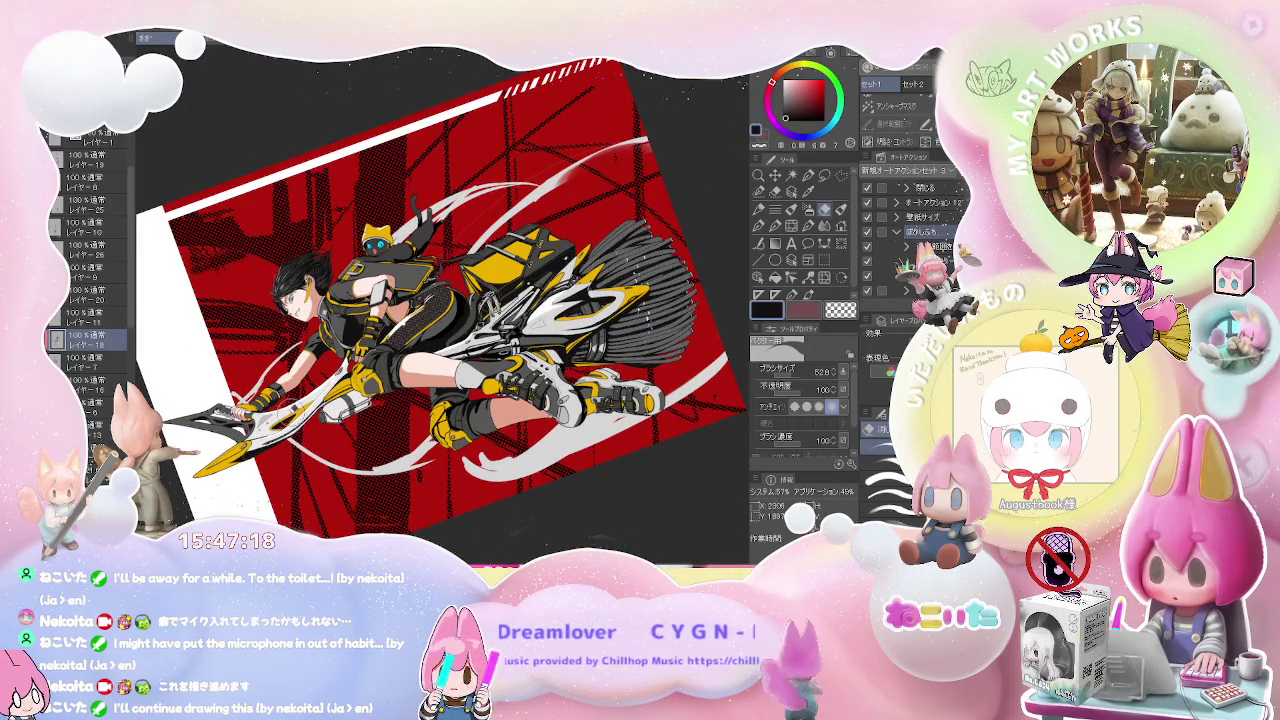
scroll(300, 410, "up", 2)
scroll(300, 410, "up", 2)
scroll(301, 411, "up", 2)
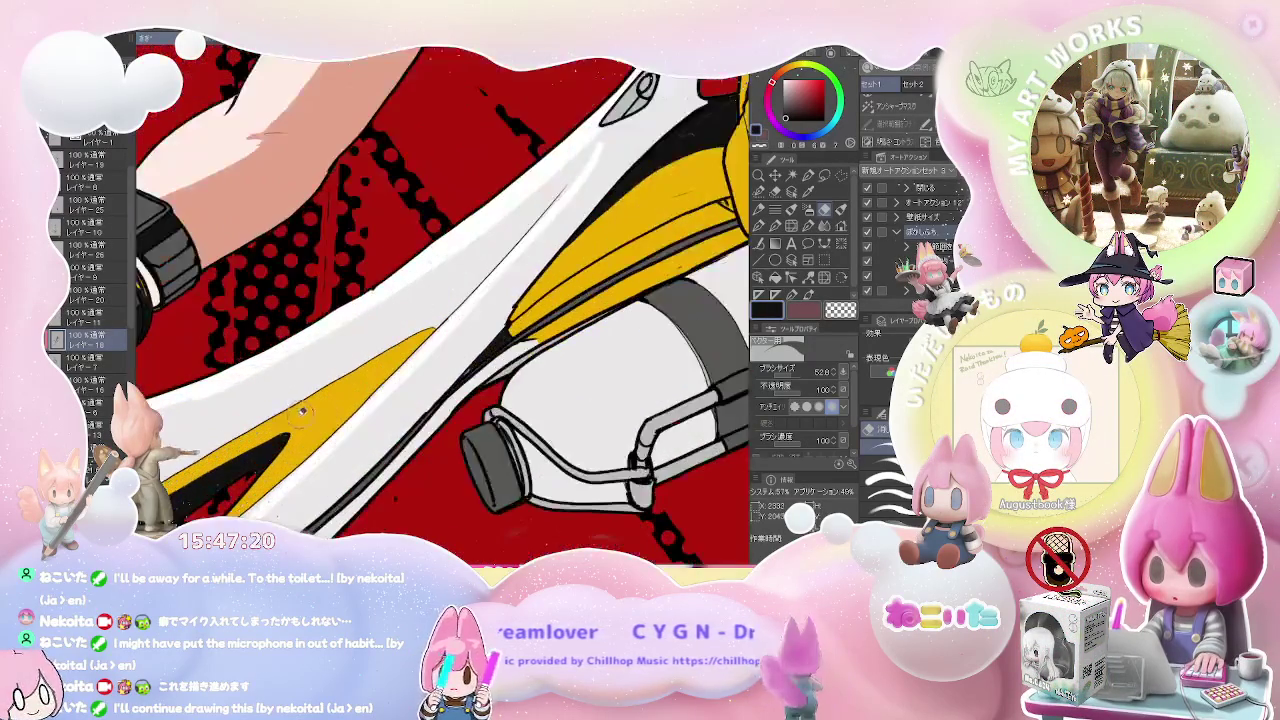
- Enlarge the pen brush to 60 and swap between the eraser and pen
key("p")
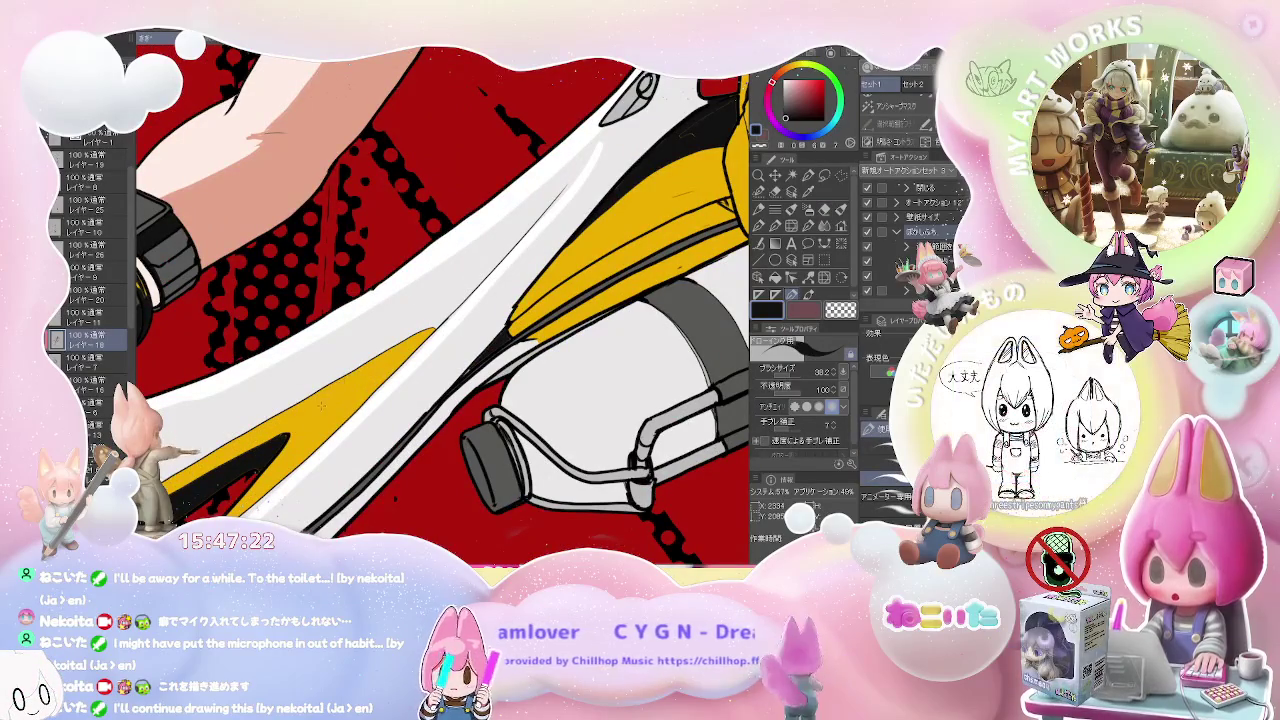
key("bracketright")
key("bracketright")
key("bracketright")
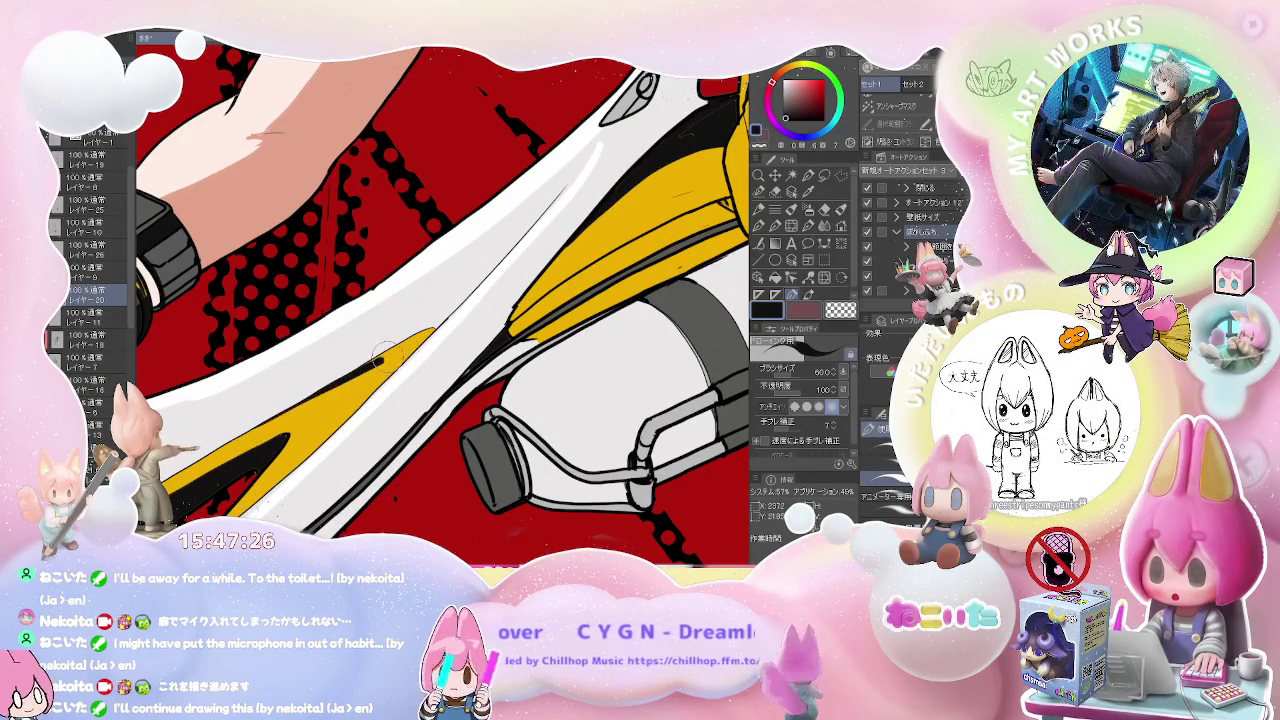
scroll(430, 333, "down", 1)
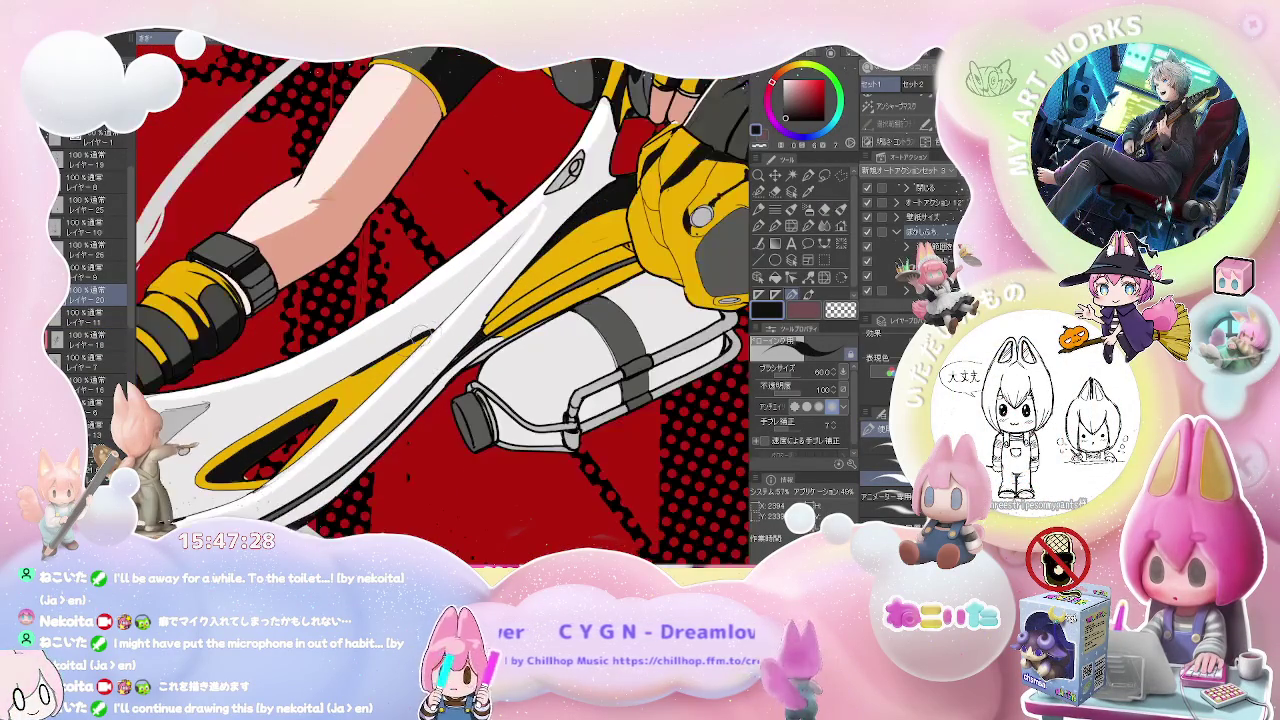
scroll(226, 448, "up", 3)
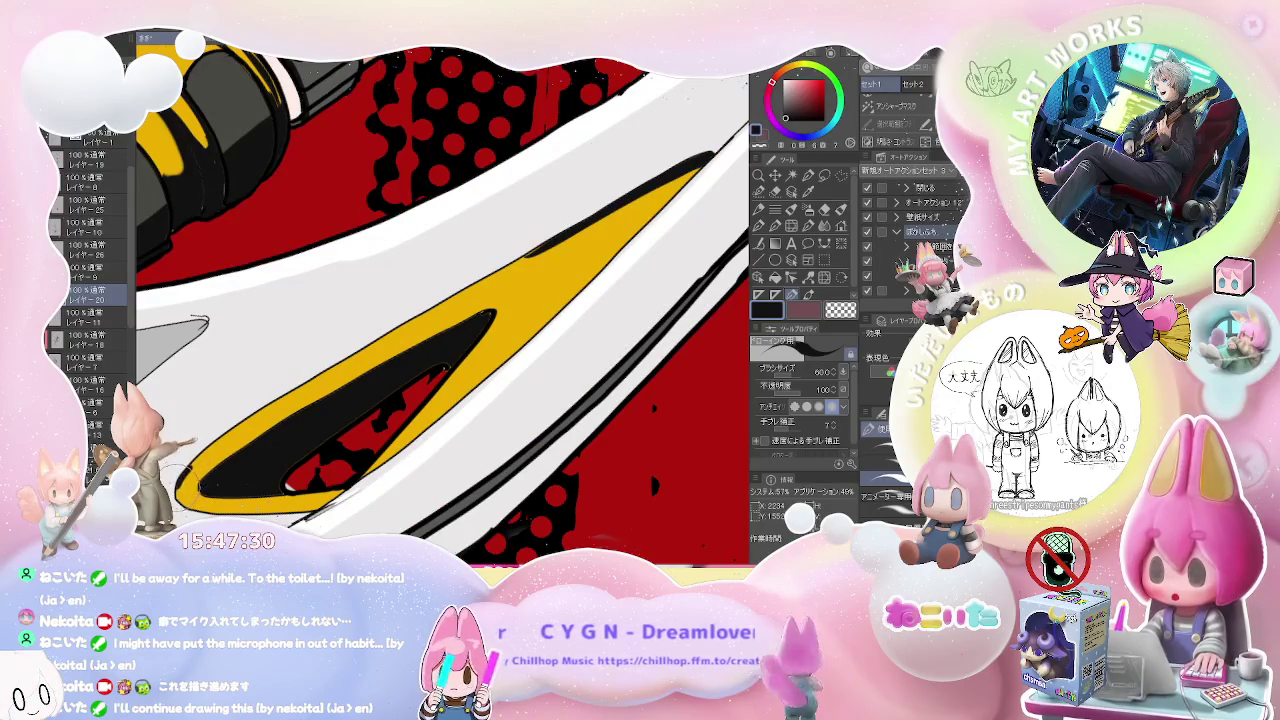
key("e")
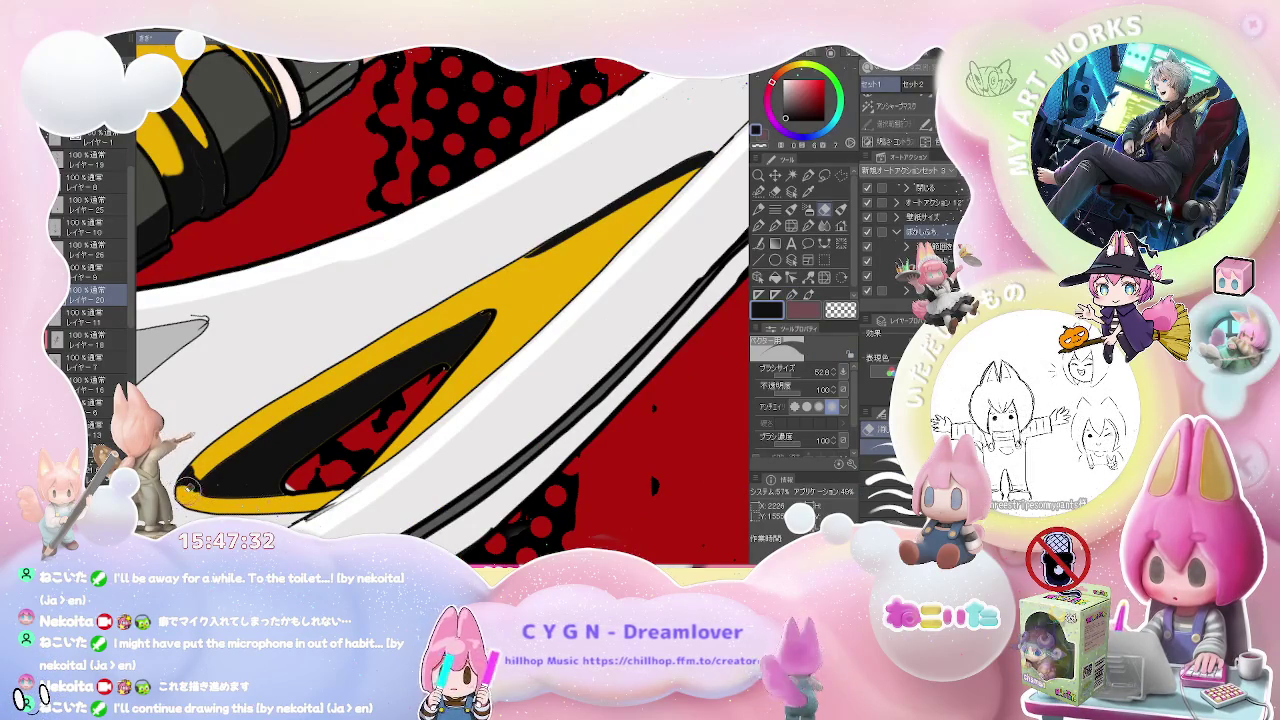
scroll(200, 465, "down", 1)
scroll(200, 465, "down", 1)
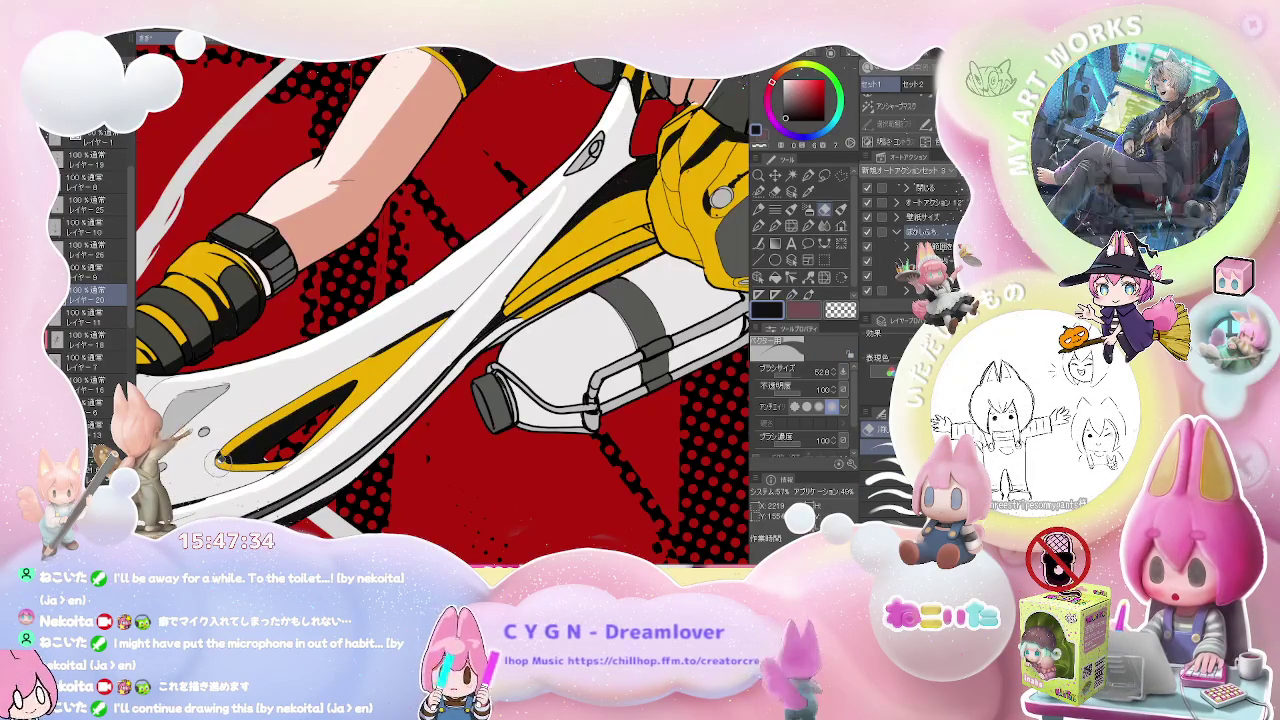
scroll(200, 465, "down", 1)
key("p")
scroll(338, 388, "up", 1)
scroll(338, 388, "up", 2)
- Erase the stray black line inside the yellow fin, then return to the fine pen
key("e")
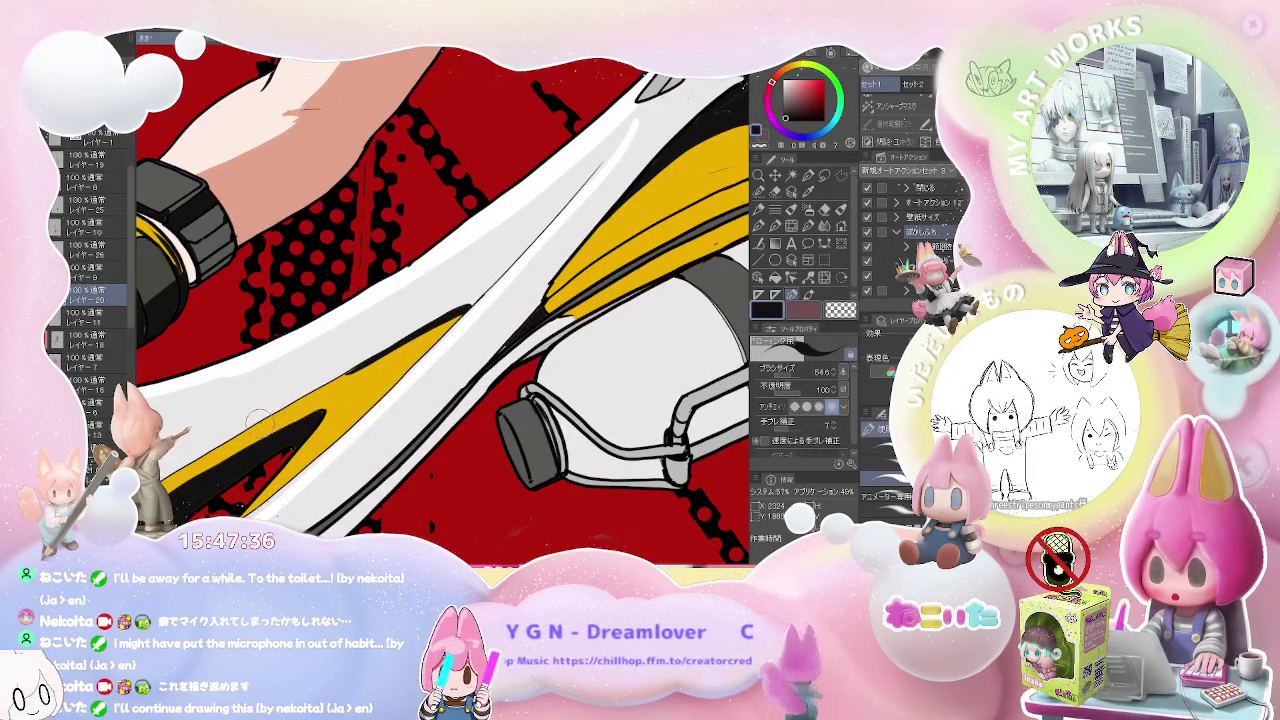
left_click_drag(420, 345, 250, 428)
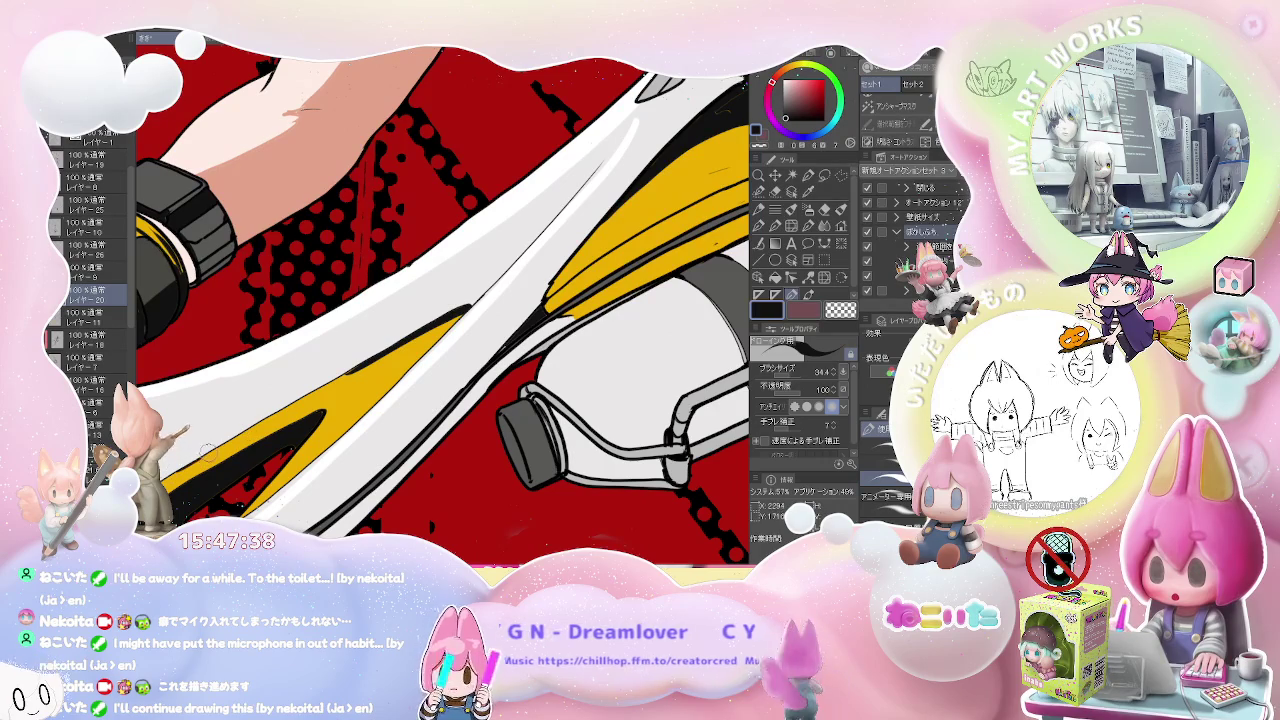
key("p")
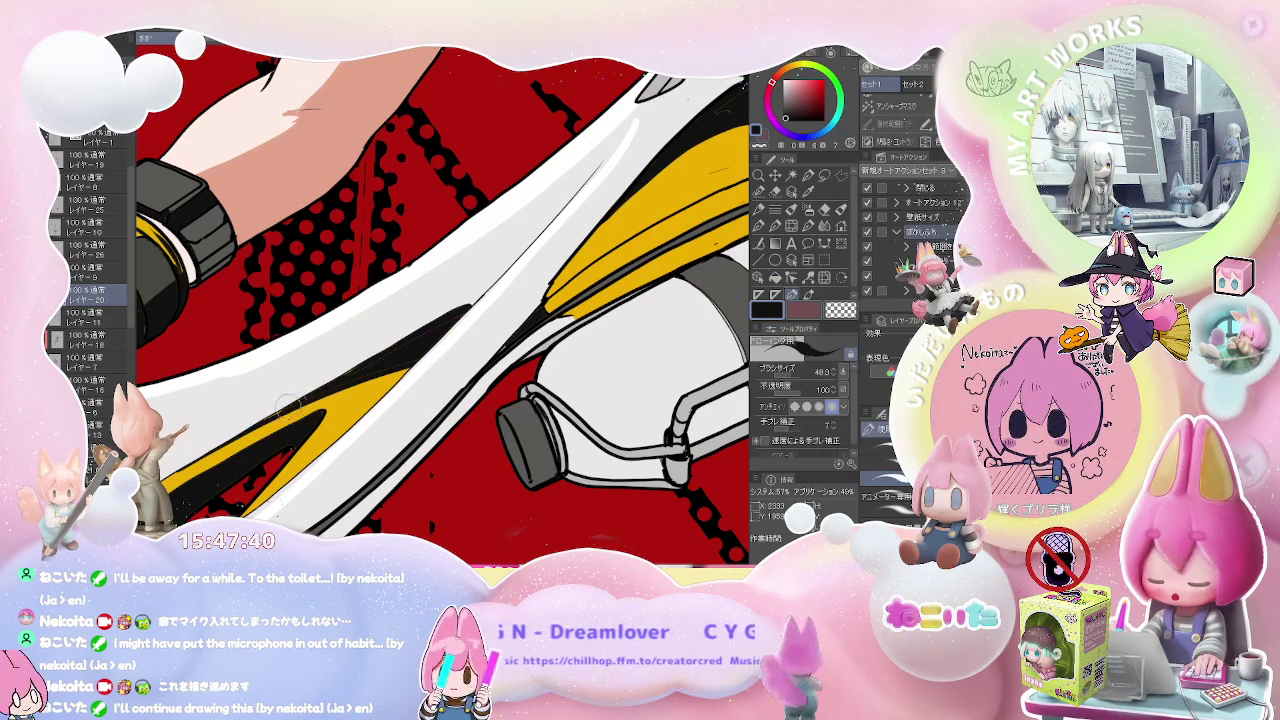
scroll(448, 318, "down", 2)
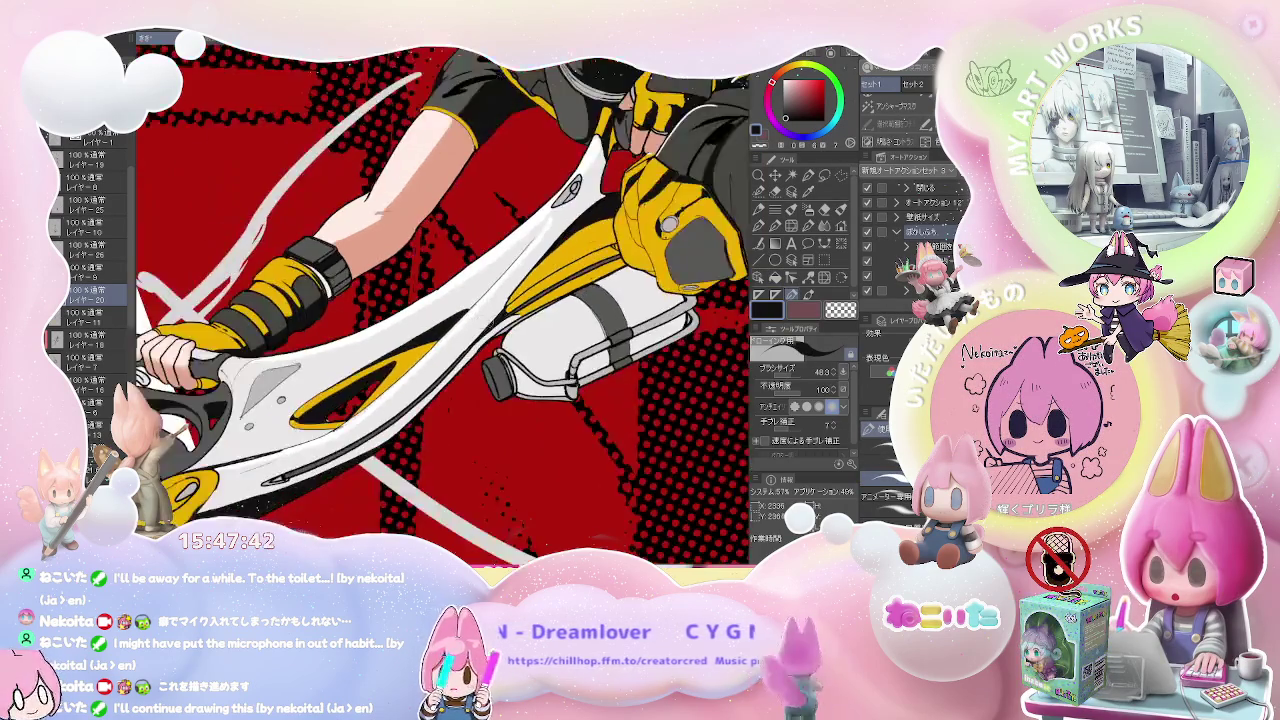
- Zoom out to check the whole page, zoom back in on the gripping hand, and pick the large eraser
scroll(448, 318, "down", 1)
scroll(448, 318, "down", 1)
scroll(448, 318, "down", 1)
scroll(448, 318, "down", 2)
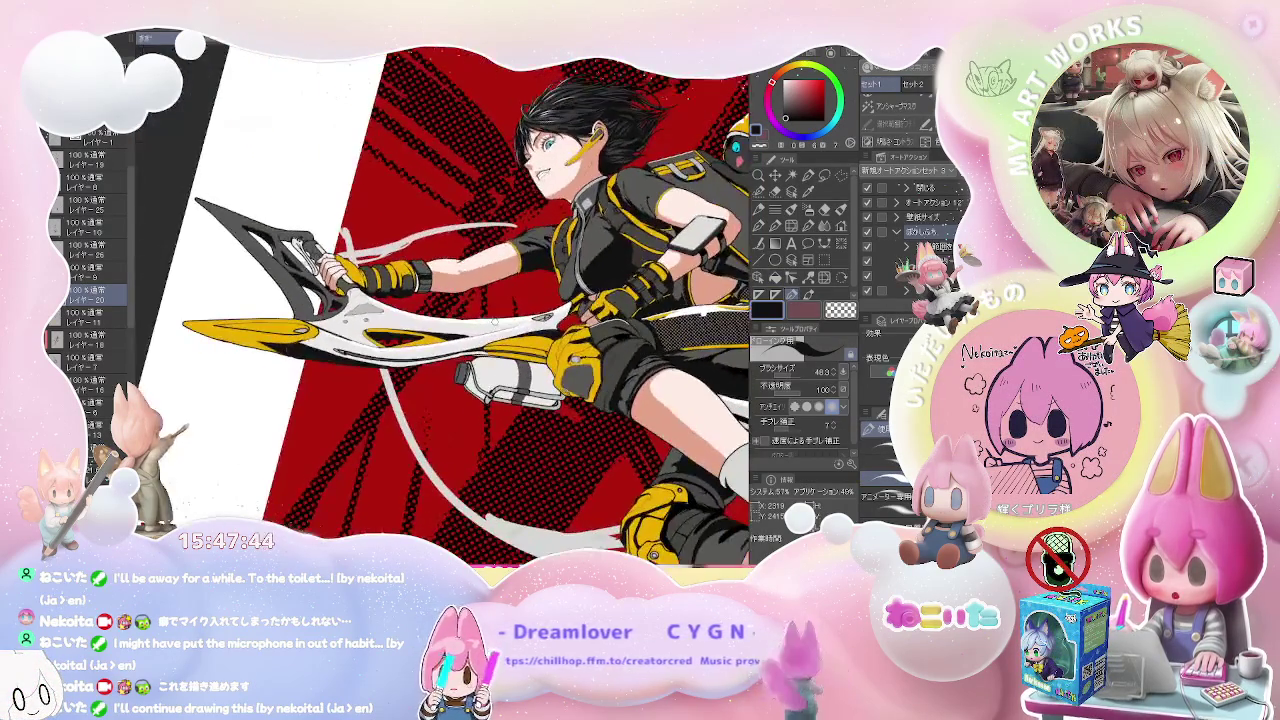
scroll(448, 318, "down", 1)
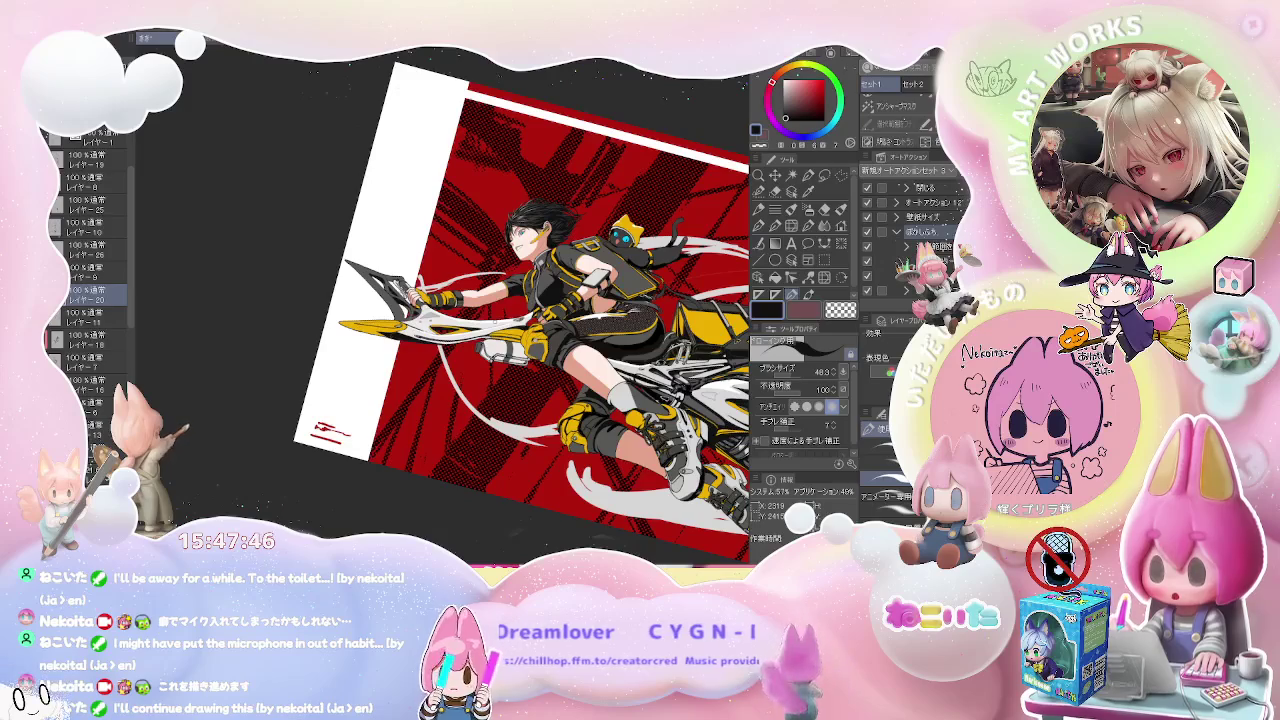
scroll(447, 348, "up", 2)
scroll(447, 348, "up", 2)
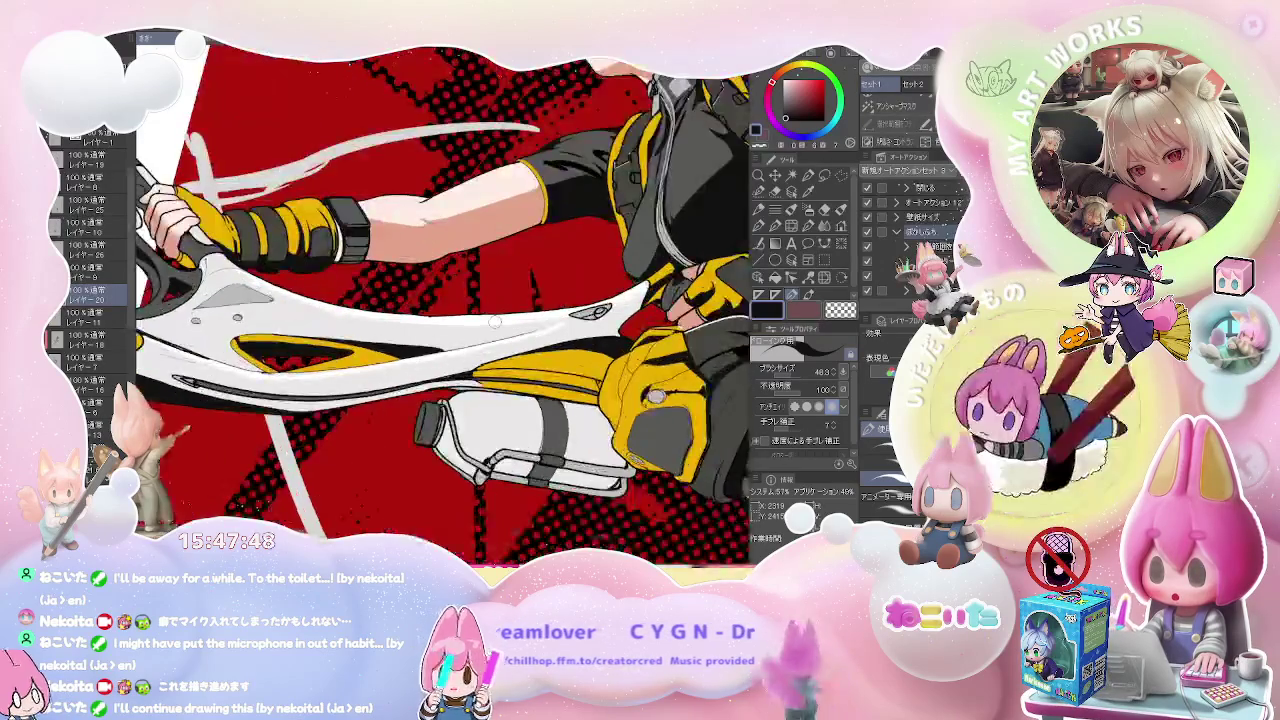
scroll(447, 348, "up", 1)
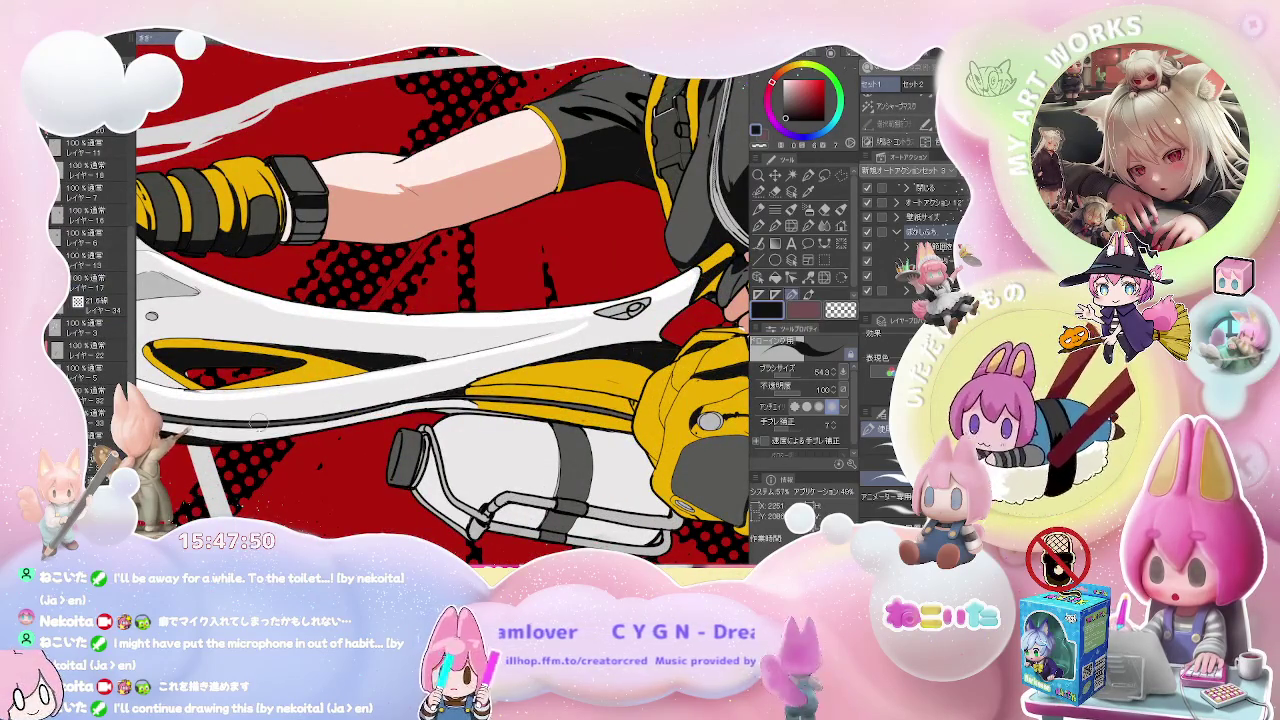
scroll(448, 348, "up", 1)
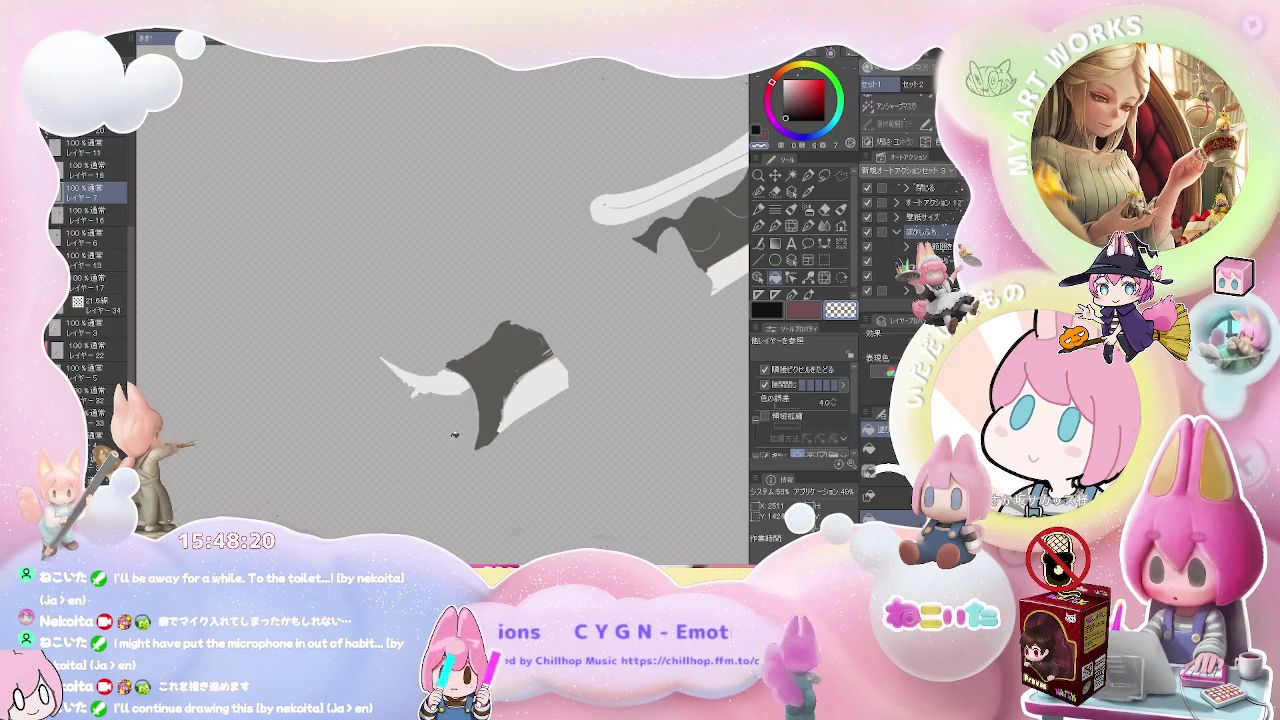
key("e")
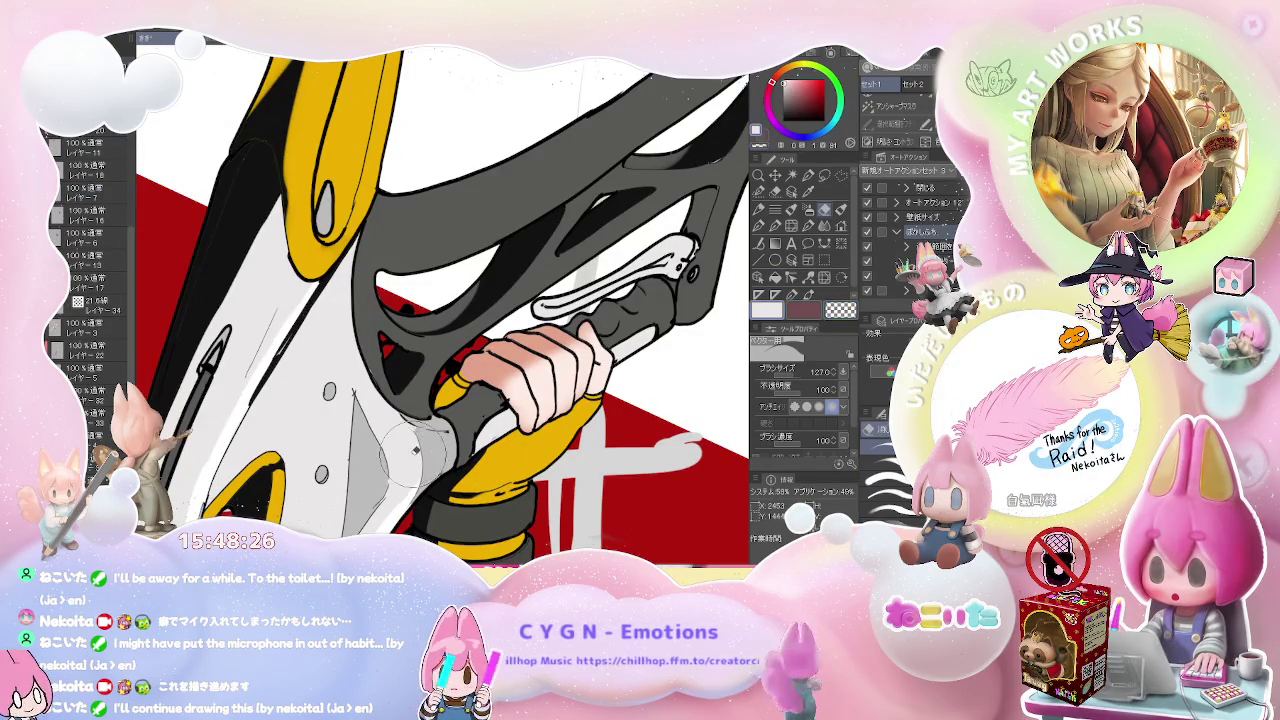
- Fill the grip with grey, alternating the large eraser and fine pen to clean around the hand
key("g")
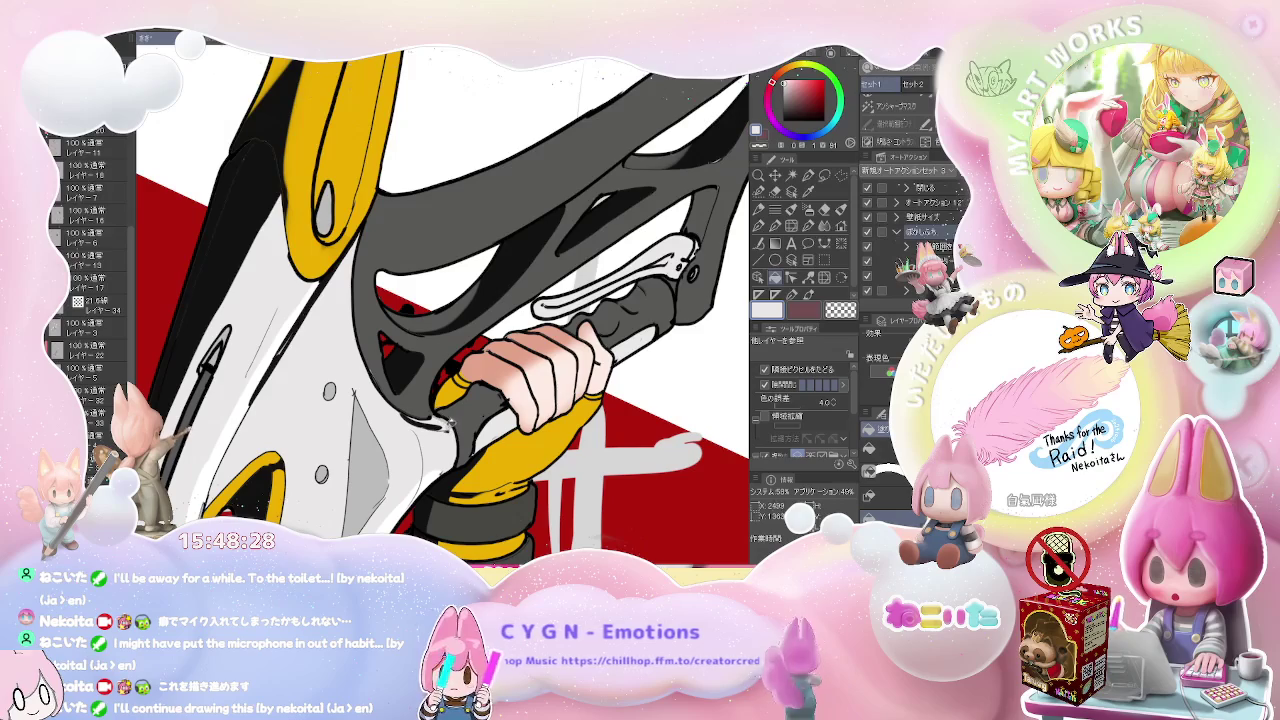
scroll(407, 437, "down", 2)
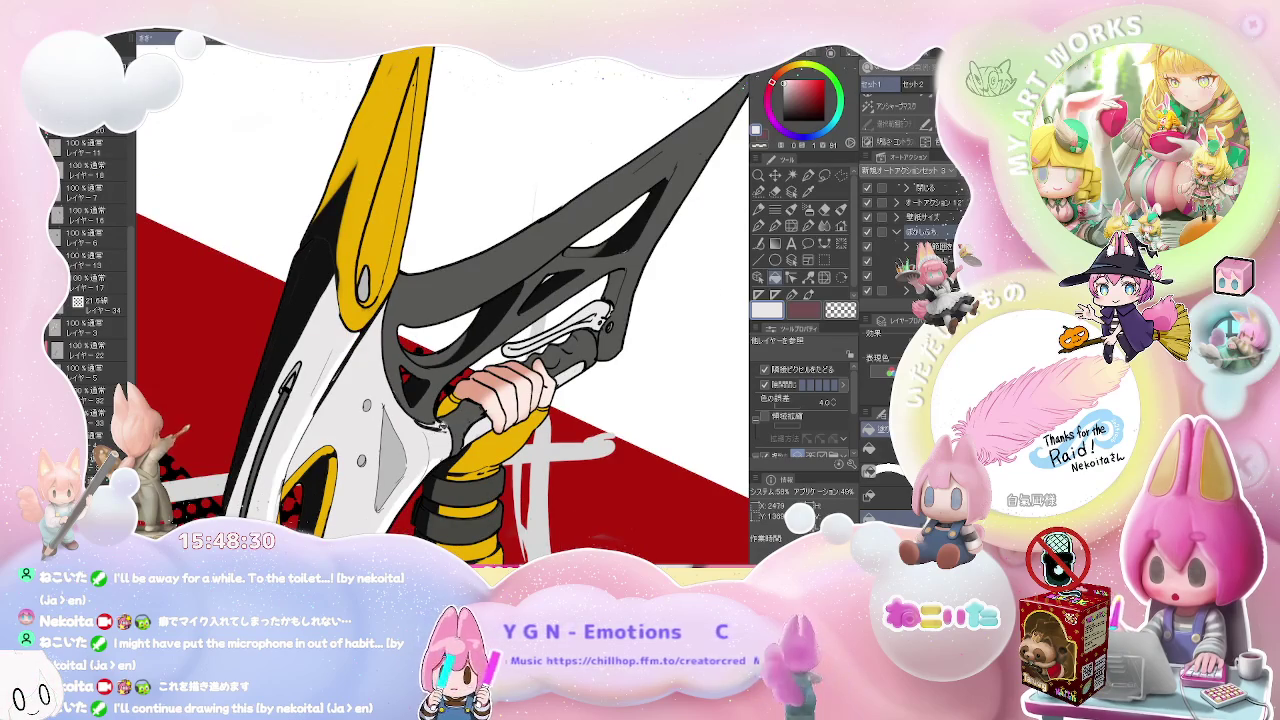
key("e")
scroll(420, 425, "up", 2)
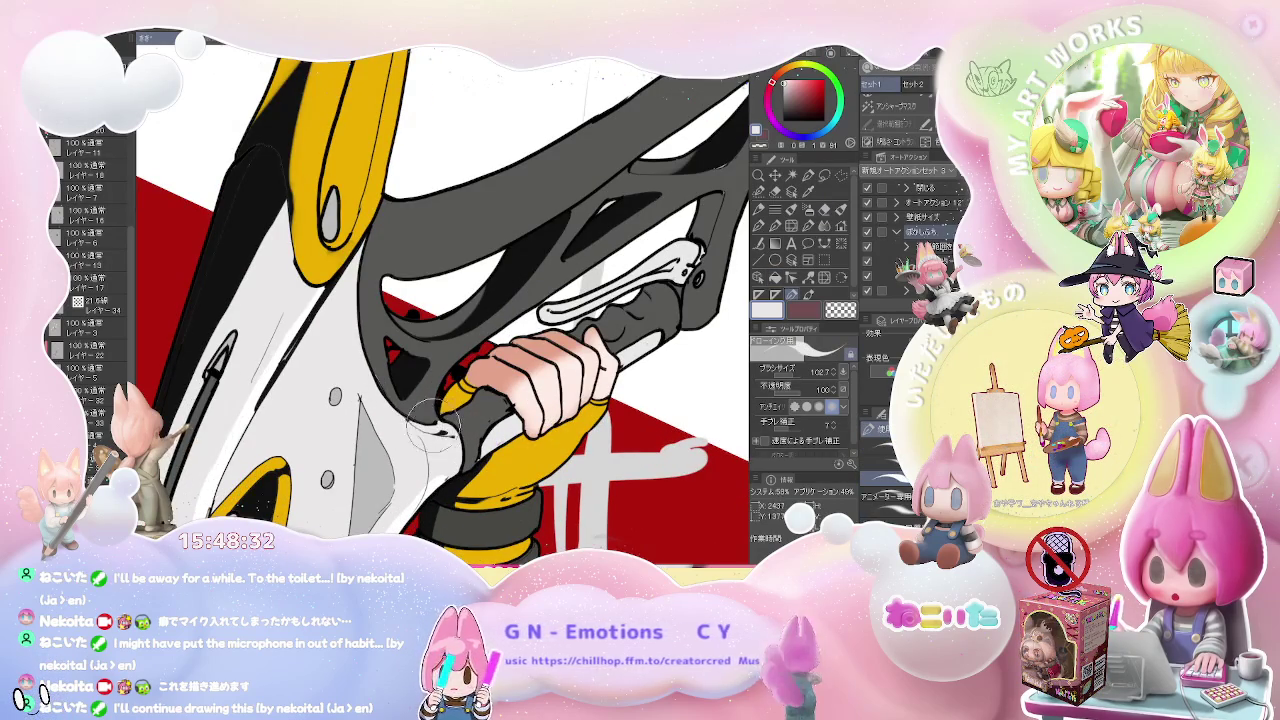
key("p")
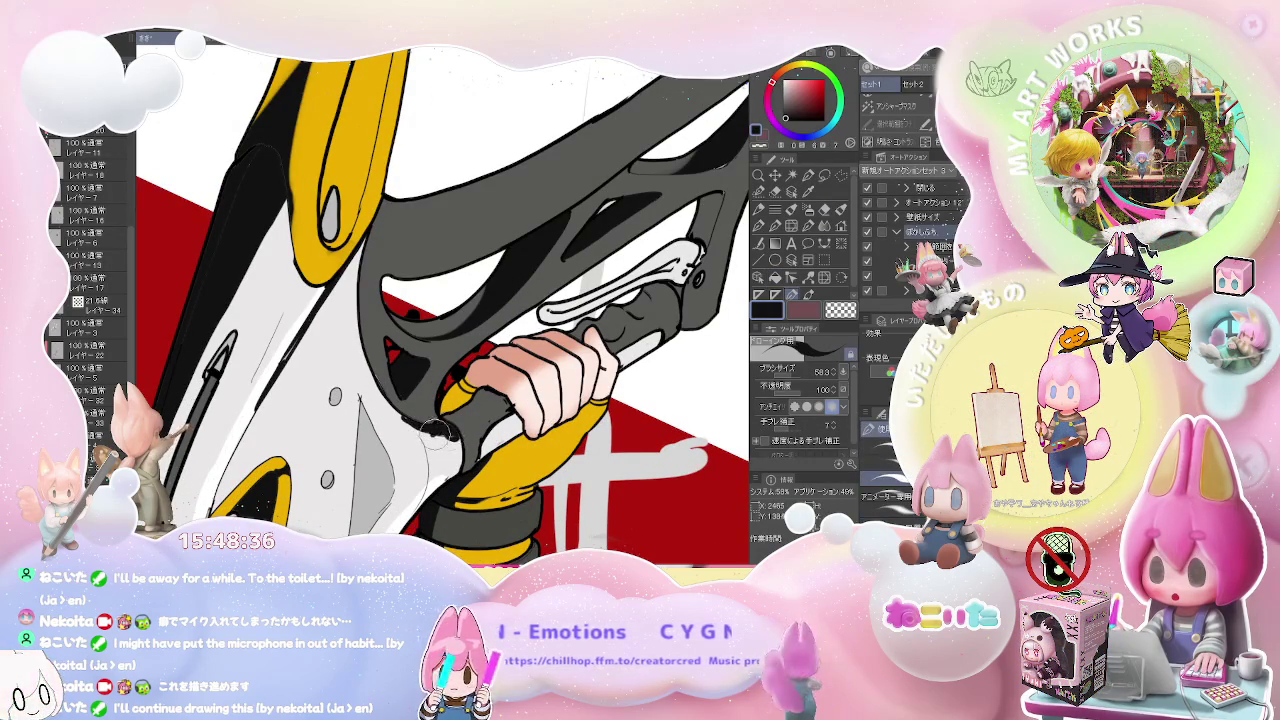
scroll(452, 436, "down", 2)
scroll(452, 436, "down", 1)
scroll(452, 436, "down", 1)
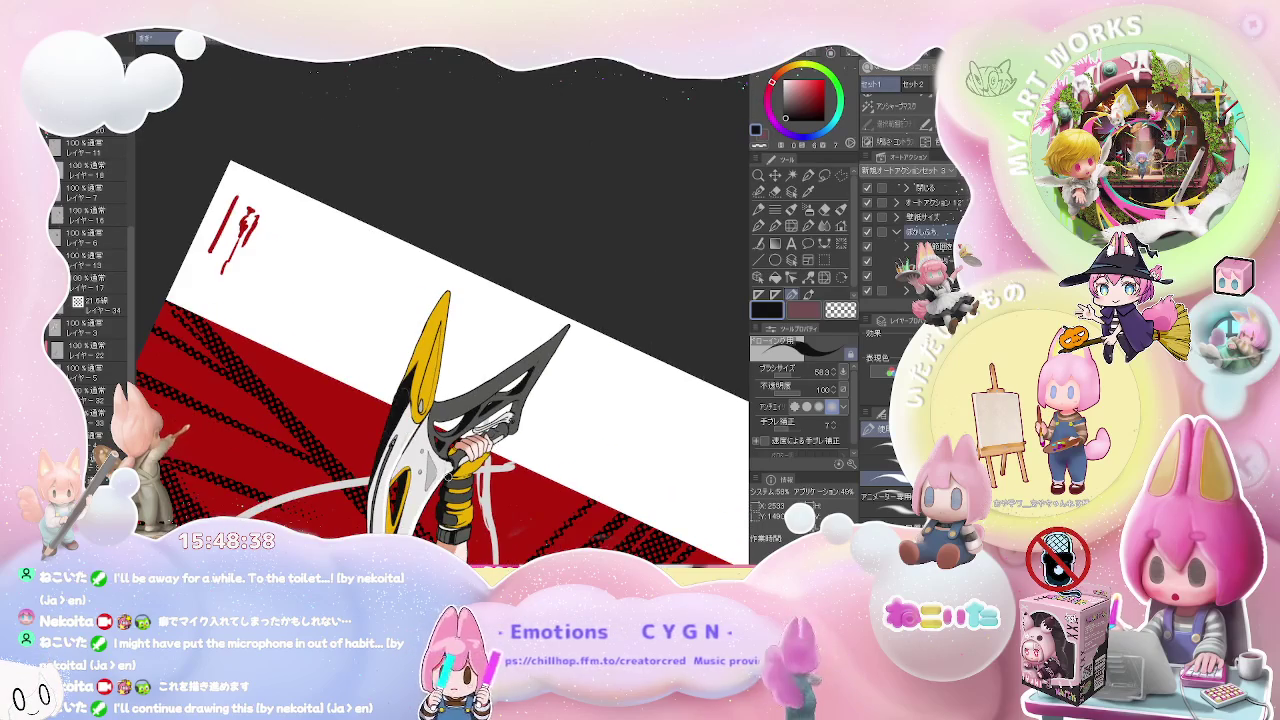
scroll(452, 436, "down", 1)
scroll(300, 440, "up", 1)
scroll(300, 440, "up", 2)
scroll(300, 440, "up", 1)
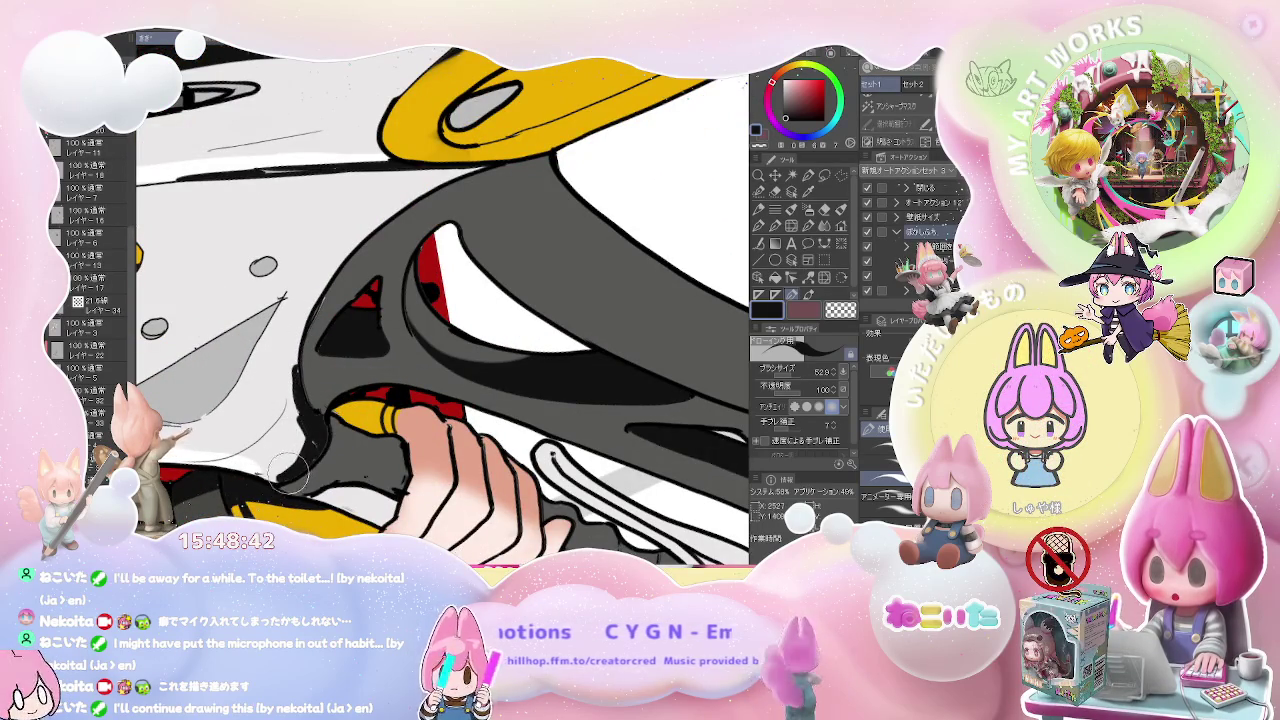
- Enlarge the pen to size 32.2 and rotate the view toward the grip for further erasing
key("e")
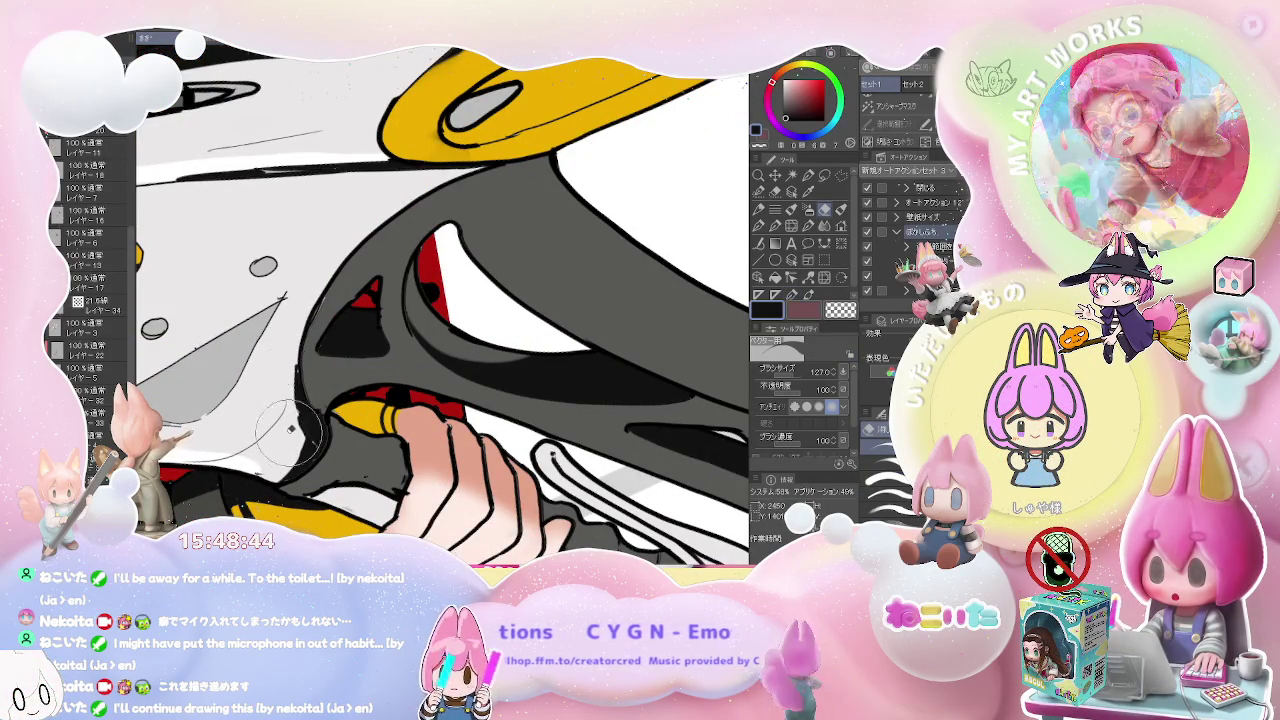
key("p")
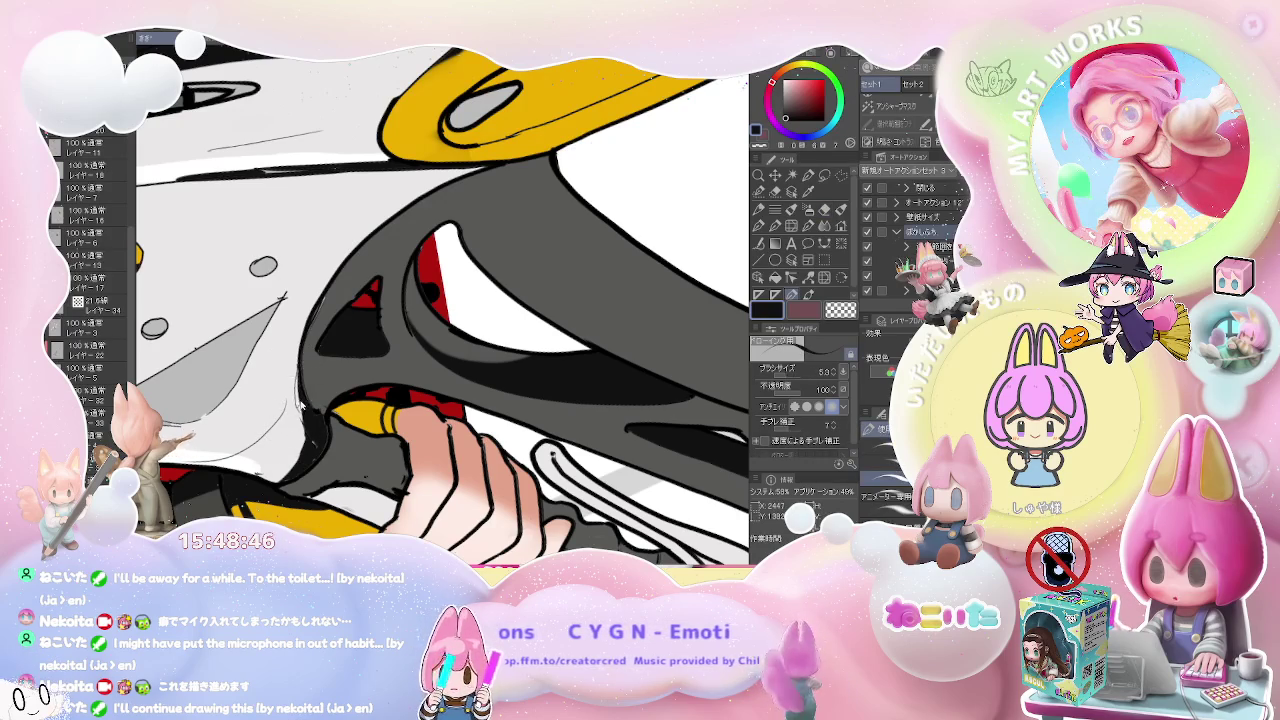
left_click_drag(300, 412, 312, 436)
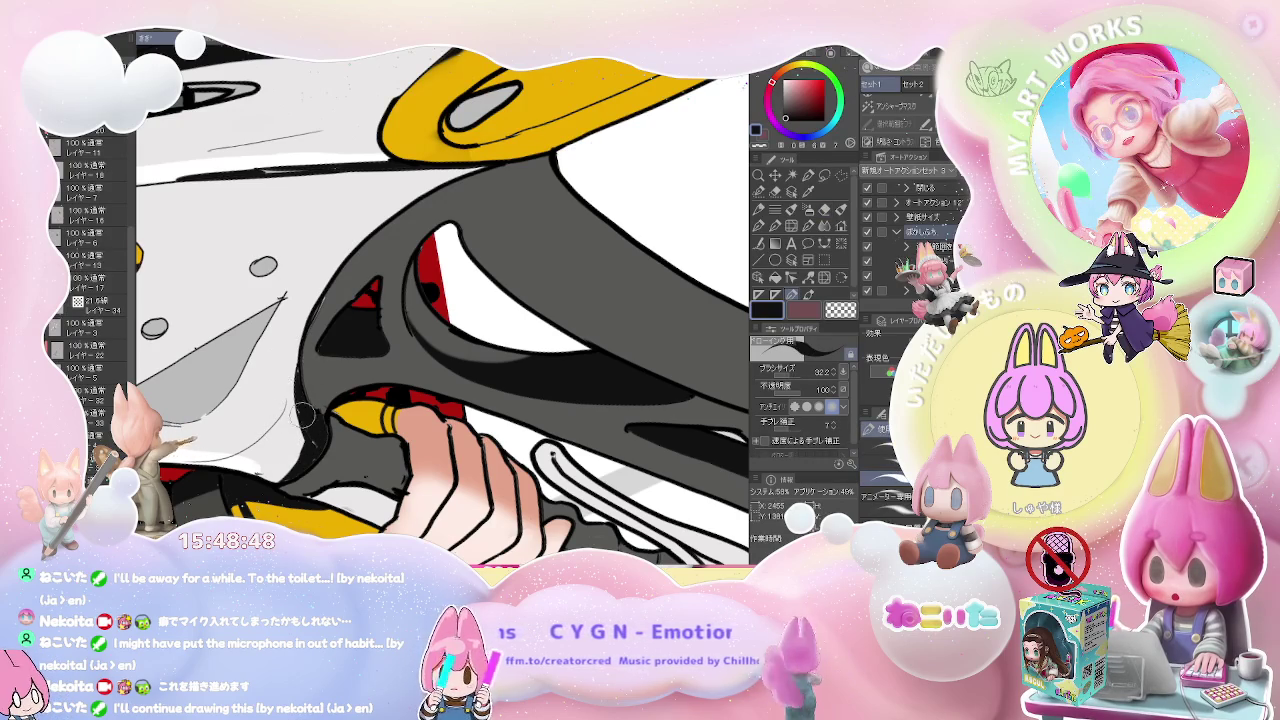
scroll(305, 410, "down", 2)
scroll(305, 410, "down", 3)
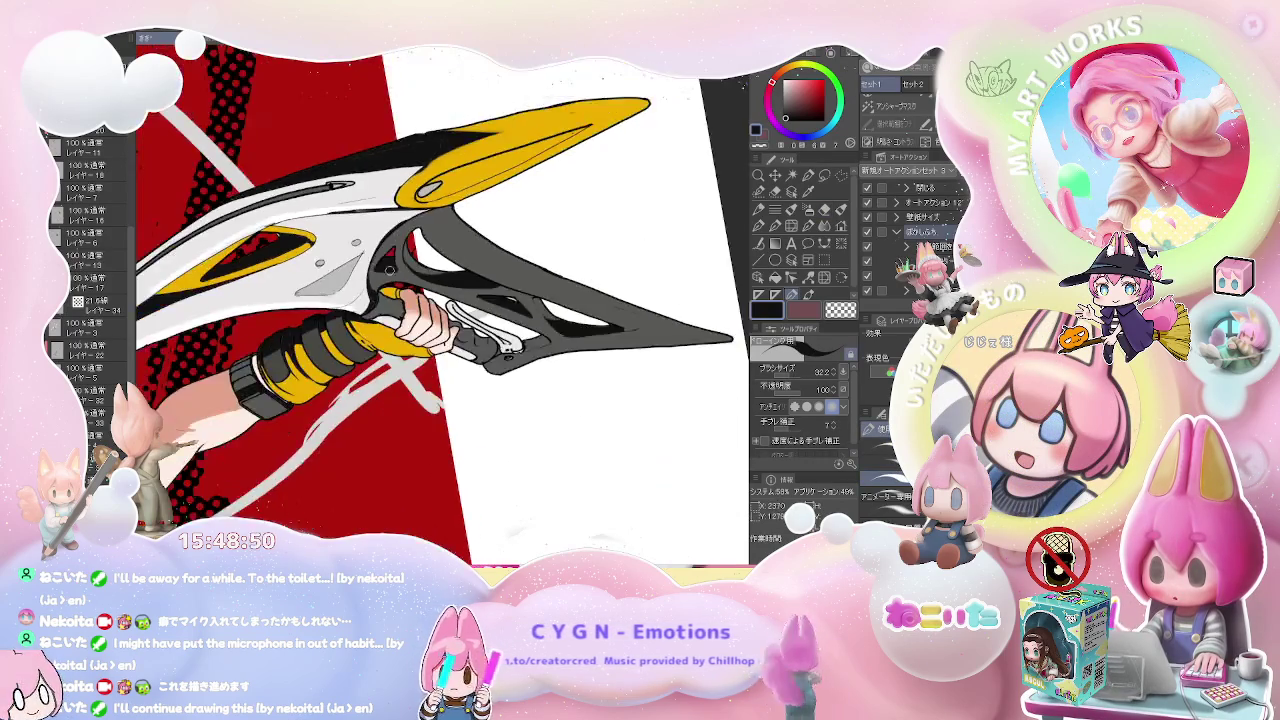
left_click_drag(300, 400, 296, 382)
scroll(296, 382, "up", 5)
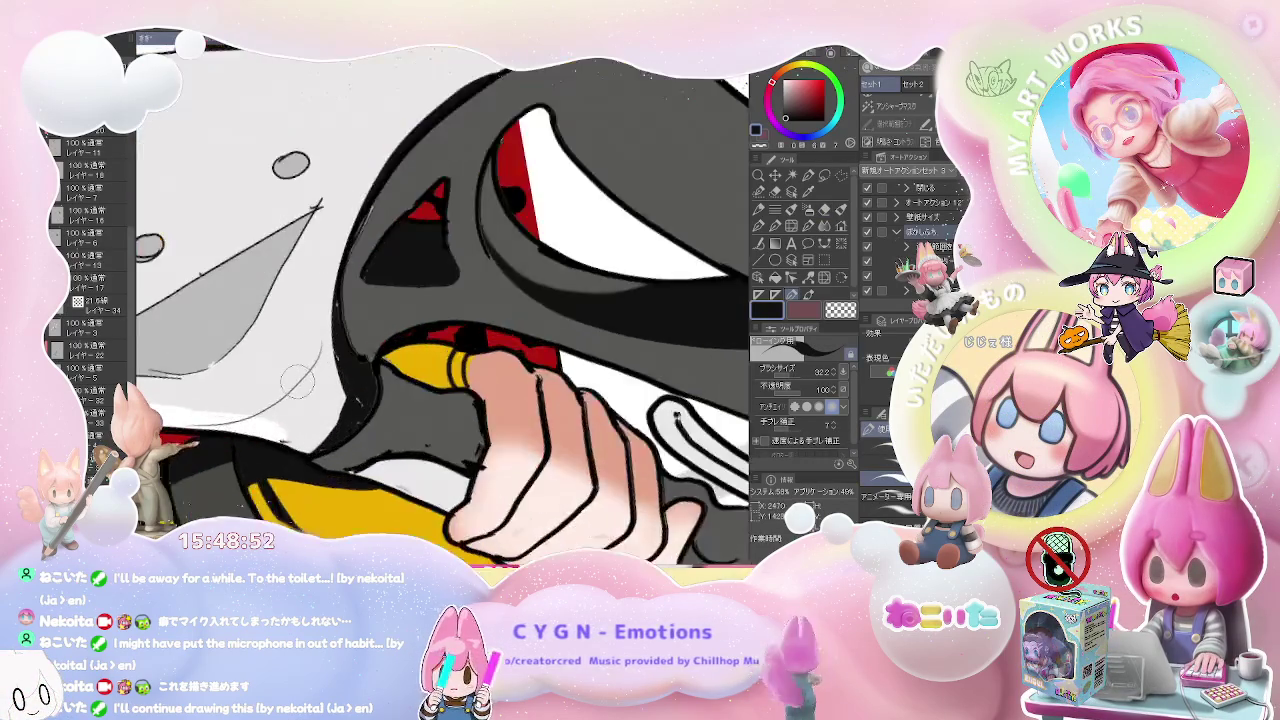
scroll(296, 382, "up", 3)
key("e")
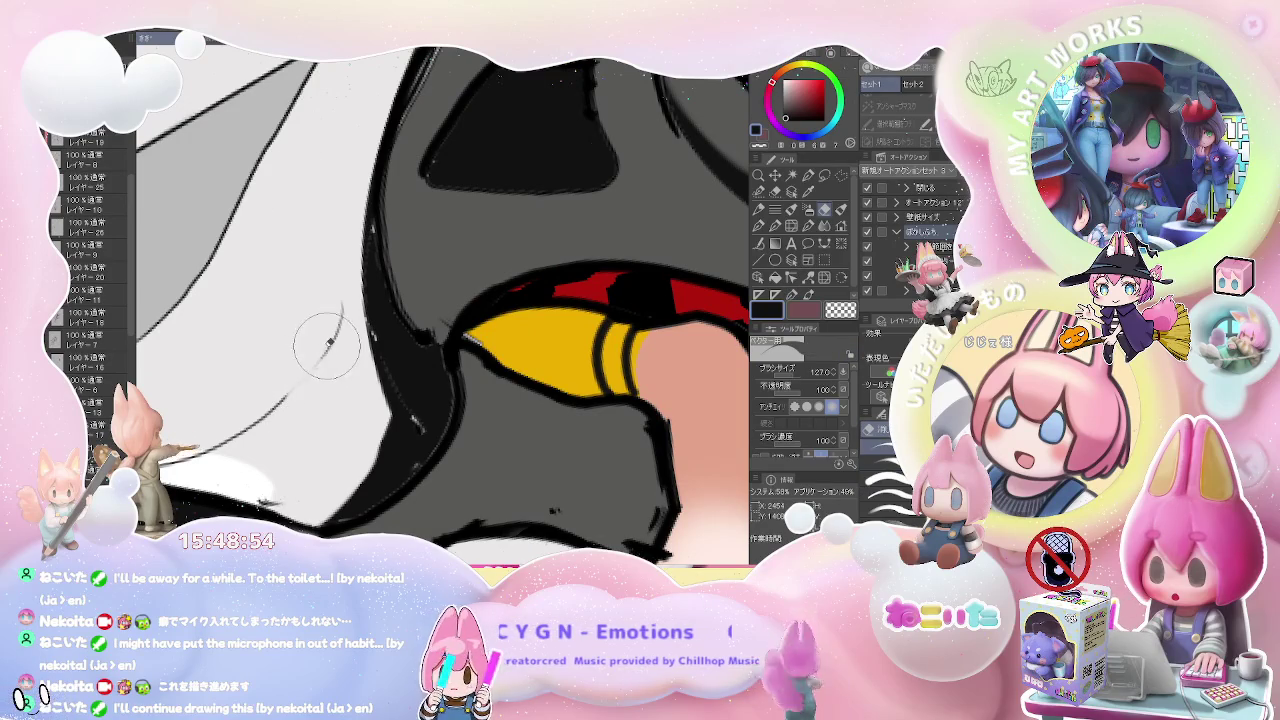
- Switch to a fine white brush and frame the grip and hand
left_click_drag(282, 410, 419, 358)
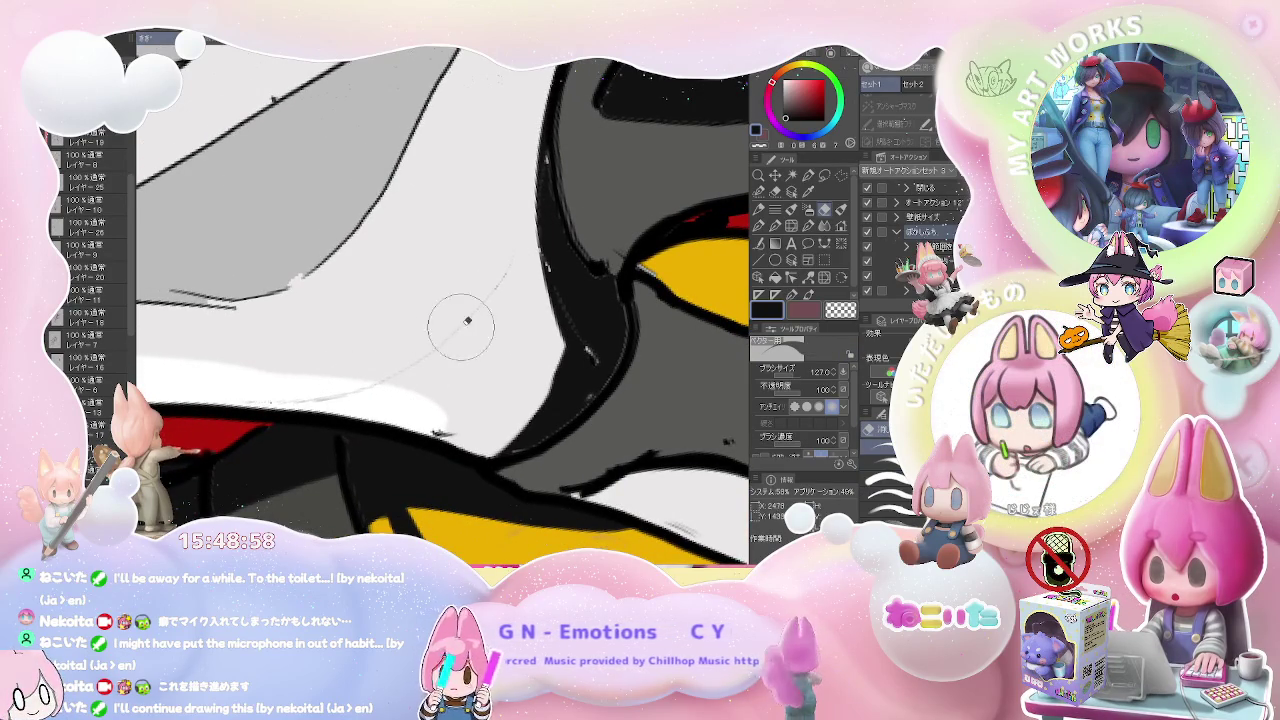
scroll(447, 372, "down", 2)
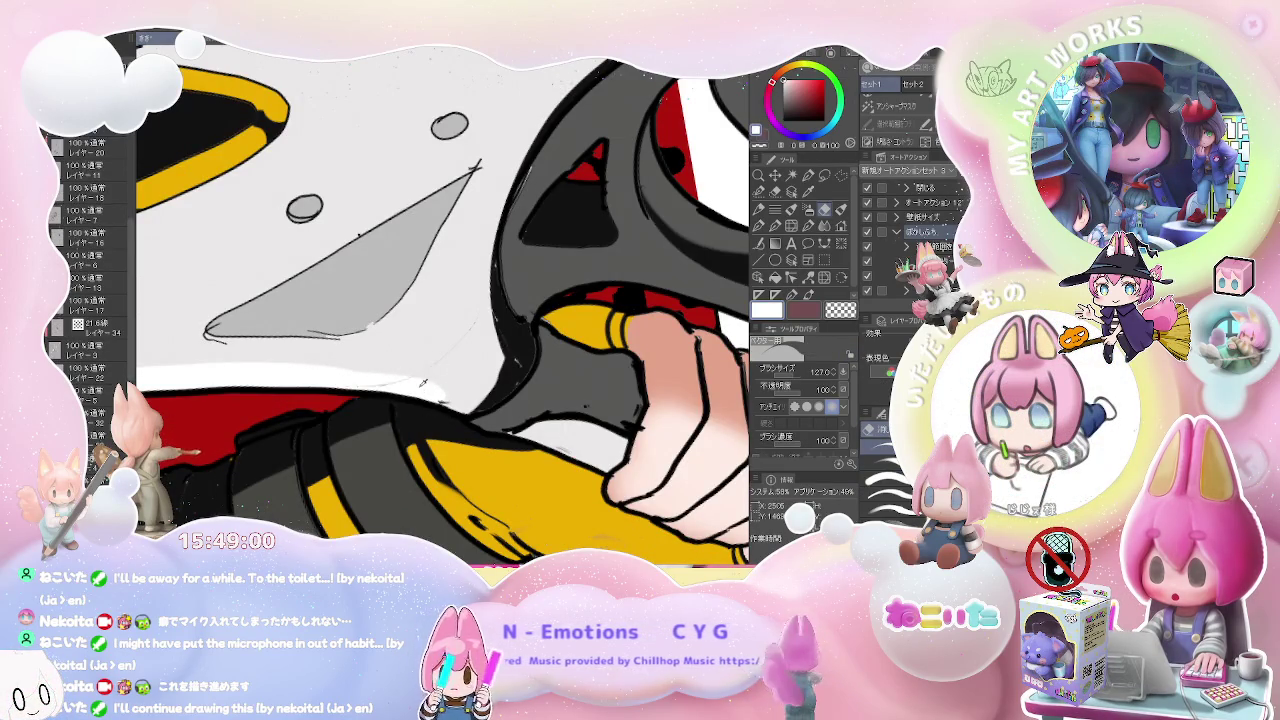
key("b")
scroll(466, 368, "up", 3)
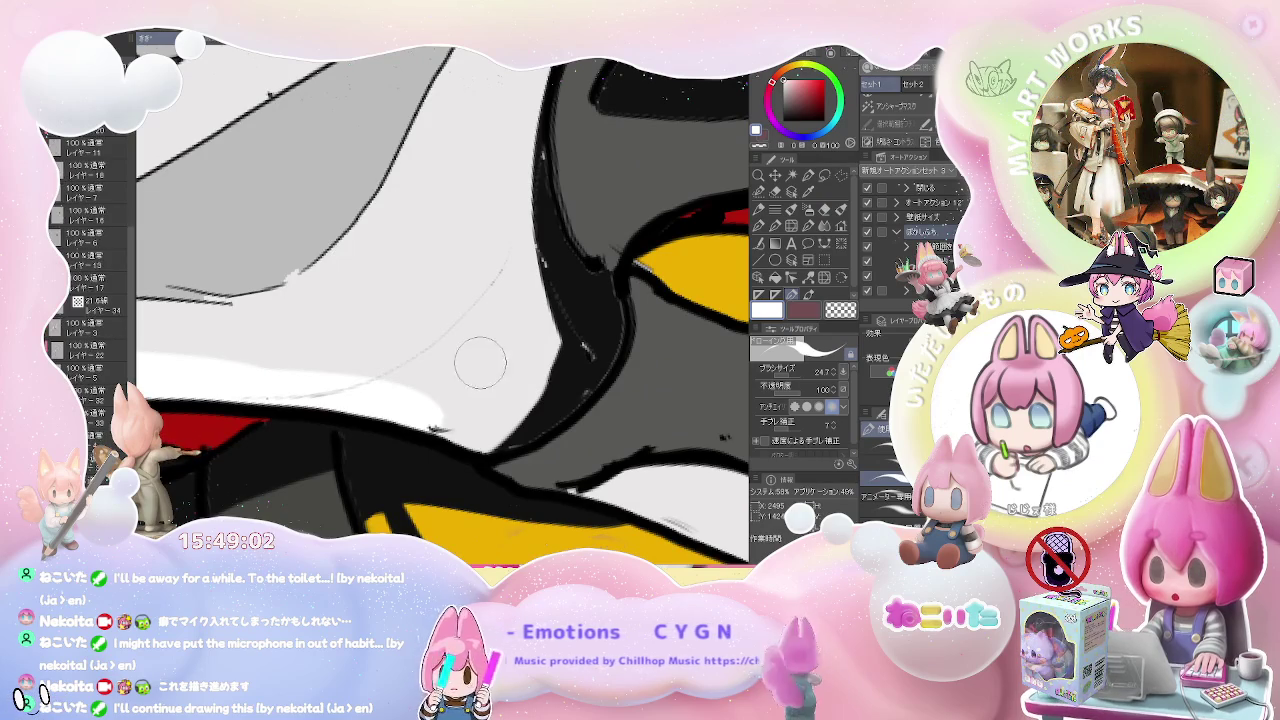
key("bracketleft")
key("bracketleft")
key("bracketleft")
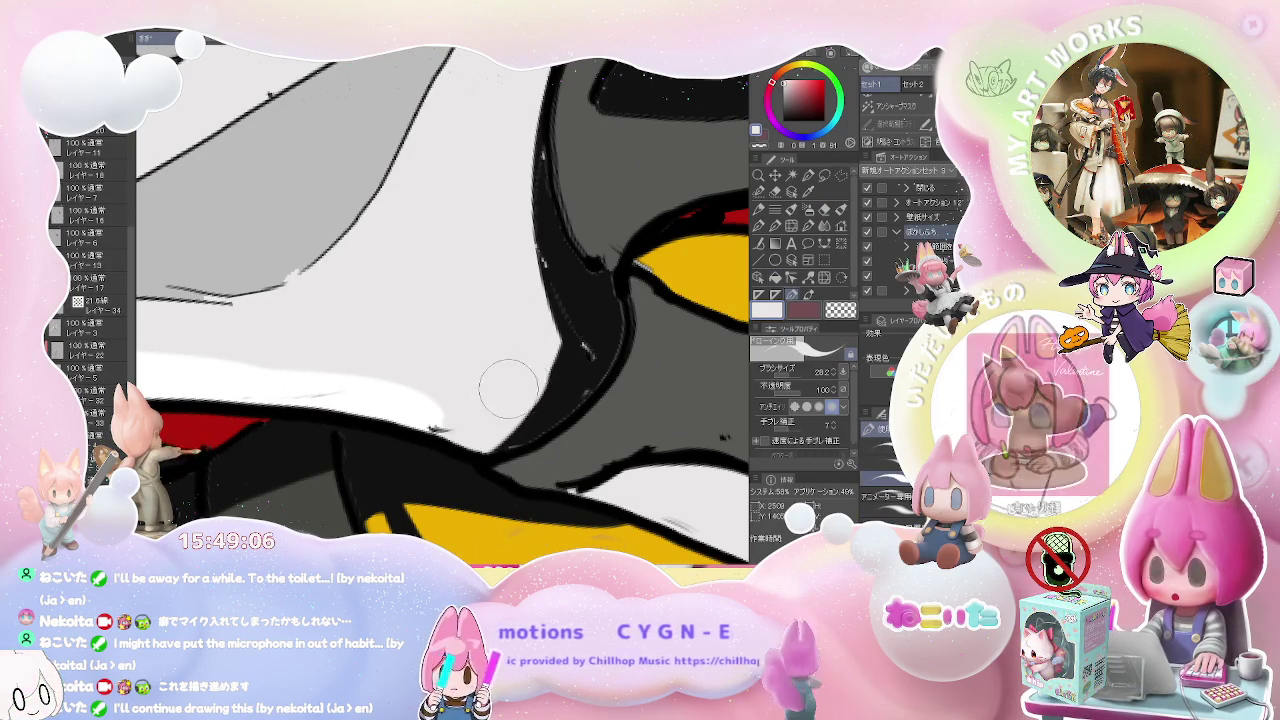
scroll(458, 402, "down", 2)
left_click_drag(518, 347, 418, 377)
scroll(419, 287, "down", 2)
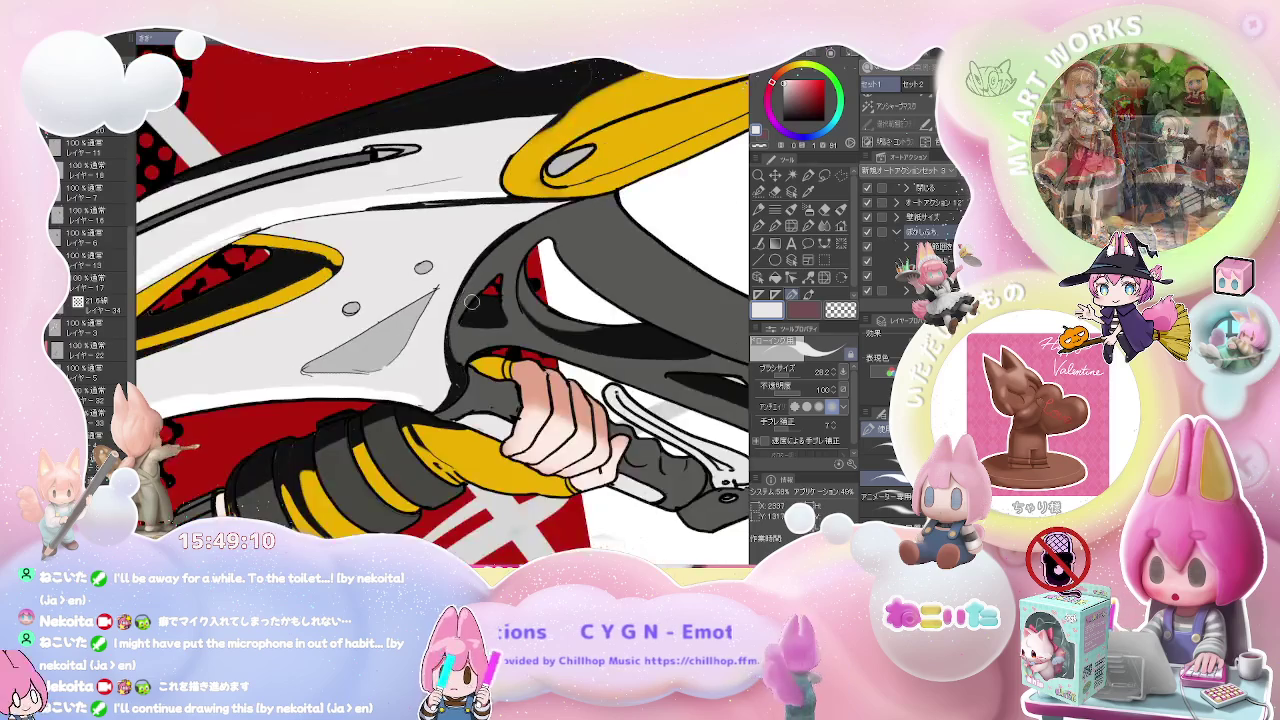
scroll(419, 287, "down", 2)
scroll(419, 287, "down", 2)
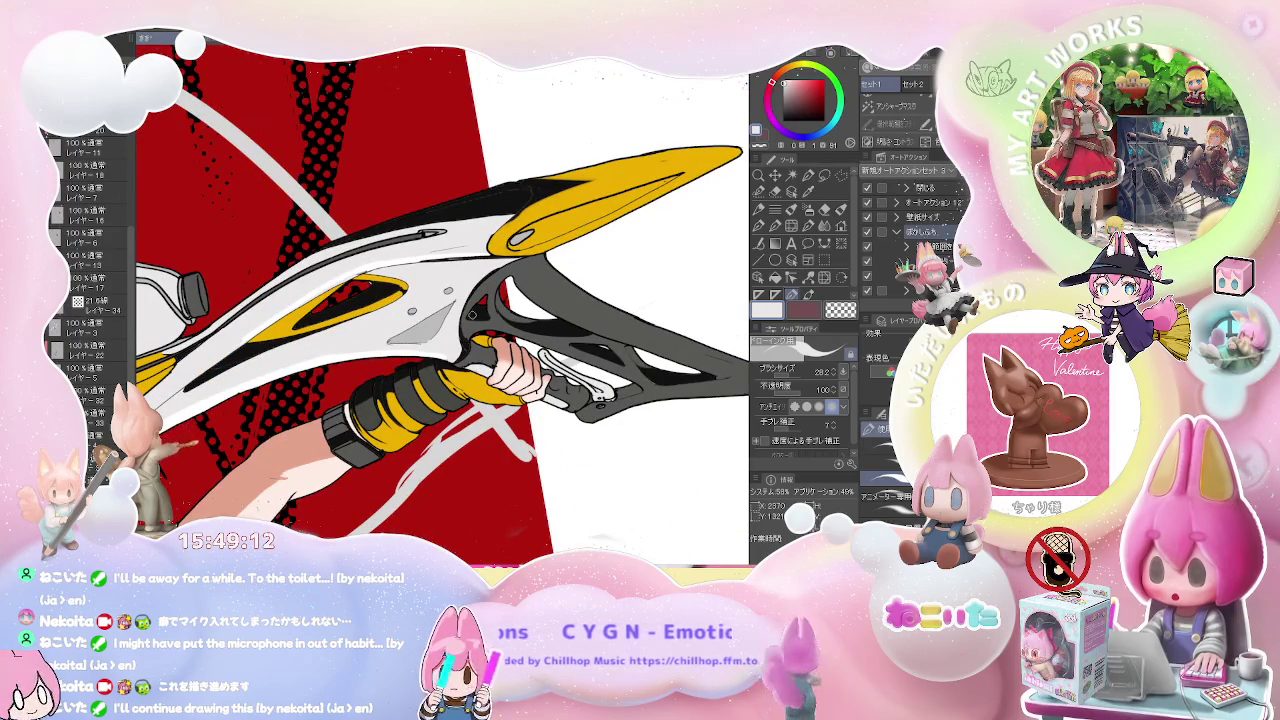
scroll(473, 315, "up", 2)
scroll(447, 362, "up", 2)
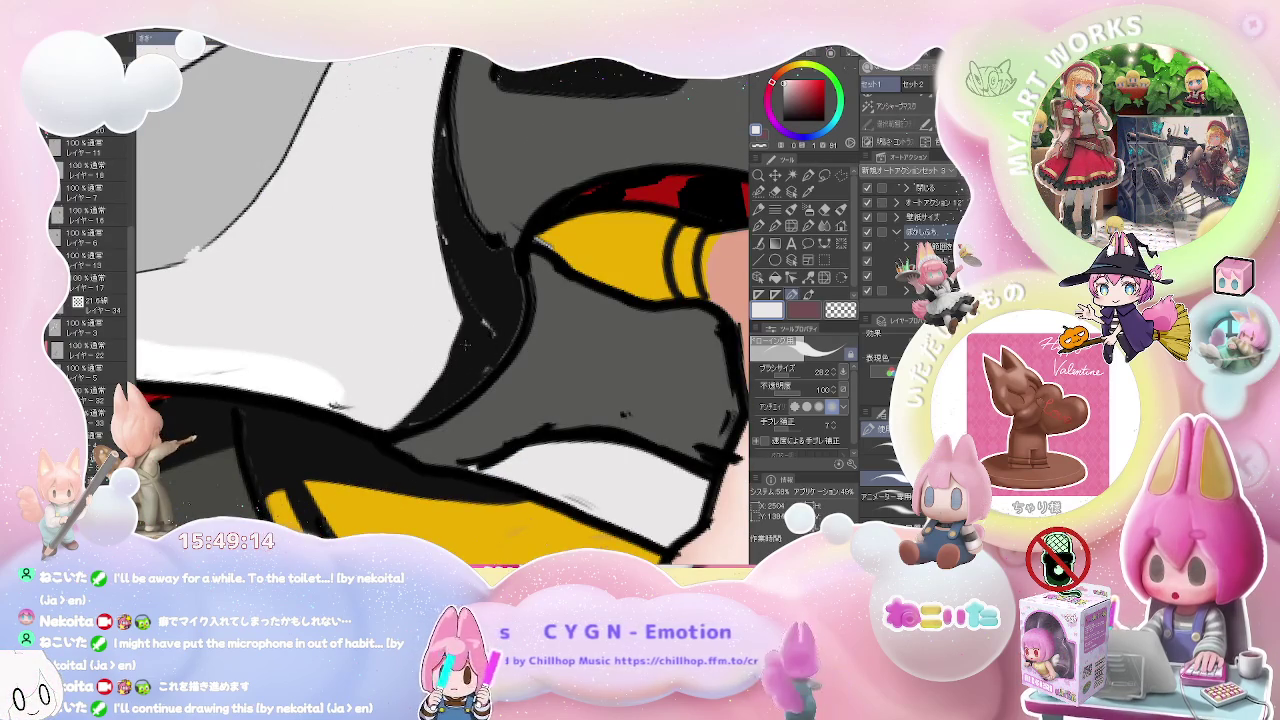
- Darken the grey grip's outline in black and paint white over the black band's upper edge
left_click(490, 315, "alt")
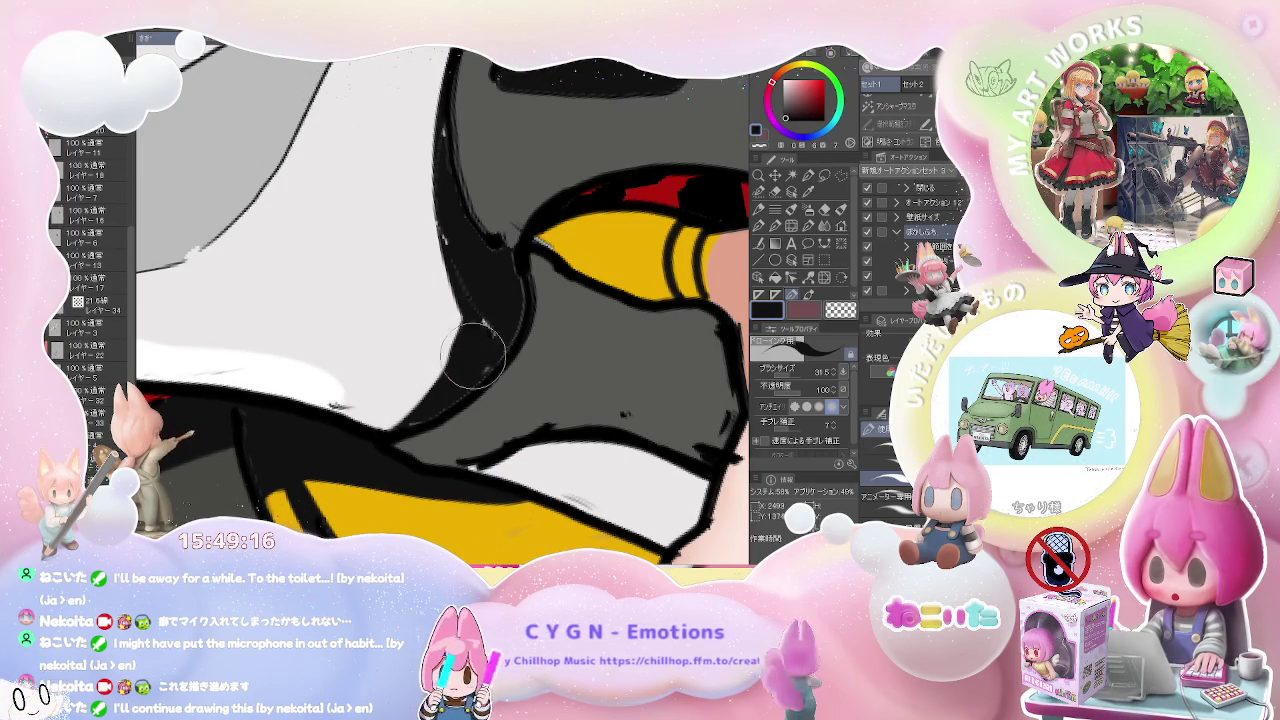
left_click_drag(472, 315, 490, 330)
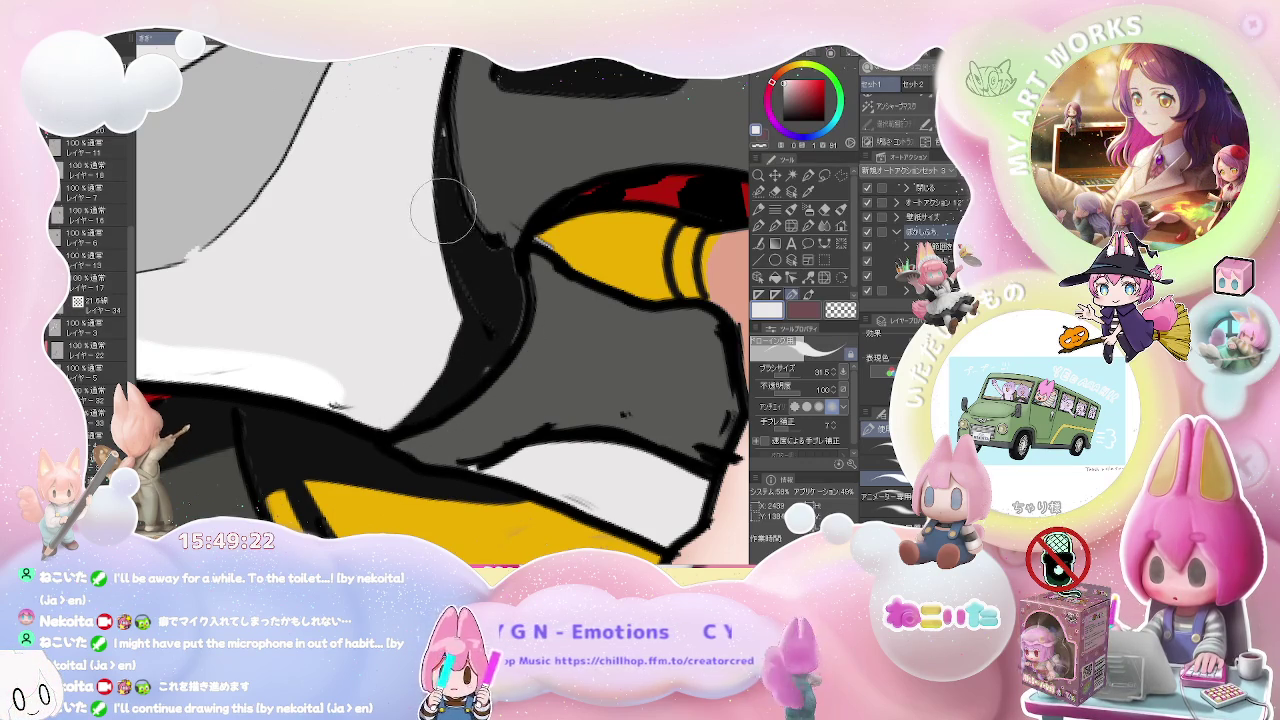
scroll(470, 235, "down", 2)
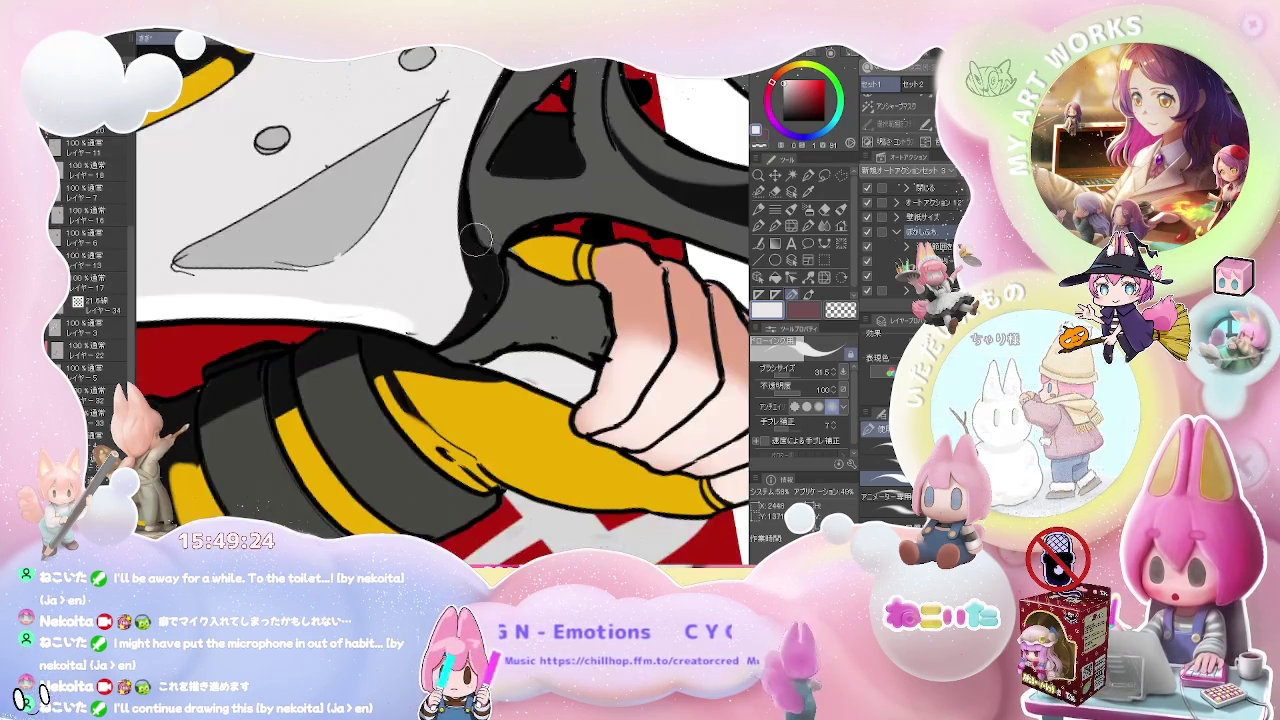
left_click_drag(478, 243, 381, 272)
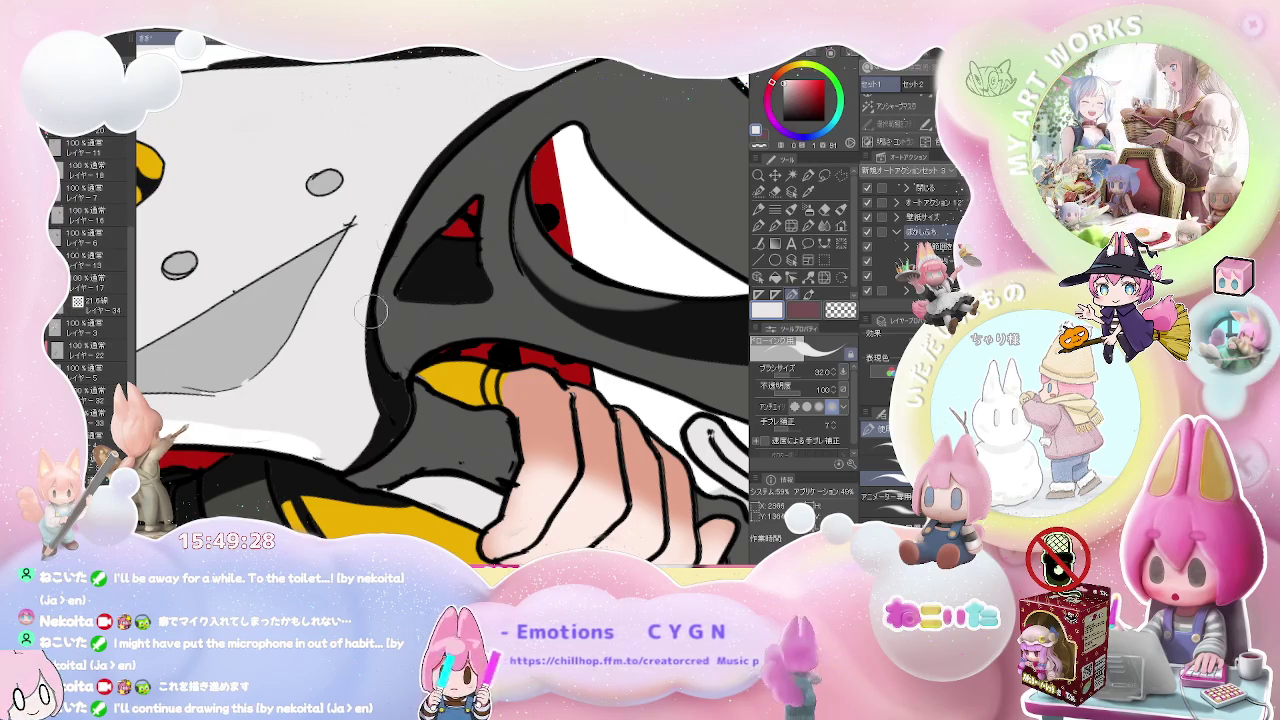
scroll(372, 350, "down", 1)
scroll(380, 425, "down", 1)
scroll(400, 410, "down", 1)
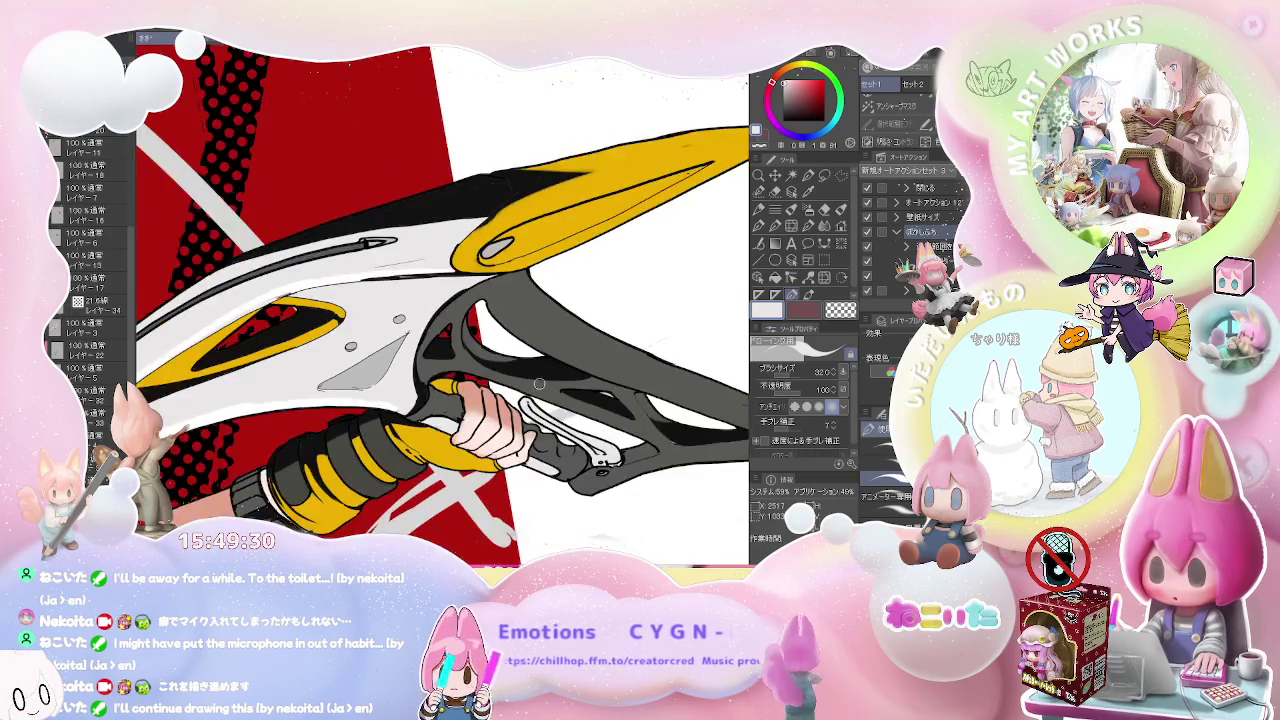
left_click_drag(430, 400, 539, 383)
scroll(539, 383, "up", 1)
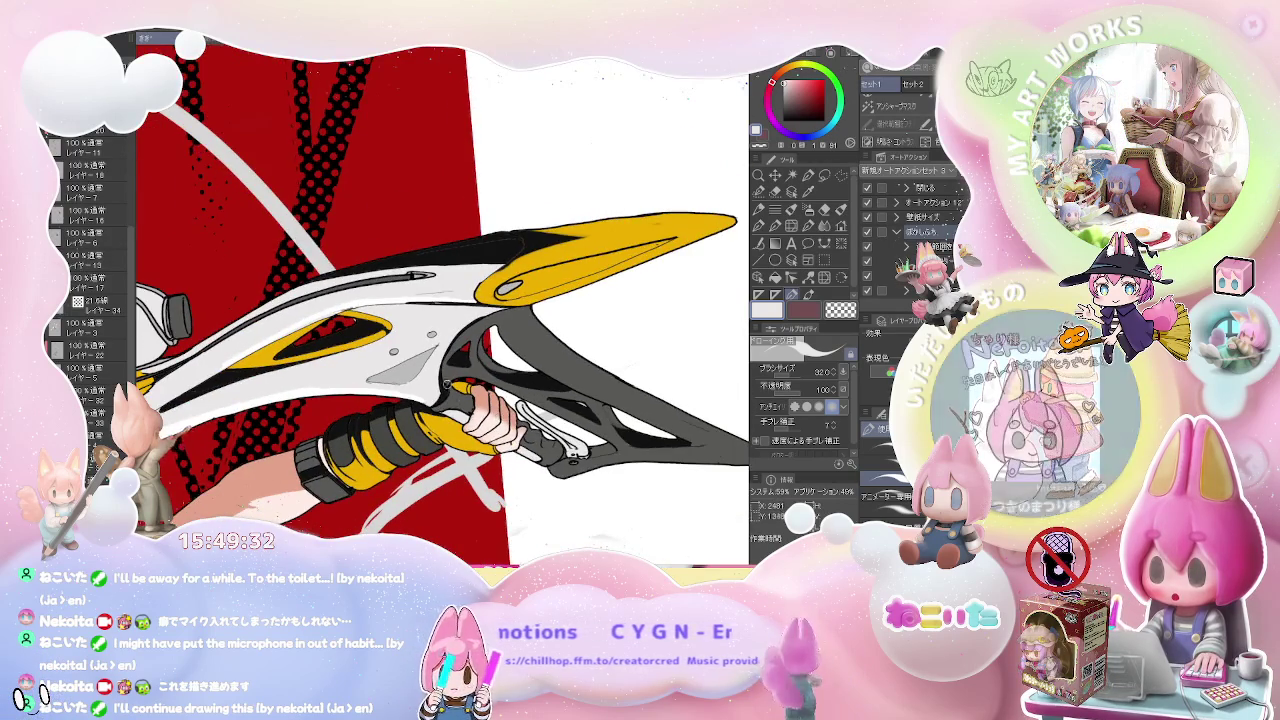
scroll(500, 400, "up", 2)
scroll(420, 430, "up", 1)
scroll(348, 457, "up", 1)
left_click_drag(348, 457, 253, 420)
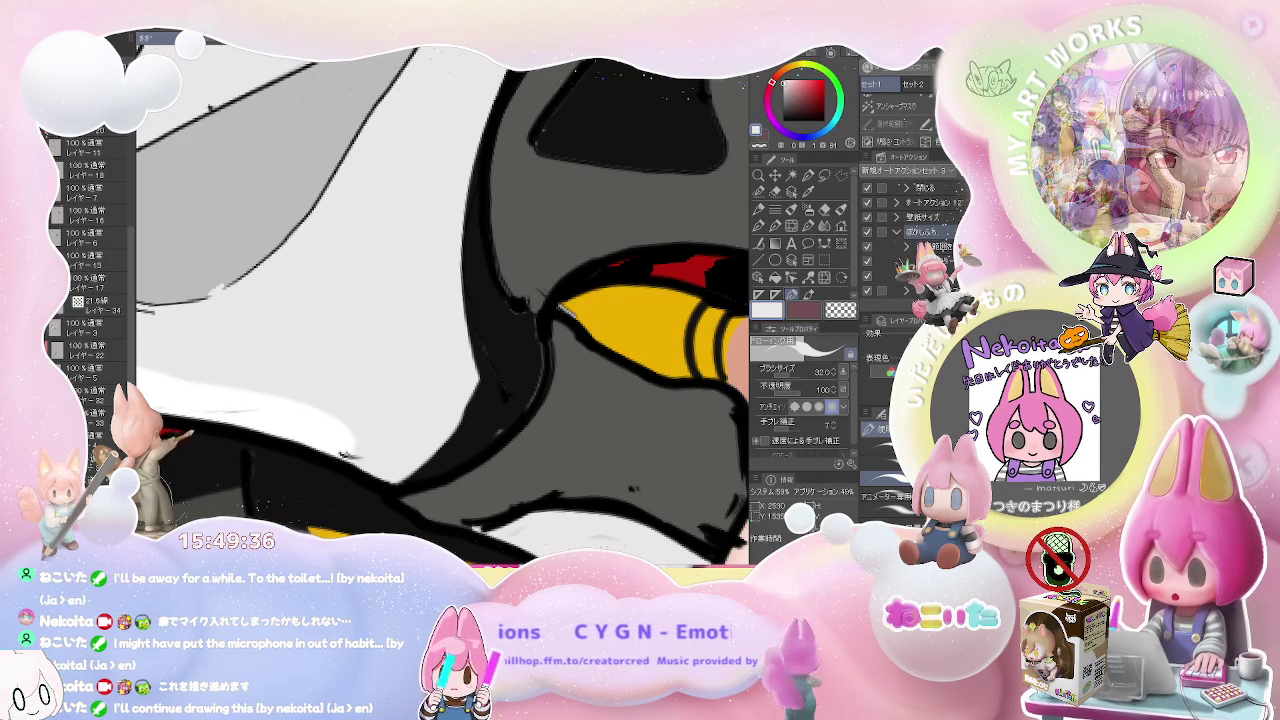
- On layer 34, cover the white edge beside the grip with dark grey
key("e")
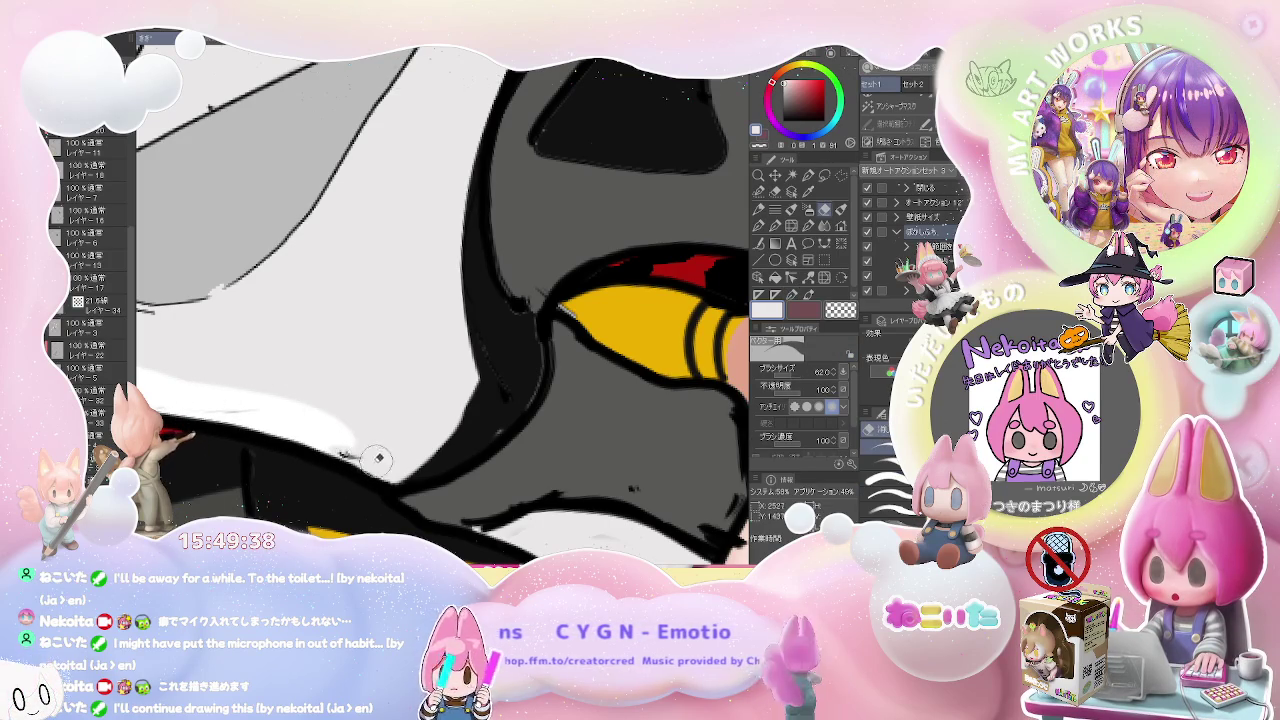
left_click(345, 454, "ctrl+shift")
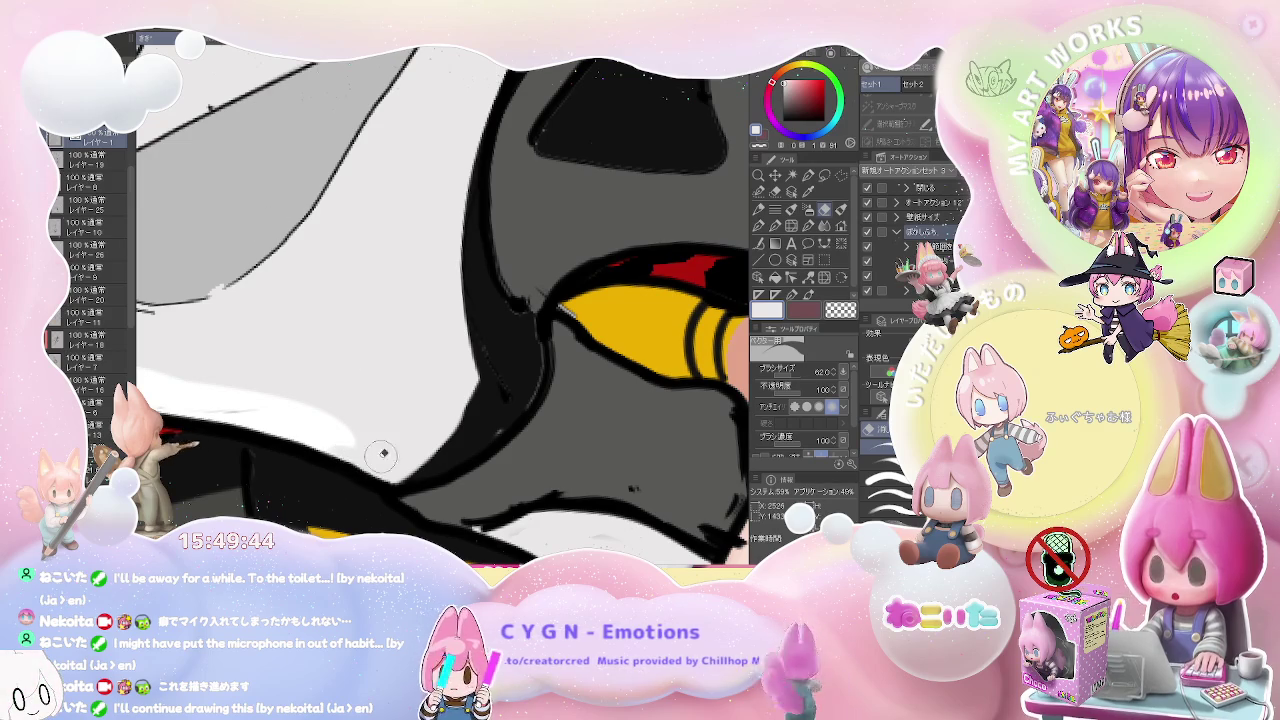
key("ctrl+minus")
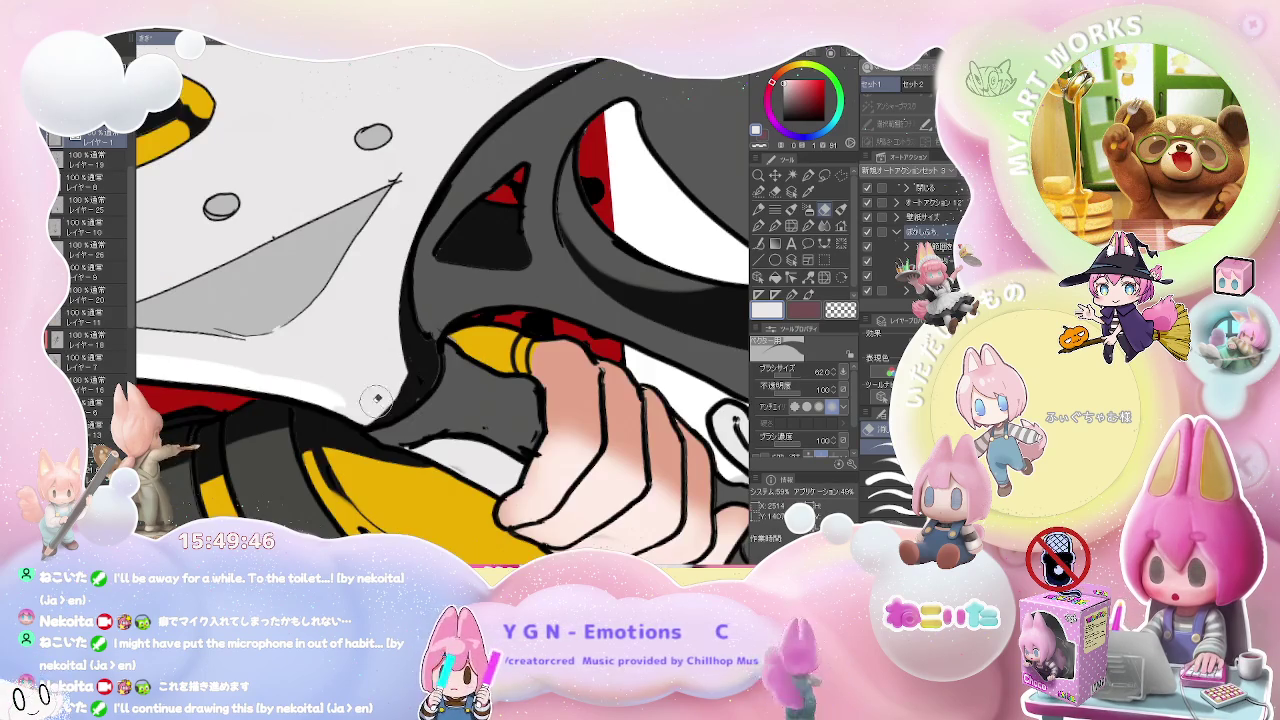
key("ctrl+shift+n")
key("b")
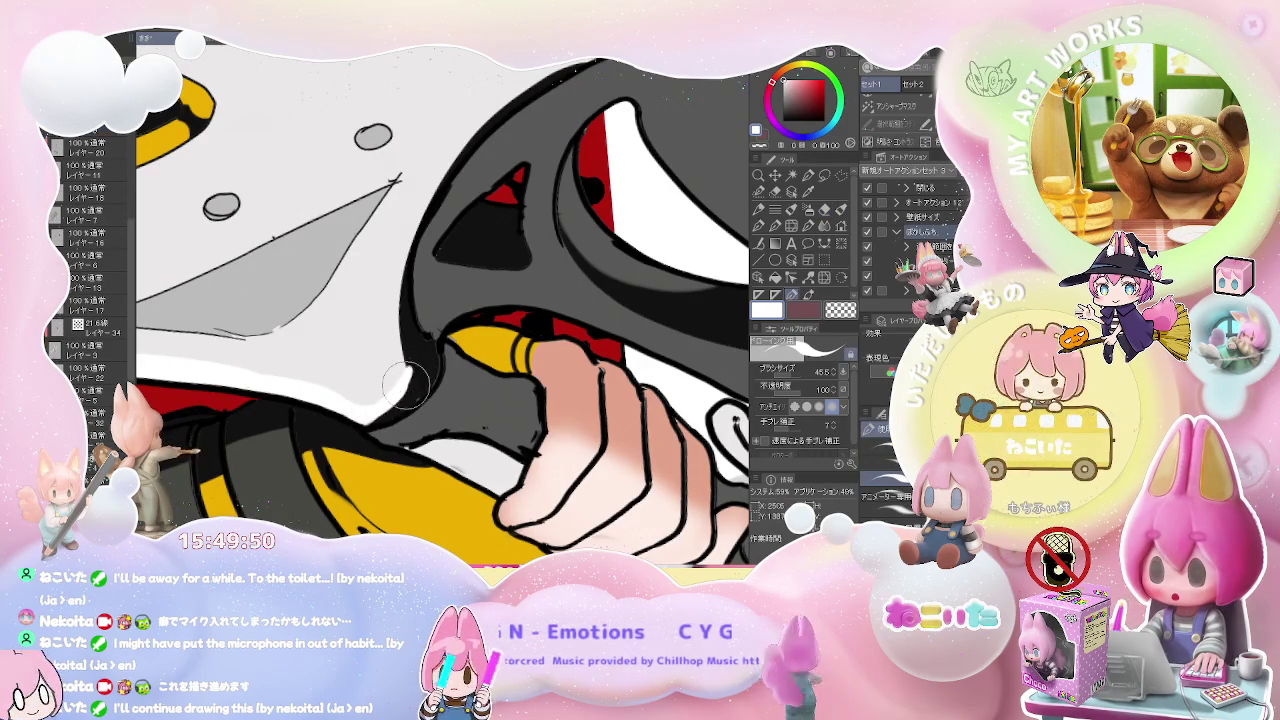
key("h")
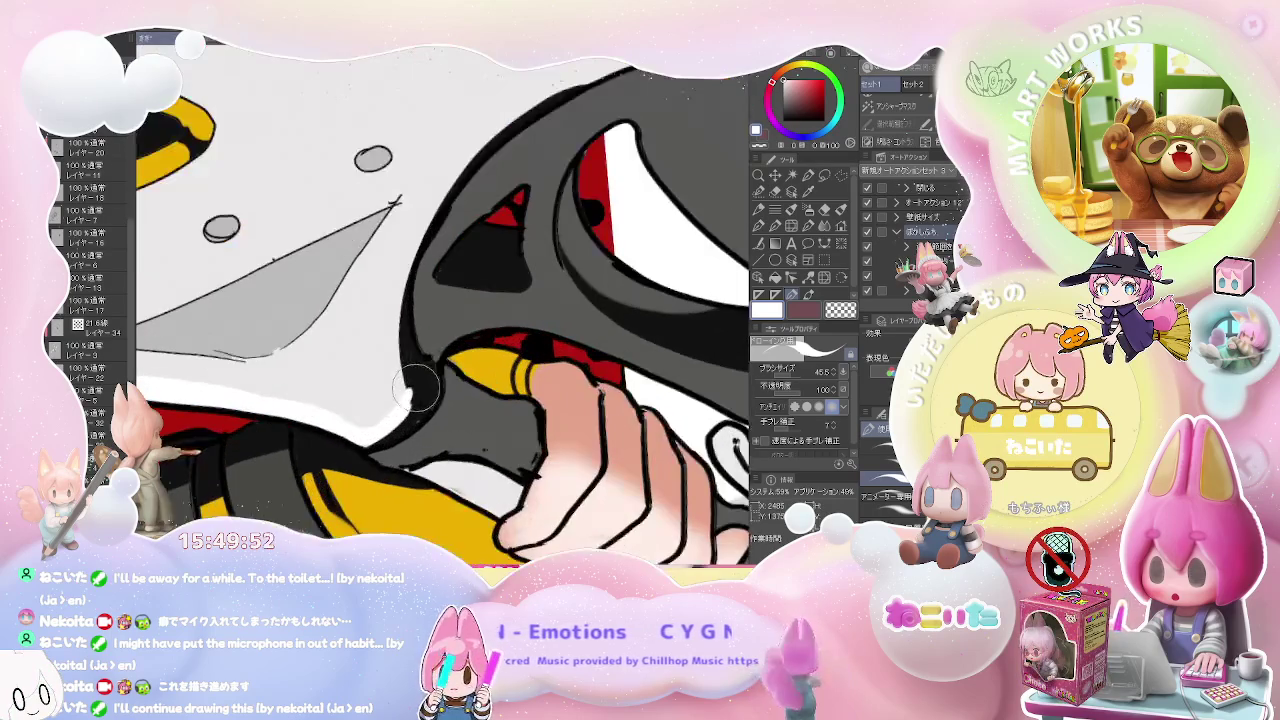
left_click_drag(420, 378, 415, 420)
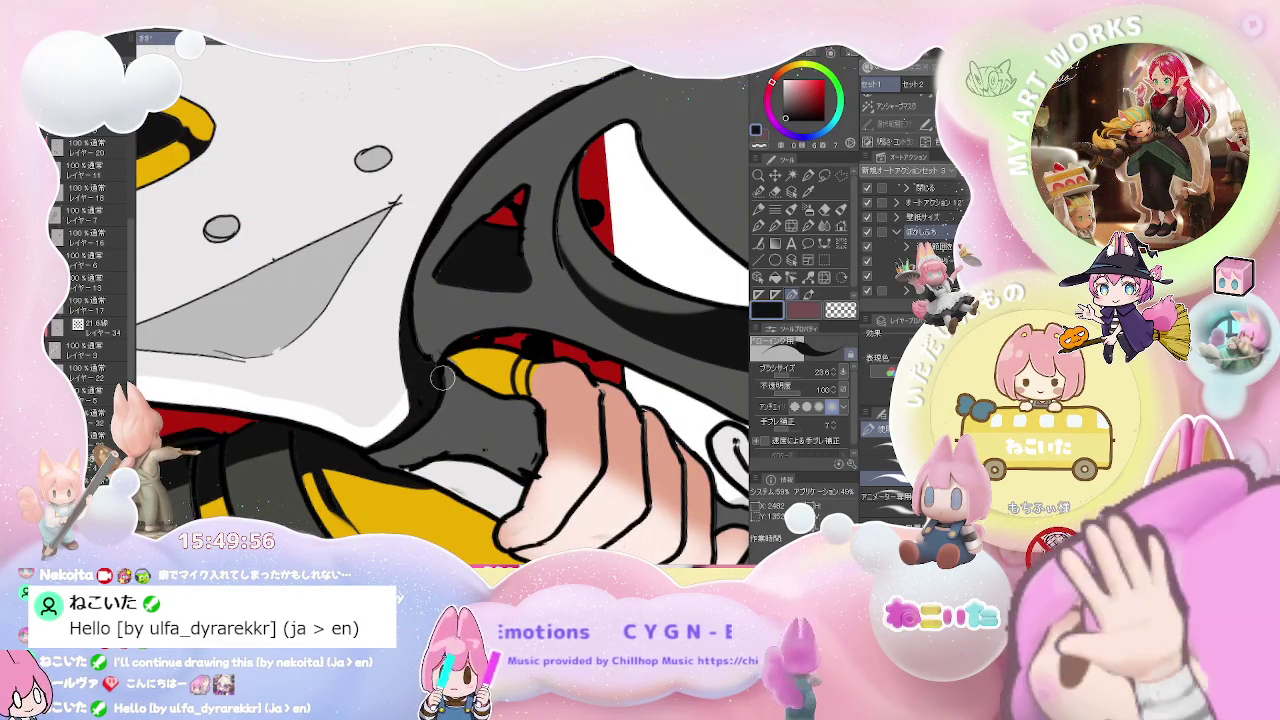
scroll(410, 398, "down", 1)
scroll(410, 398, "down", 2)
scroll(410, 398, "down", 2)
scroll(410, 398, "down", 1)
scroll(410, 398, "down", 2)
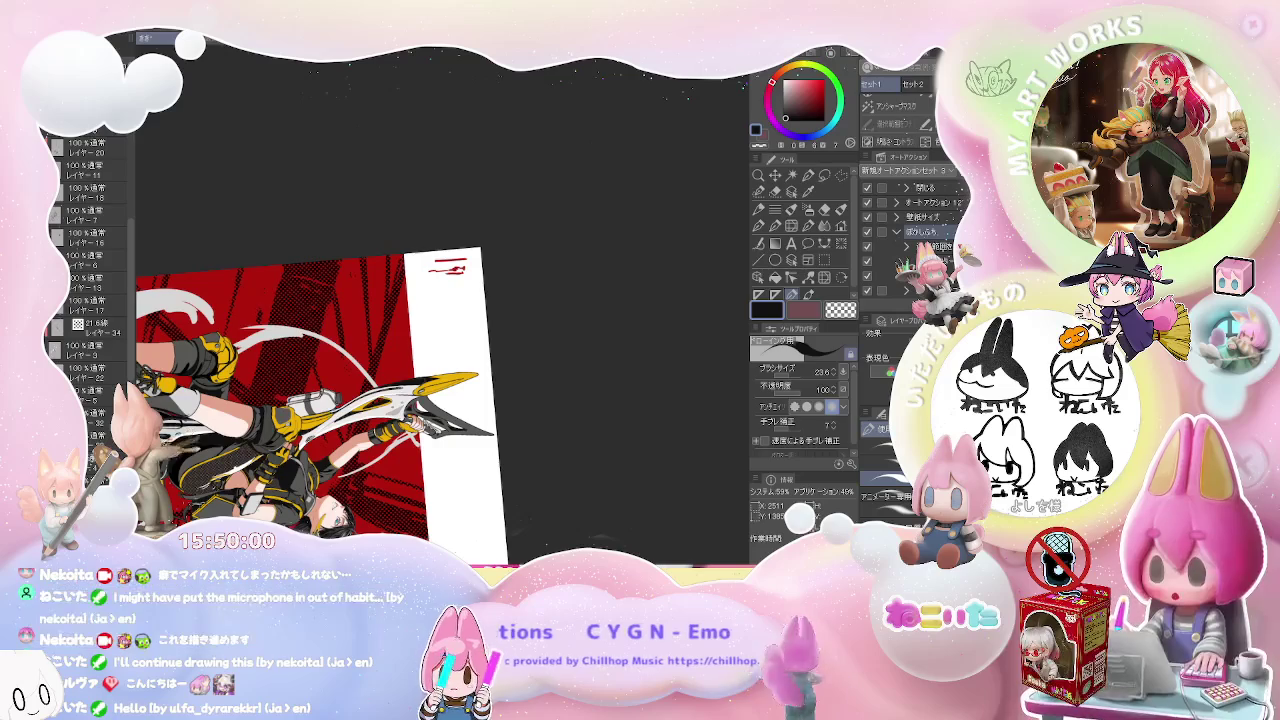
scroll(410, 398, "up", 2)
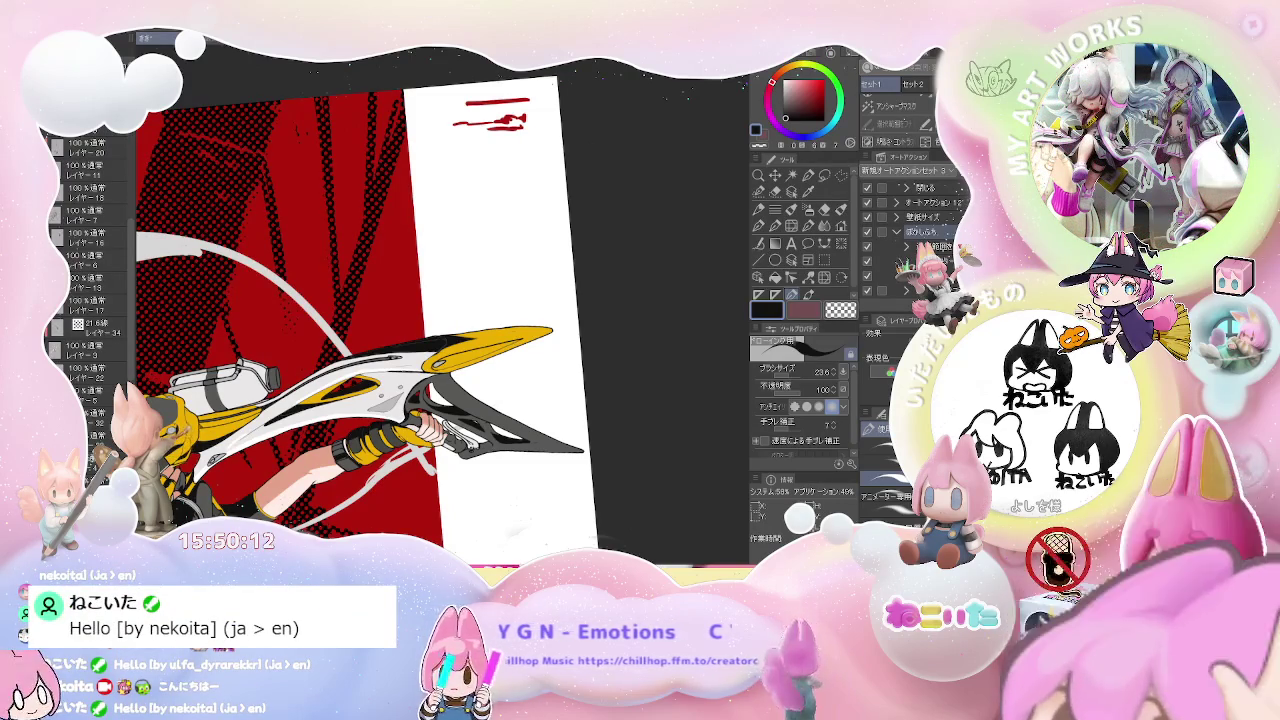
scroll(619, 411, "down", 3)
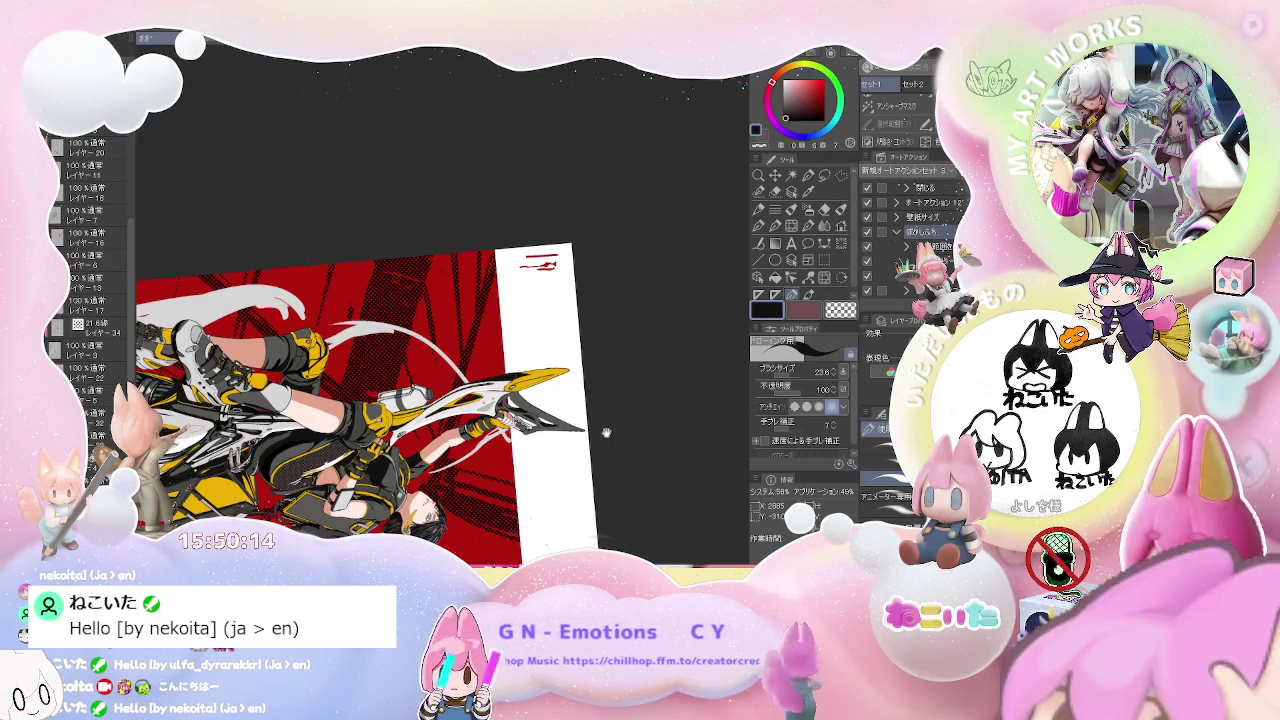
left_click_drag(603, 431, 580, 354)
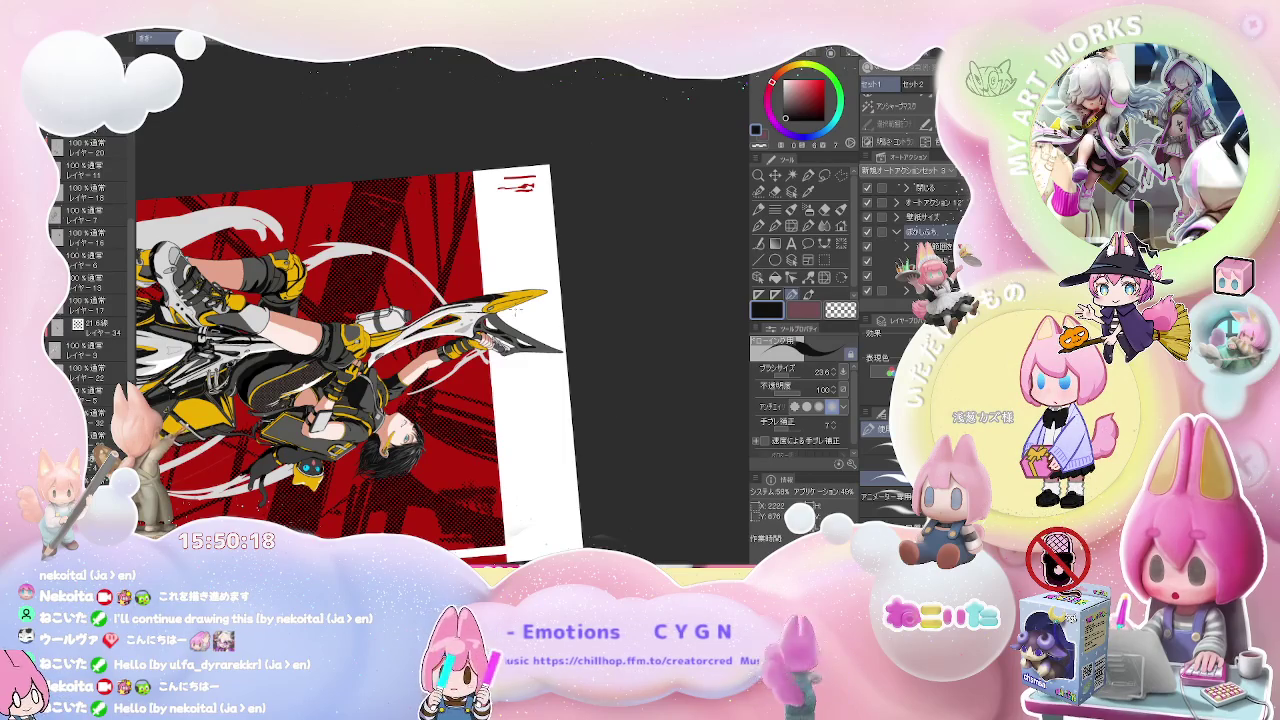
scroll(625, 413, "up", 2)
scroll(625, 413, "up", 2)
scroll(625, 413, "up", 2)
scroll(336, 302, "up", 2)
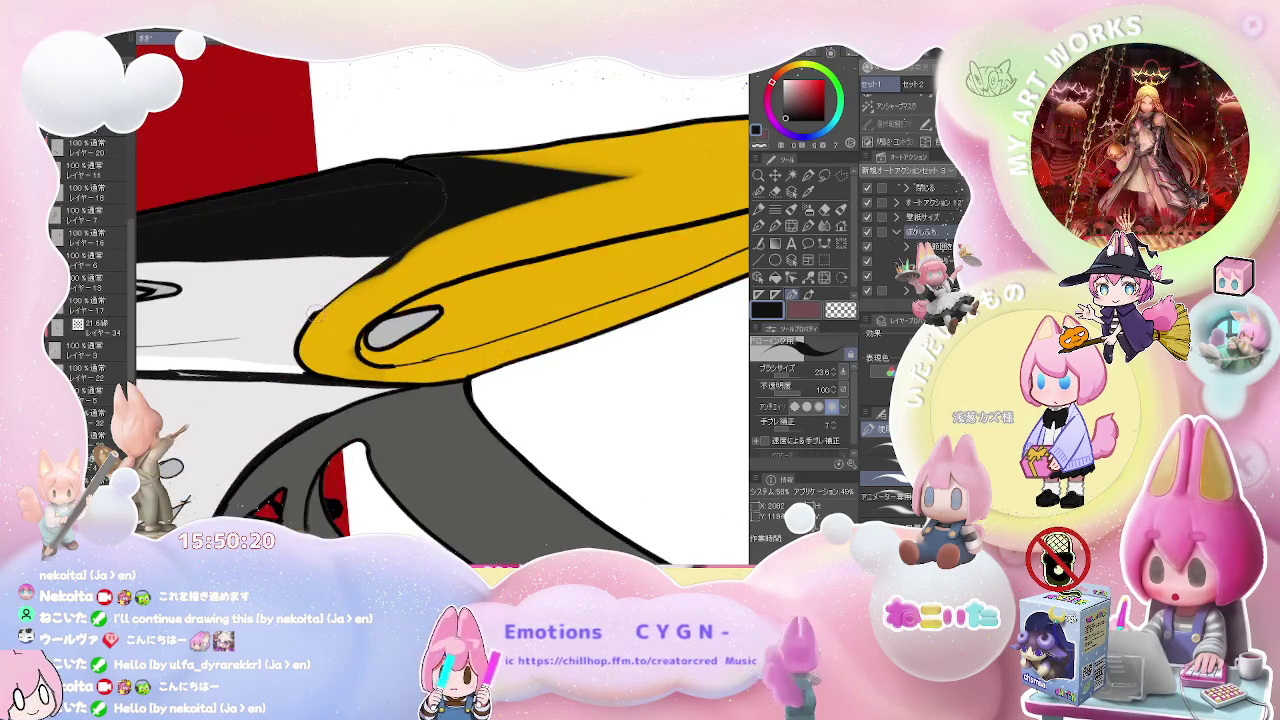
- On レイヤー34, draw a thick black outline on the blade's upper edge and round its left end
left_click(310, 318, "ctrl+shift")
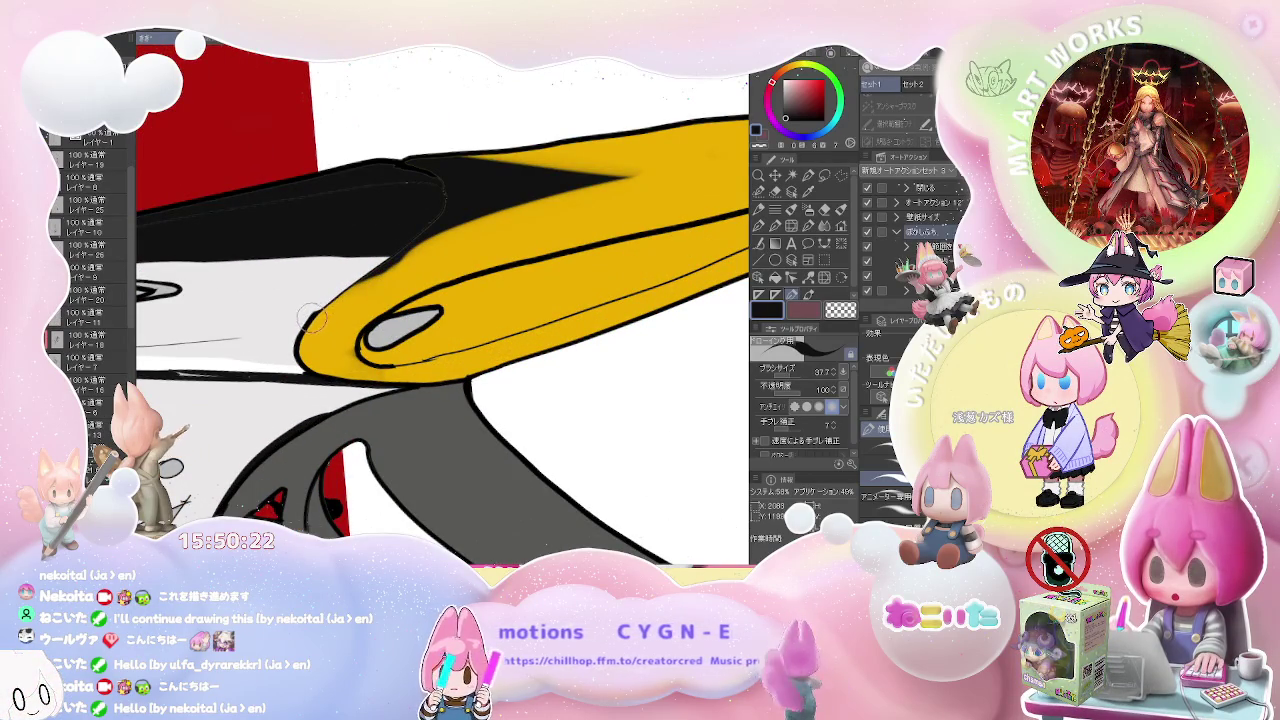
left_click(307, 318, "ctrl+shift")
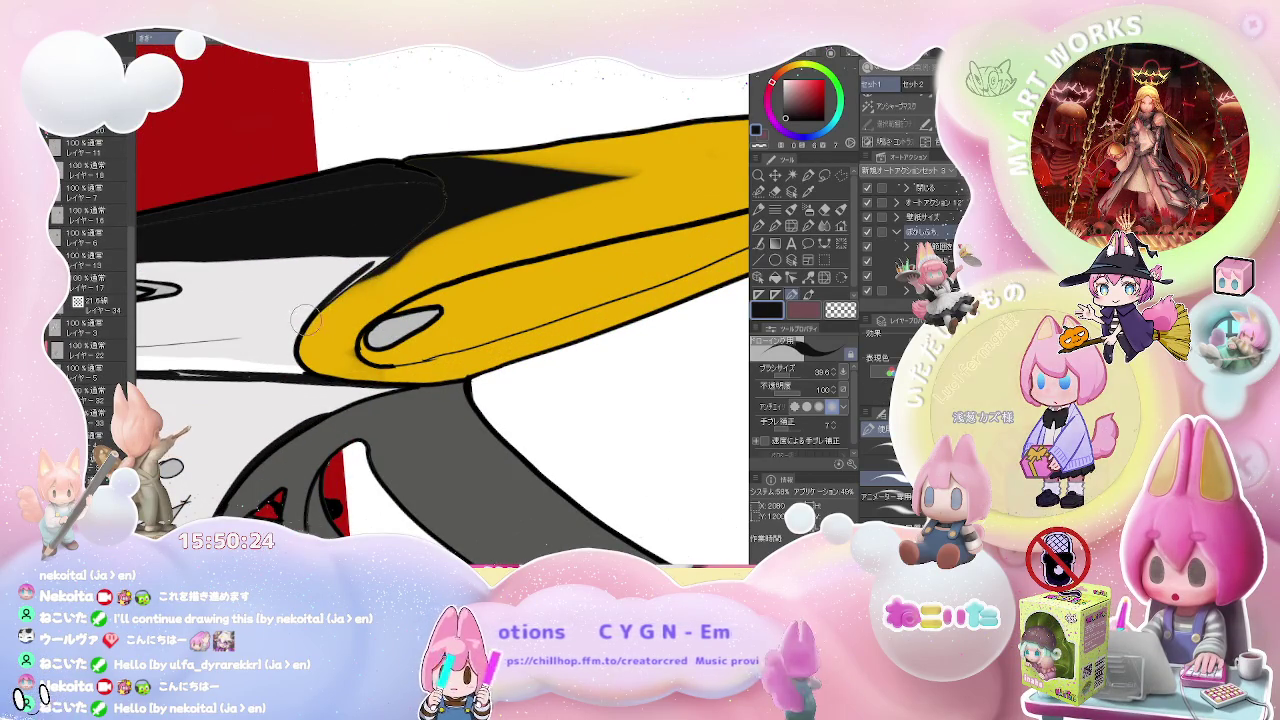
left_click_drag(305, 330, 415, 240)
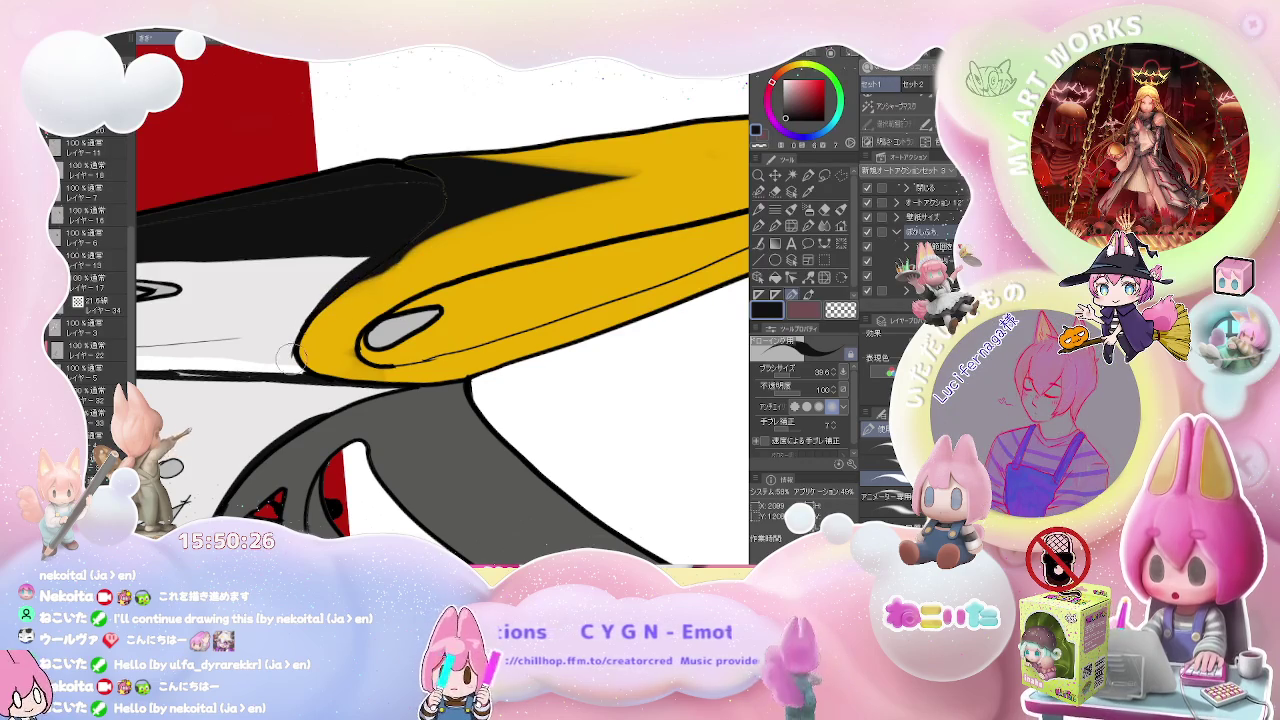
mouse_move(303, 372)
left_mouse_down()
mouse_move(300, 335)
mouse_move(350, 268)
left_mouse_up()
- Zoom out with the pen at size 28.6, turn the view upright and show more artwork
key("e")
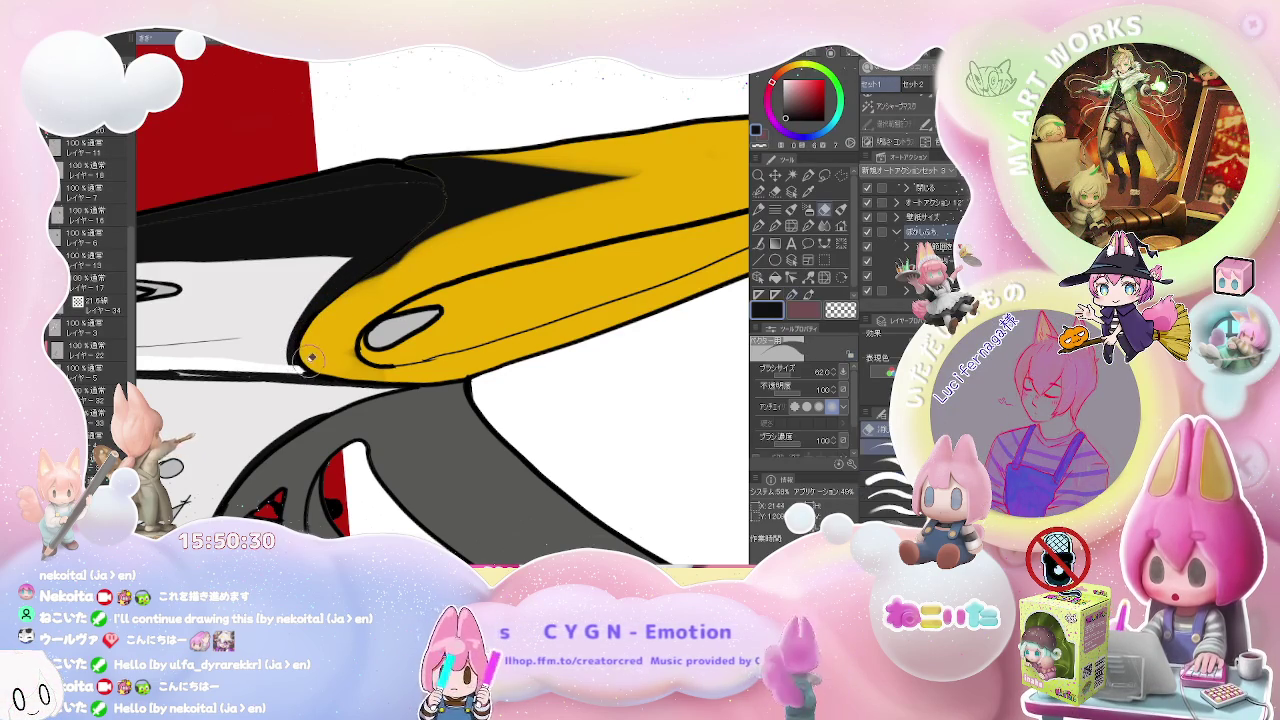
scroll(298, 362, "down", 2)
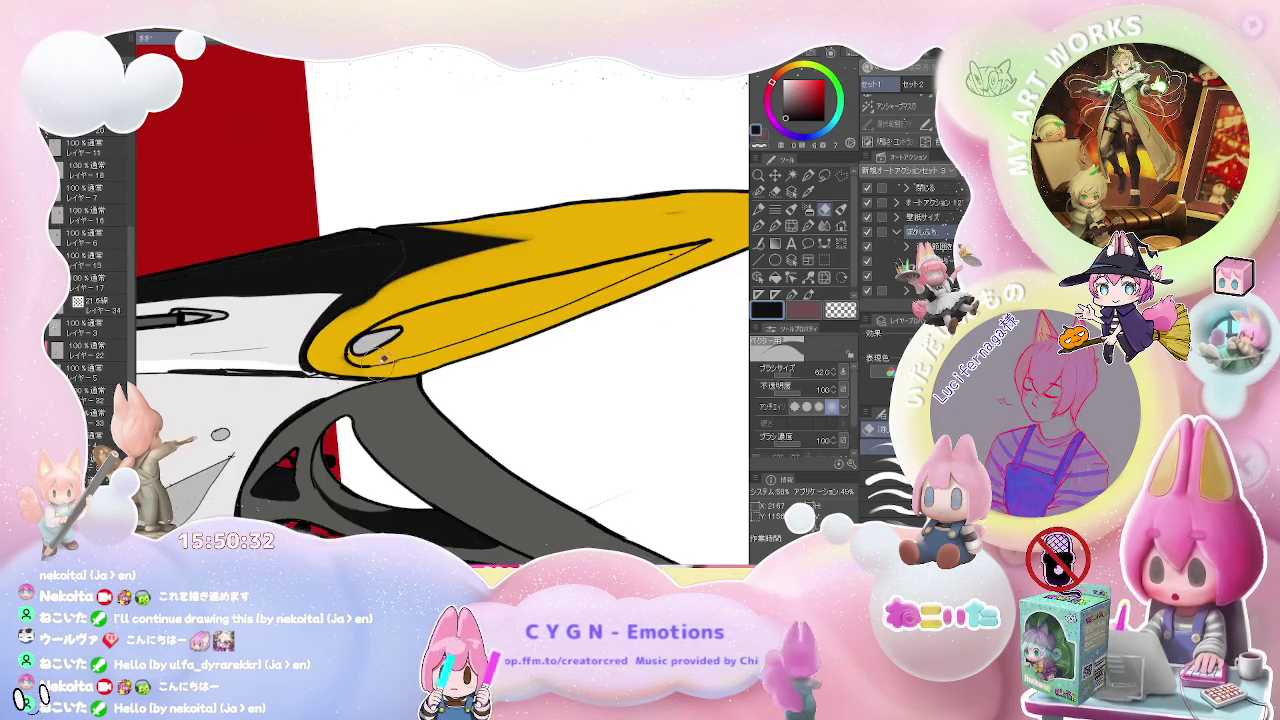
scroll(330, 370, "down", 2)
scroll(441, 388, "down", 2)
scroll(441, 388, "up", 2)
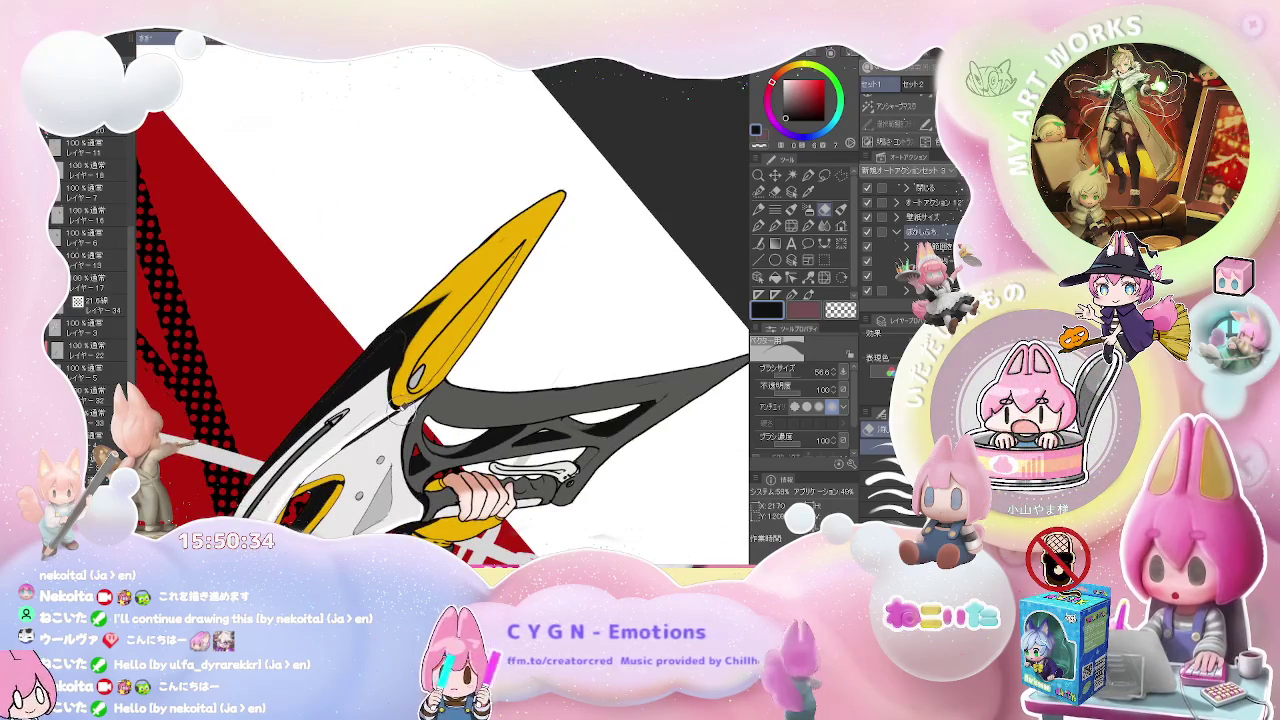
scroll(415, 396, "up", 2)
scroll(400, 402, "up", 2)
key("p")
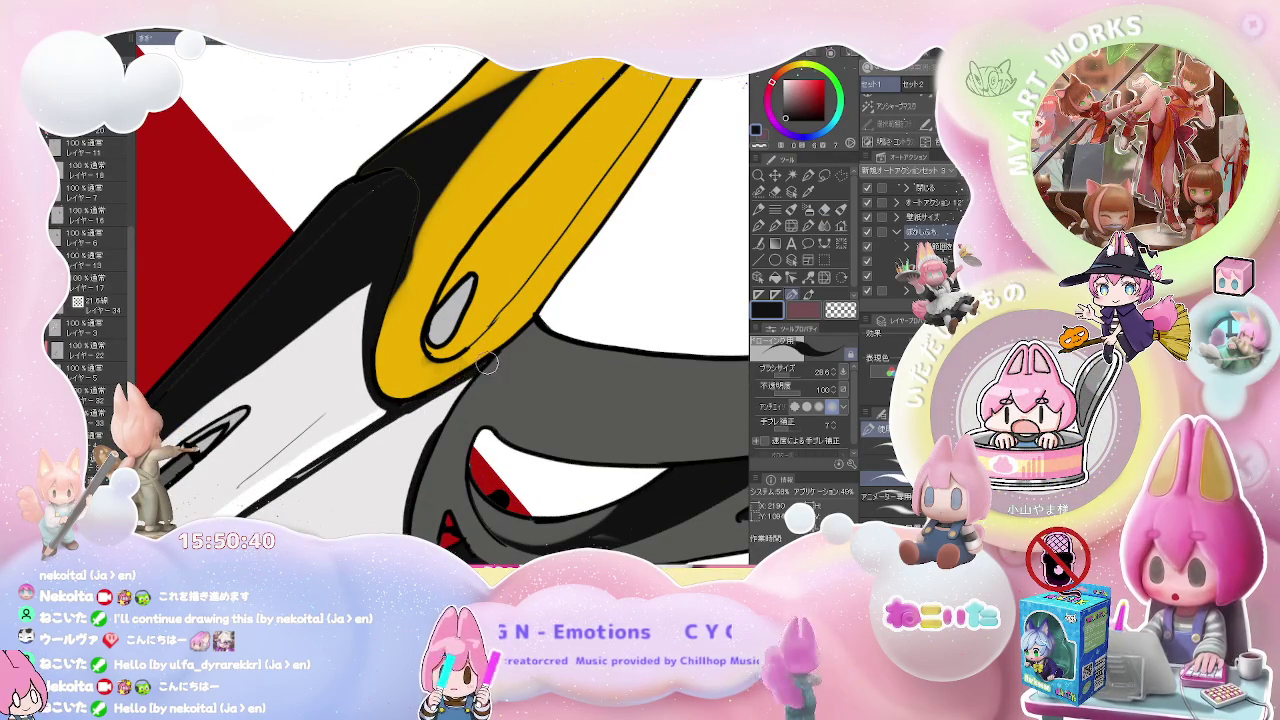
scroll(437, 433, "down", 1)
scroll(437, 433, "down", 1)
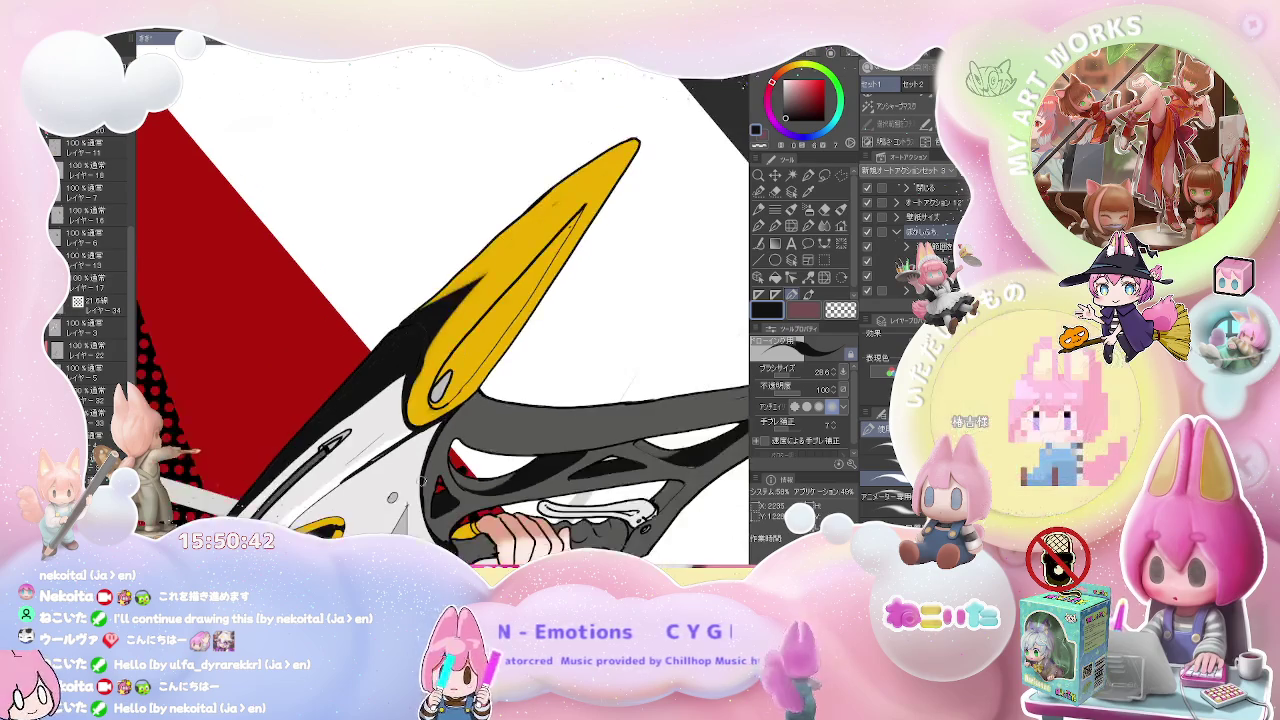
scroll(437, 433, "down", 2)
scroll(437, 433, "down", 2)
key("asciicircum")
key("asciicircum")
key("asciicircum")
key("asciicircum")
left_click_drag(405, 433, 574, 337)
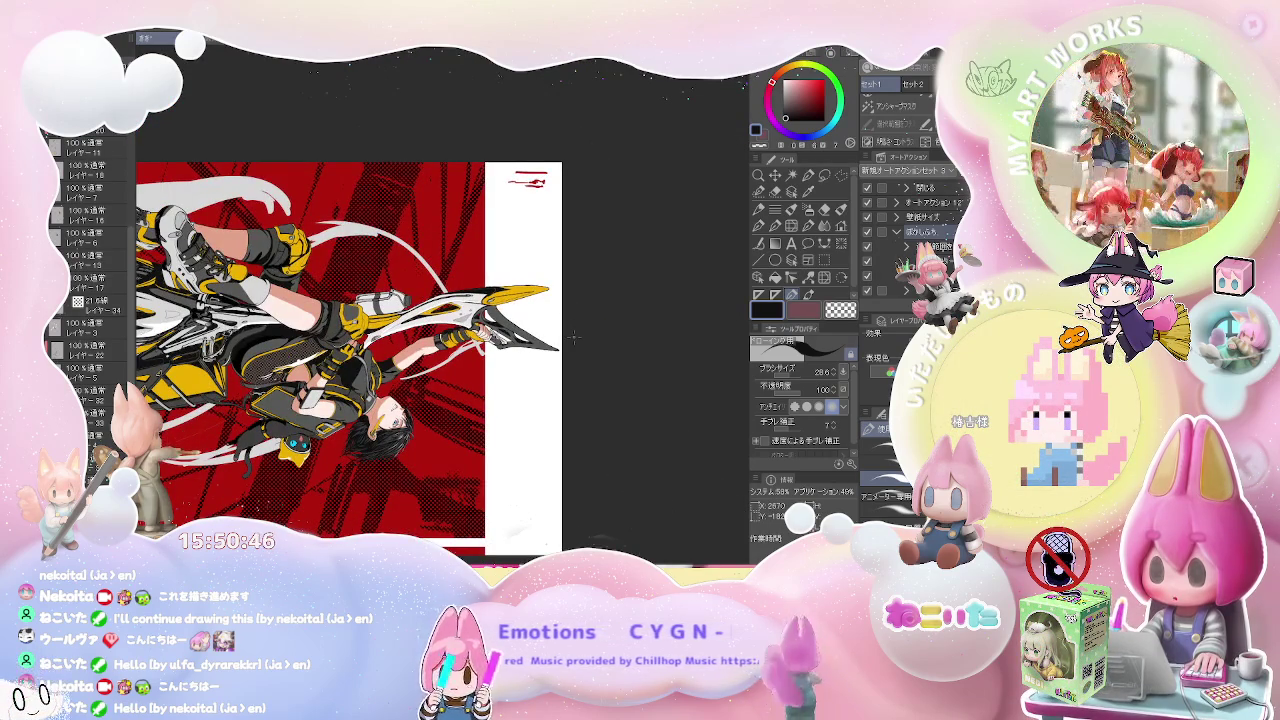
scroll(574, 337, "down", 2)
scroll(574, 337, "up", 4)
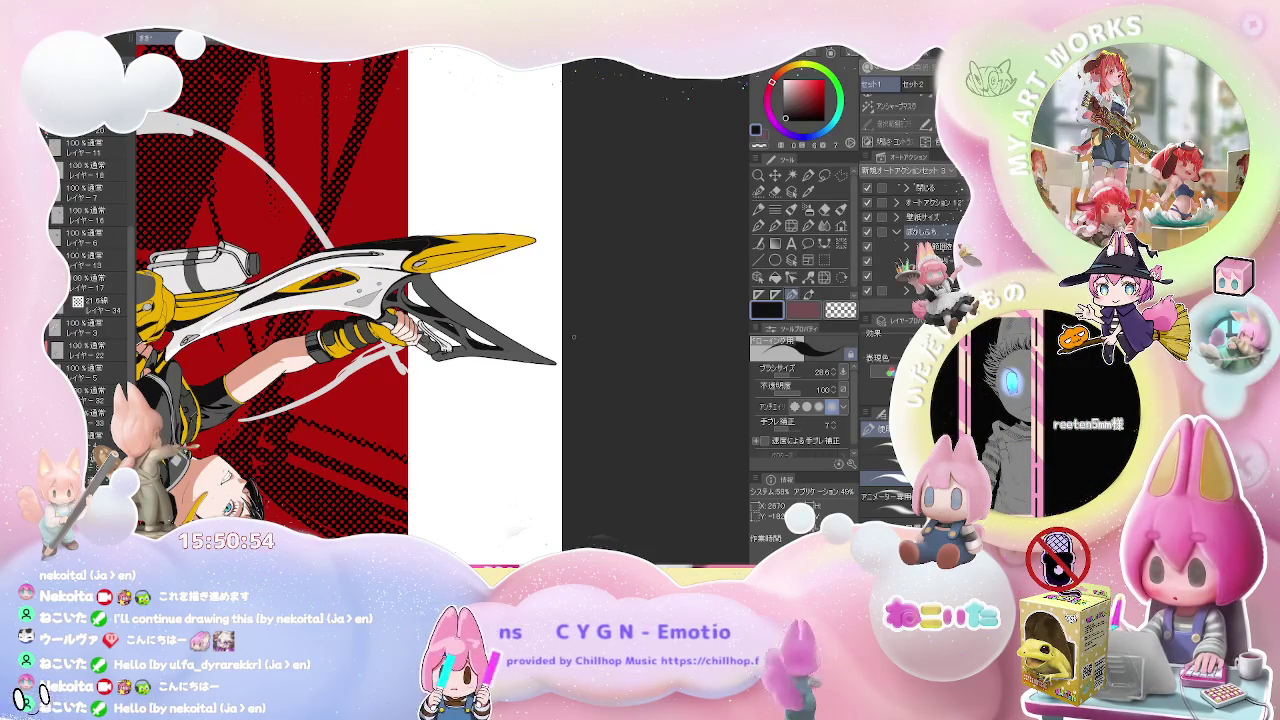
left_click_drag(573, 337, 600, 300)
scroll(600, 300, "up", 2)
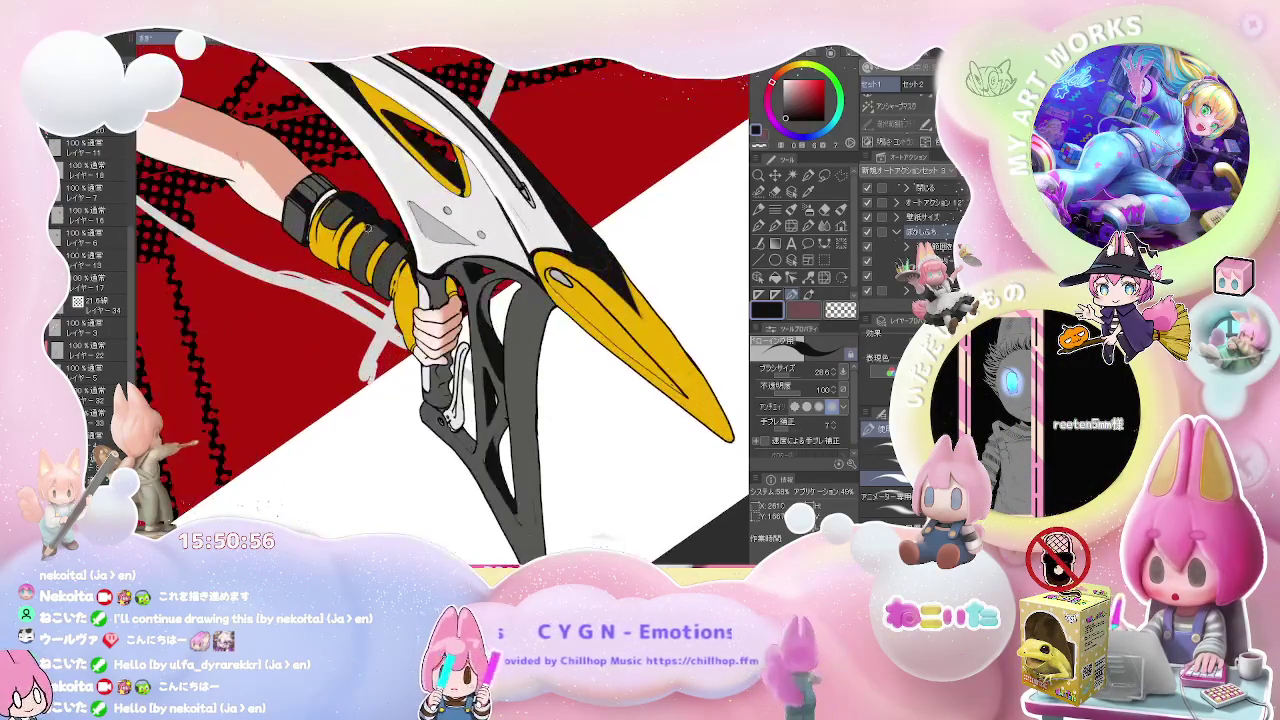
scroll(368, 228, "up", 3)
scroll(355, 255, "up", 3)
scroll(343, 277, "up", 2)
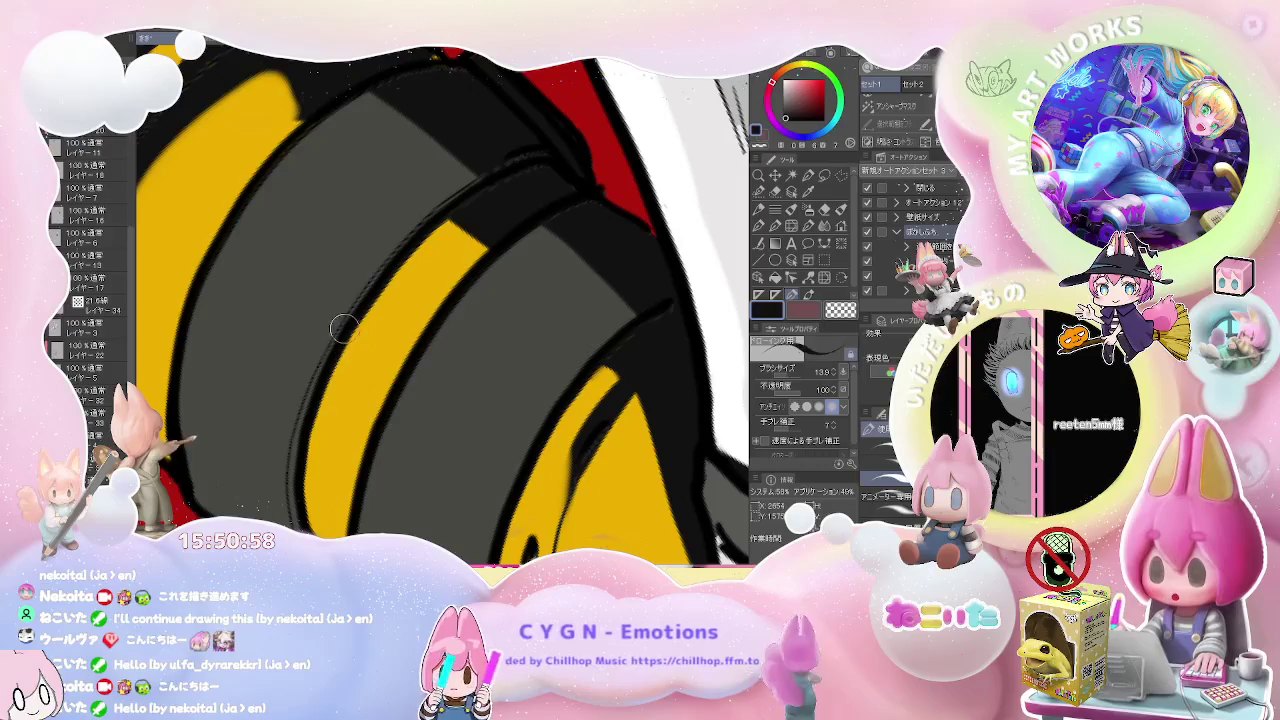
key("bracketright")
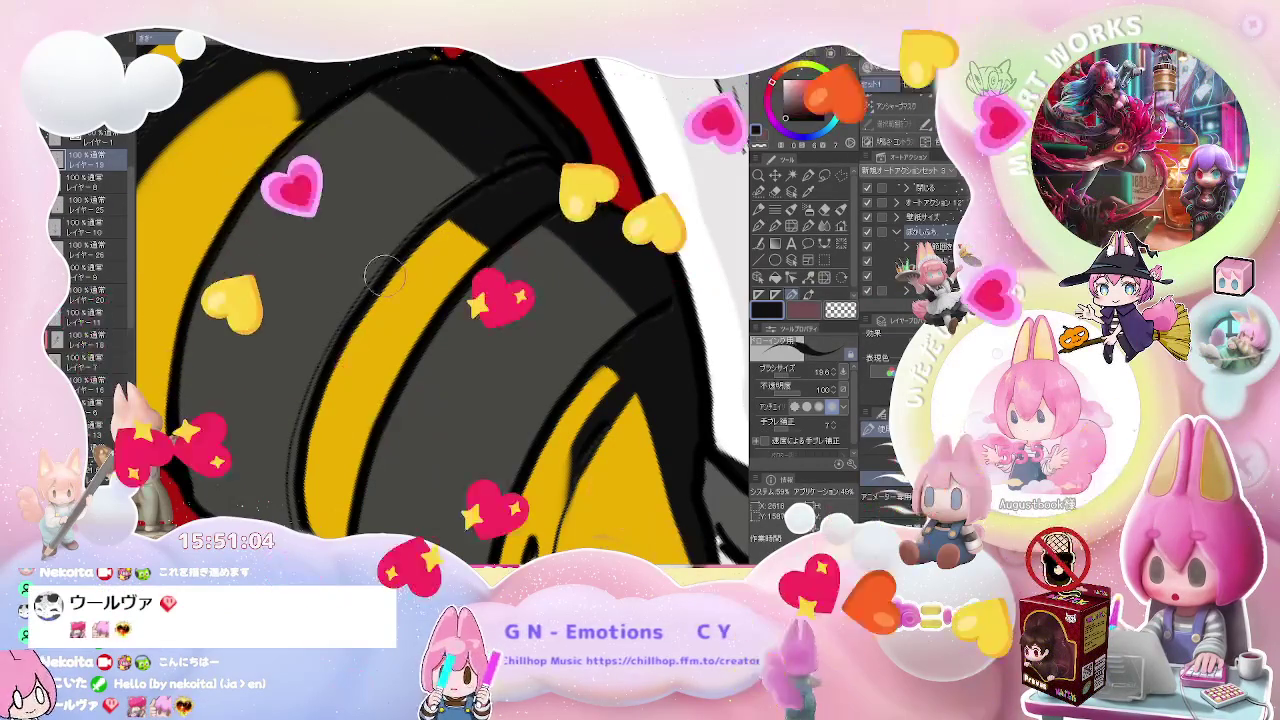
scroll(427, 244, "down", 1)
scroll(440, 242, "down", 1)
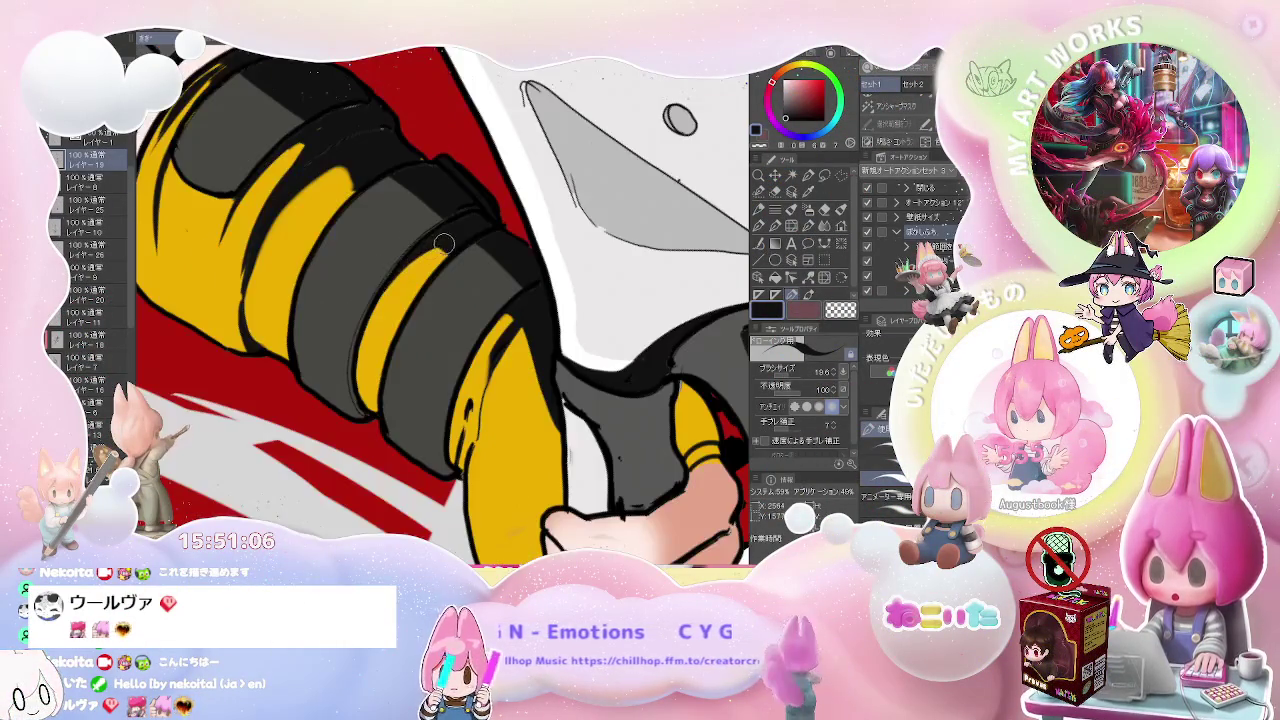
scroll(447, 247, "down", 2)
scroll(447, 247, "down", 1)
scroll(447, 247, "down", 2)
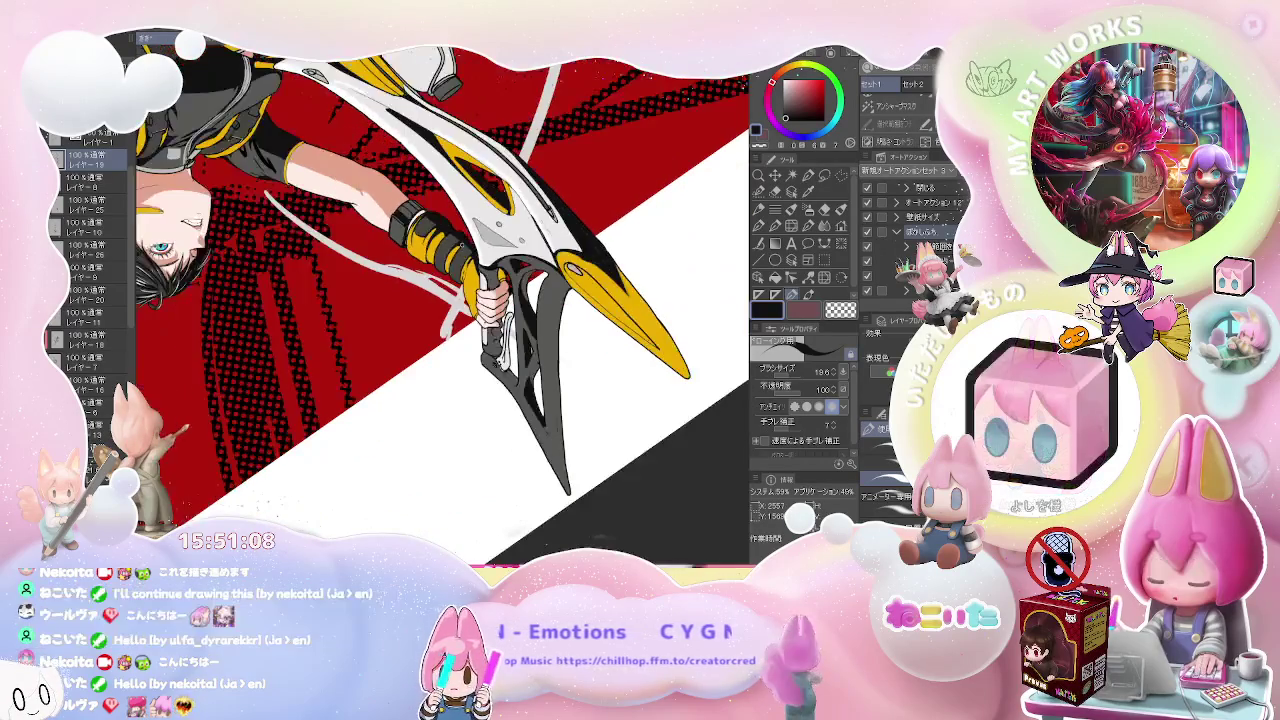
scroll(447, 247, "down", 1)
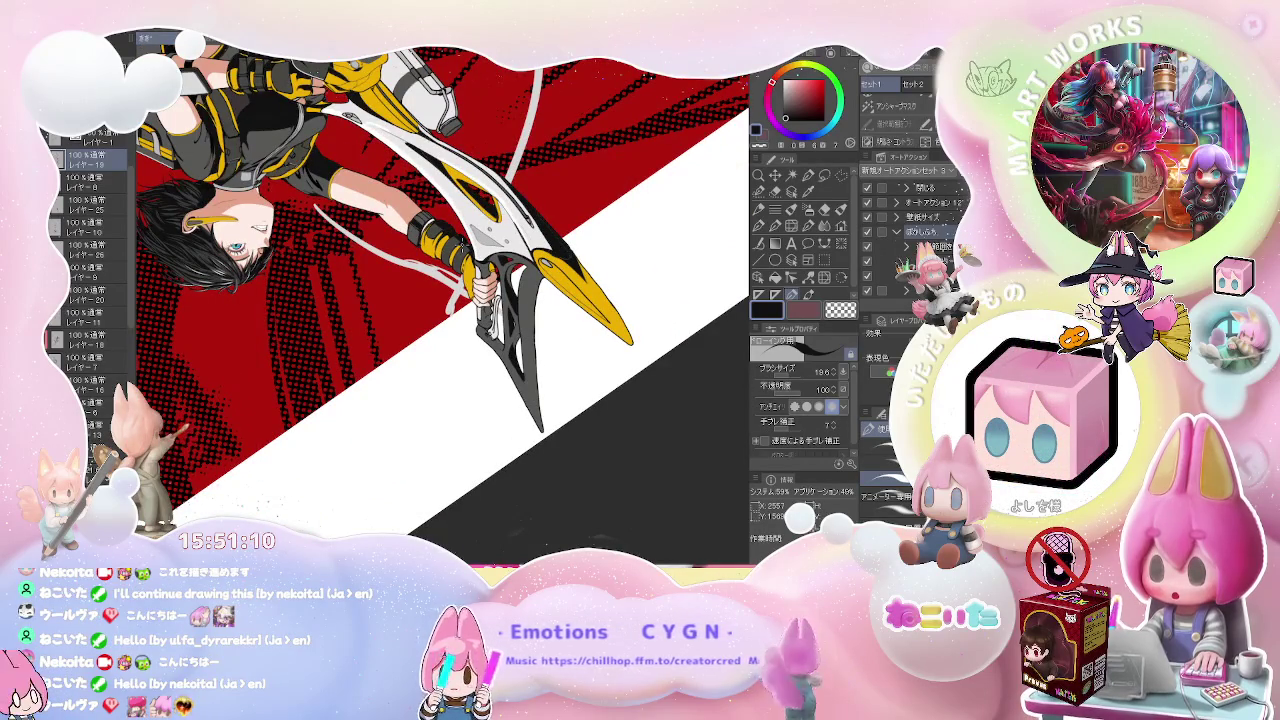
scroll(447, 247, "down", 1)
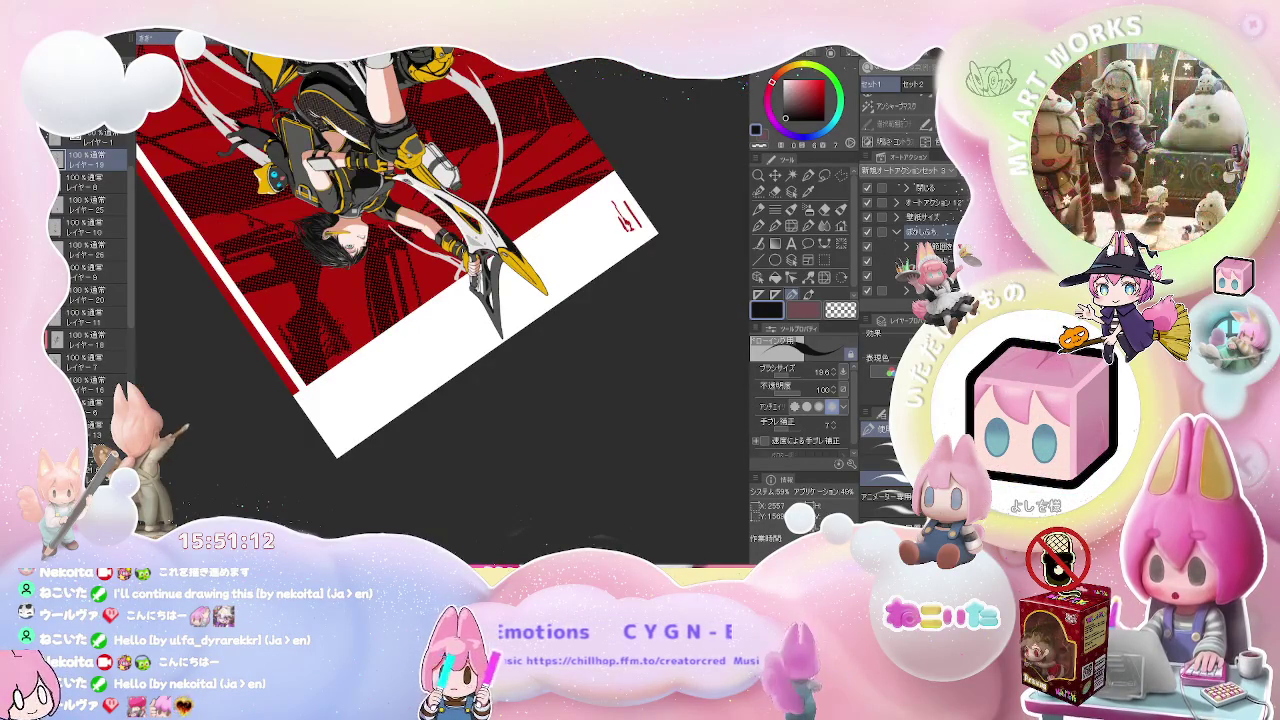
scroll(447, 247, "down", 1)
left_click_drag(447, 247, 343, 487)
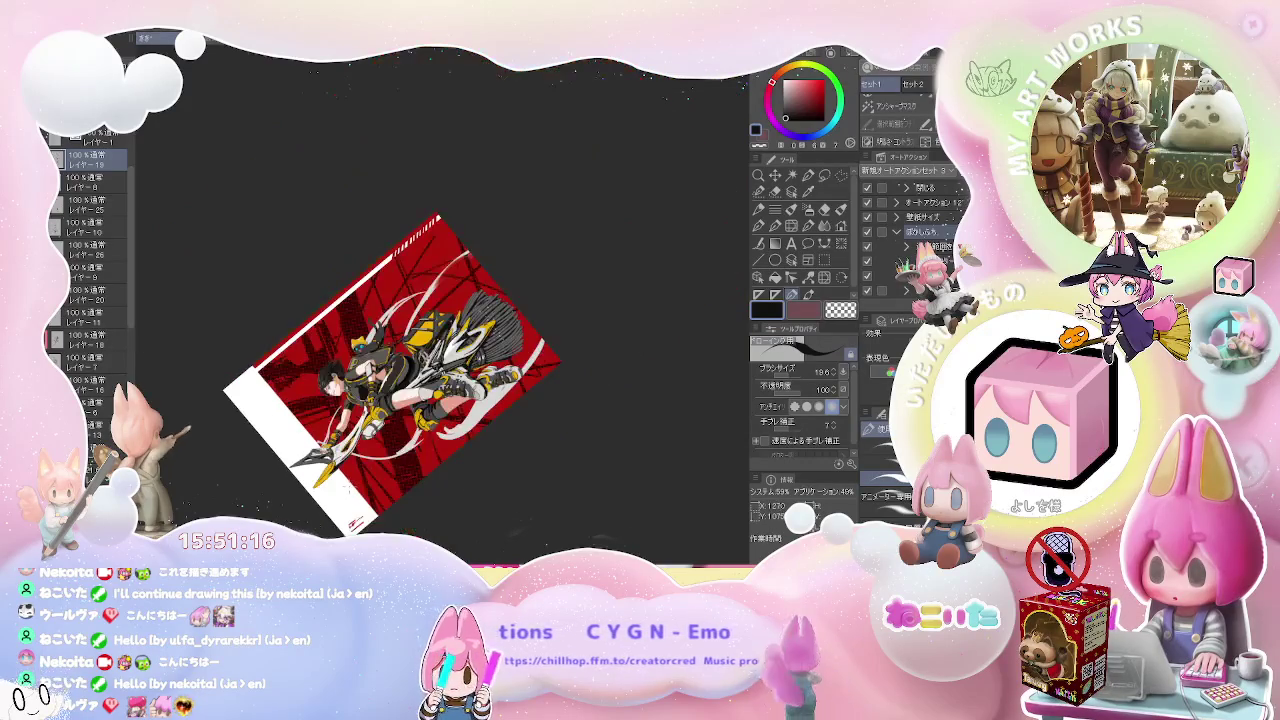
scroll(343, 487, "down", 2)
scroll(345, 492, "up", 2)
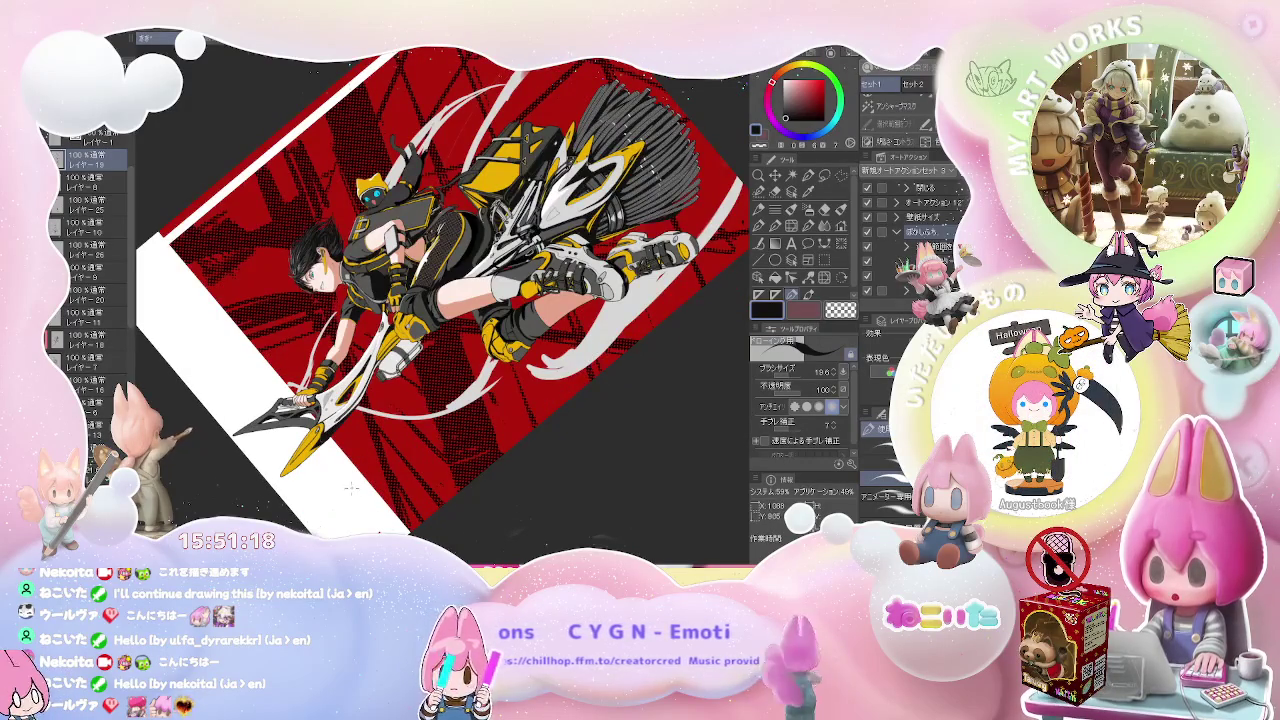
left_click_drag(354, 484, 356, 488)
scroll(347, 491, "up", 2)
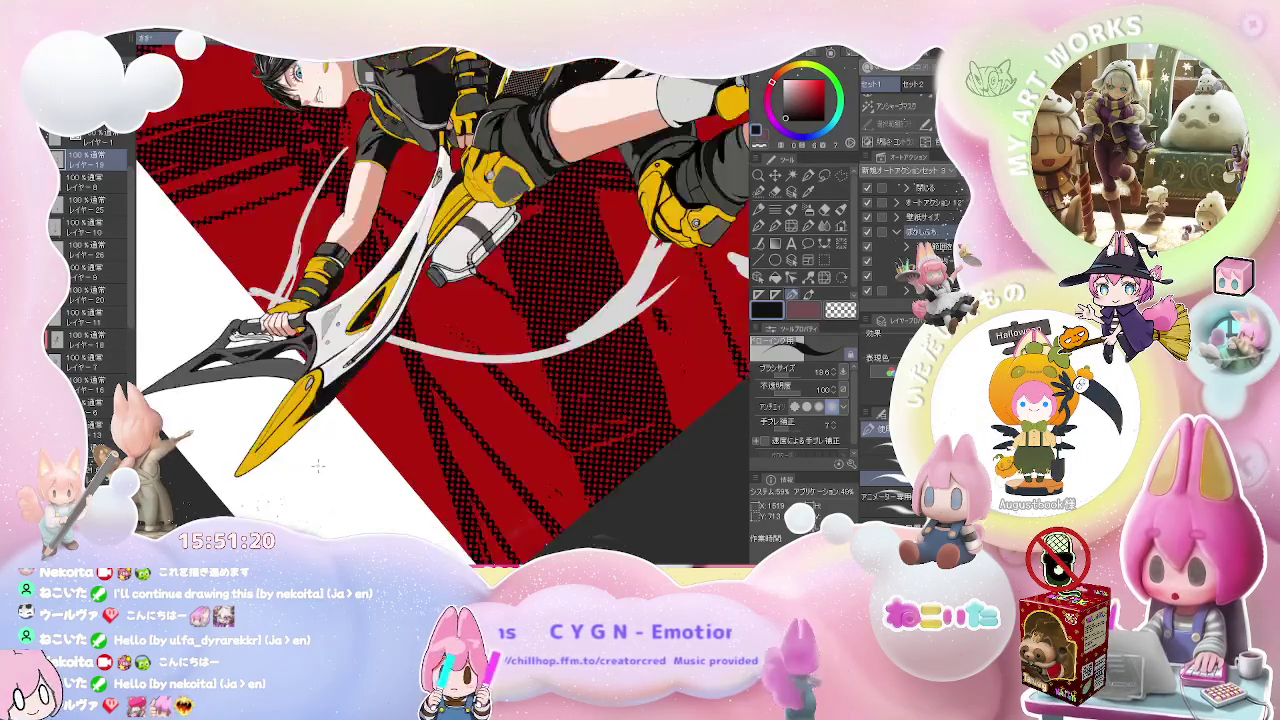
scroll(347, 491, "up", 2)
scroll(347, 491, "up", 2)
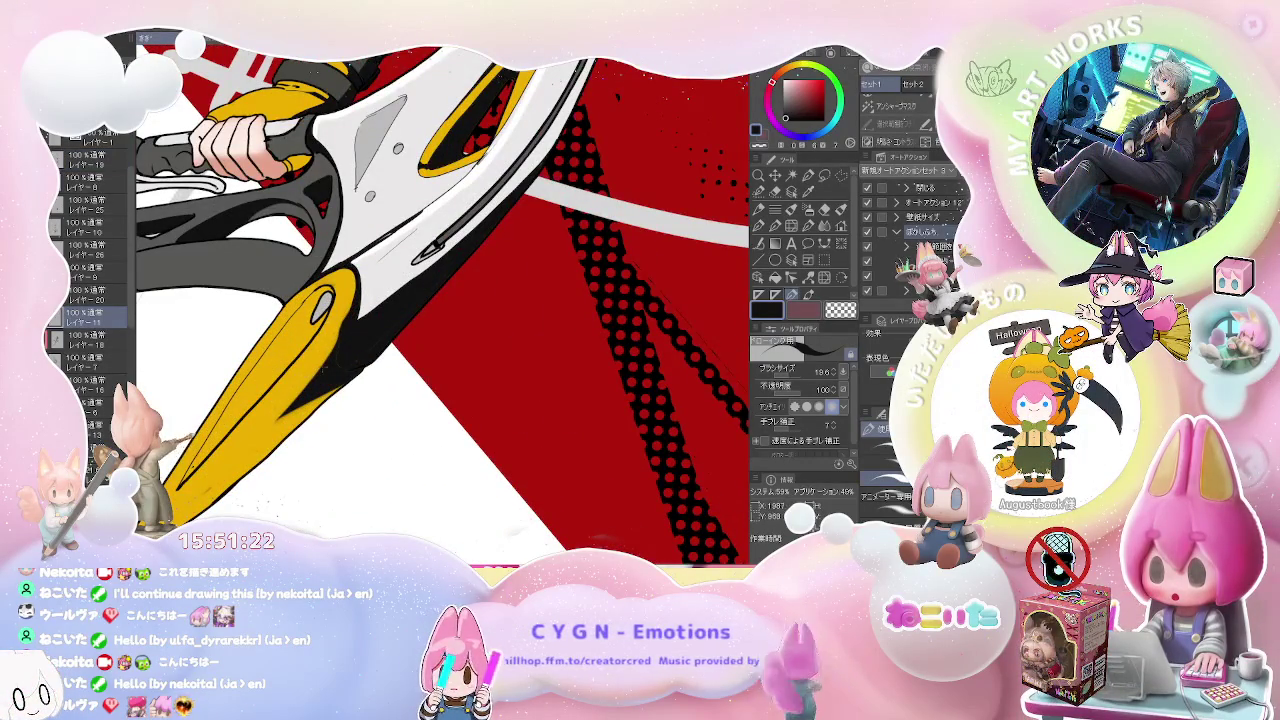
scroll(232, 429, "up", 2)
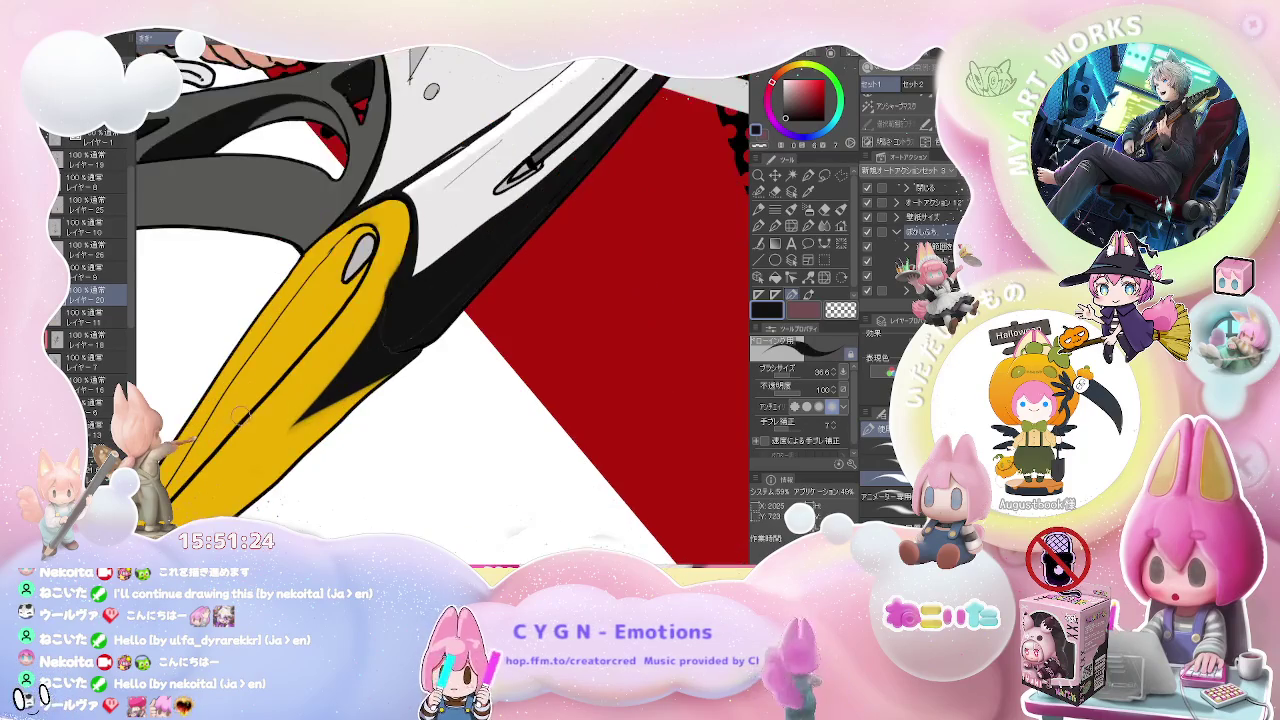
- Fill the dark band inside the yellow blade with black, then return to the pen
key("g")
left_click(322, 292)
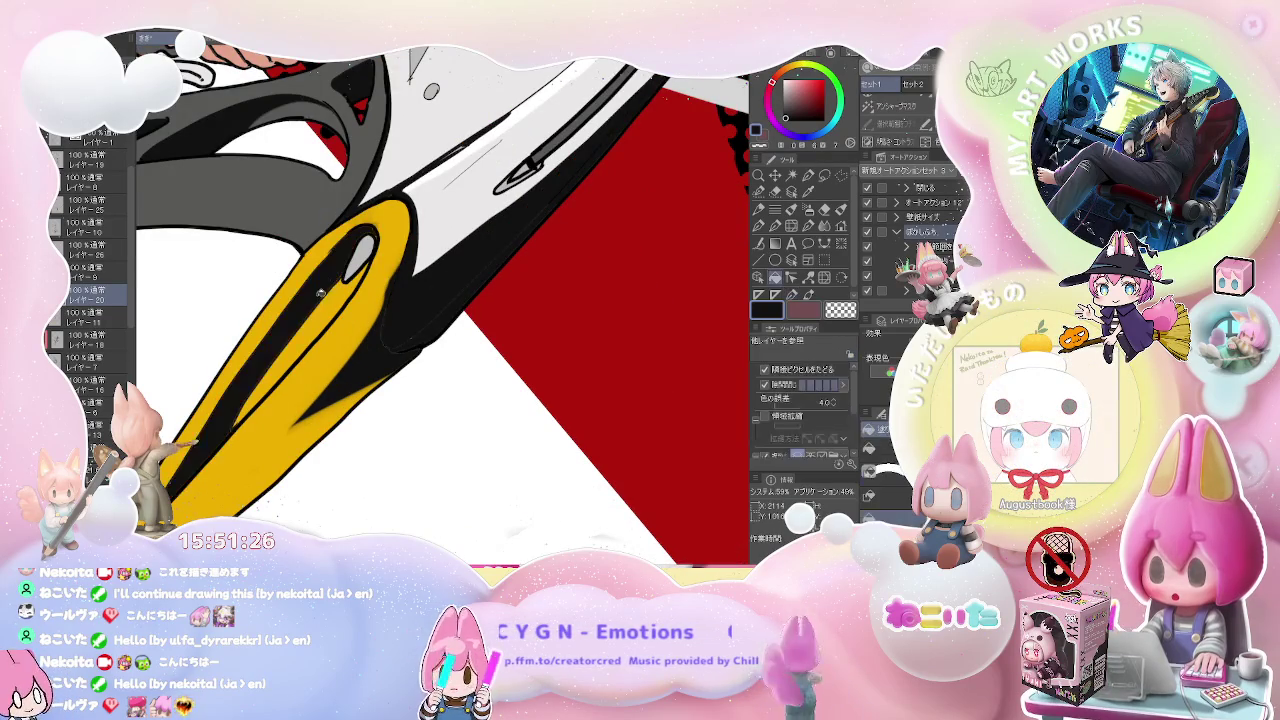
key("p")
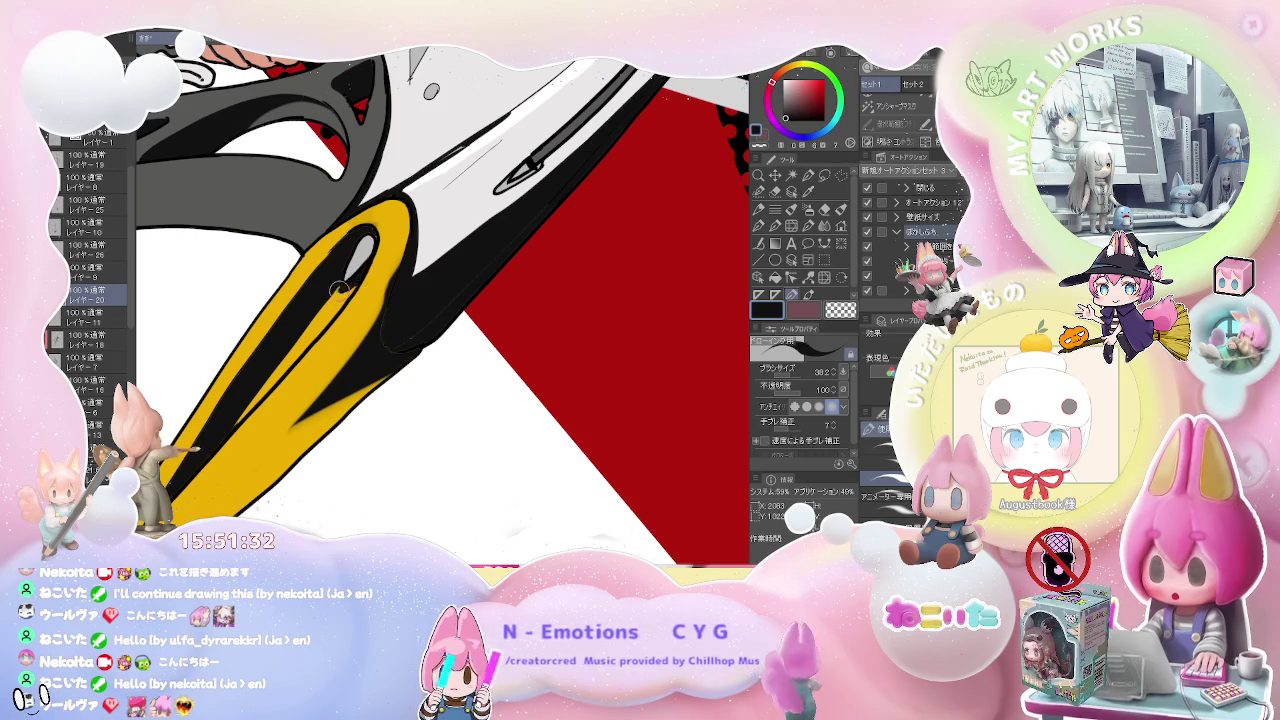
scroll(443, 305, "down", 2)
scroll(443, 305, "down", 2)
scroll(460, 312, "down", 2)
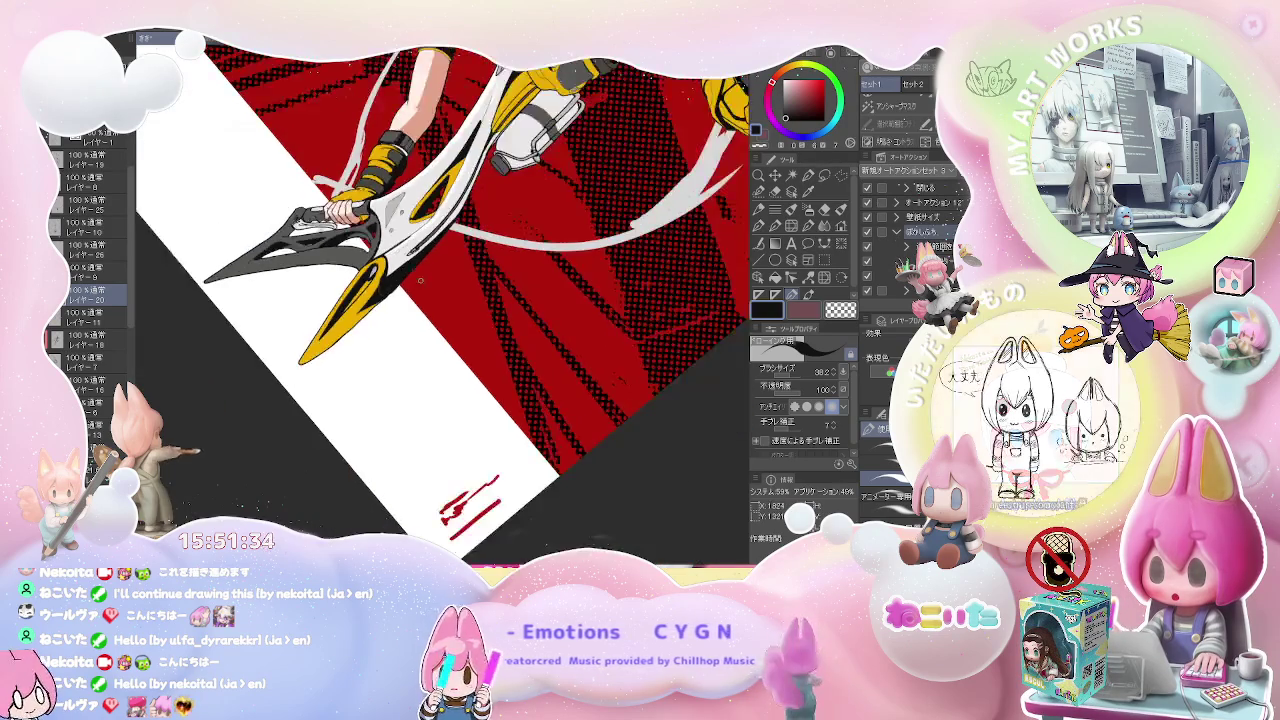
scroll(460, 312, "down", 2)
scroll(420, 360, "up", 1)
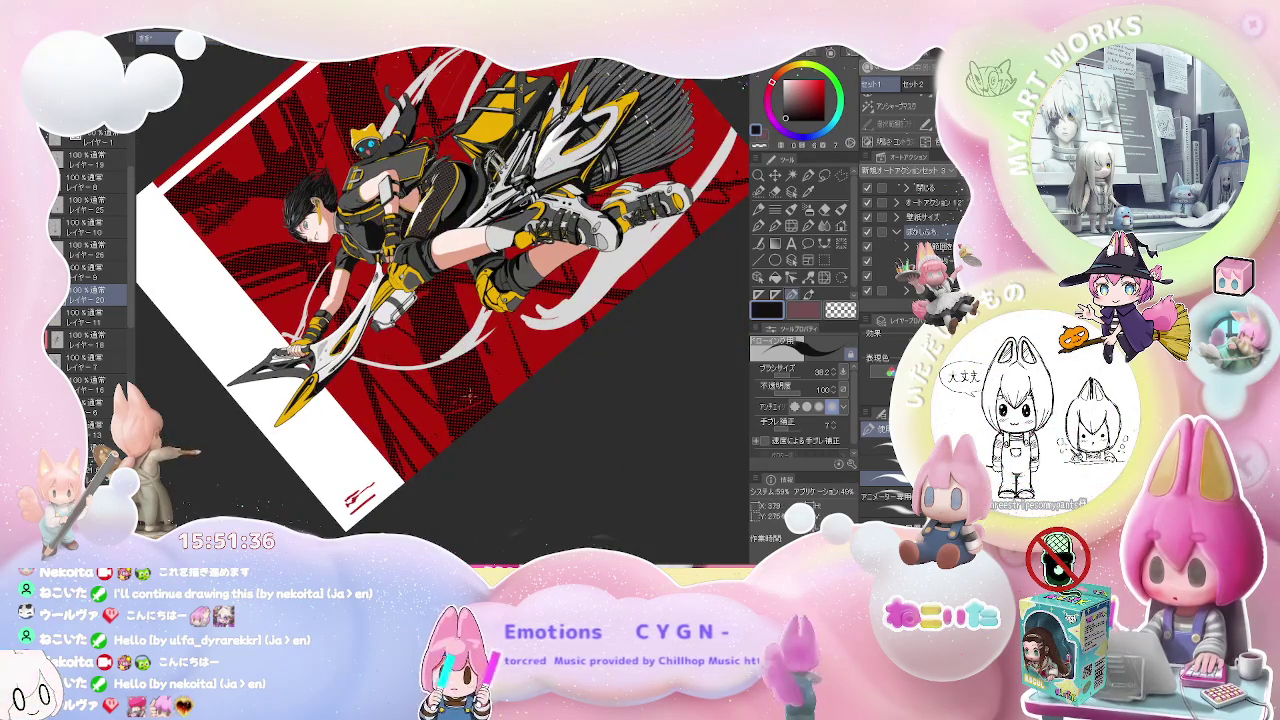
scroll(525, 373, "up", 1)
scroll(480, 402, "up", 1)
- Level, mirror and rotate the view to check balance, bringing the cat on her back into view
key("ctrl+@")
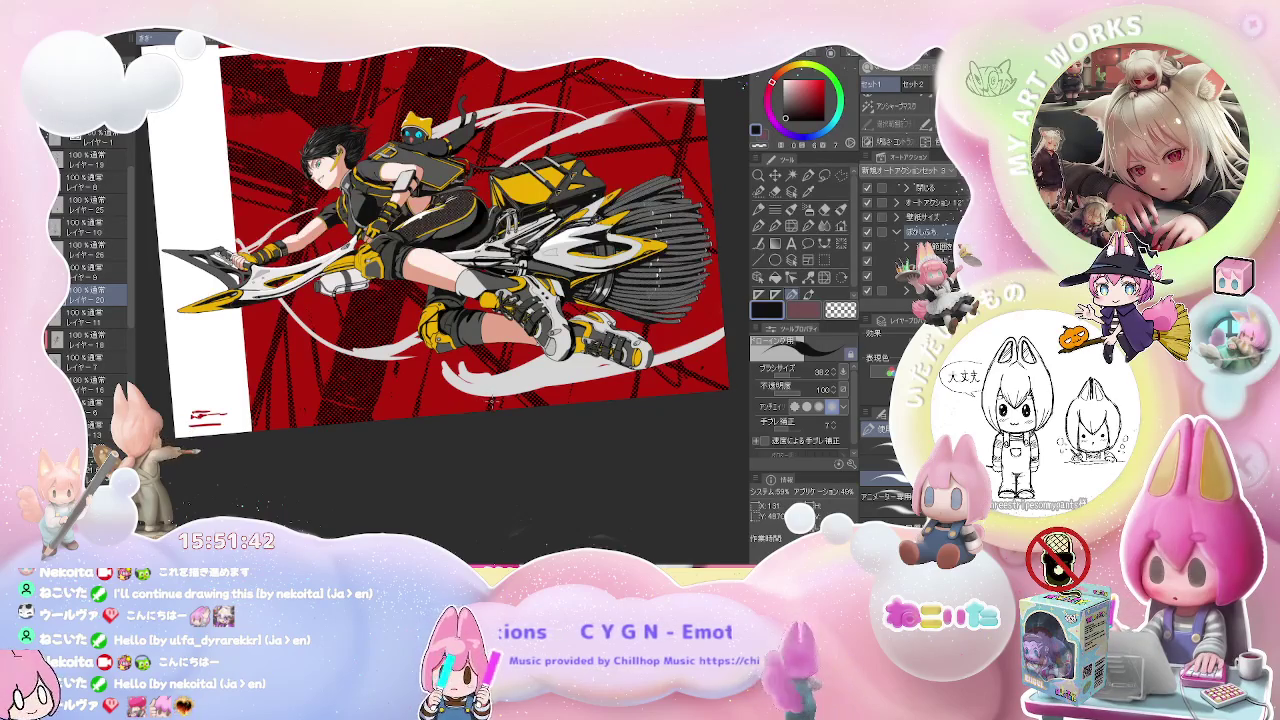
key("h")
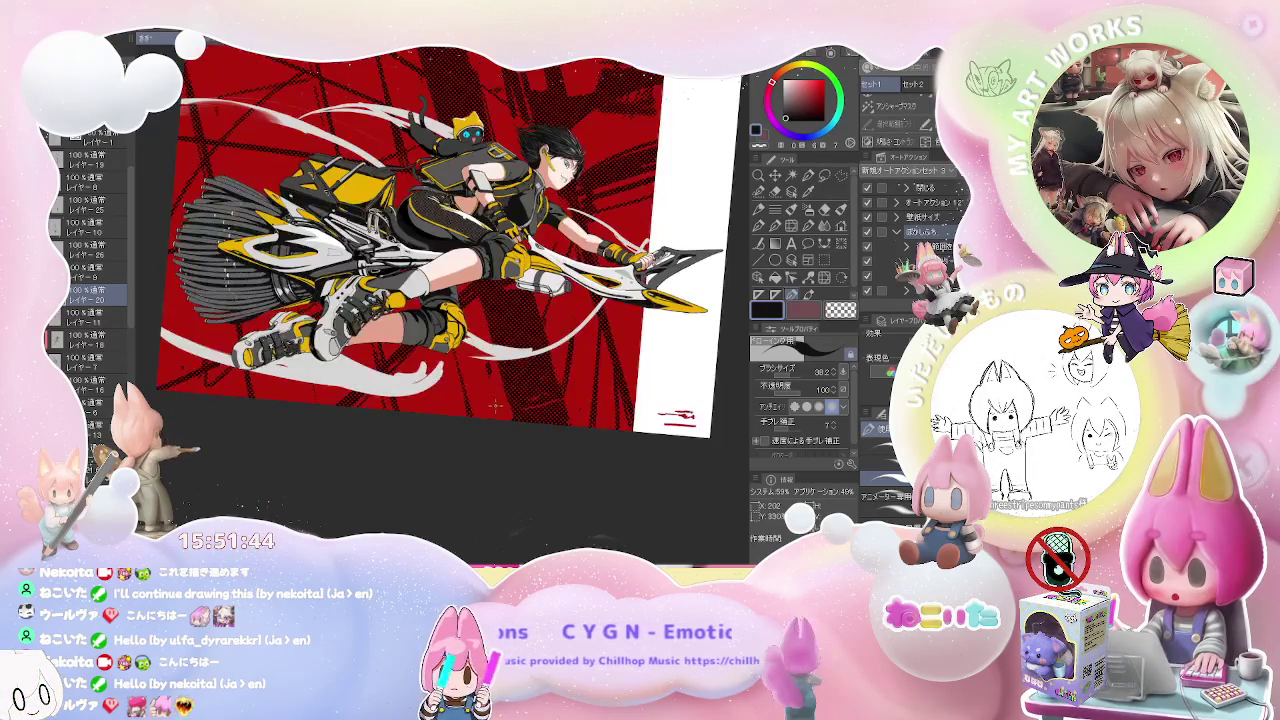
key("minus")
key("minus")
key("minus")
key("minus")
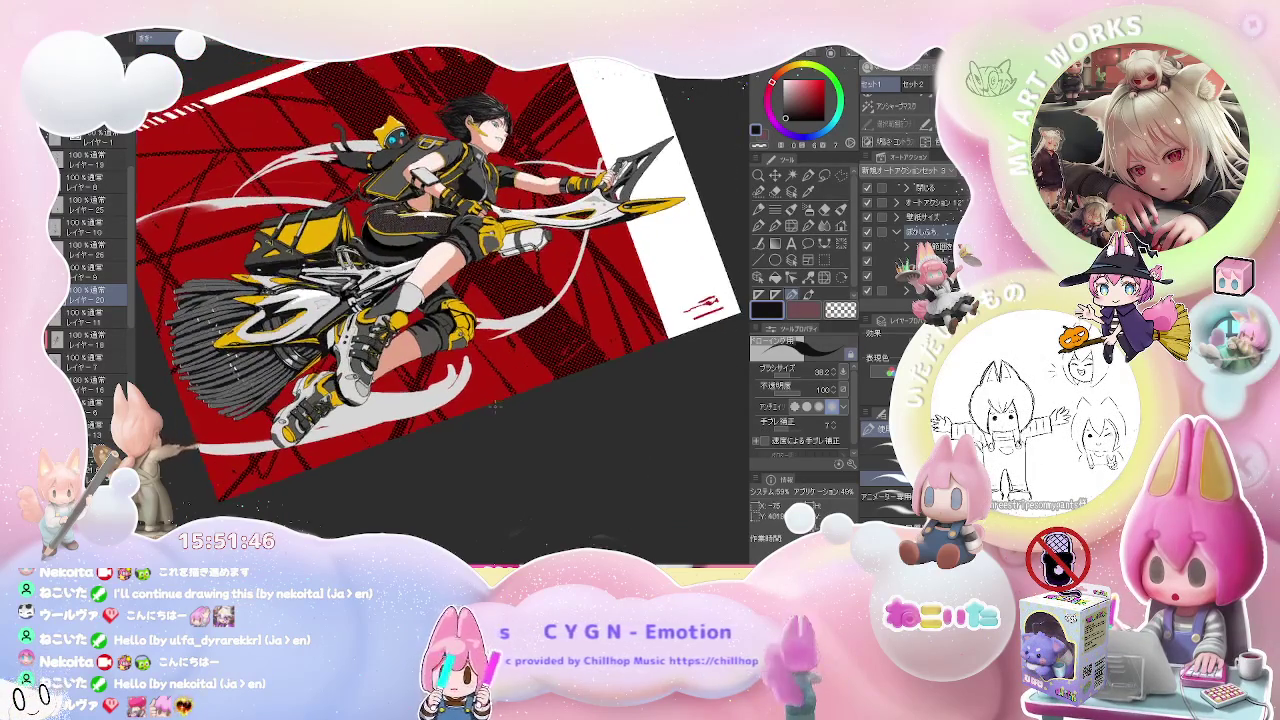
key("minus")
key("minus")
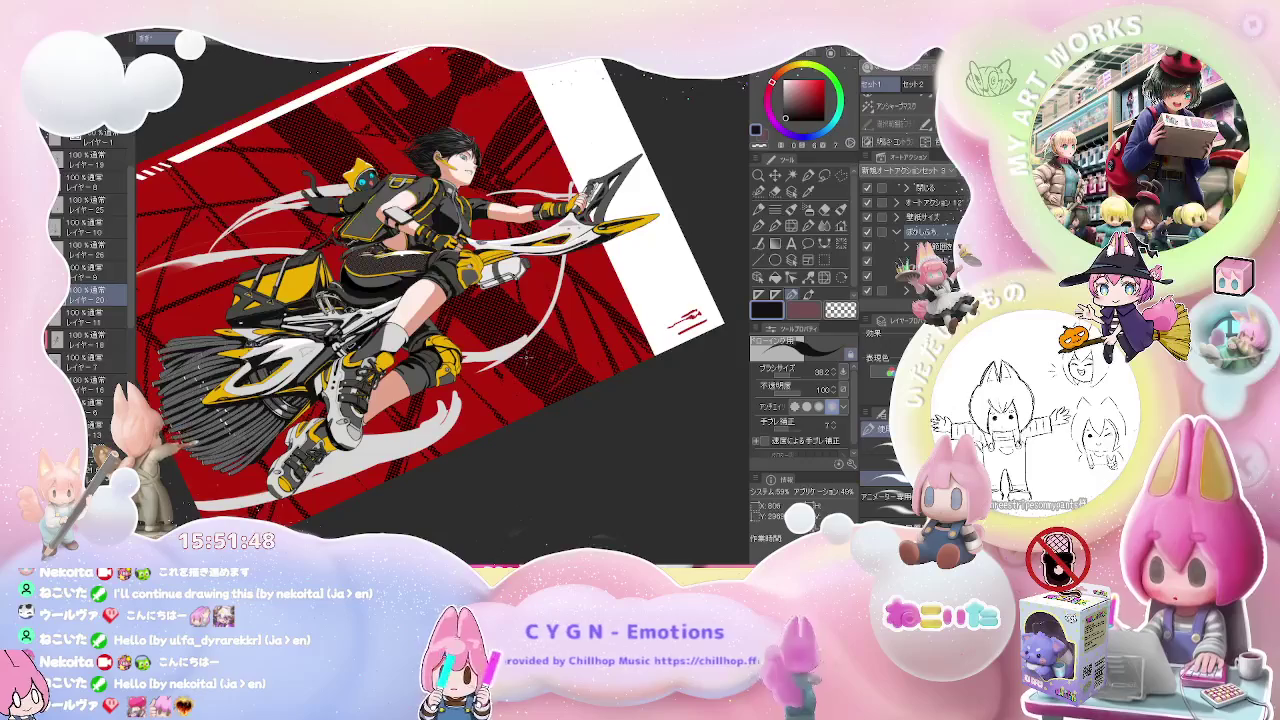
key("asciicircum")
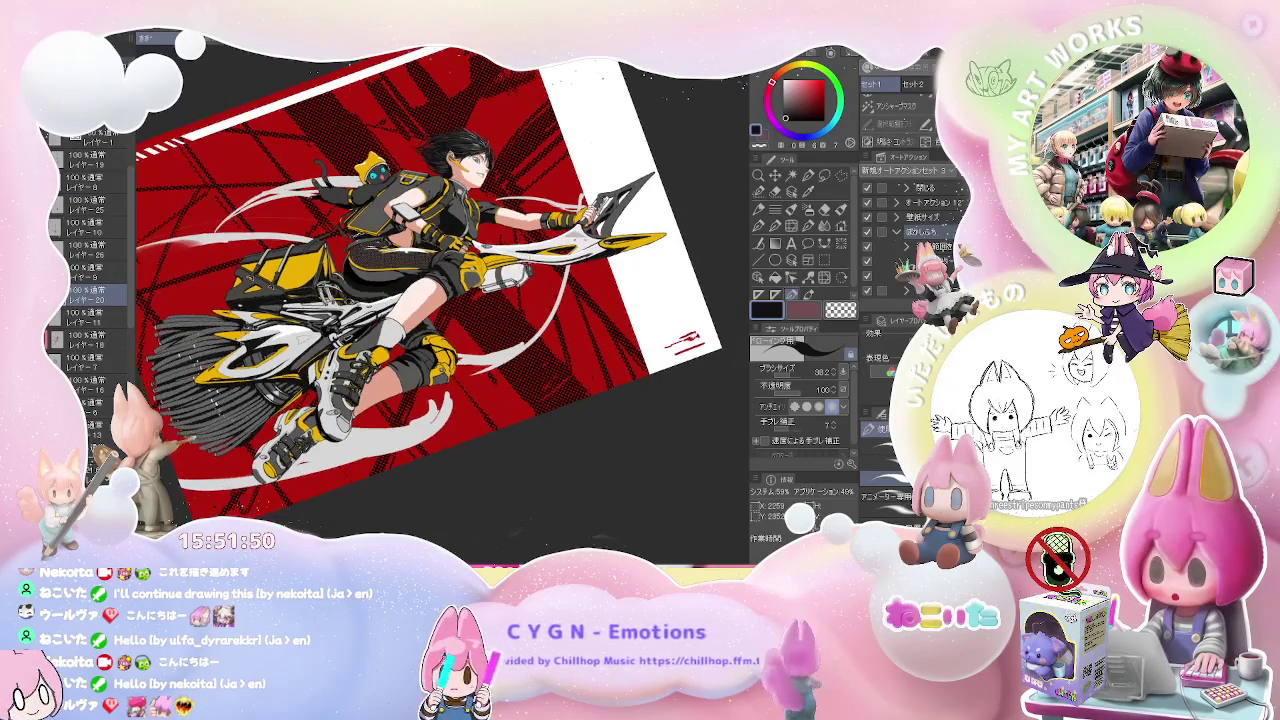
key("asciicircum")
scroll(525, 262, "up", 2)
scroll(540, 268, "up", 2)
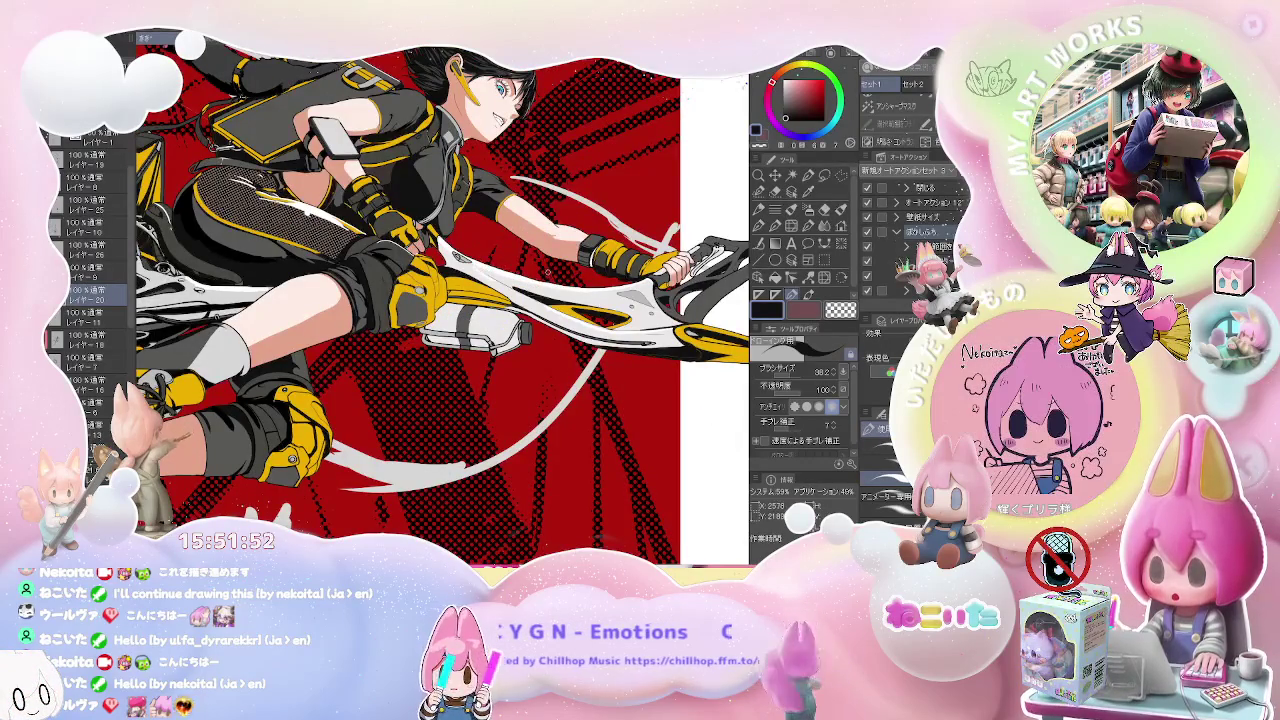
left_click_drag(522, 290, 502, 337)
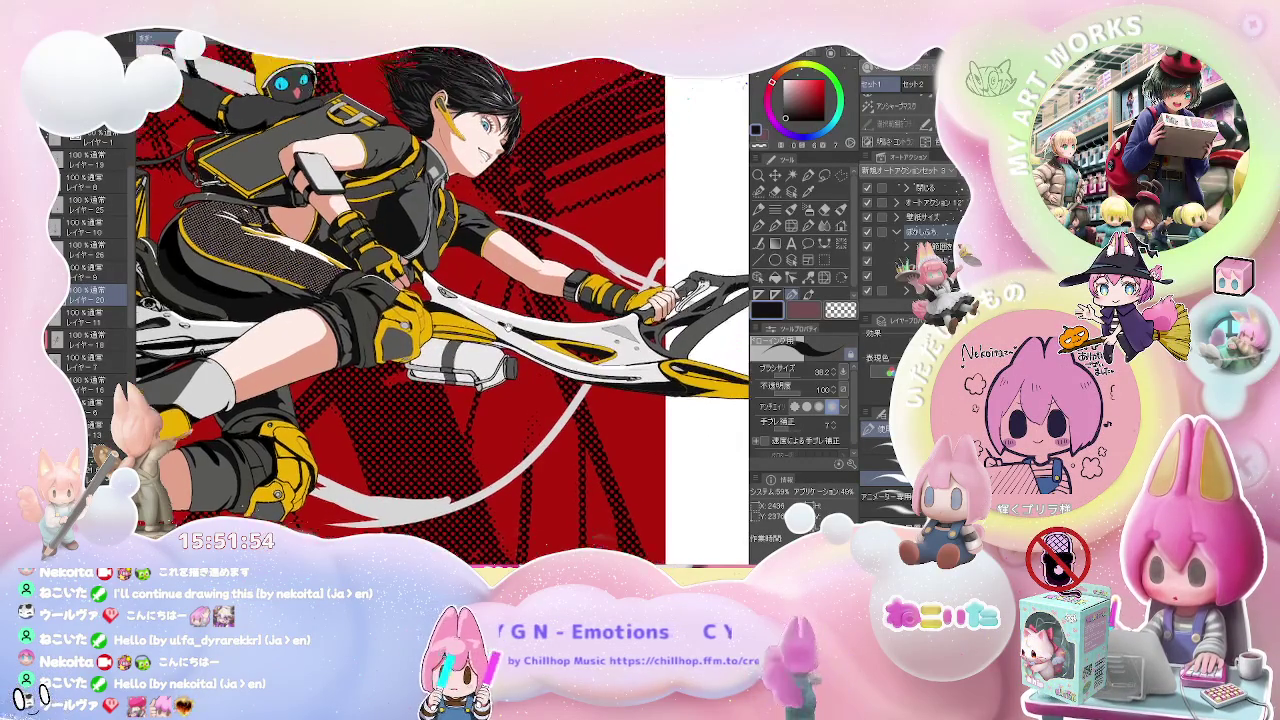
scroll(502, 337, "up", 2)
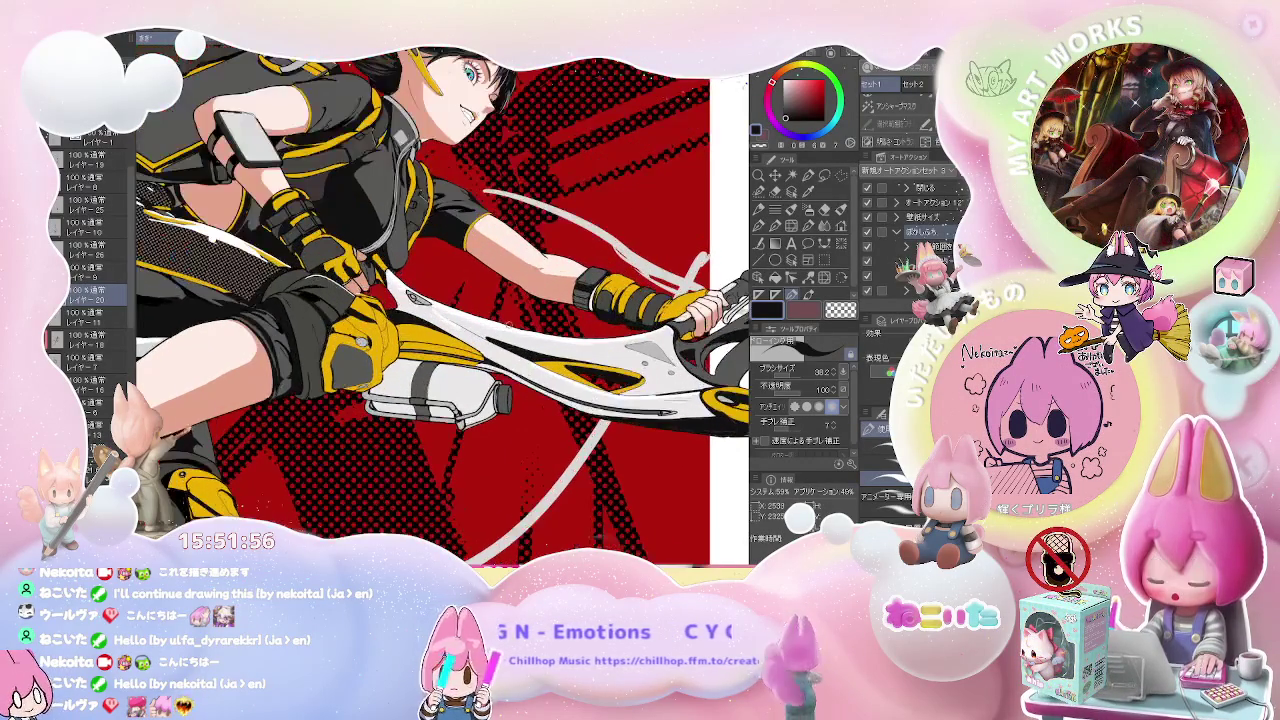
left_click_drag(502, 311, 517, 405)
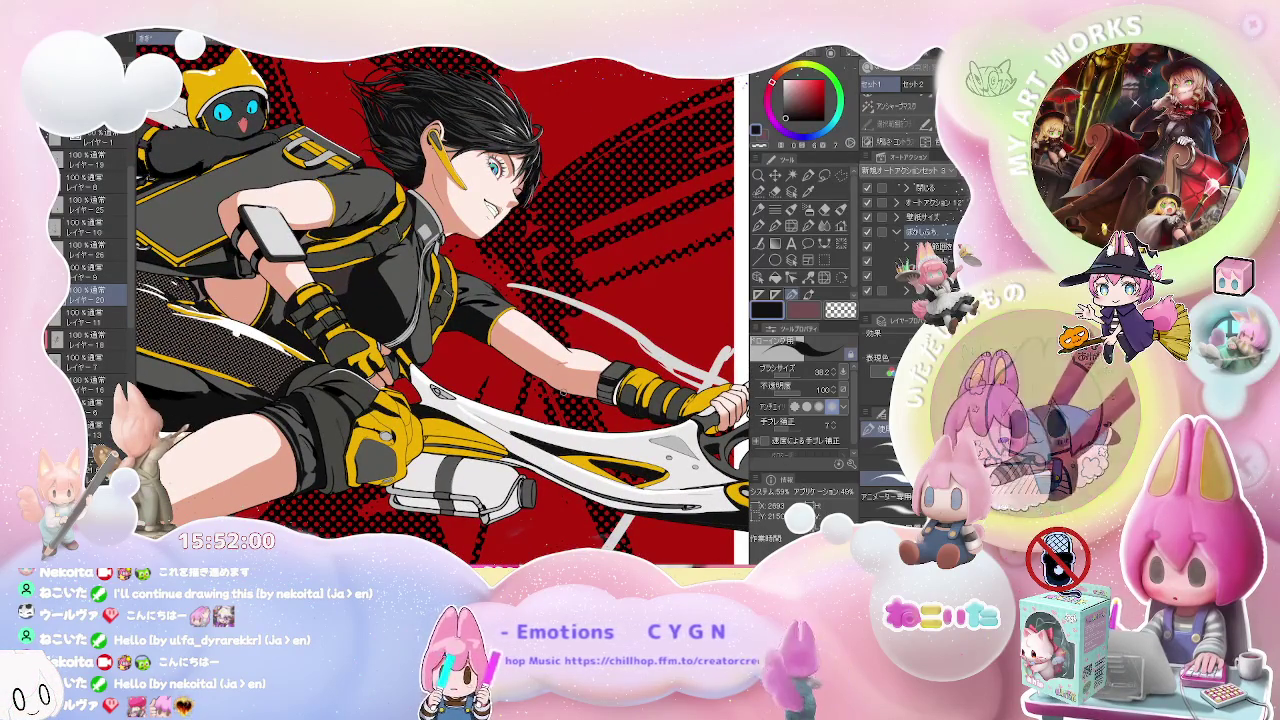
key("minus")
key("minus")
key("minus")
key("minus")
key("minus")
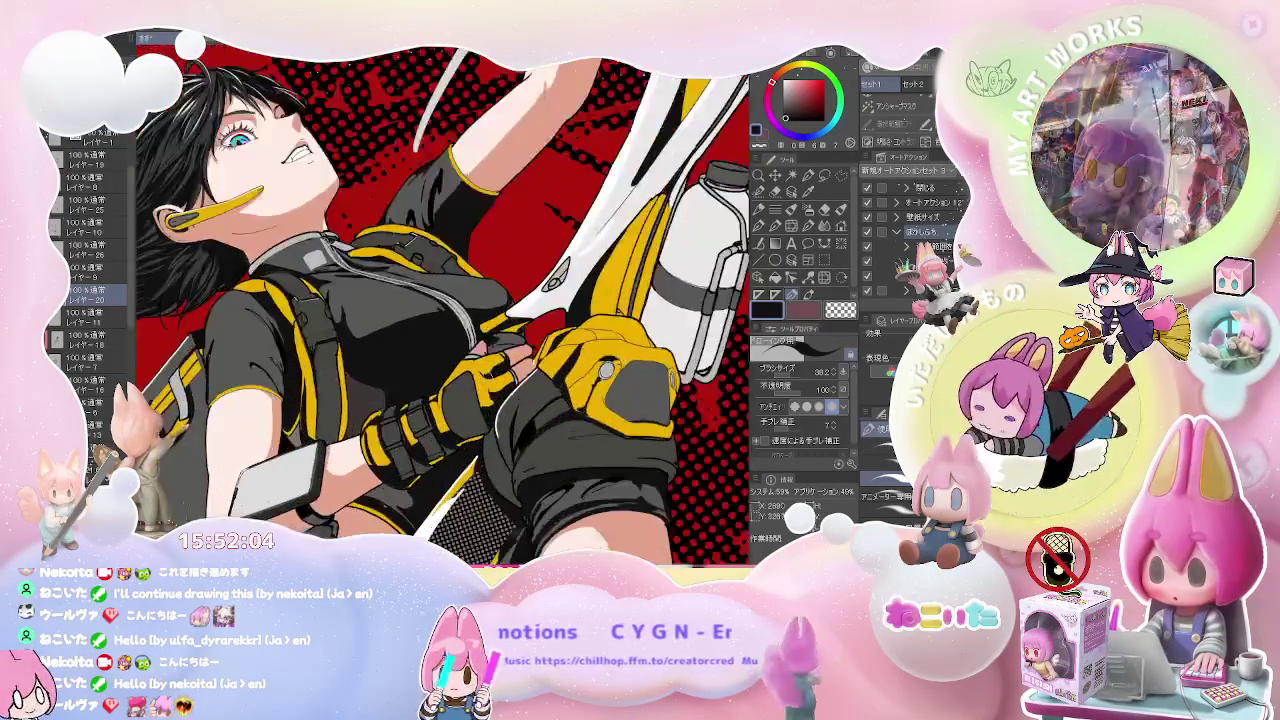
scroll(468, 392, "up", 5)
key("b")
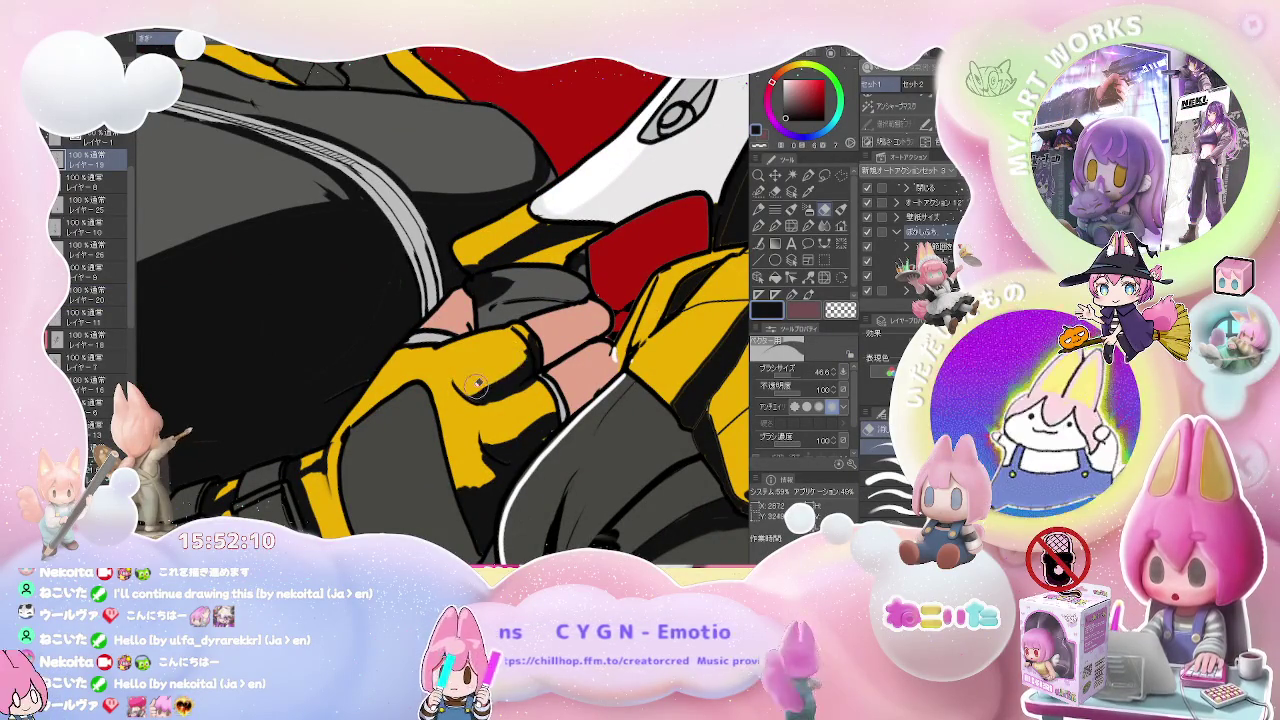
- Refine the gloved hand with a size-9.0 pen and size-300 eraser, then rotate the character upright
scroll(527, 350, "down", 3)
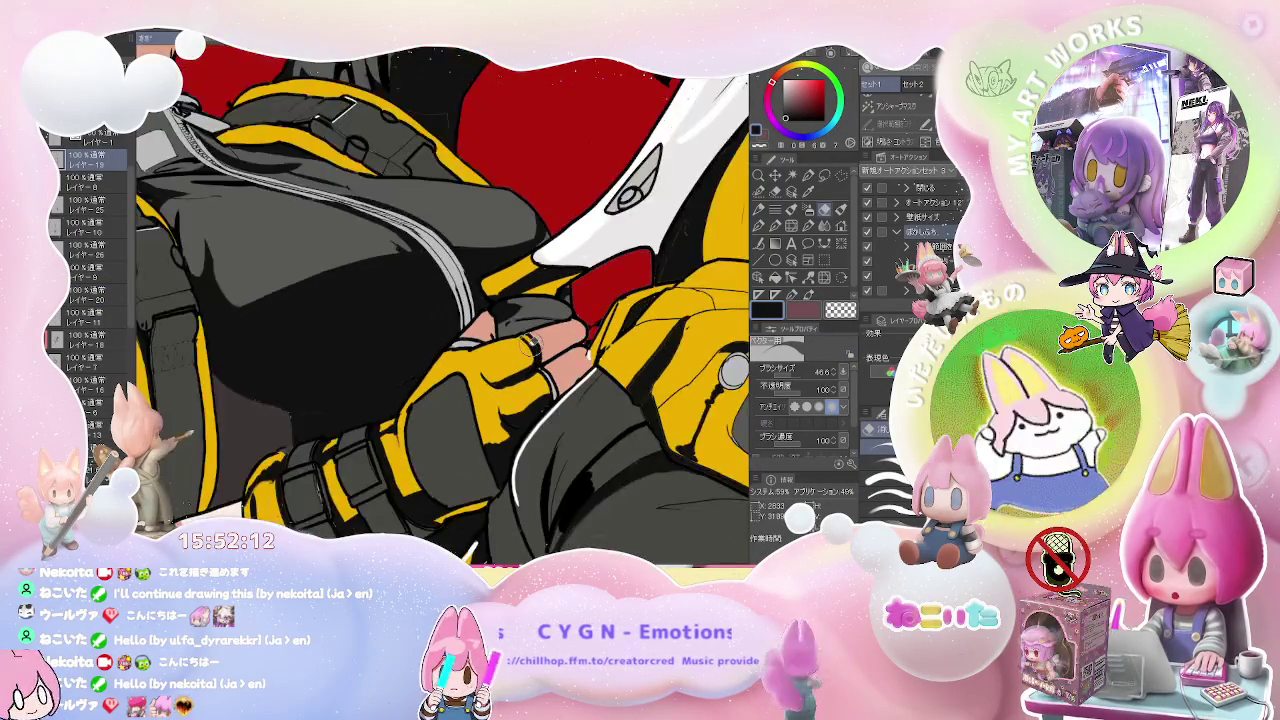
key("p")
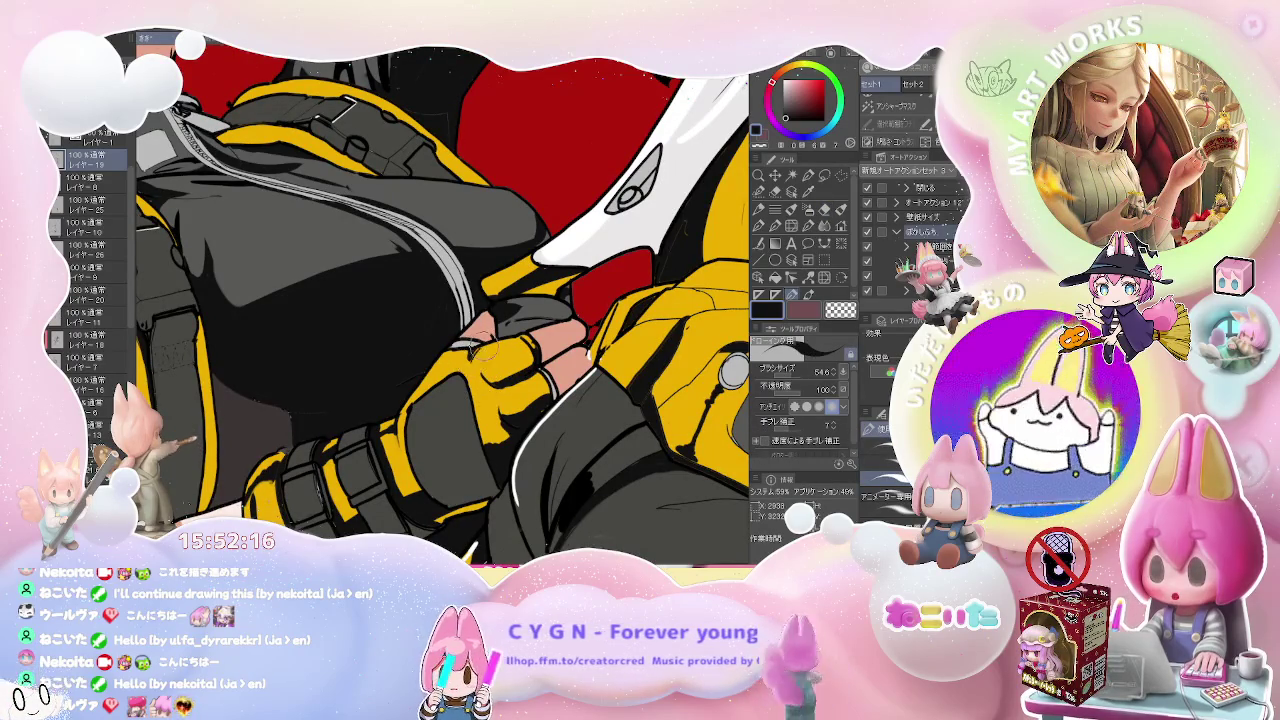
key("e")
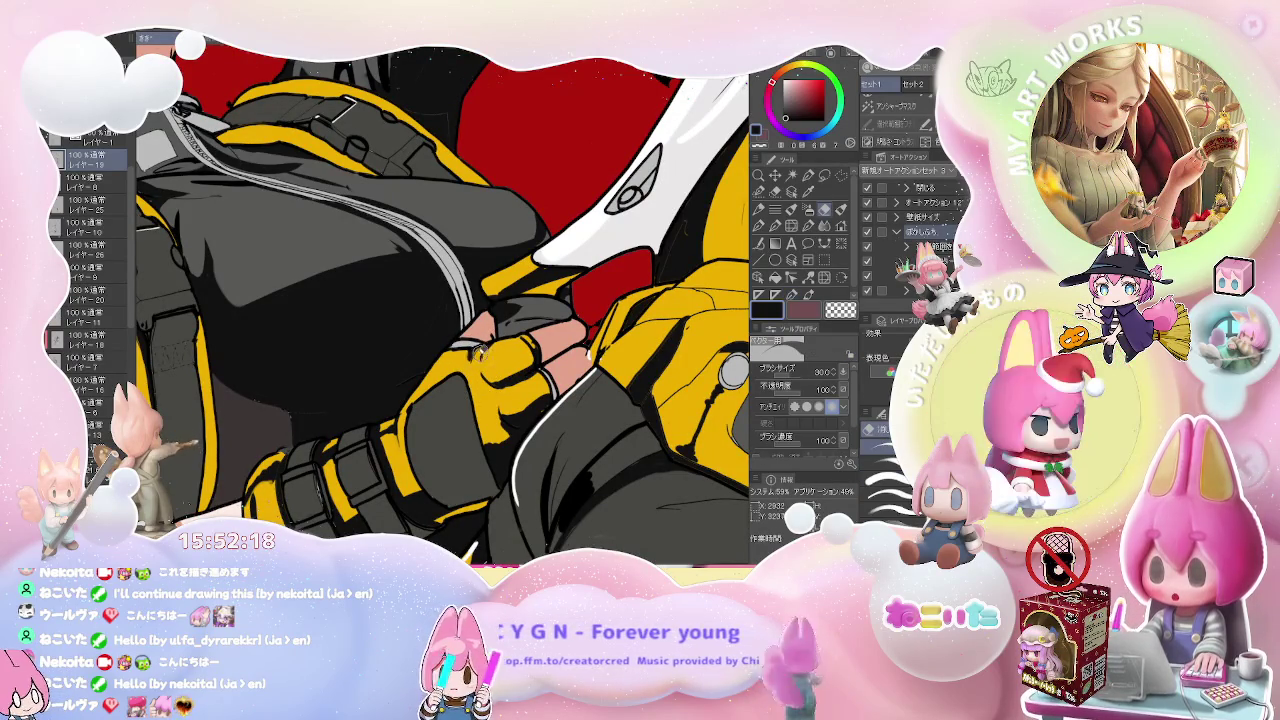
scroll(486, 358, "down", 2)
scroll(513, 352, "down", 2)
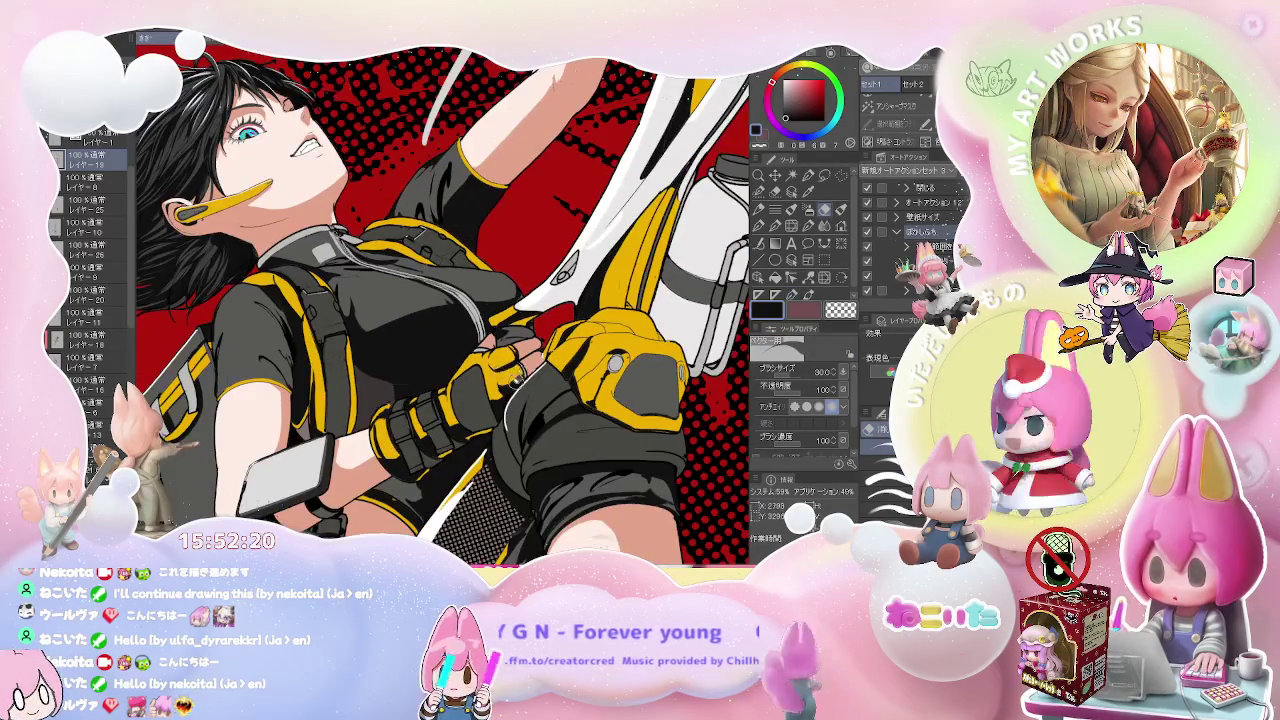
scroll(480, 416, "up", 5)
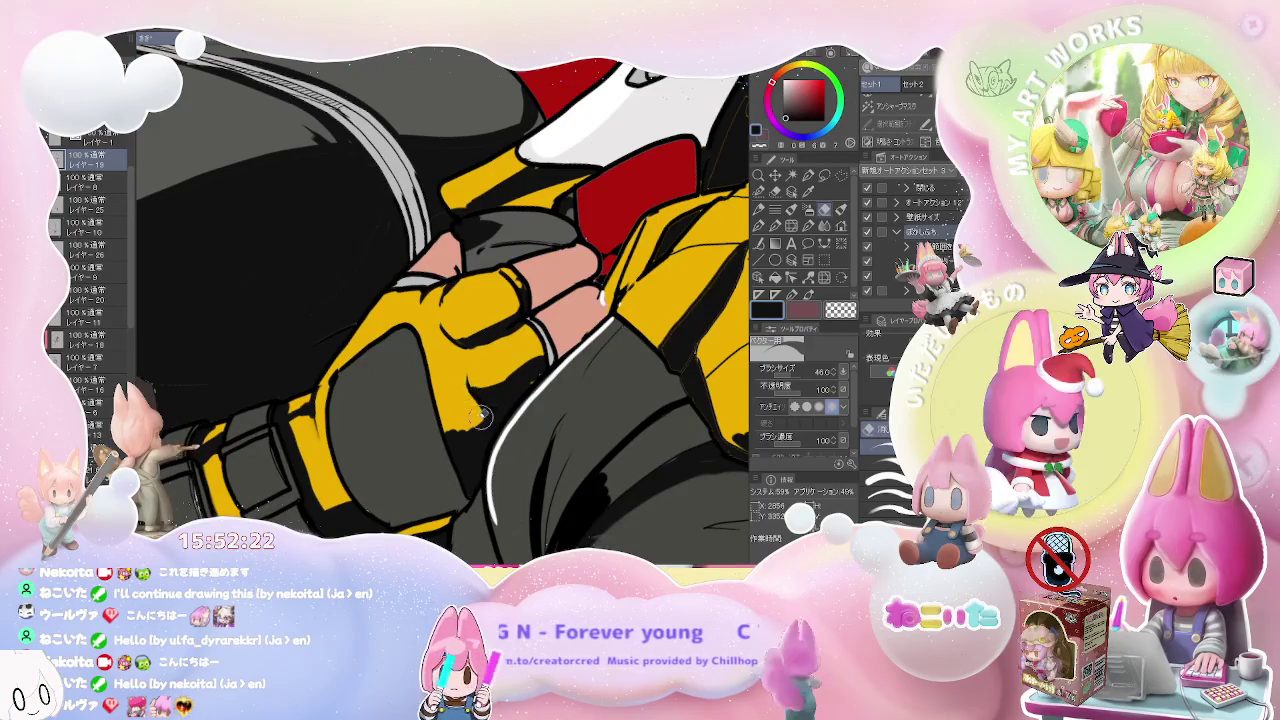
key("p")
scroll(480, 416, "down", 1)
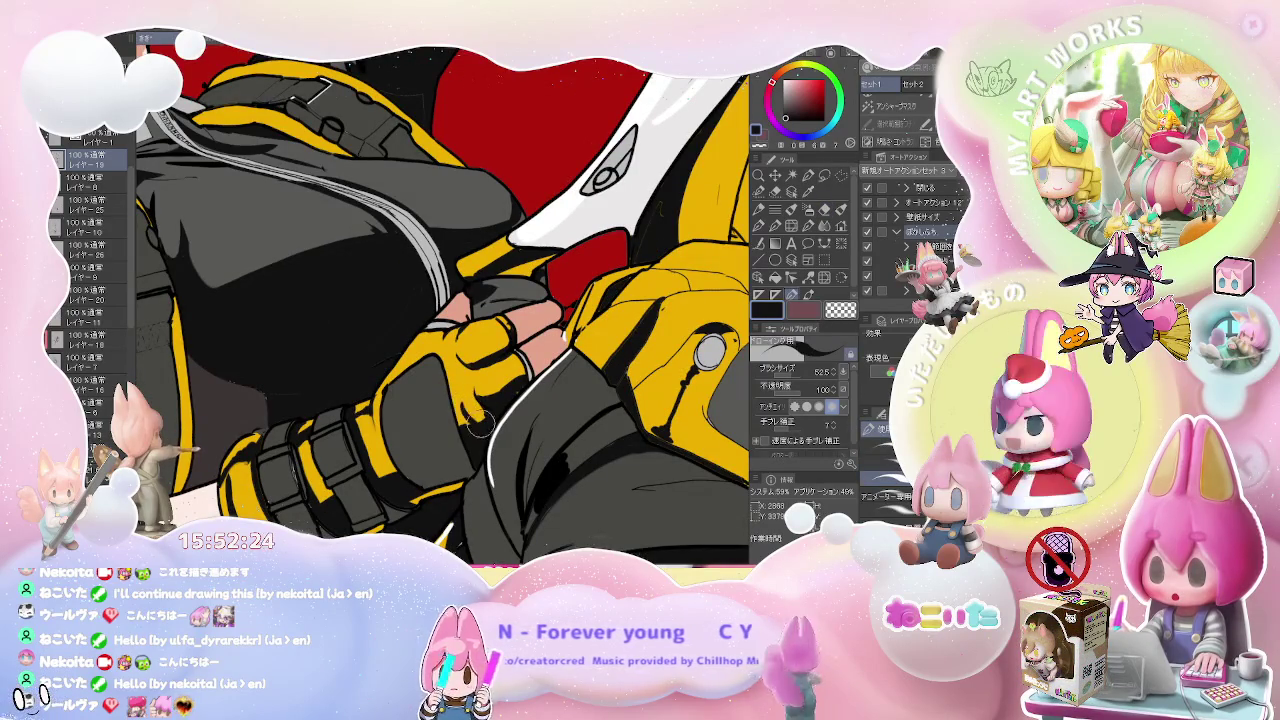
key("e")
scroll(482, 404, "down", 5)
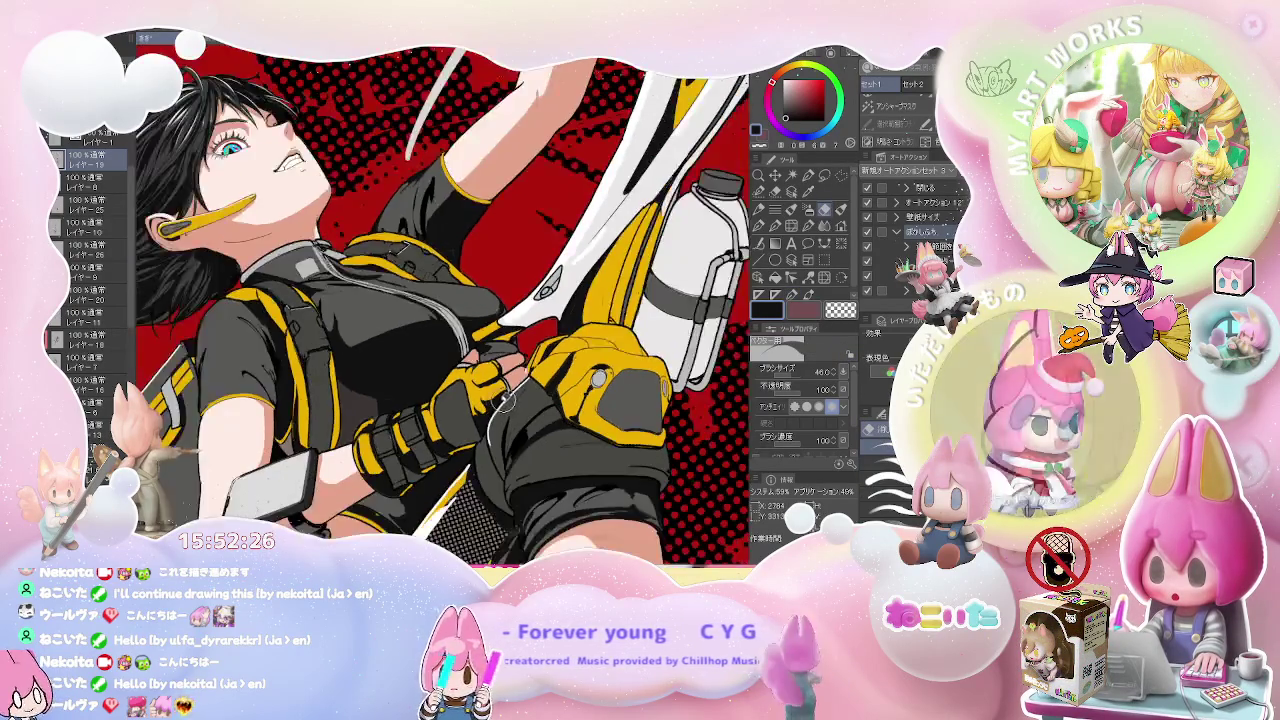
mouse_move(487, 383)
left_mouse_down()
mouse_move(507, 427)
mouse_move(443, 439)
left_mouse_up()
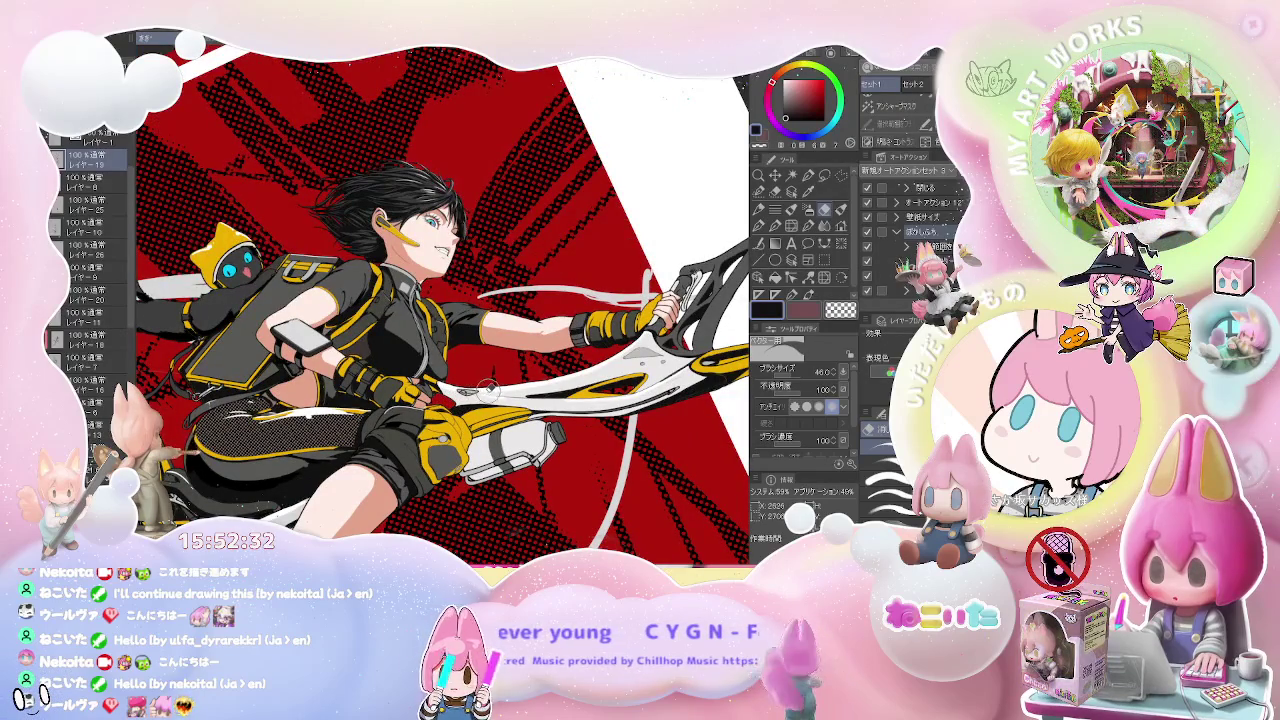
- Zoom onto the chest to refine jacket, zipper and straps, then straighten and fit the whole illustration
scroll(368, 318, "up", 3)
scroll(368, 318, "up", 3)
scroll(368, 318, "up", 2)
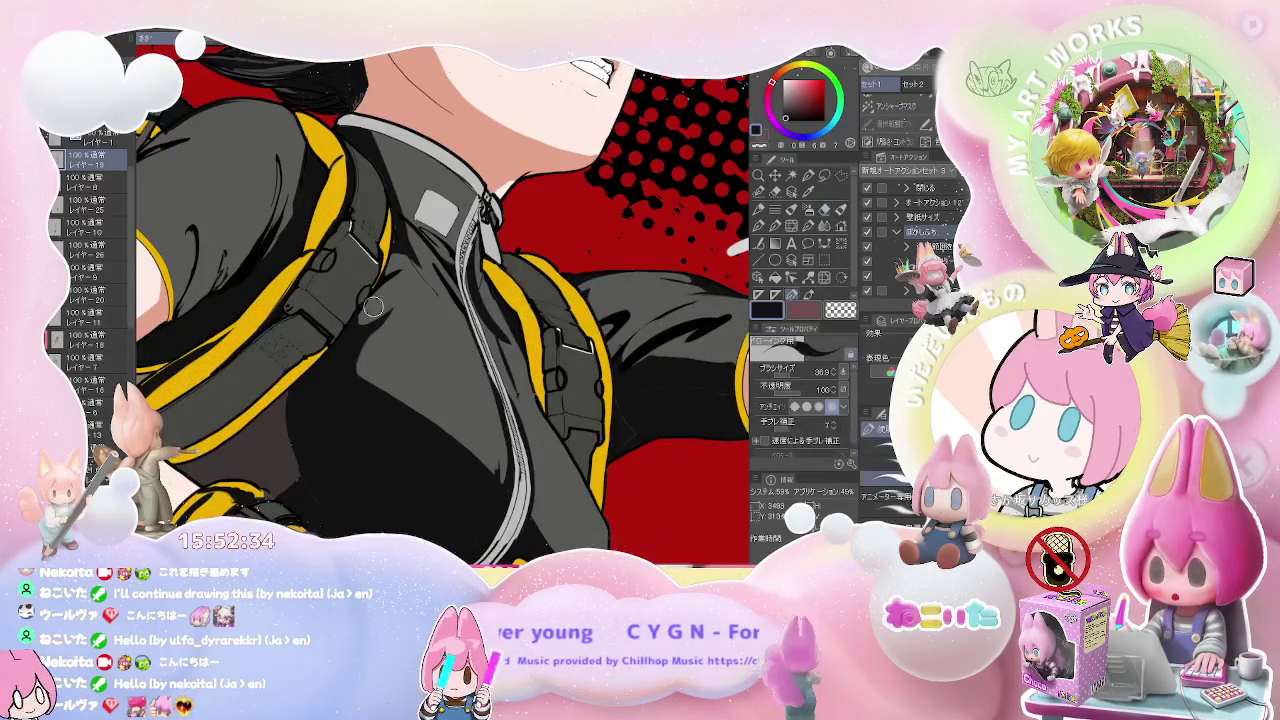
scroll(368, 318, "up", 2)
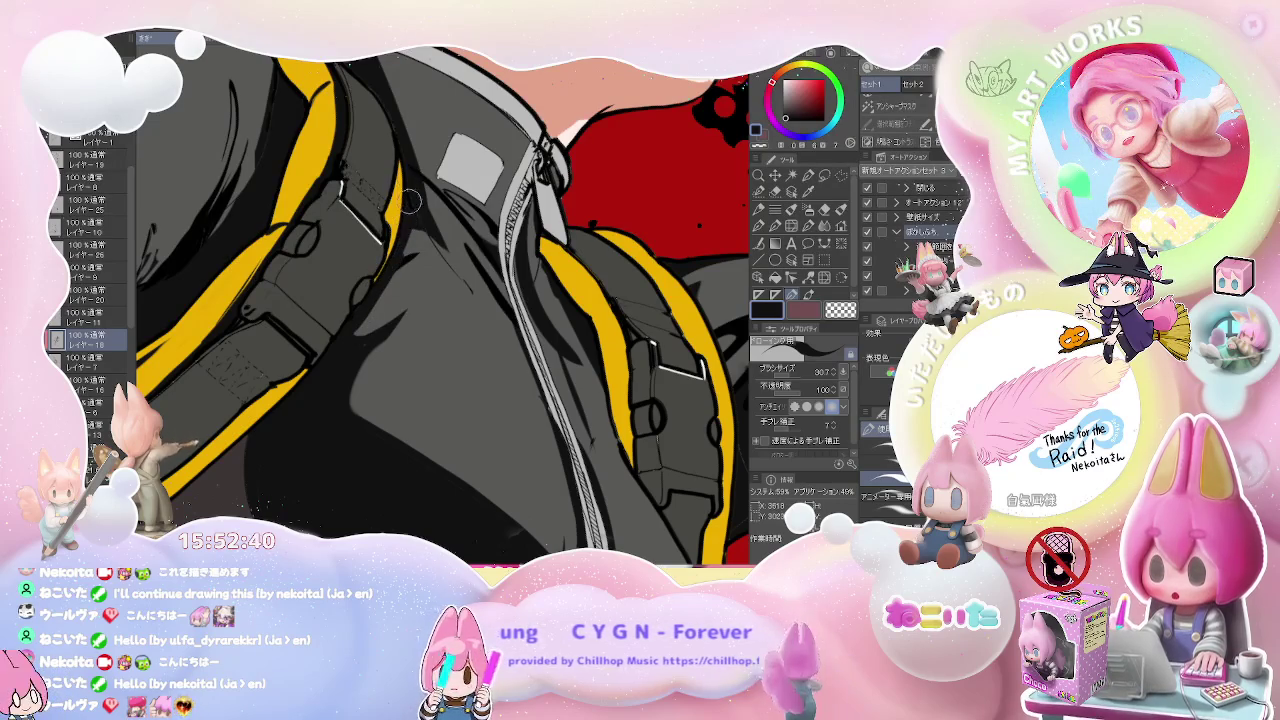
scroll(410, 192, "down", 3)
scroll(410, 192, "down", 2)
scroll(410, 192, "down", 2)
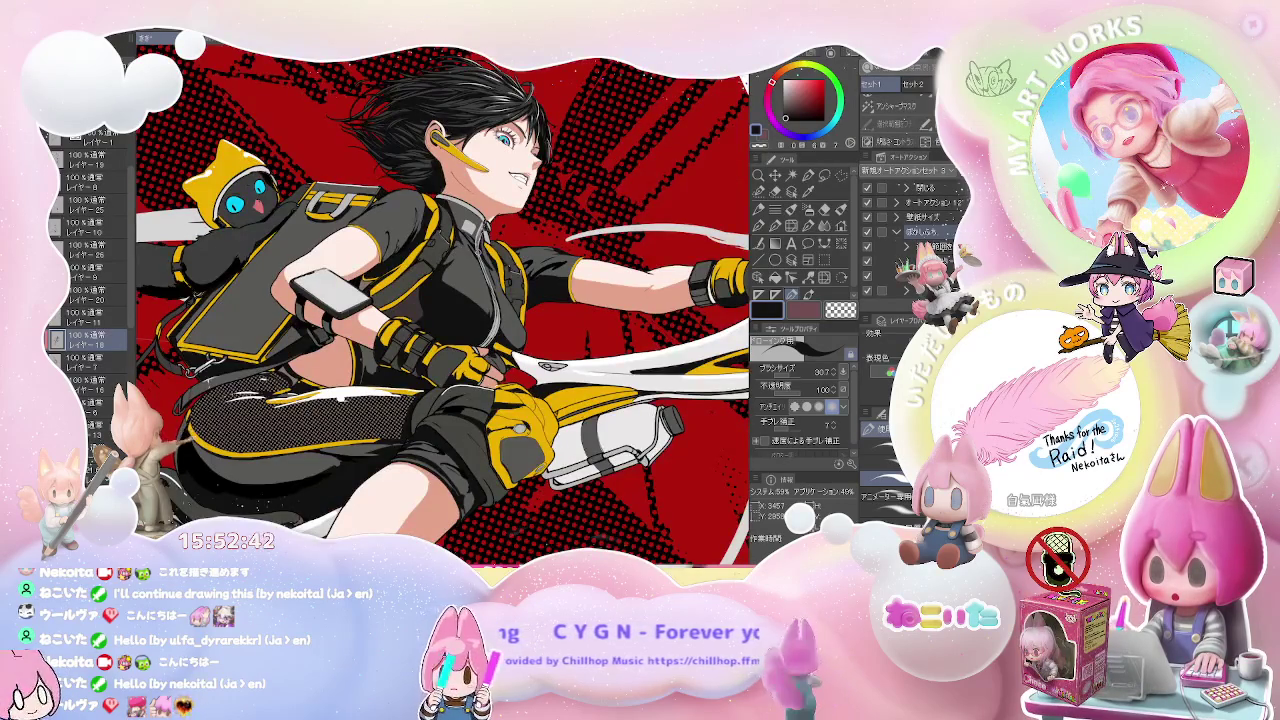
scroll(410, 192, "down", 2)
key("ctrl+@")
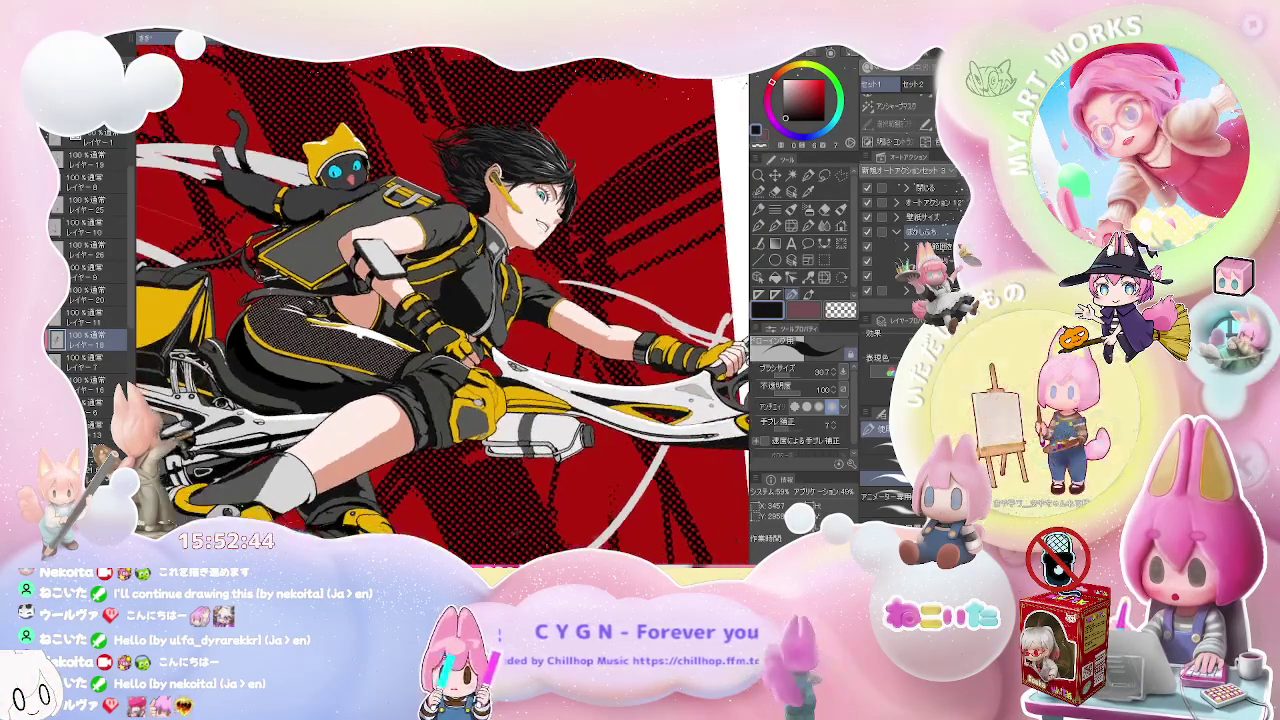
key("ctrl+0")
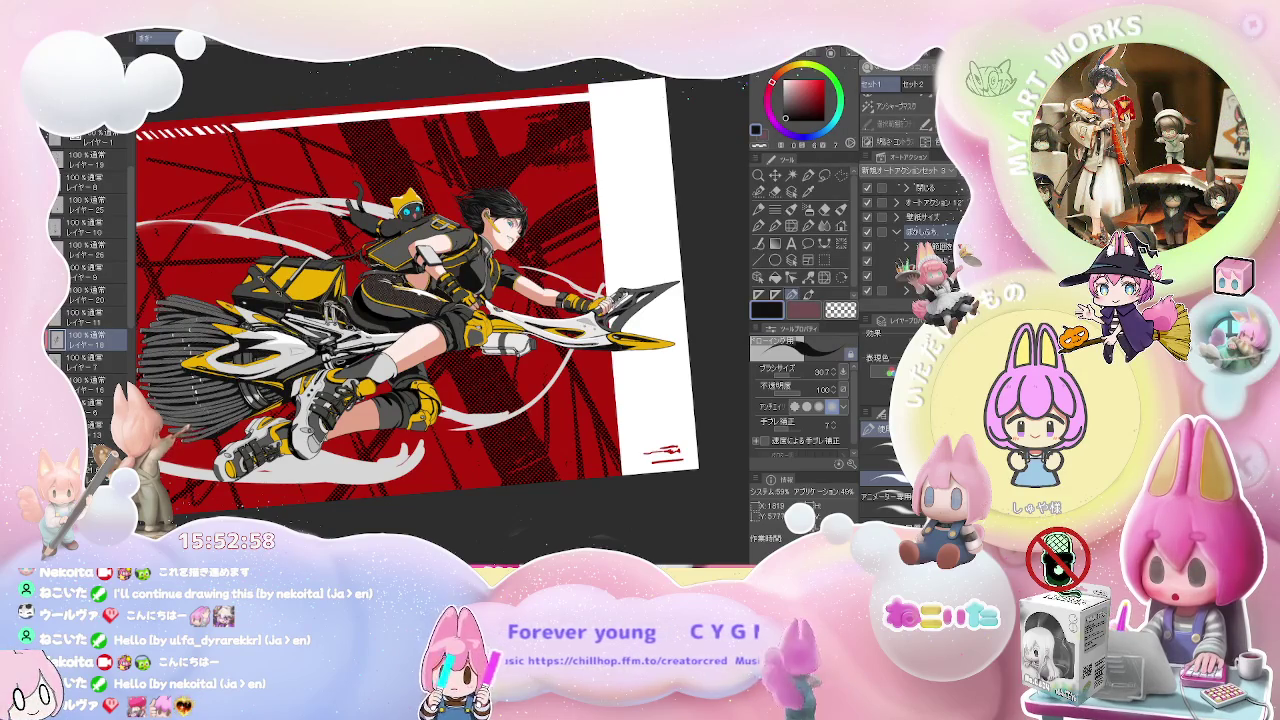
- On レイヤー20, touch up the broom's white and yellow parts by the shoe, then level the view
scroll(300, 340, "up", 3)
scroll(300, 340, "up", 3)
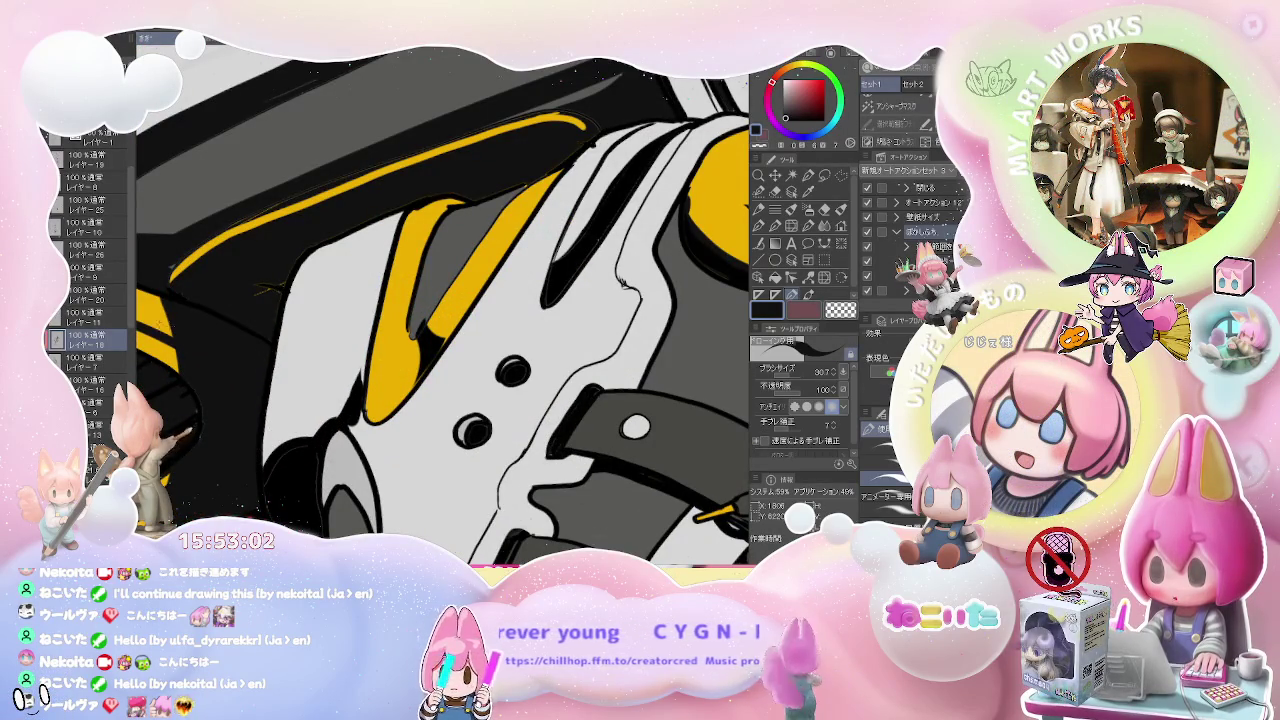
key("alt+bracketright")
key("alt+bracketright")
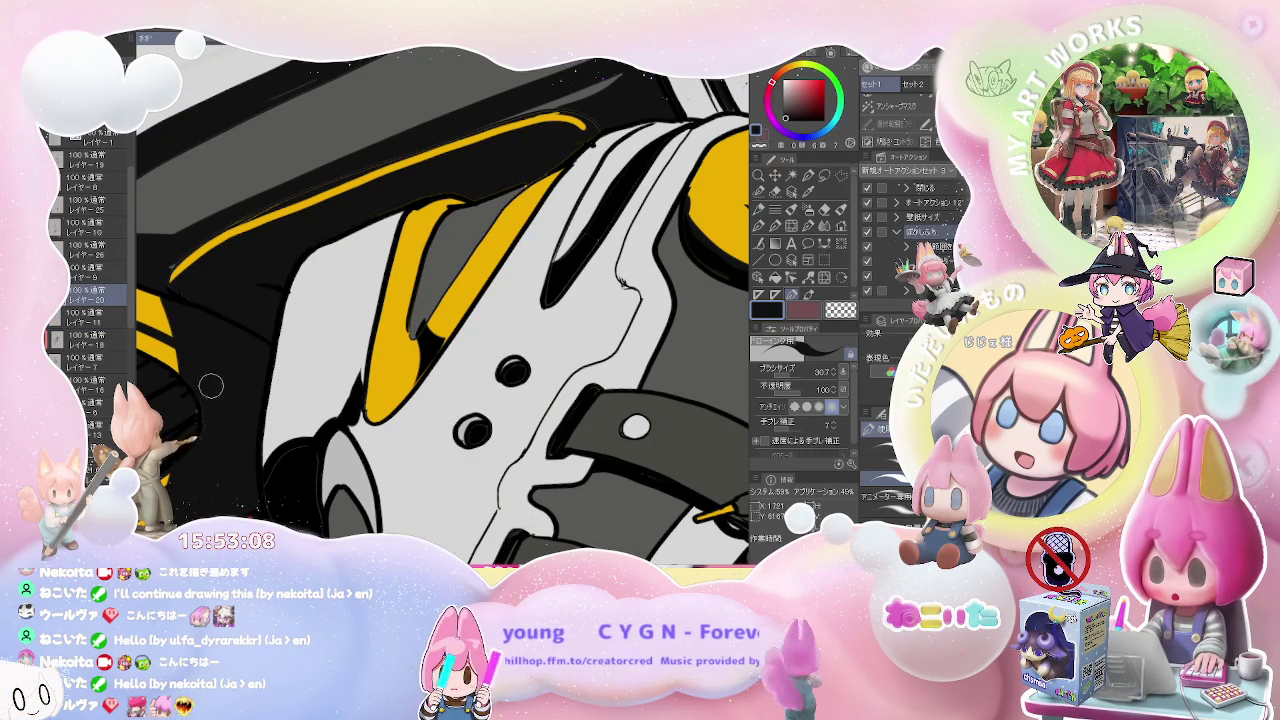
scroll(210, 420, "down", 2)
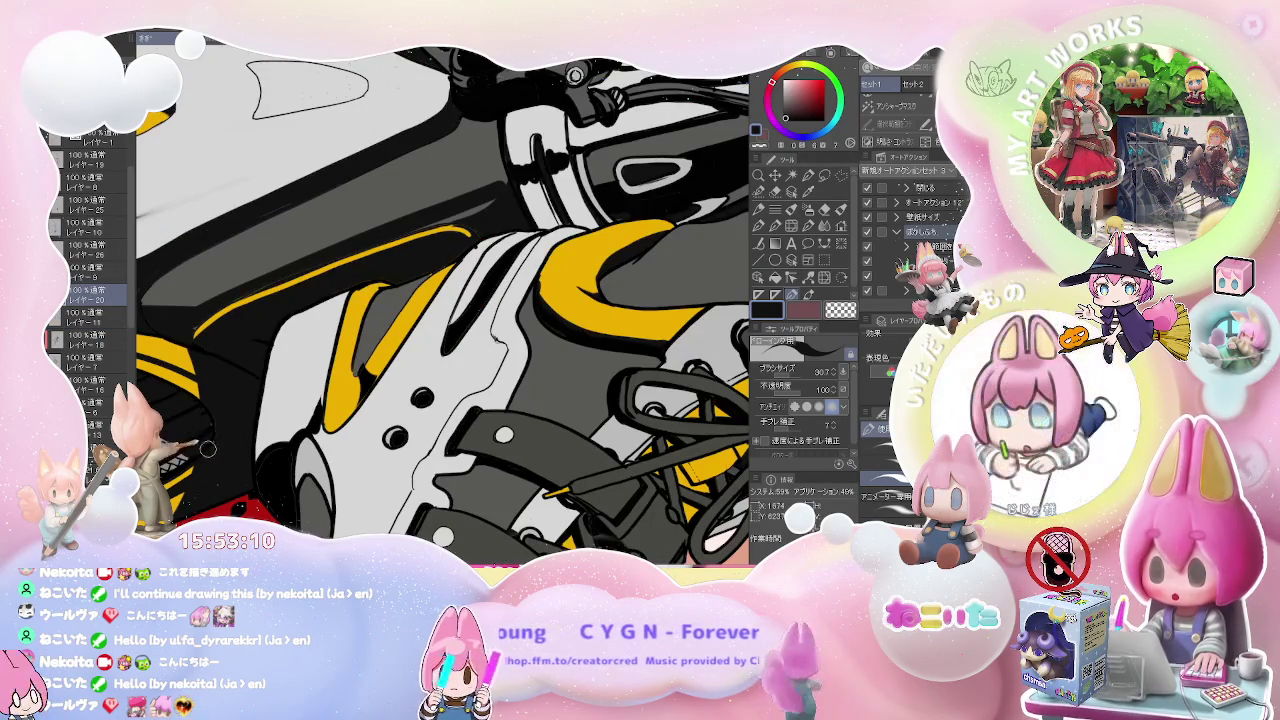
scroll(197, 325, "down", 1)
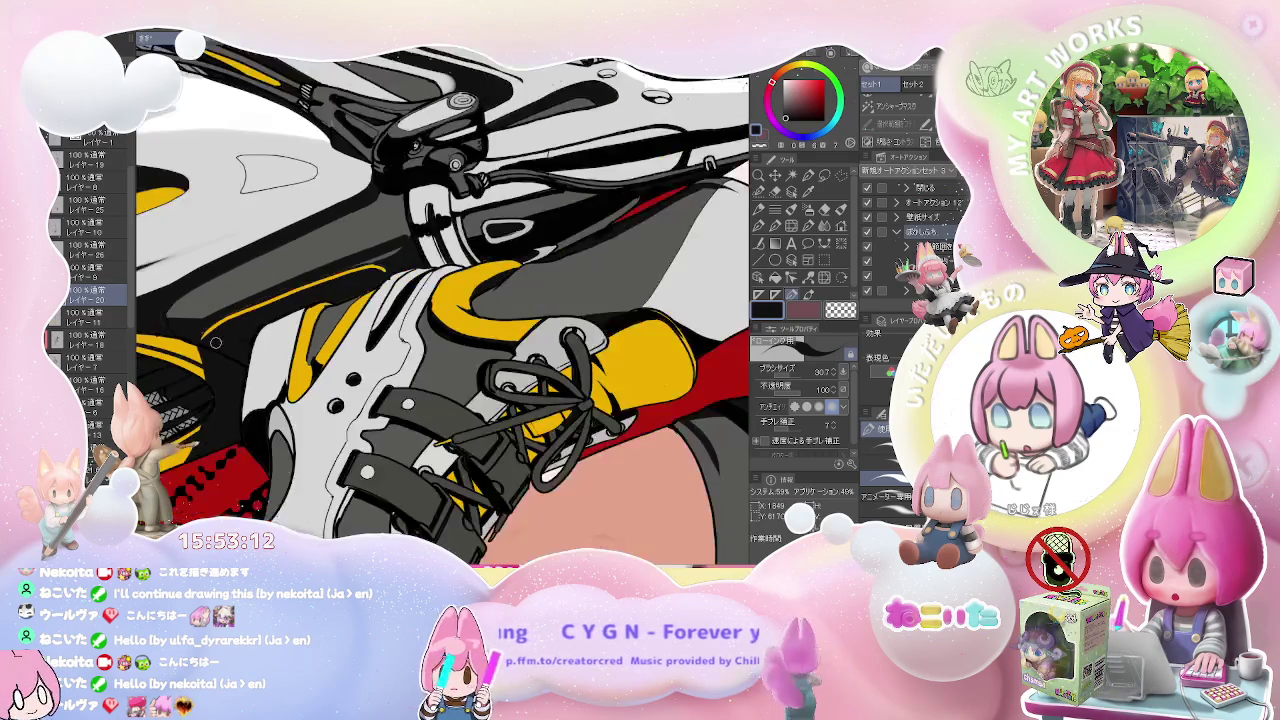
scroll(197, 325, "down", 1)
scroll(197, 325, "down", 2)
scroll(197, 325, "down", 1)
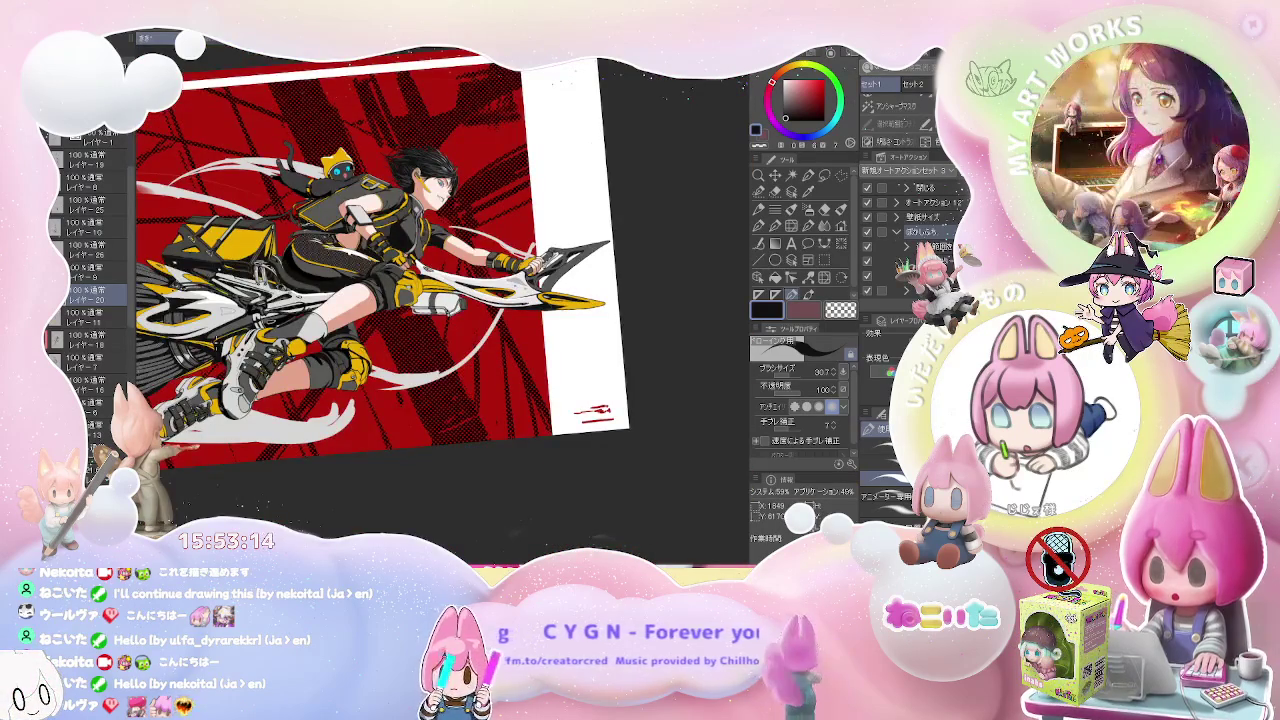
key("ctrl+@")
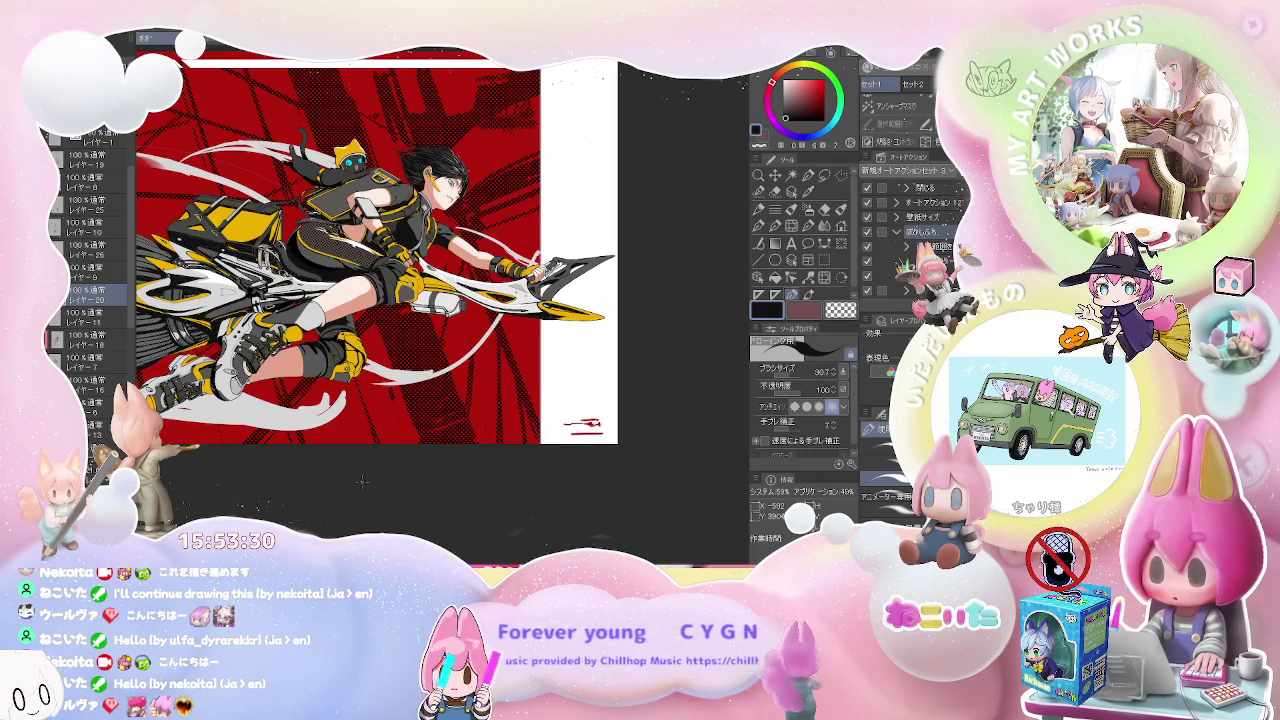
- Zoom into the rider's shoes and select レイヤー19 for refining
scroll(362, 481, "up", 5)
scroll(266, 364, "up", 2)
scroll(266, 364, "up", 2)
scroll(266, 364, "up", 2)
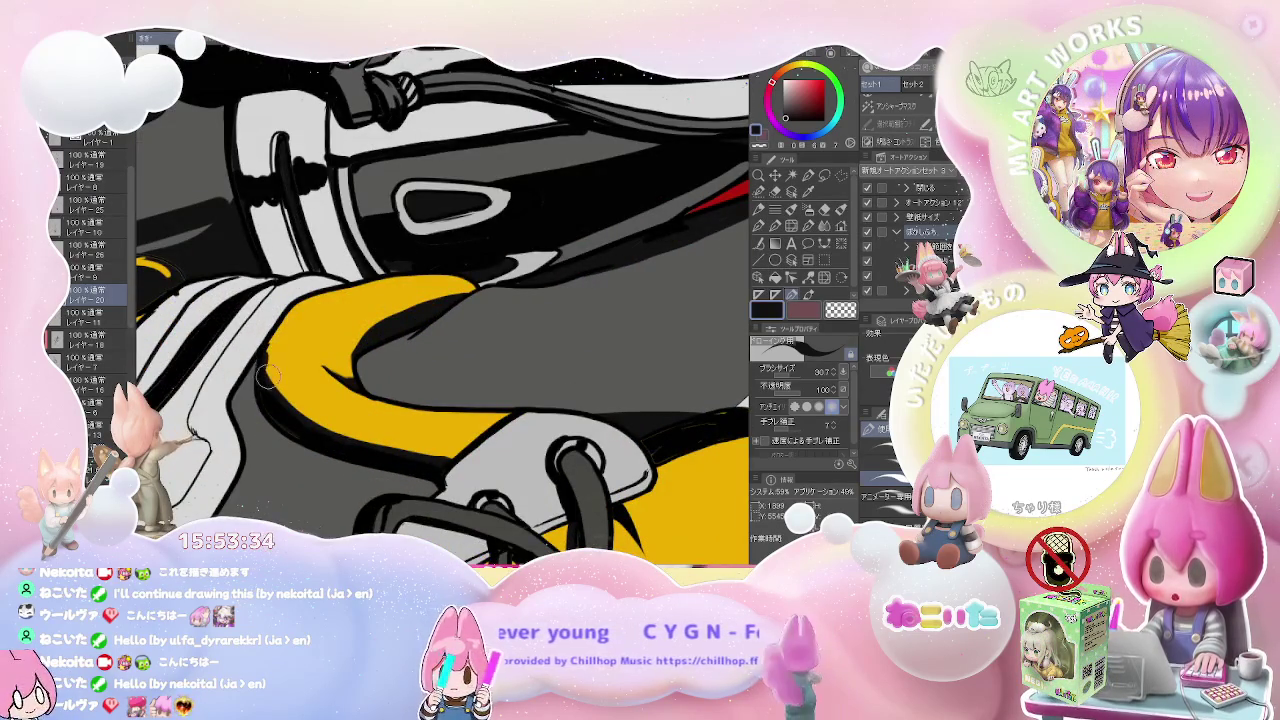
left_click(266, 366, "ctrl")
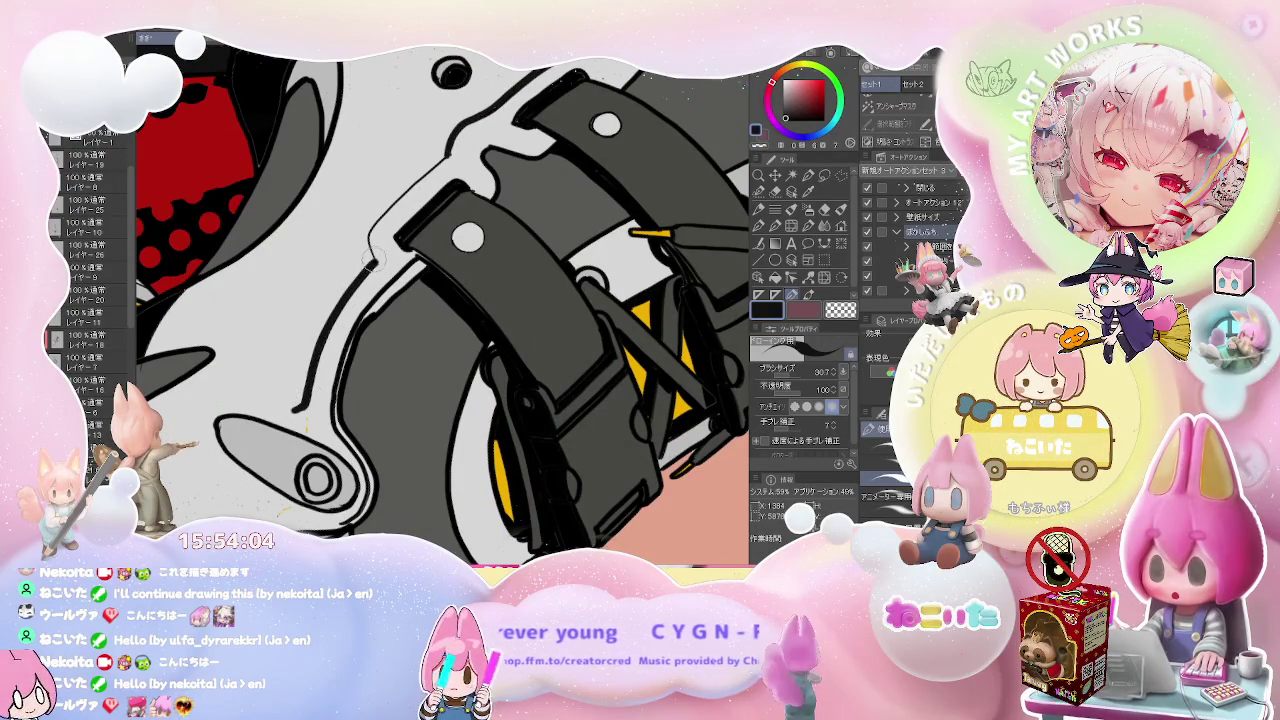
- Switch to white and touch up the shoe's light areas around the buckle straps and heel with Fill and a smaller pen brush
key("x")
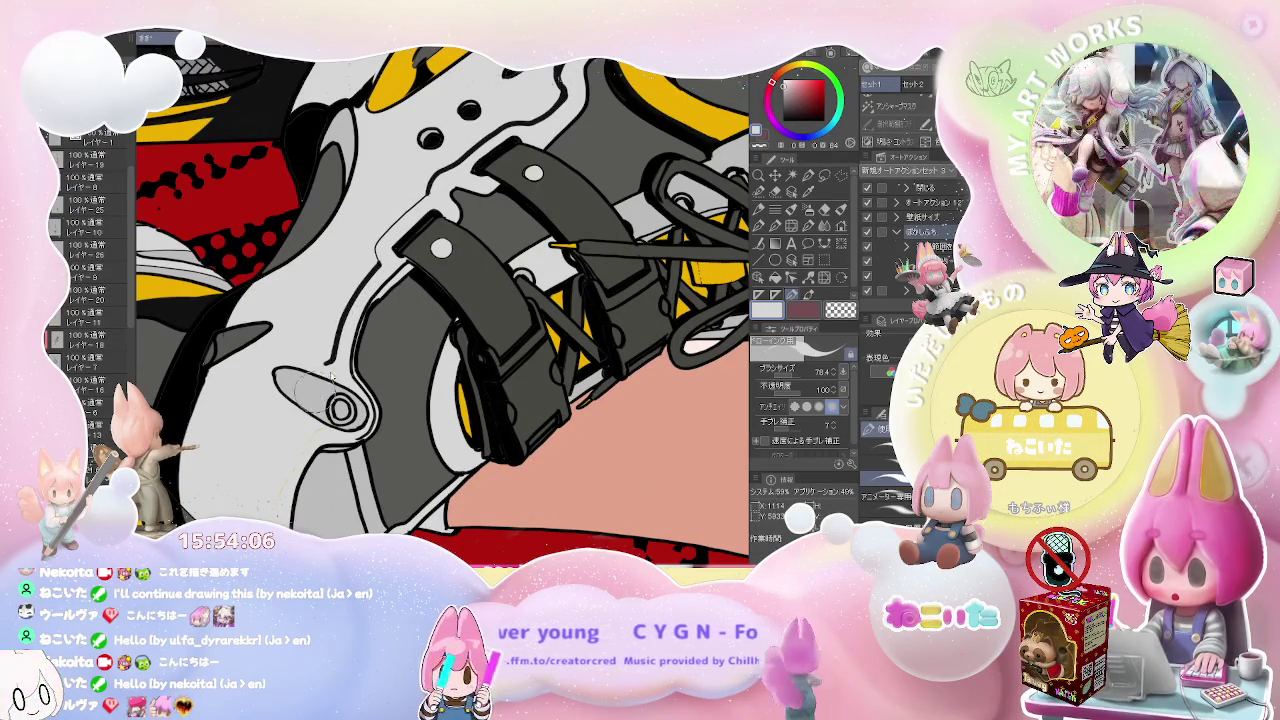
scroll(337, 358, "up", 2)
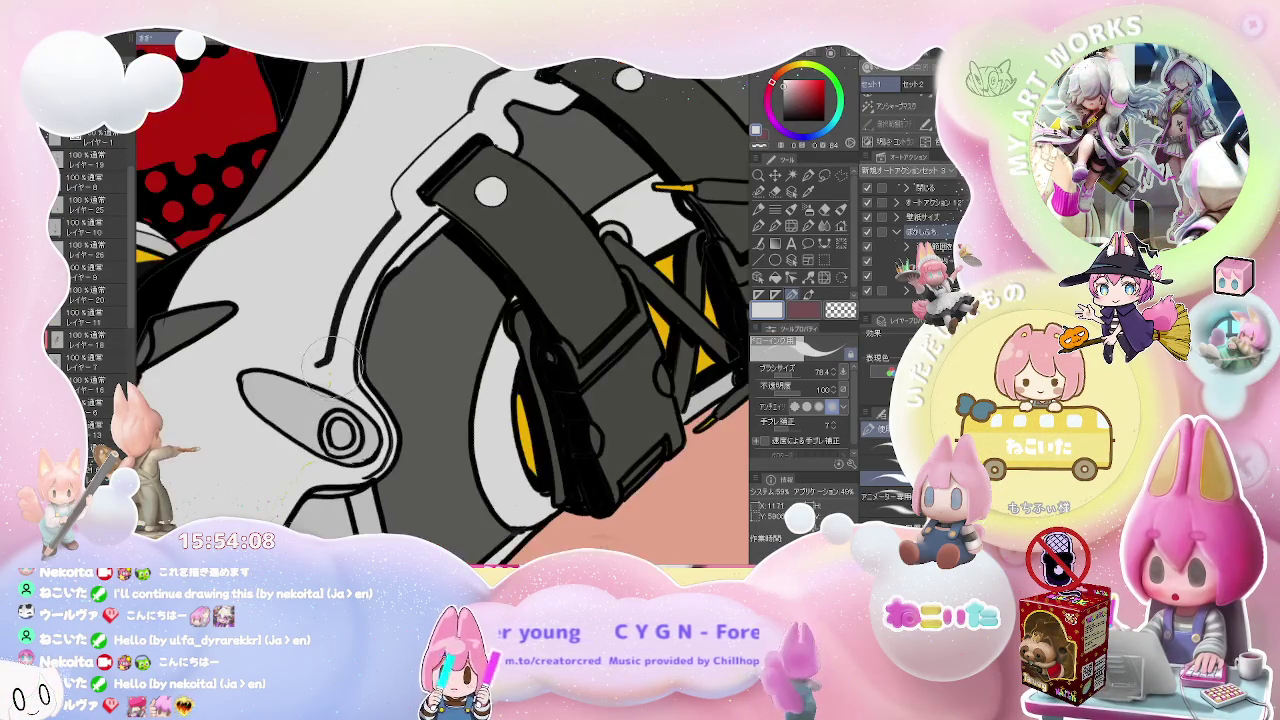
key("g")
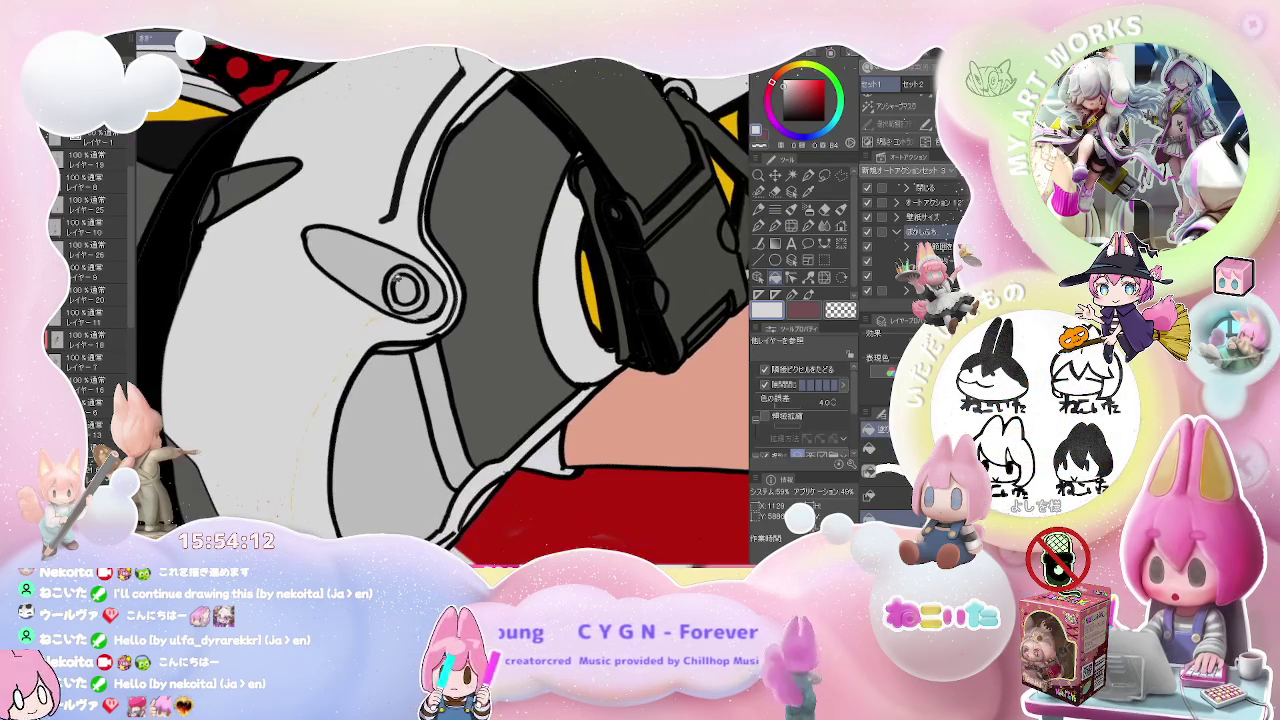
key("b")
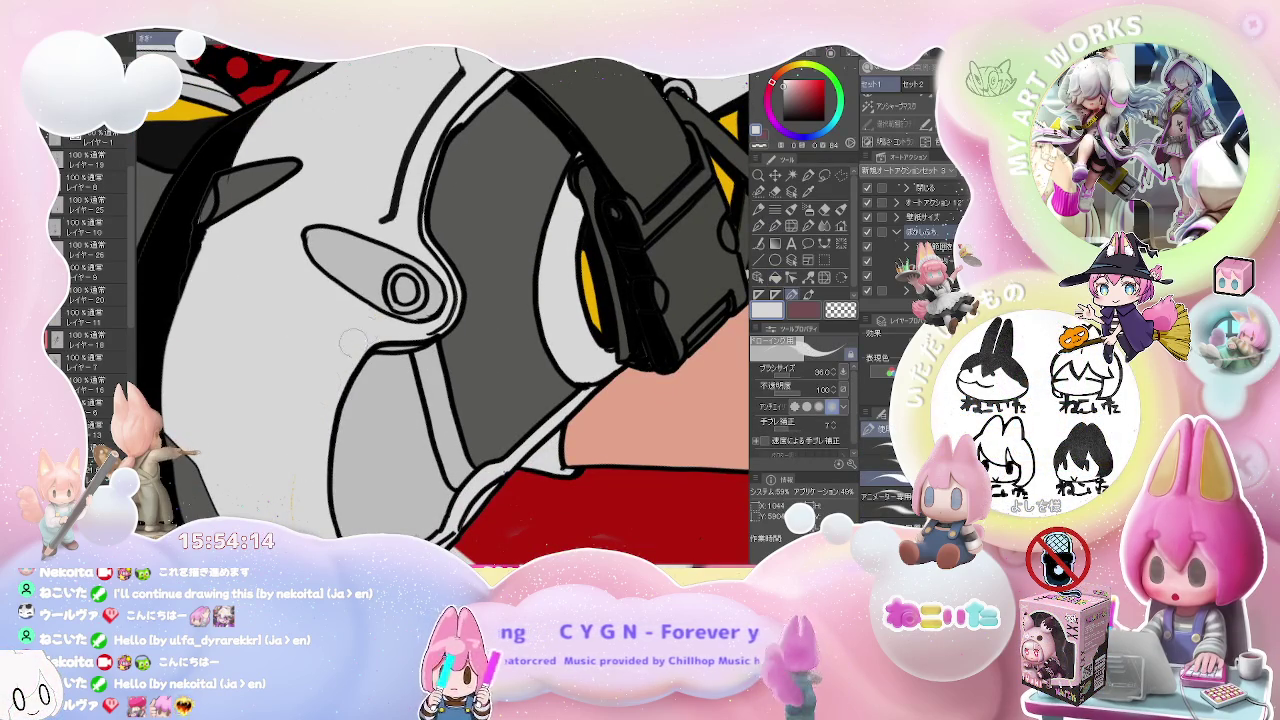
- Zoom out to see the whole rider and reset the canvas rotation to level
scroll(340, 370, "down", 3)
scroll(322, 412, "down", 2)
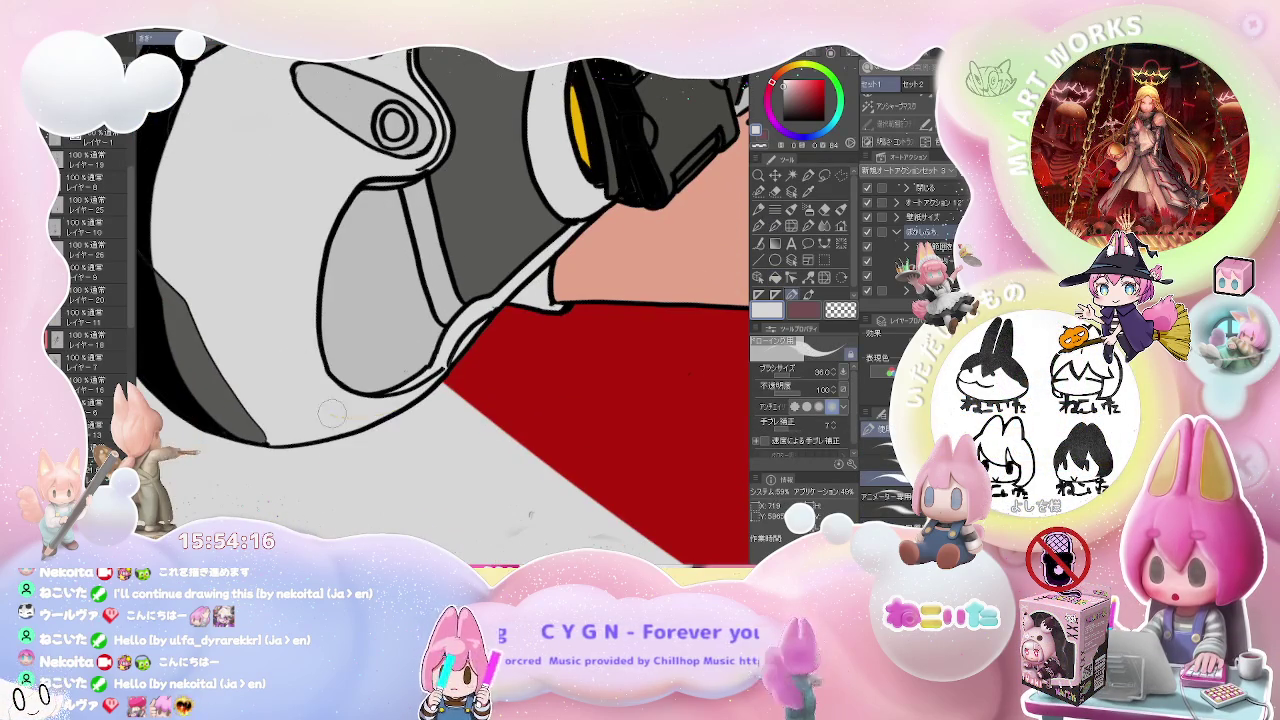
scroll(407, 392, "down", 2)
scroll(407, 392, "down", 2)
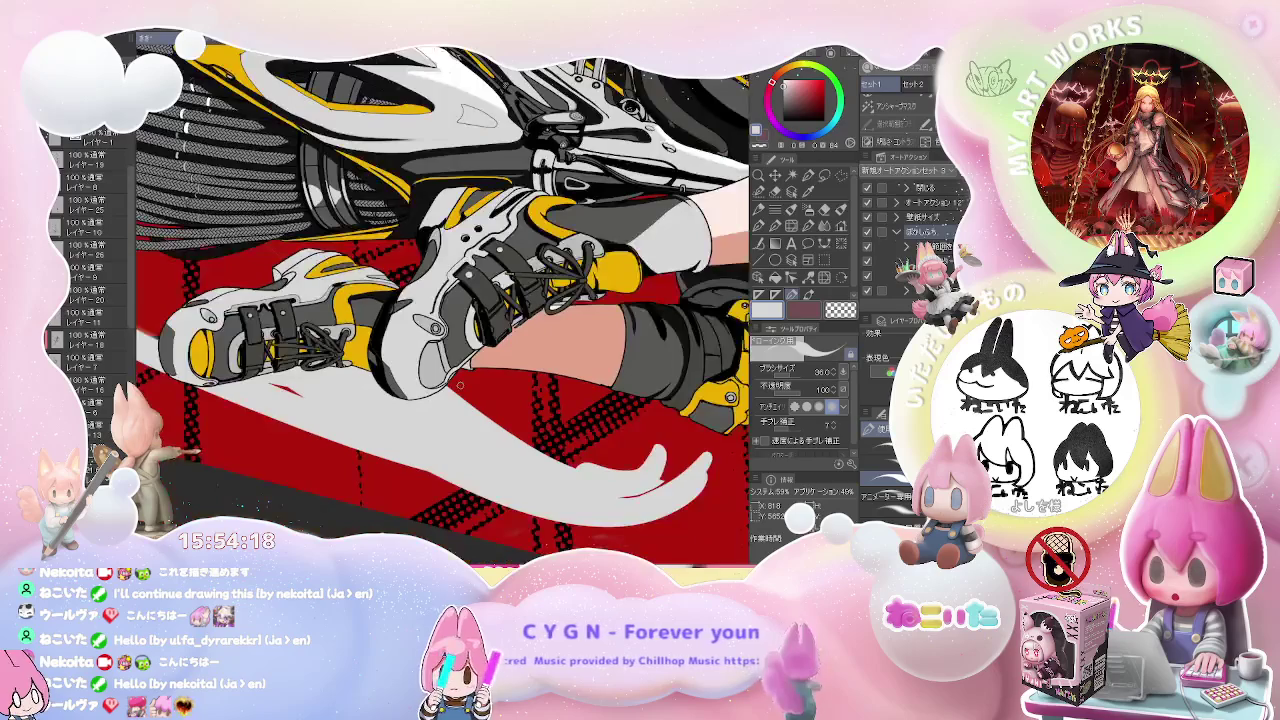
scroll(407, 392, "down", 1)
scroll(407, 392, "down", 1)
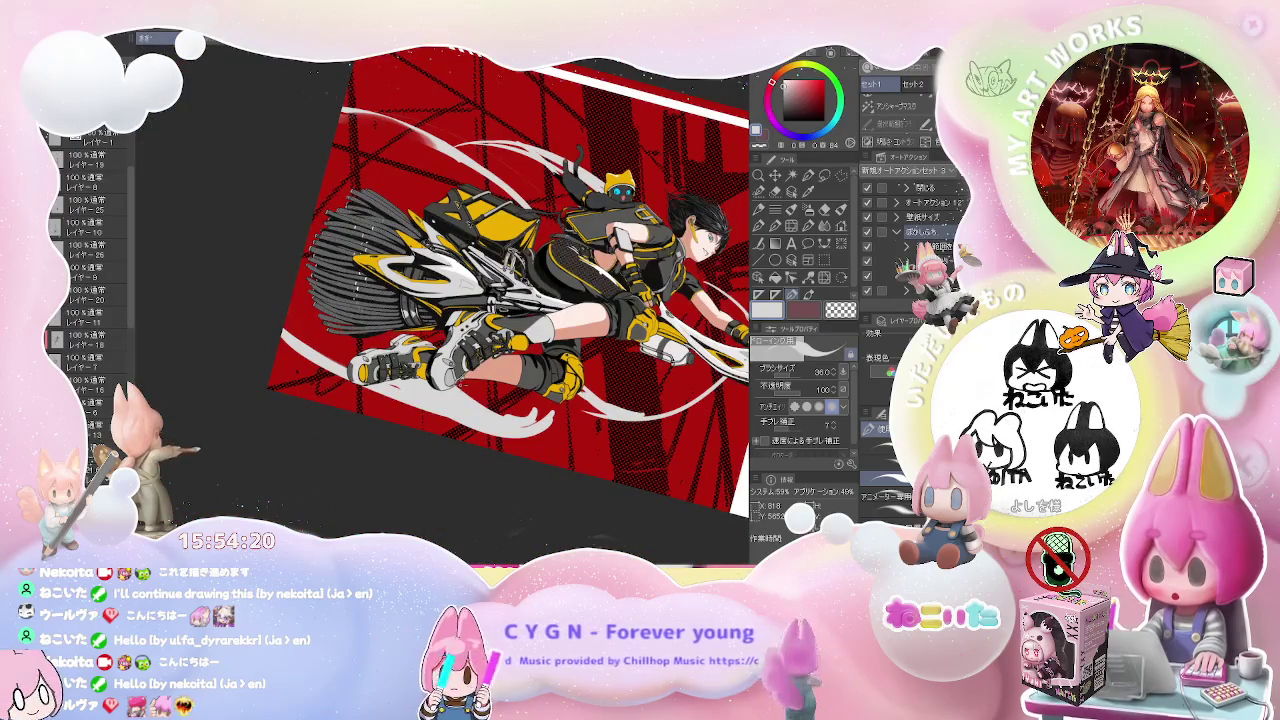
scroll(444, 282, "right", 3)
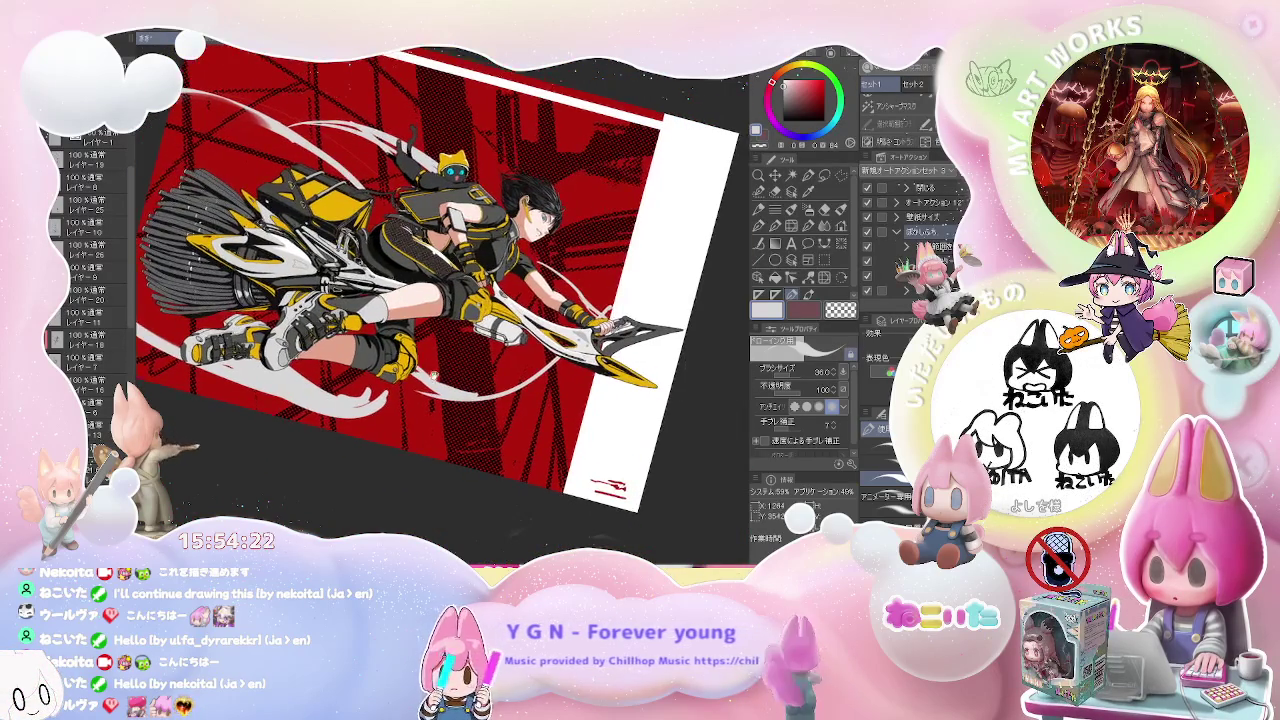
scroll(444, 282, "right", 1)
key("ctrl+0")
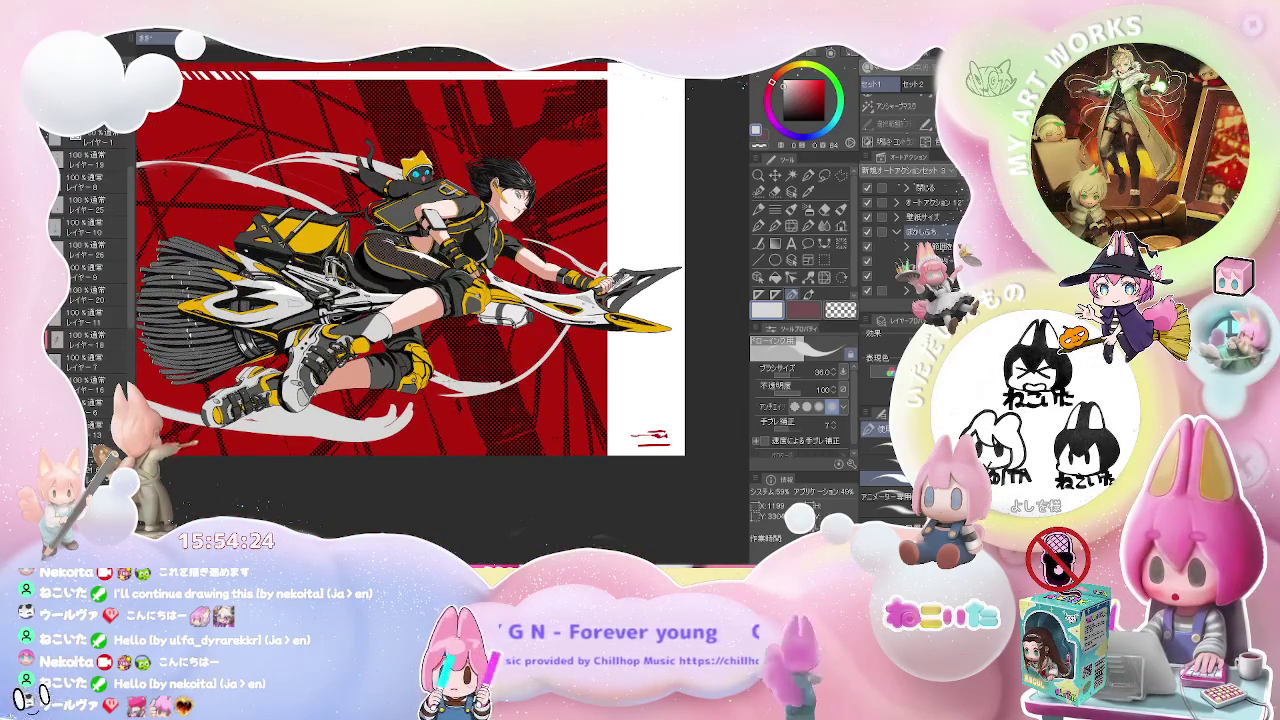
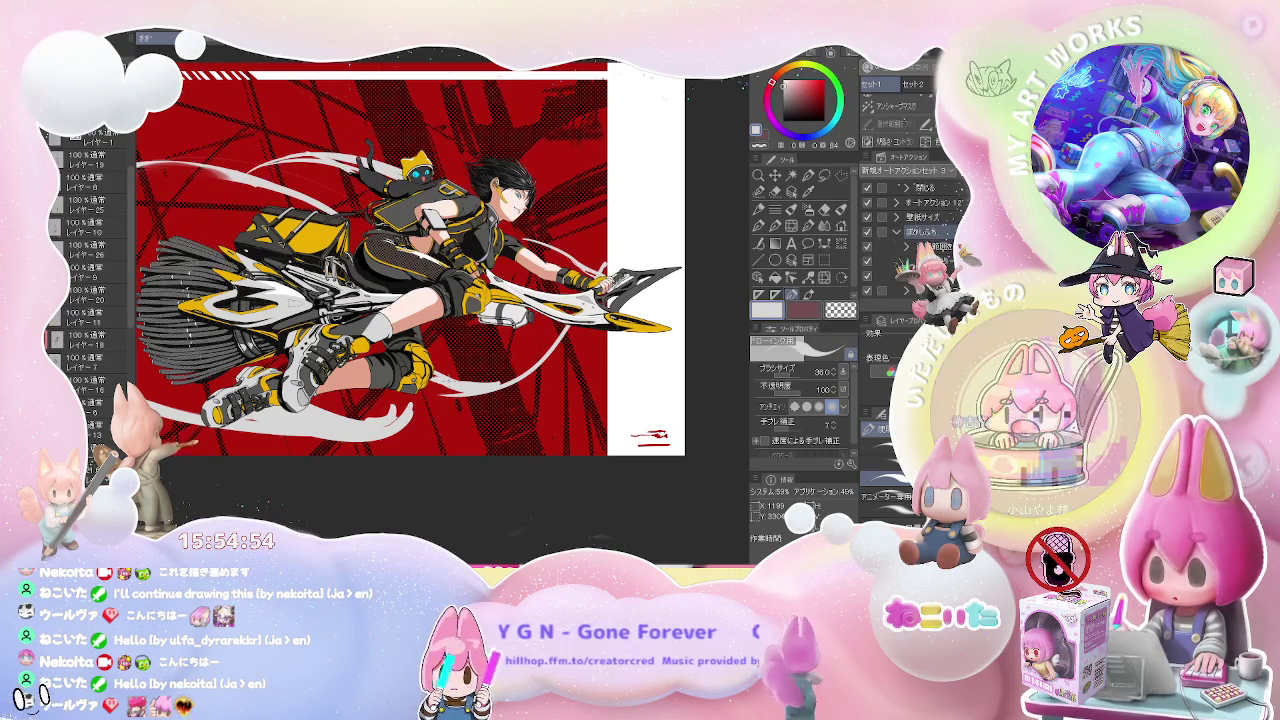
- Fill the thin strip beside the tank's grey strap with a darker grey shade
scroll(516, 338, "up", 2)
scroll(510, 330, "up", 2)
scroll(490, 300, "up", 3)
scroll(463, 270, "up", 3)
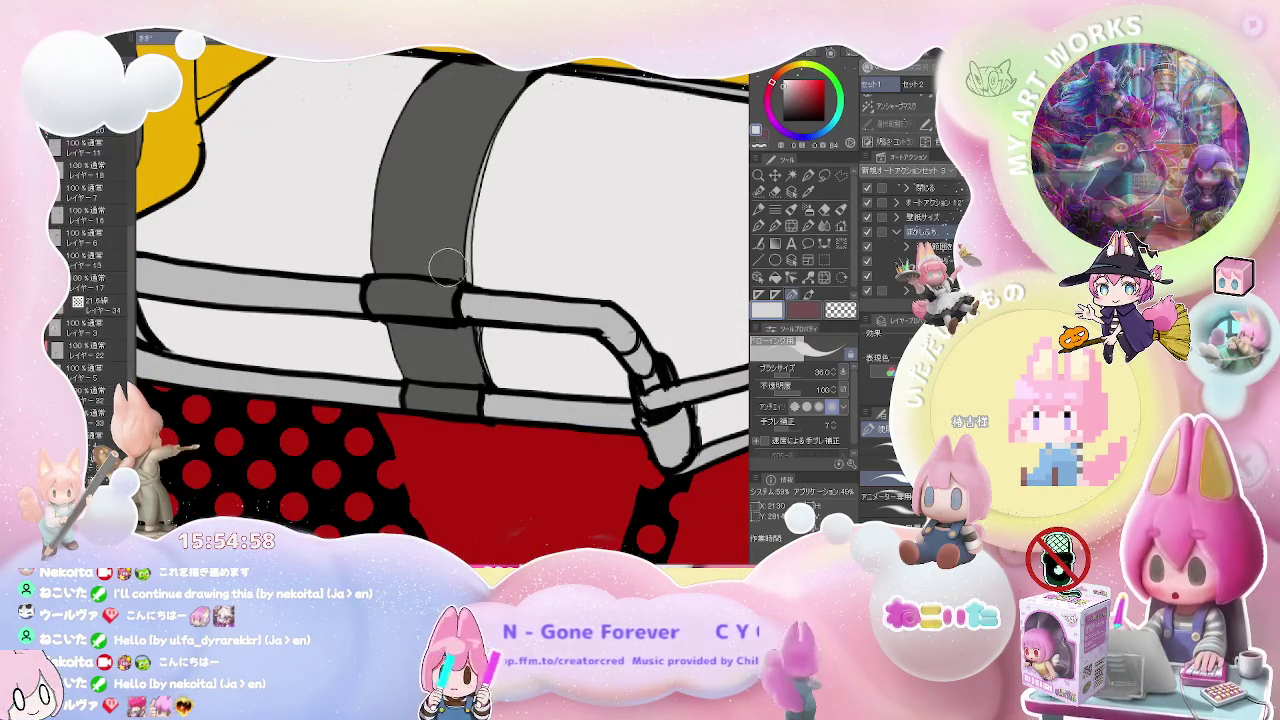
left_click(468, 258, "alt")
key("g")
left_click(471, 258)
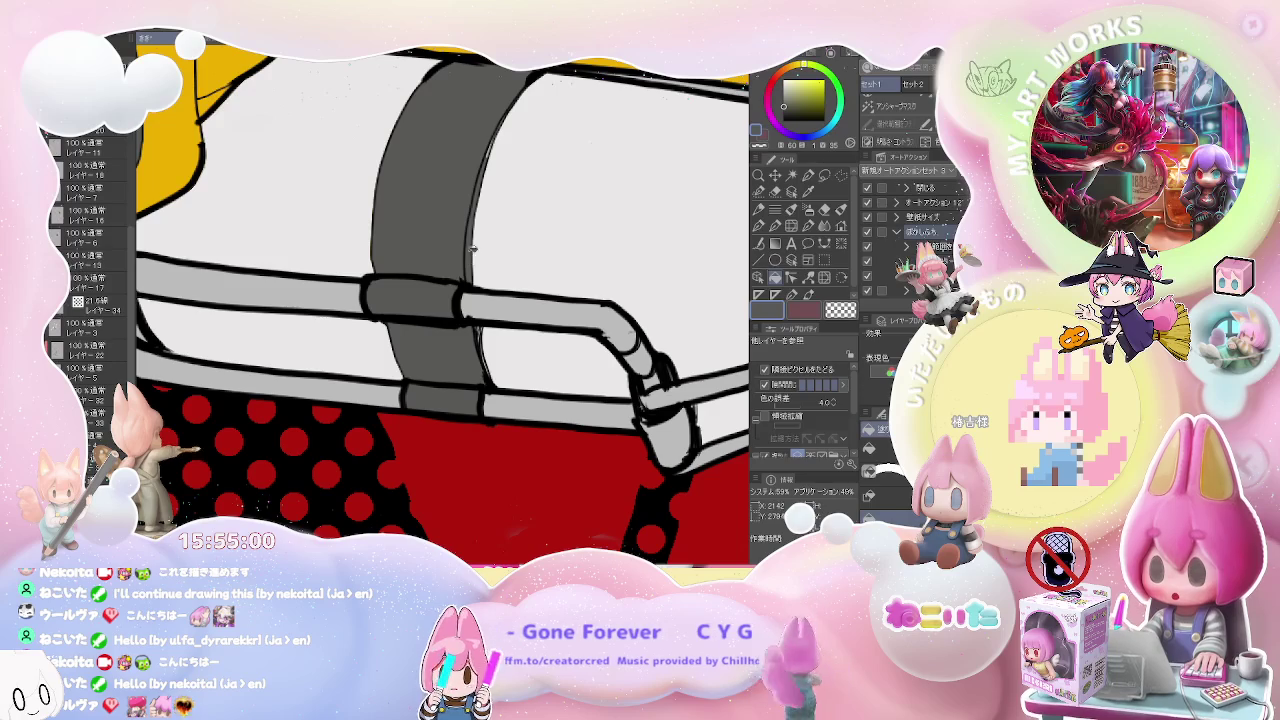
key("p")
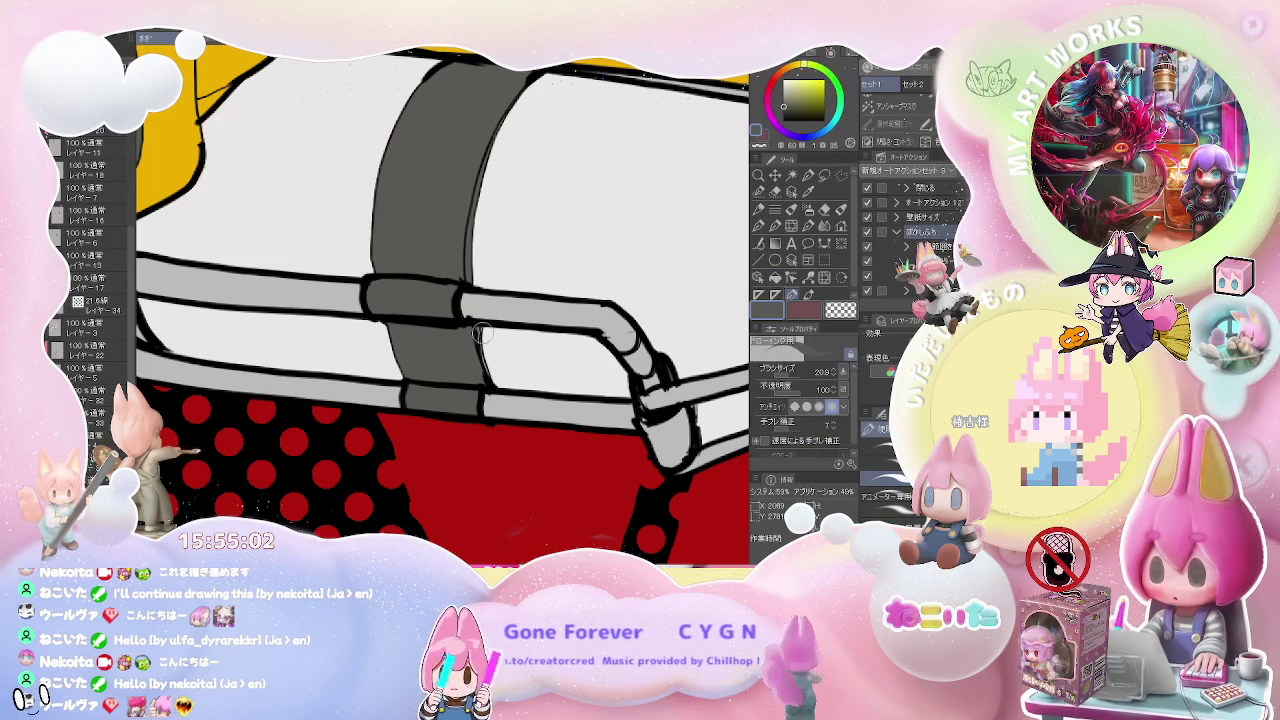
scroll(487, 372, "down", 1)
scroll(487, 372, "down", 3)
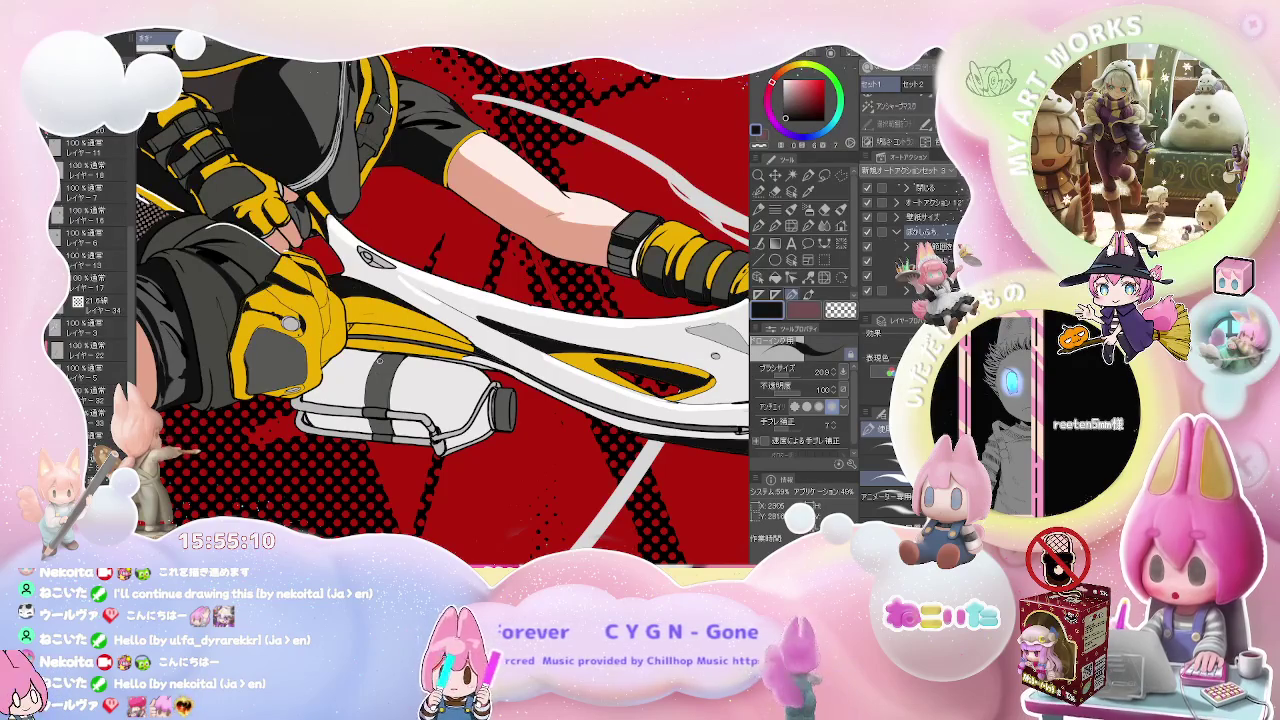
scroll(390, 347, "up", 2)
scroll(390, 347, "up", 2)
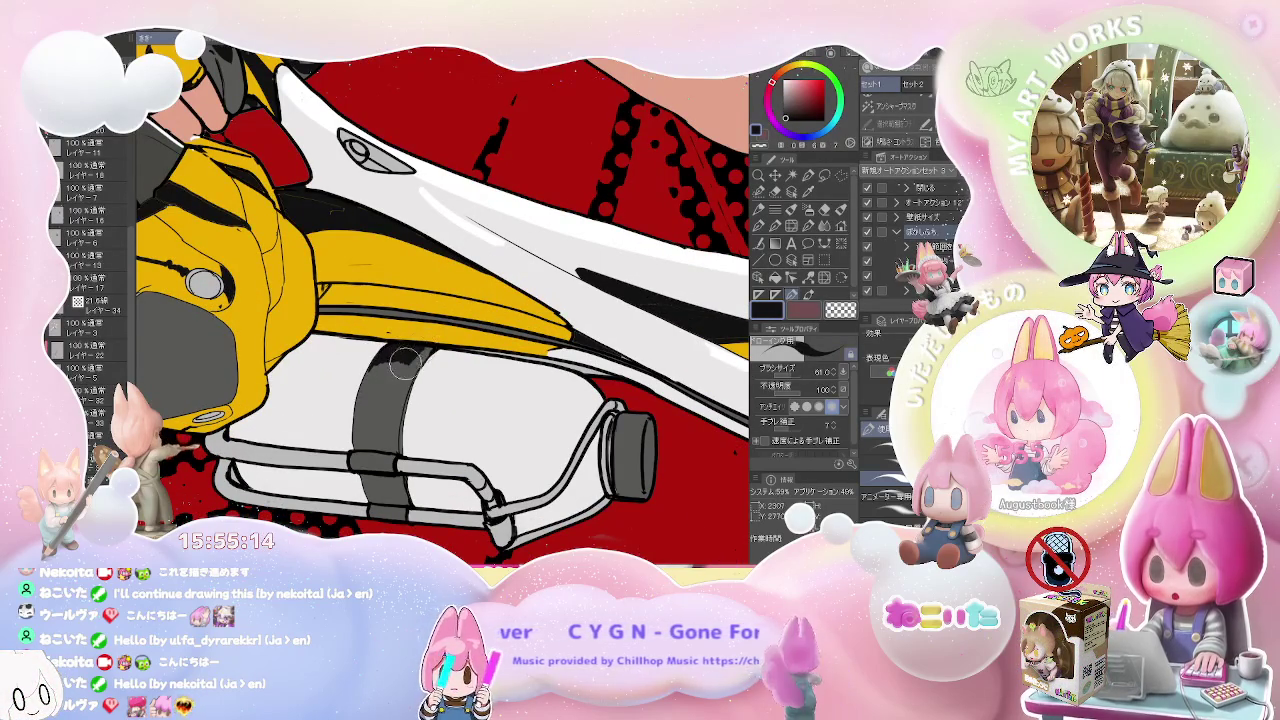
scroll(416, 391, "down", 2)
scroll(417, 393, "down", 2)
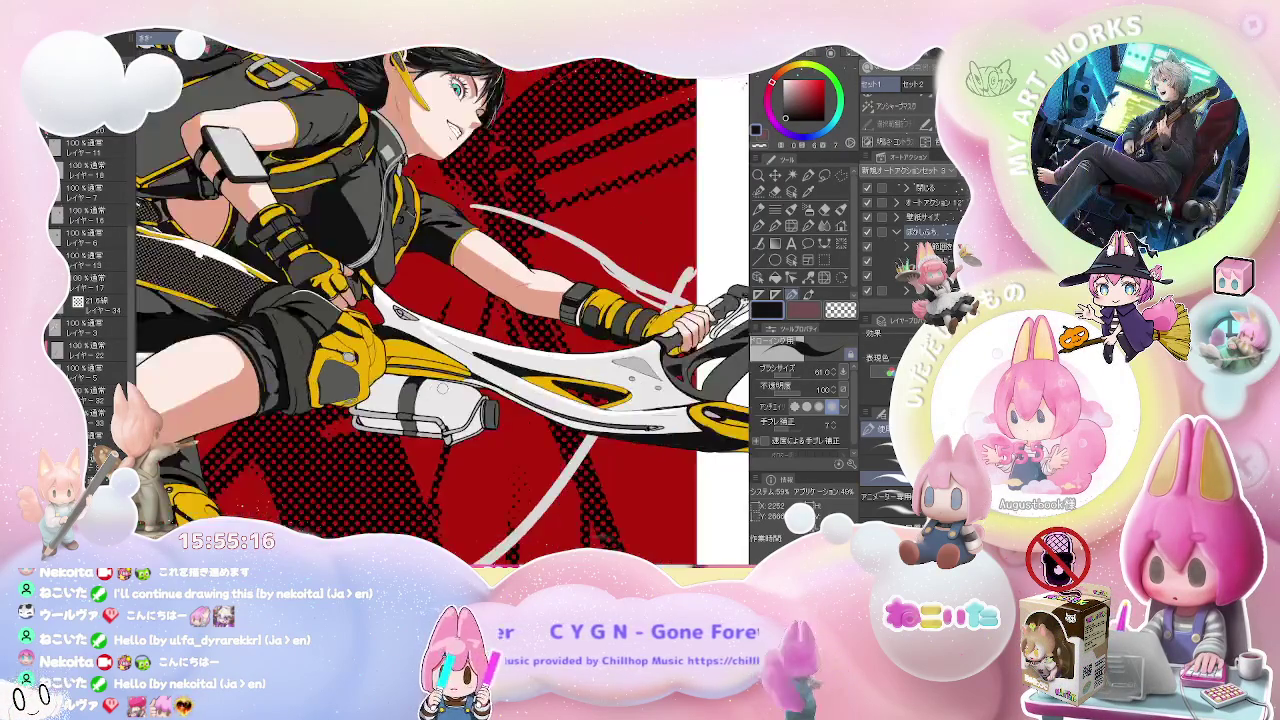
scroll(440, 392, "down", 1)
scroll(452, 391, "down", 1)
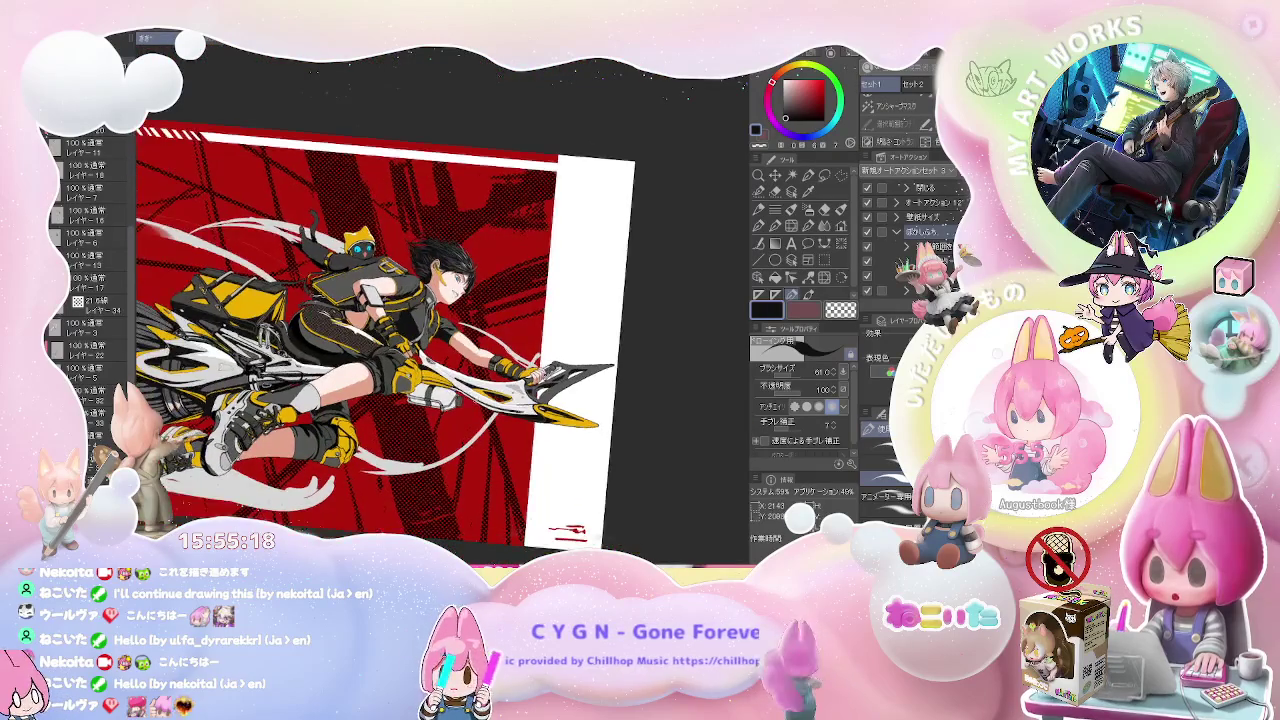
left_click_drag(400, 340, 430, 300)
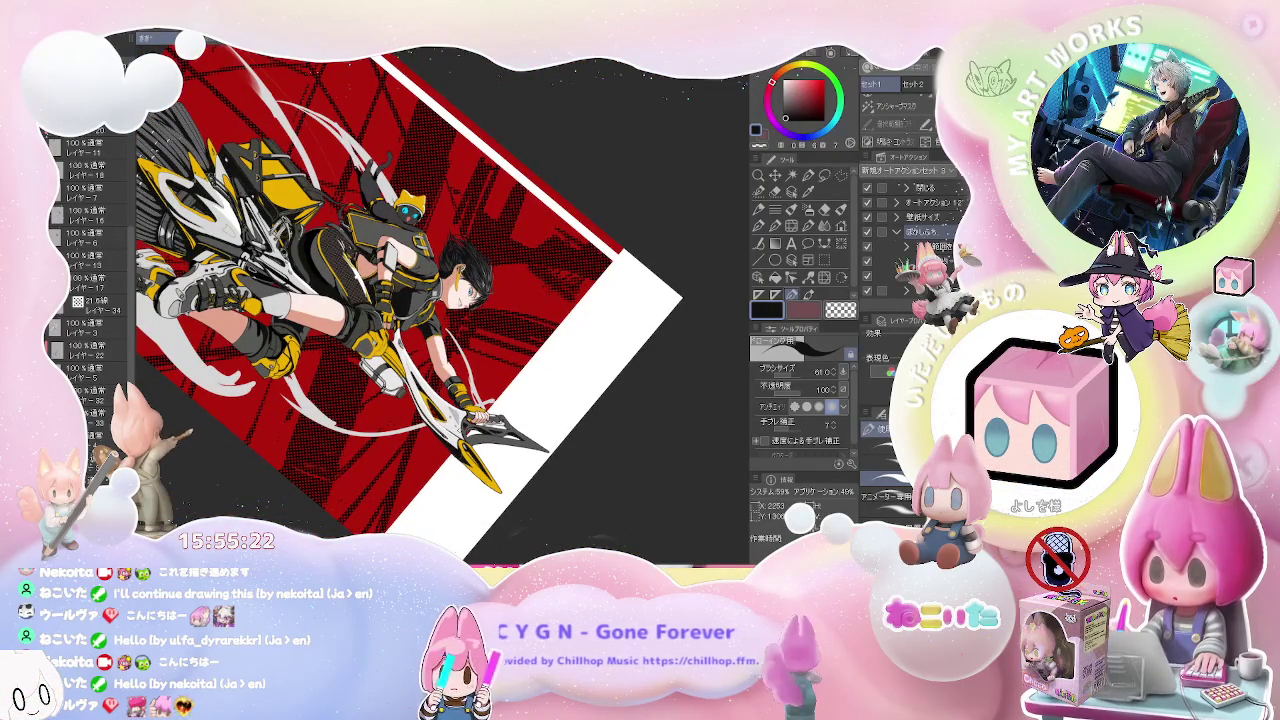
key("minus")
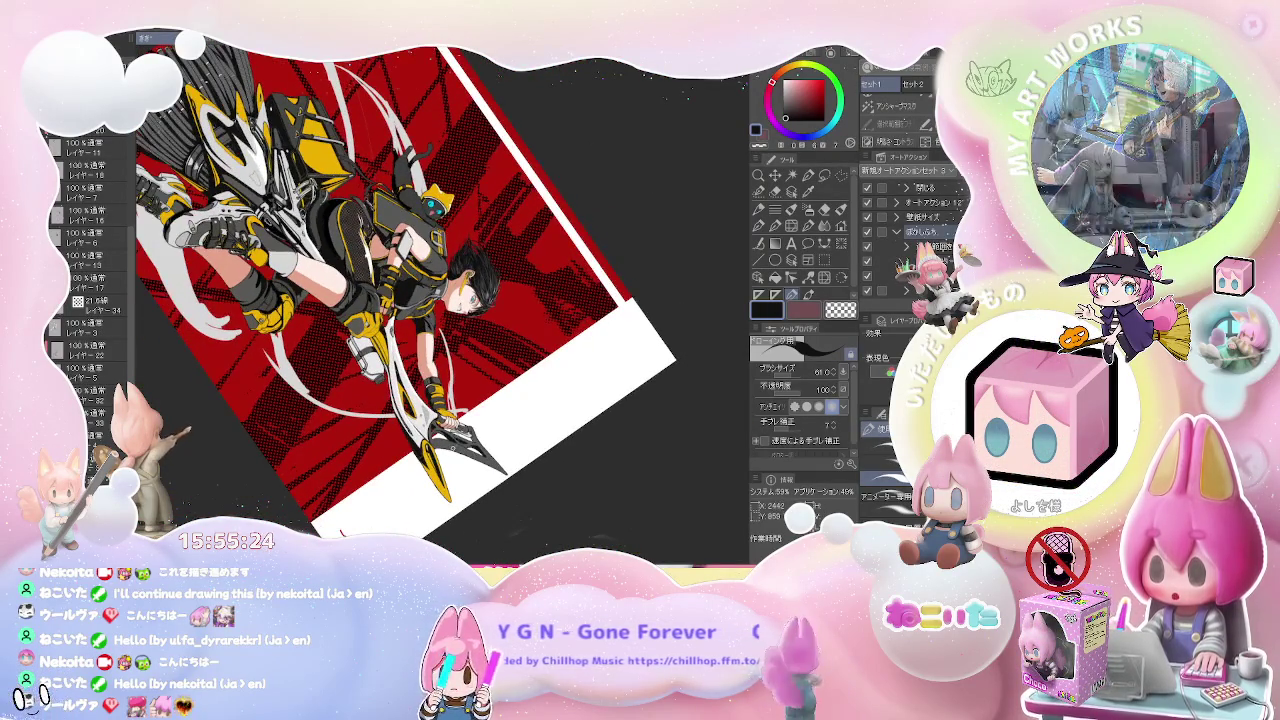
scroll(440, 300, "up", 2)
scroll(298, 345, "up", 3)
scroll(298, 345, "up", 3)
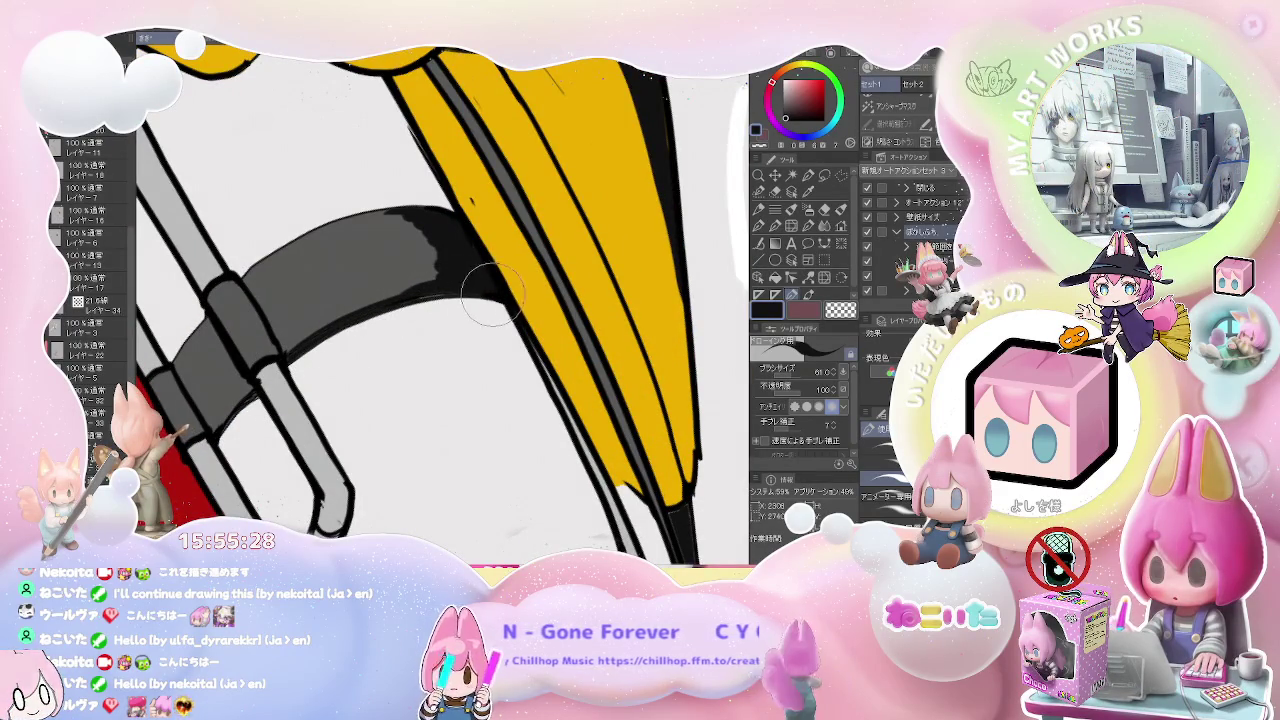
scroll(410, 300, "down", 2)
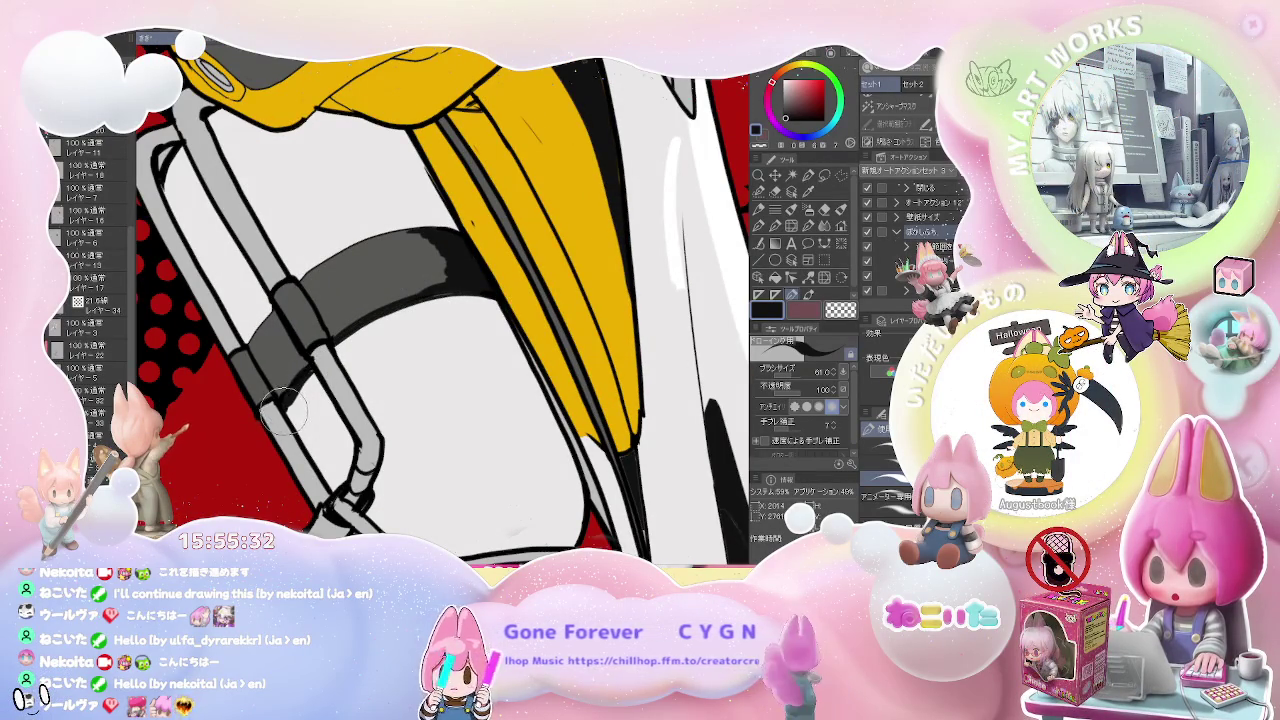
scroll(333, 347, "down", 1)
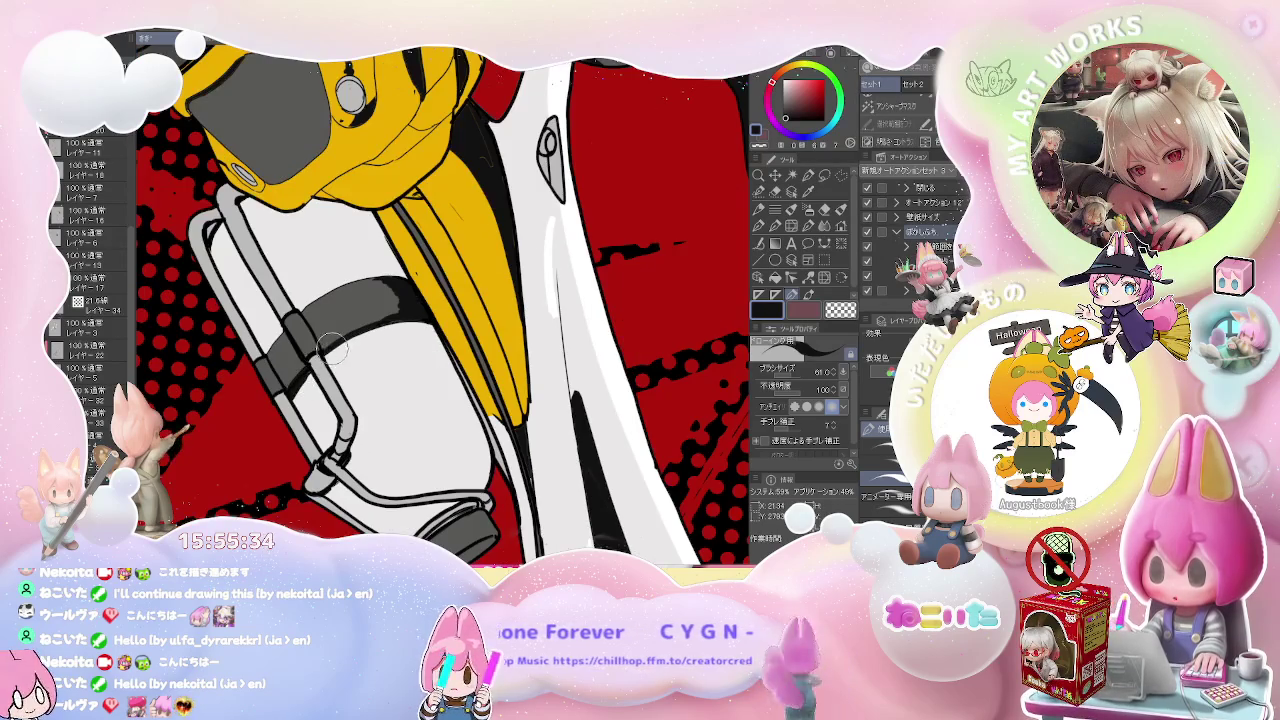
scroll(388, 322, "down", 2)
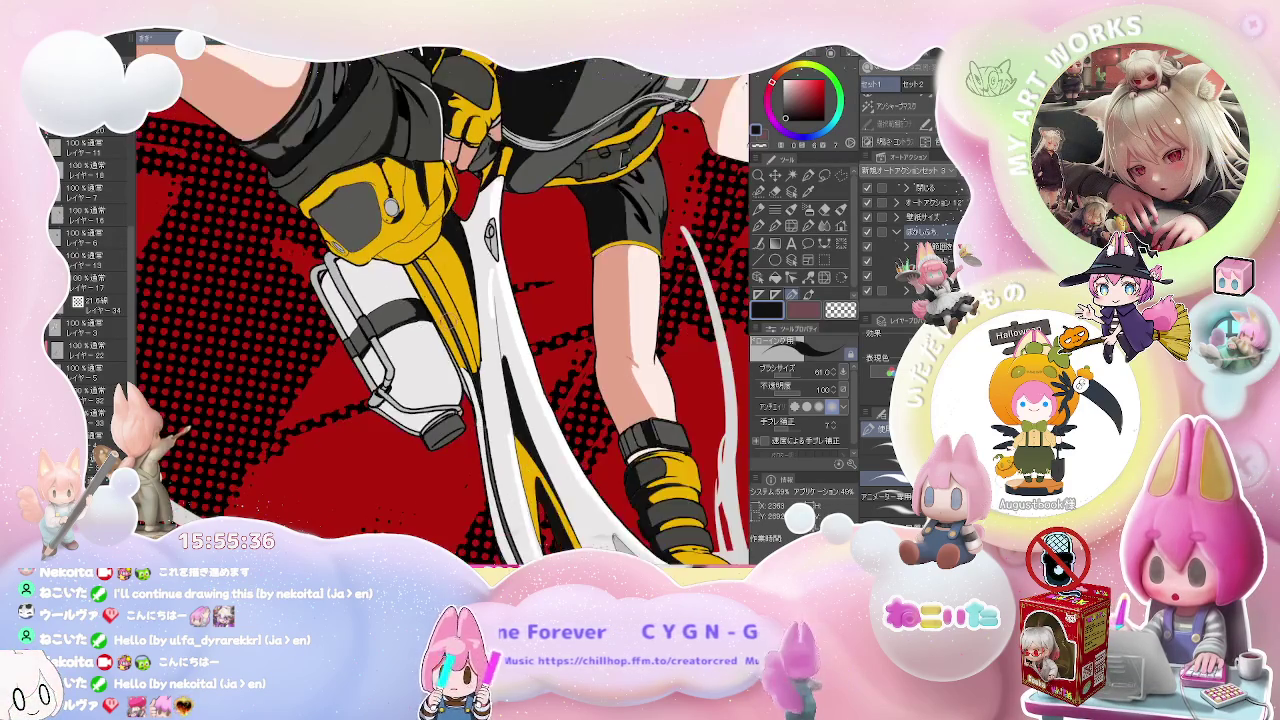
scroll(388, 322, "down", 1)
scroll(388, 322, "down", 1)
scroll(388, 322, "down", 1)
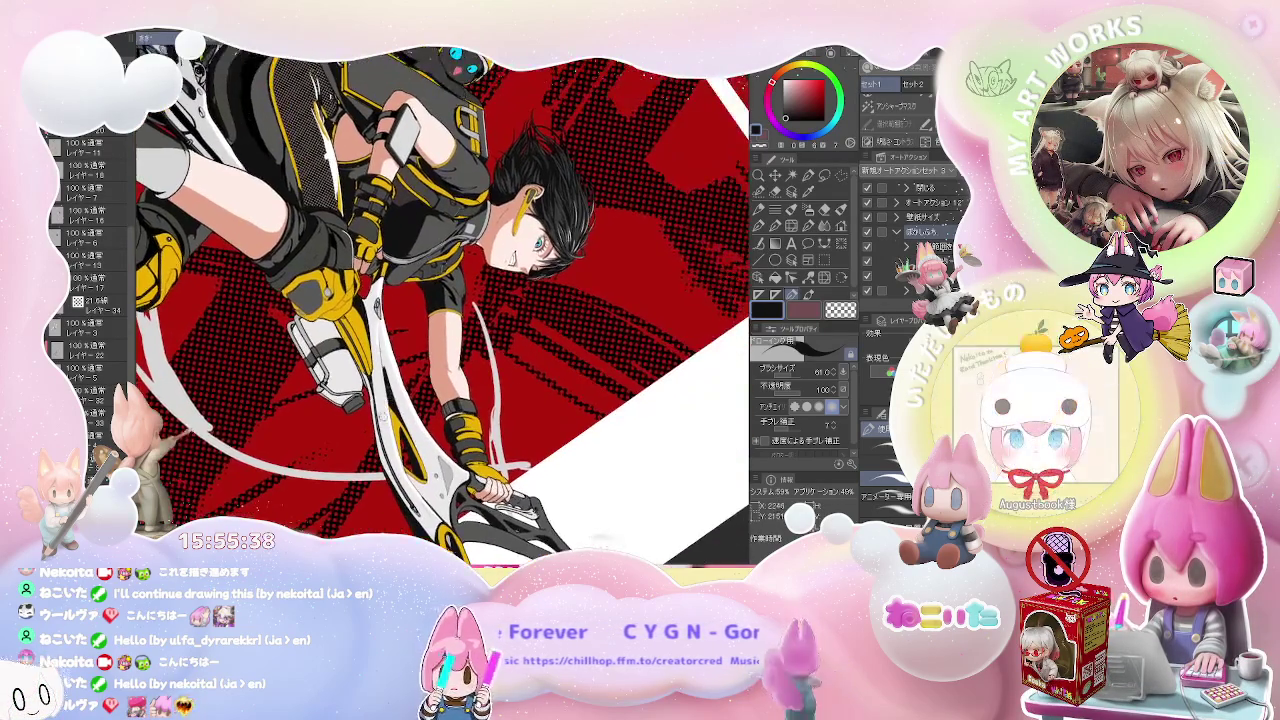
left_click_drag(388, 322, 300, 250)
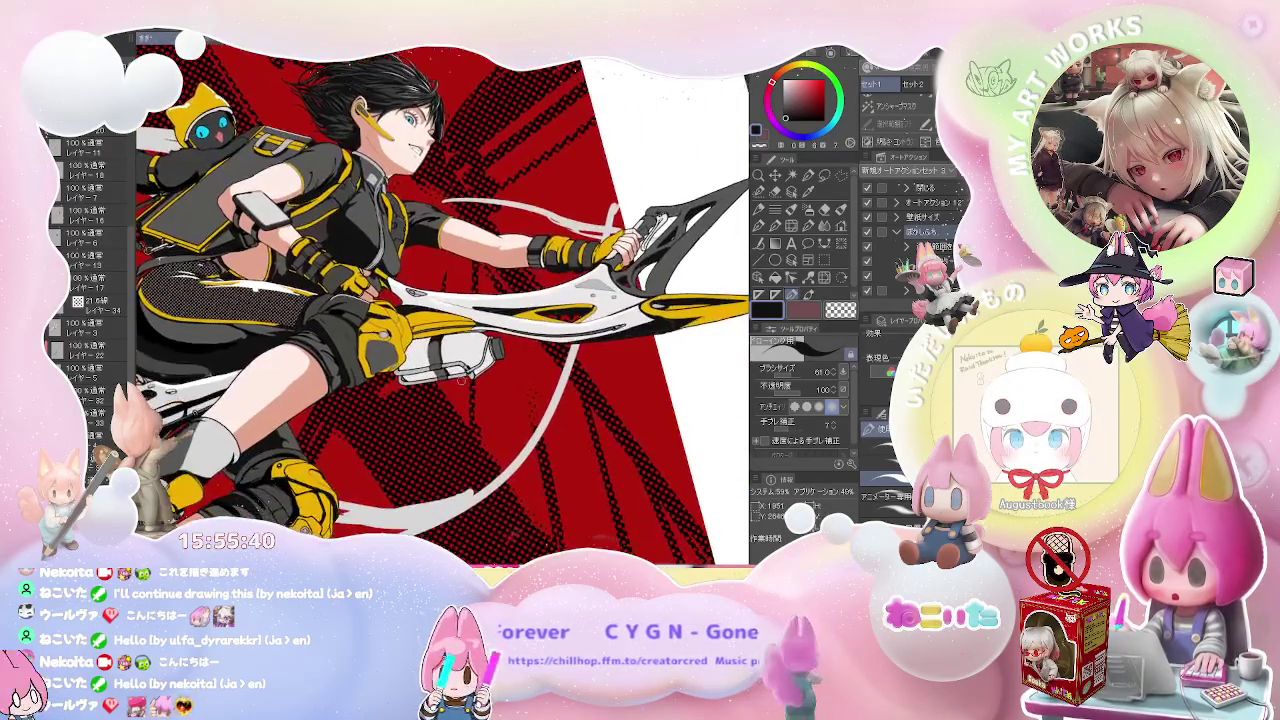
scroll(445, 388, "up", 1)
scroll(445, 388, "up", 1)
scroll(445, 388, "up", 1)
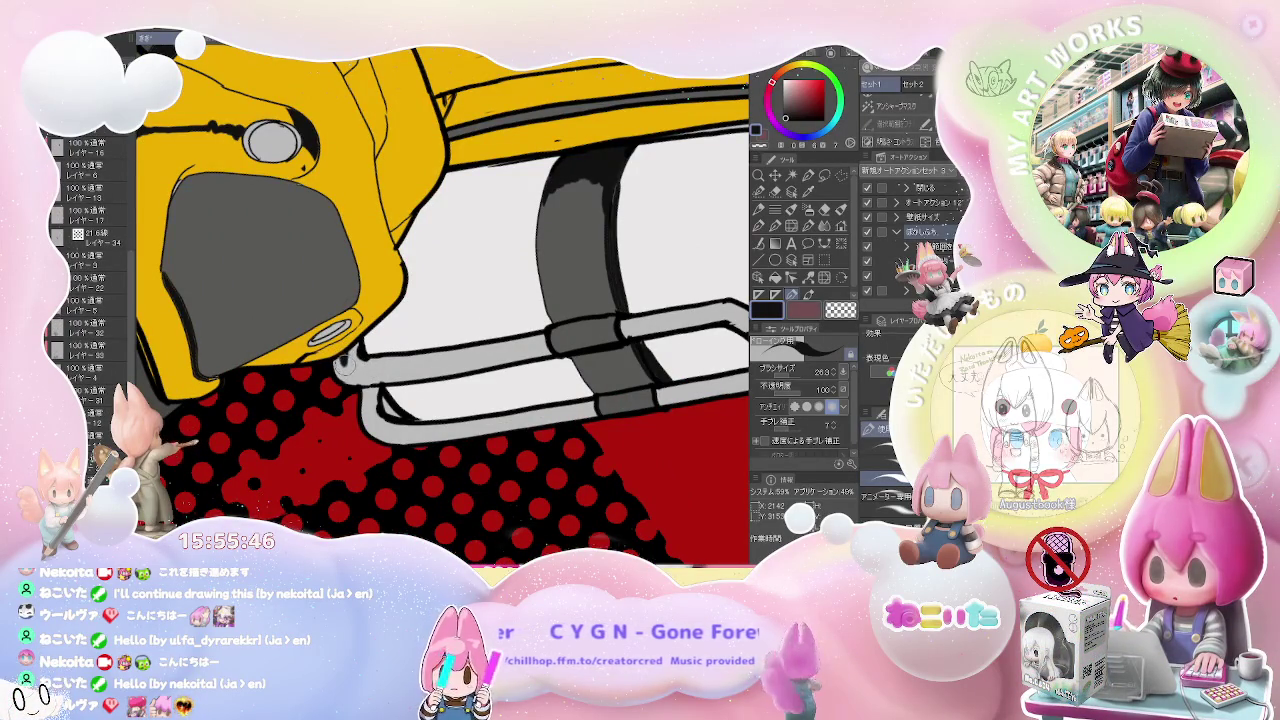
left_click_drag(532, 334, 345, 353)
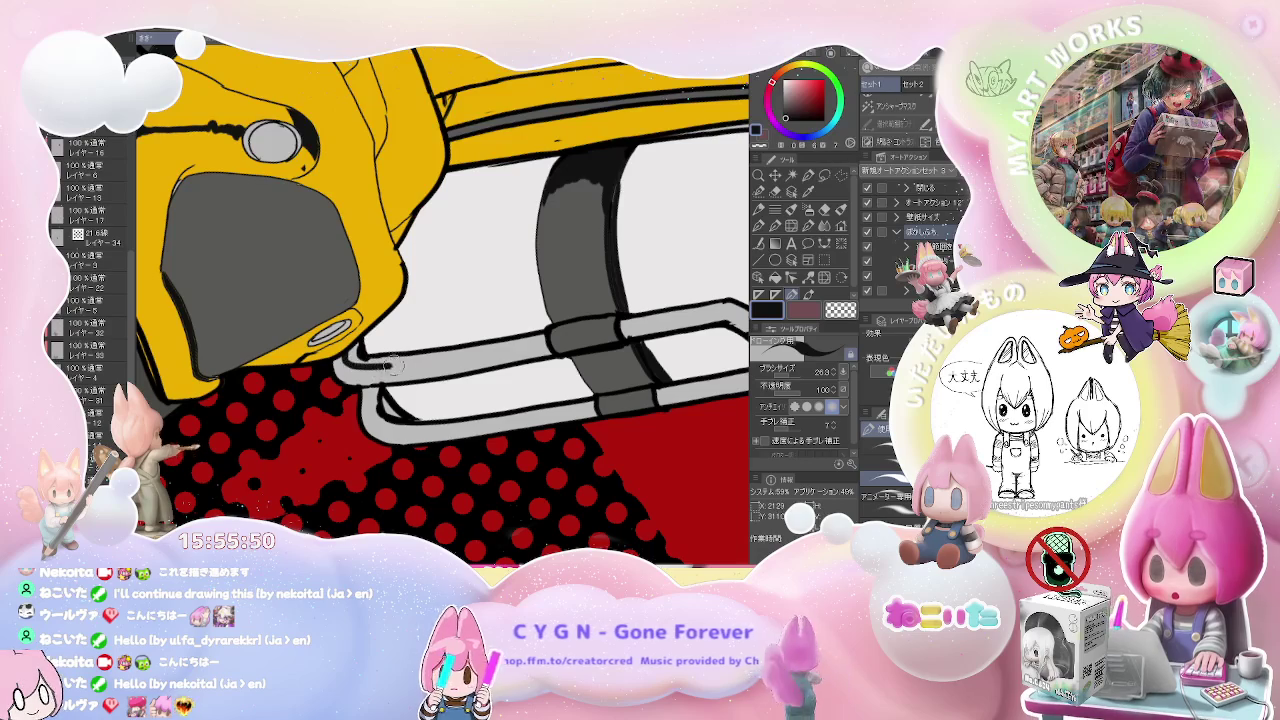
scroll(549, 345, "down", 5)
scroll(549, 345, "up", 2)
scroll(470, 348, "up", 2)
scroll(396, 350, "up", 2)
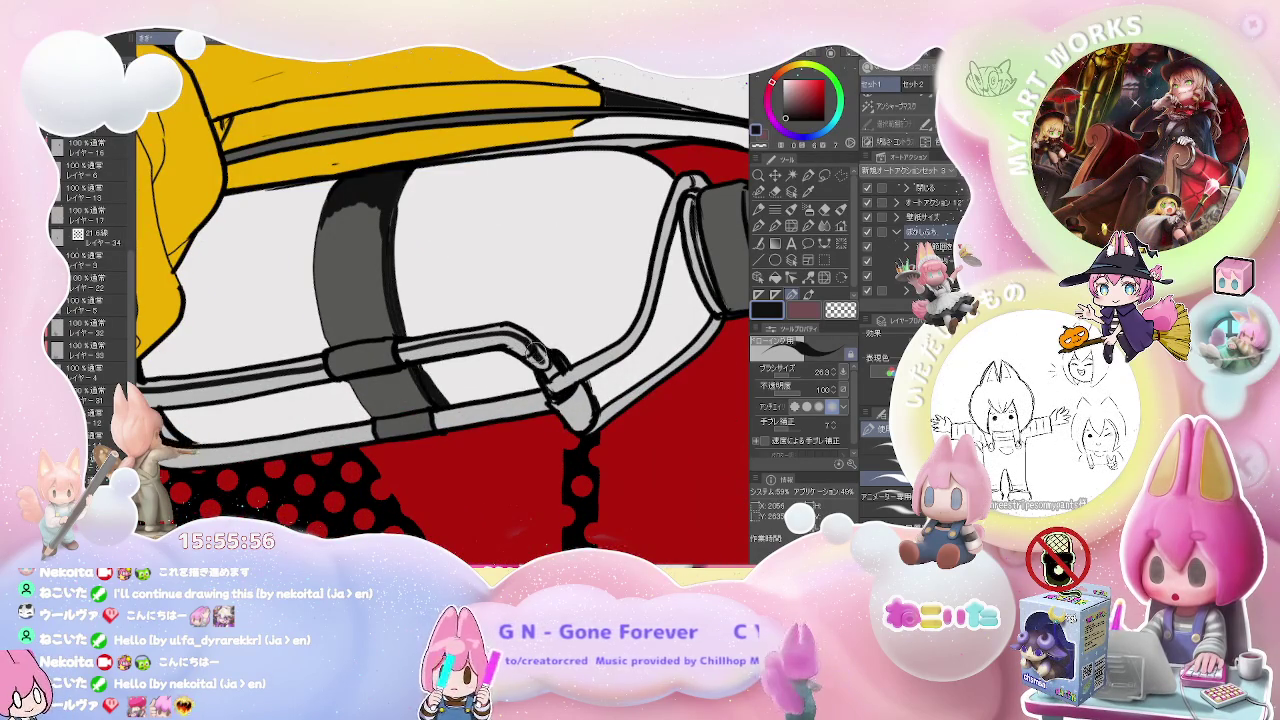
scroll(541, 359, "down", 2)
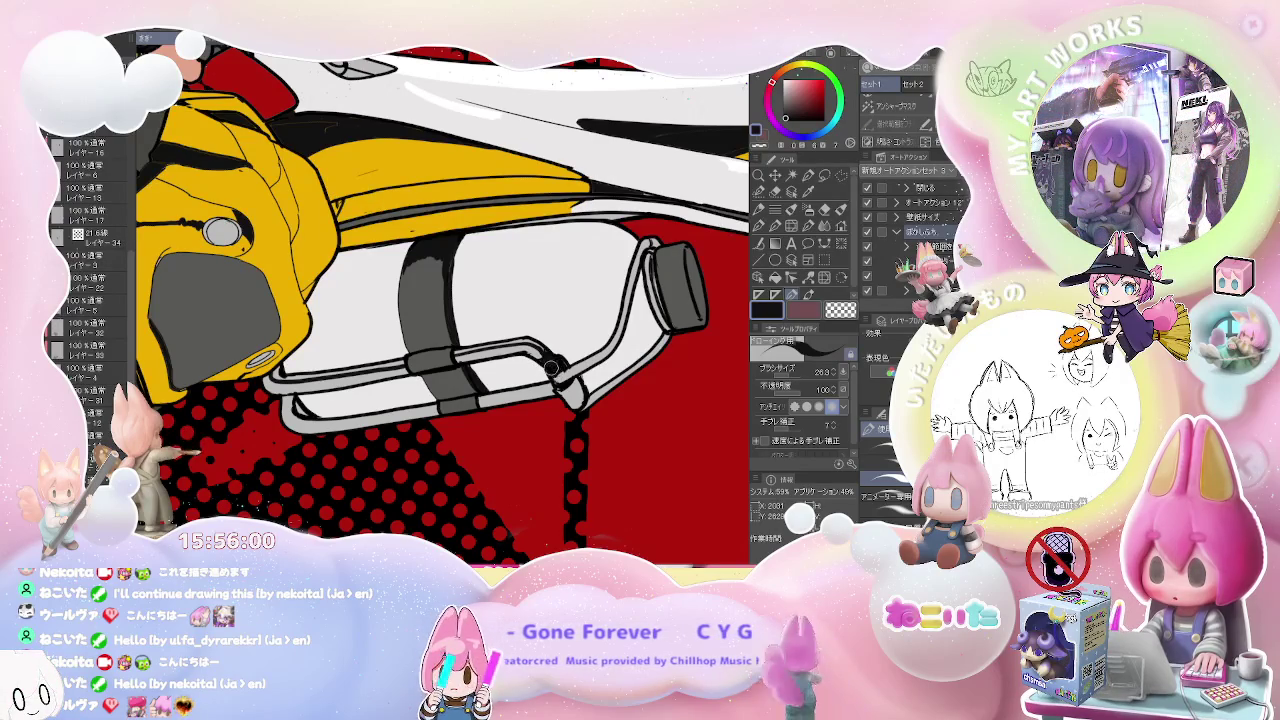
scroll(560, 372, "down", 2)
scroll(560, 372, "down", 1)
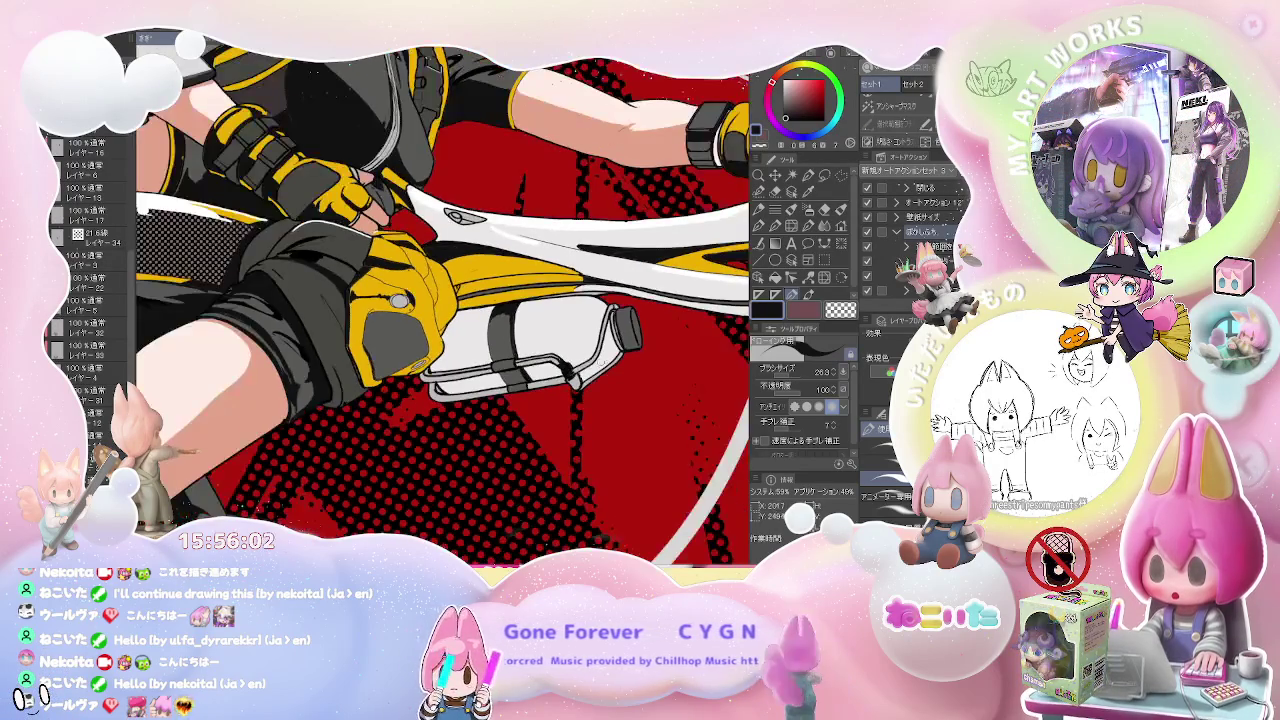
key("g")
scroll(600, 375, "up", 1)
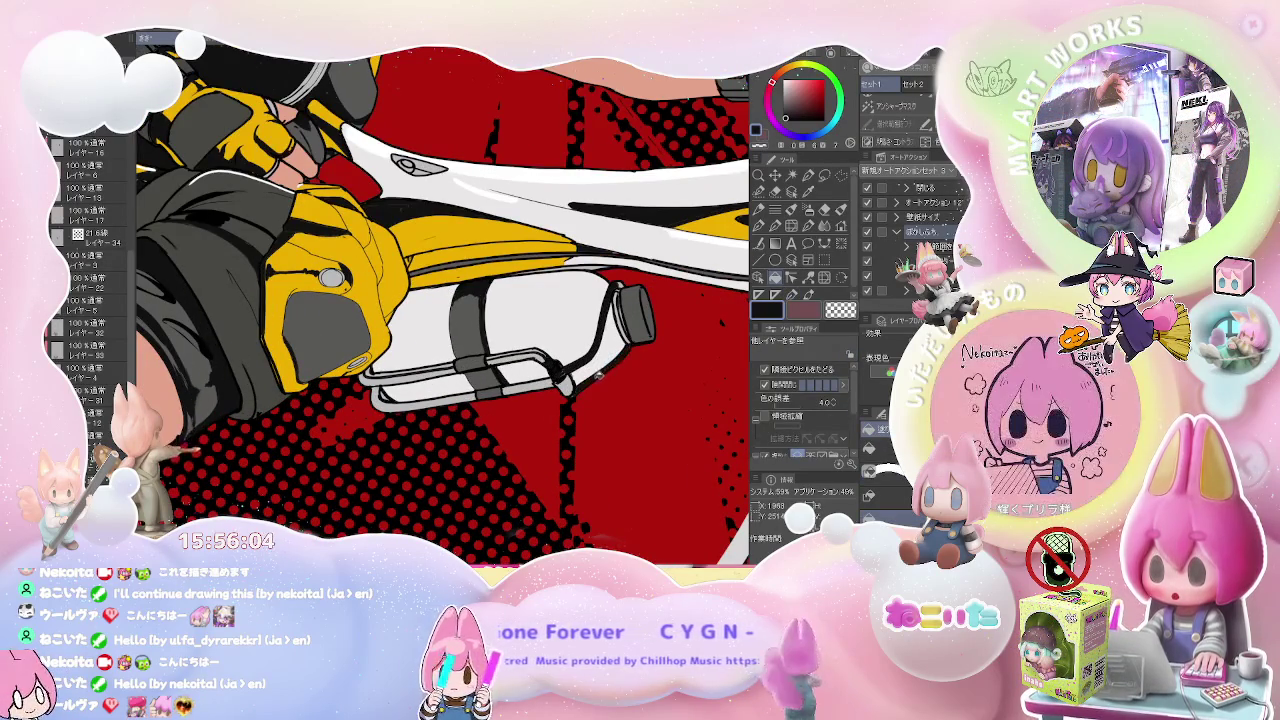
key("p")
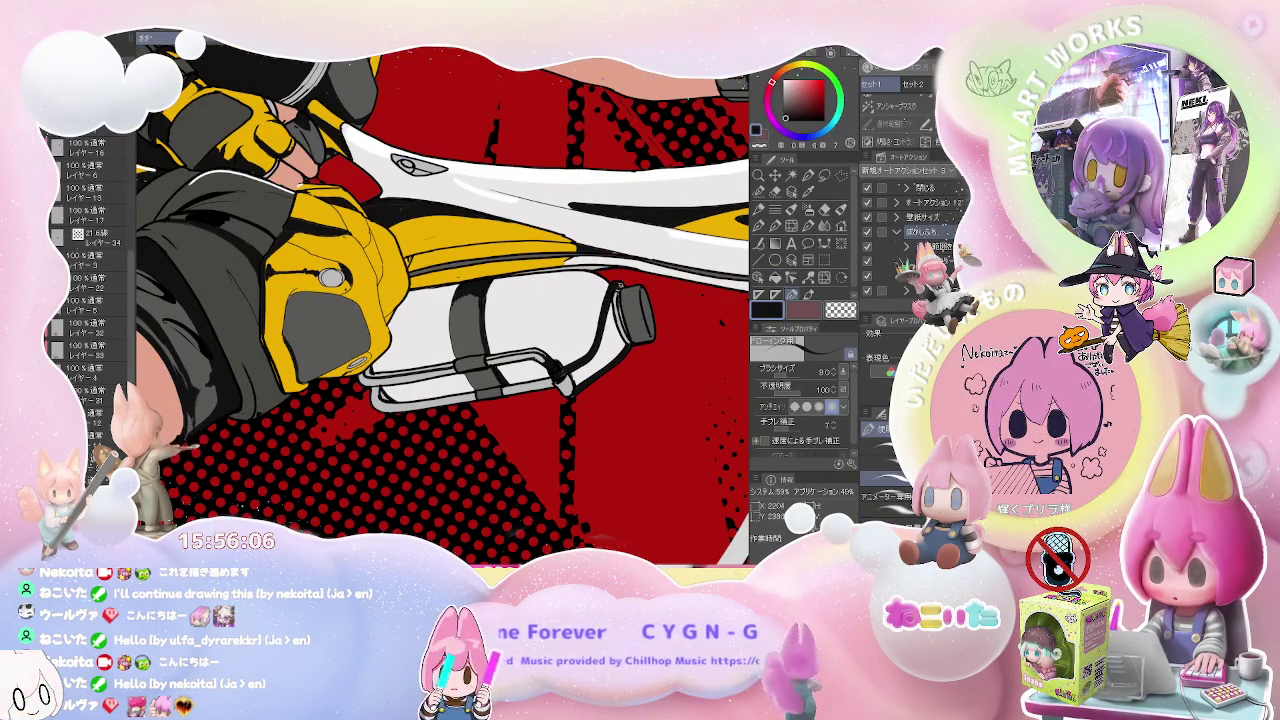
scroll(477, 378, "down", 1)
scroll(477, 378, "down", 2)
scroll(477, 378, "down", 1)
key("minus")
key("minus")
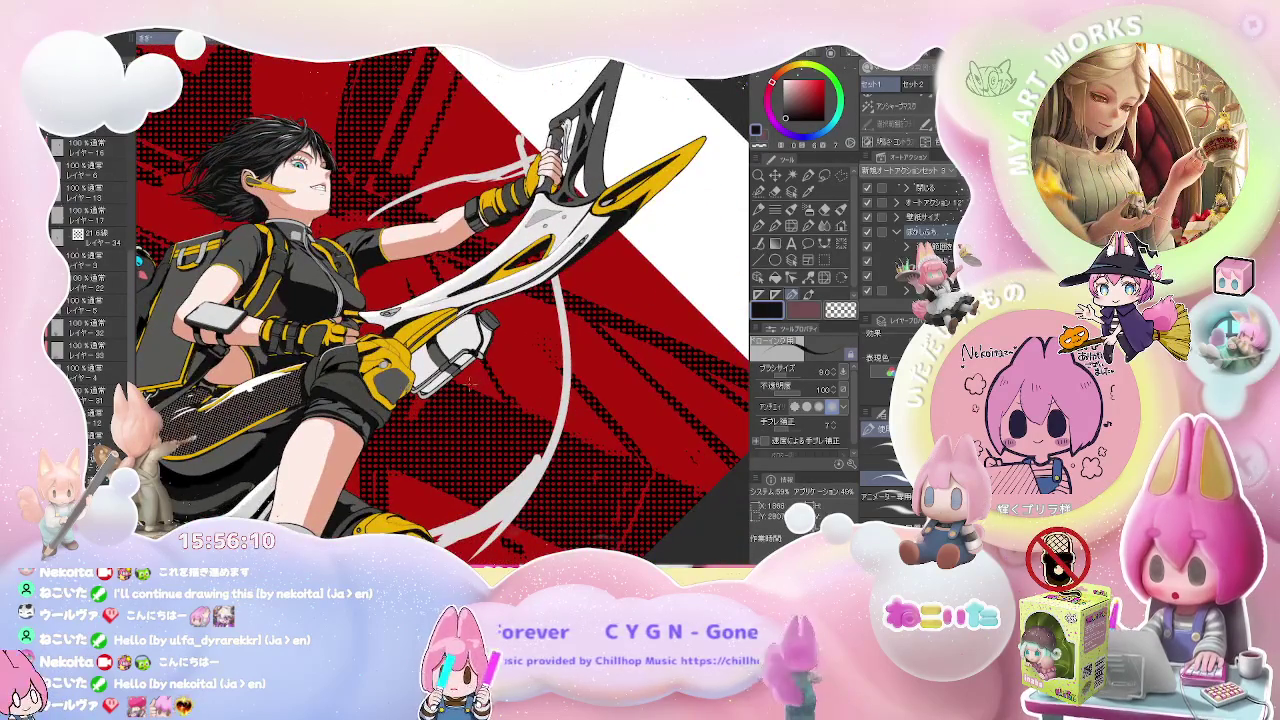
scroll(460, 377, "up", 2)
scroll(456, 376, "up", 1)
scroll(456, 378, "up", 1)
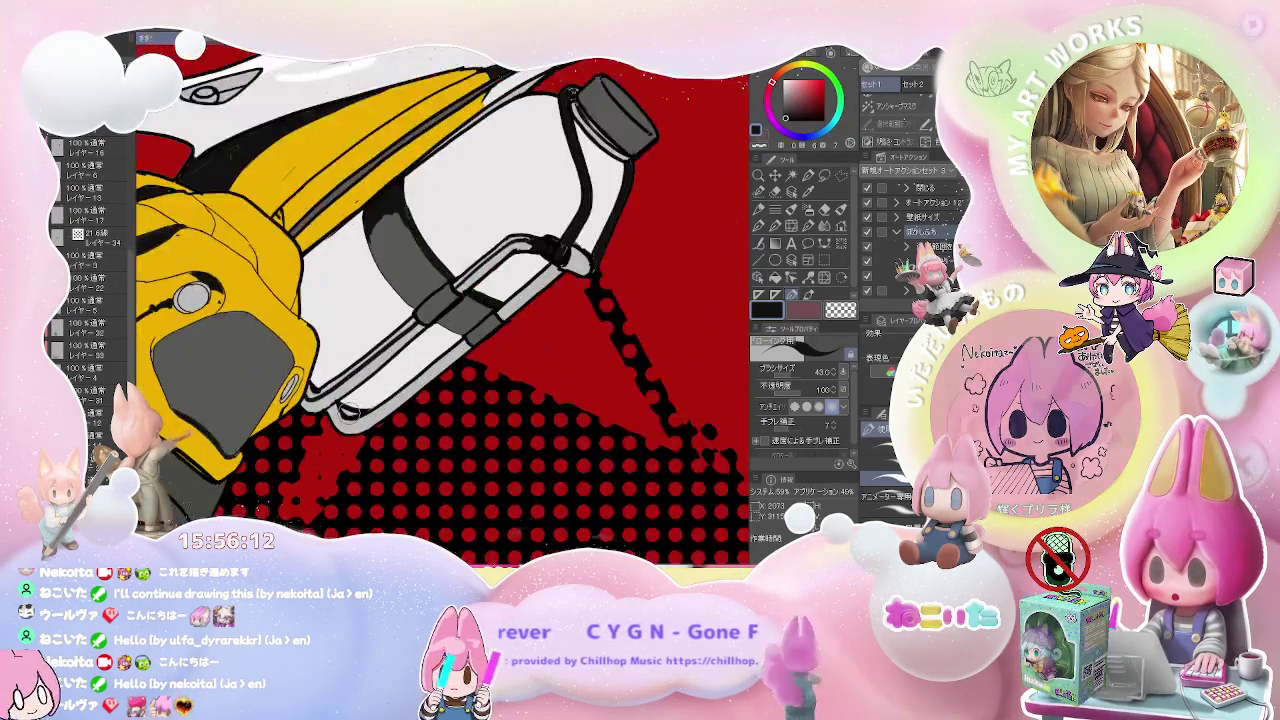
key("g")
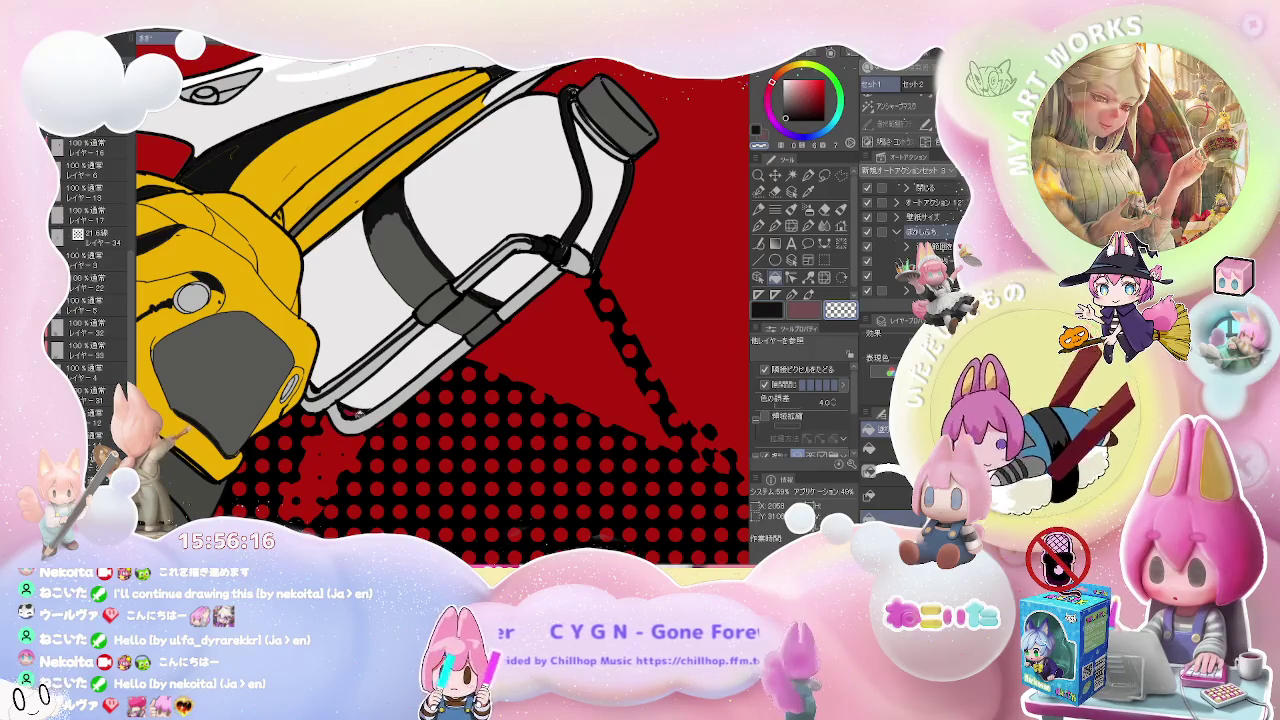
key("p")
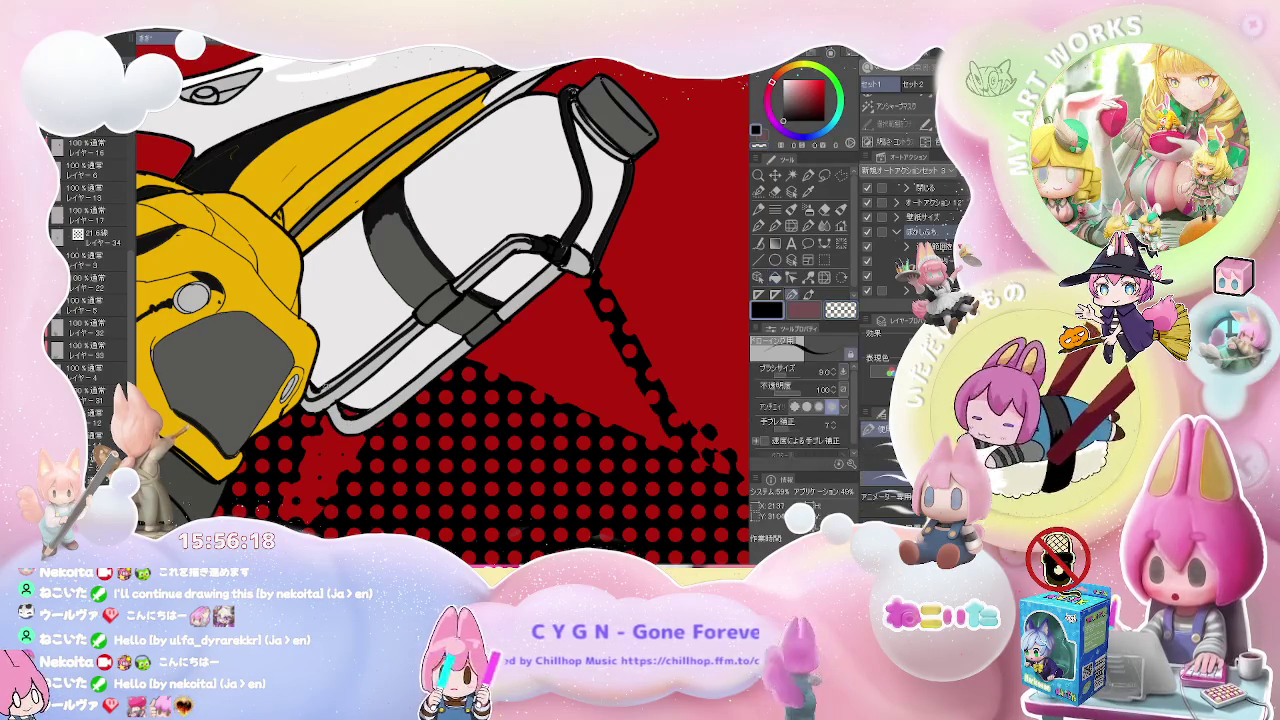
scroll(305, 383, "up", 1)
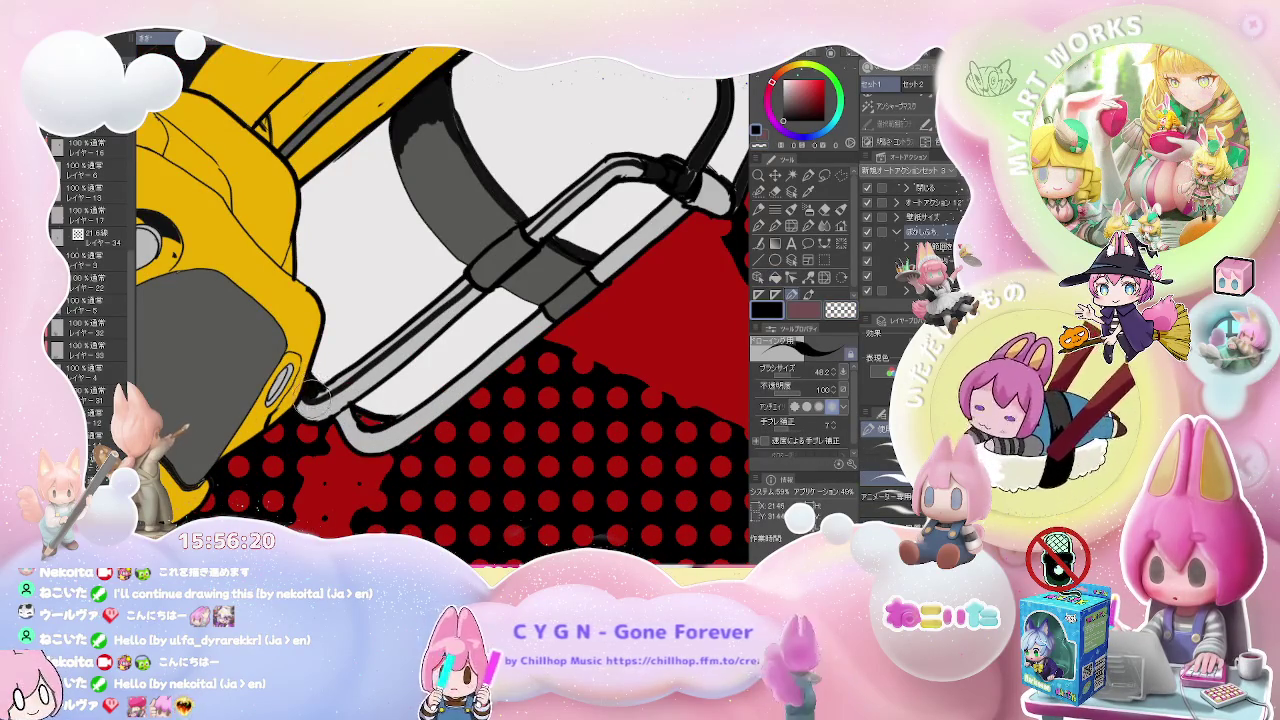
scroll(312, 393, "down", 1)
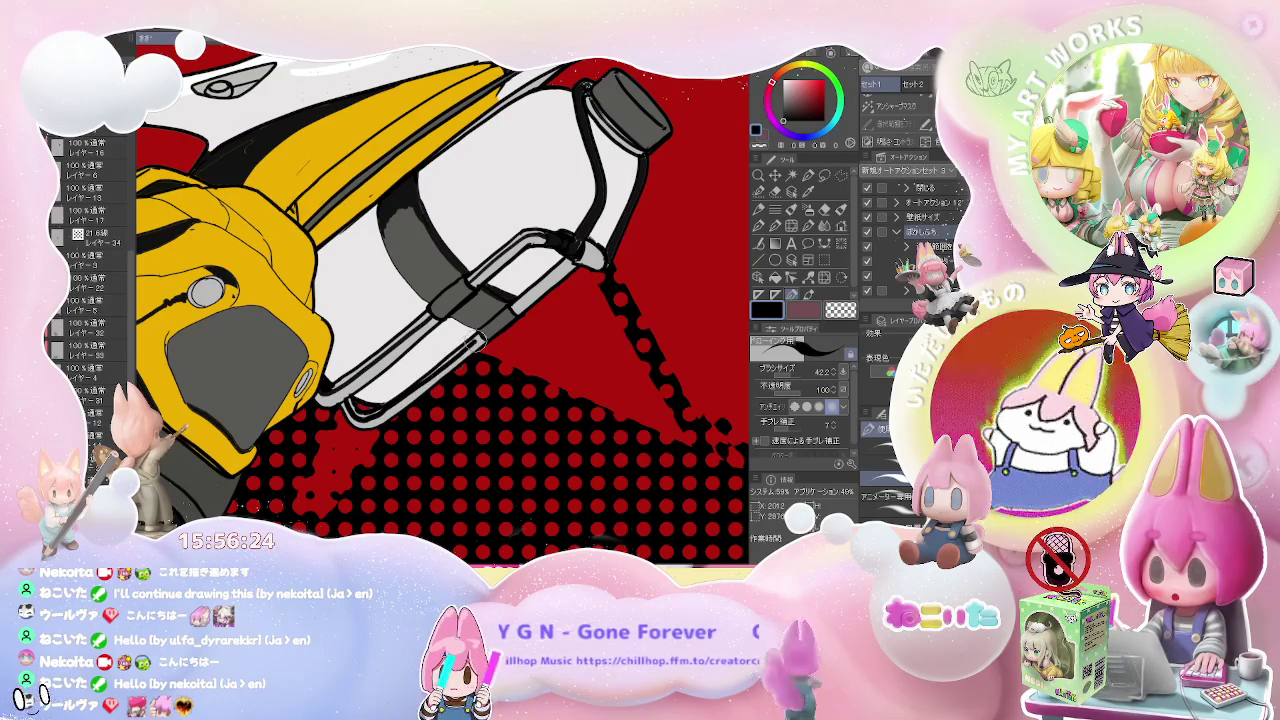
scroll(479, 341, "up", 1)
scroll(335, 388, "up", 1)
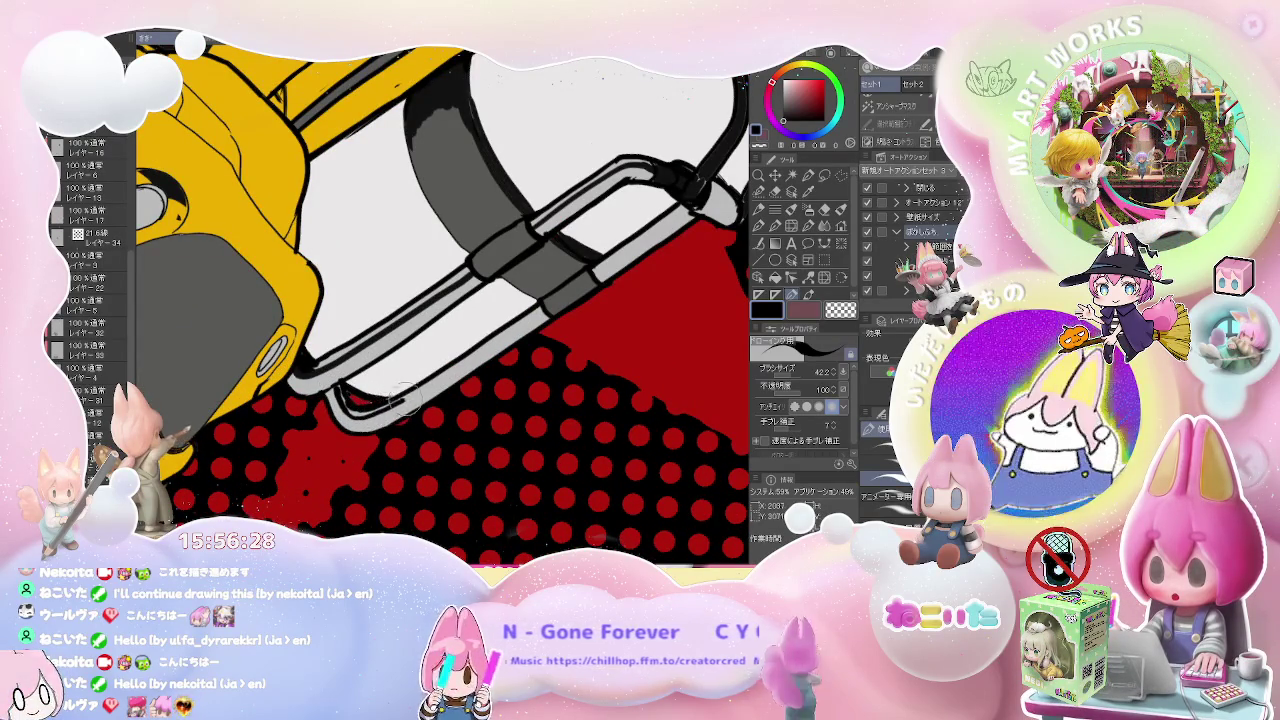
scroll(514, 322, "down", 2)
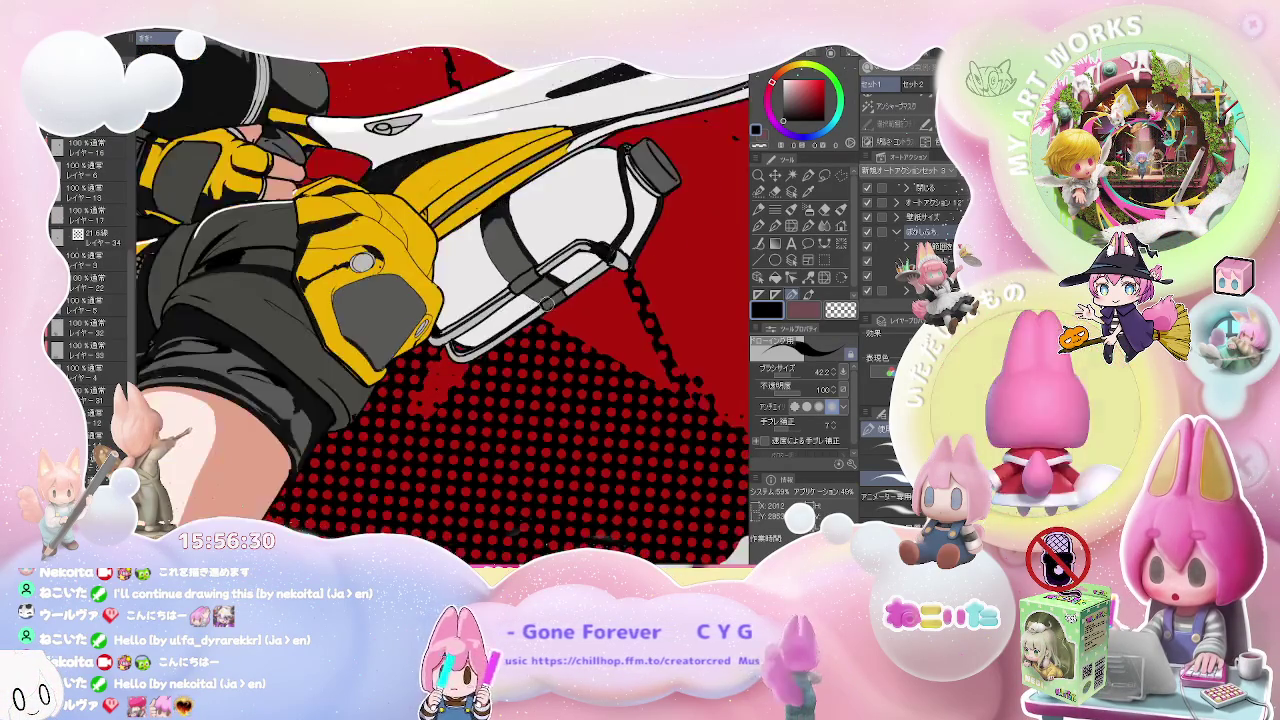
scroll(530, 315, "down", 1)
scroll(562, 302, "down", 1)
scroll(563, 304, "down", 1)
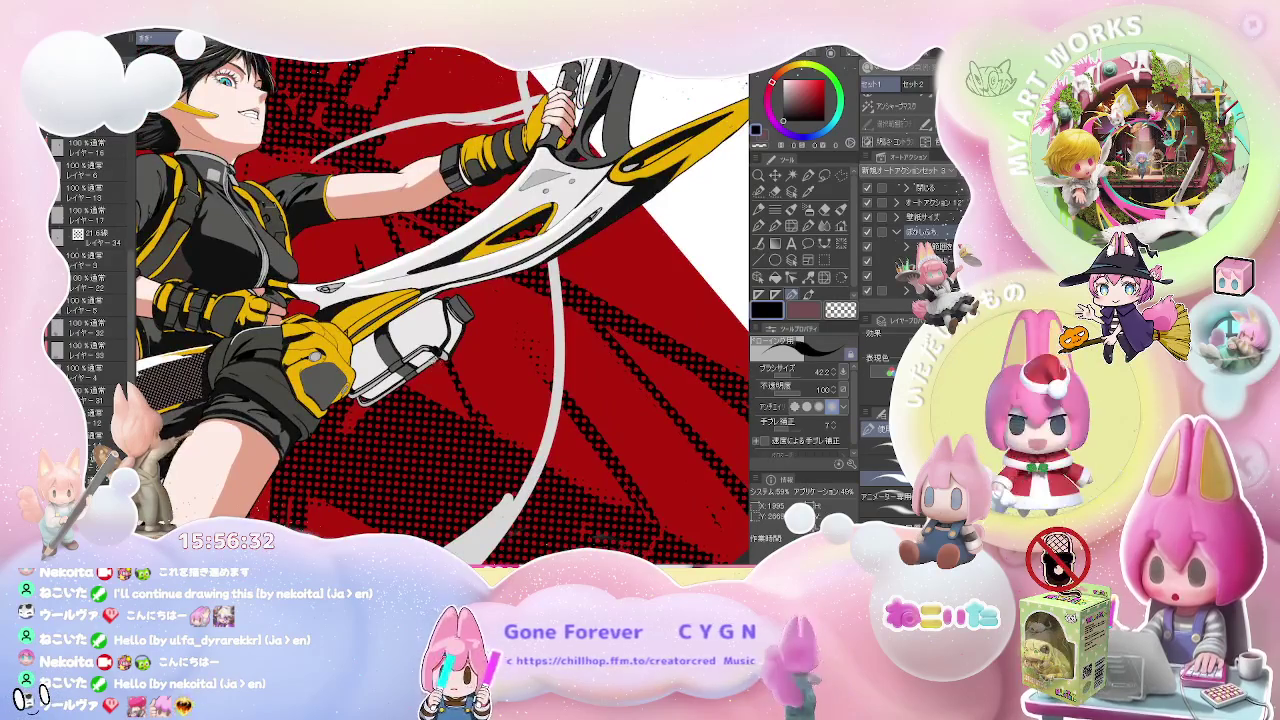
scroll(420, 360, "up", 2)
scroll(398, 388, "up", 1)
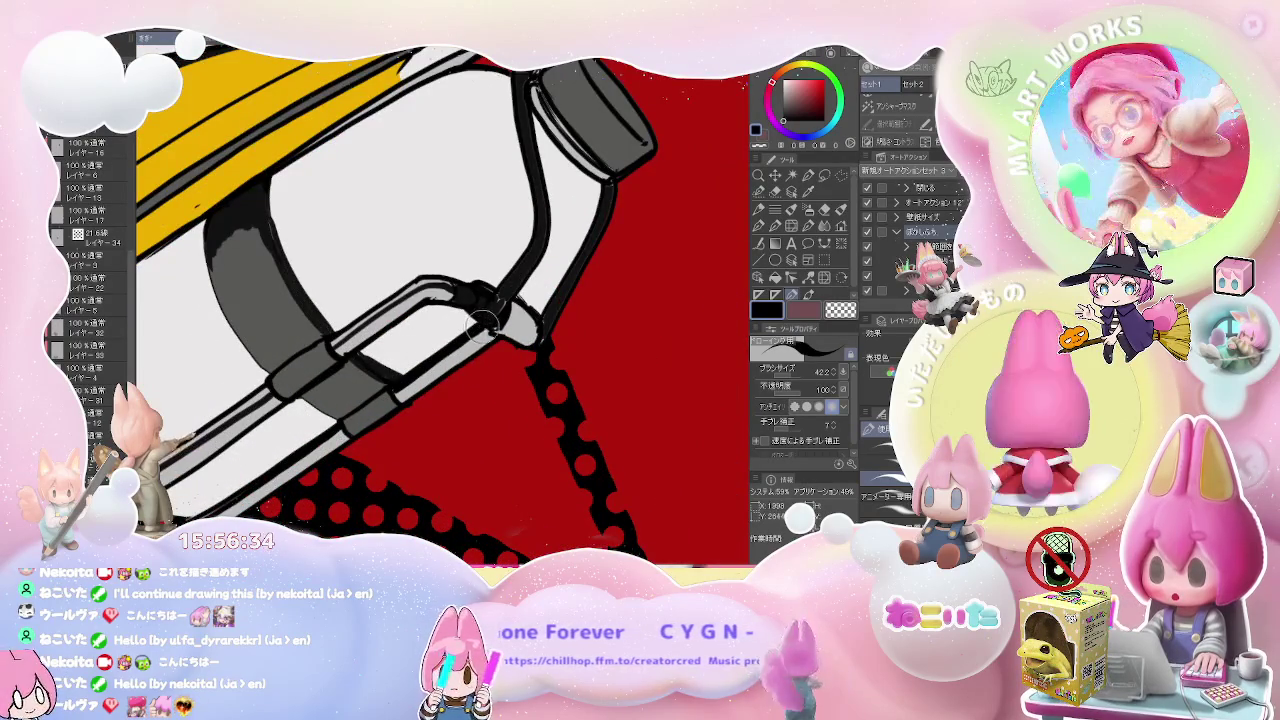
scroll(483, 328, "down", 1)
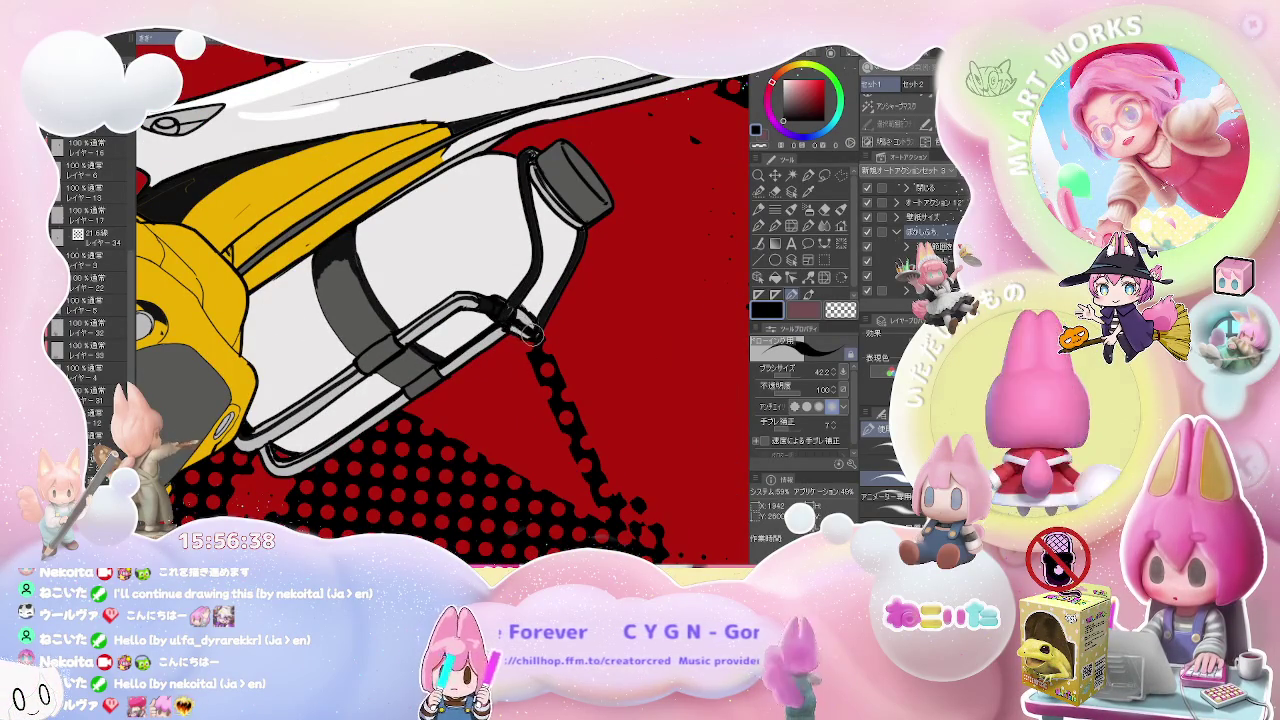
scroll(535, 336, "down", 1)
scroll(535, 336, "down", 1)
scroll(535, 336, "down", 1)
scroll(540, 336, "down", 2)
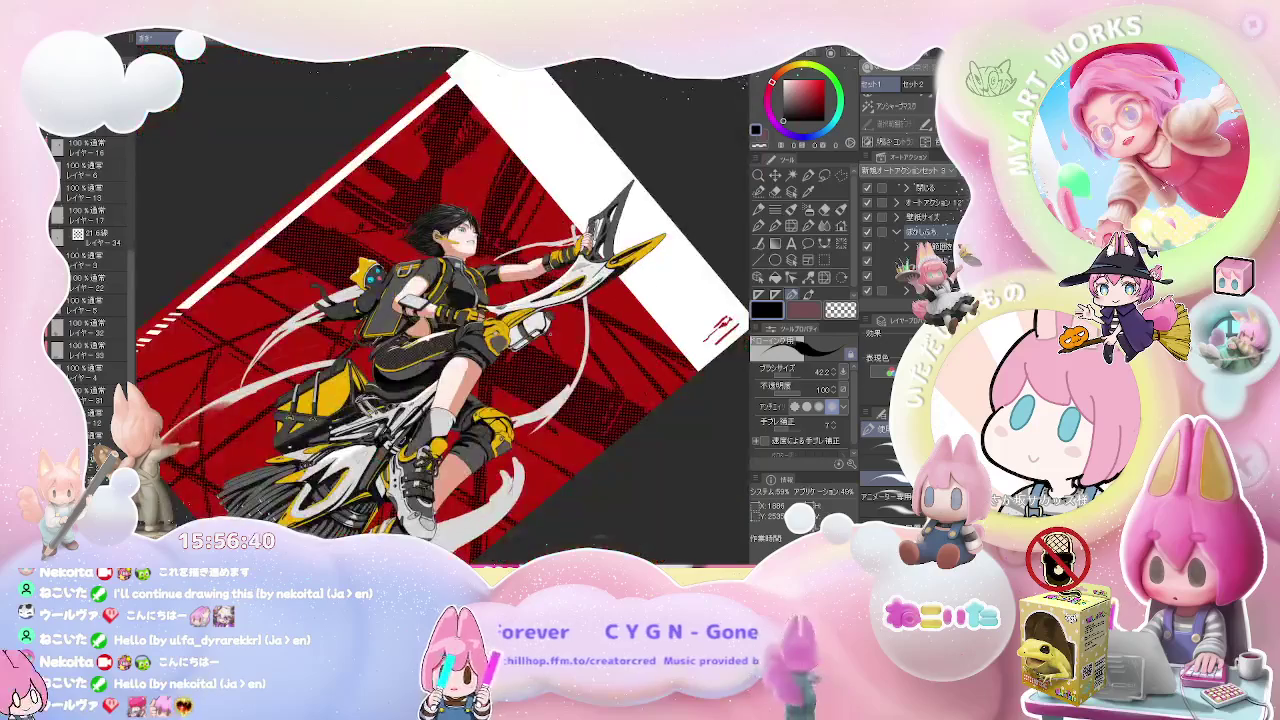
- Level the view and erase the fin outline's right curve with a size-65 vector eraser
key("asciicircum")
key("asciicircum")
key("asciicircum")
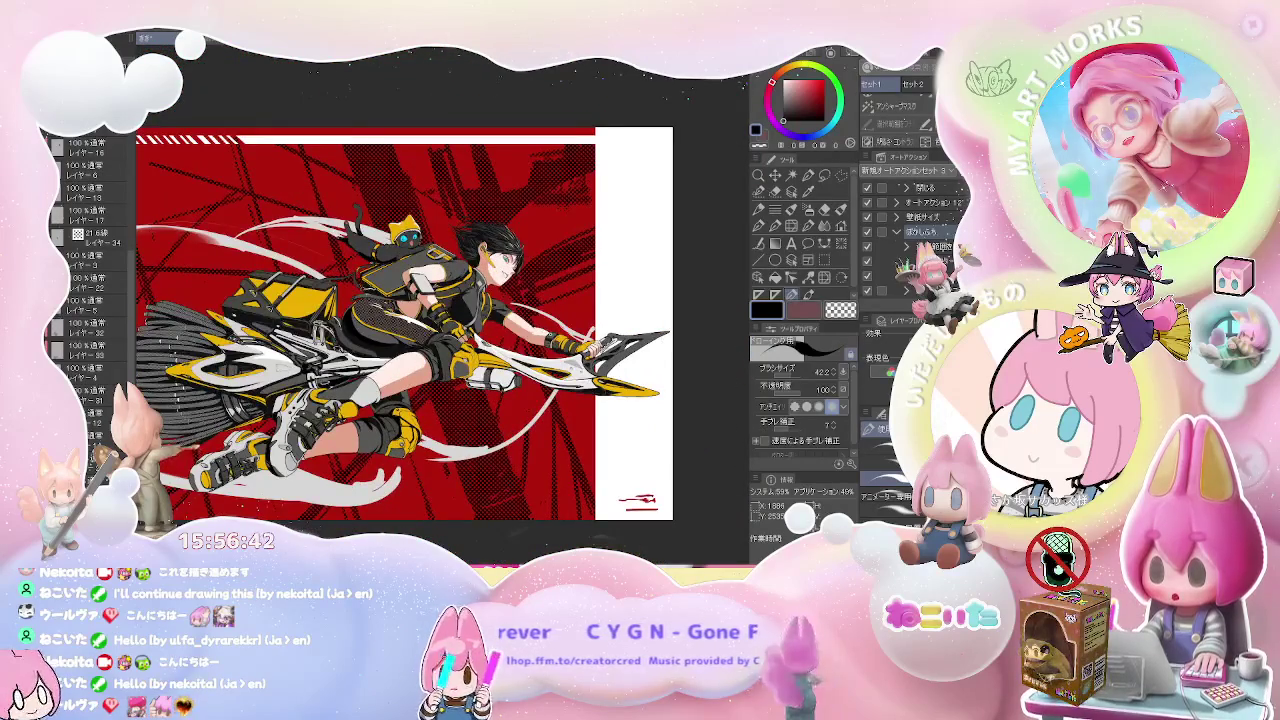
key("asciicircum")
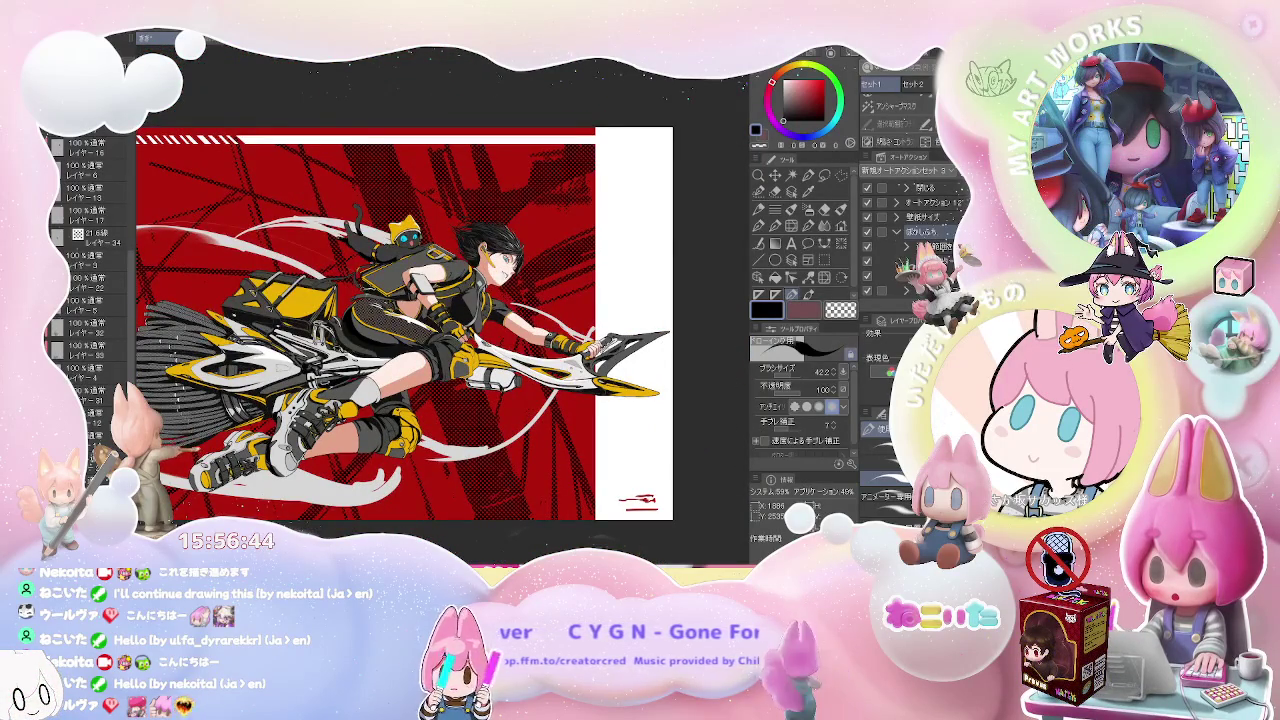
scroll(545, 343, "down", 2)
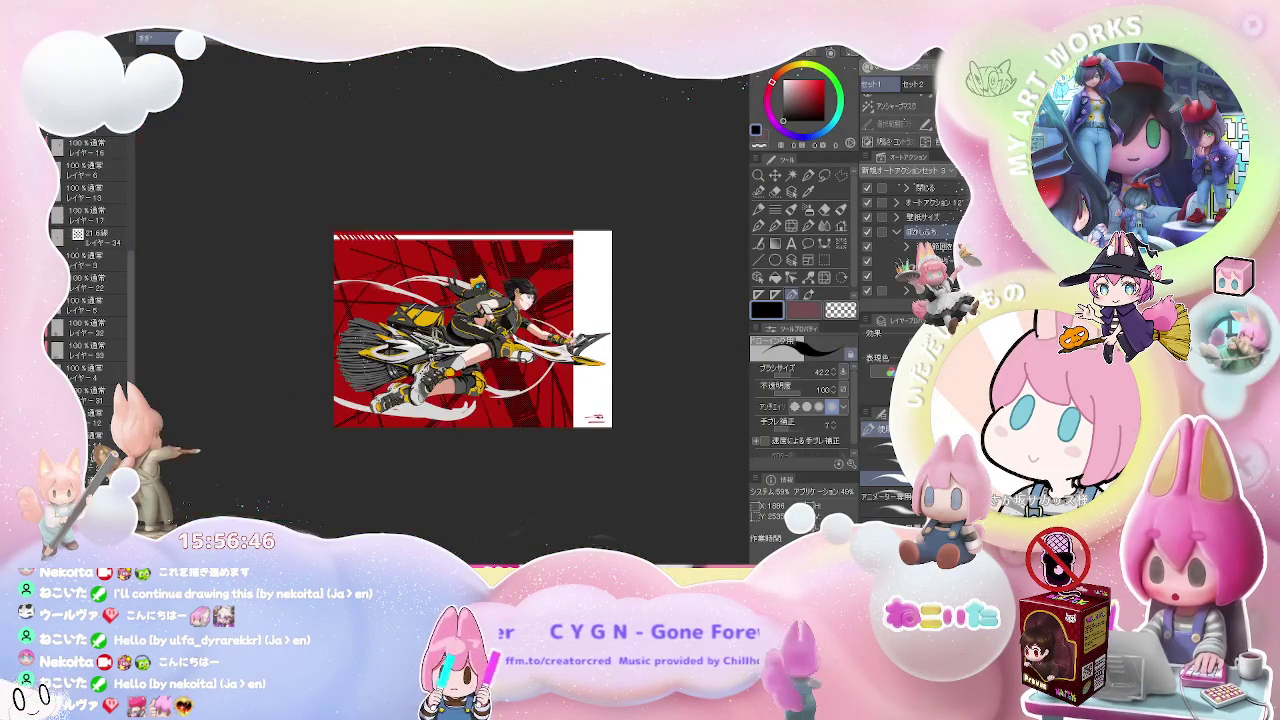
scroll(408, 401, "up", 3)
scroll(408, 401, "up", 3)
scroll(408, 401, "up", 3)
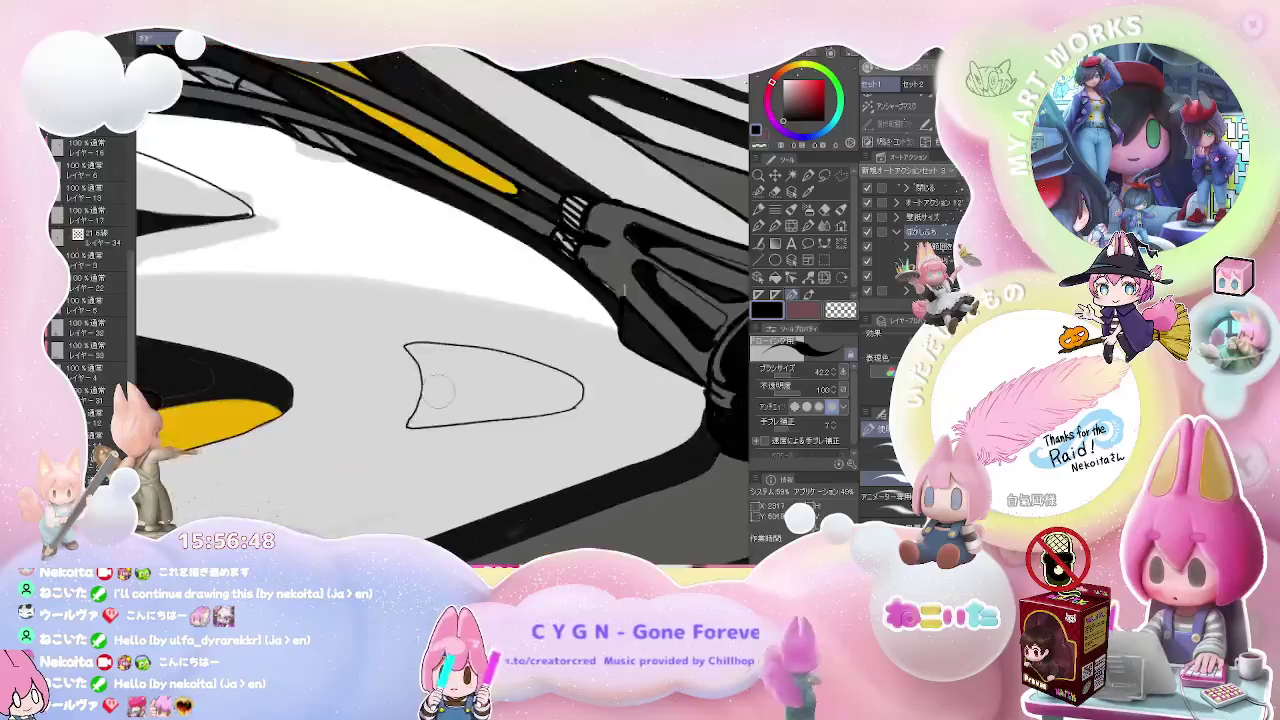
scroll(408, 401, "up", 2)
scroll(404, 404, "down", 2)
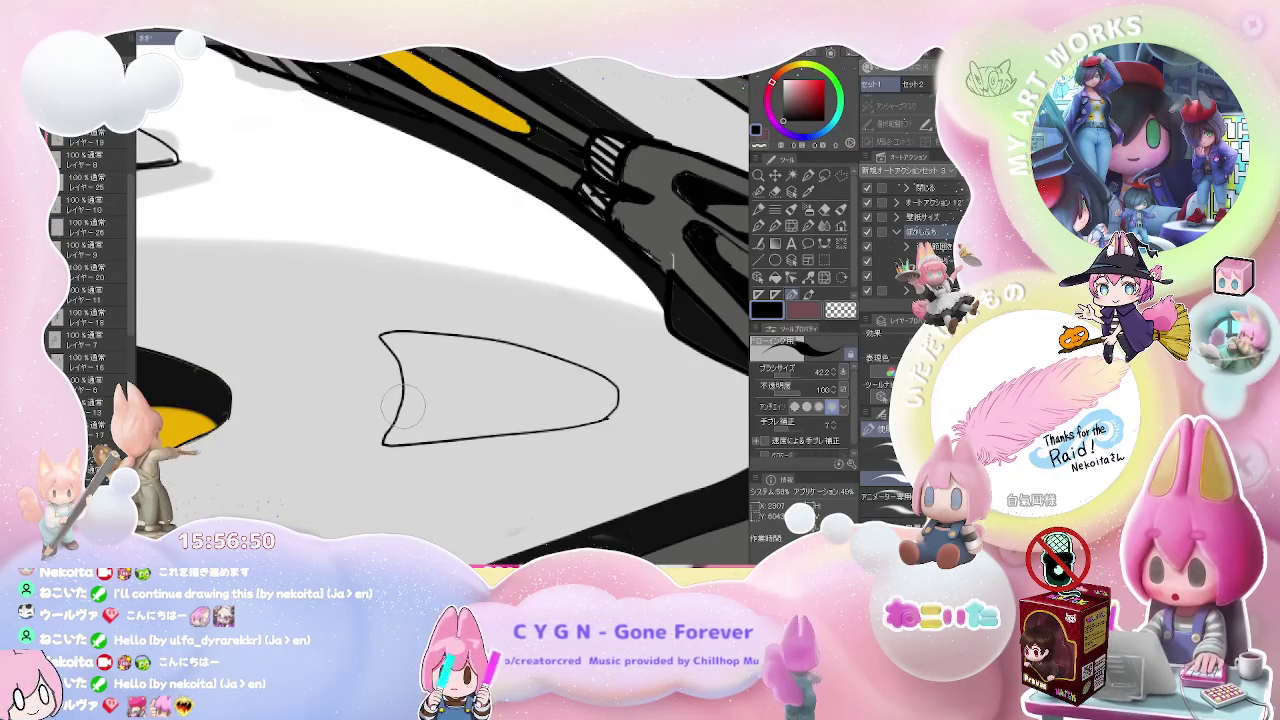
key("e")
mouse_move(396, 418)
left_mouse_down()
mouse_move(396, 333)
mouse_move(433, 328)
left_mouse_up()
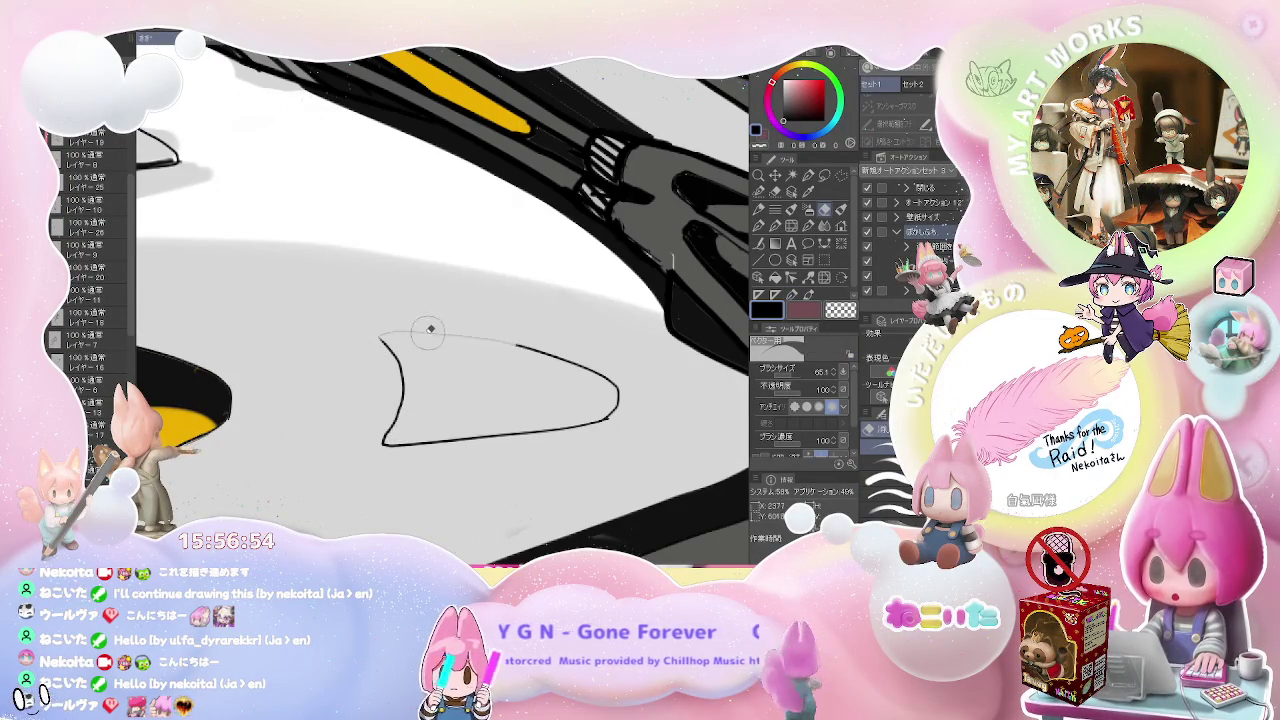
left_click_drag(526, 346, 612, 420)
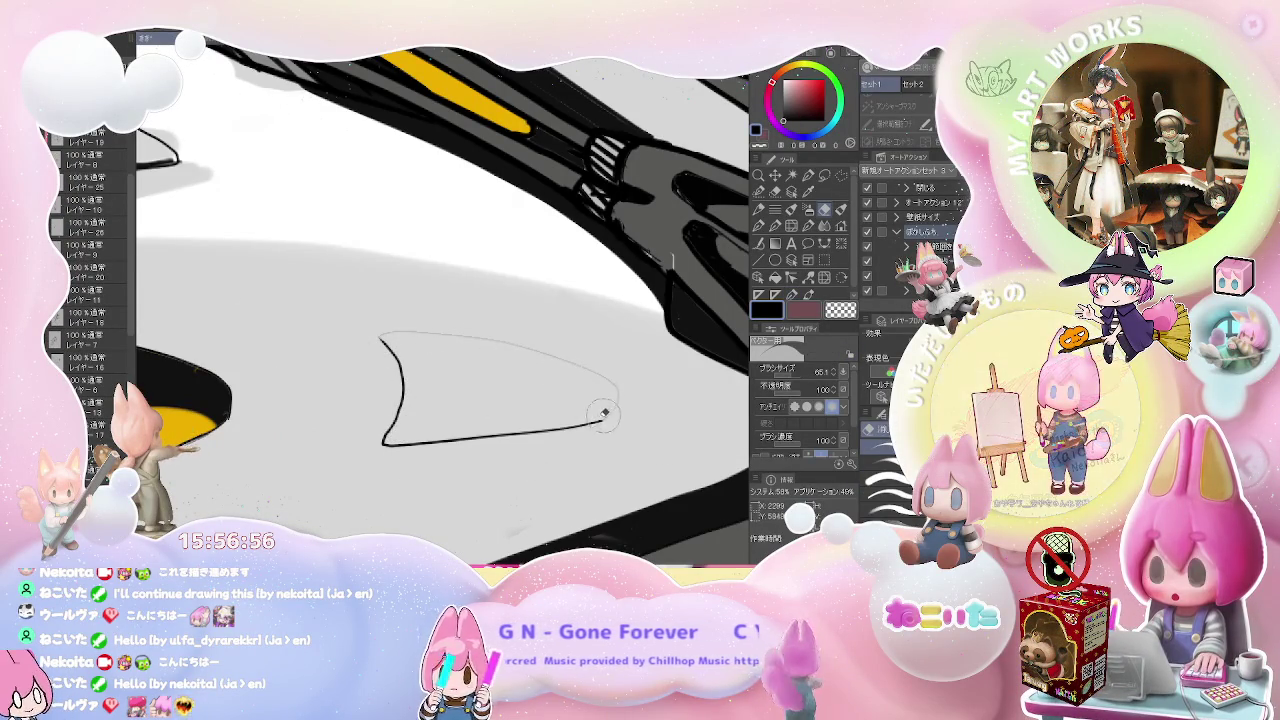
- Redraw the fin's upper edge as one clean, sharp curve with the fine pen
scroll(612, 422, "down", 1)
scroll(616, 422, "down", 1)
scroll(612, 428, "down", 1)
scroll(606, 432, "down", 1)
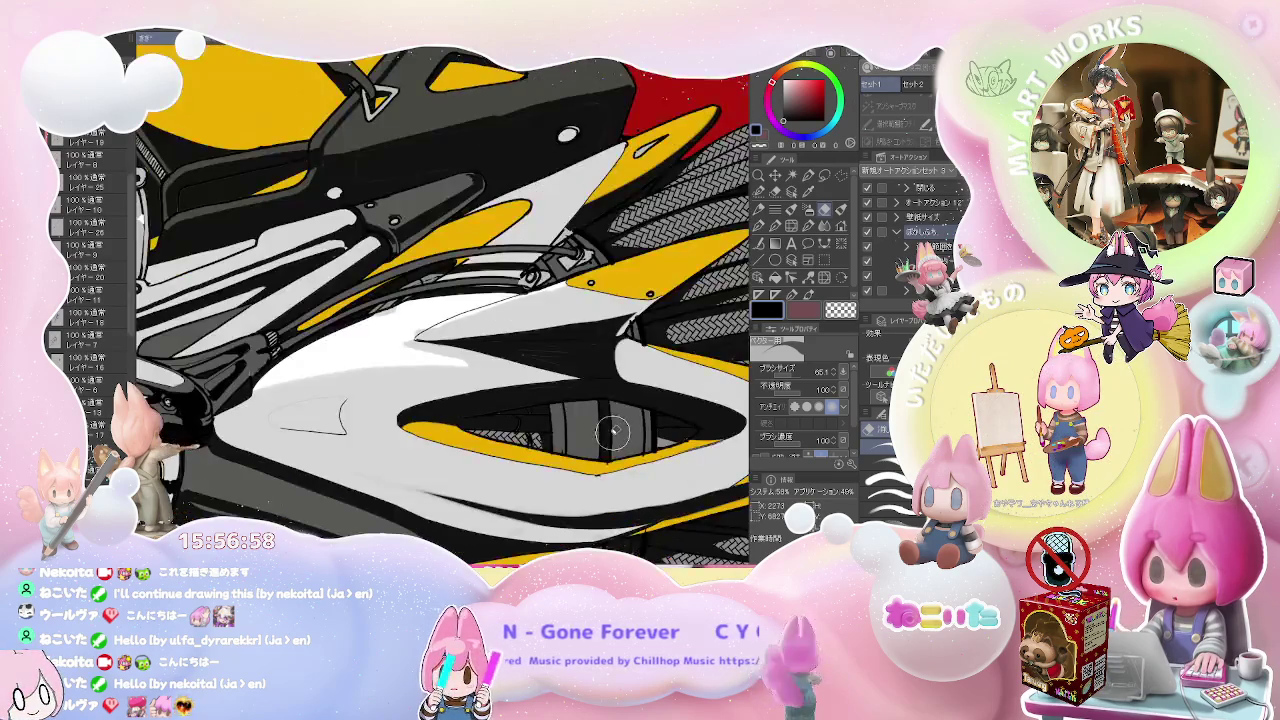
scroll(604, 434, "down", 1)
key("p")
scroll(330, 412, "up", 2)
scroll(318, 414, "up", 1)
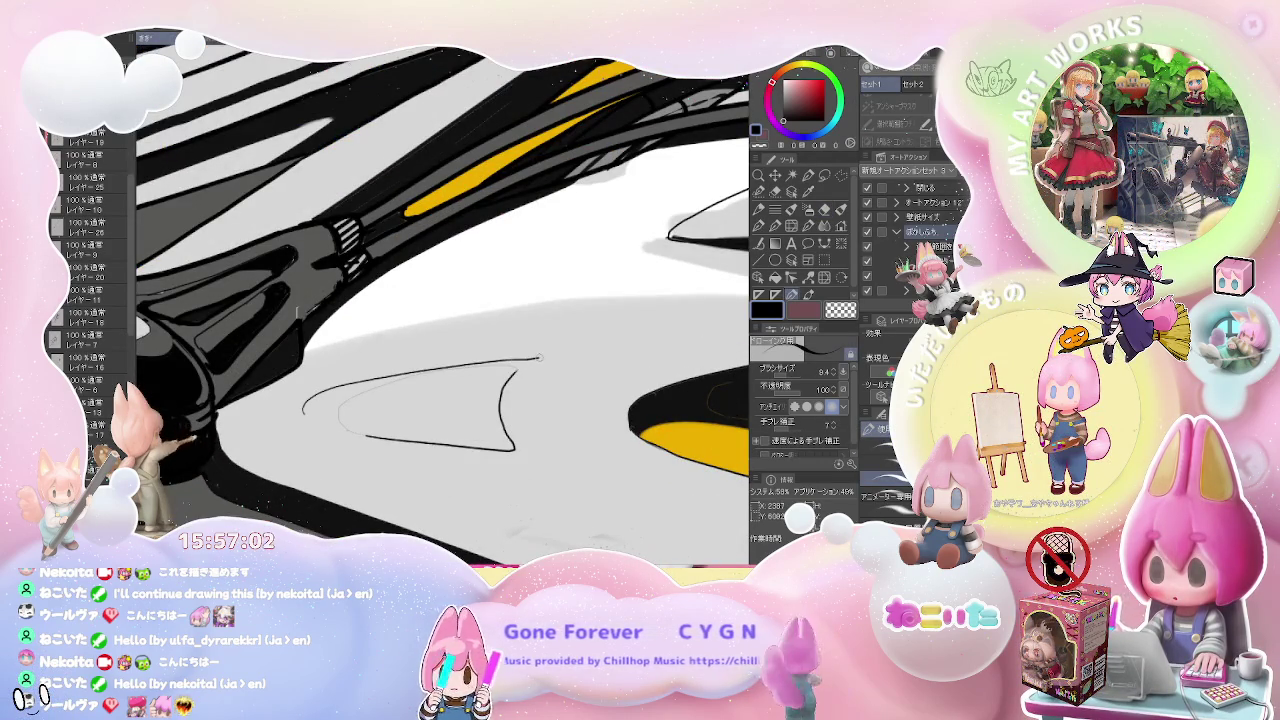
key("ctrl+z")
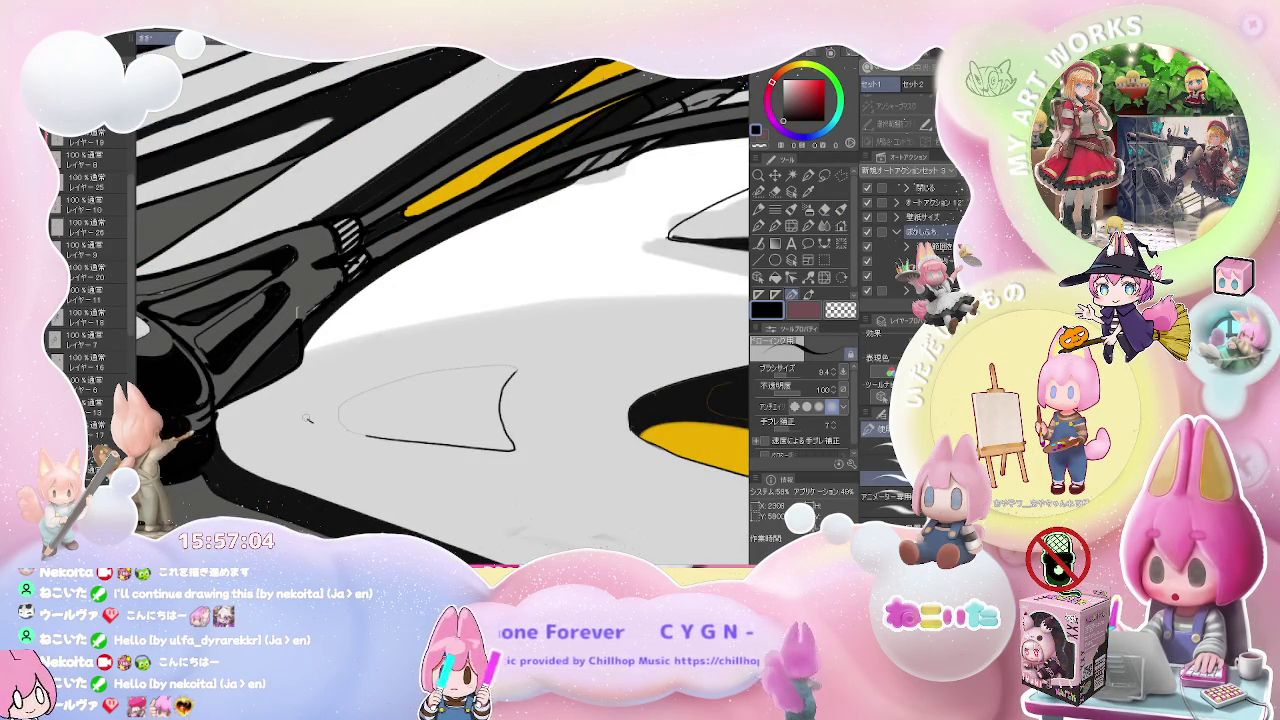
left_click_drag(309, 421, 595, 347)
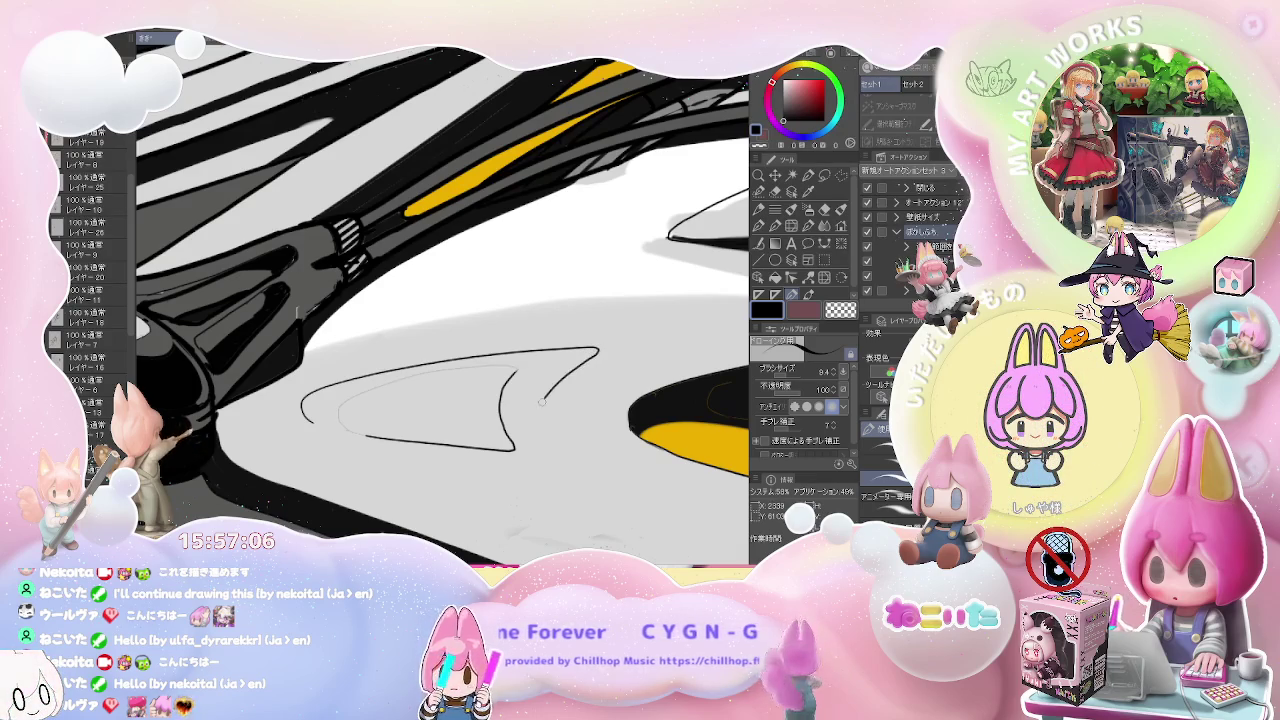
- Mirror the view and erase the dark inner stroke inside the fin
key("h")
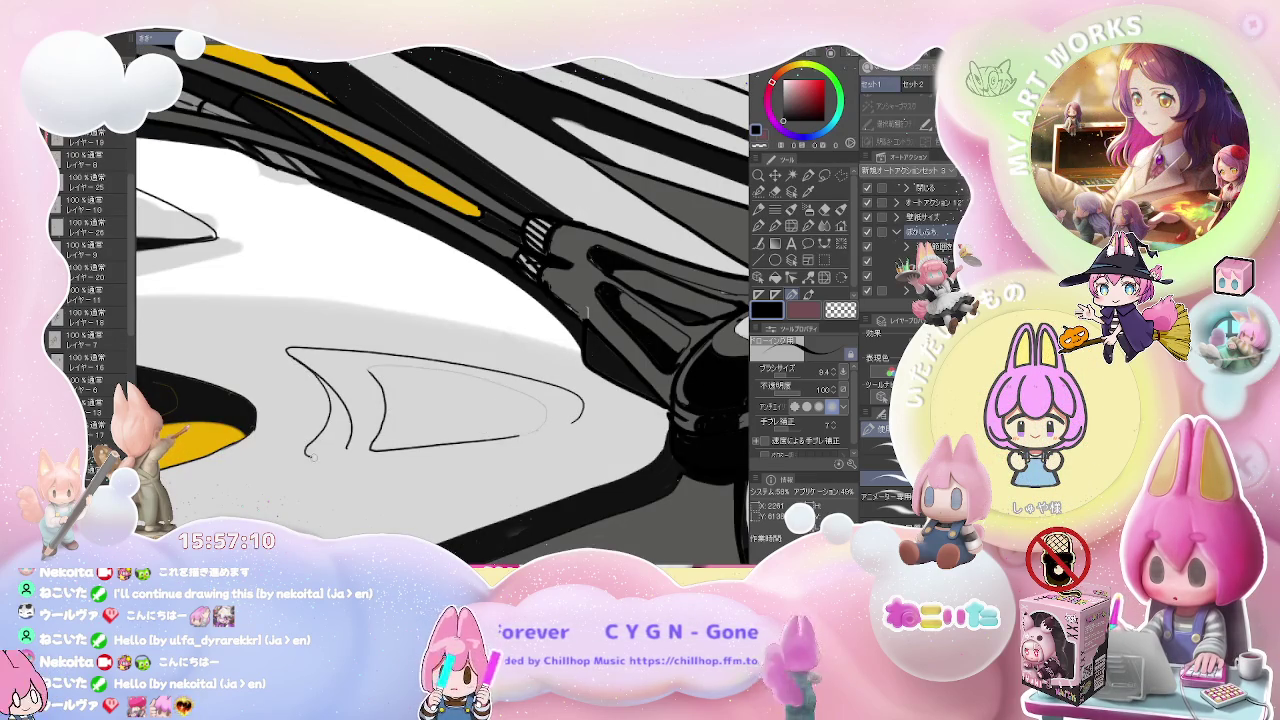
key("e")
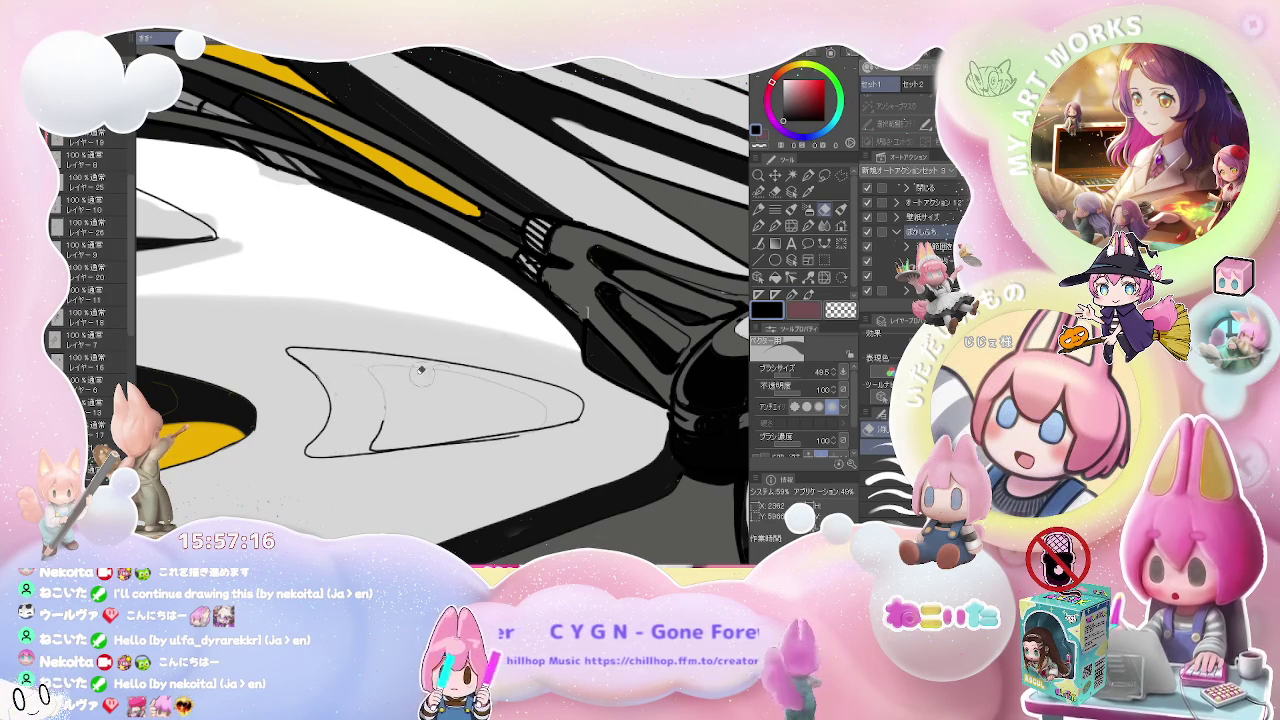
left_click_drag(370, 367, 374, 442)
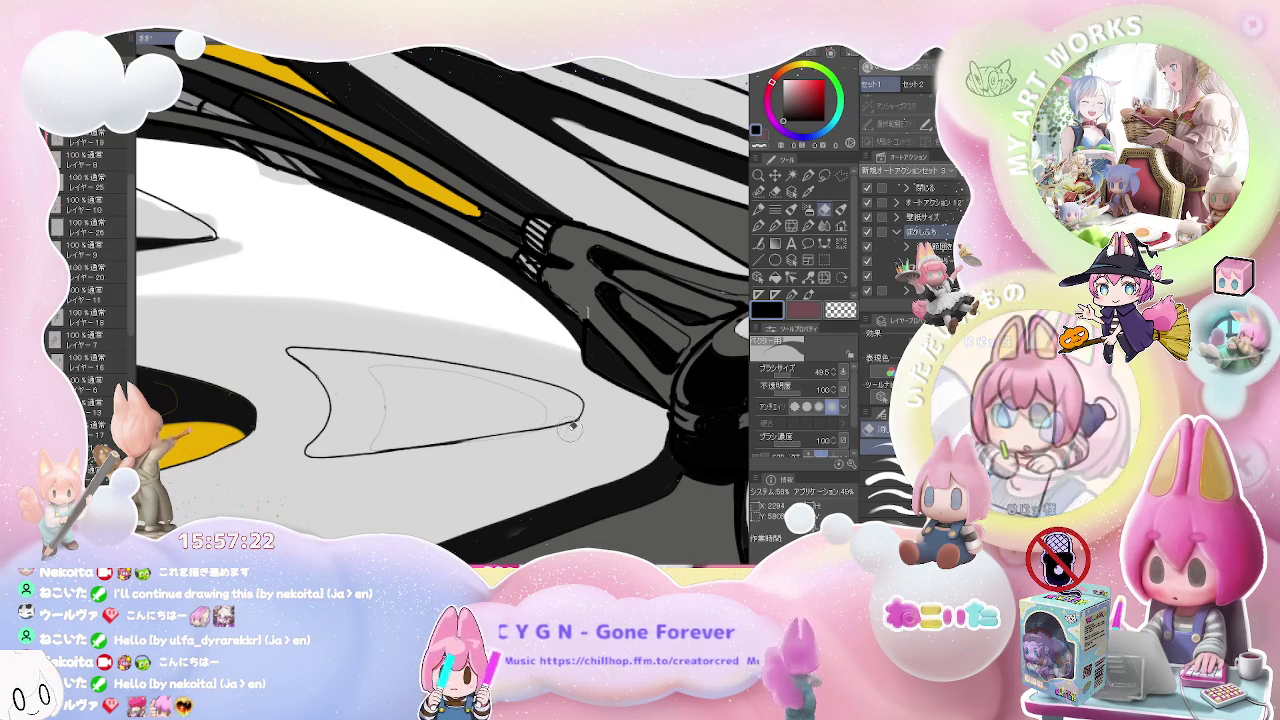
- Fill the fin's interior with light grey
left_click(429, 402, "alt")
key("g")
left_click(421, 410)
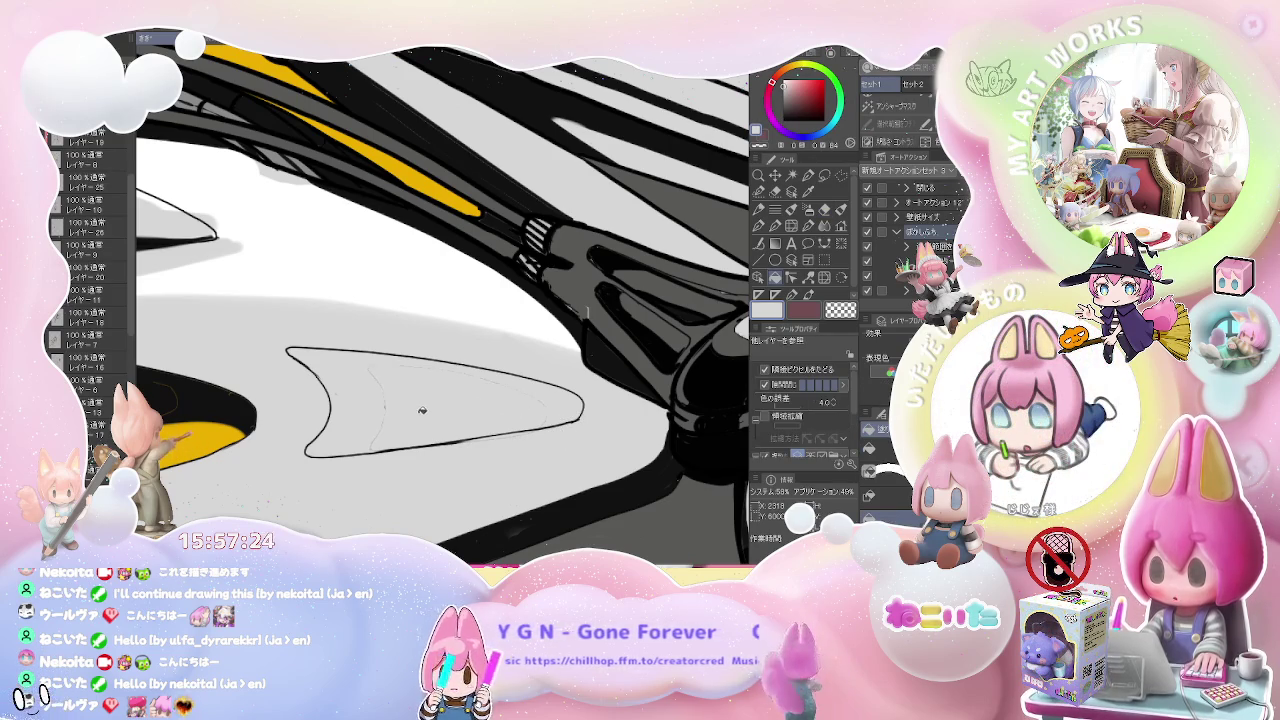
key("b")
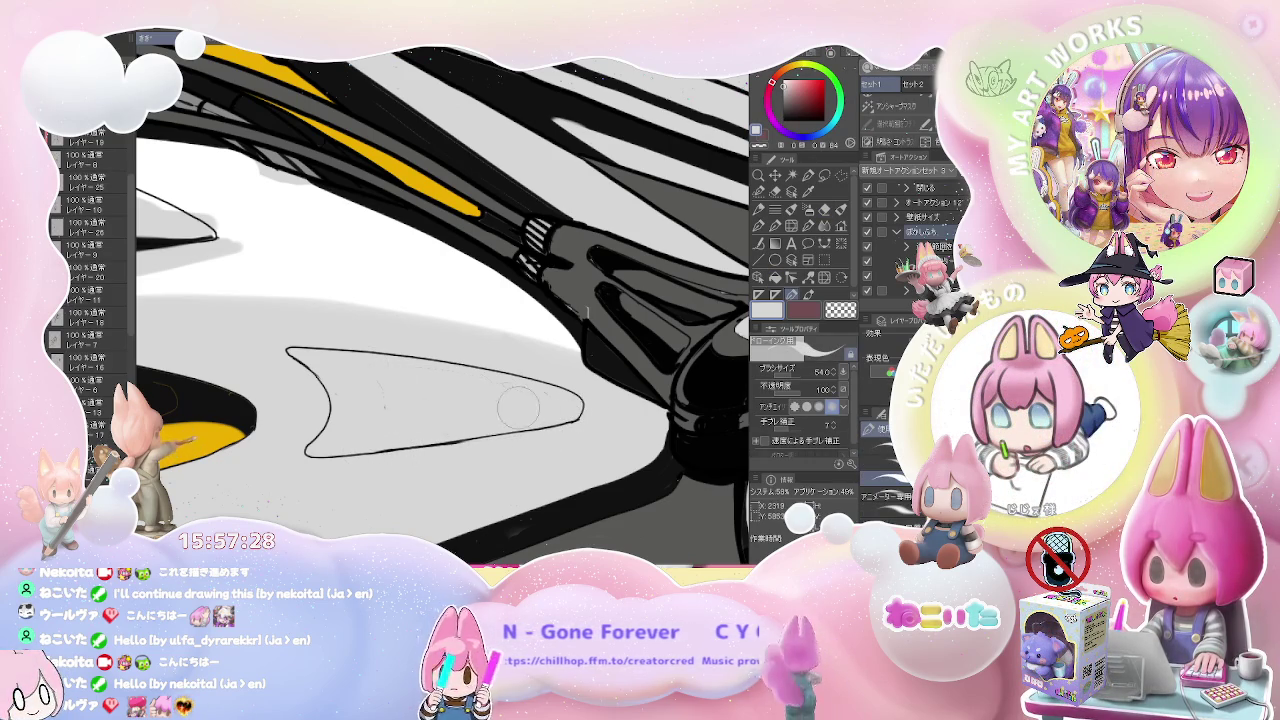
scroll(343, 428, "up", 5)
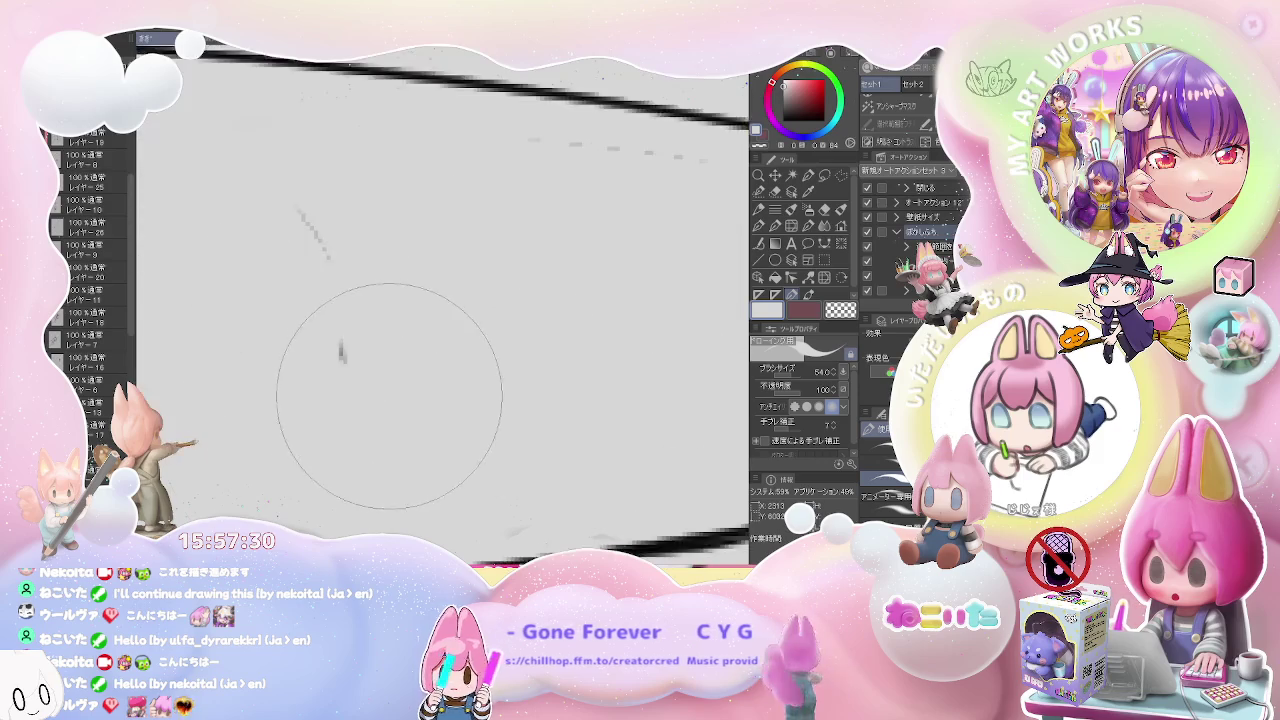
key("e")
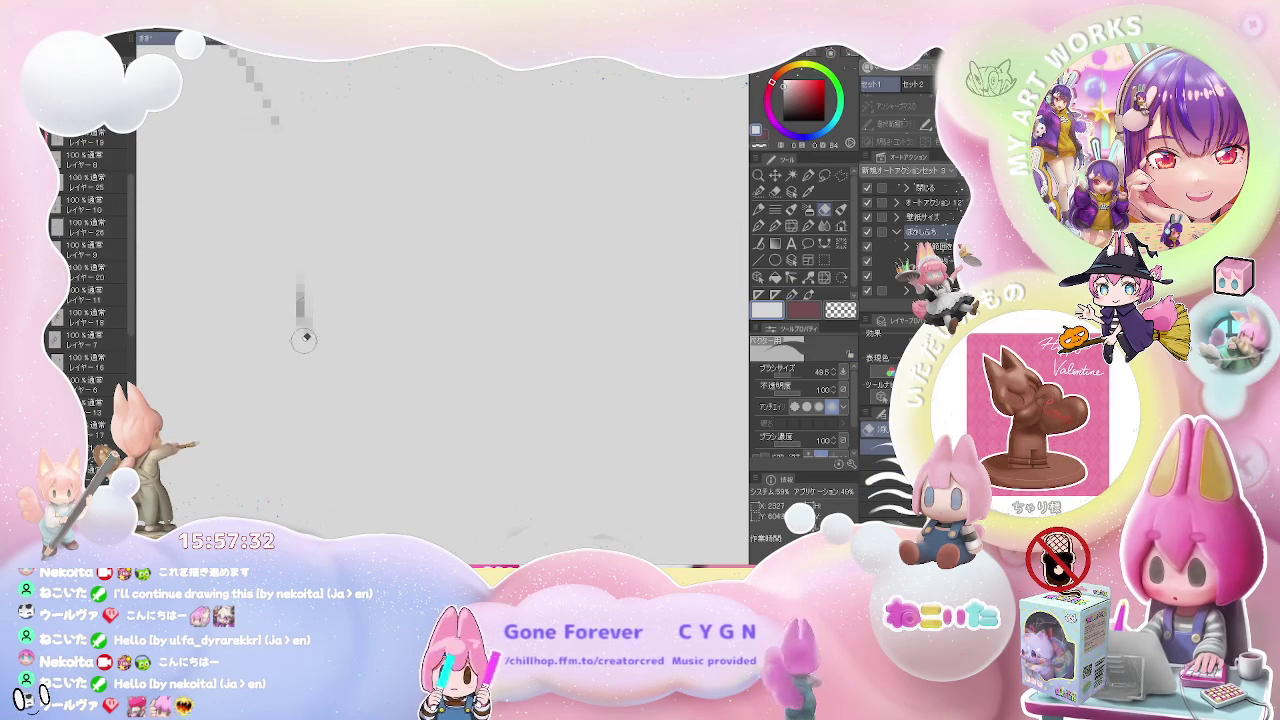
scroll(309, 310, "down", 5)
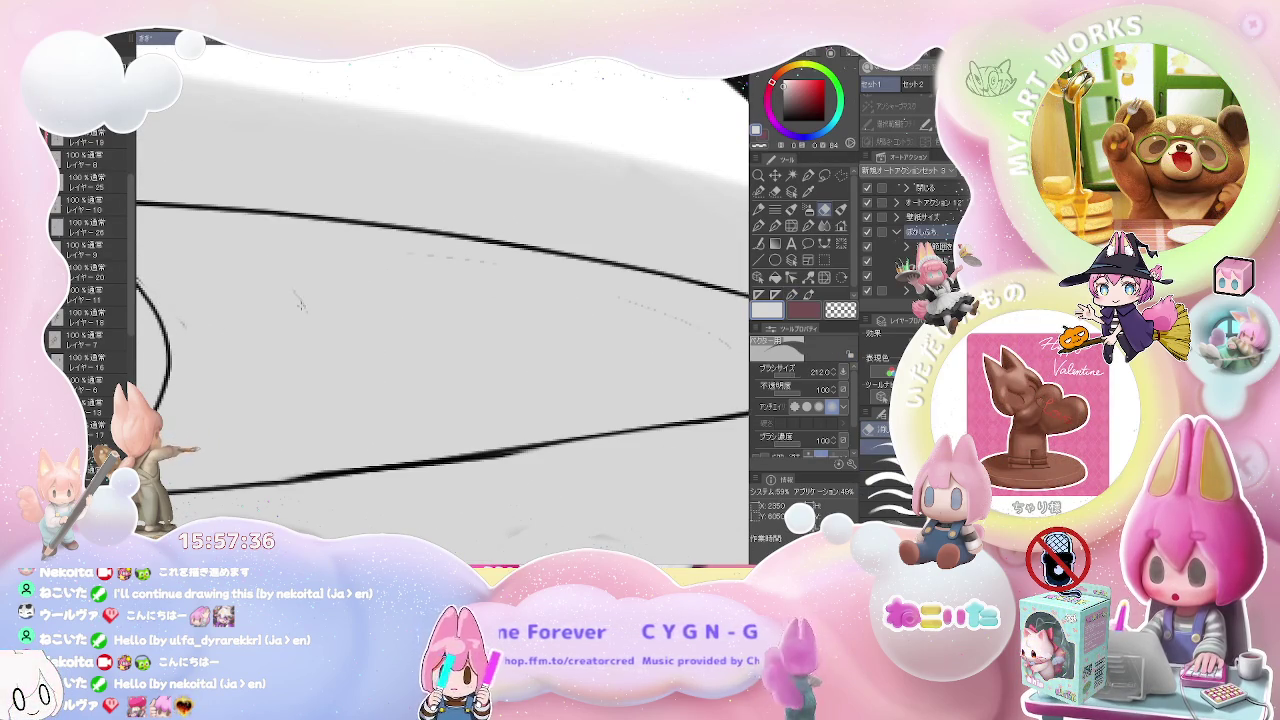
key("p")
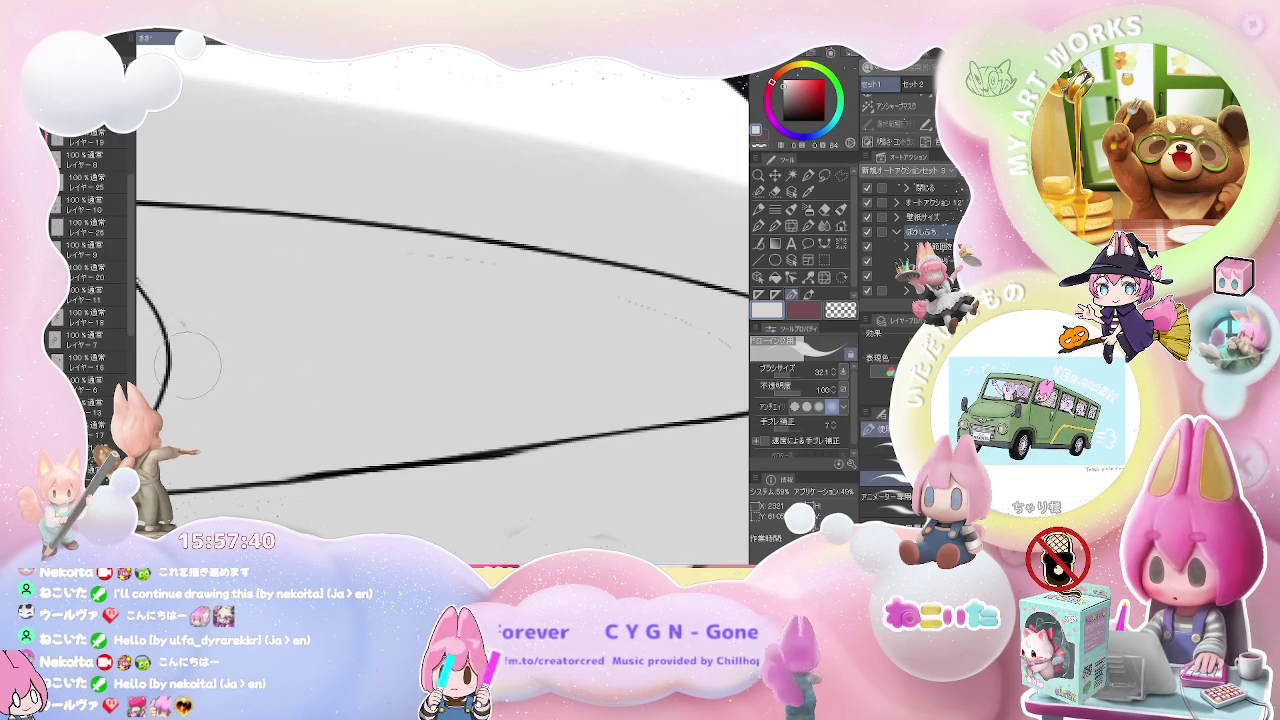
key("e")
- Refill the outlined fin shape with dark grey and zoom out
scroll(195, 330, "down", 5)
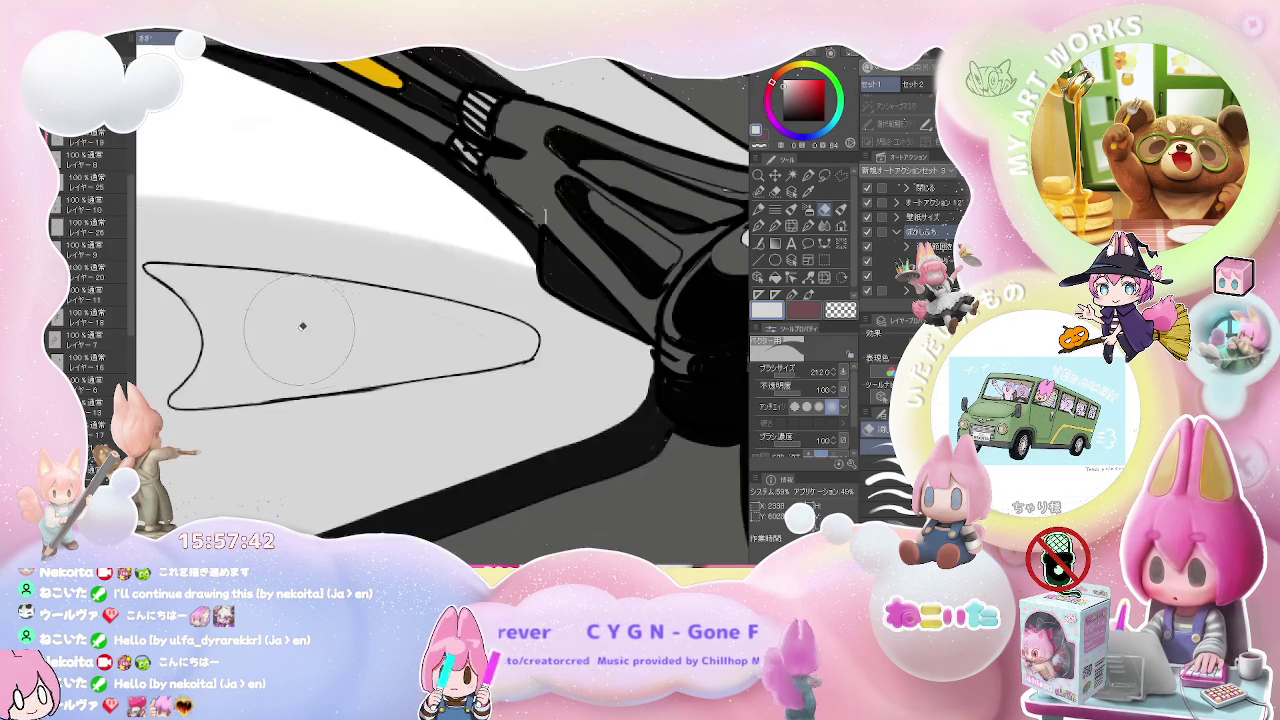
scroll(294, 323, "down", 2)
scroll(525, 389, "down", 3)
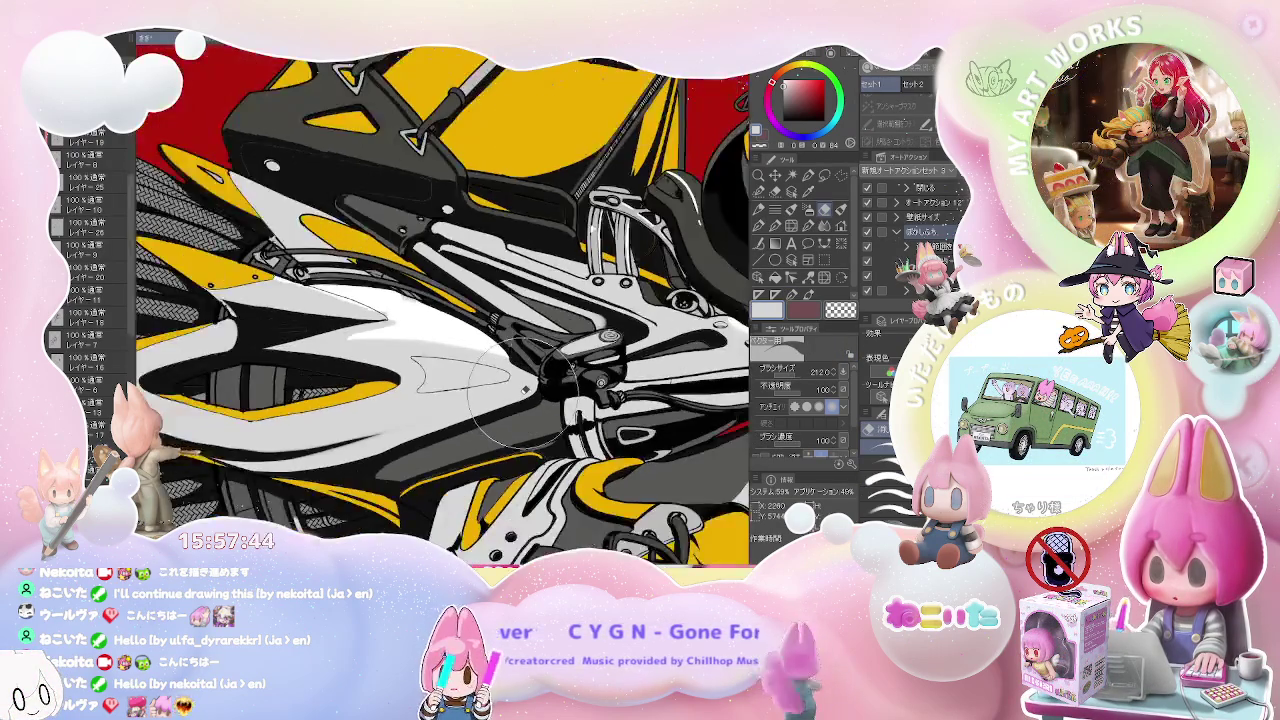
scroll(505, 383, "down", 2)
scroll(490, 390, "up", 5)
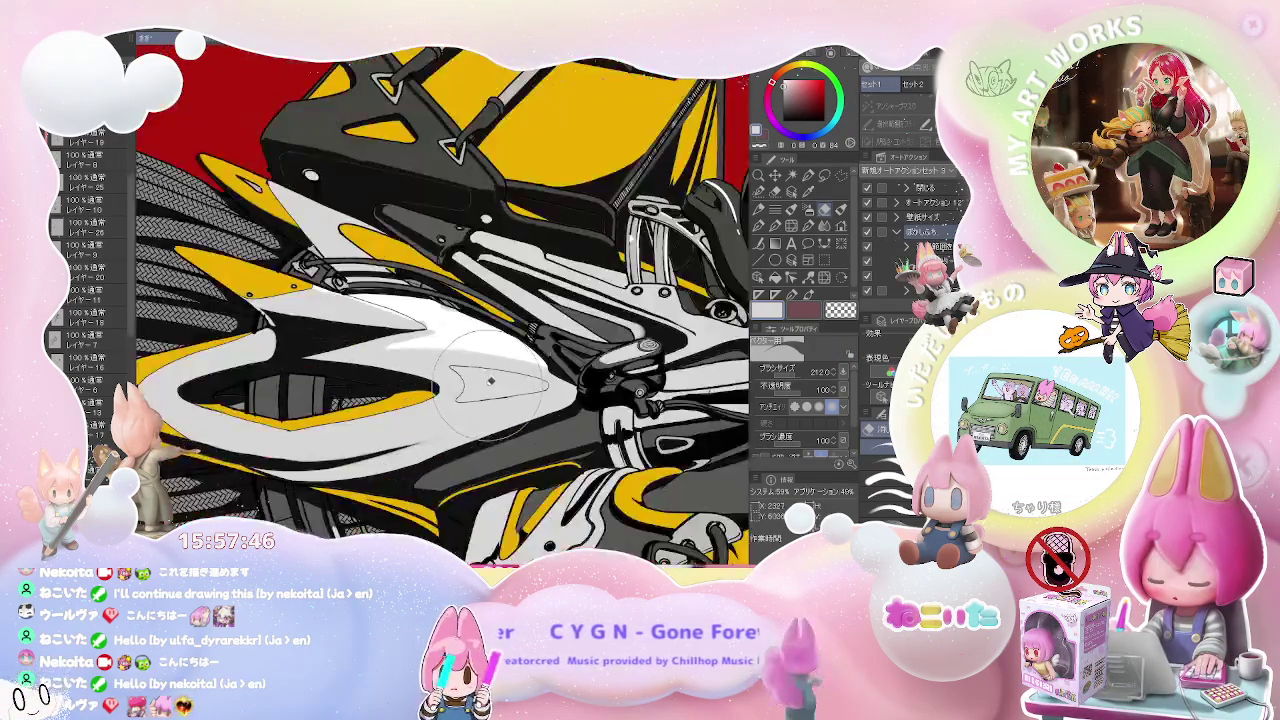
scroll(490, 390, "up", 3)
key("g")
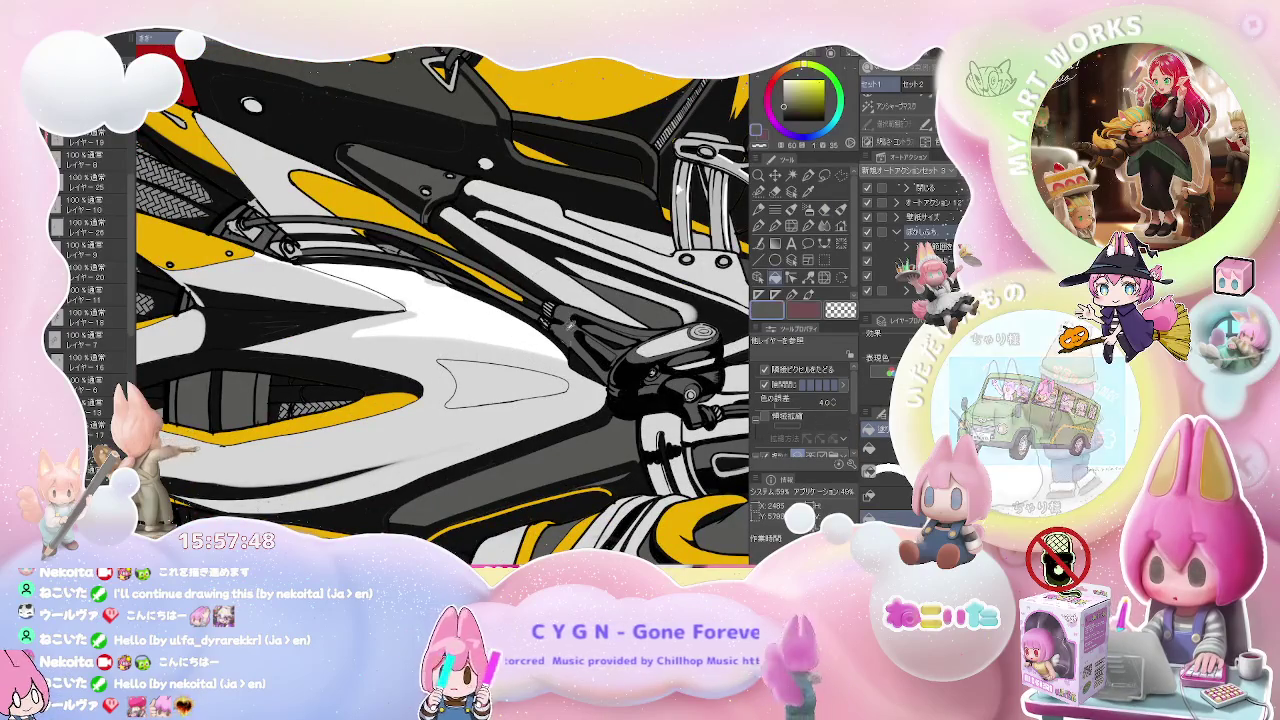
left_click(510, 383)
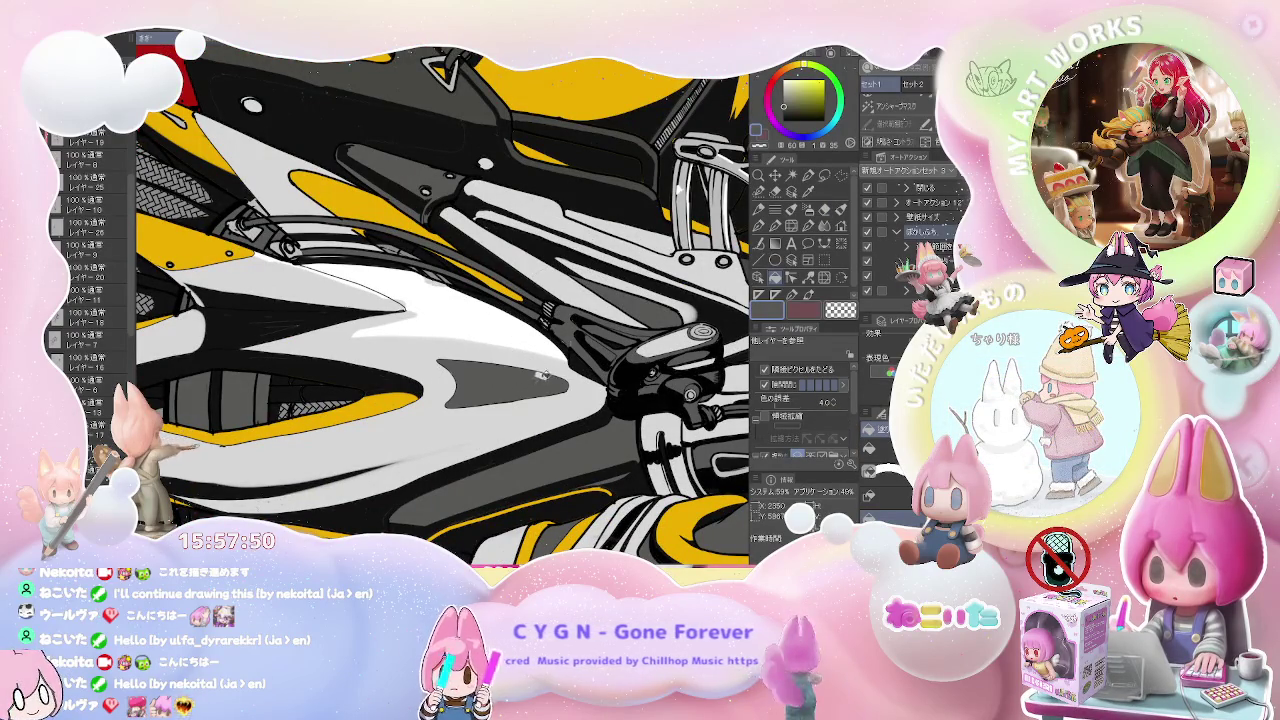
scroll(510, 383, "down", 3)
scroll(510, 383, "down", 3)
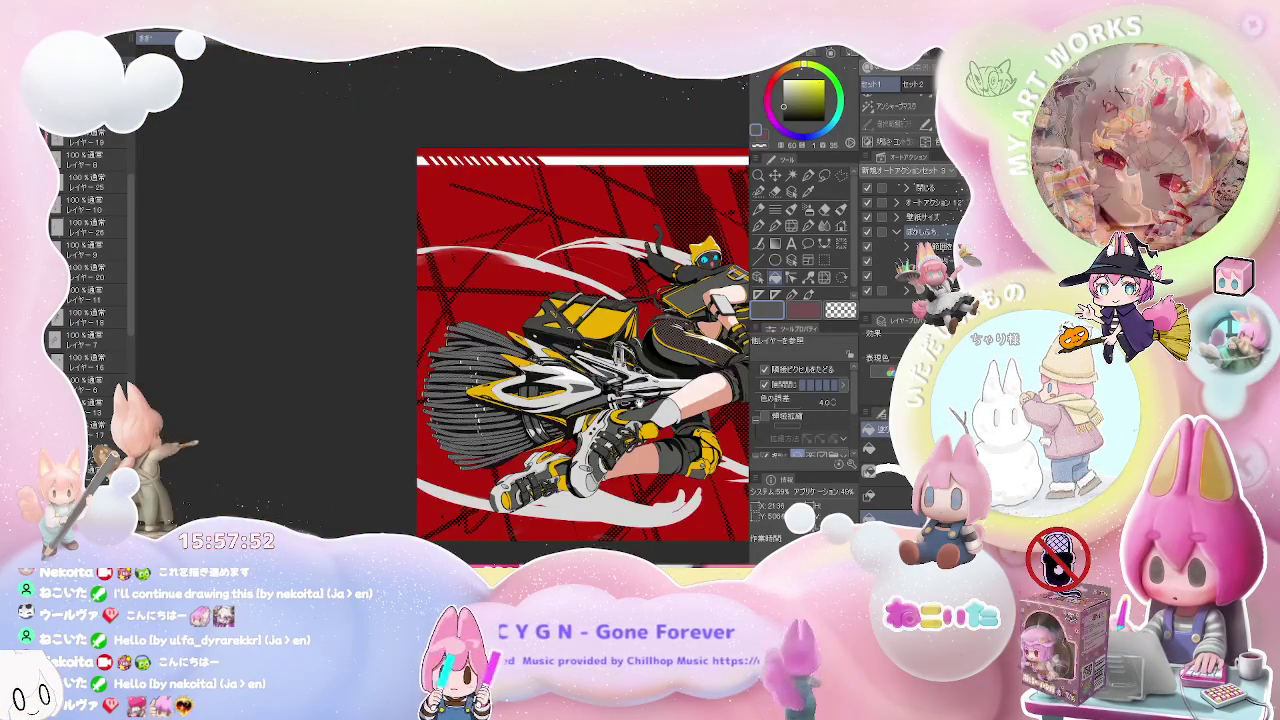
key("h")
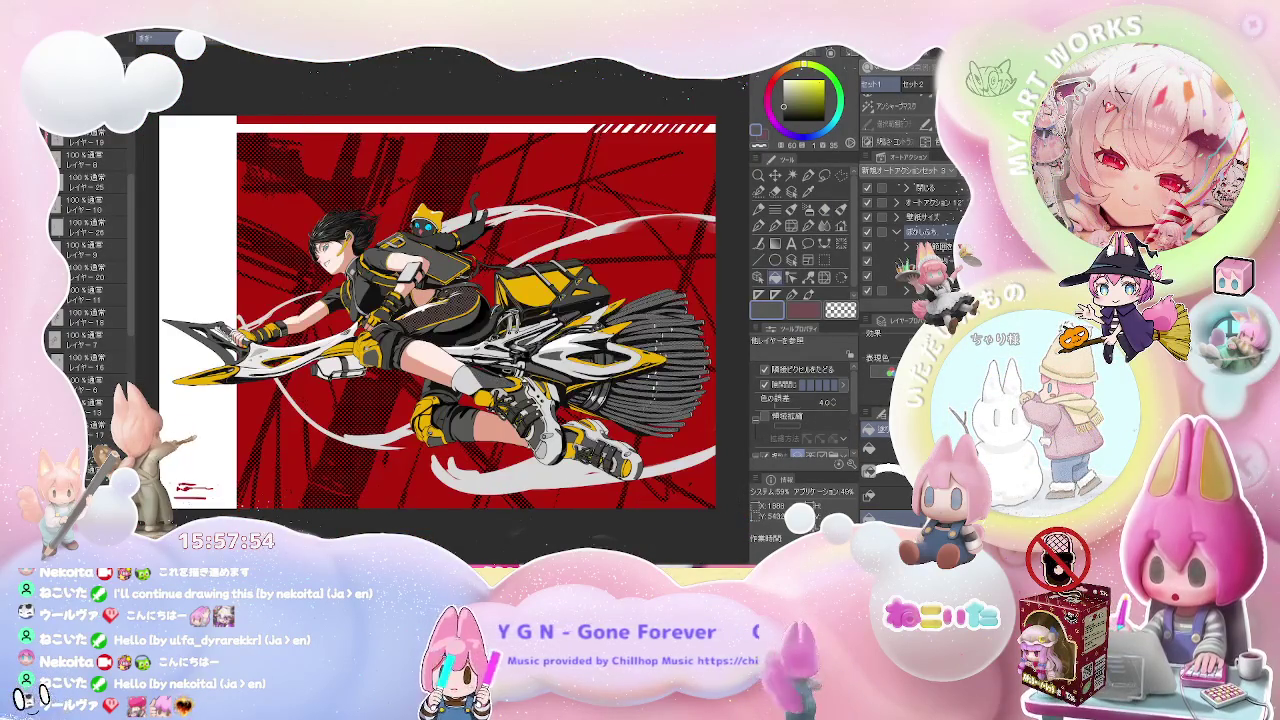
- Sample a colour from the artwork and brush lighter grey highlights onto the dark handlebar
scroll(418, 315, "up", 2)
scroll(418, 315, "up", 2)
scroll(418, 315, "up", 2)
key("b")
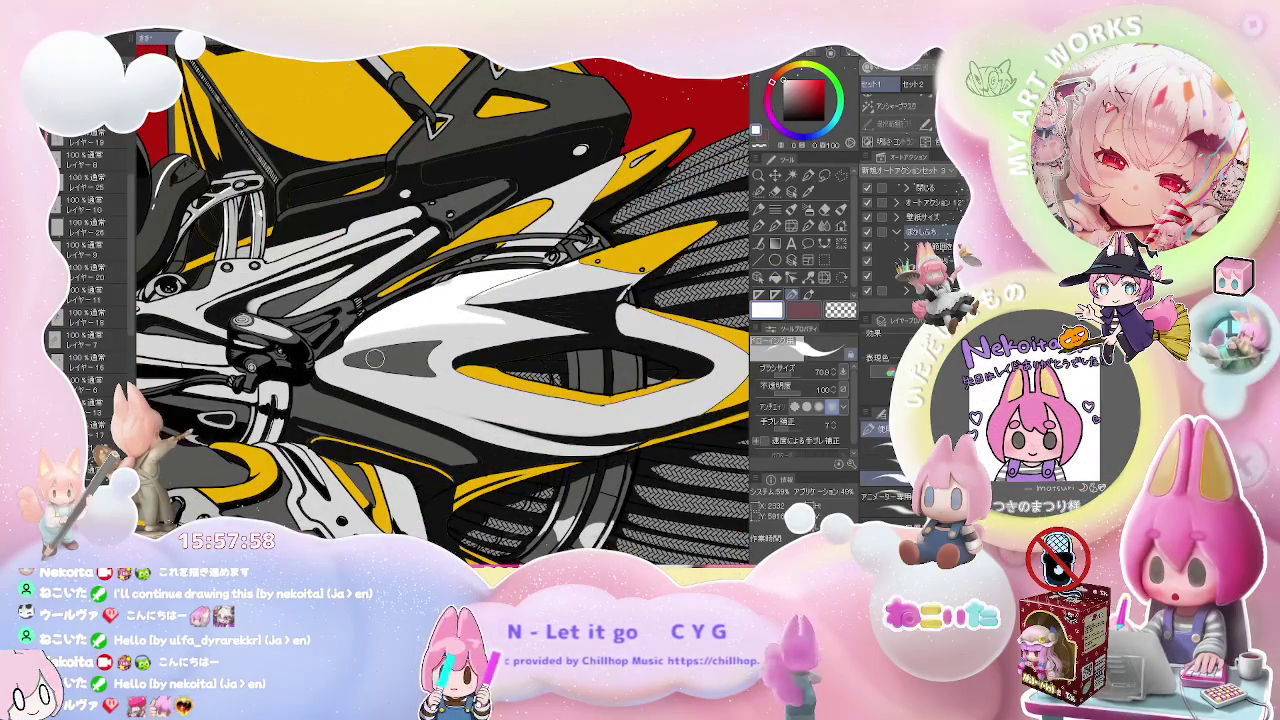
scroll(330, 358, "up", 2)
scroll(330, 350, "up", 2)
scroll(332, 330, "up", 2)
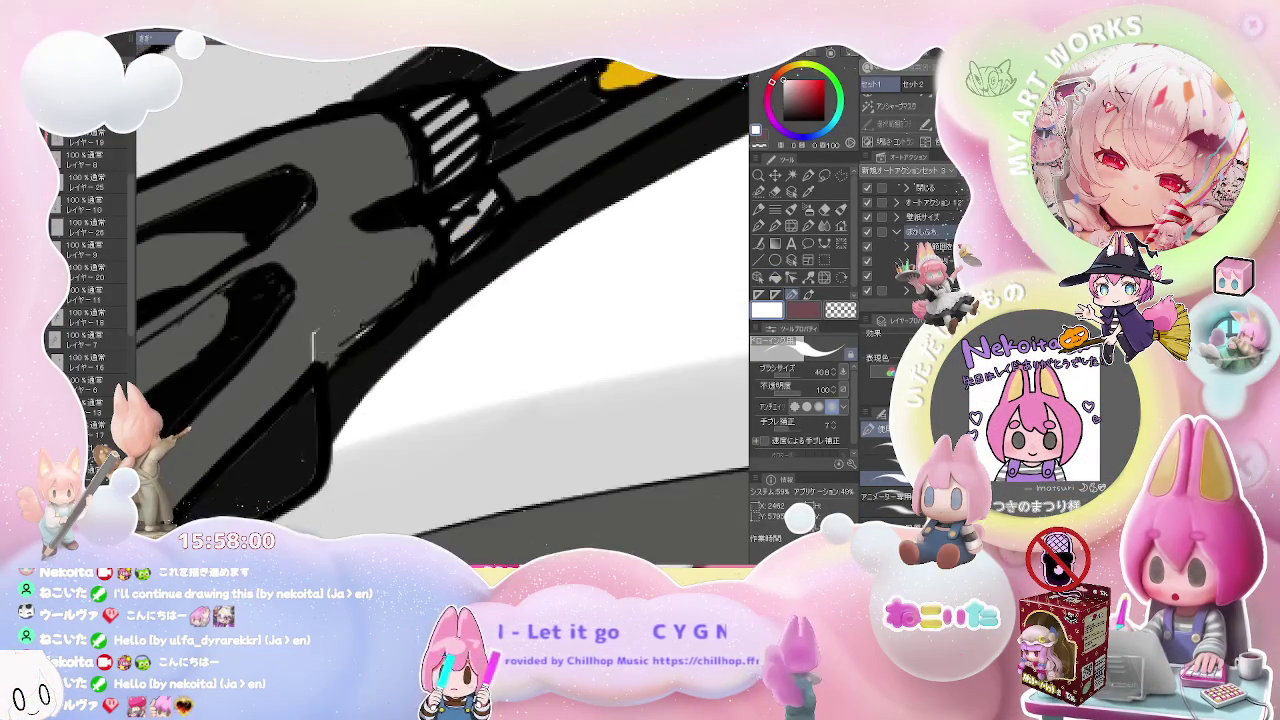
left_click(310, 340, "alt")
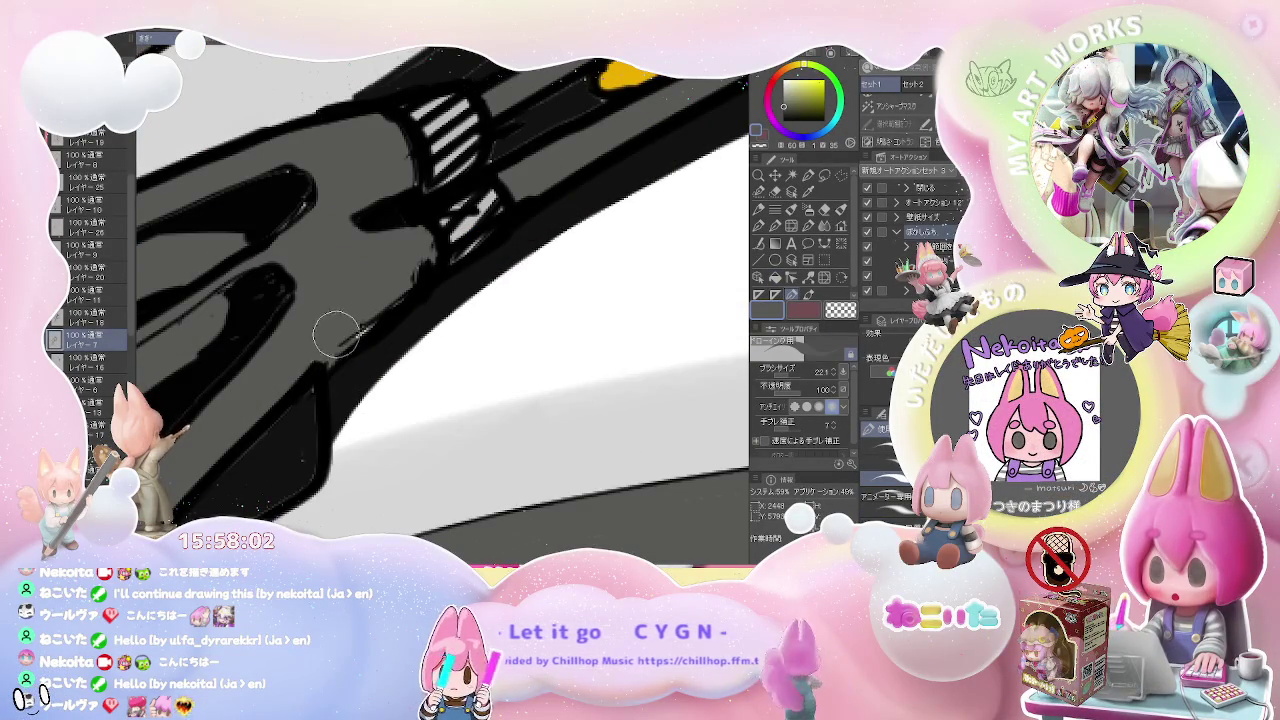
scroll(365, 246, "down", 2)
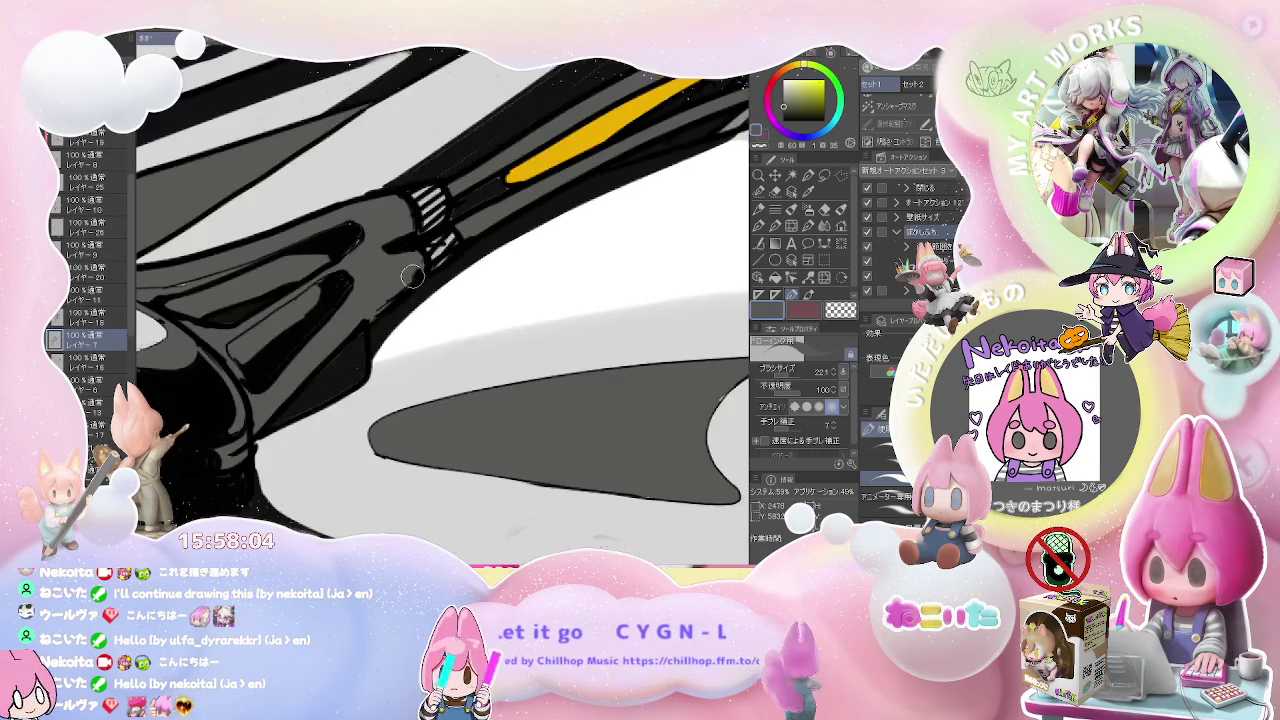
mouse_move(150, 270)
left_mouse_down()
mouse_move(280, 320)
mouse_move(280, 360)
left_mouse_up()
left_click_drag(220, 300, 310, 340)
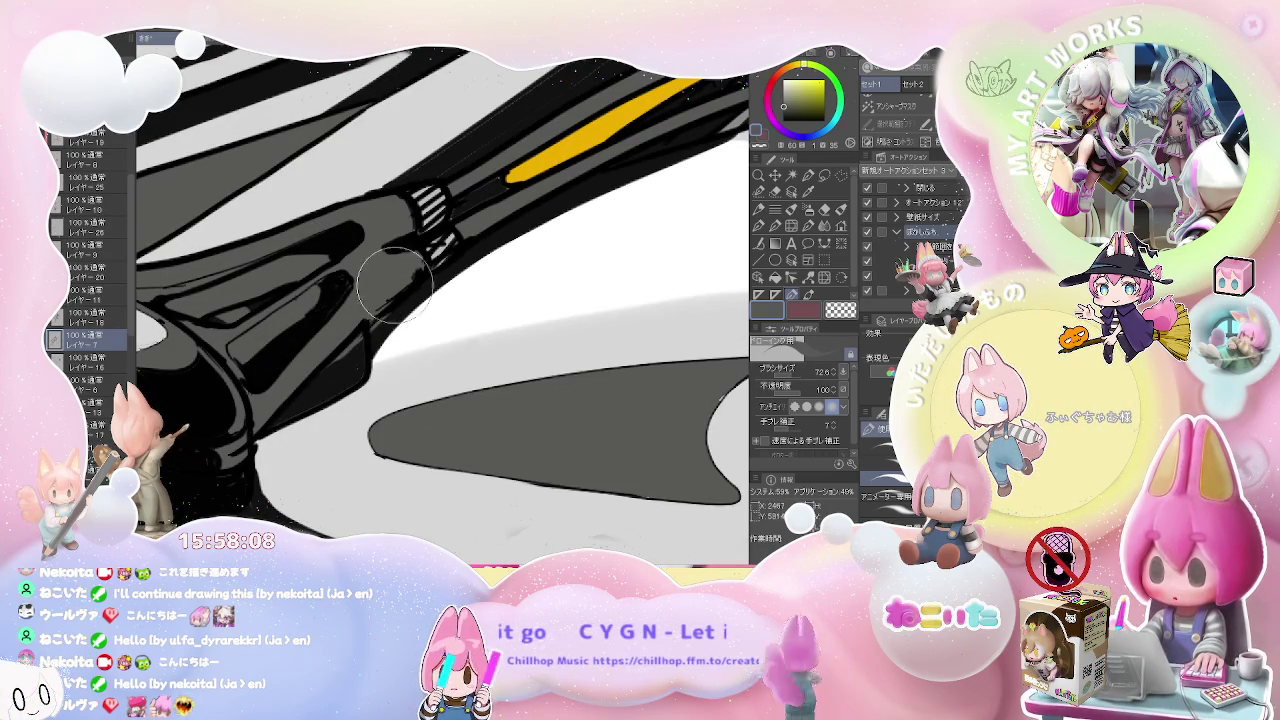
- Paint black shading on the handlebar, refining details with an 8.2 brush
scroll(330, 345, "down", 2)
scroll(367, 352, "down", 2)
scroll(367, 352, "down", 2)
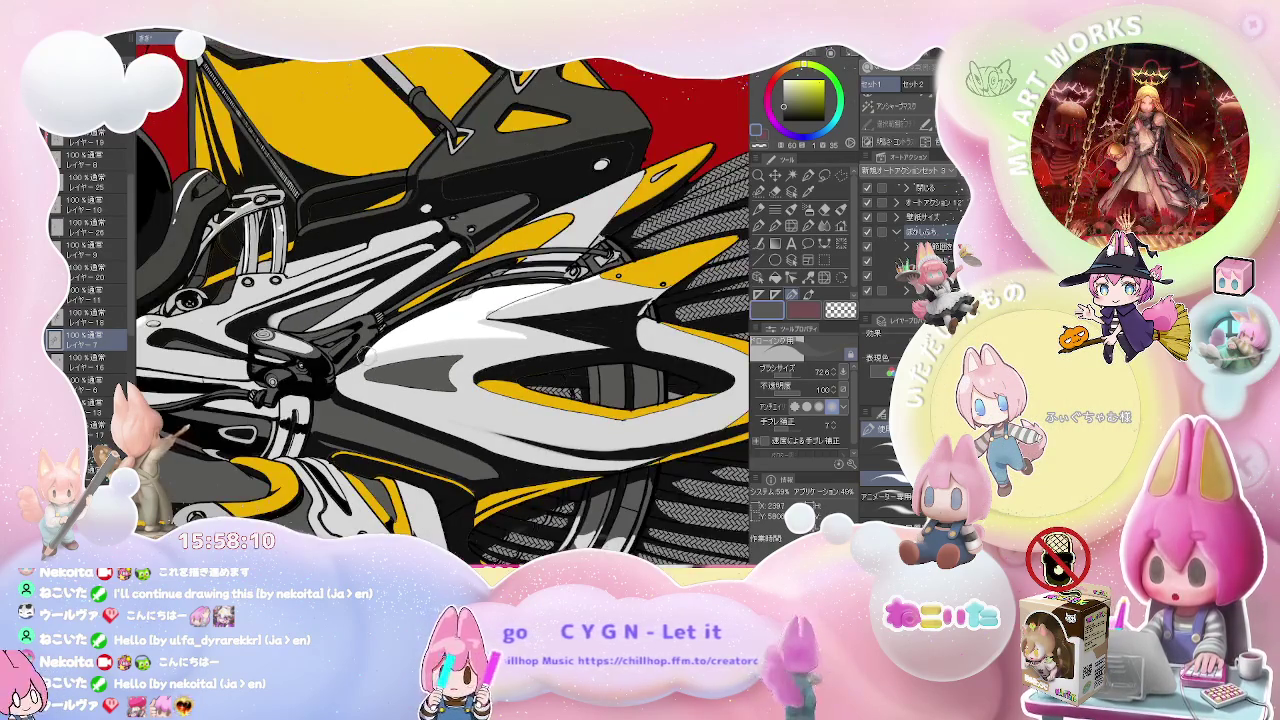
scroll(370, 345, "up", 2)
scroll(373, 335, "up", 2)
mouse_move(373, 335)
left_mouse_down()
mouse_move(350, 328)
mouse_move(357, 235)
left_mouse_up()
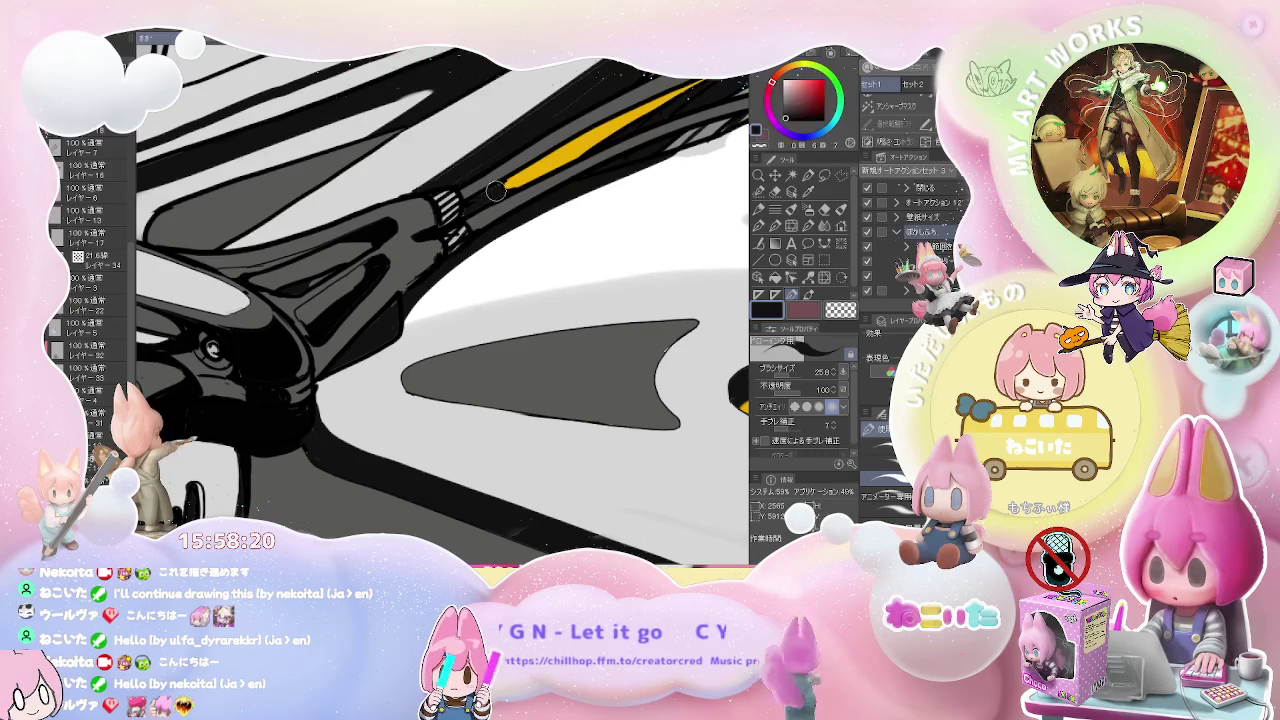
scroll(496, 190, "up", 1)
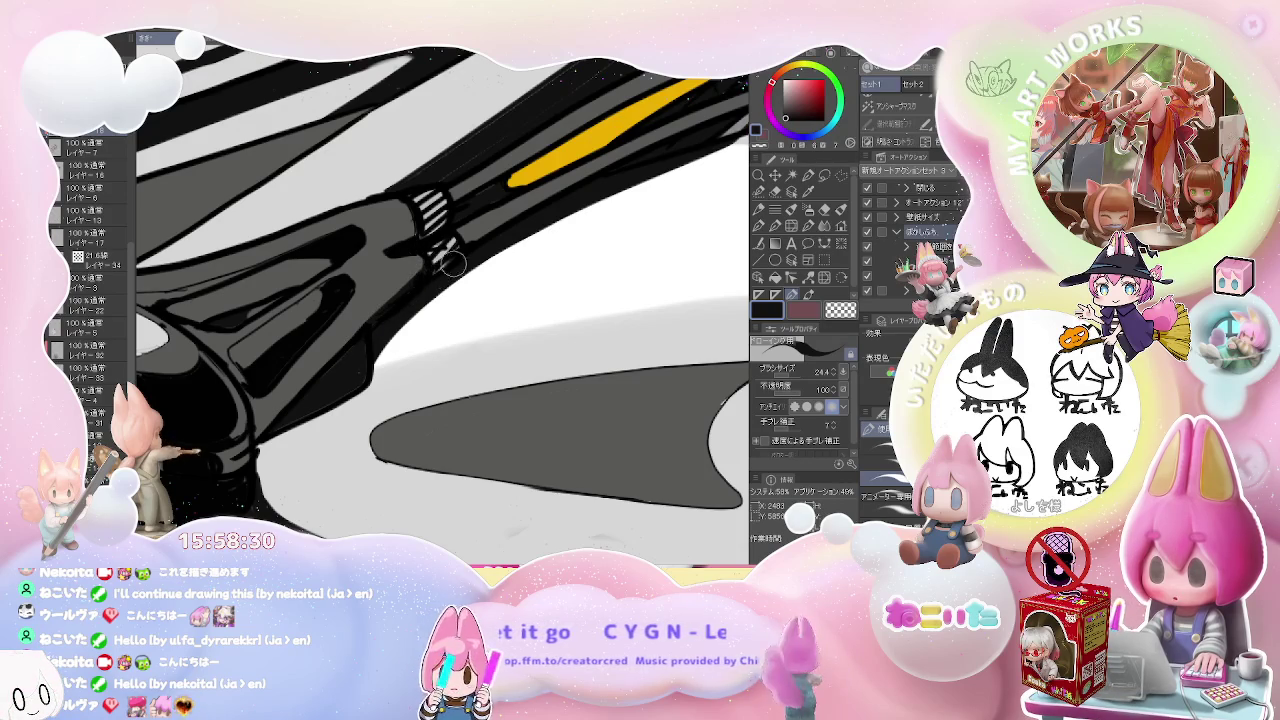
key("e")
key("p")
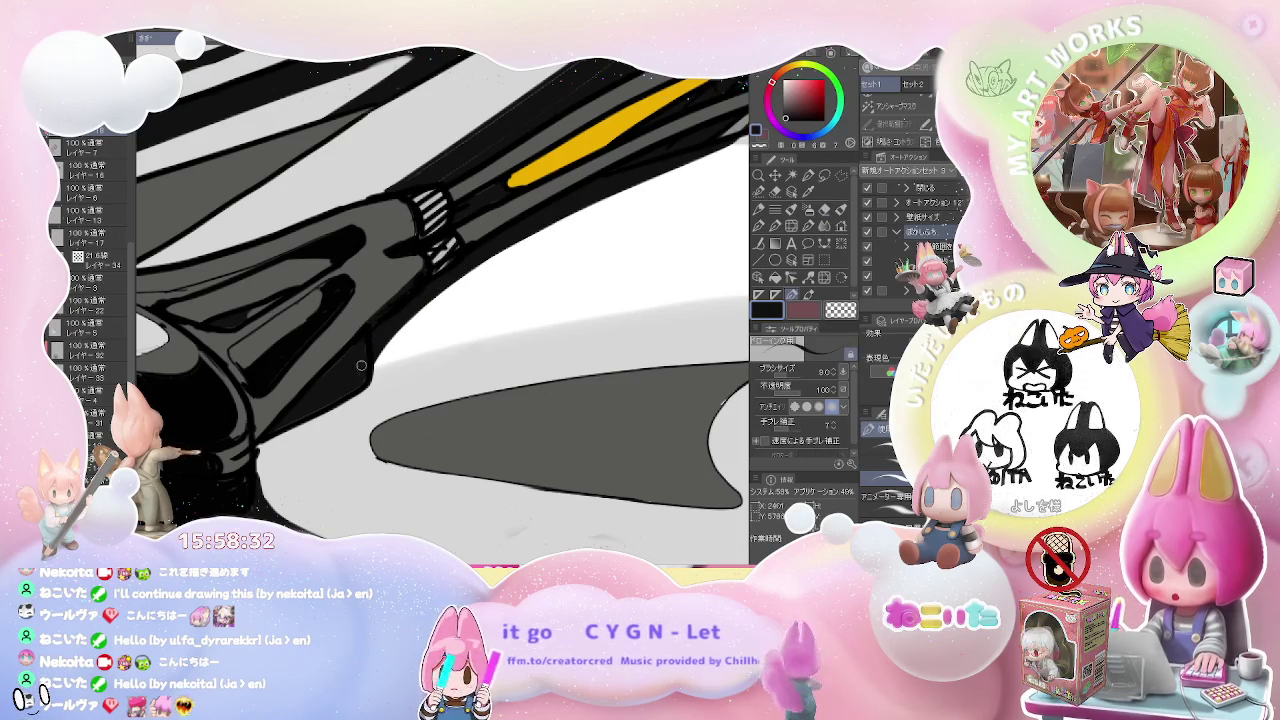
key("p")
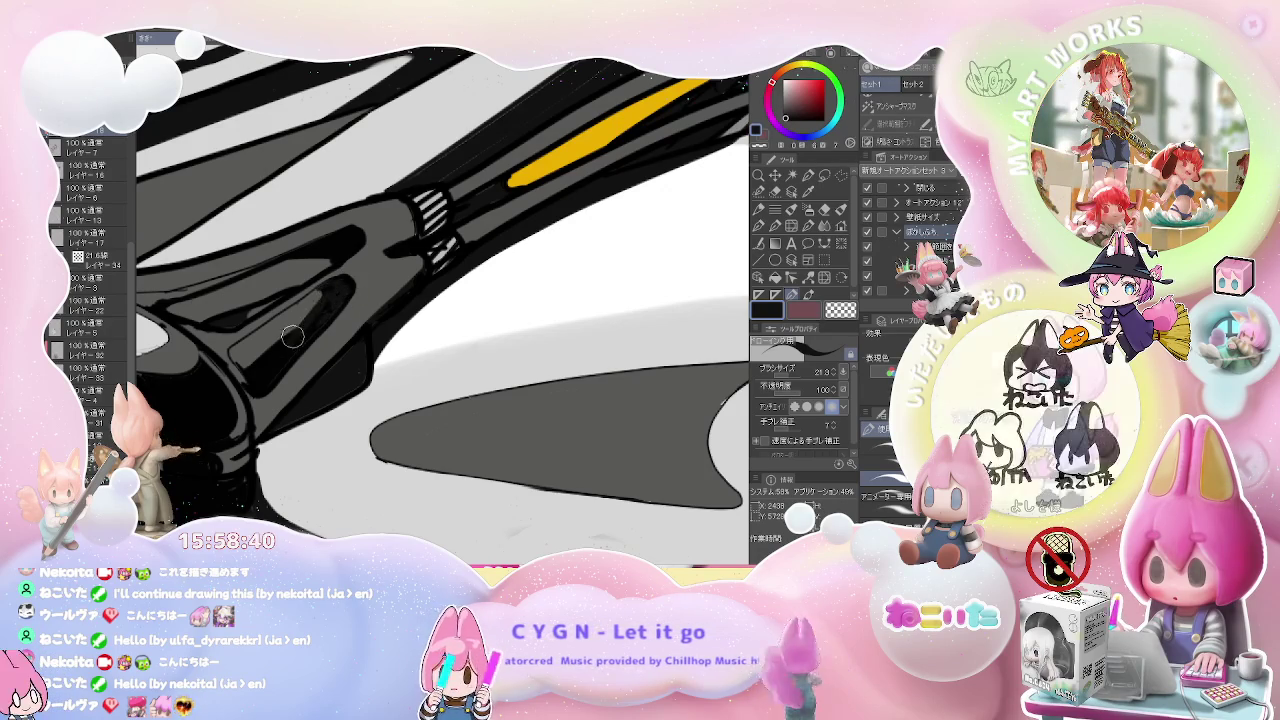
key("e")
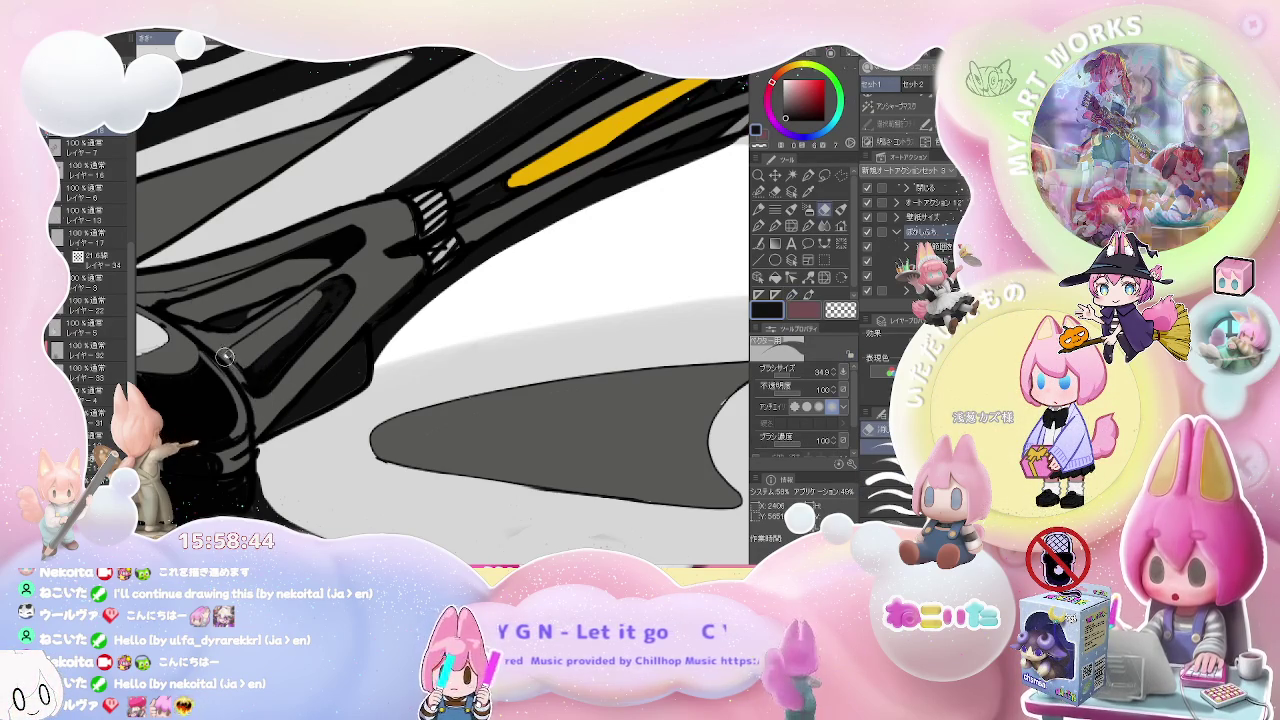
key("p")
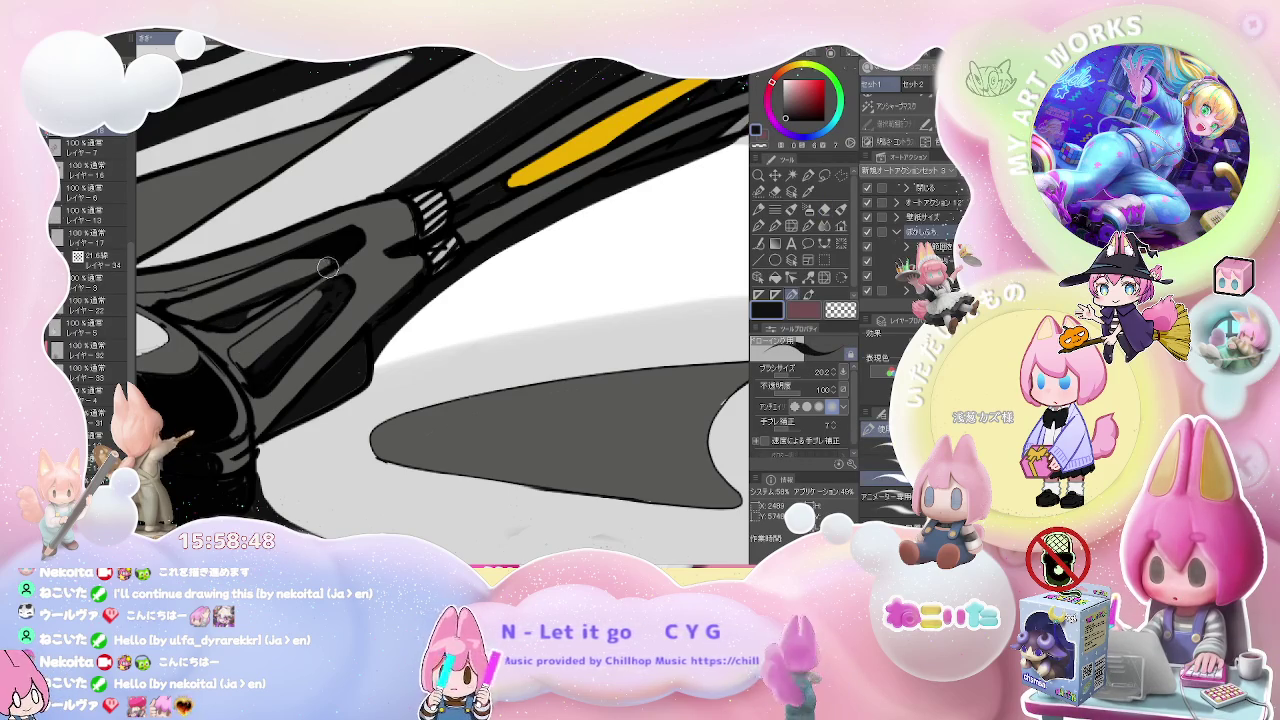
scroll(325, 270, "down", 1)
scroll(328, 275, "down", 1)
scroll(330, 280, "down", 1)
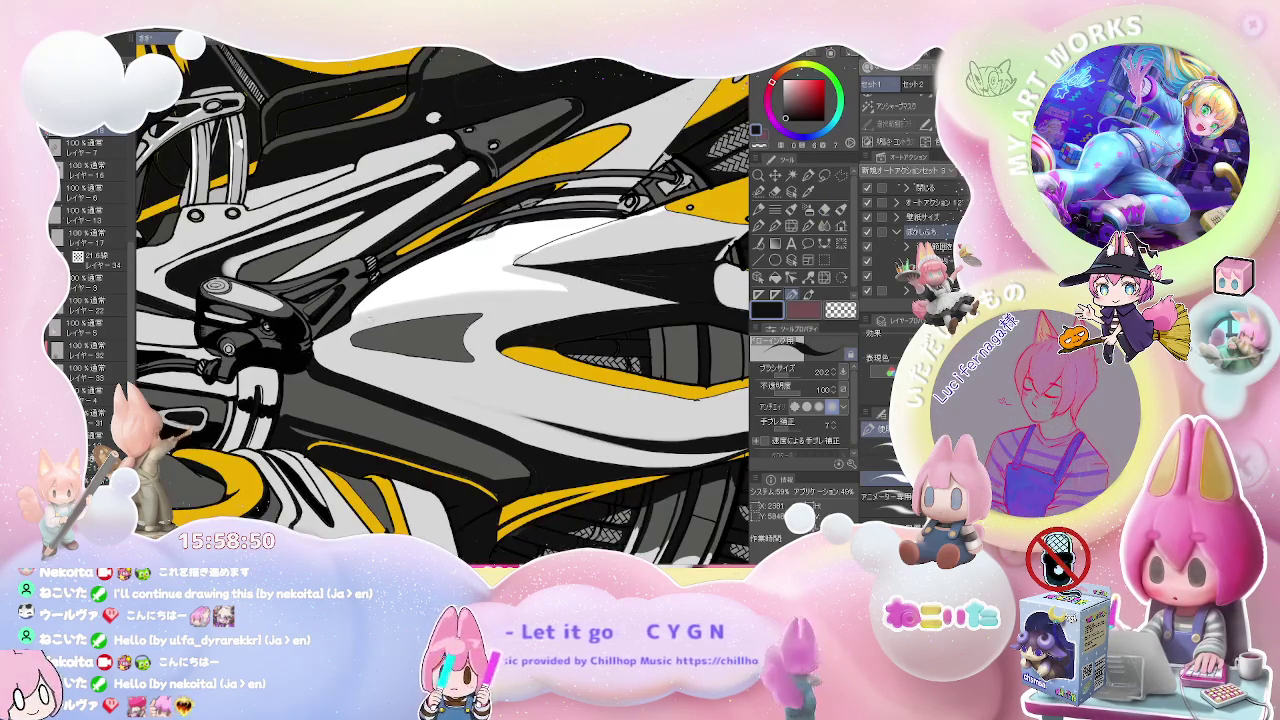
scroll(281, 399, "up", 1)
scroll(281, 399, "up", 1)
scroll(281, 399, "up", 1)
scroll(281, 399, "up", 1)
left_click_drag(281, 399, 265, 399)
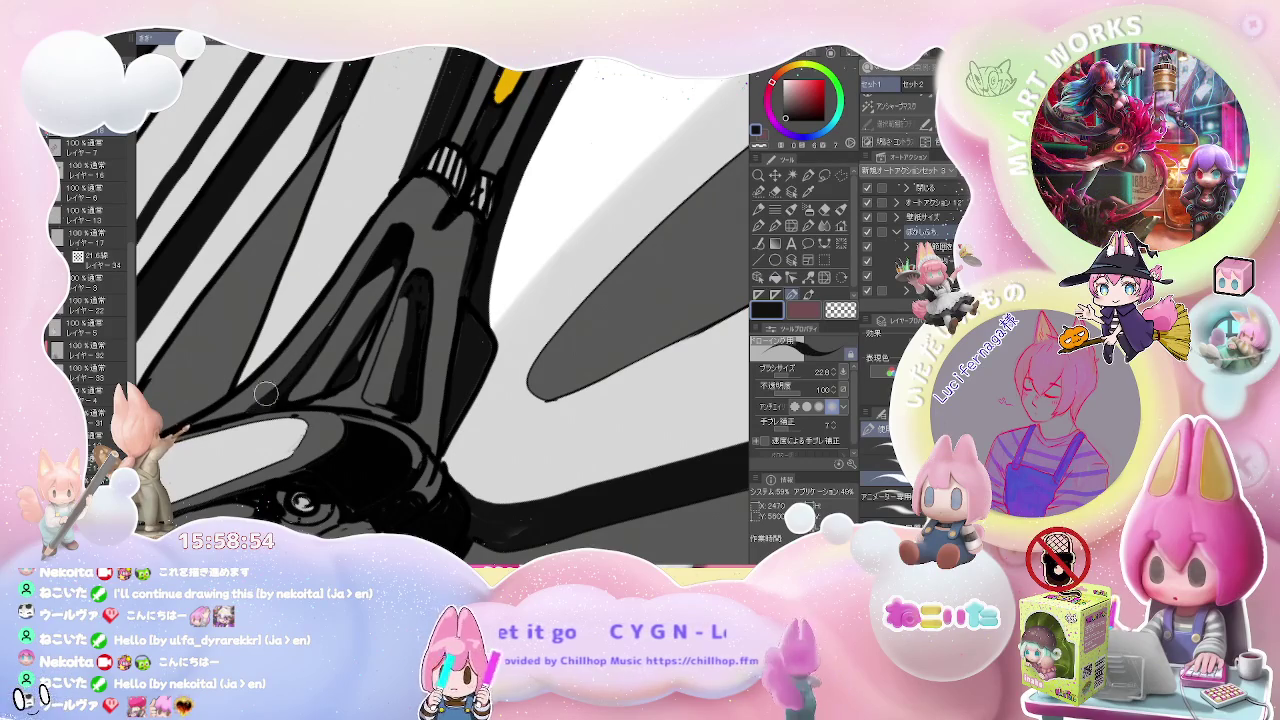
scroll(365, 273, "down", 1)
scroll(365, 273, "down", 1)
scroll(365, 273, "down", 1)
scroll(365, 273, "down", 1)
scroll(426, 326, "up", 1)
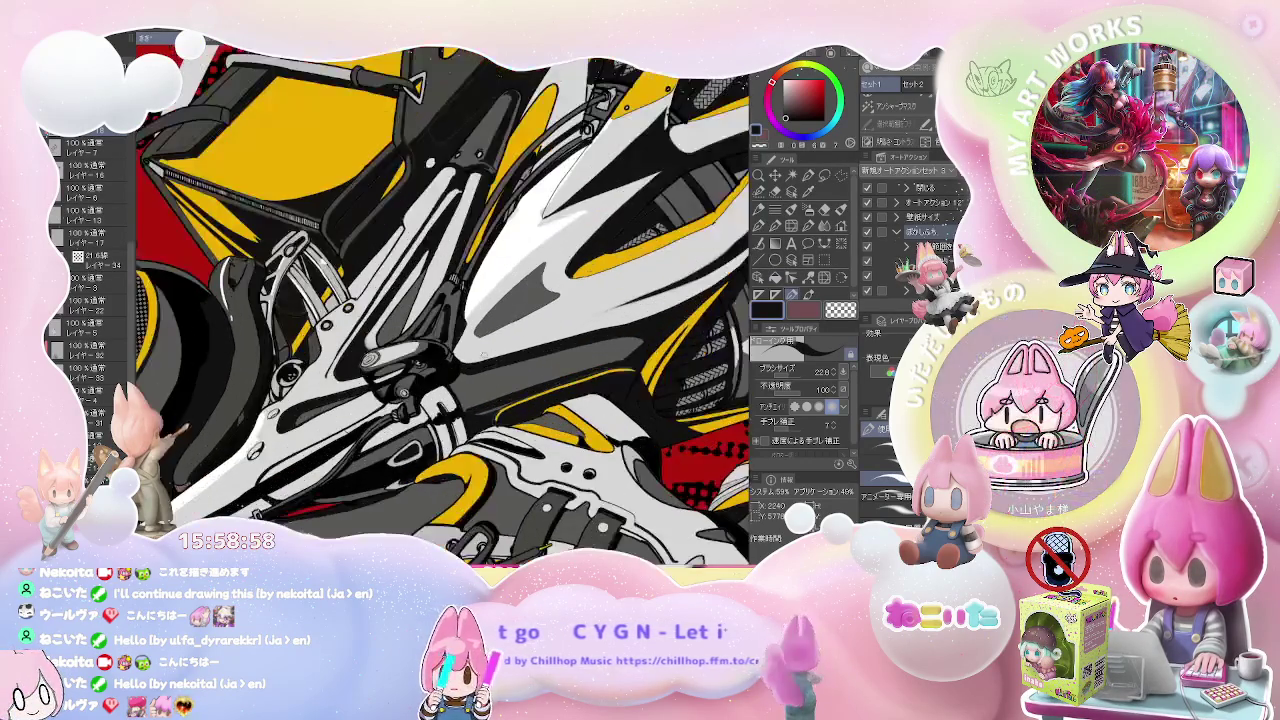
scroll(426, 326, "up", 1)
scroll(426, 326, "up", 1)
scroll(418, 336, "down", 1)
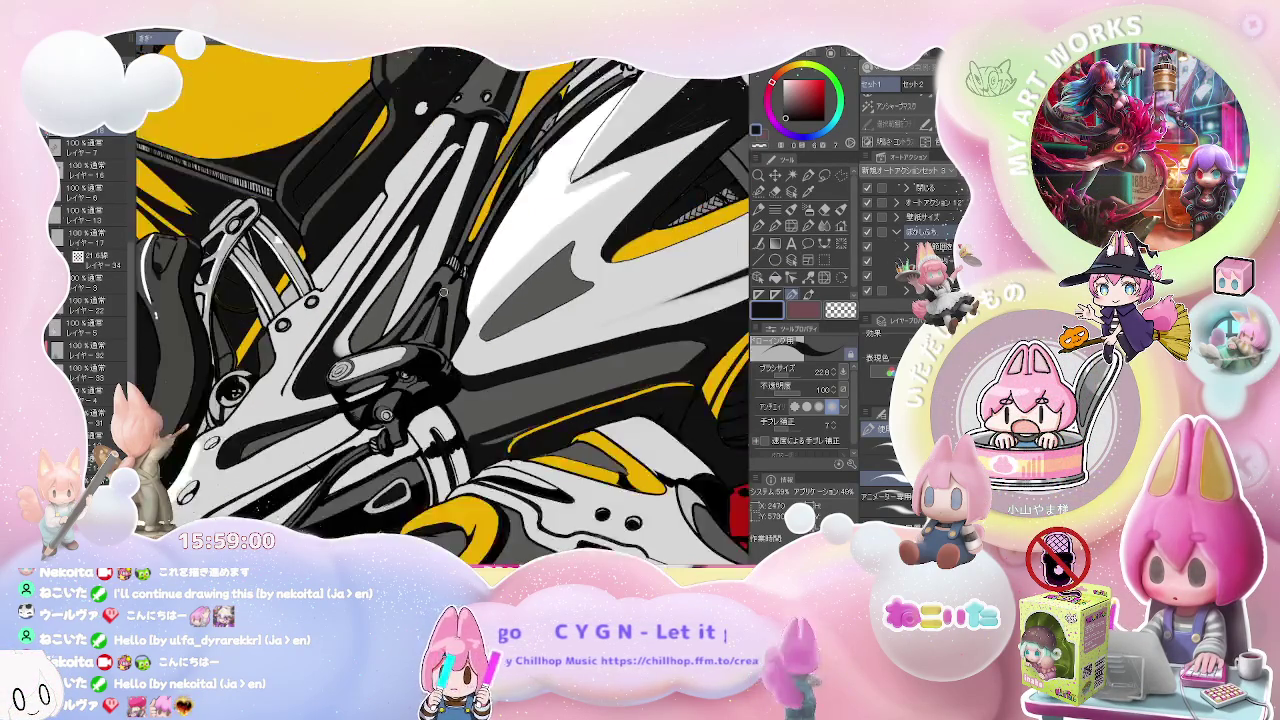
scroll(418, 336, "down", 2)
scroll(418, 336, "down", 1)
key("asciicircum")
key("asciicircum")
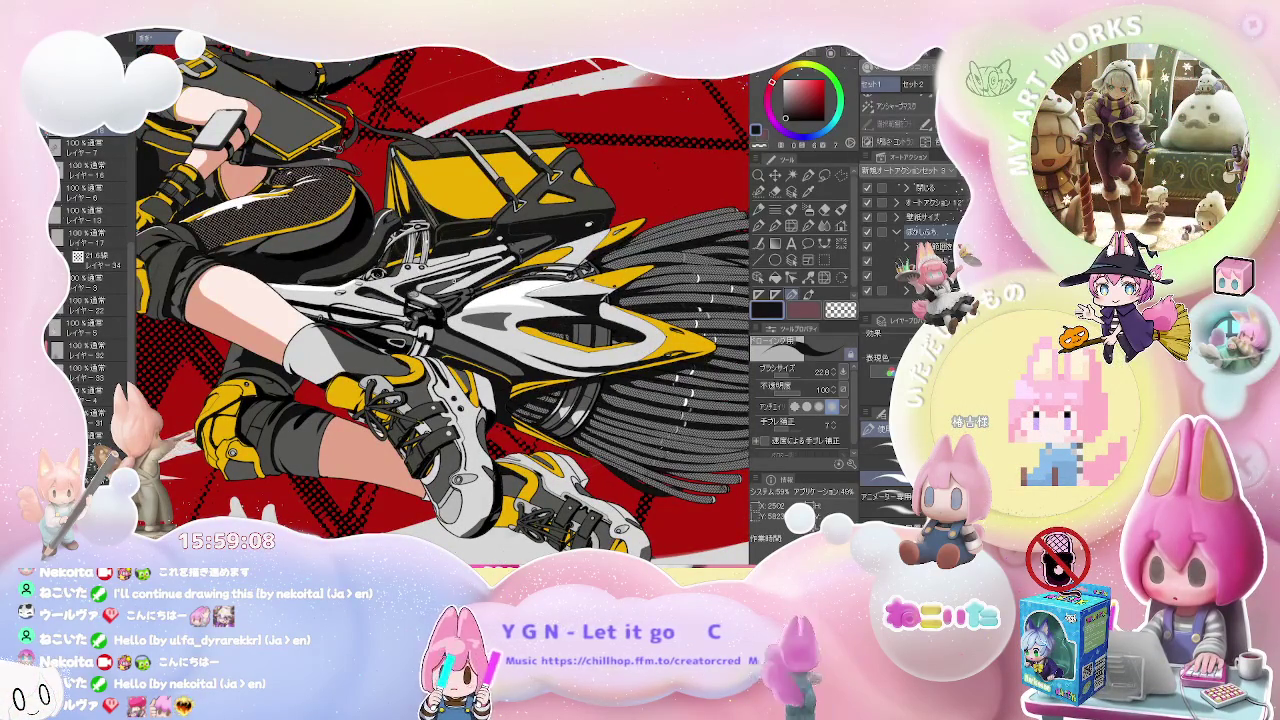
- Turn and zoom the view onto the yellow stripe beside the front cockpit window
scroll(570, 333, "up", 1)
scroll(570, 333, "up", 1)
scroll(570, 333, "up", 1)
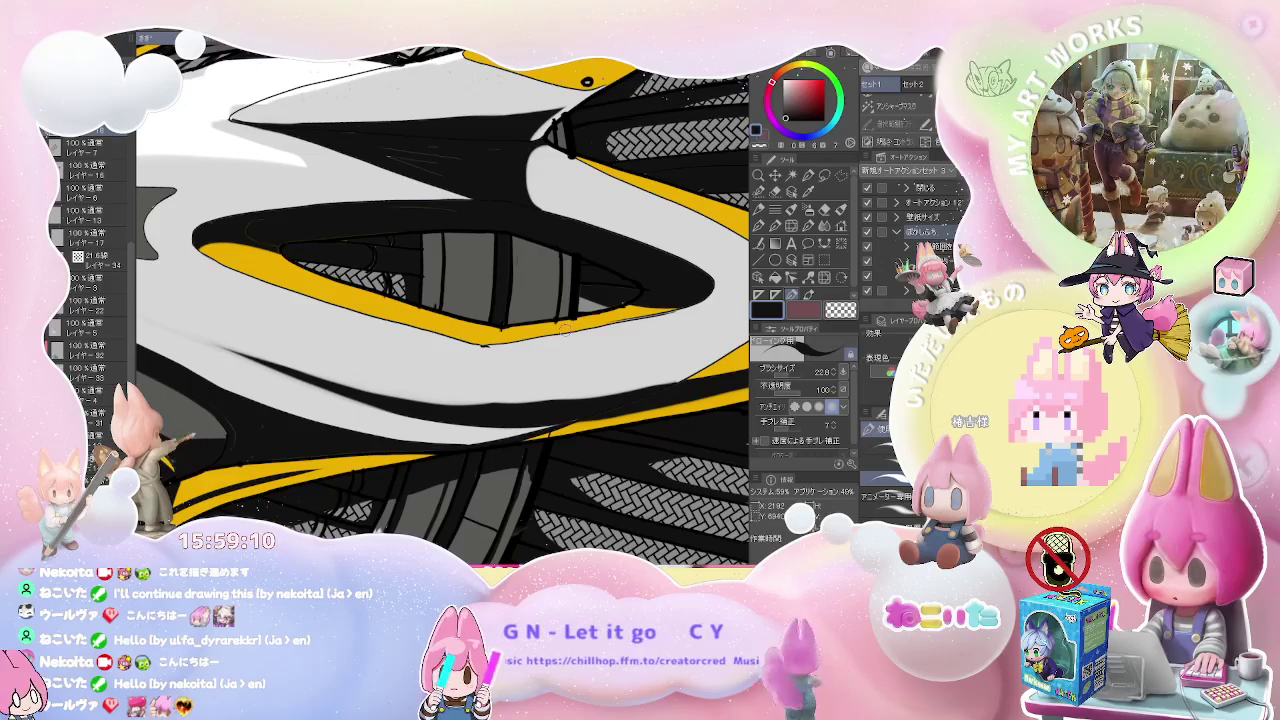
scroll(569, 334, "up", 2)
scroll(569, 334, "down", 1)
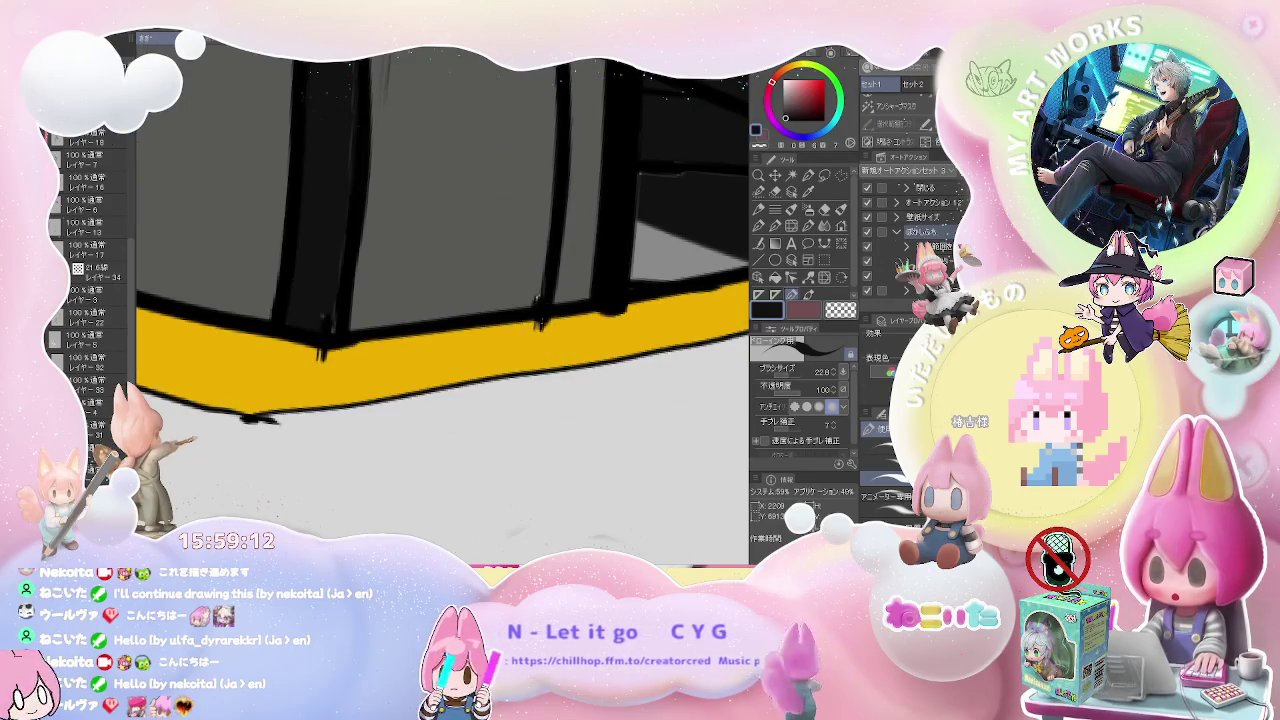
key("e")
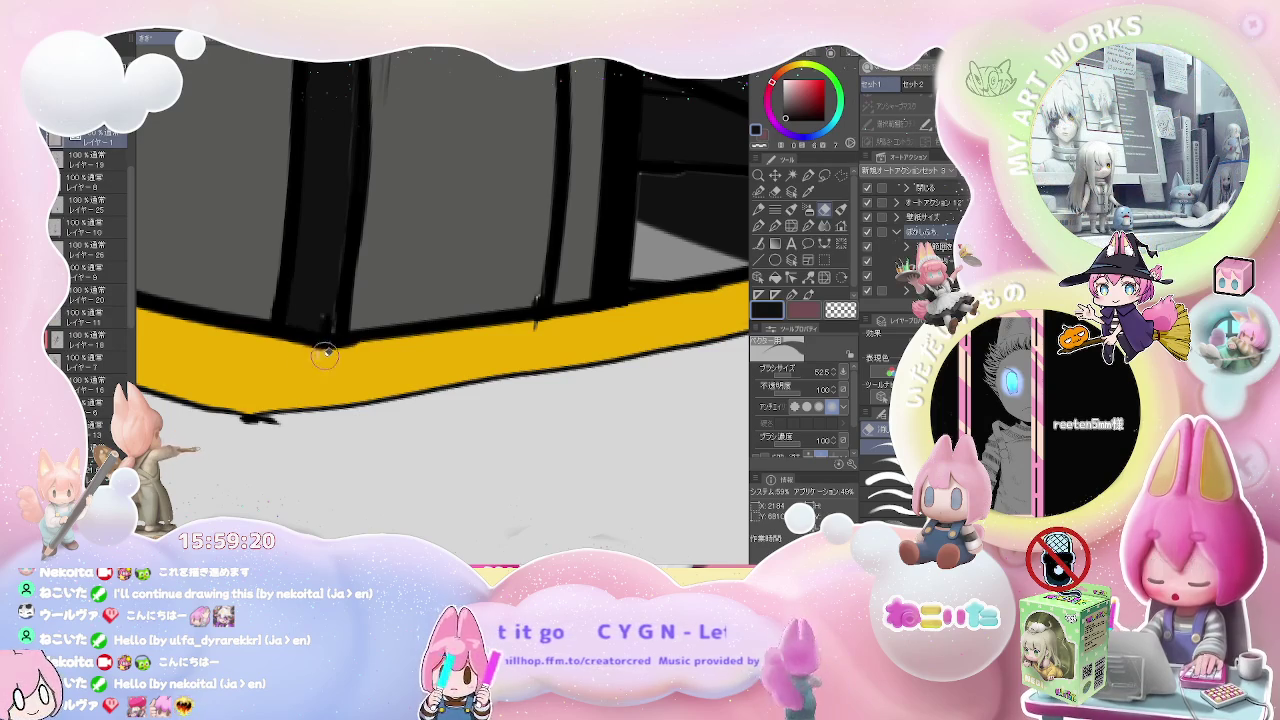
mouse_move(650, 304)
left_mouse_down()
mouse_move(552, 327)
mouse_move(540, 352)
mouse_move(313, 338)
left_mouse_up()
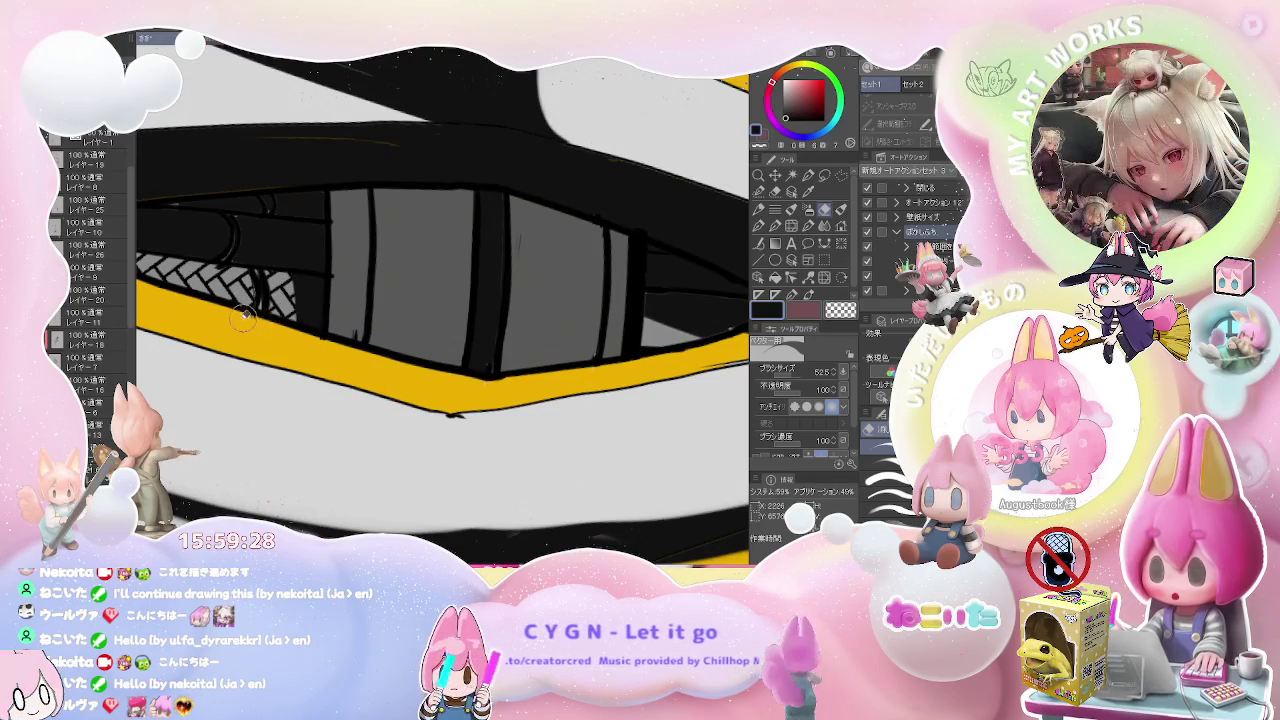
left_click_drag(245, 318, 255, 314)
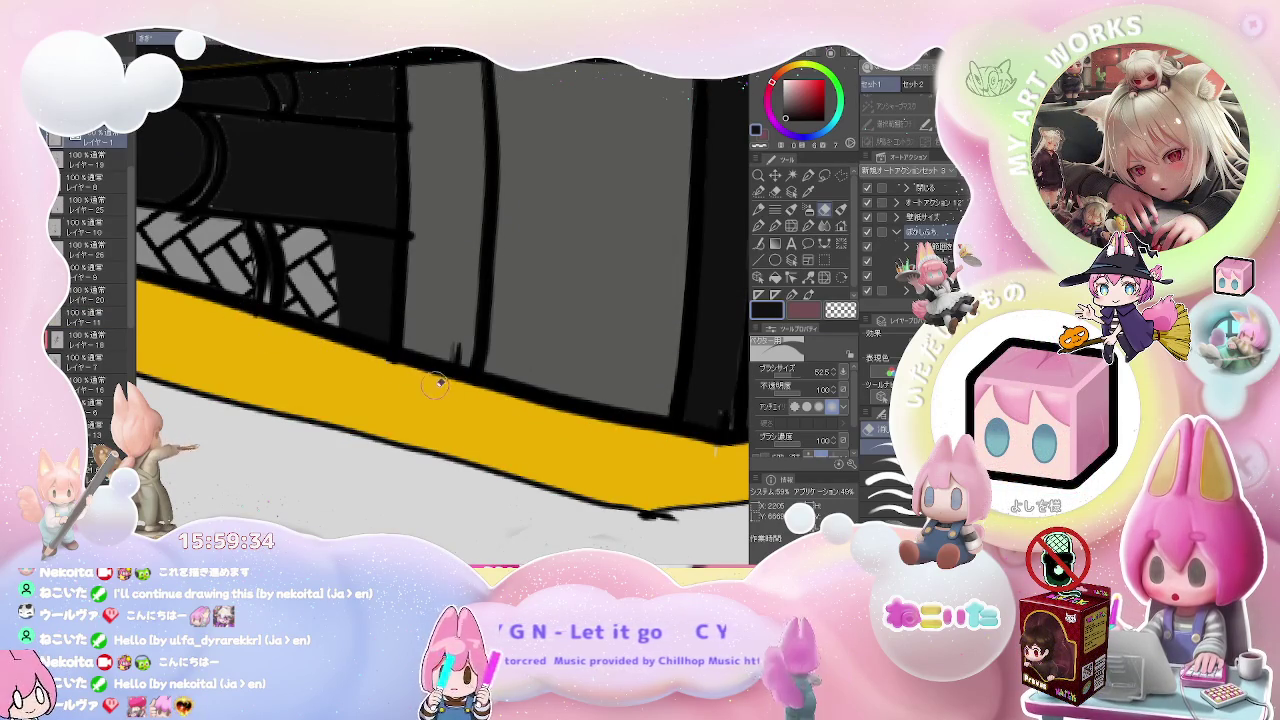
- Pick the stripe's yellow, mirror the view, and retouch the band before returning to black
scroll(431, 374, "down", 5)
scroll(465, 405, "up", 3)
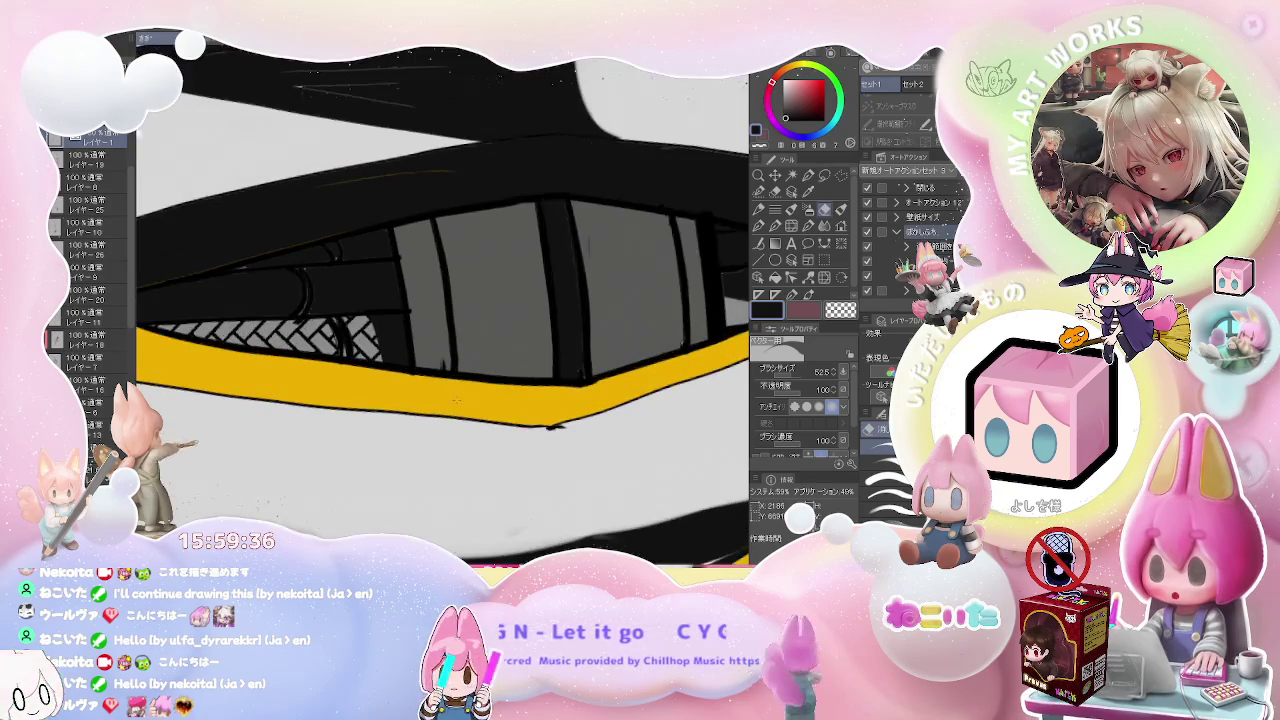
left_click(346, 376, "alt")
scroll(346, 376, "up", 2)
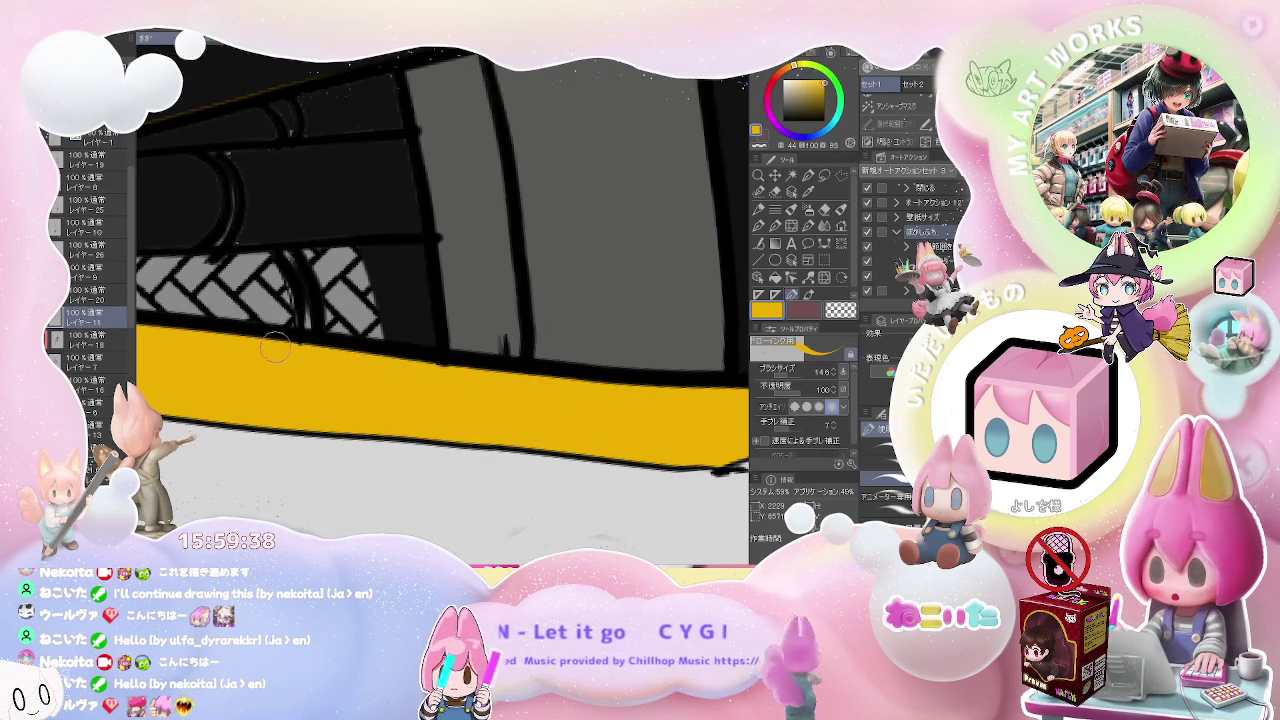
key("h")
scroll(300, 440, "down", 1)
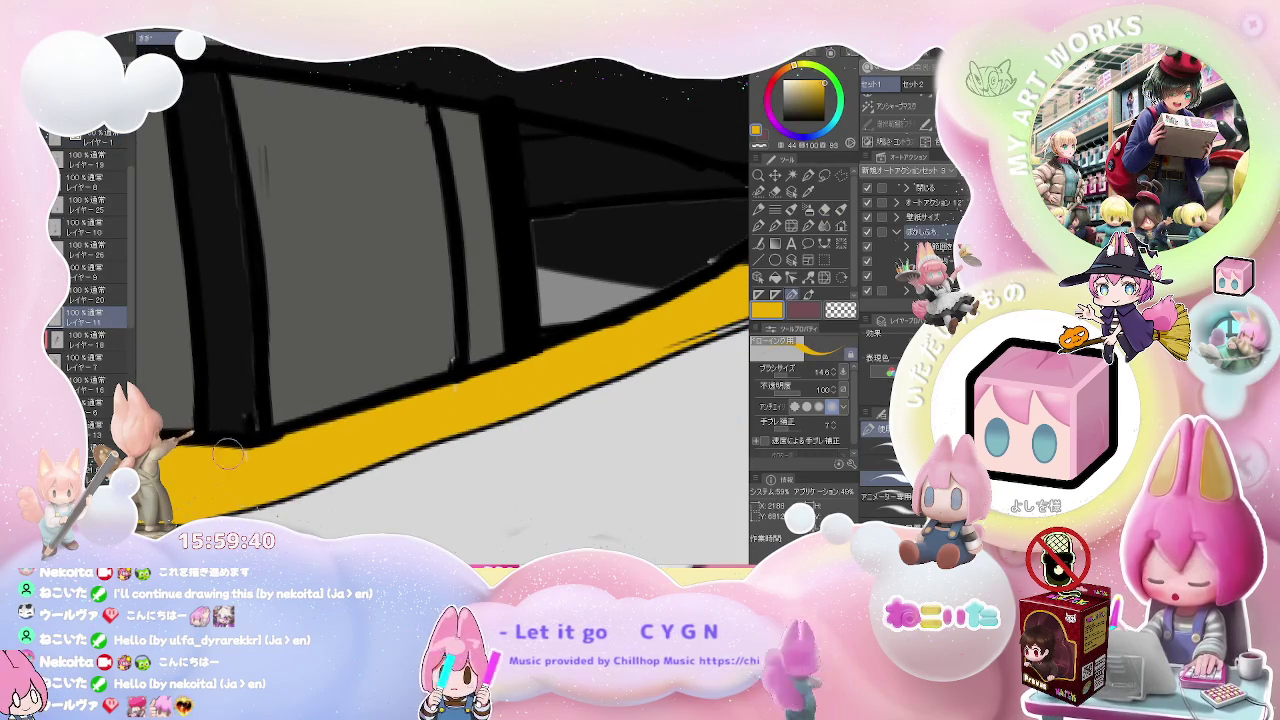
scroll(300, 440, "down", 2)
scroll(488, 383, "up", 2)
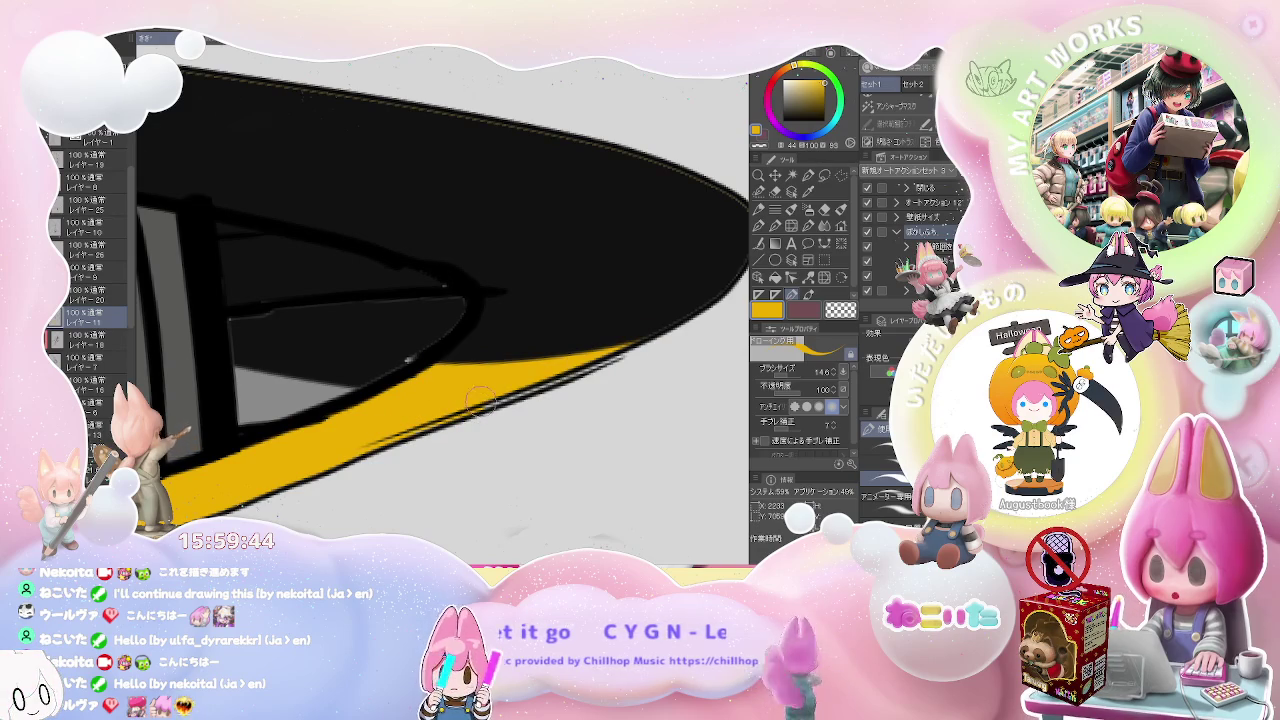
scroll(660, 340, "down", 2)
scroll(666, 336, "down", 2)
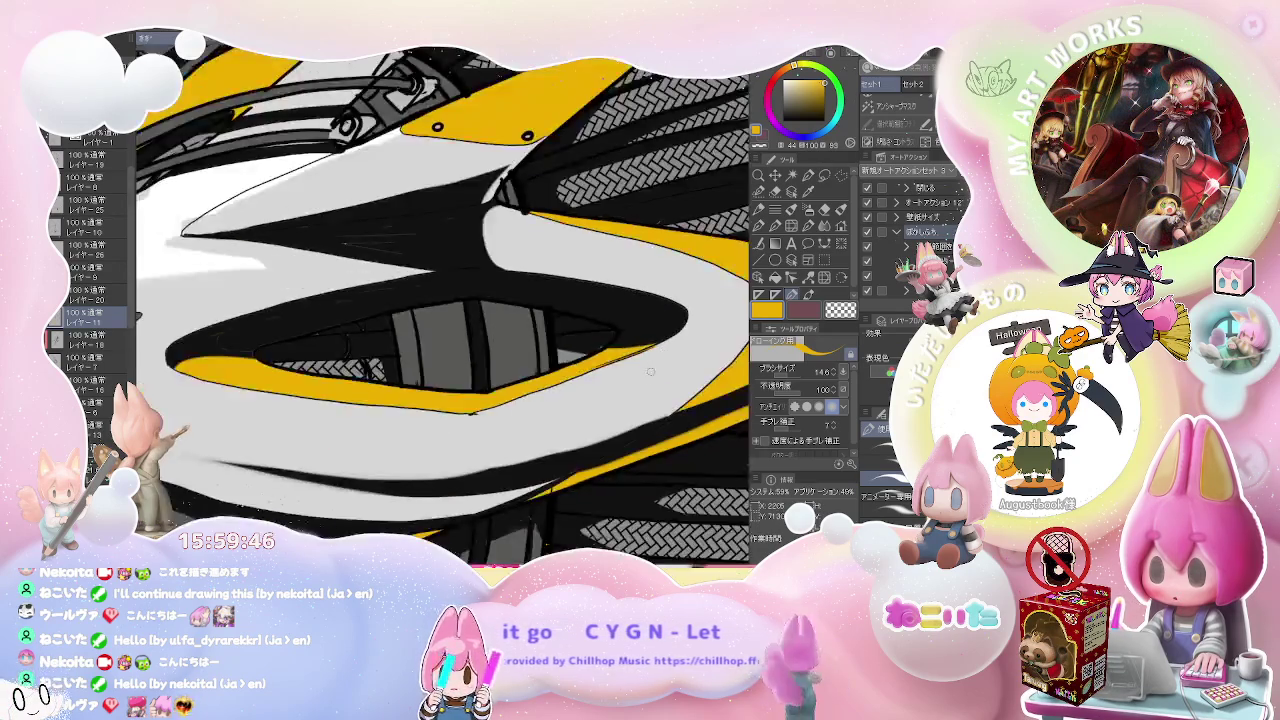
scroll(639, 395, "up", 1)
scroll(627, 398, "up", 2)
scroll(540, 360, "up", 2)
scroll(461, 321, "up", 2)
key("x")
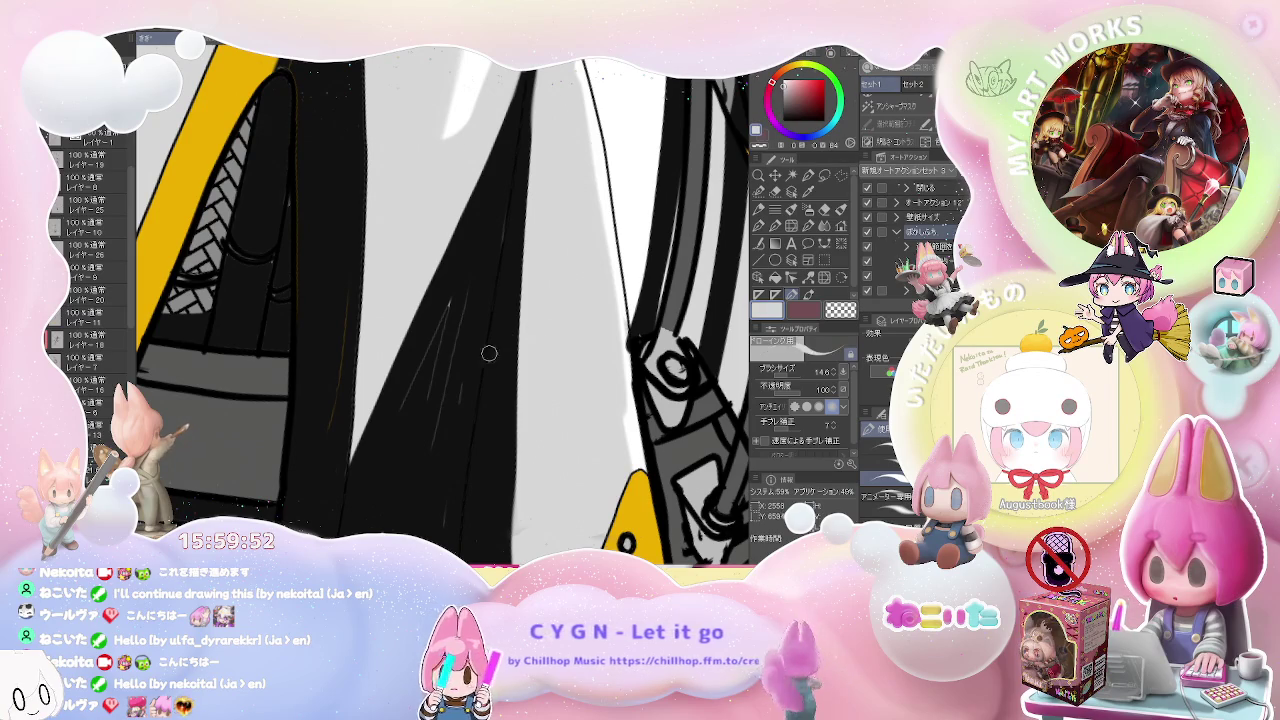
- Enlarge the brush and paint the streaky front panel solid black
scroll(501, 347, "down", 2)
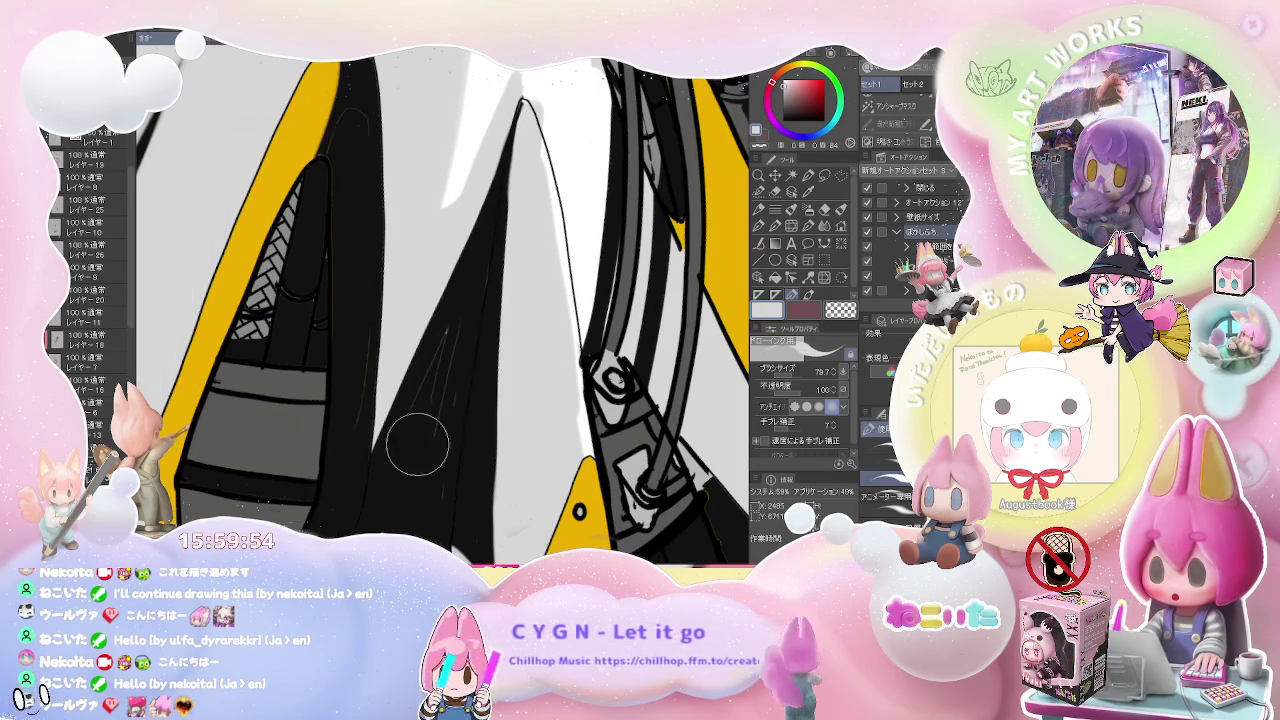
scroll(400, 400, "up", 2)
scroll(371, 371, "up", 2)
scroll(430, 410, "up", 2)
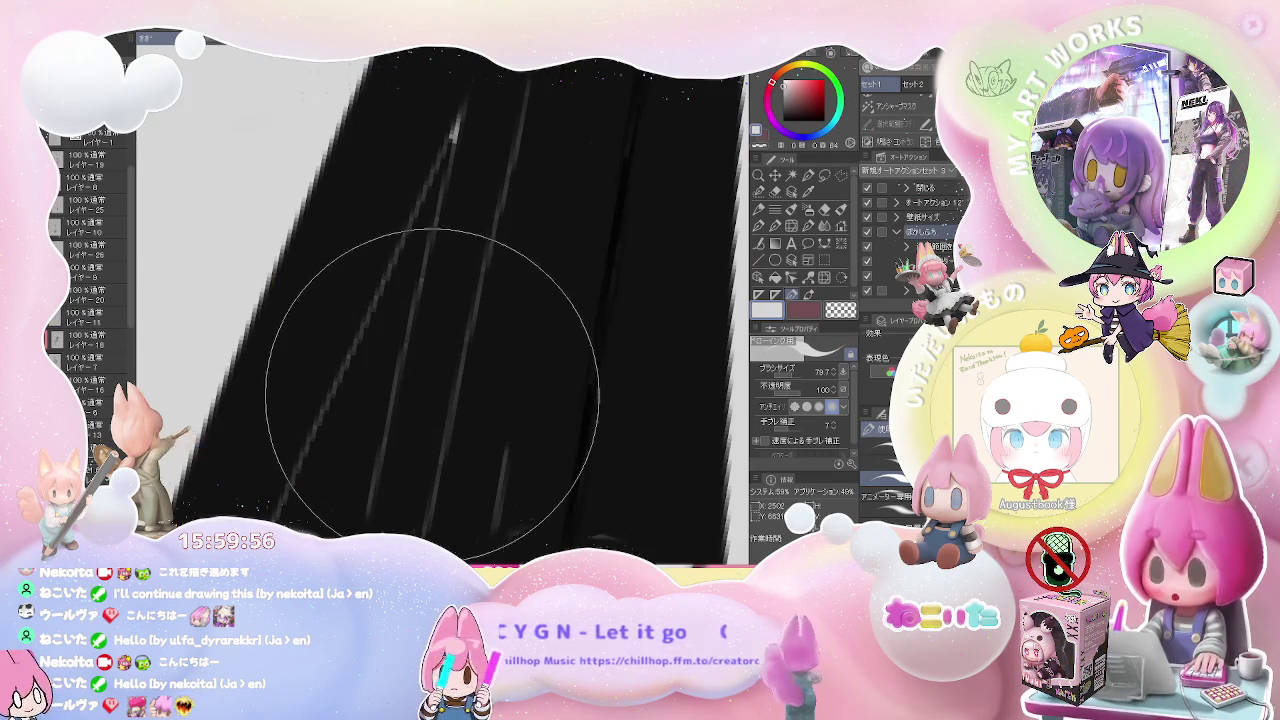
scroll(432, 395, "down", 3)
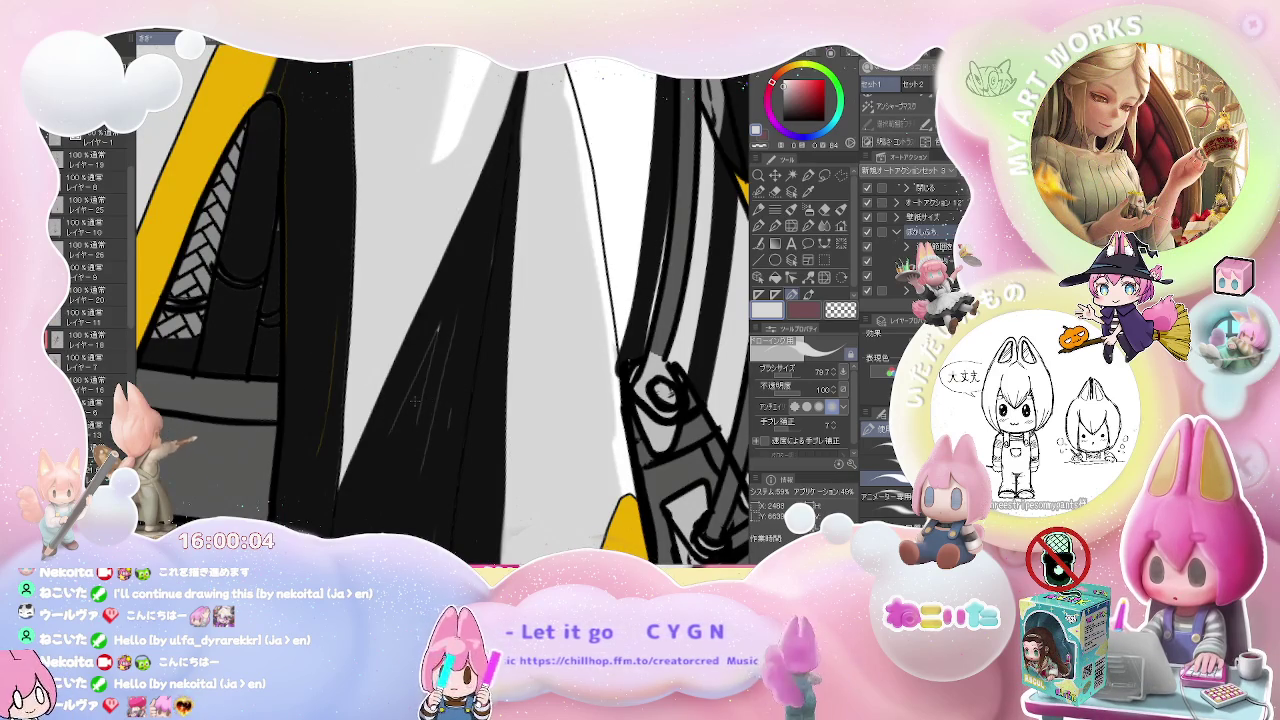
mouse_move(422, 403)
left_mouse_down()
mouse_move(435, 432)
mouse_move(461, 341)
left_mouse_up()
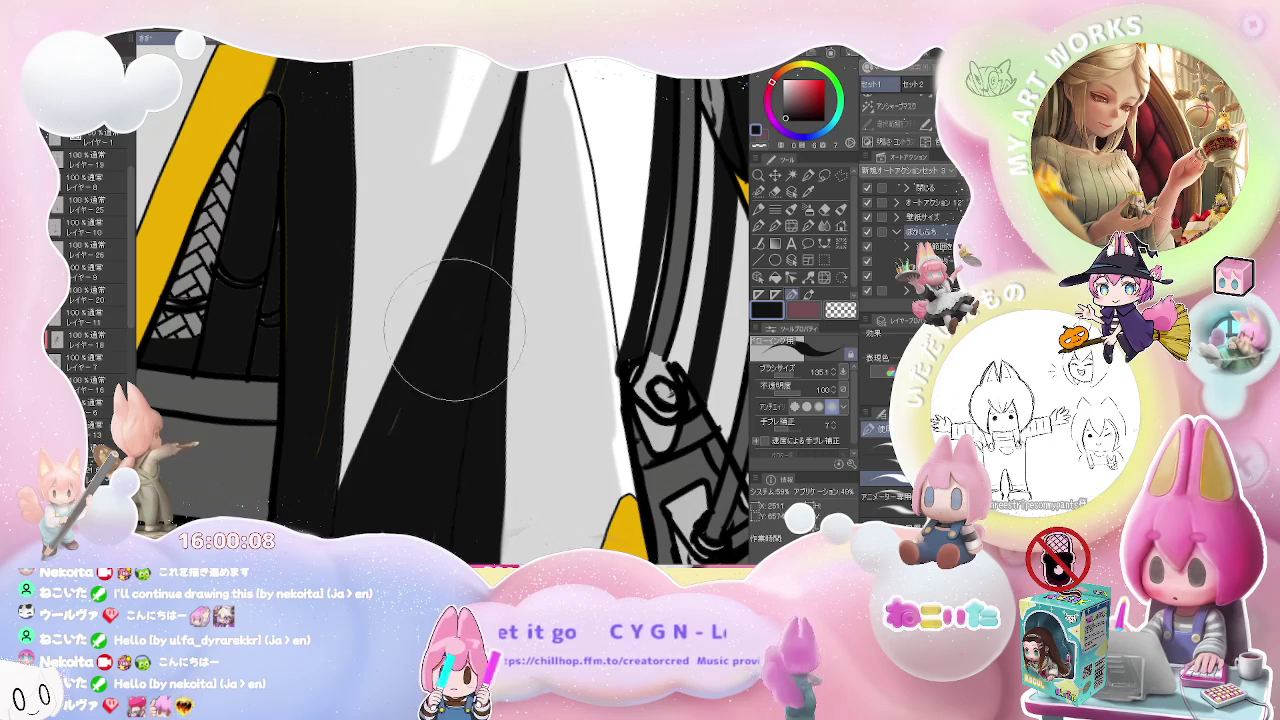
mouse_move(481, 310)
left_mouse_down()
mouse_move(430, 314)
mouse_move(383, 425)
left_mouse_up()
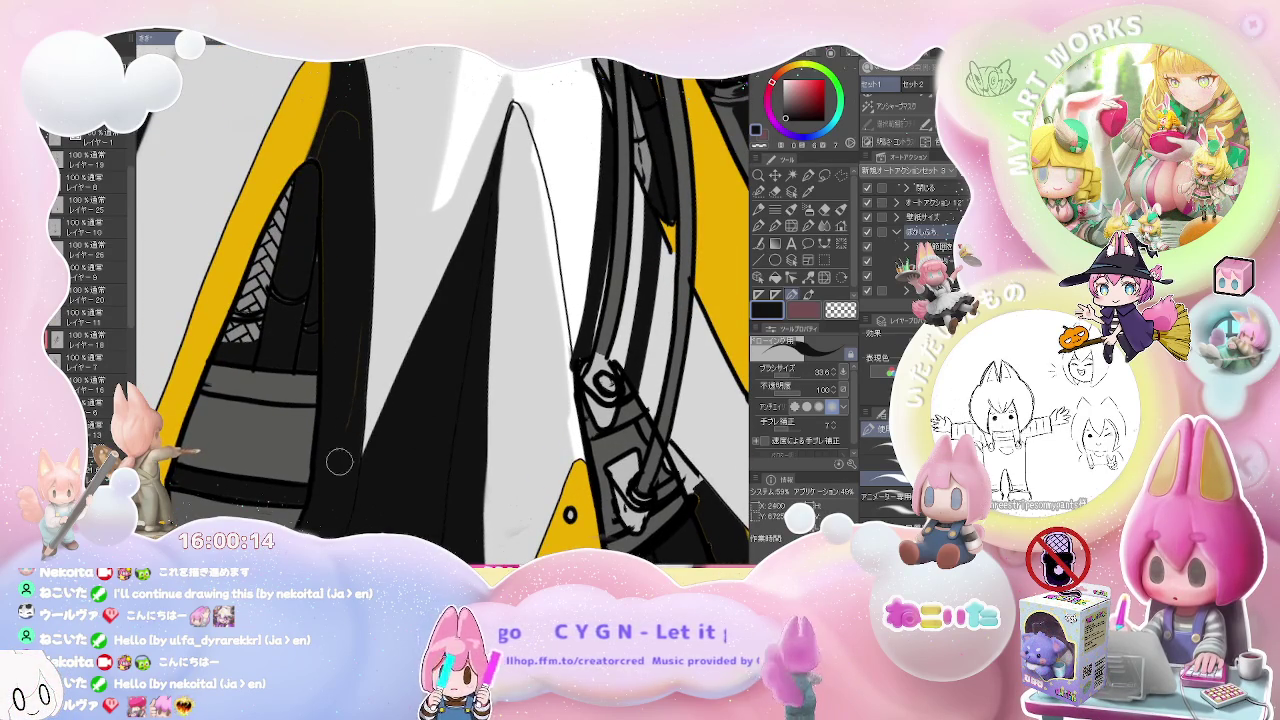
- Select layer レイヤー20 and move the view to the shoe and bag area
left_click(340, 366, "ctrl+shift")
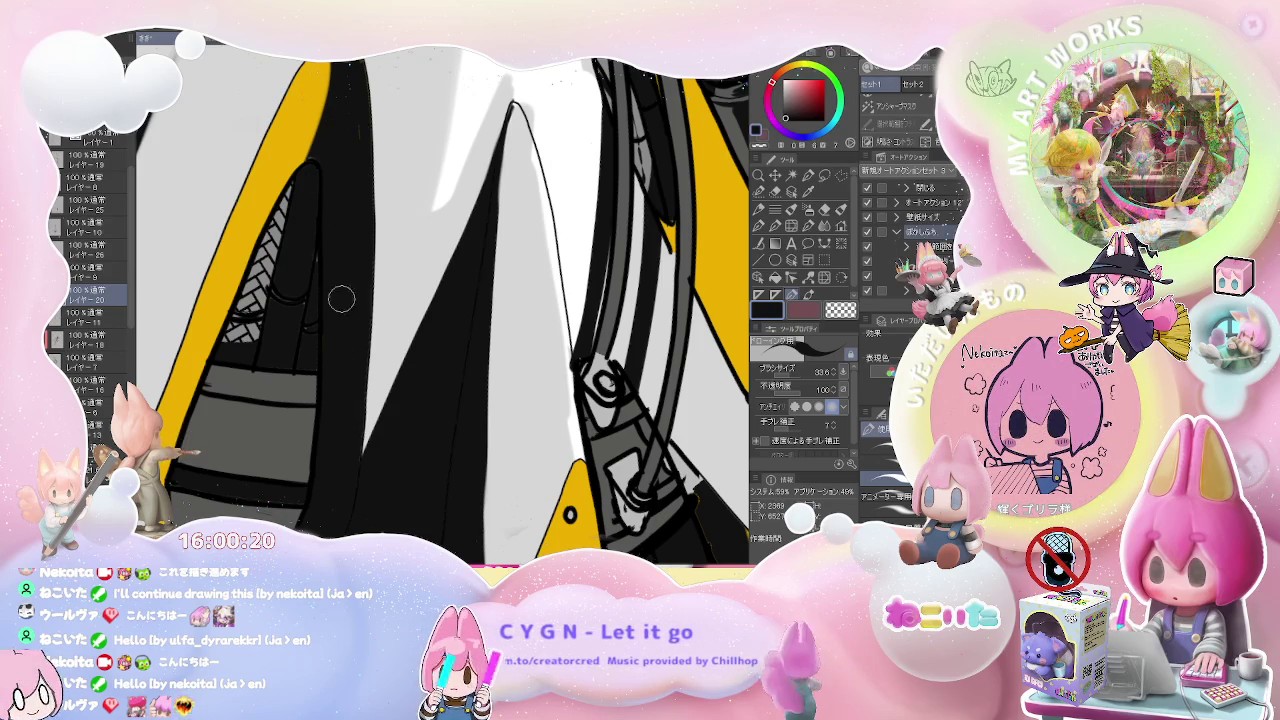
scroll(350, 200, "down", 1)
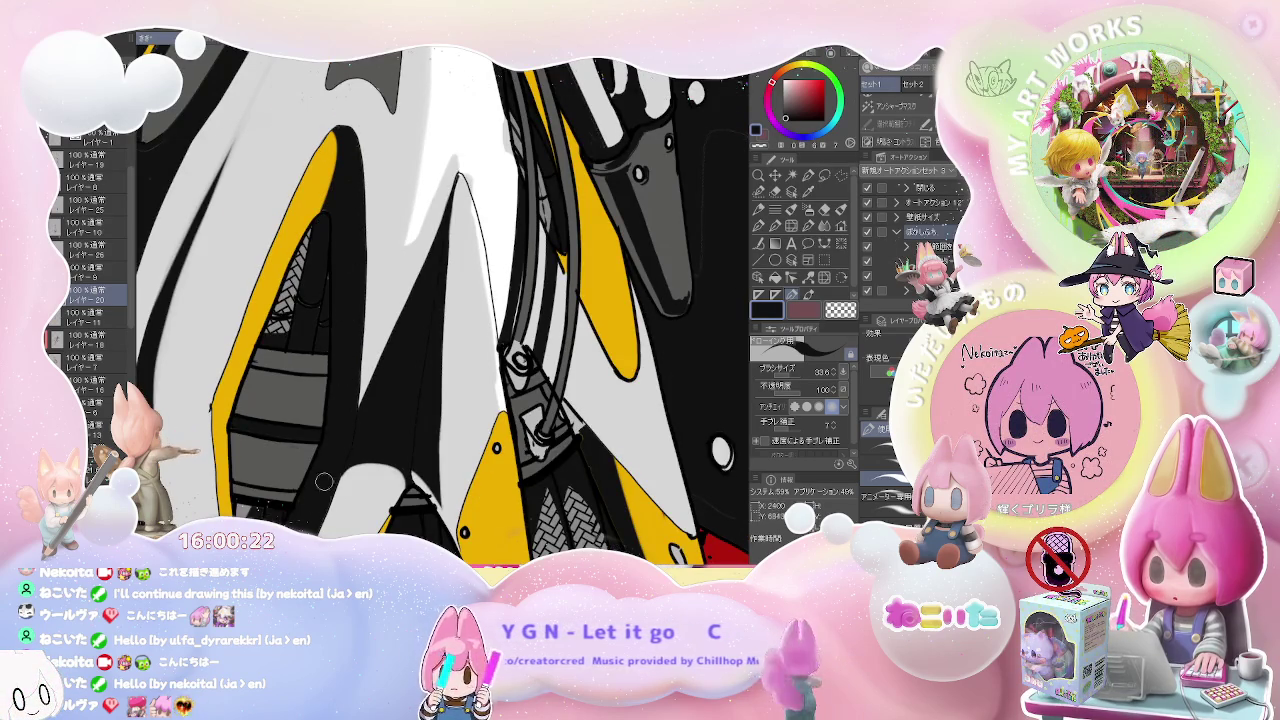
left_click_drag(333, 461, 505, 465)
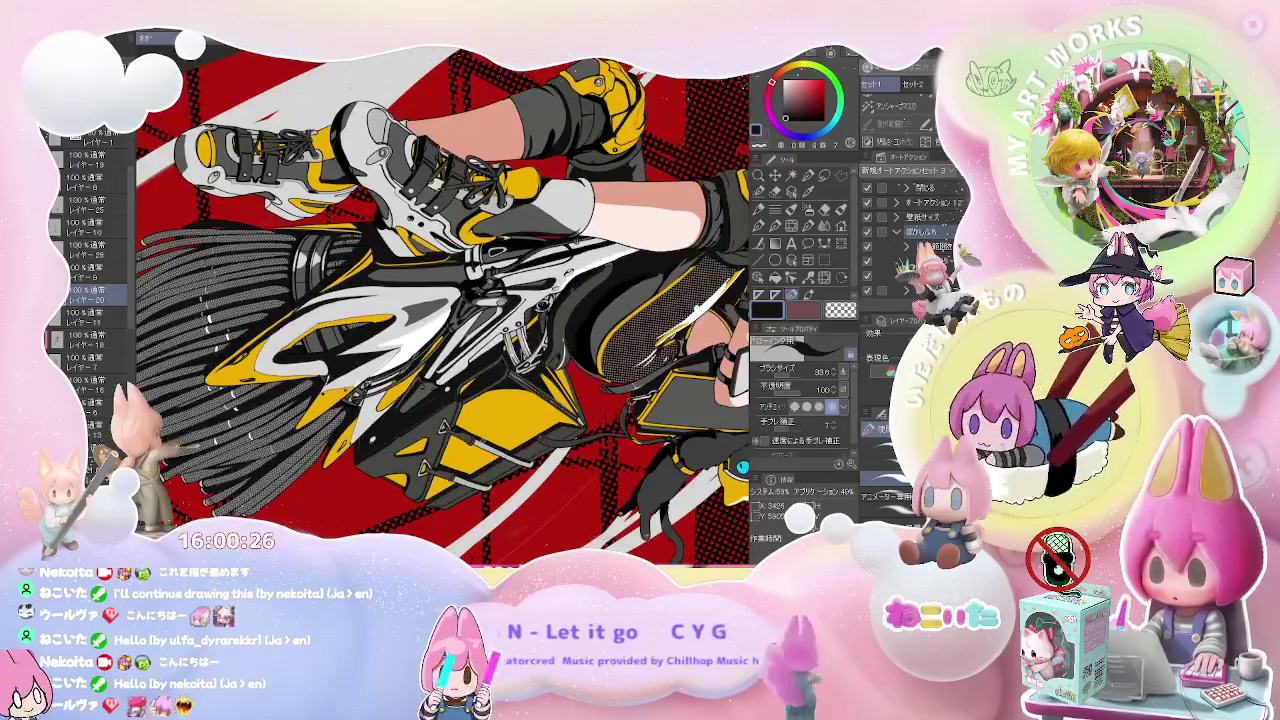
- Zoom out to the whole illustration, centre it, and rotate the view upright
key("ctrl+minus")
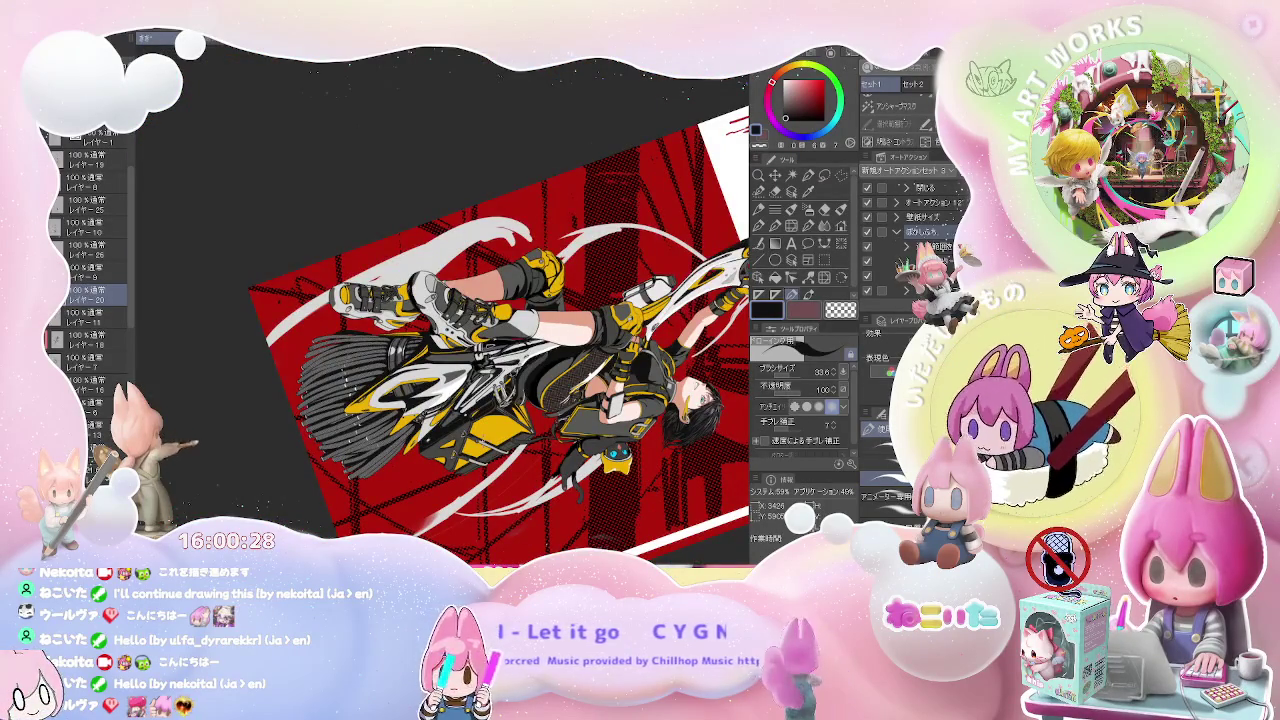
mouse_move(600, 350)
left_mouse_down()
mouse_move(485, 335)
mouse_move(430, 270)
left_mouse_up()
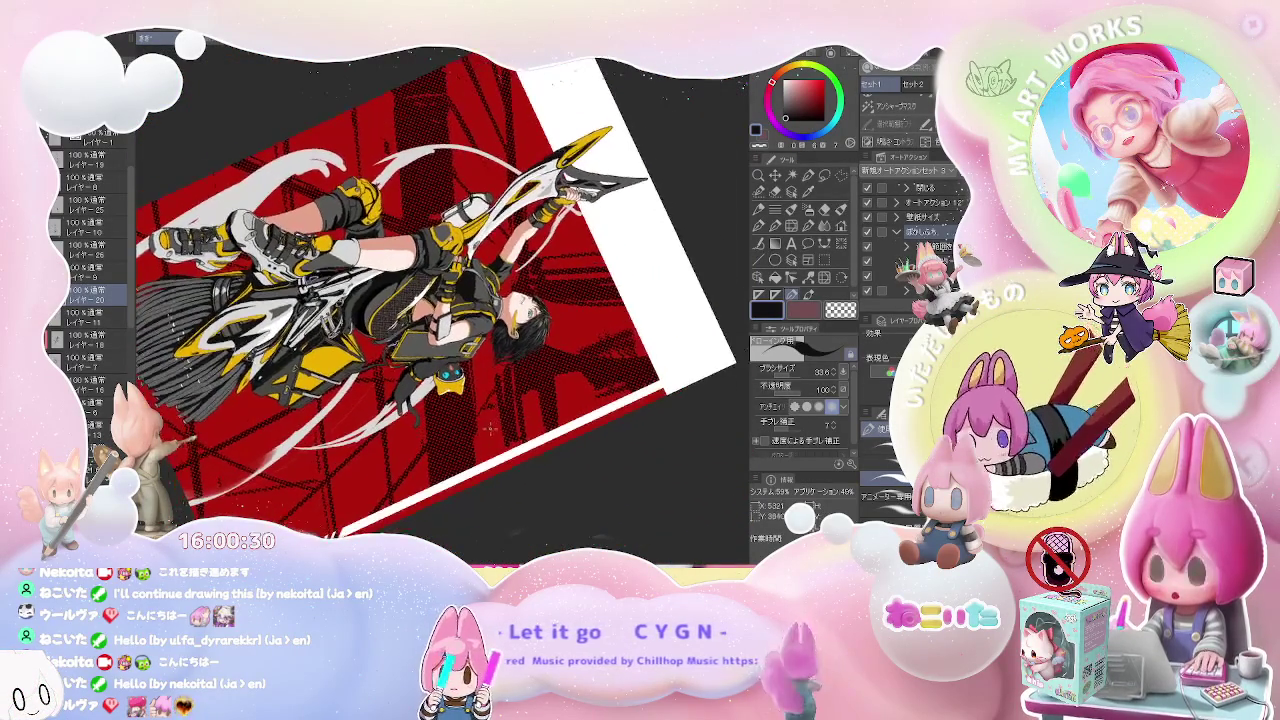
mouse_move(560, 200)
left_mouse_down()
mouse_move(600, 320)
mouse_move(560, 440)
mouse_move(440, 480)
mouse_move(420, 500)
left_mouse_up()
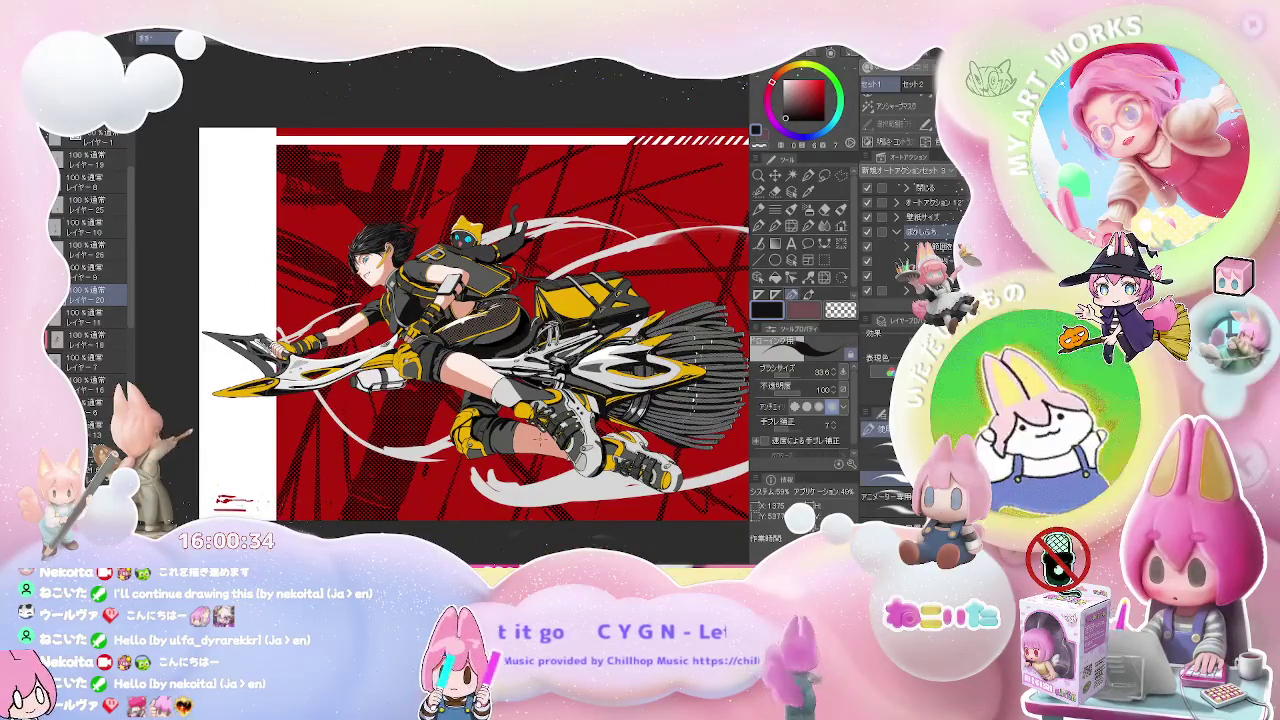